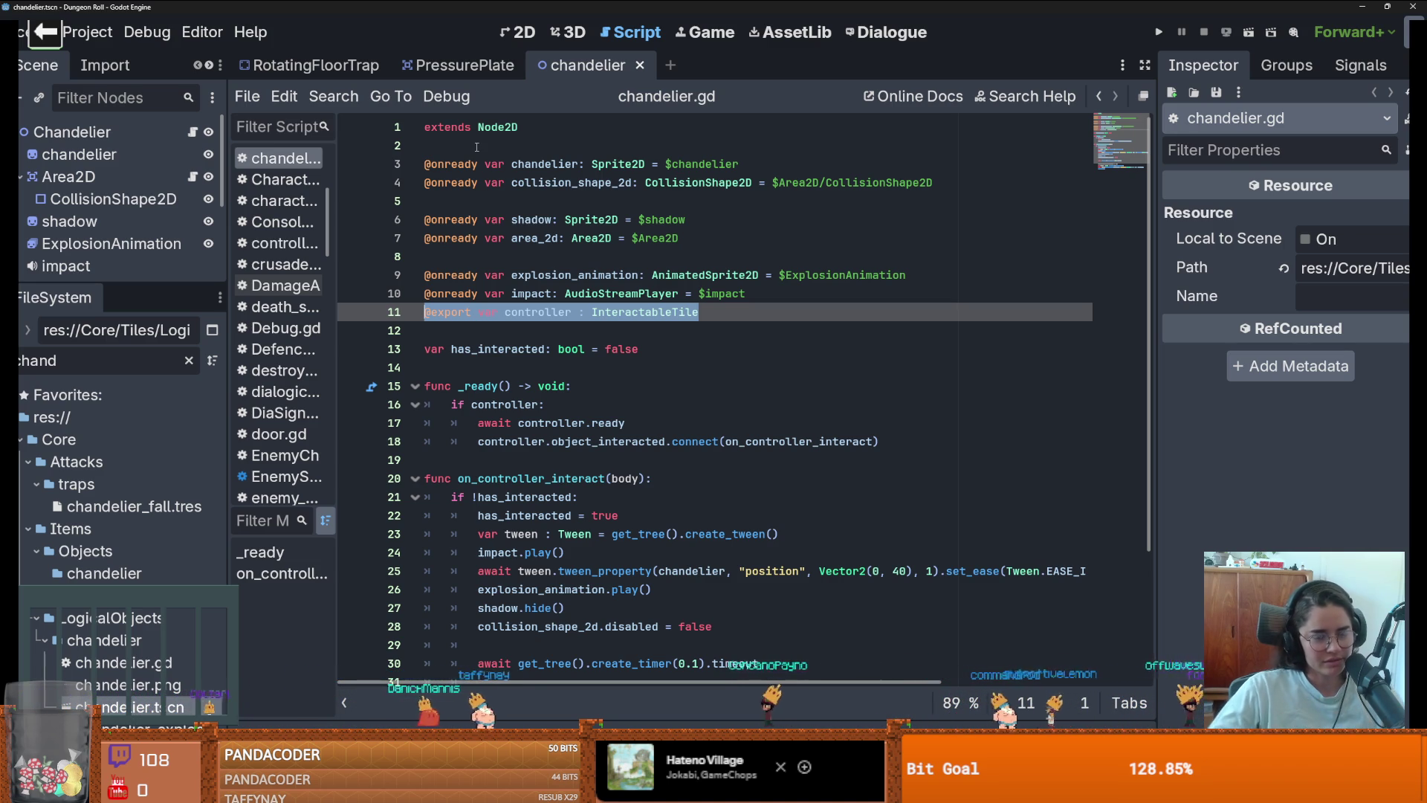
Save the chandelier script with Ctrl+S.
{"action": "left_click", "coordinate": [587, 328]}
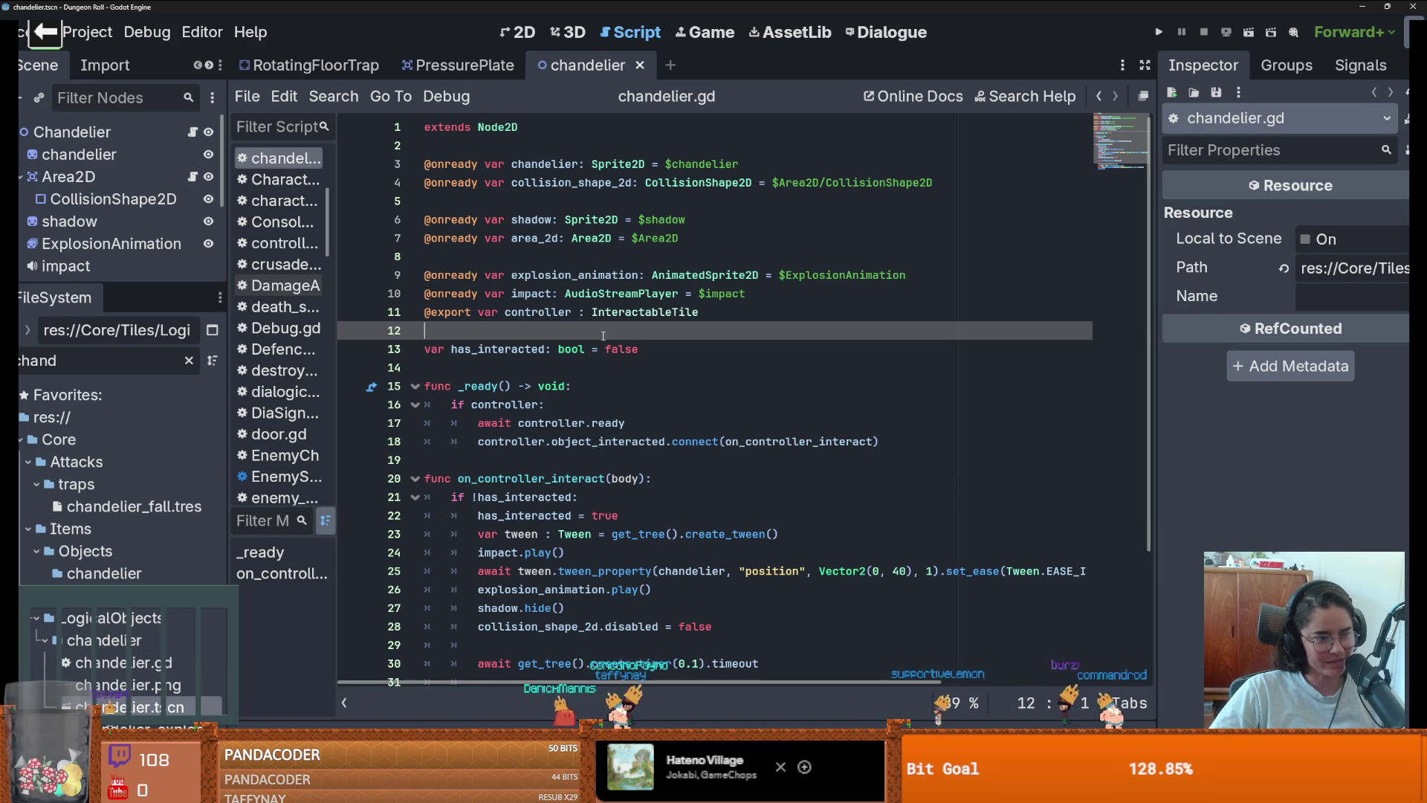
{"action": "key", "text": "ctrl+s"}
{"action": "left_click", "coordinate": [601, 363]}
{"action": "scroll", "coordinate": [540, 381], "scroll_direction": "down", "scroll_amount": 1}
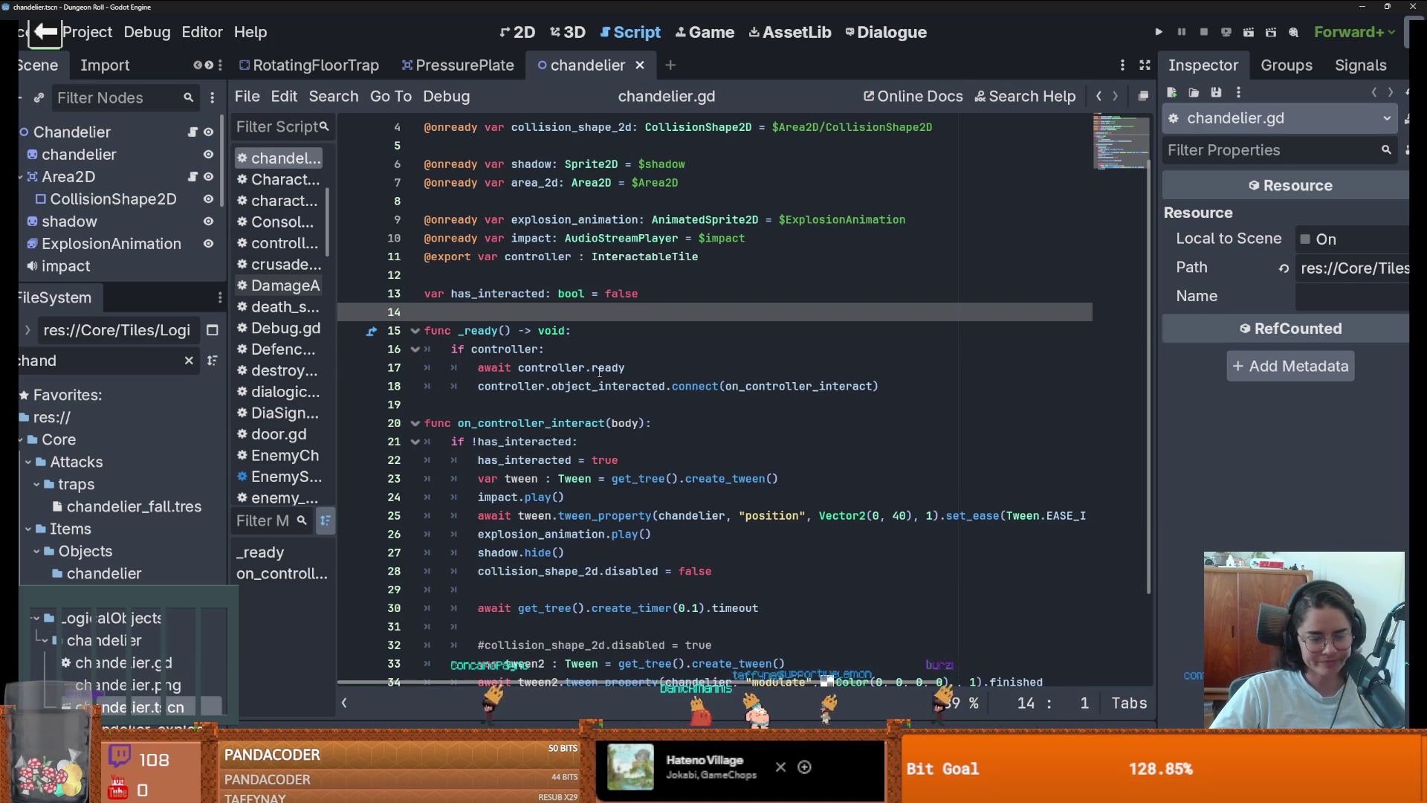
{"action": "mouse_move", "coordinate": [600, 372]}
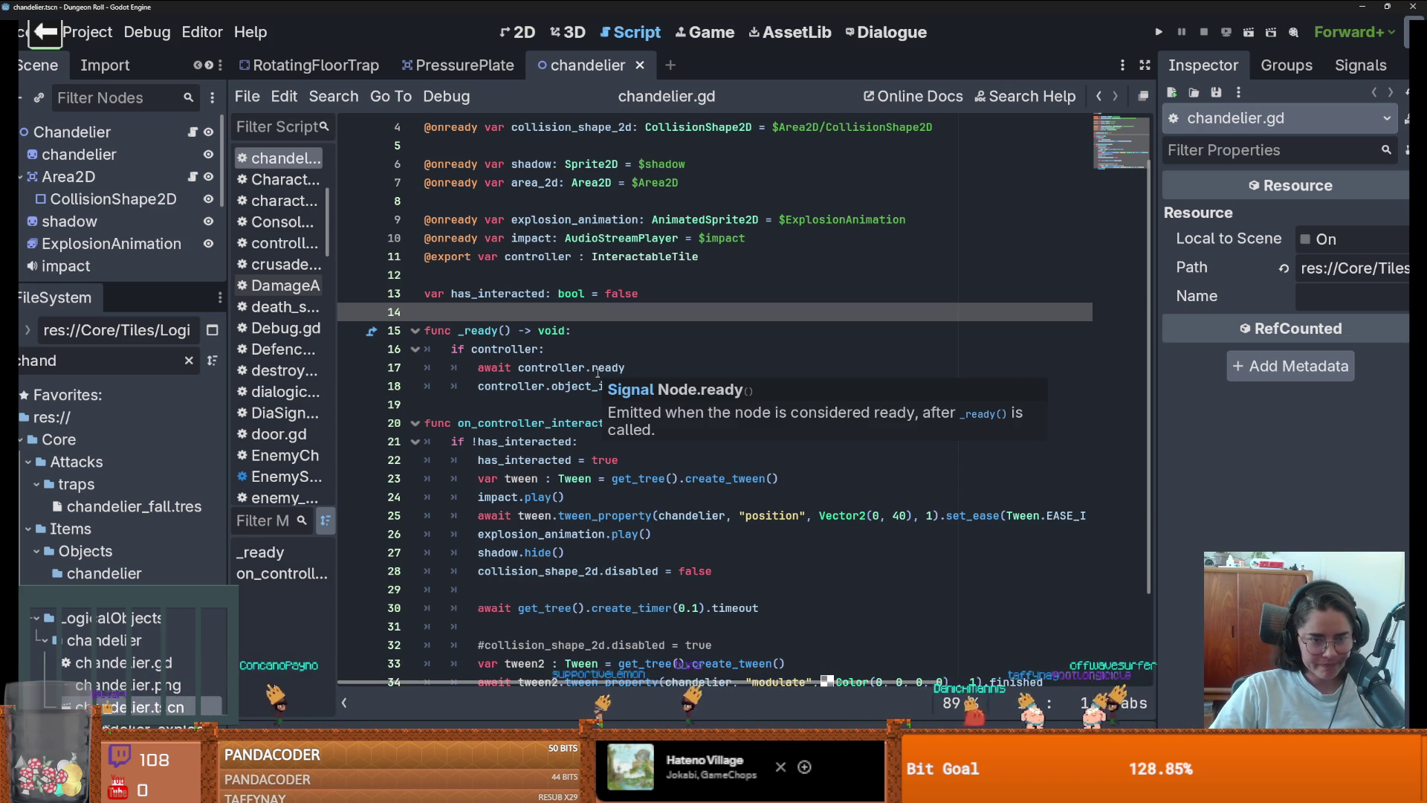
Resize the Scene dock, collapse Area2D, and bring up the PressurePlate scene.
{"action": "left_click_drag", "start_coordinate": [201, 284], "coordinate": [201, 402]}
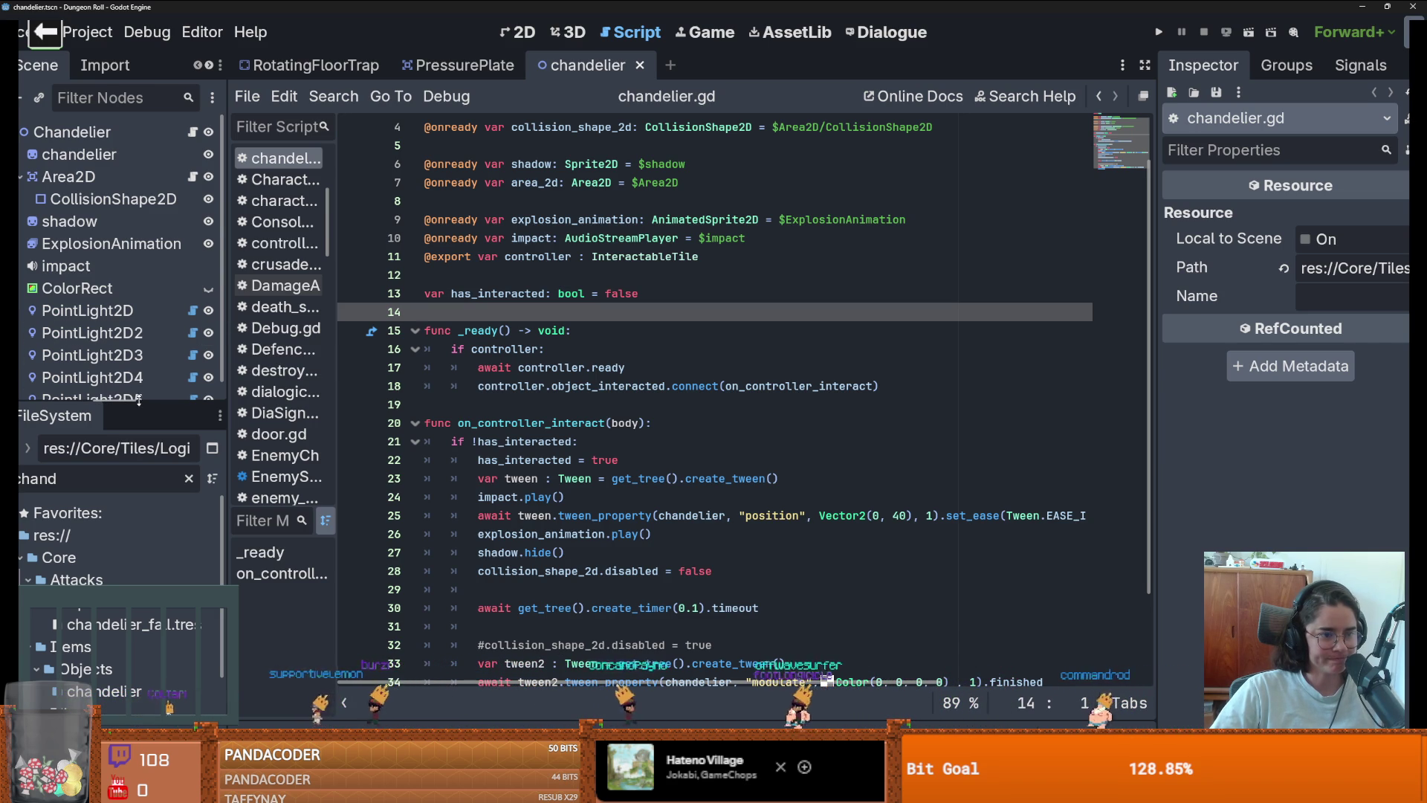
{"action": "left_click_drag", "start_coordinate": [178, 407], "coordinate": [179, 609]}
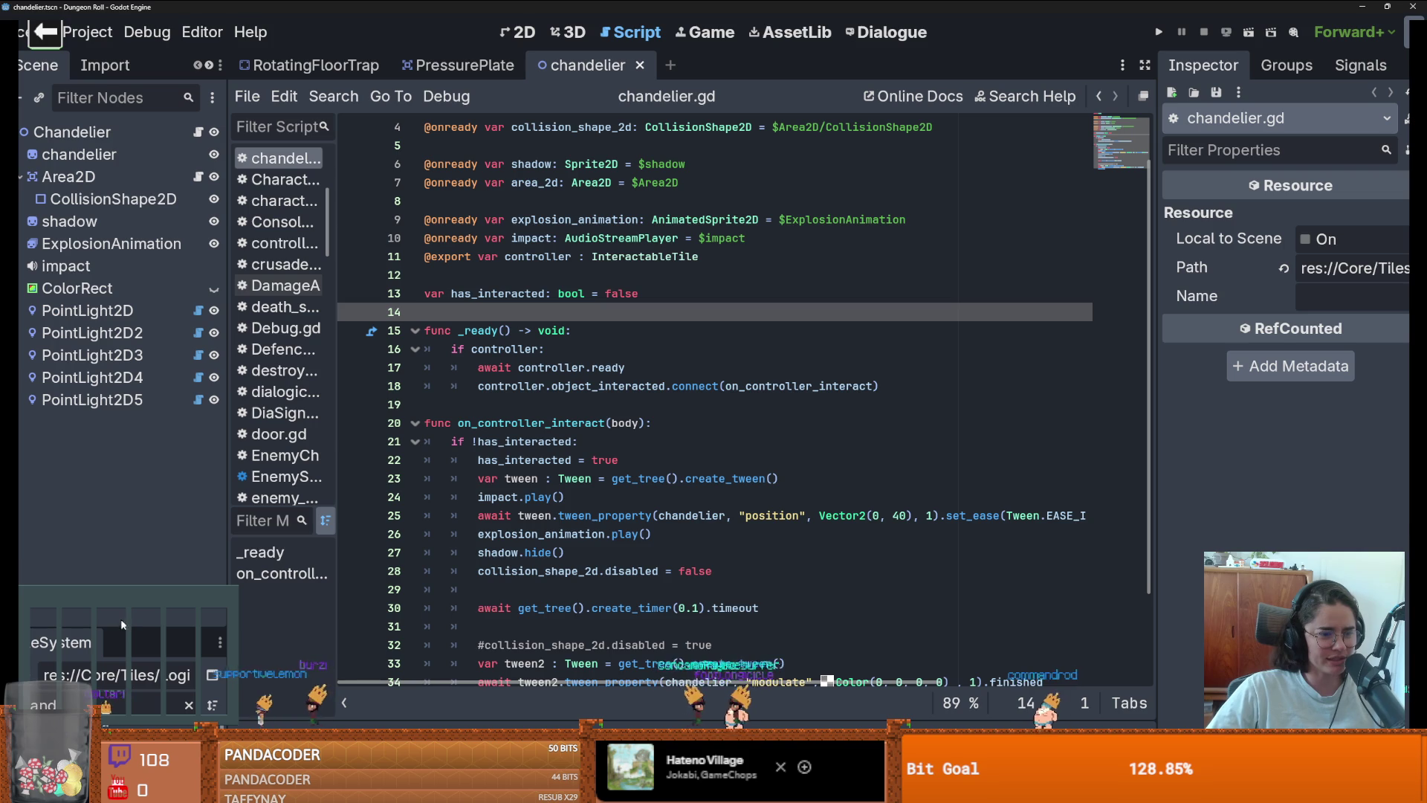
{"action": "mouse_move", "coordinate": [124, 627]}
{"action": "left_mouse_down"}
{"action": "mouse_move", "coordinate": [111, 429]}
{"action": "mouse_move", "coordinate": [107, 478]}
{"action": "left_mouse_up"}
{"action": "left_click", "coordinate": [21, 176]}
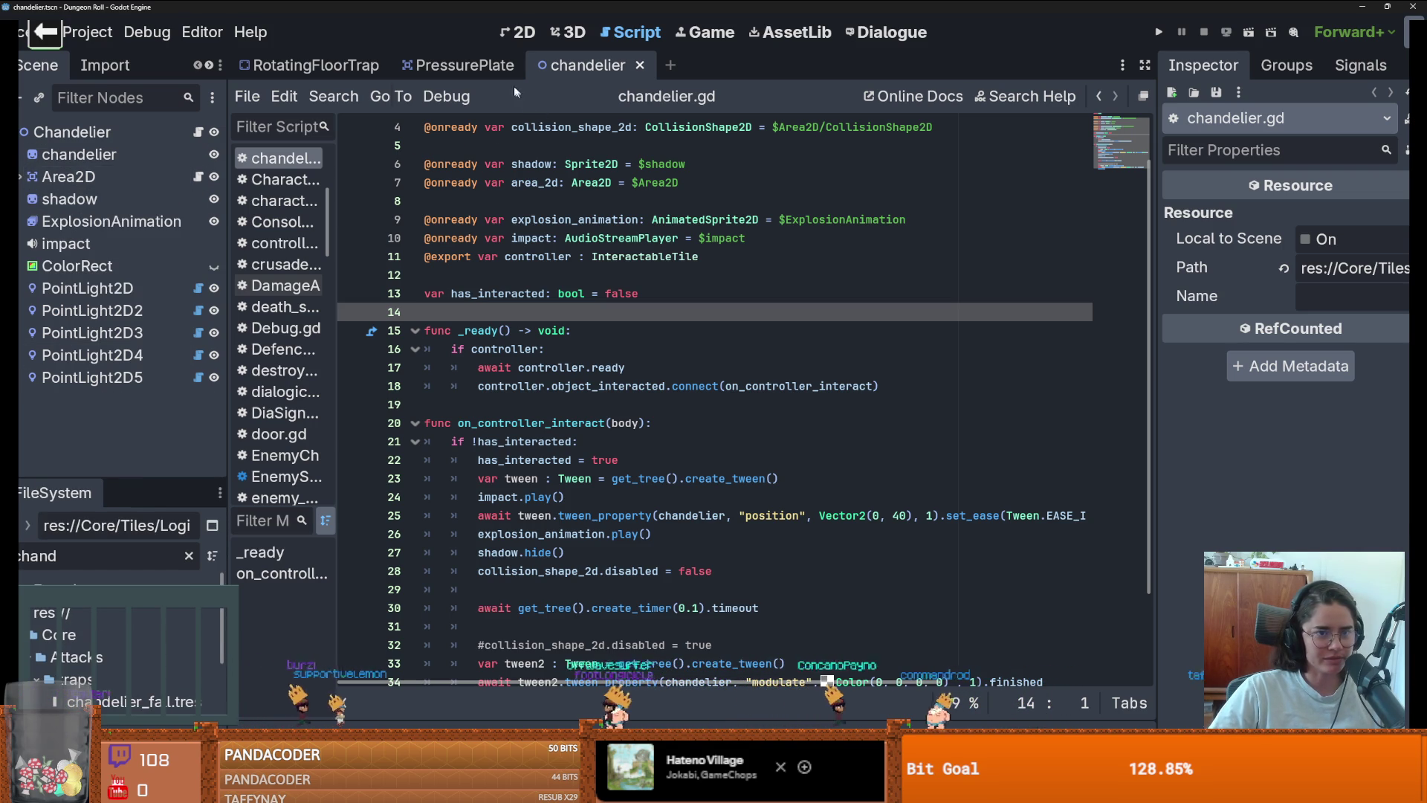
{"action": "left_click", "coordinate": [466, 67]}
Review the chandelier script's code around lines 17–28.
{"action": "scroll", "coordinate": [630, 365], "scroll_direction": "down", "scroll_amount": 2}
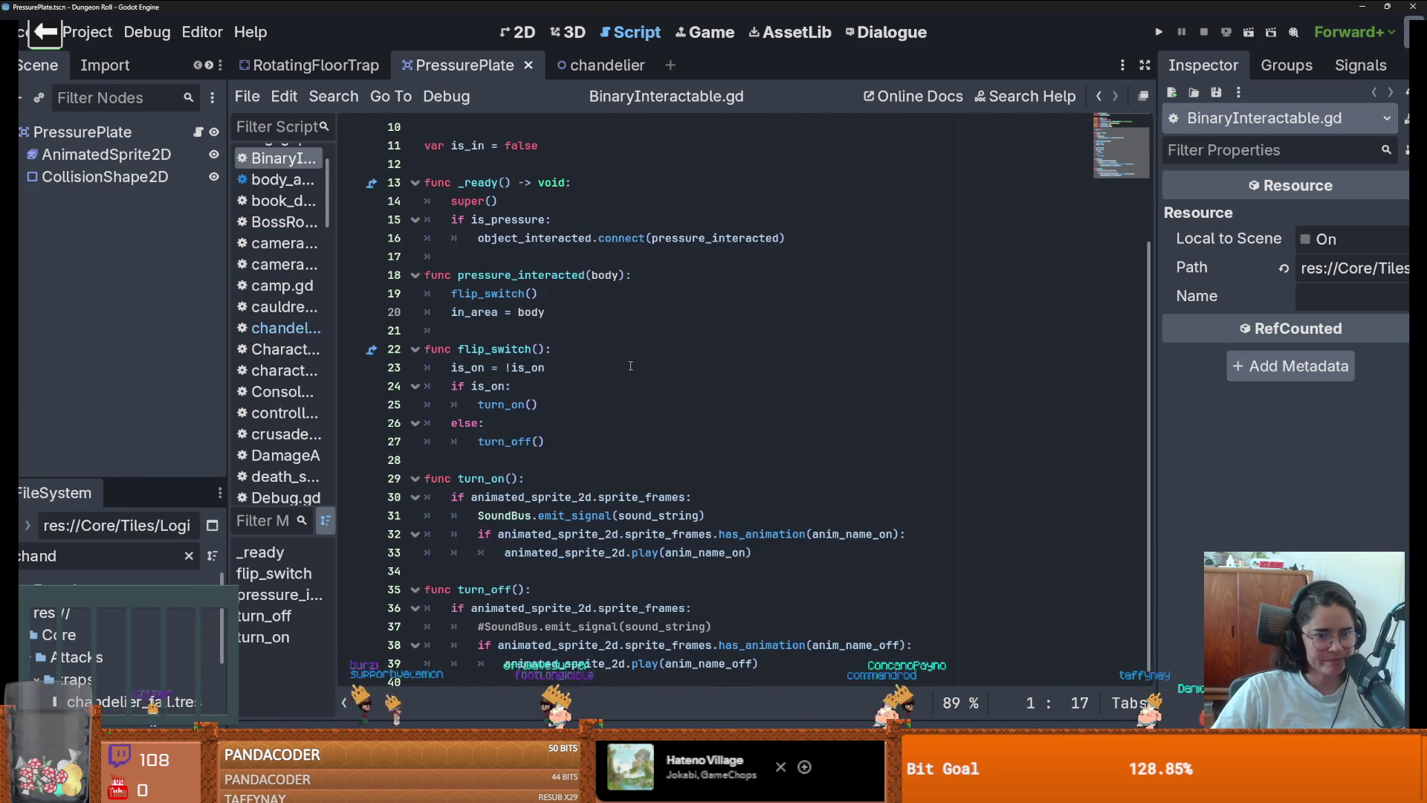
{"action": "left_click", "coordinate": [542, 311]}
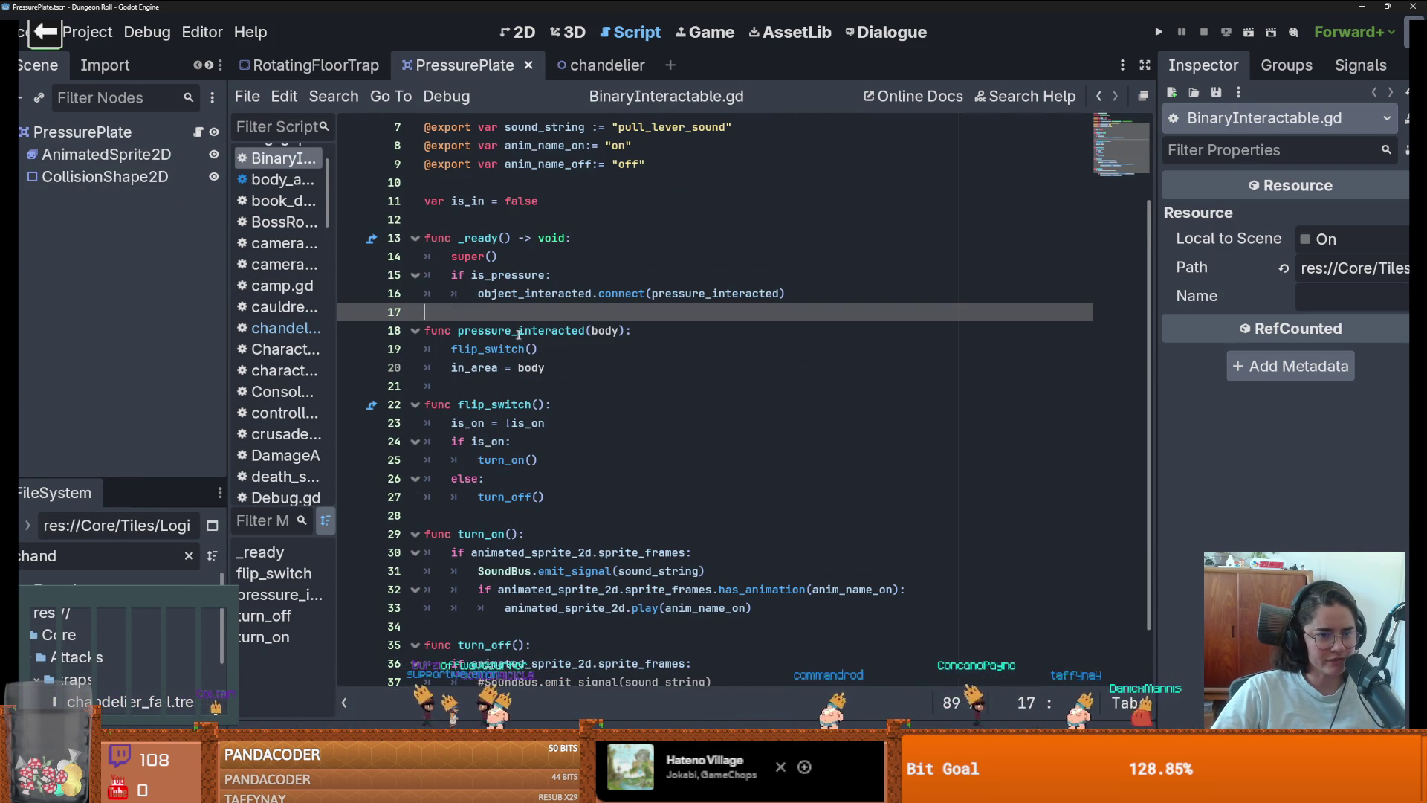
{"action": "scroll", "coordinate": [541, 336], "scroll_direction": "up", "scroll_amount": 1}
{"action": "left_click", "coordinate": [568, 446]}
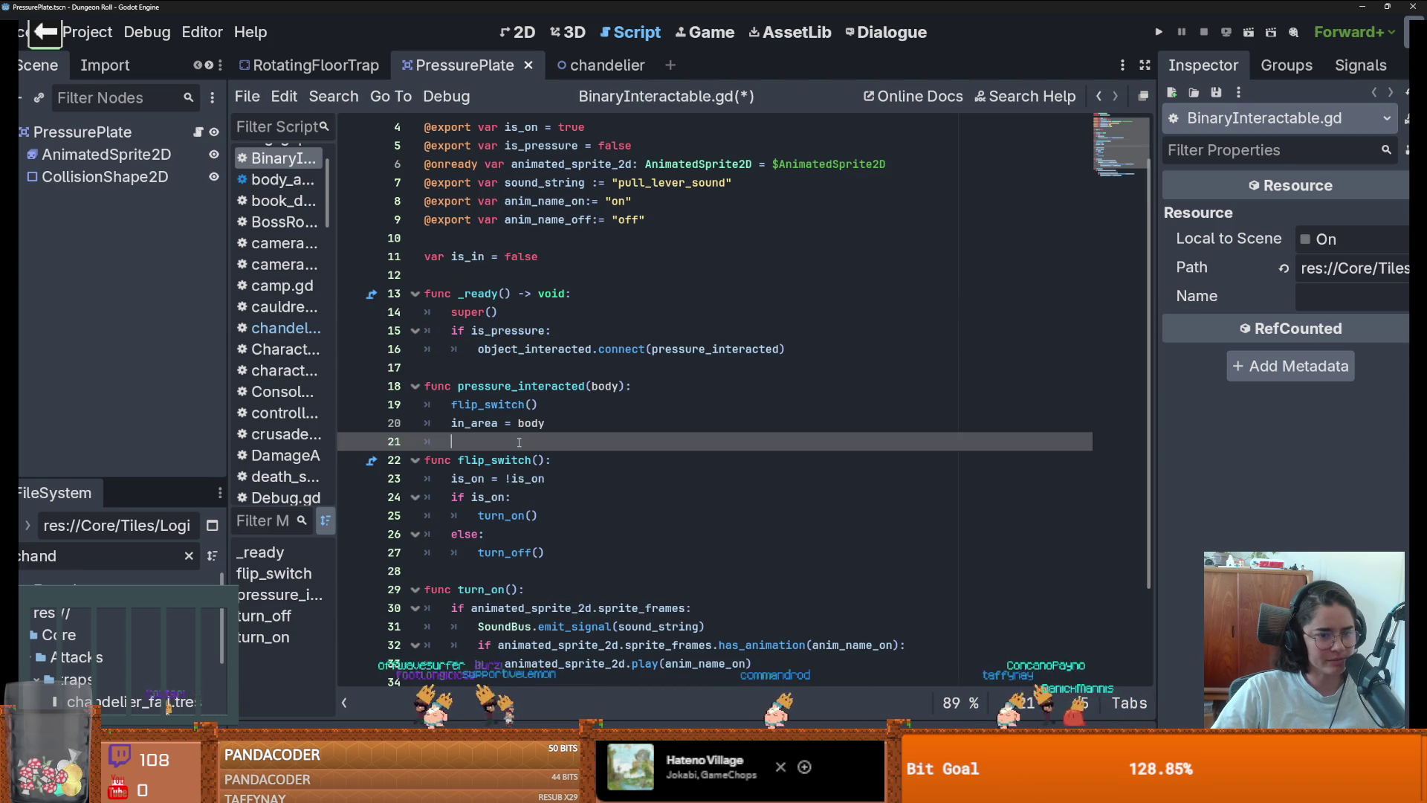
{"action": "scroll", "coordinate": [568, 446], "scroll_direction": "down", "scroll_amount": 1}
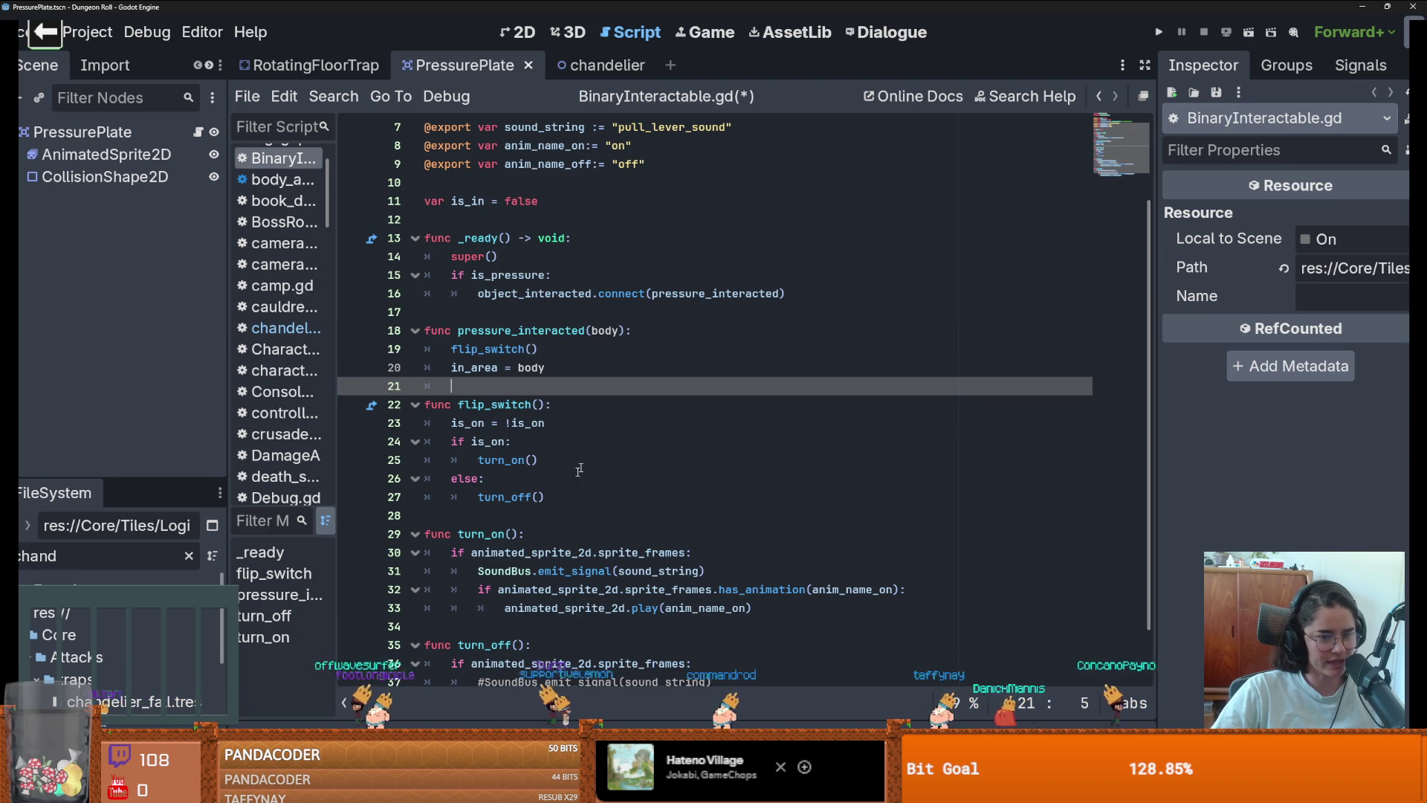
{"action": "left_click", "coordinate": [574, 512]}
{"action": "left_click", "coordinate": [507, 388]}
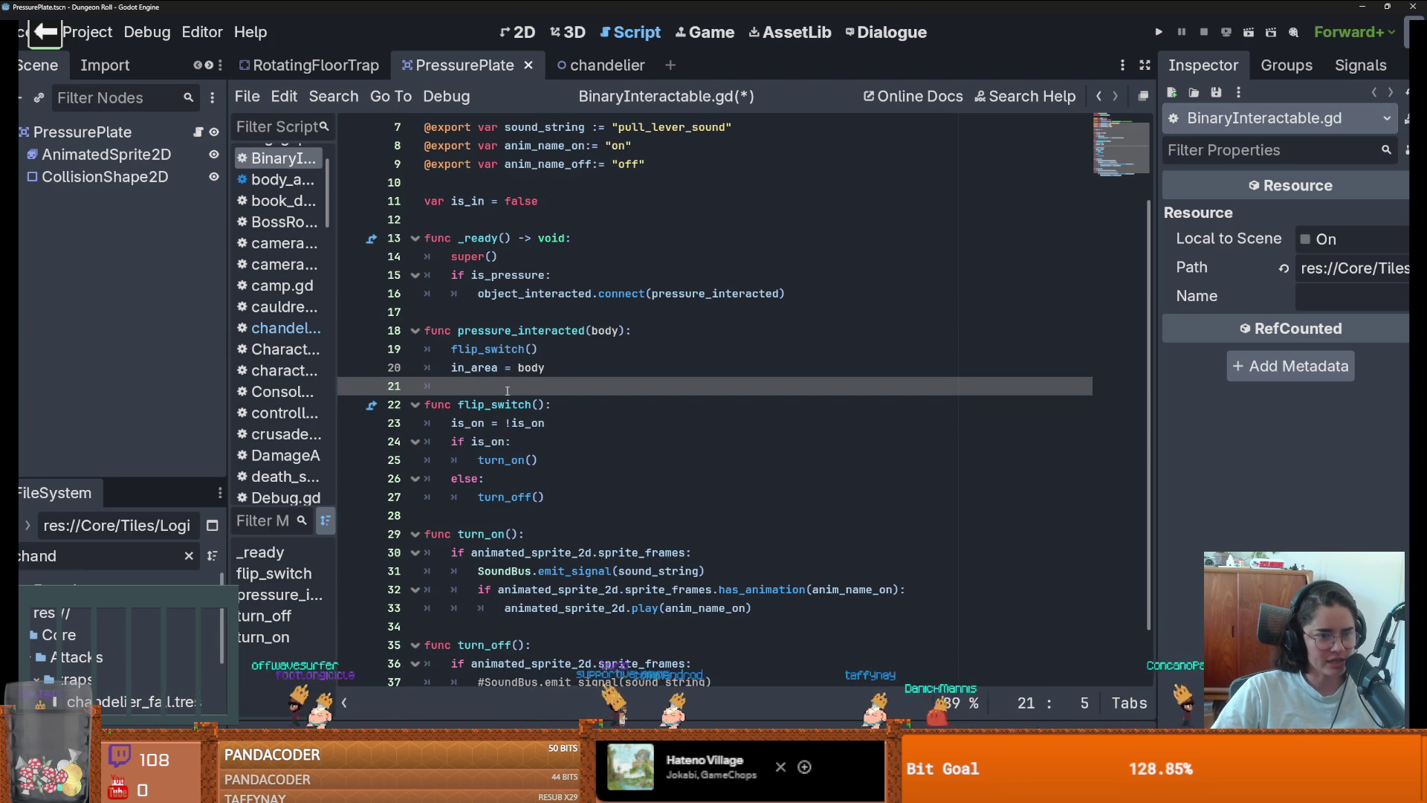
{"action": "scroll", "coordinate": [550, 381], "scroll_direction": "down", "scroll_amount": 1}
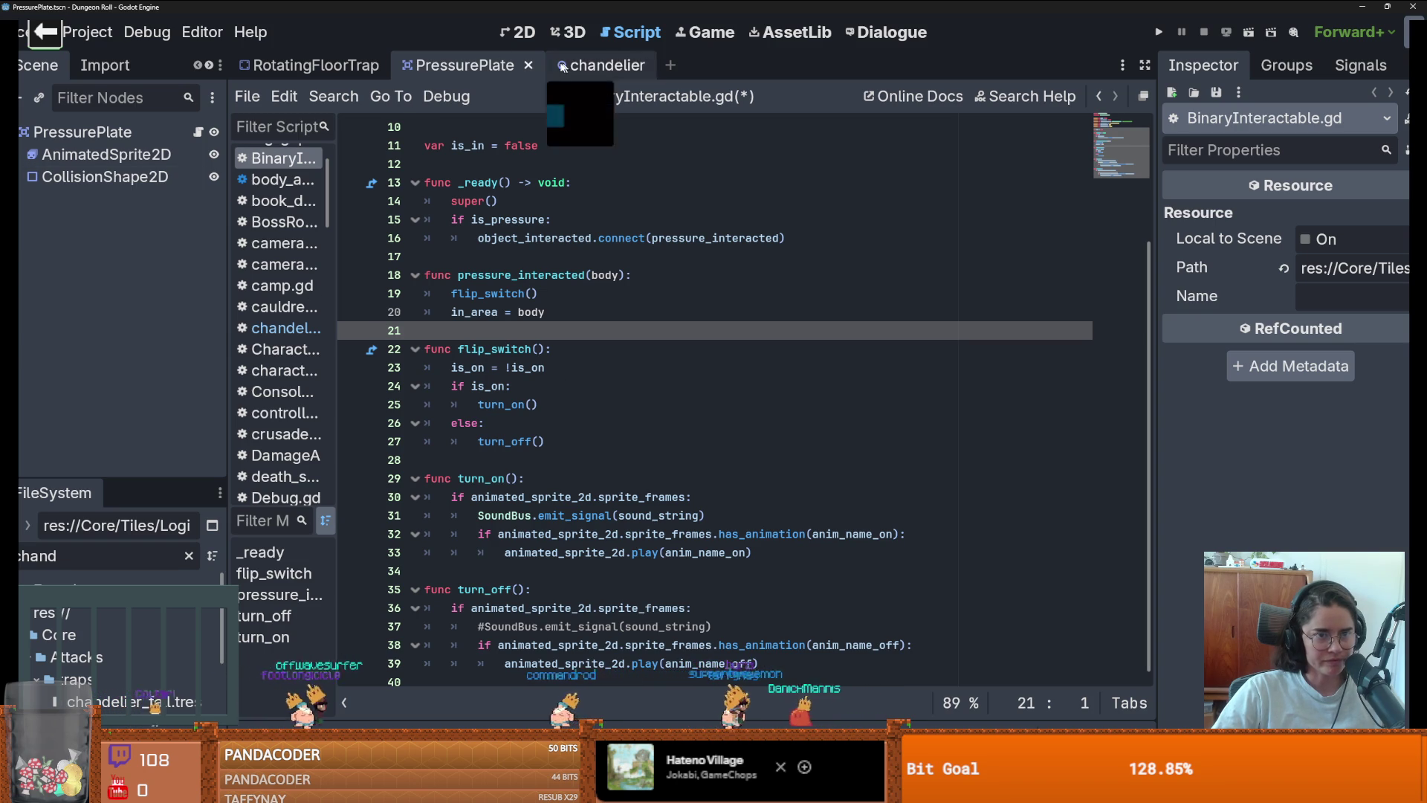
Save RotatingFloorTrap and paste 'controller' over 'pass' on line 7 of its script.
{"action": "left_click", "coordinate": [304, 66]}
{"action": "key", "text": "ctrl+s"}
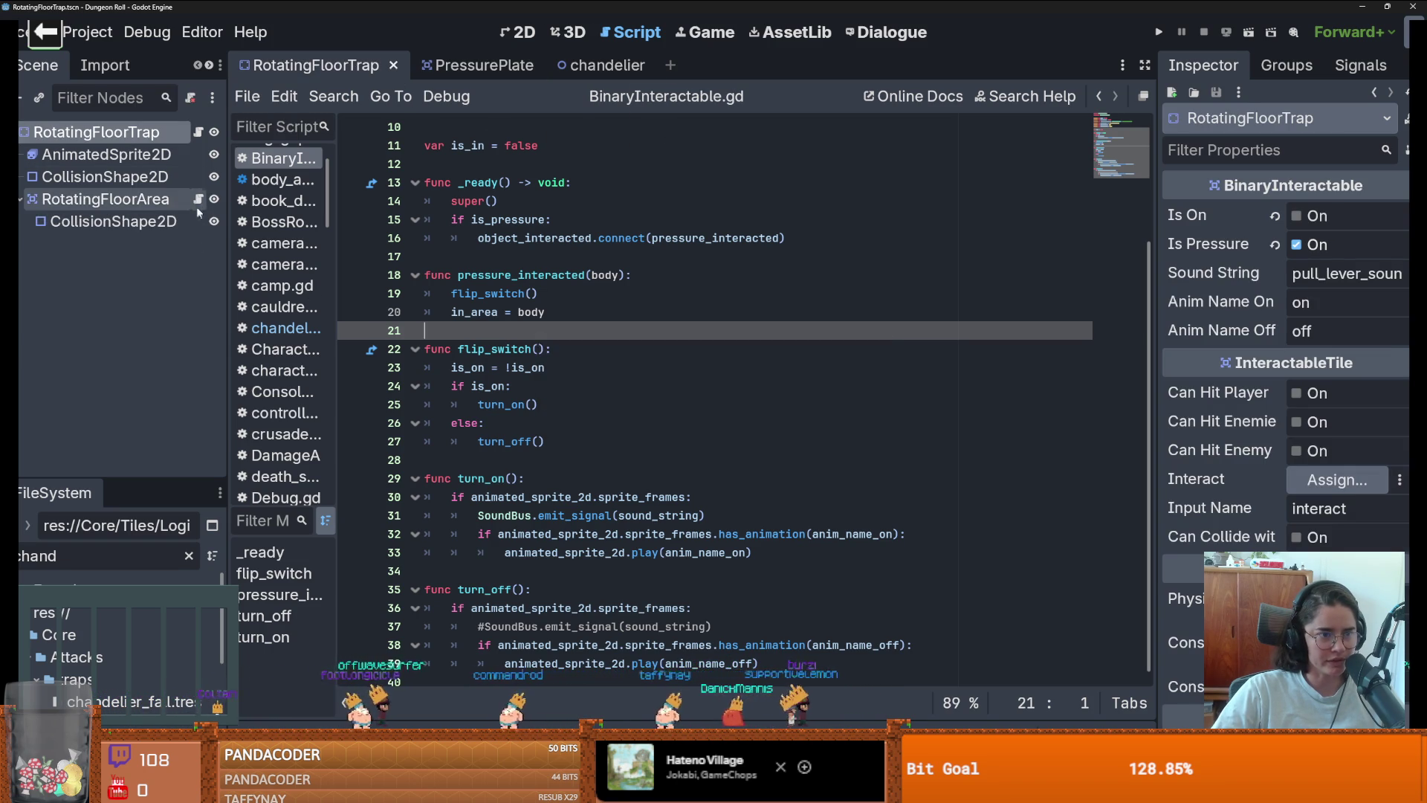
{"action": "left_click", "coordinate": [198, 199]}
{"action": "double_click", "coordinate": [538, 182]}
{"action": "key", "text": "ctrl+c"}
{"action": "double_click", "coordinate": [464, 238]}
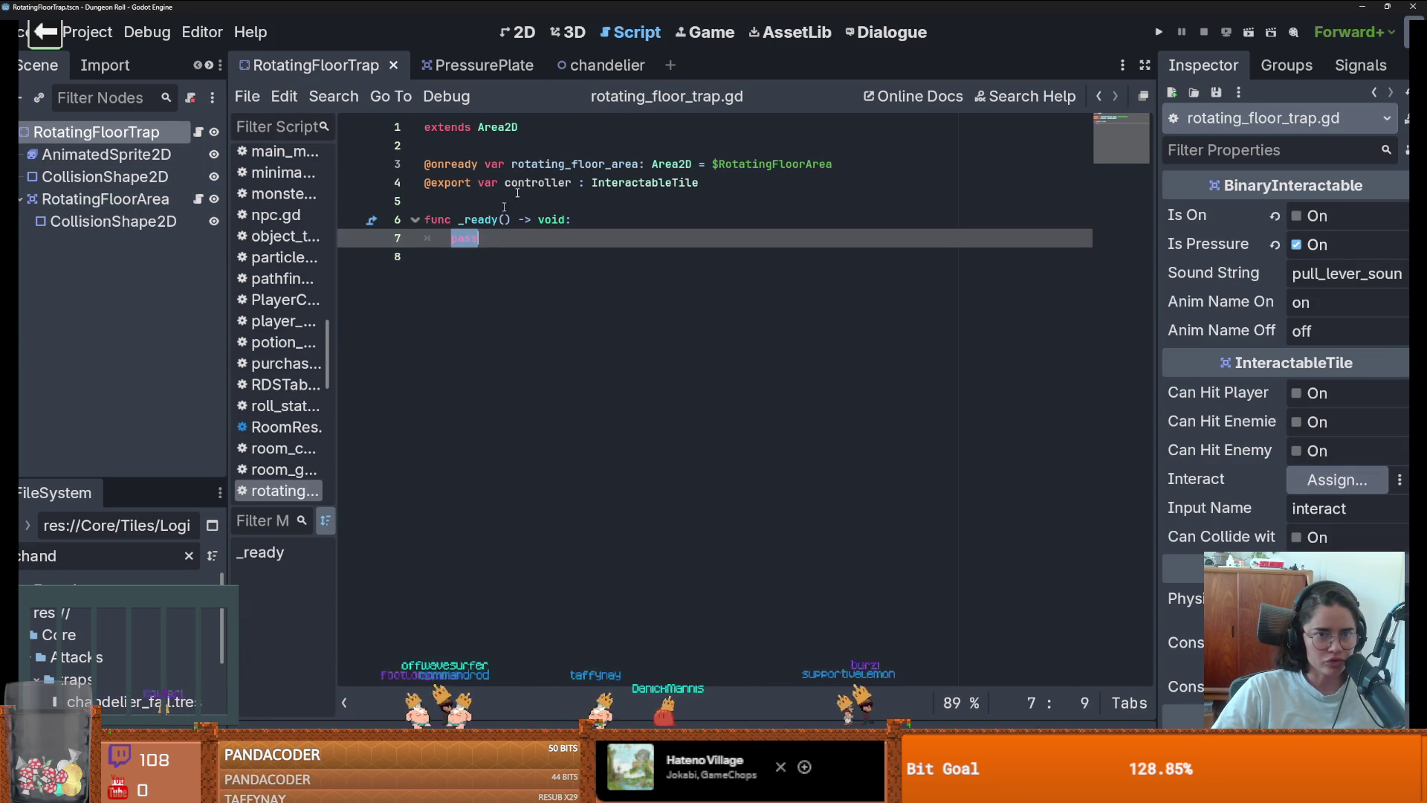
{"action": "key", "text": "ctrl+v"}
Select chandelier.gd's controller-connection block, lines 16–18, then return to RotatingFloorTrap.
{"action": "left_click", "coordinate": [602, 67]}
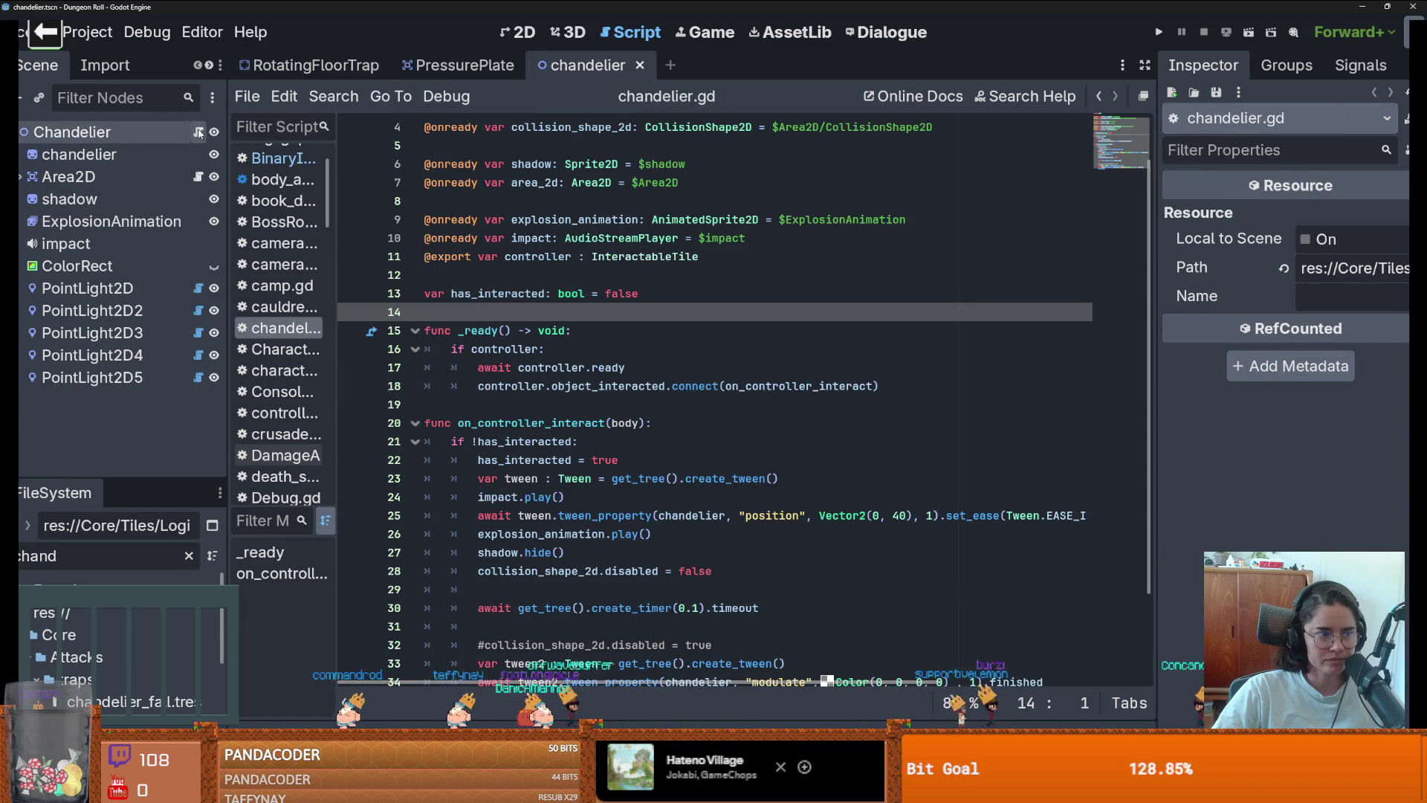
{"action": "left_click", "coordinate": [697, 388]}
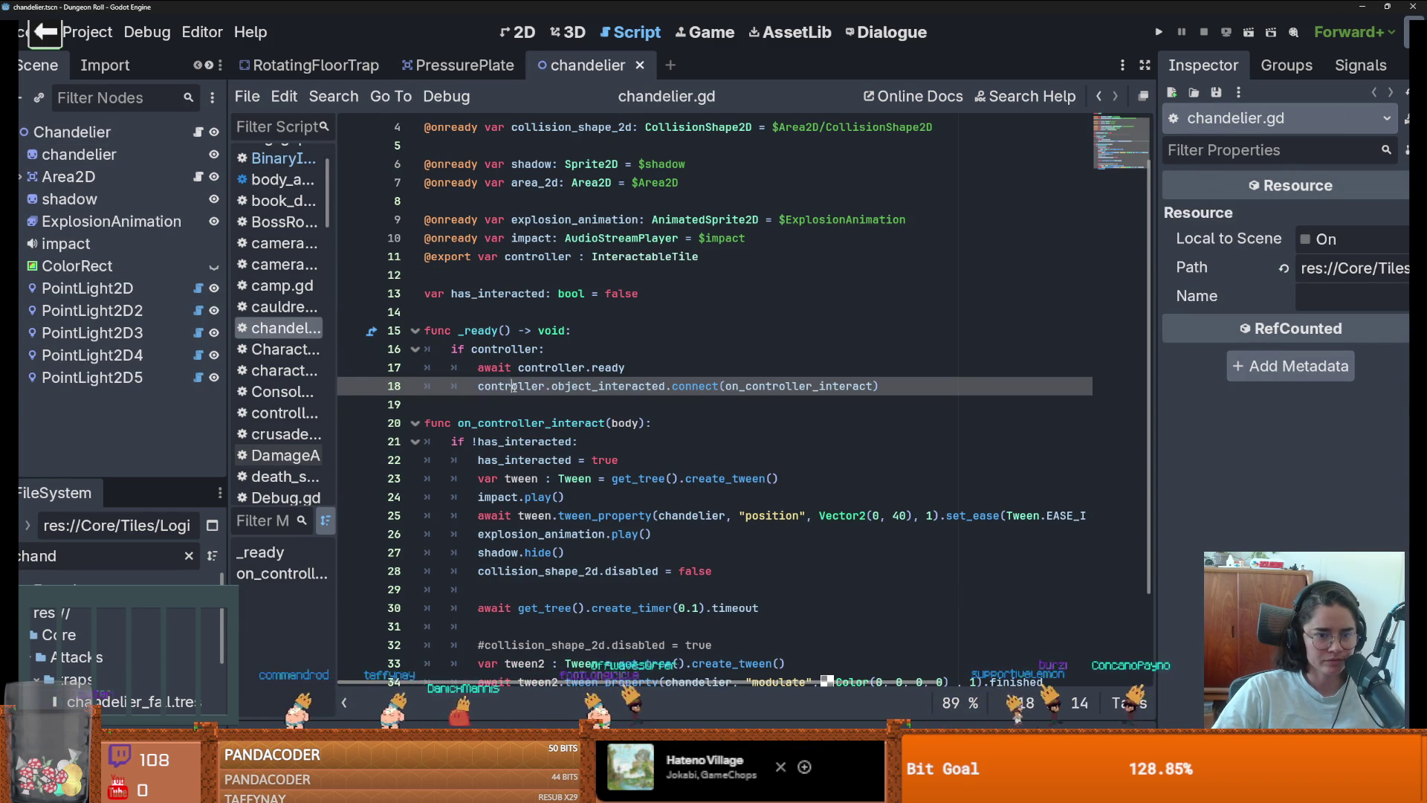
{"action": "mouse_move", "coordinate": [942, 390]}
{"action": "left_mouse_down"}
{"action": "mouse_move", "coordinate": [446, 330]}
{"action": "mouse_move", "coordinate": [435, 347]}
{"action": "left_mouse_up"}
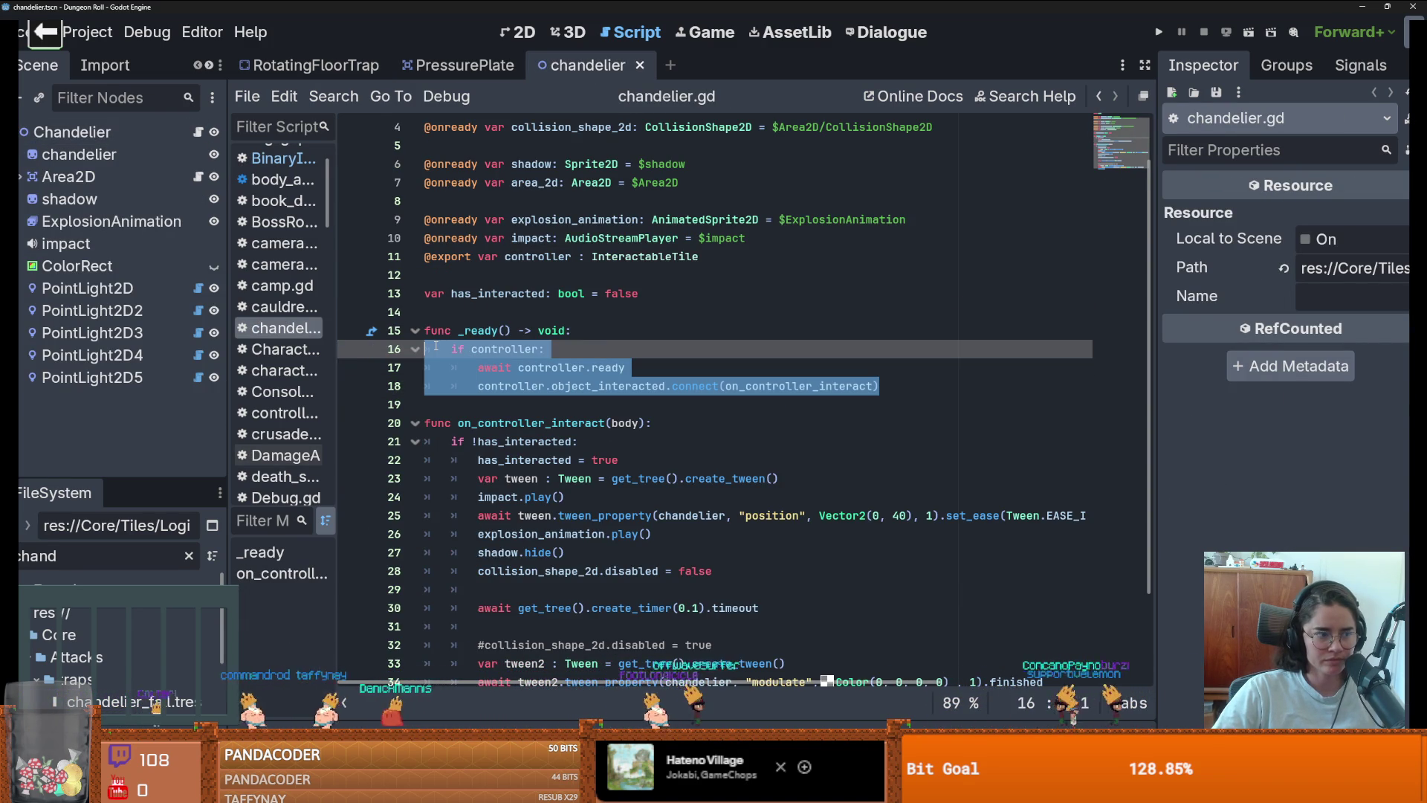
{"action": "left_click", "coordinate": [457, 64]}
{"action": "left_click", "coordinate": [316, 65]}
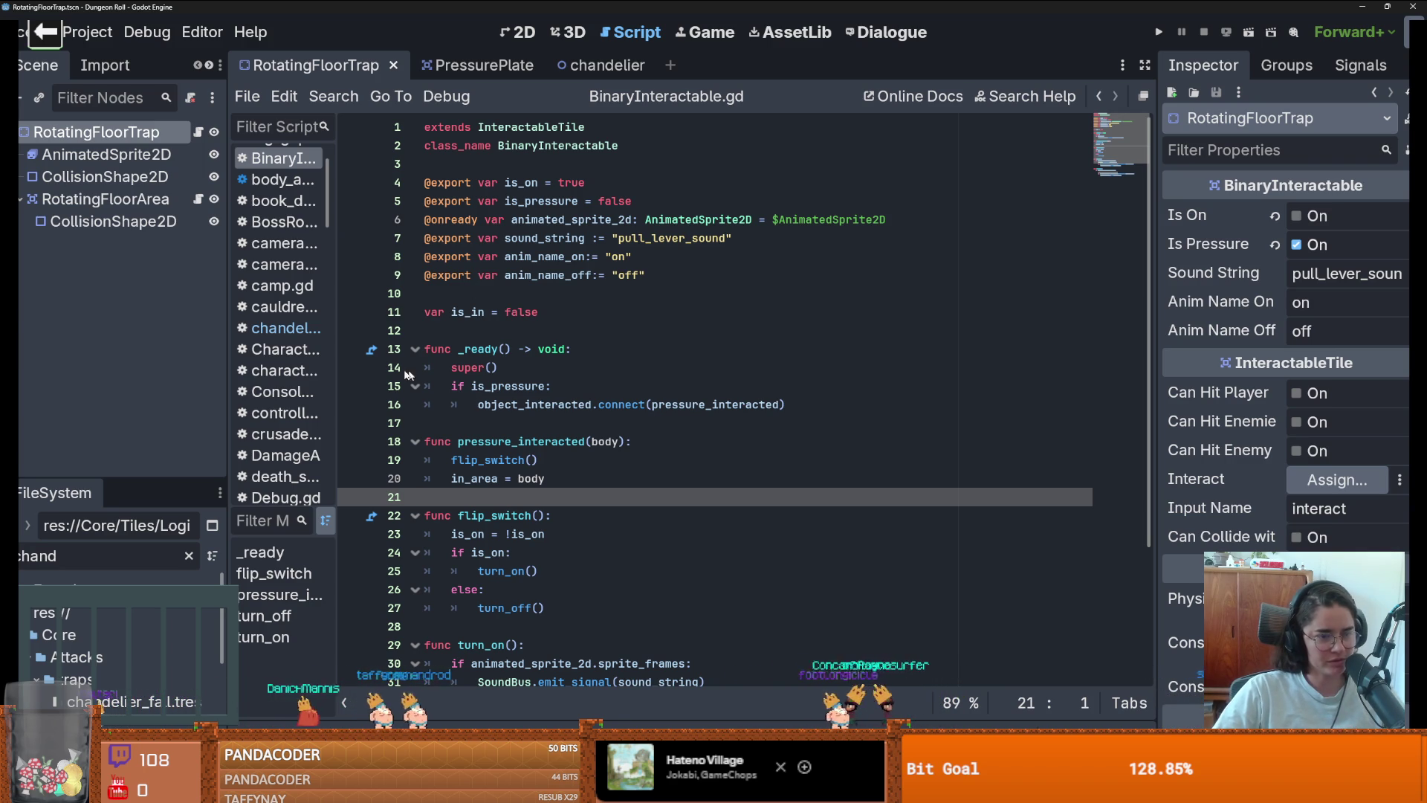
Adjust the controller-connection code in rotating_floor_trap.gd's _ready and save the script.
{"action": "left_click", "coordinate": [199, 201]}
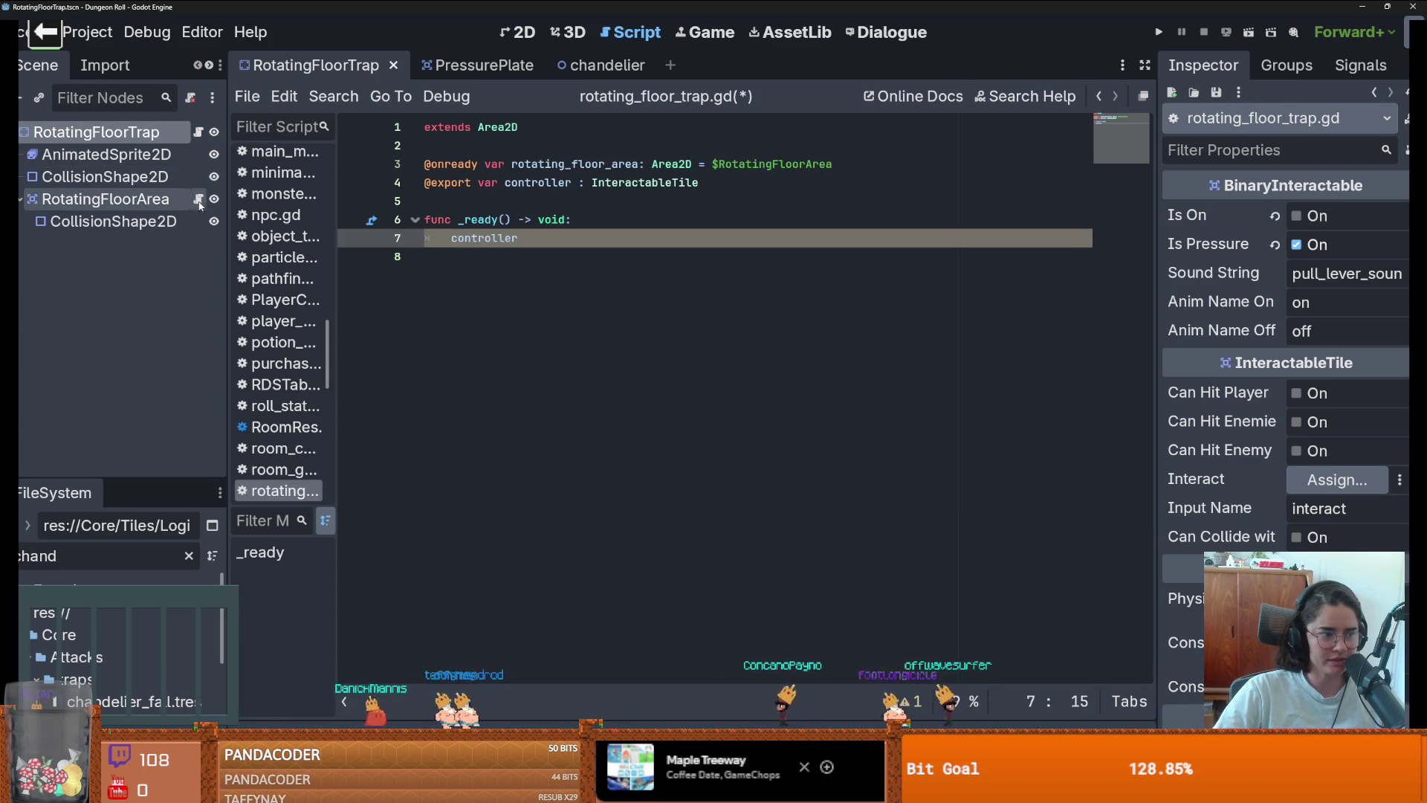
{"action": "key", "text": "ctrl+z"}
{"action": "key", "text": "ctrl+z"}
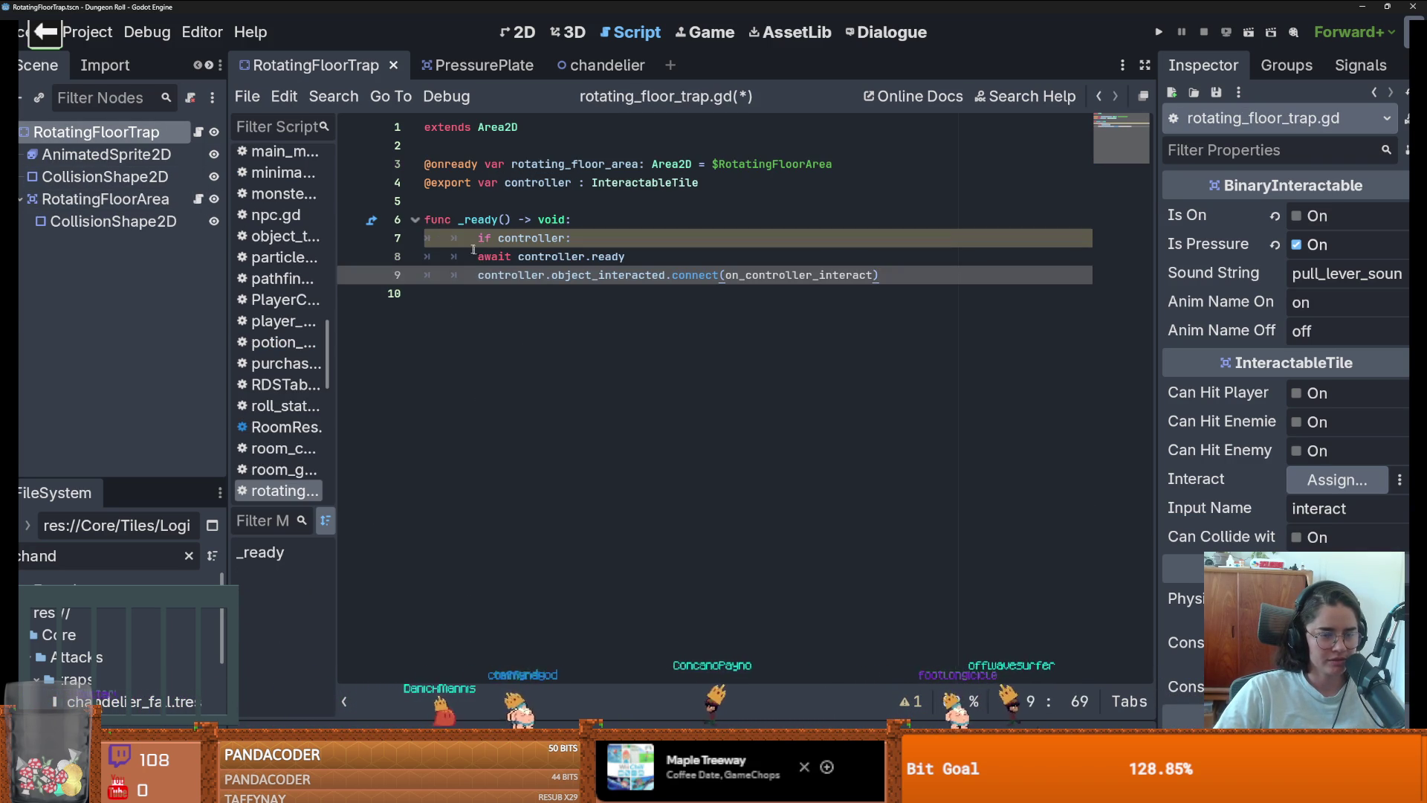
{"action": "key", "text": "ctrl+z"}
{"action": "key", "text": "ctrl+s"}
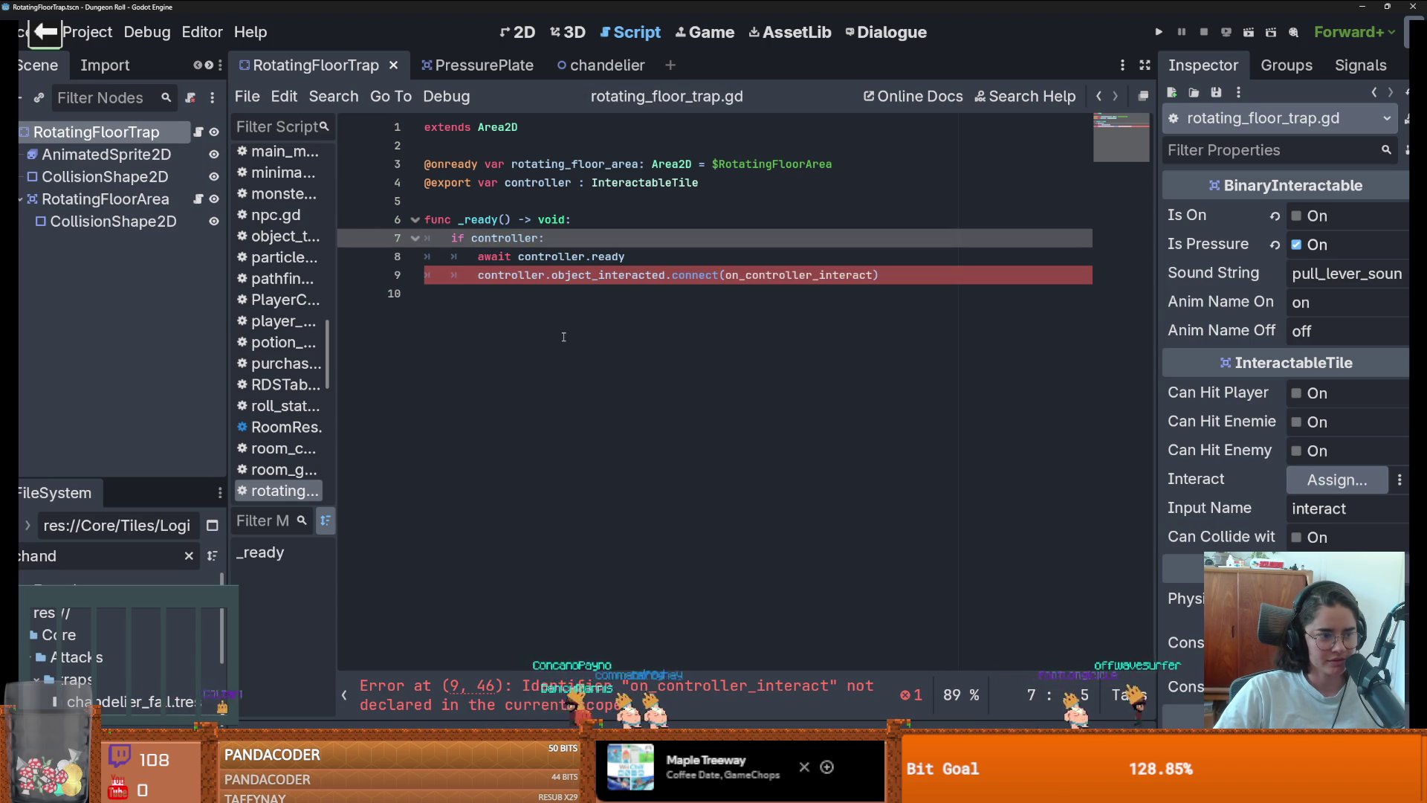
Add an on_controller_interact(body) stub containing pass and save the script.
{"action": "left_click", "coordinate": [525, 293]}
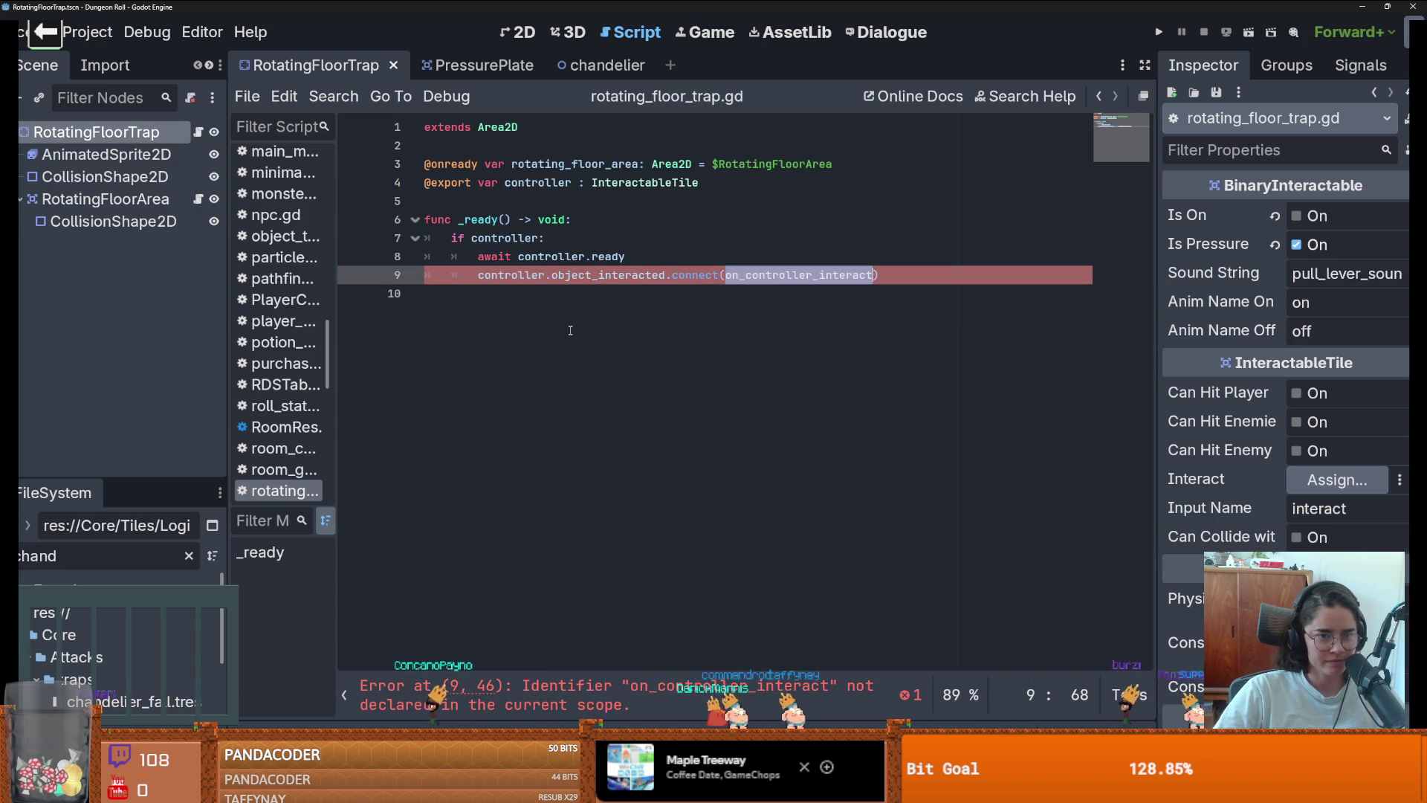
{"action": "key", "text": "Return"}
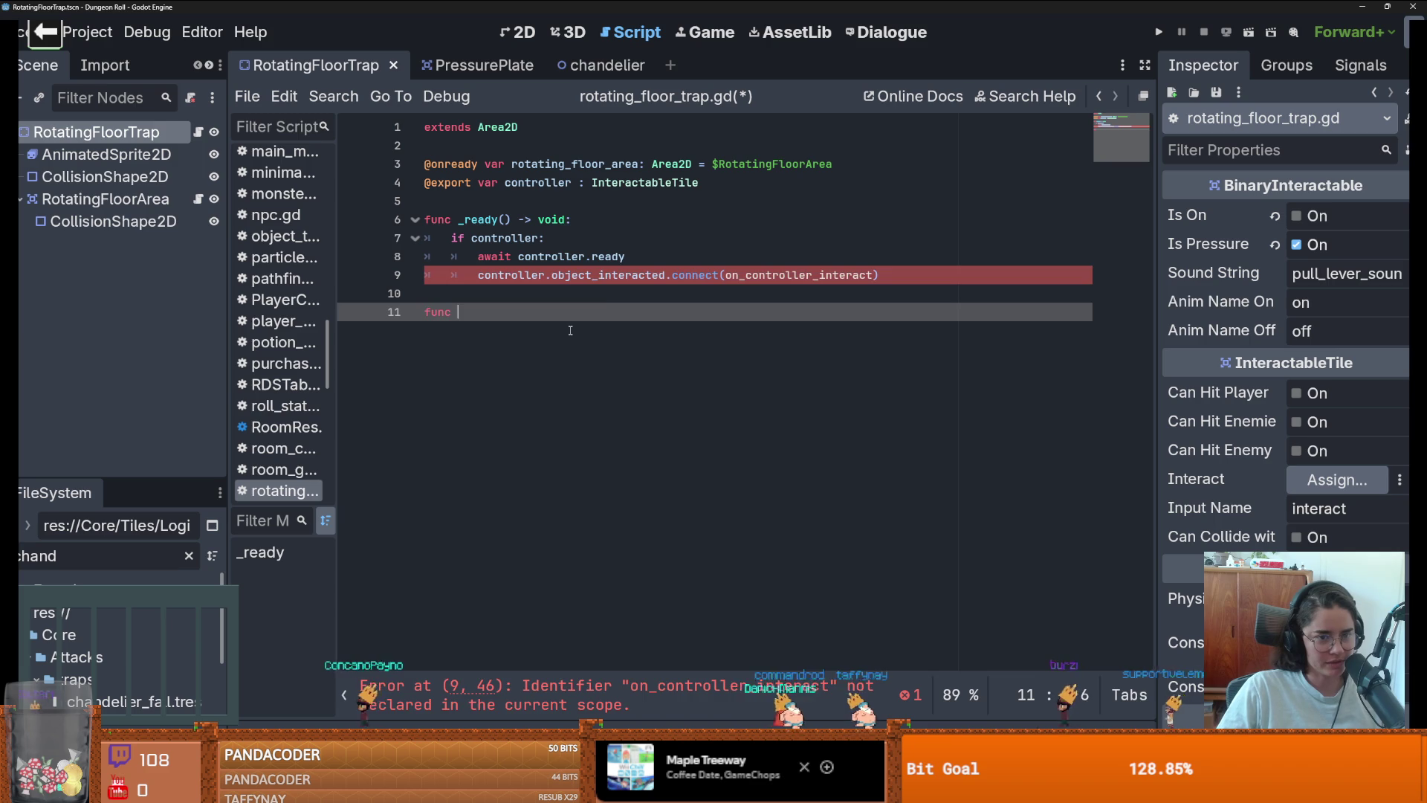
{"action": "type", "text": "on_controller_interact(body"}
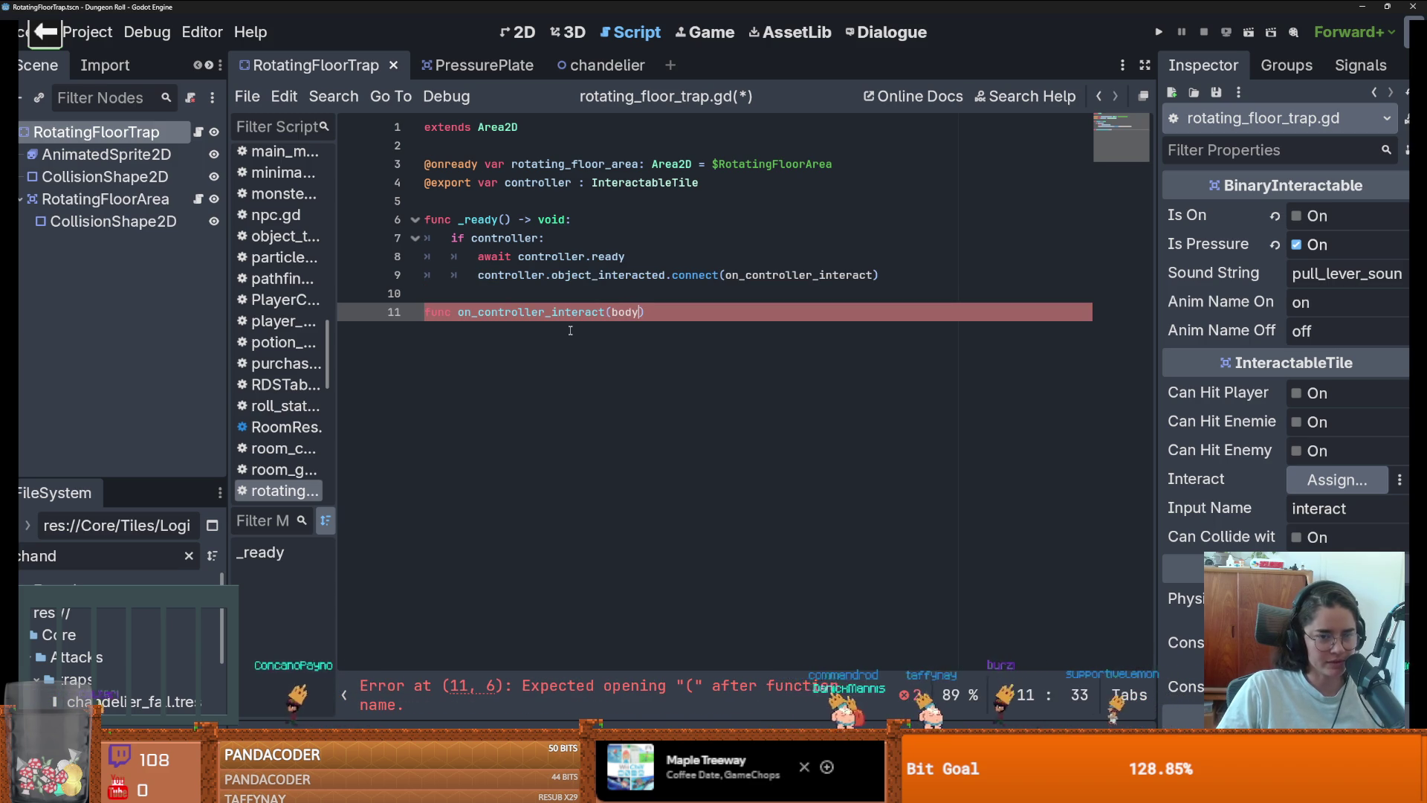
{"action": "type", "text": ")"}
{"action": "key", "text": "Return"}
{"action": "type", "text": "pass"}
{"action": "key", "text": "ctrl+s"}
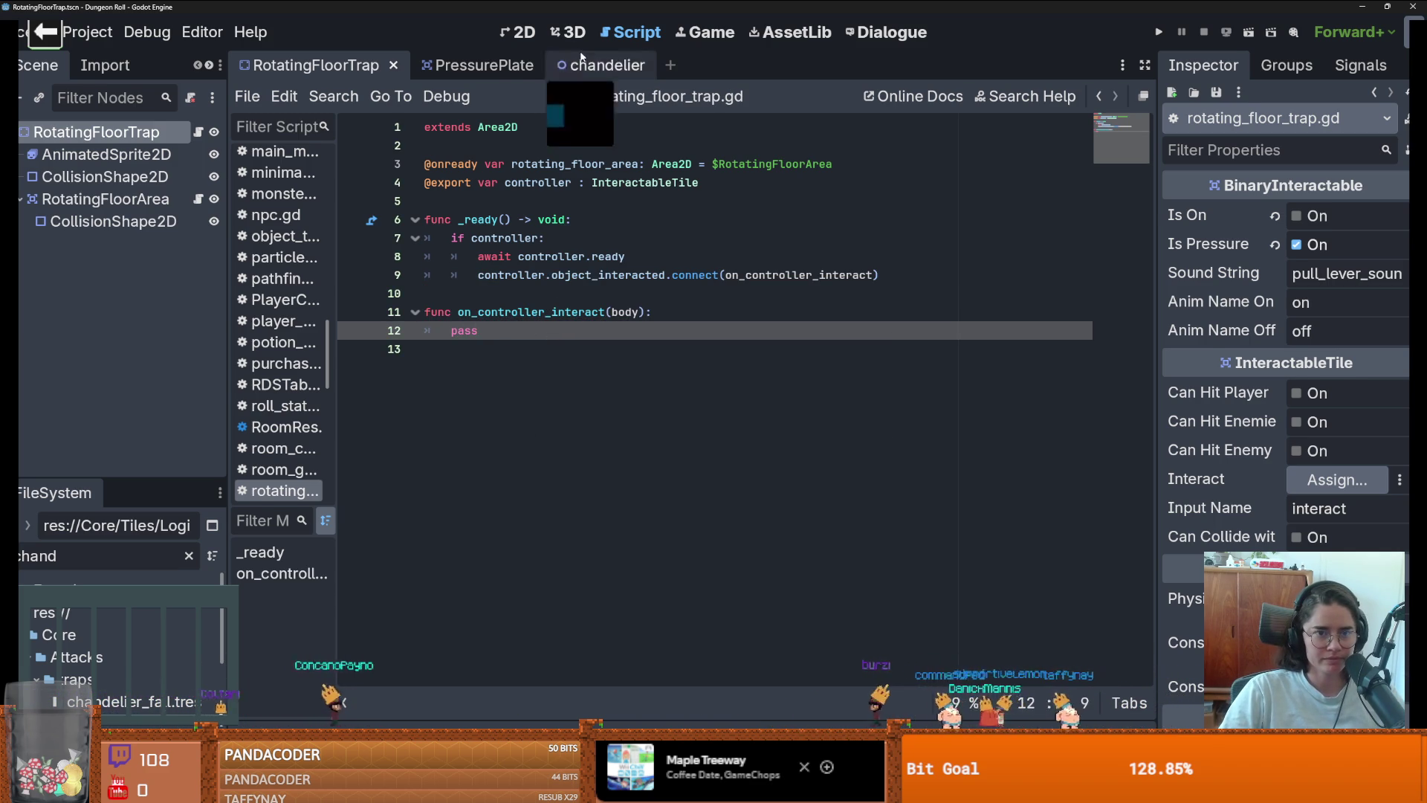
Check the chandelier's body parameter and has_interacted check, then return to RotatingFloorTrap.
{"action": "left_click", "coordinate": [605, 64]}
{"action": "scroll", "coordinate": [617, 370], "scroll_direction": "down", "scroll_amount": 2}
{"action": "double_click", "coordinate": [623, 368]}
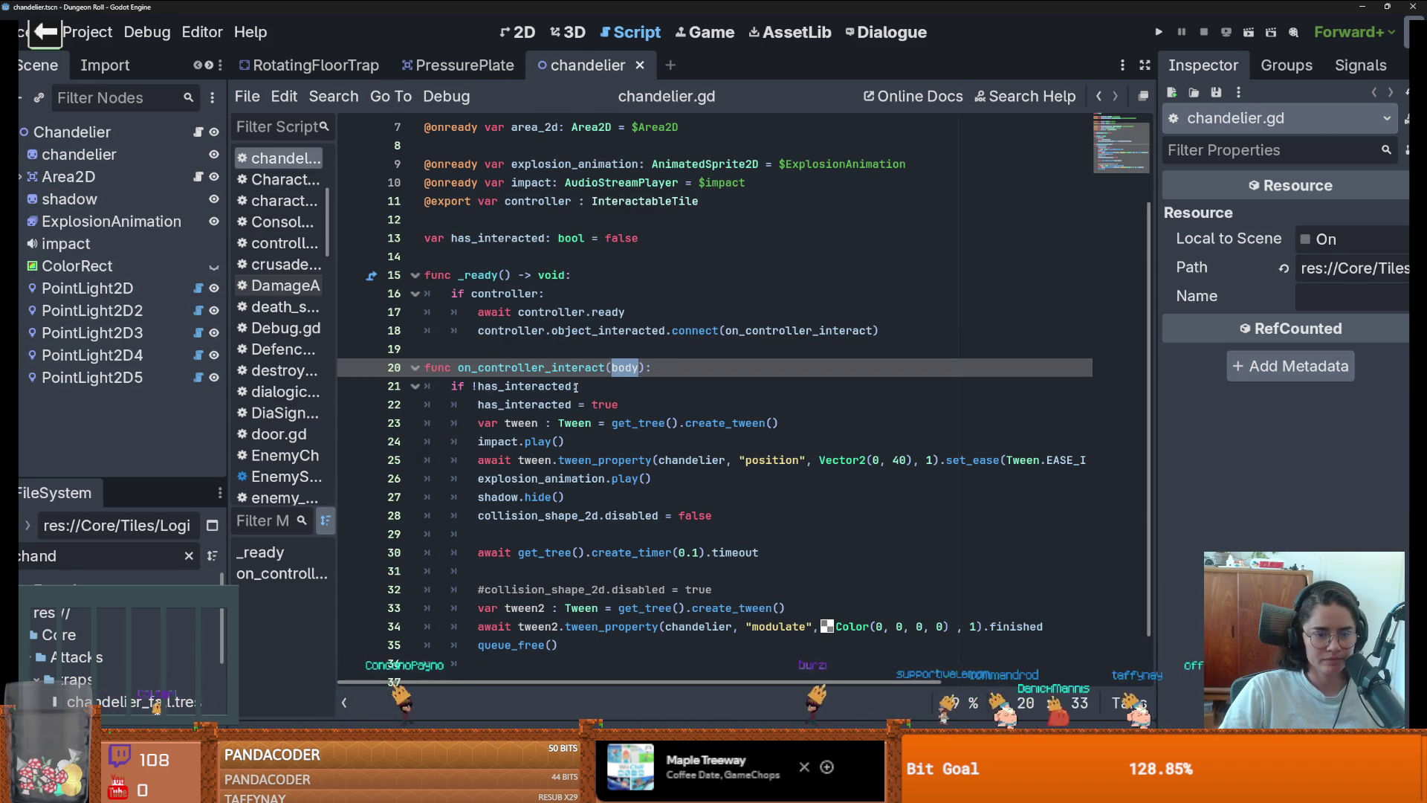
{"action": "left_click_drag", "start_coordinate": [577, 386], "coordinate": [452, 386]}
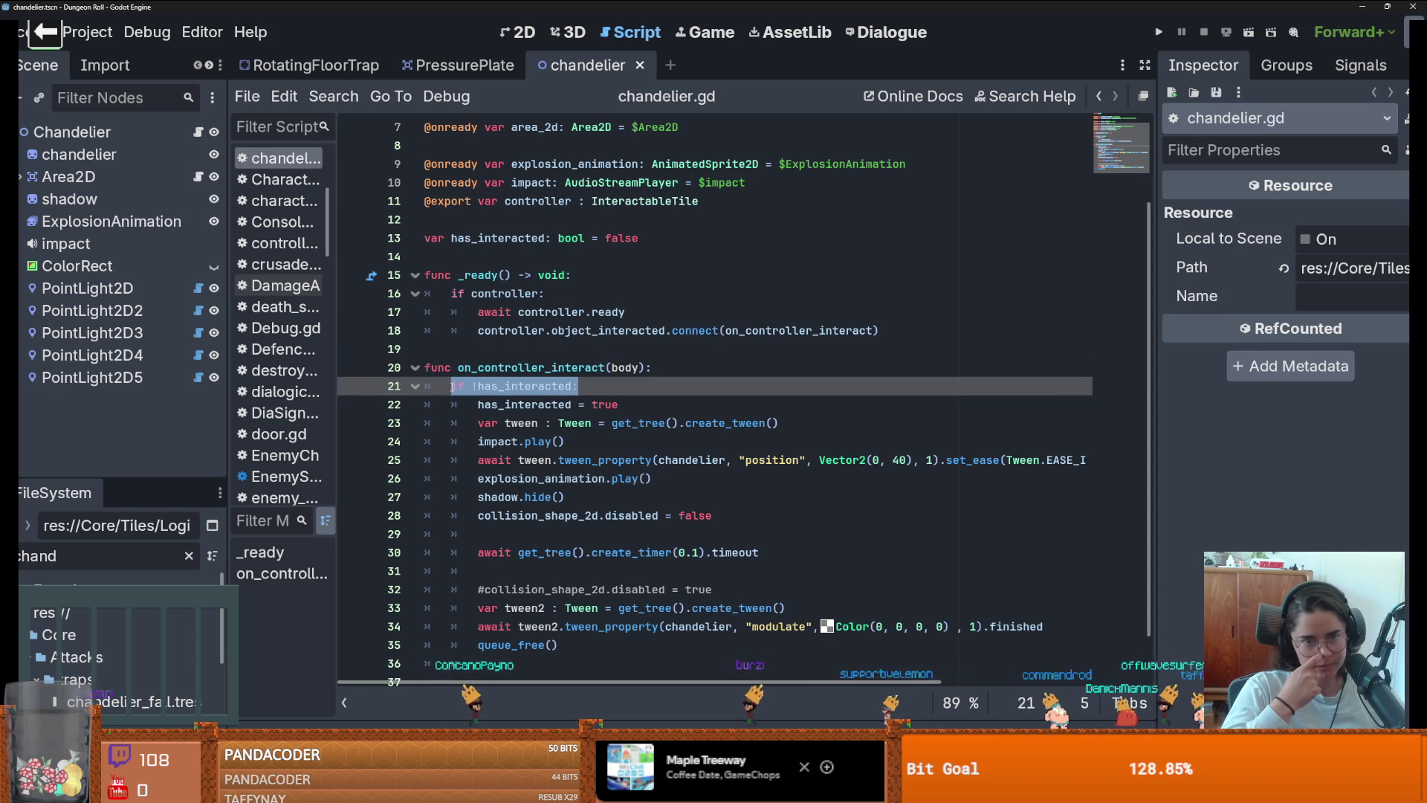
{"action": "left_click", "coordinate": [310, 64]}
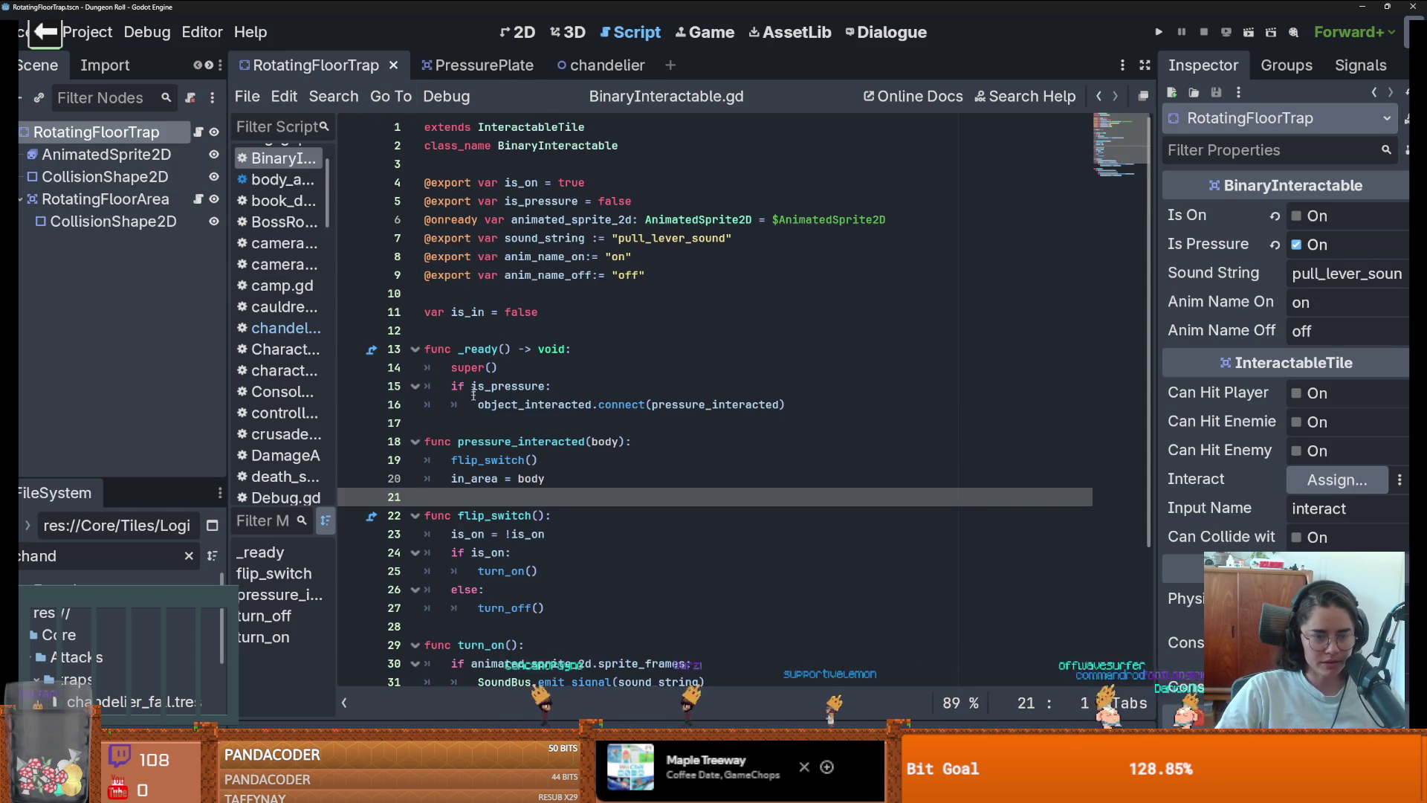
{"action": "scroll", "coordinate": [547, 328], "scroll_direction": "up", "scroll_amount": 1}
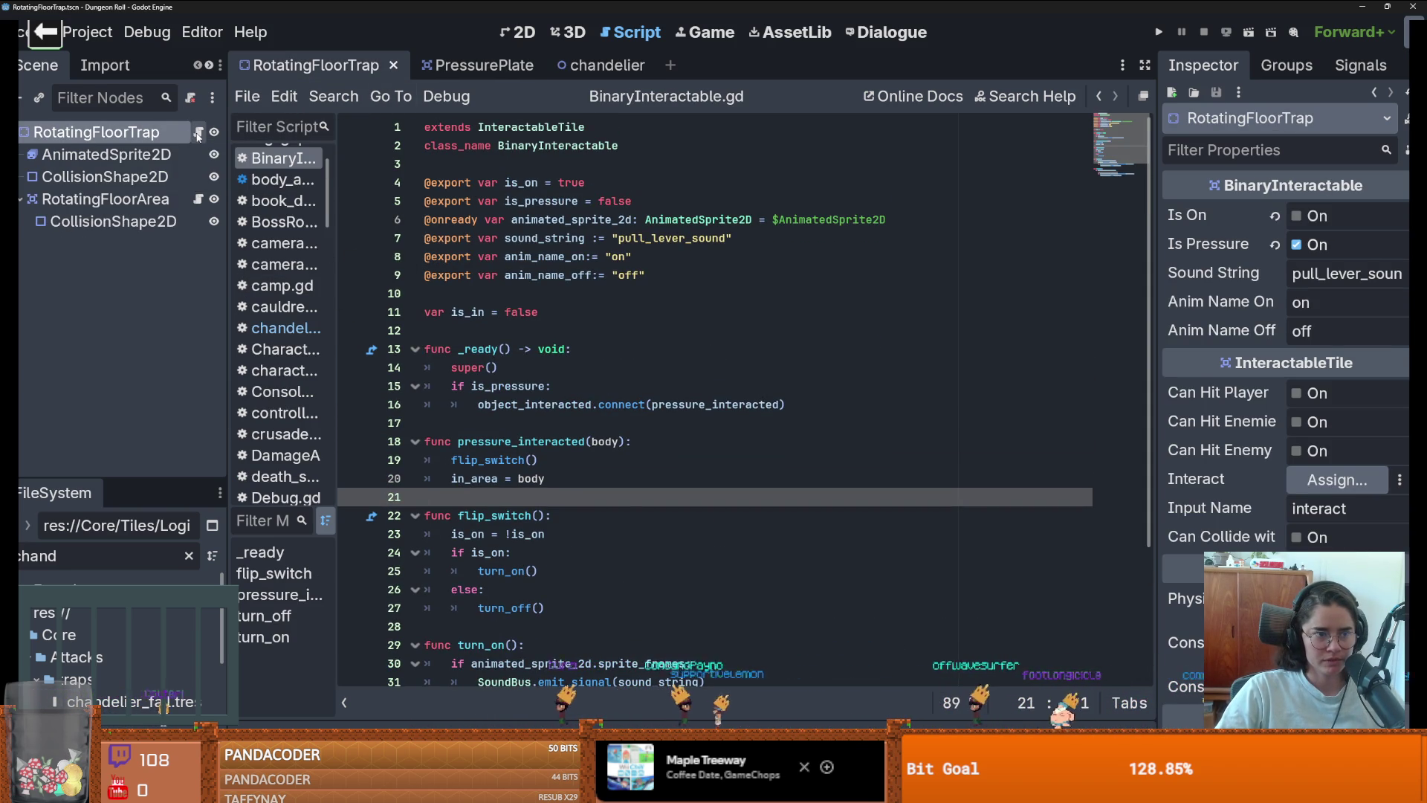
In the 2D view, enable Can Hit Player and Can Hit Enemy Feet and save.
{"action": "left_click", "coordinate": [379, 62]}
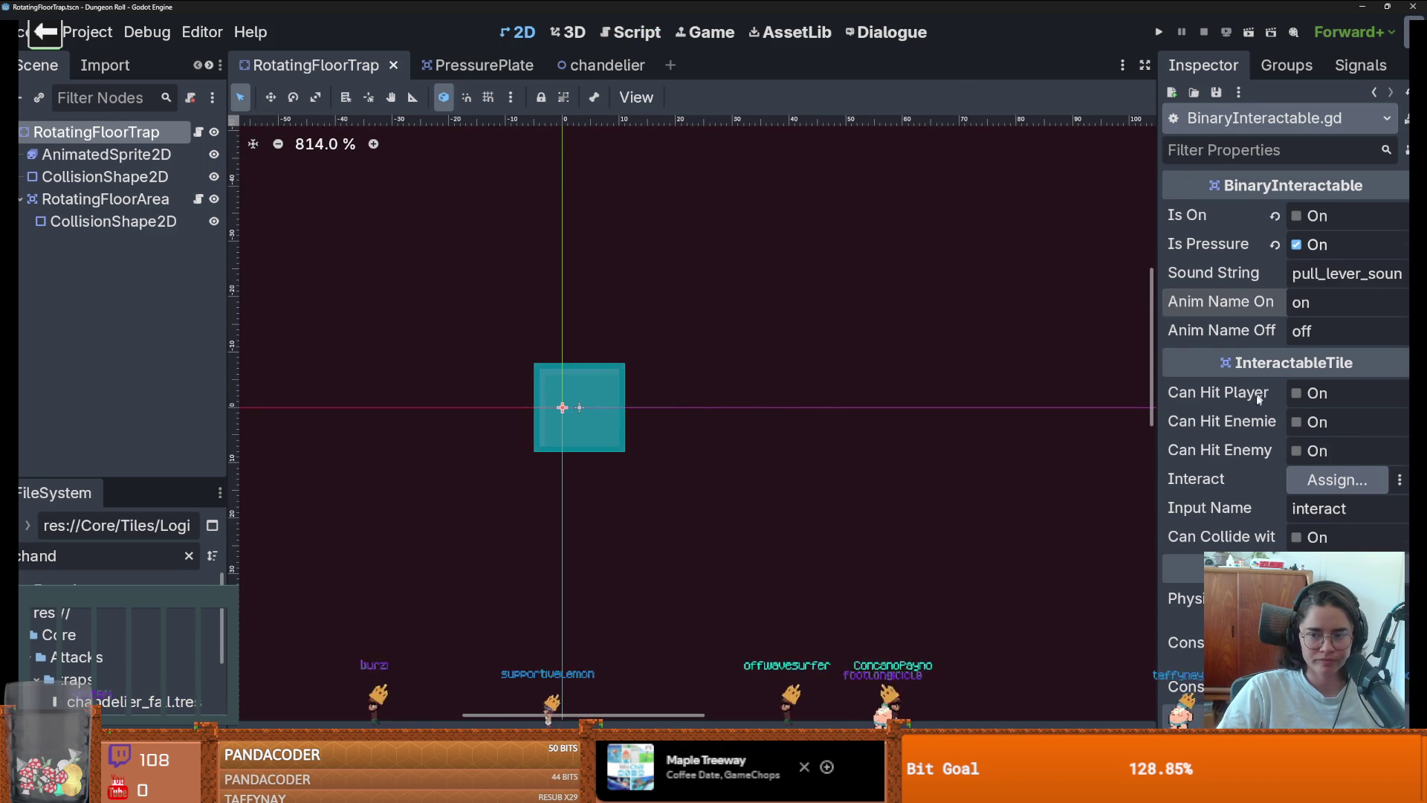
{"action": "scroll", "coordinate": [1263, 372], "scroll_direction": "down", "scroll_amount": 2}
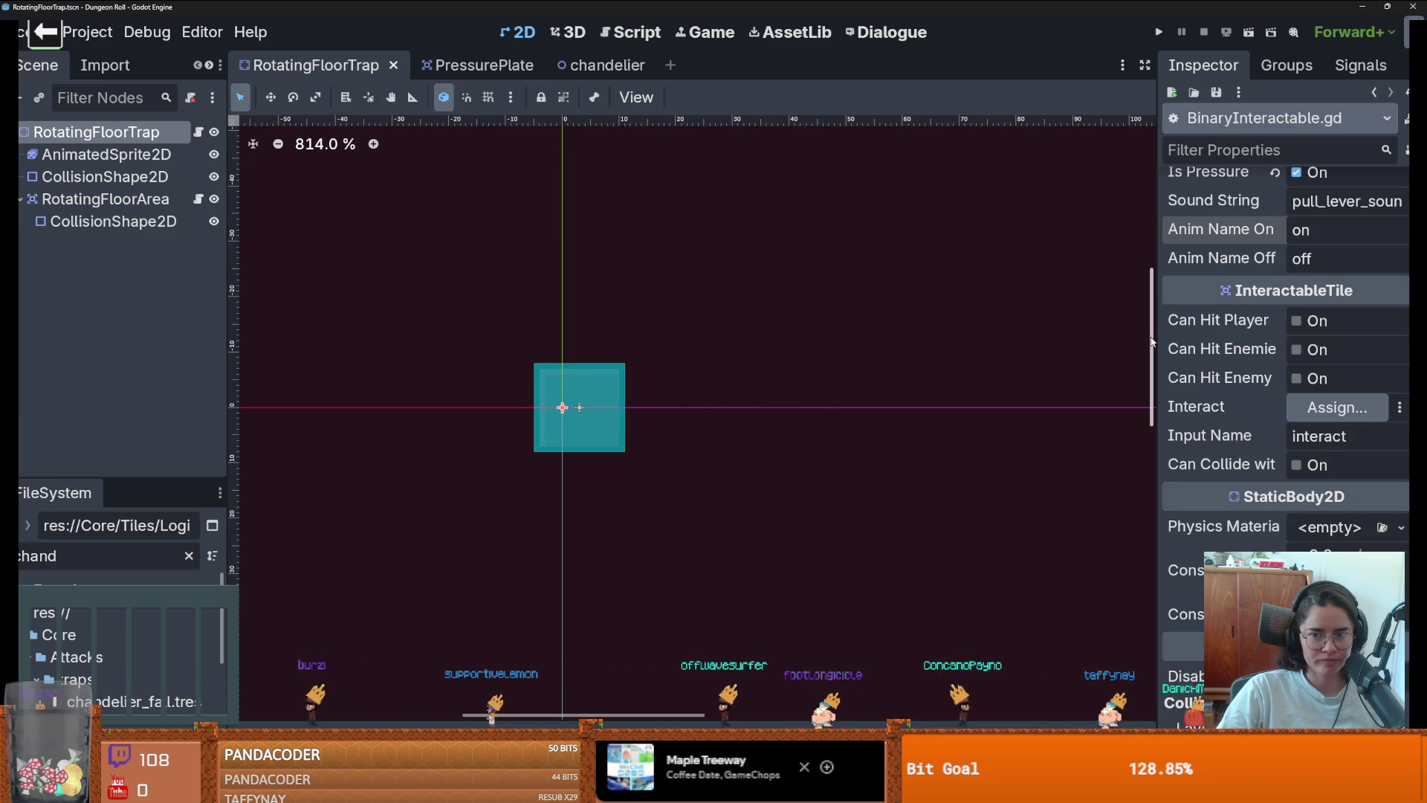
{"action": "left_click", "coordinate": [1296, 320]}
{"action": "scroll", "coordinate": [765, 478], "scroll_direction": "up", "scroll_amount": 3}
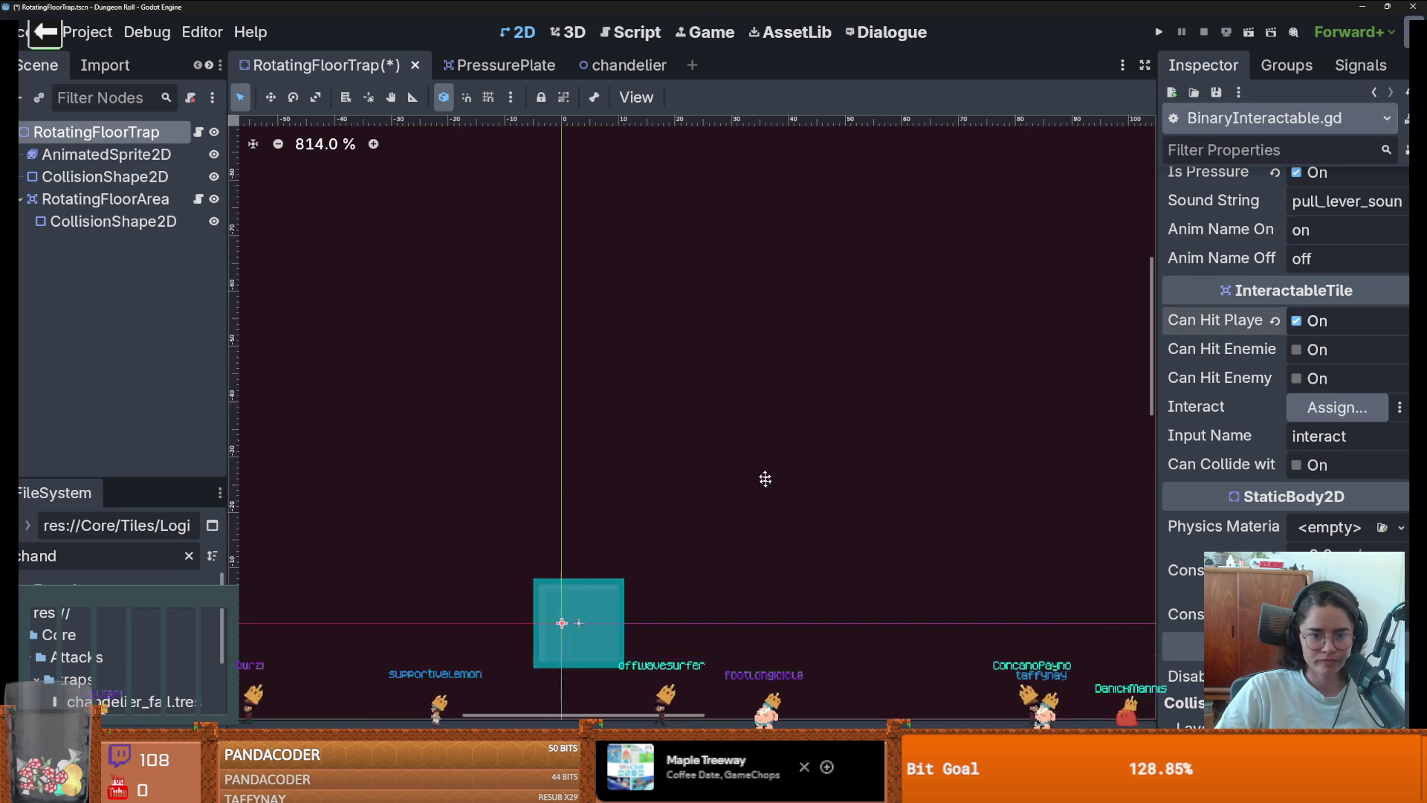
{"action": "scroll", "coordinate": [758, 407], "scroll_direction": "down", "scroll_amount": 1}
{"action": "scroll", "coordinate": [757, 408], "scroll_direction": "down", "scroll_amount": 3}
{"action": "scroll", "coordinate": [691, 466], "scroll_direction": "up", "scroll_amount": 4}
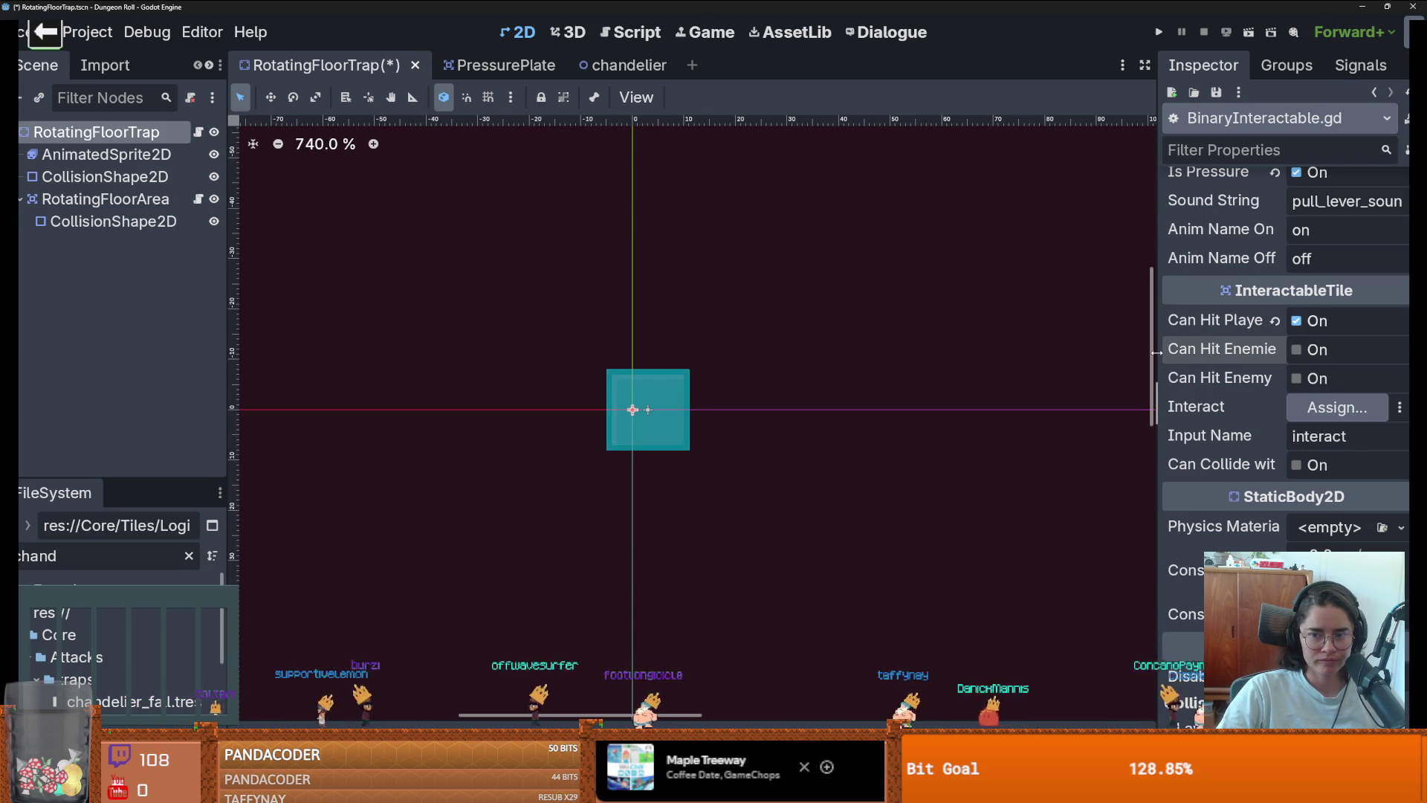
{"action": "left_click_drag", "start_coordinate": [1157, 330], "coordinate": [1002, 330]}
{"action": "left_click", "coordinate": [1223, 379]}
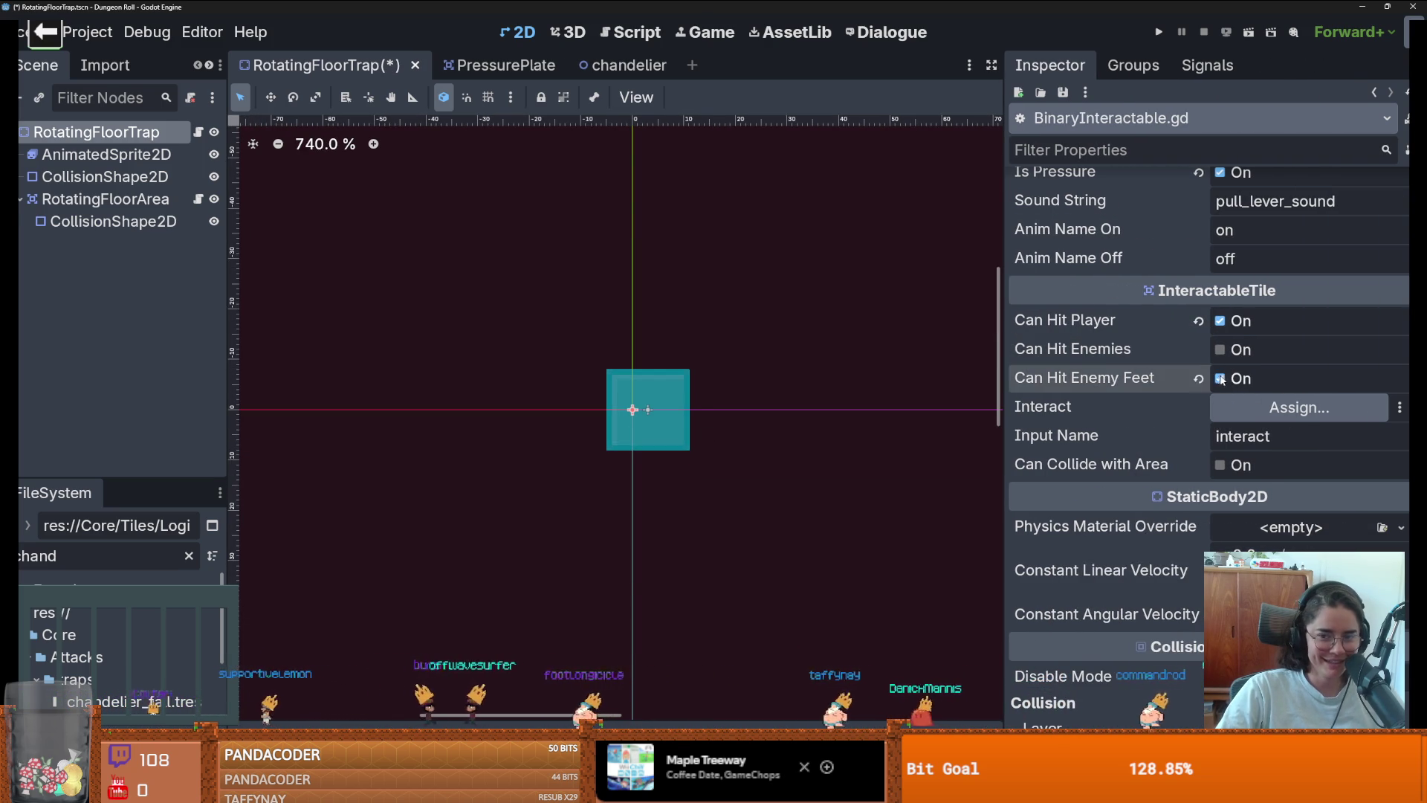
{"action": "scroll", "coordinate": [1115, 306], "scroll_direction": "down", "scroll_amount": 1}
{"action": "key", "text": "ctrl+s"}
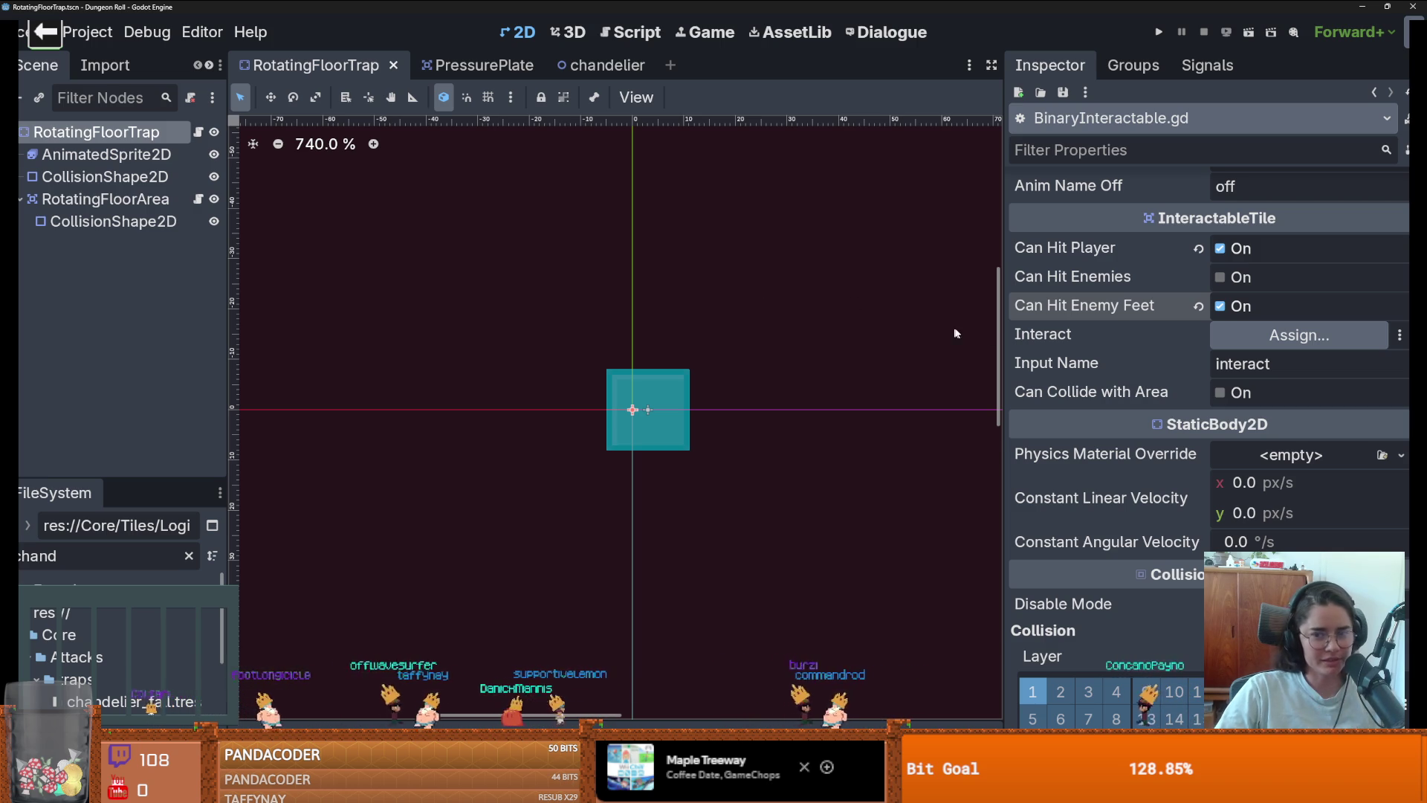
Turn on Can Collide with Area, keep Can Hit Player on, and save the scene.
{"action": "scroll", "coordinate": [864, 340], "scroll_direction": "down", "scroll_amount": 1}
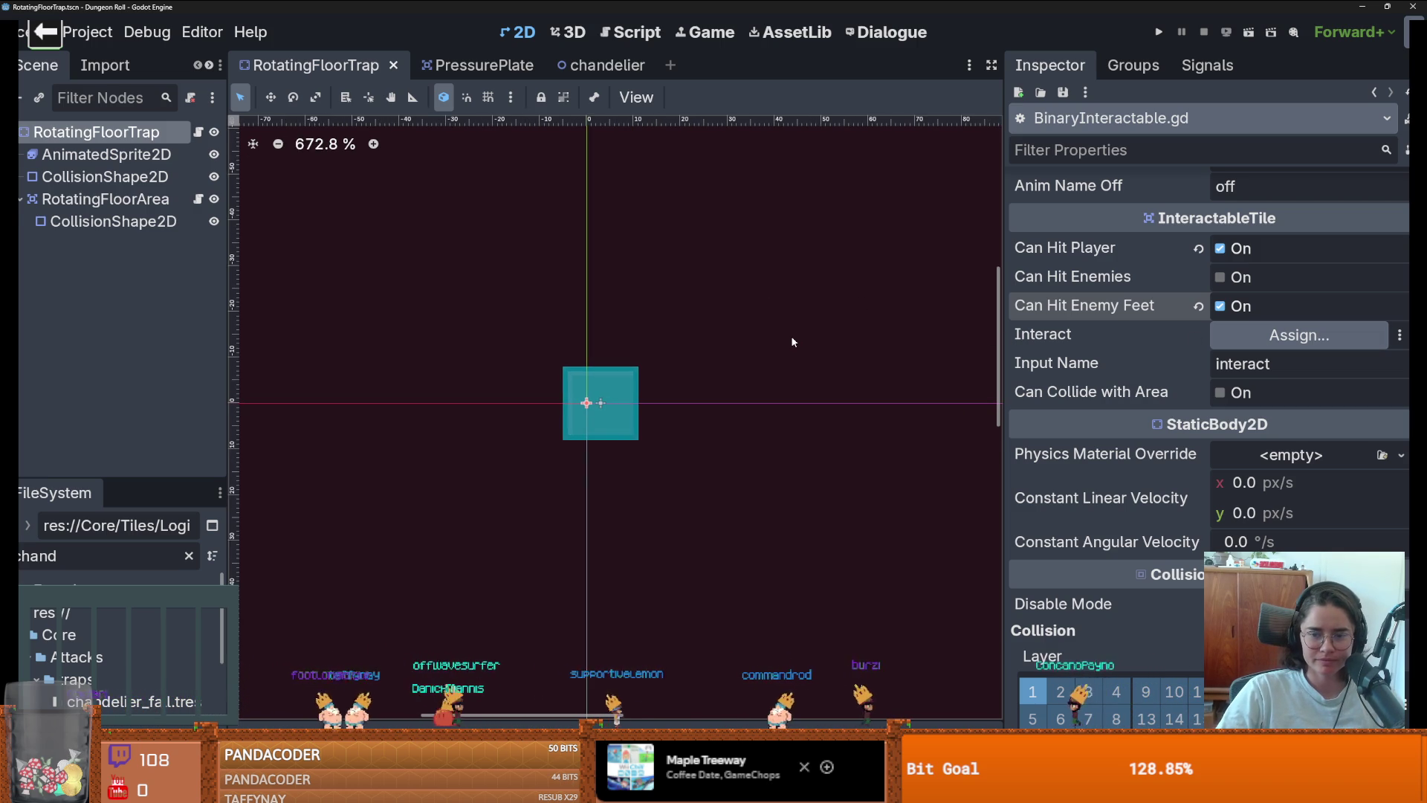
{"action": "left_click_drag", "start_coordinate": [790, 336], "coordinate": [810, 336]}
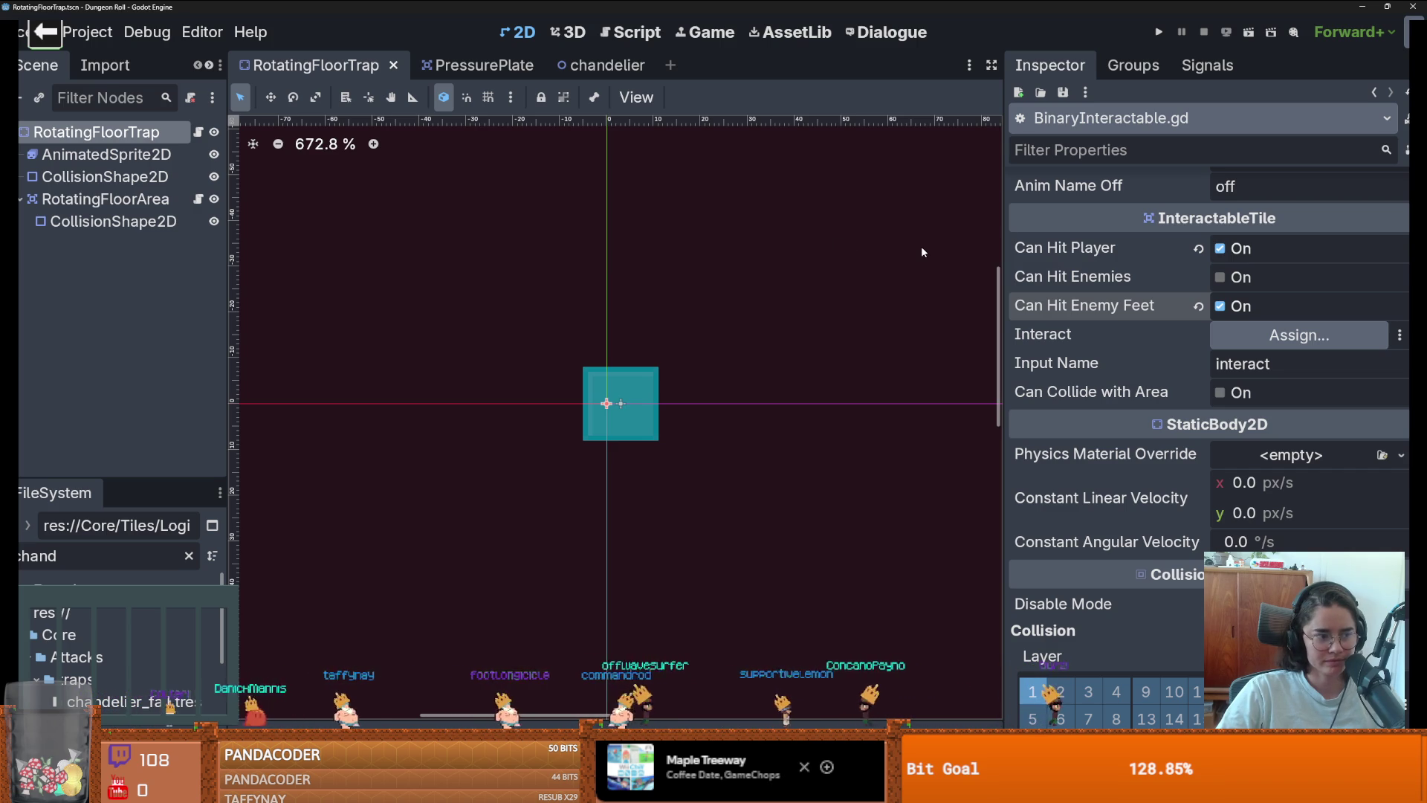
{"action": "left_click", "coordinate": [1217, 249]}
{"action": "left_click", "coordinate": [1217, 394]}
{"action": "key", "text": "ctrl+s"}
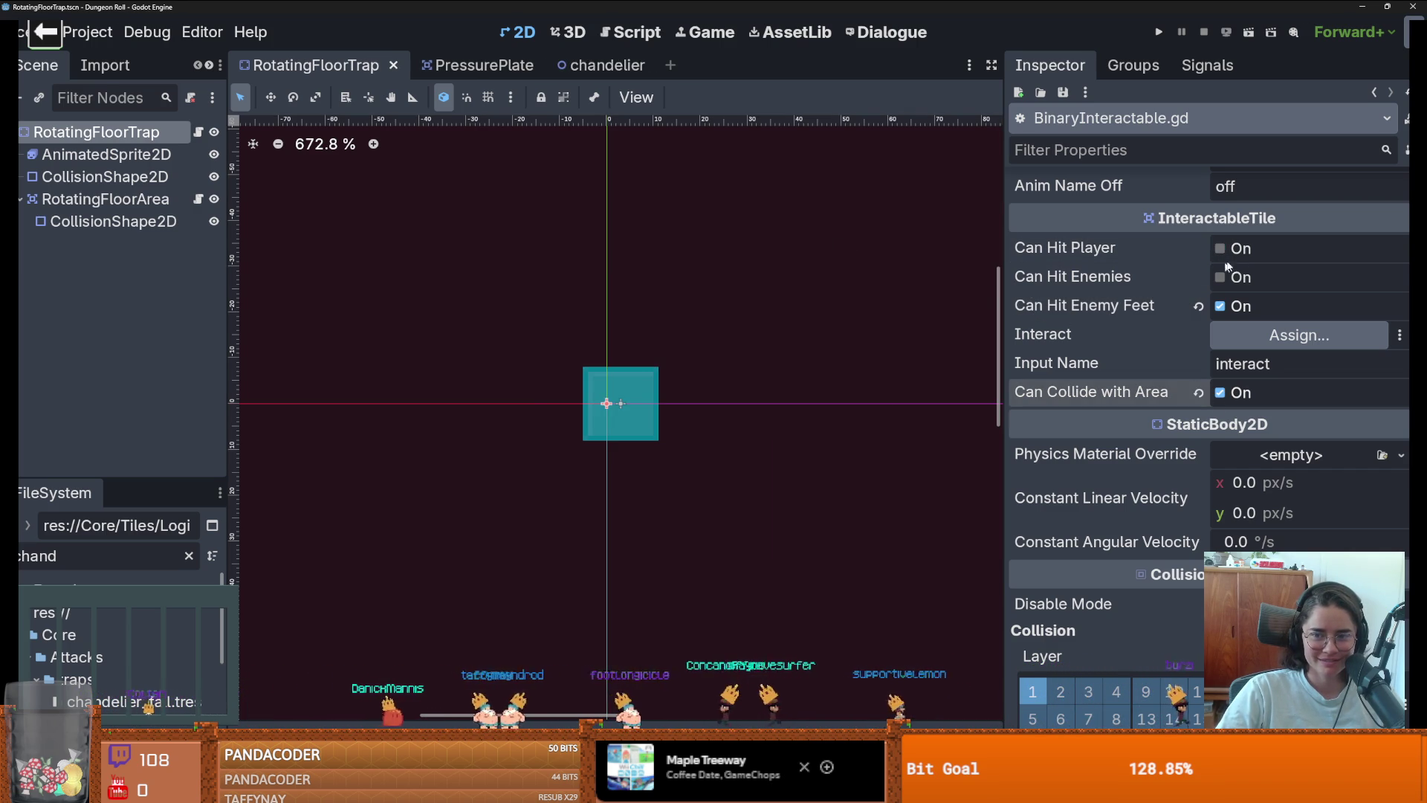
{"action": "left_click", "coordinate": [1219, 248]}
{"action": "key", "text": "ctrl+s"}
{"action": "key", "text": "ctrl+F3"}
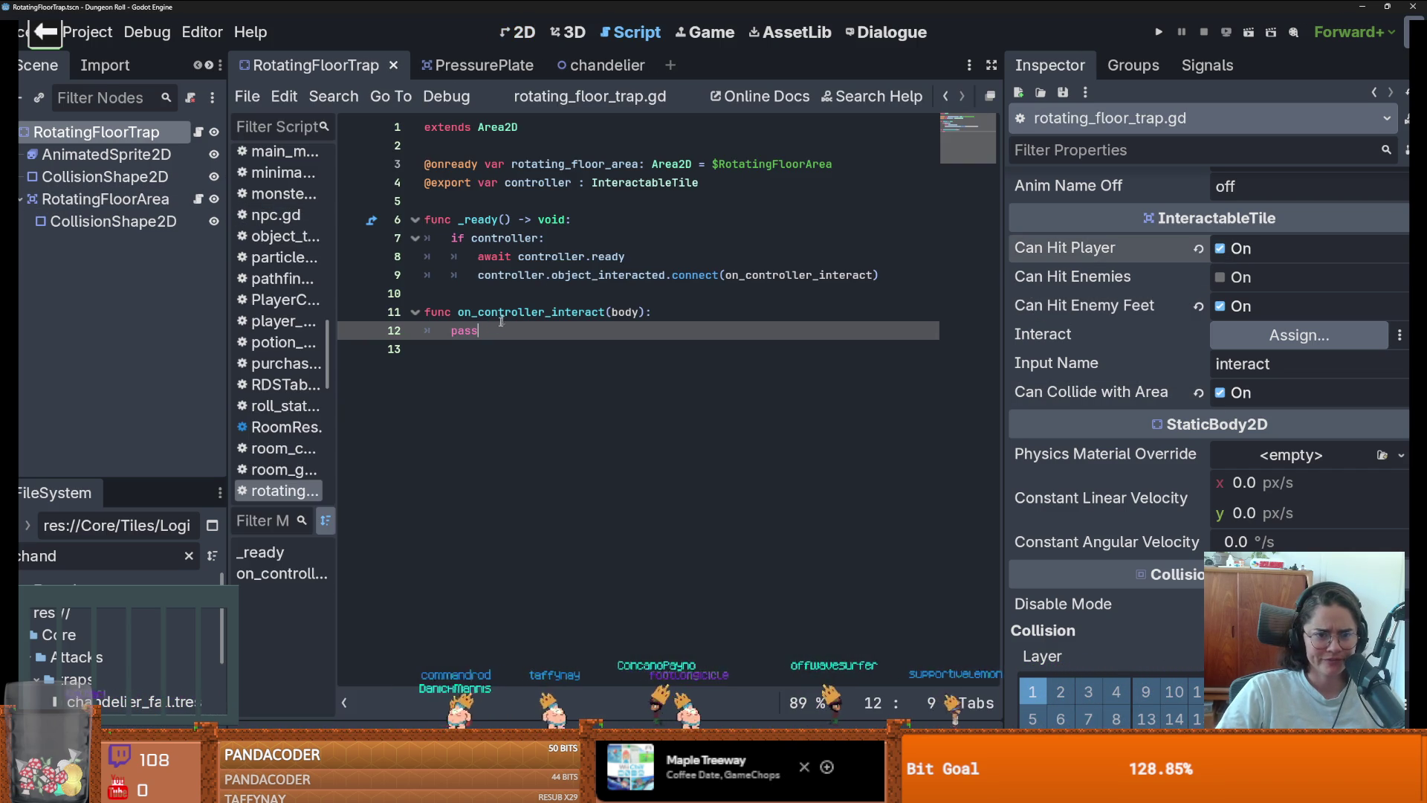
Add an 'on' animation to AnimatedSprite2D and rename 'default' to 'off'.
{"action": "left_click", "coordinate": [140, 199]}
{"action": "left_click", "coordinate": [106, 154]}
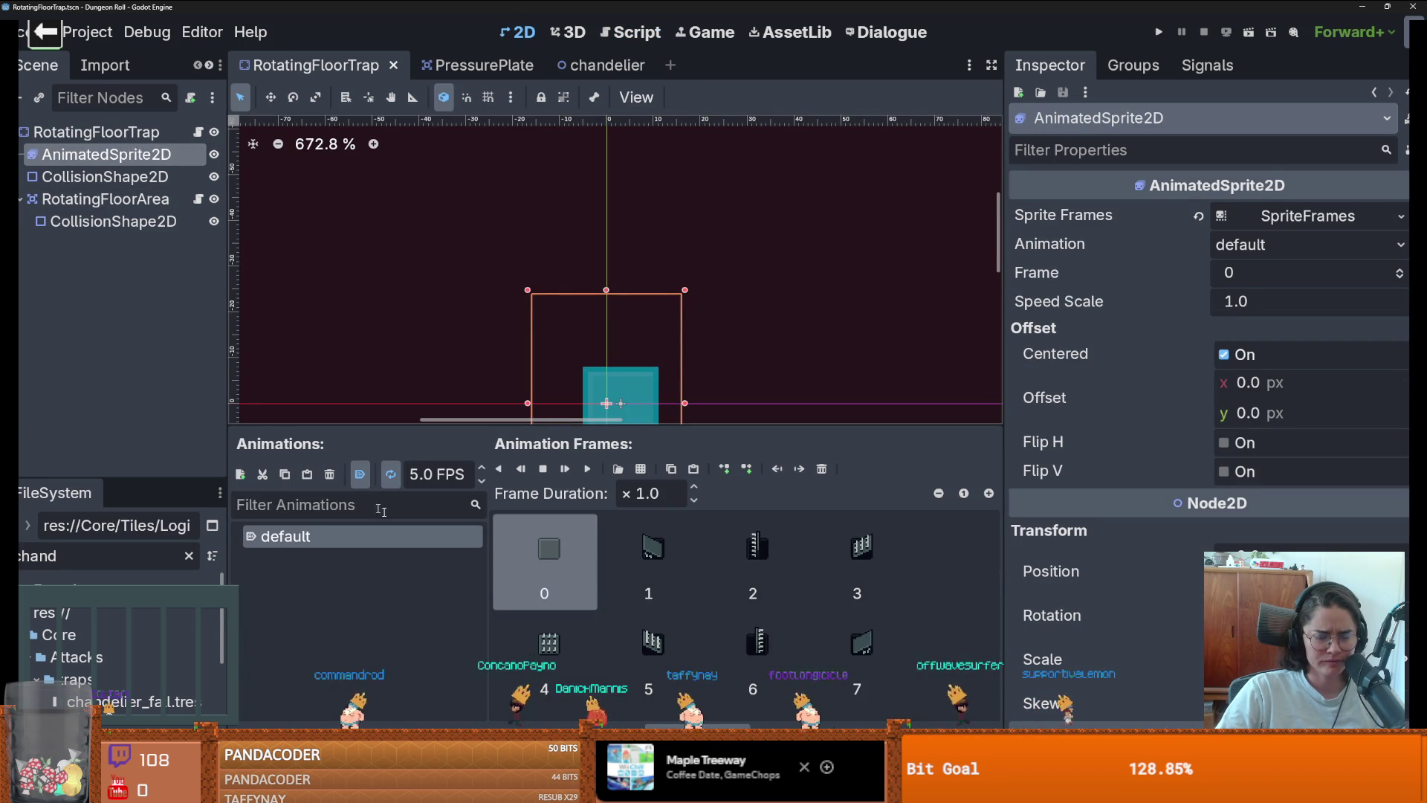
{"action": "left_click", "coordinate": [240, 474]}
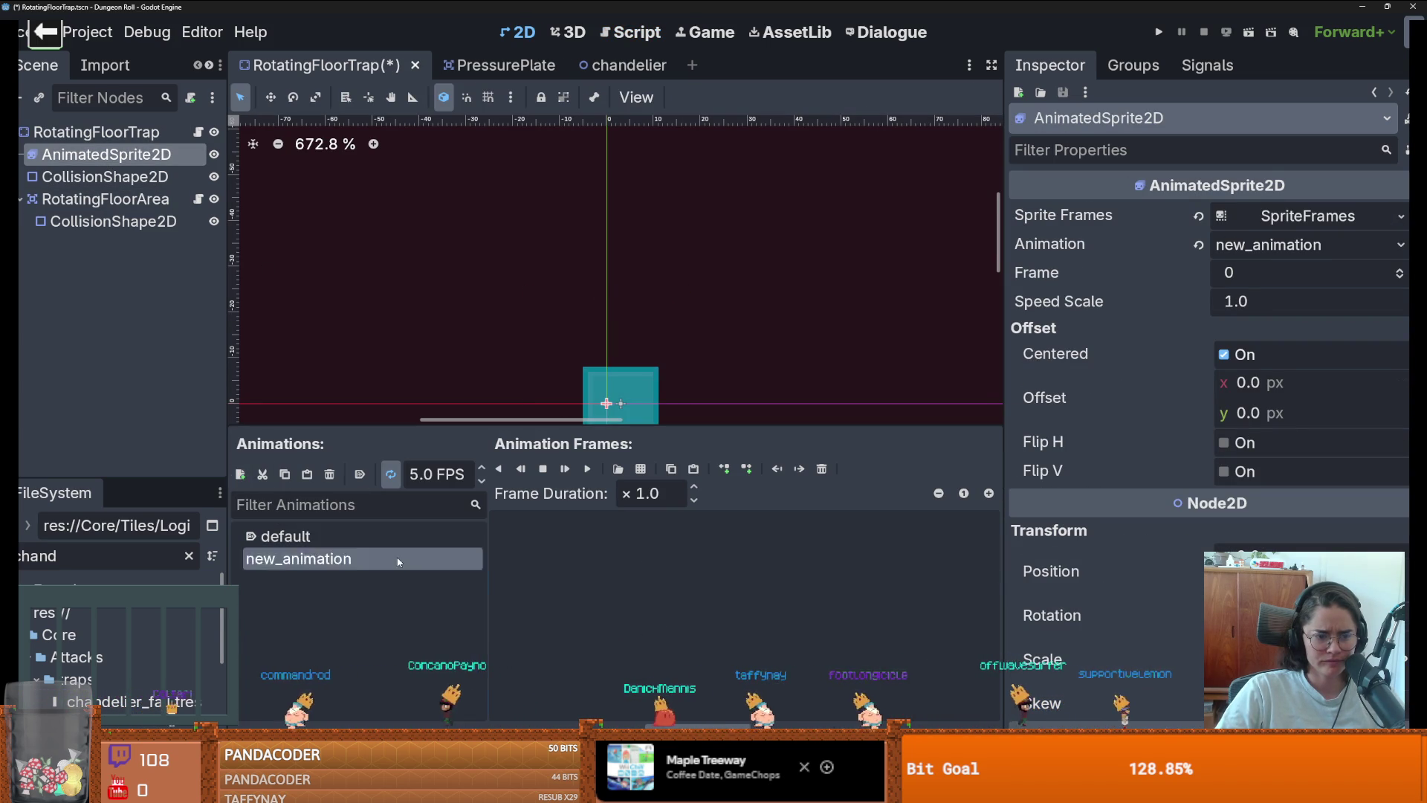
{"action": "type", "text": "on"}
{"action": "left_click", "coordinate": [373, 535]}
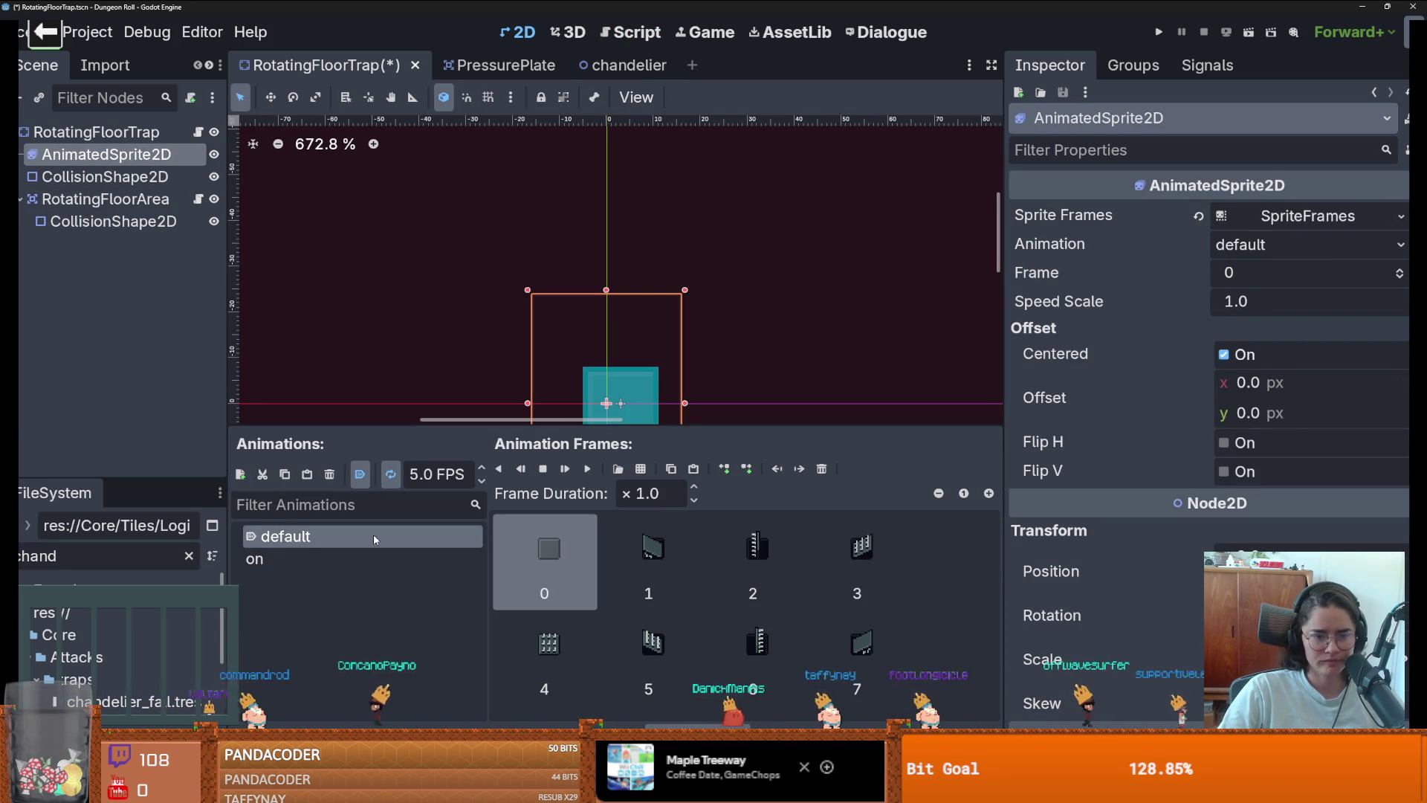
{"action": "double_click", "coordinate": [373, 535]}
{"action": "type", "text": "off"}
{"action": "key", "text": "Return"}
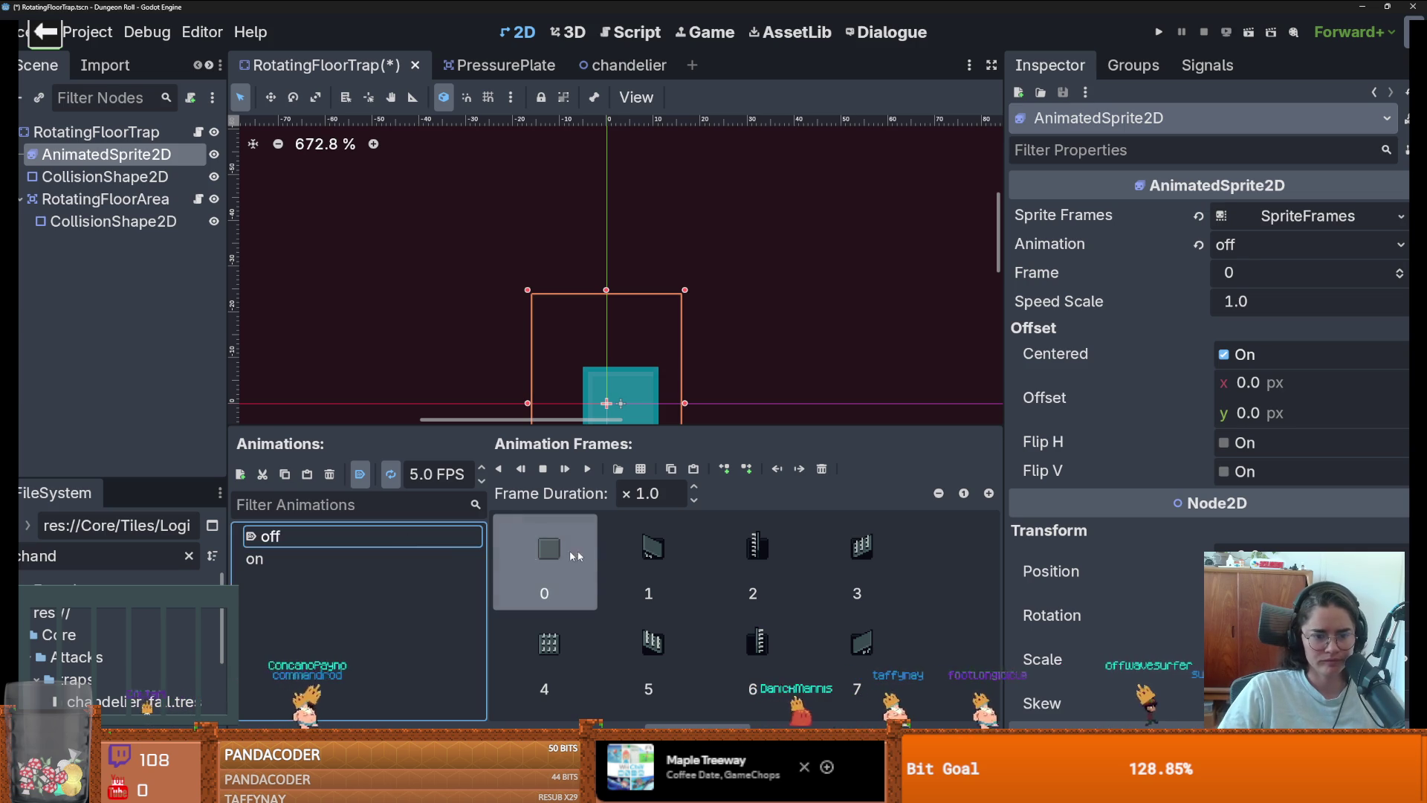
Move frames 1–4 into the 'on' animation and preview it playing.
{"action": "left_click", "coordinate": [630, 553]}
{"action": "left_click", "coordinate": [556, 646], "text": "shift"}
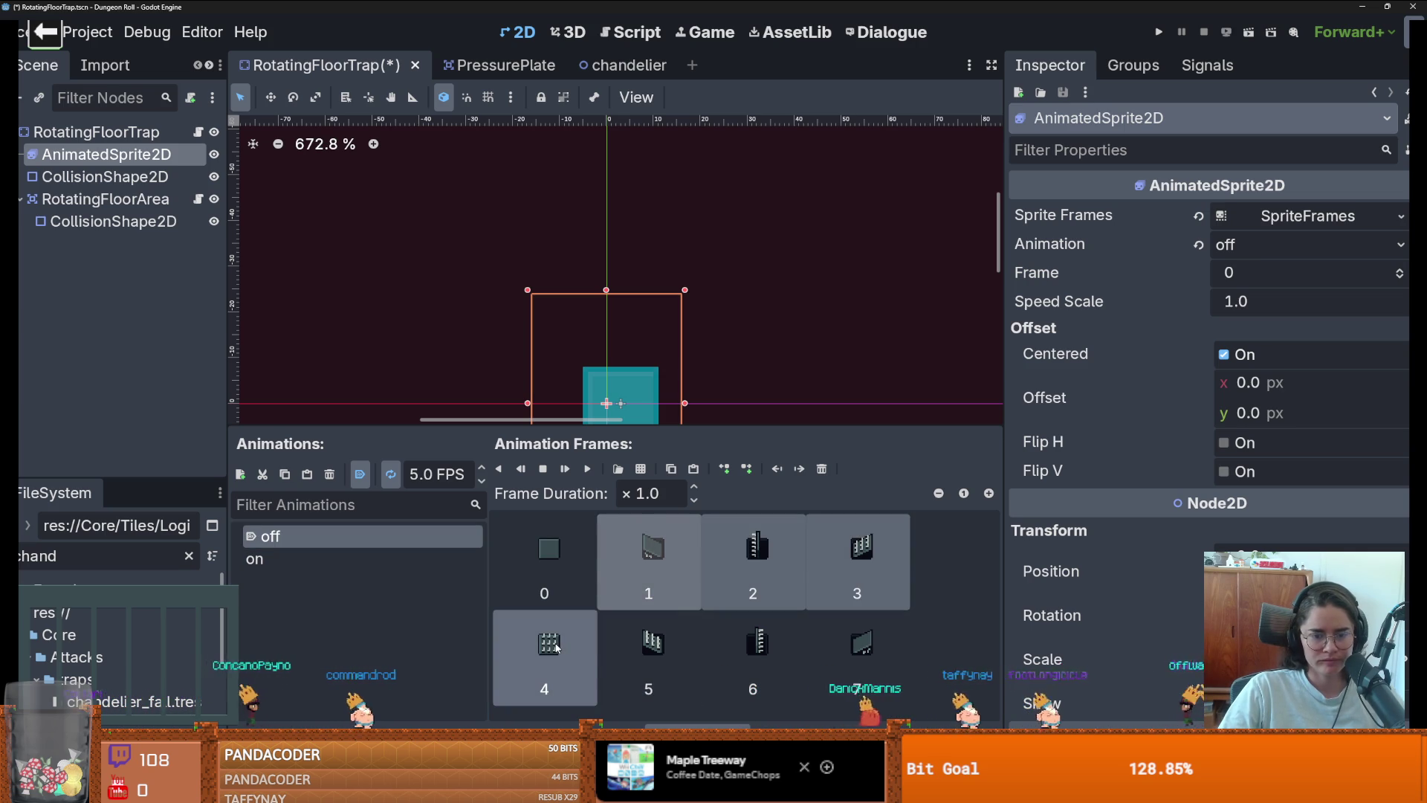
{"action": "left_click", "coordinate": [364, 559]}
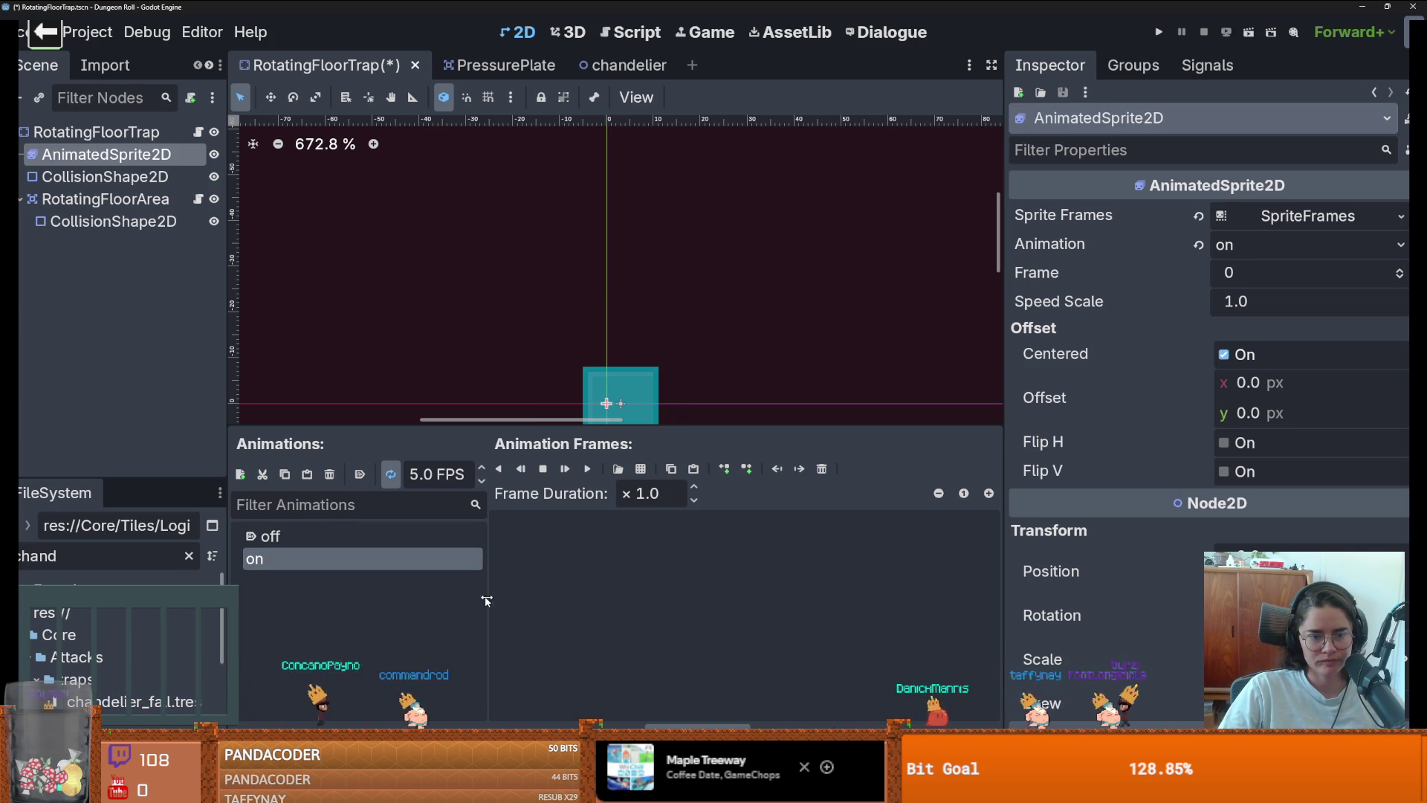
{"action": "left_click_drag", "start_coordinate": [487, 600], "coordinate": [581, 582]}
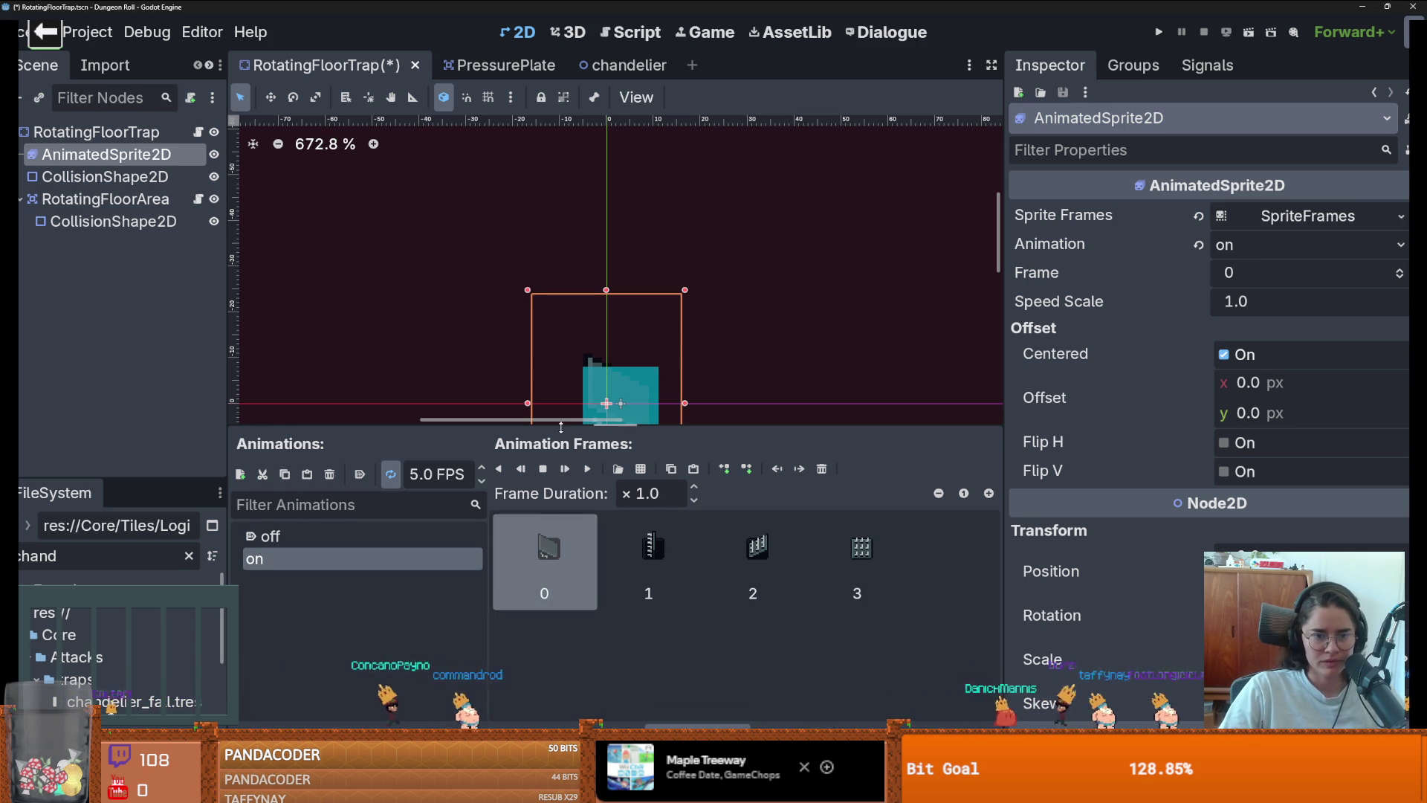
{"action": "left_click_drag", "start_coordinate": [561, 426], "coordinate": [561, 514]}
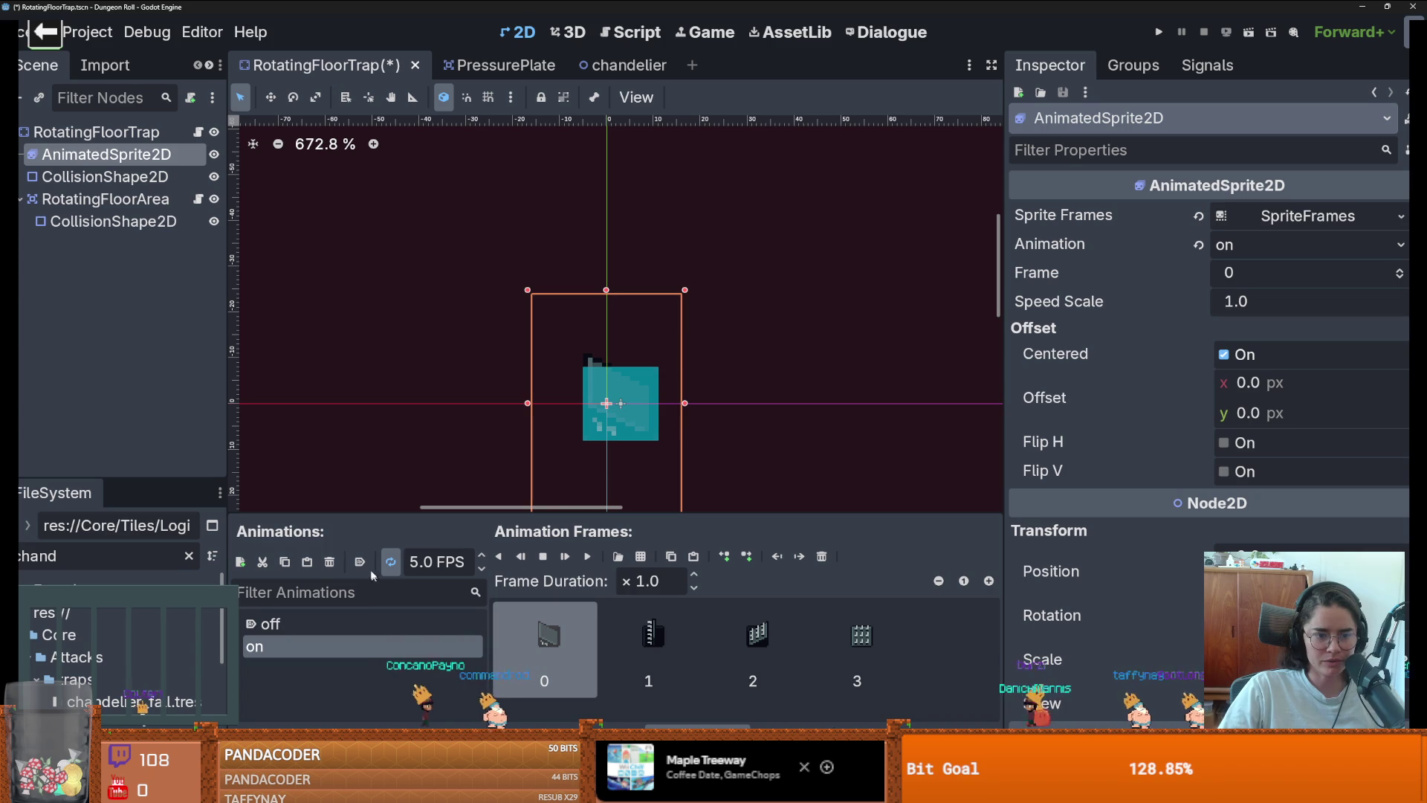
{"action": "left_click", "coordinate": [587, 563]}
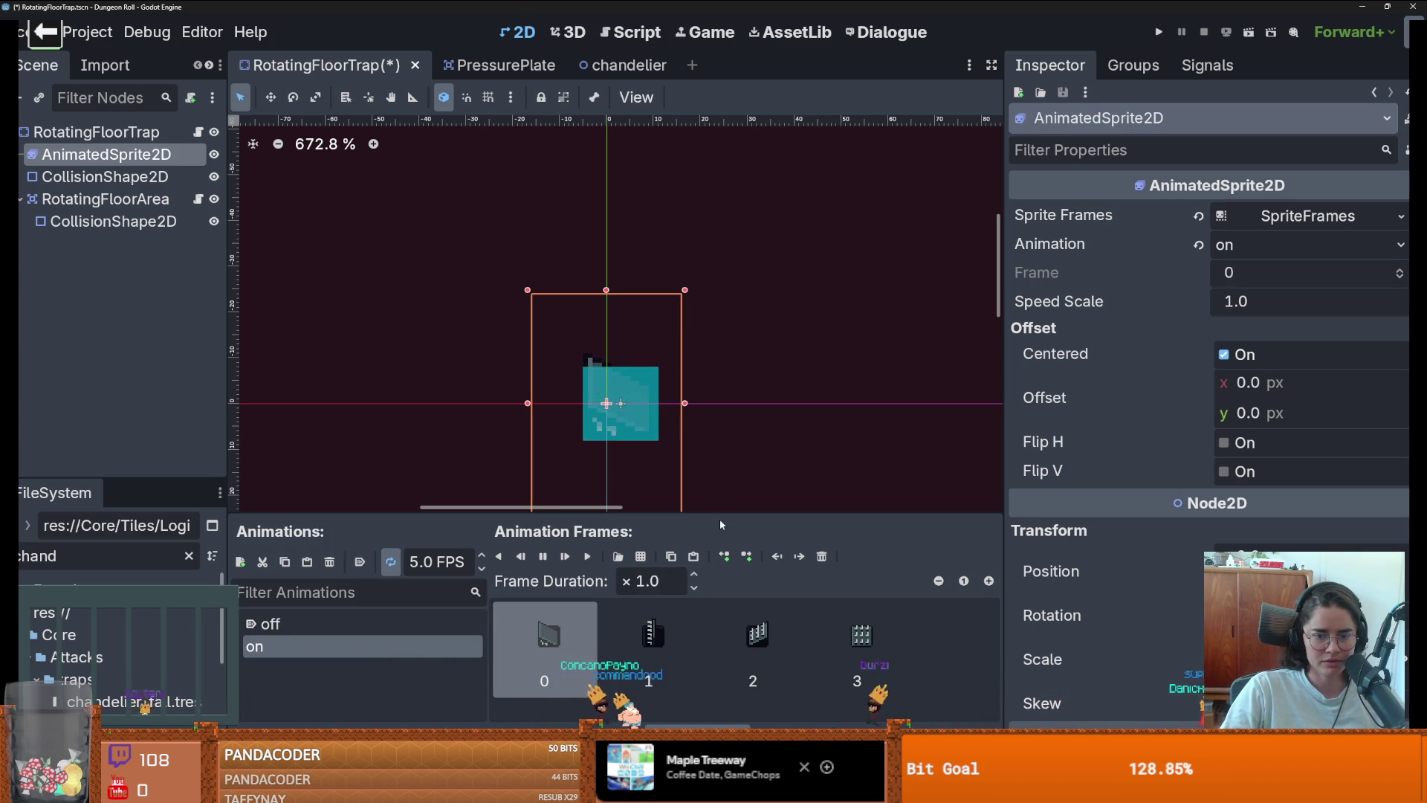
{"action": "mouse_move", "coordinate": [543, 514]}
{"action": "left_mouse_down"}
{"action": "mouse_move", "coordinate": [542, 355]}
{"action": "mouse_move", "coordinate": [542, 514]}
{"action": "left_mouse_up"}
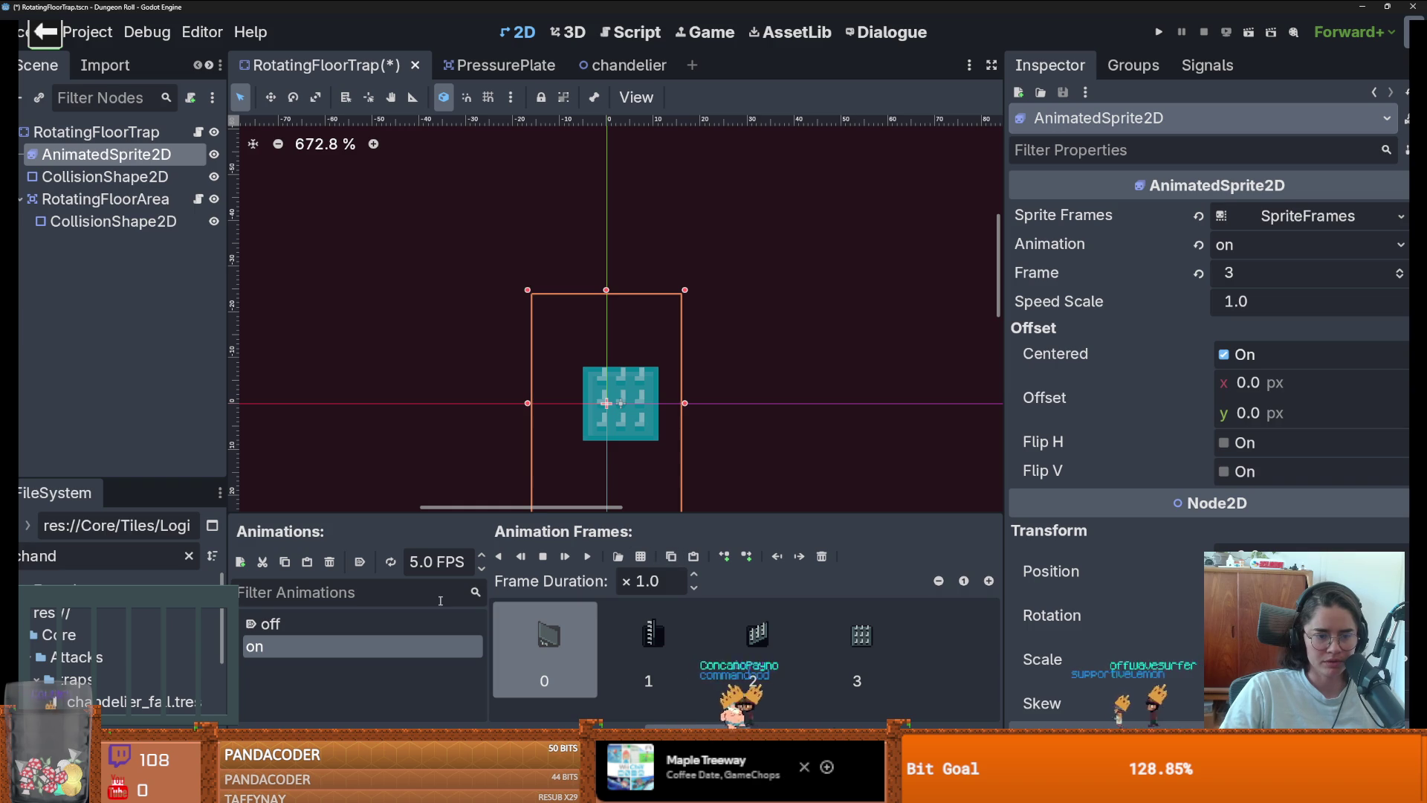
Delete the first four frames from the 'off' animation.
{"action": "left_click", "coordinate": [357, 624]}
{"action": "scroll", "coordinate": [661, 635], "scroll_direction": "down", "scroll_amount": 1}
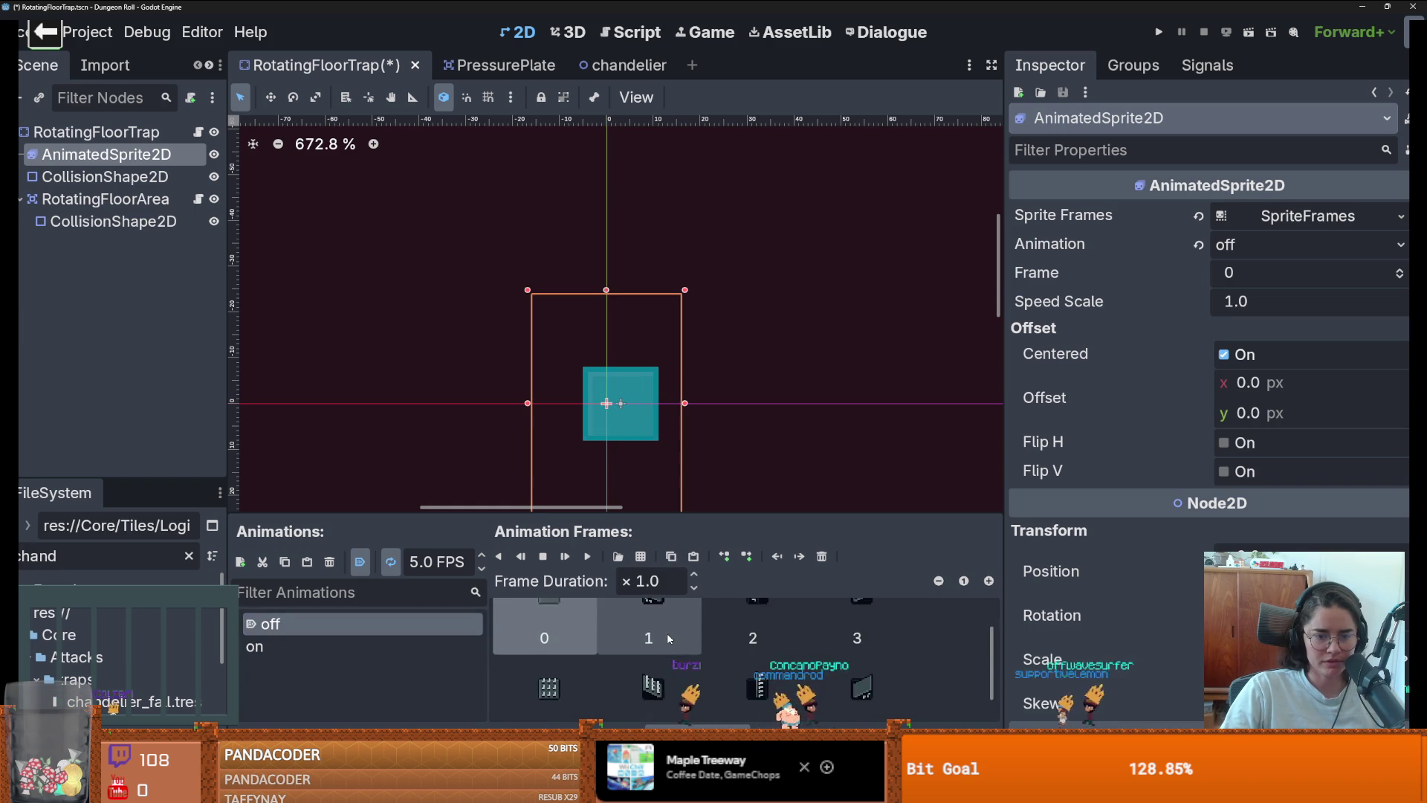
{"action": "scroll", "coordinate": [668, 638], "scroll_direction": "up", "scroll_amount": 1}
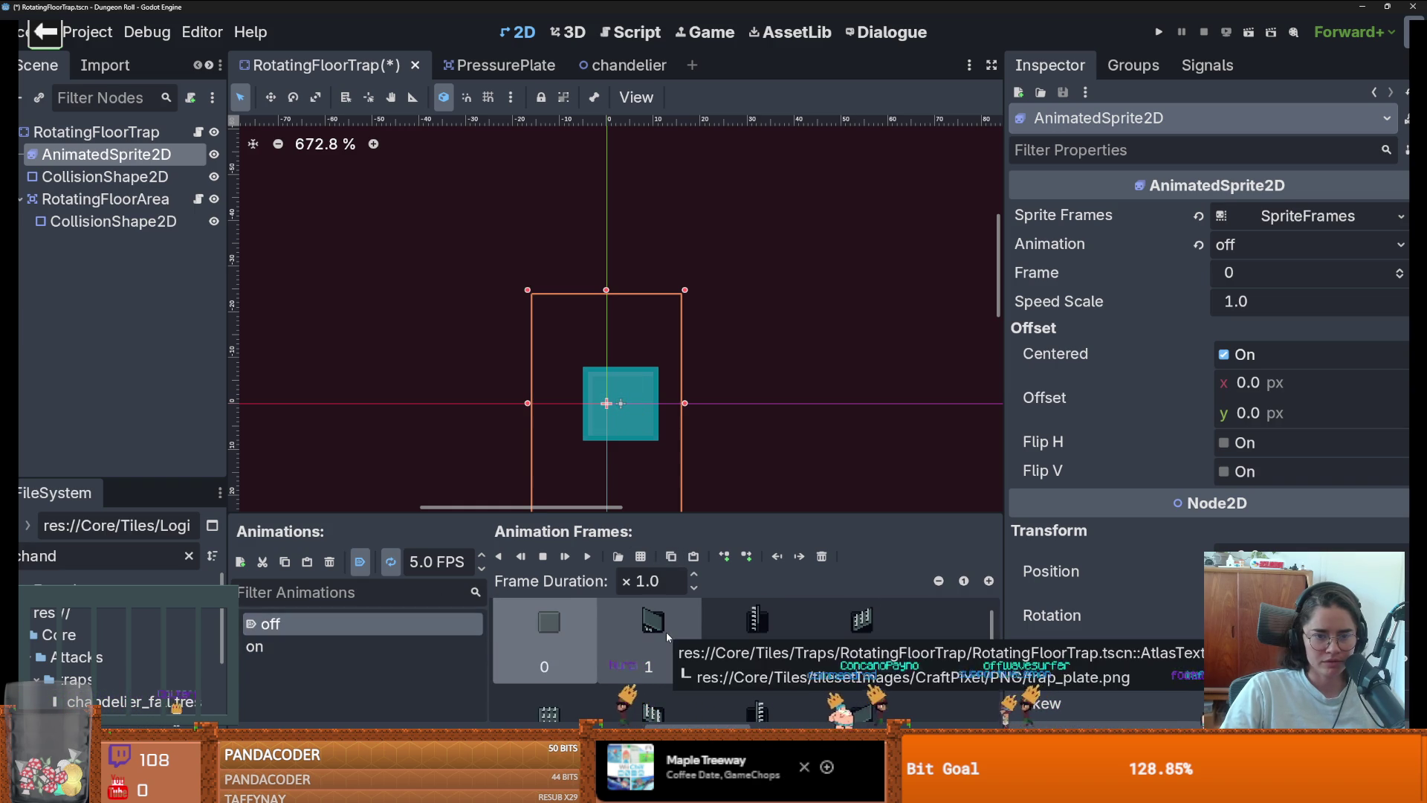
{"action": "scroll", "coordinate": [690, 643], "scroll_direction": "down", "scroll_amount": 1}
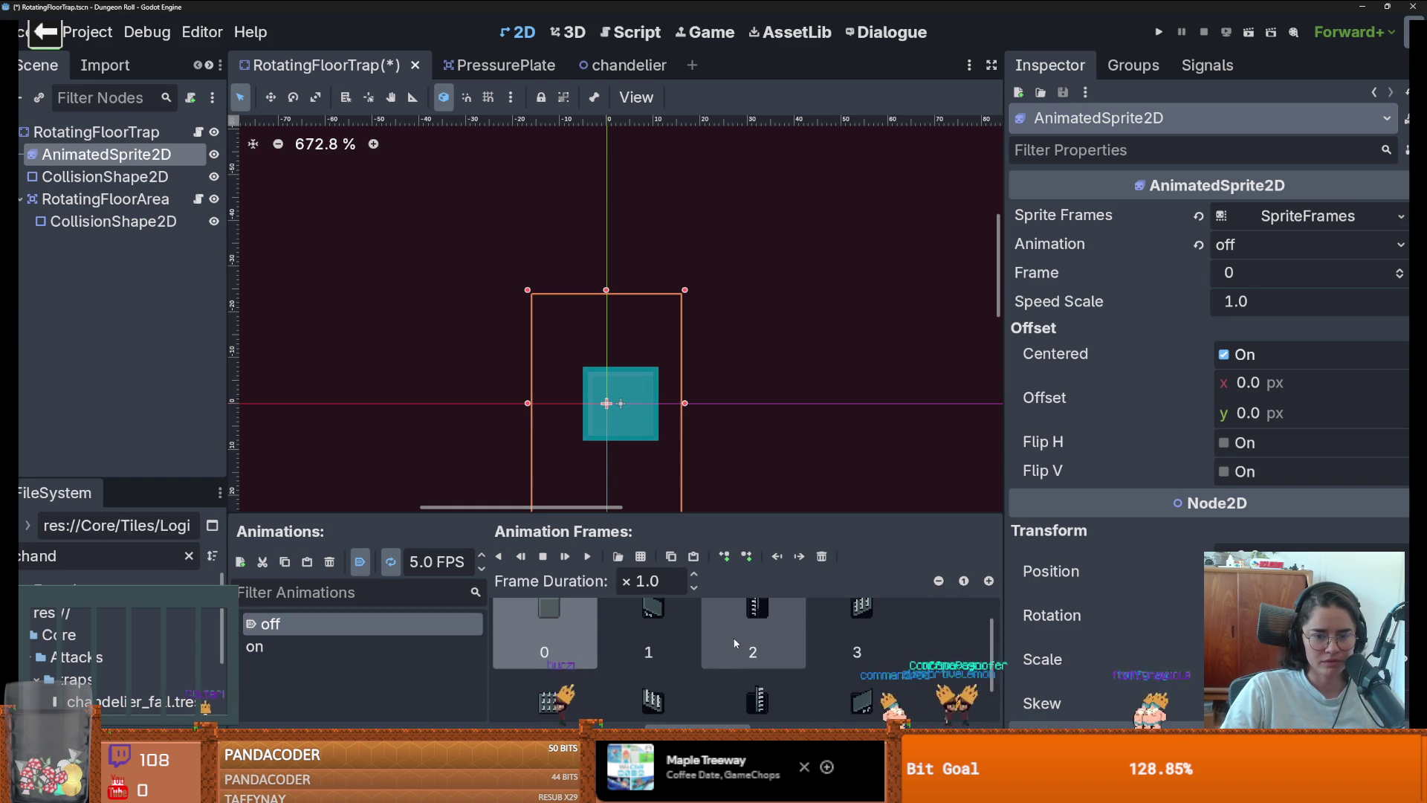
{"action": "scroll", "coordinate": [736, 624], "scroll_direction": "down", "scroll_amount": 1}
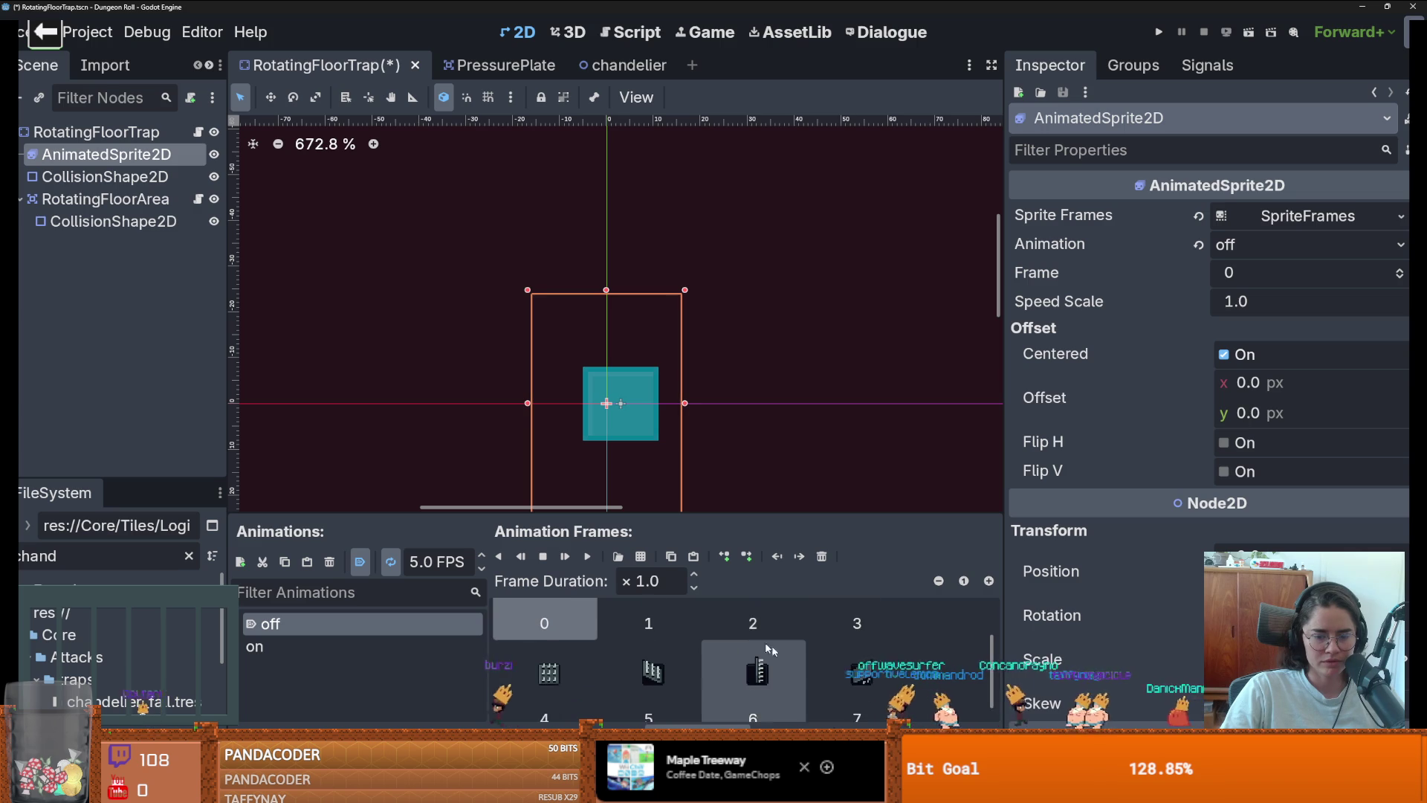
{"action": "scroll", "coordinate": [792, 650], "scroll_direction": "up", "scroll_amount": 2}
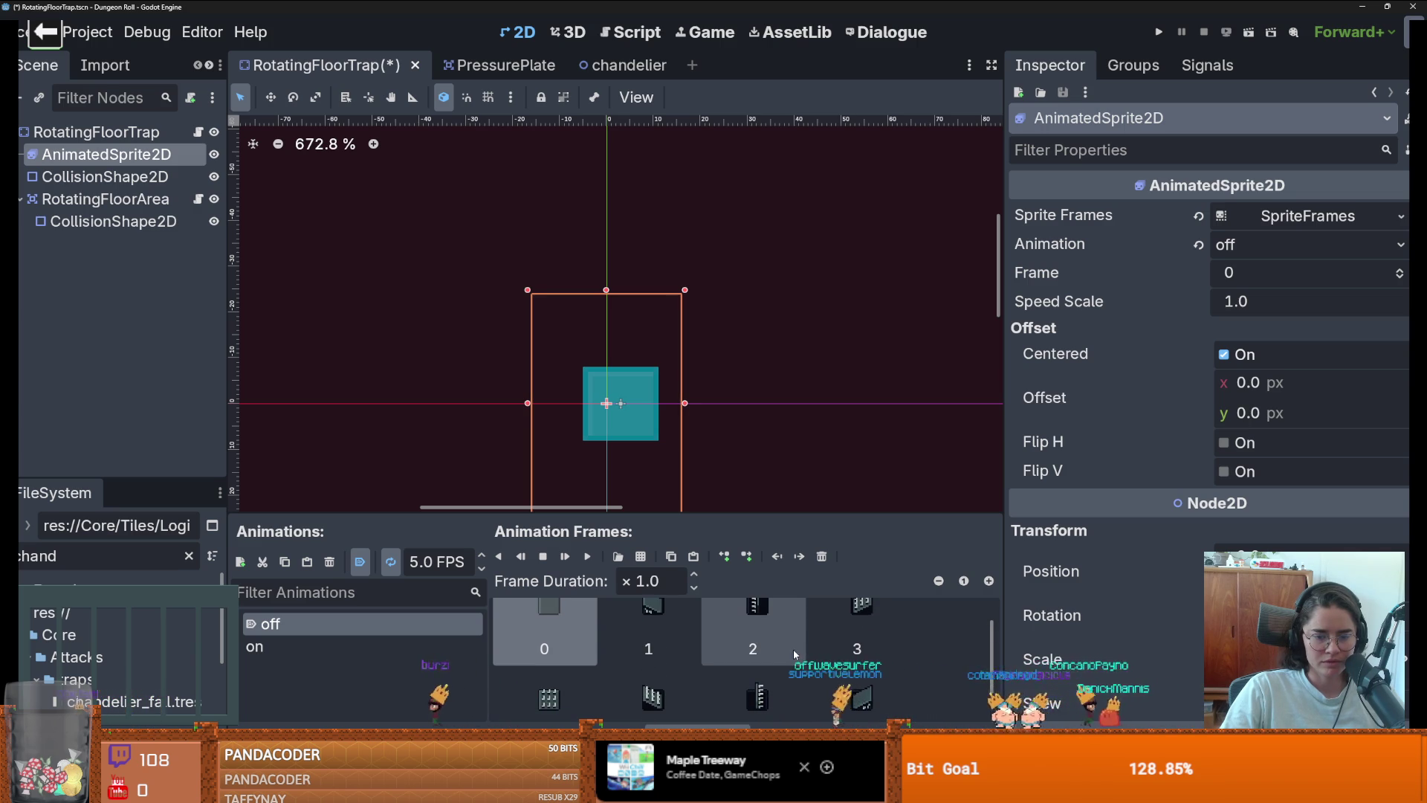
{"action": "left_click", "coordinate": [820, 555]}
{"action": "left_click", "coordinate": [820, 556]}
{"action": "left_click", "coordinate": [820, 556]}
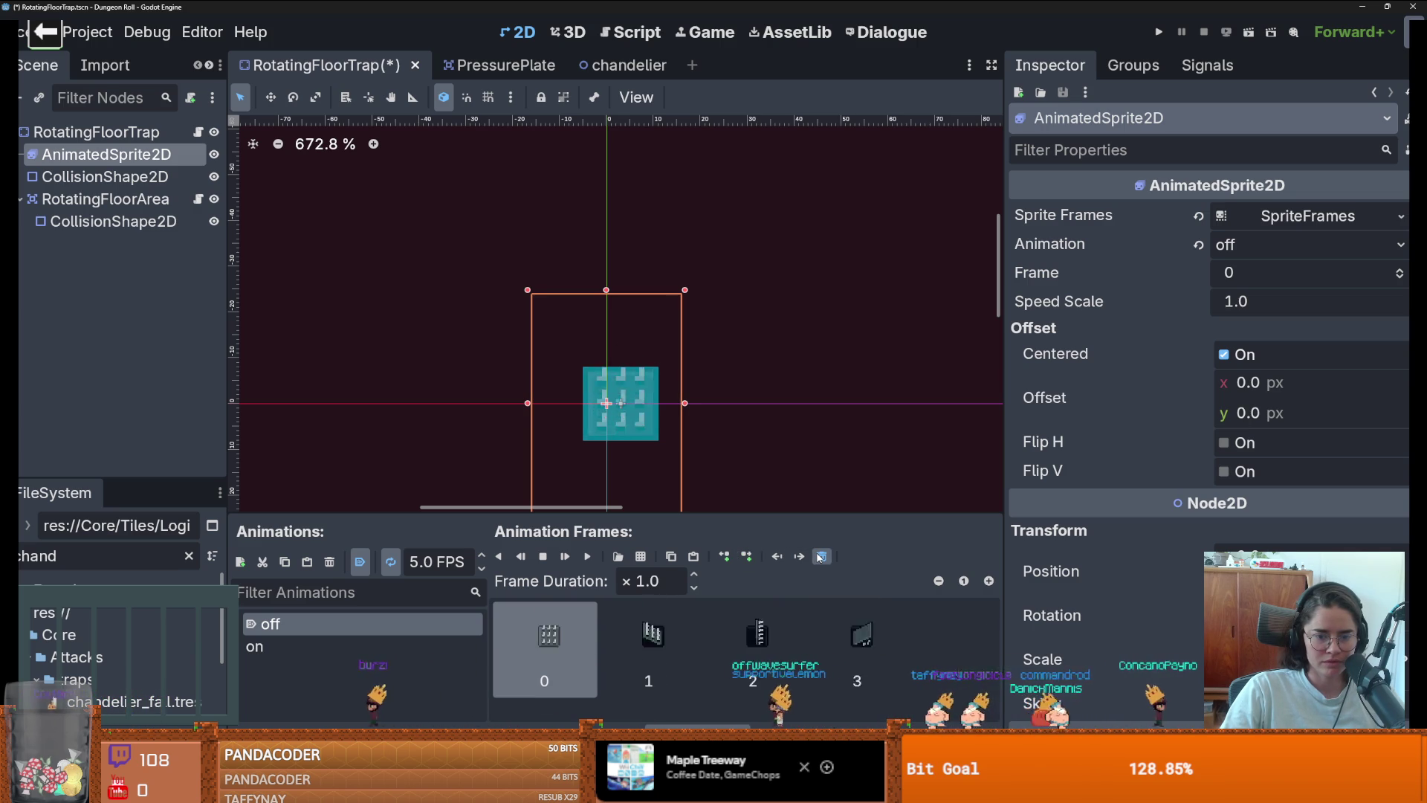
{"action": "left_click", "coordinate": [821, 556]}
{"action": "left_click", "coordinate": [821, 556]}
{"action": "left_click", "coordinate": [820, 556]}
Browse to Core/Tiles/Traps/RotatingFloorTrap, cancel the dialog, and show the 'on' animation's frames.
{"action": "left_click", "coordinate": [627, 562]}
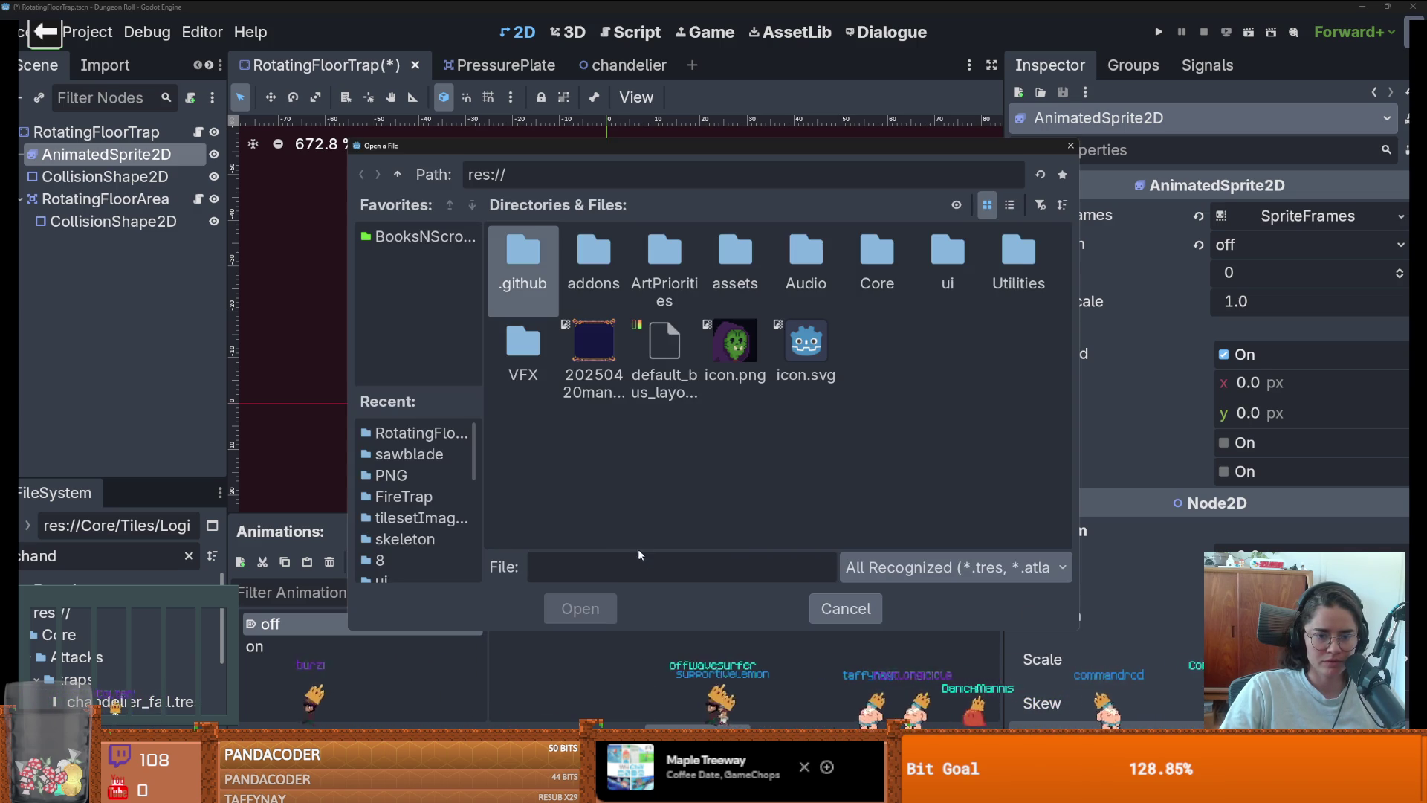
{"action": "double_click", "coordinate": [848, 261]}
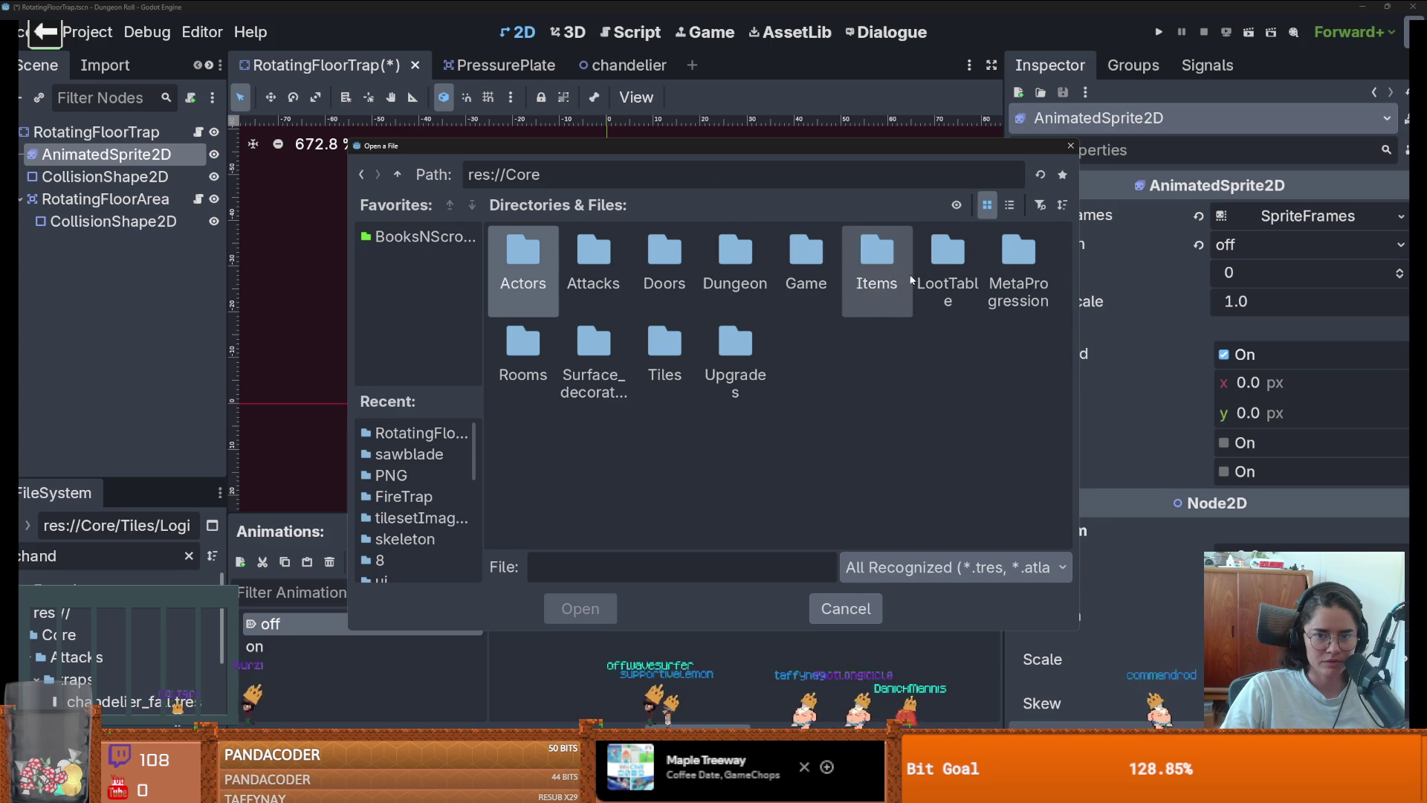
{"action": "double_click", "coordinate": [663, 348]}
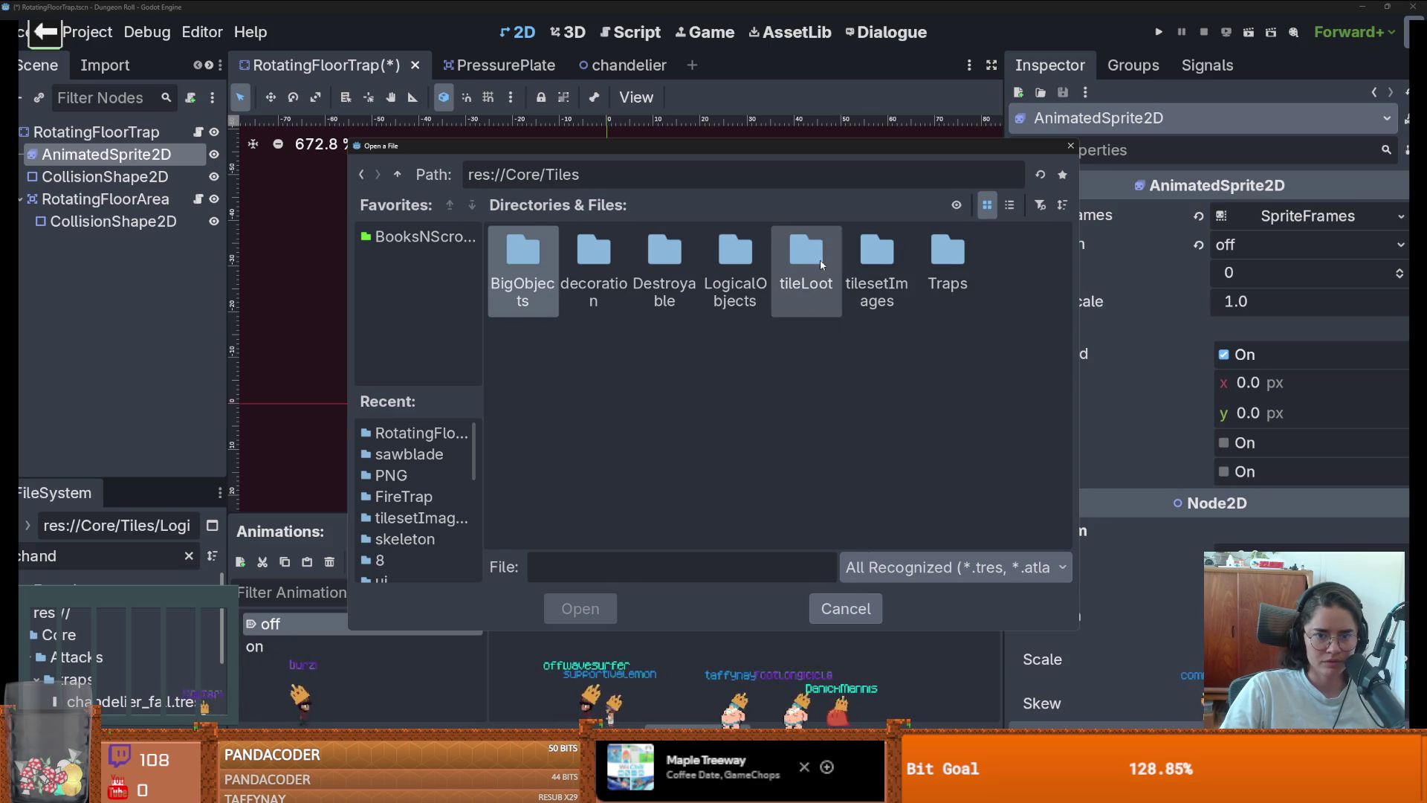
{"action": "double_click", "coordinate": [857, 258]}
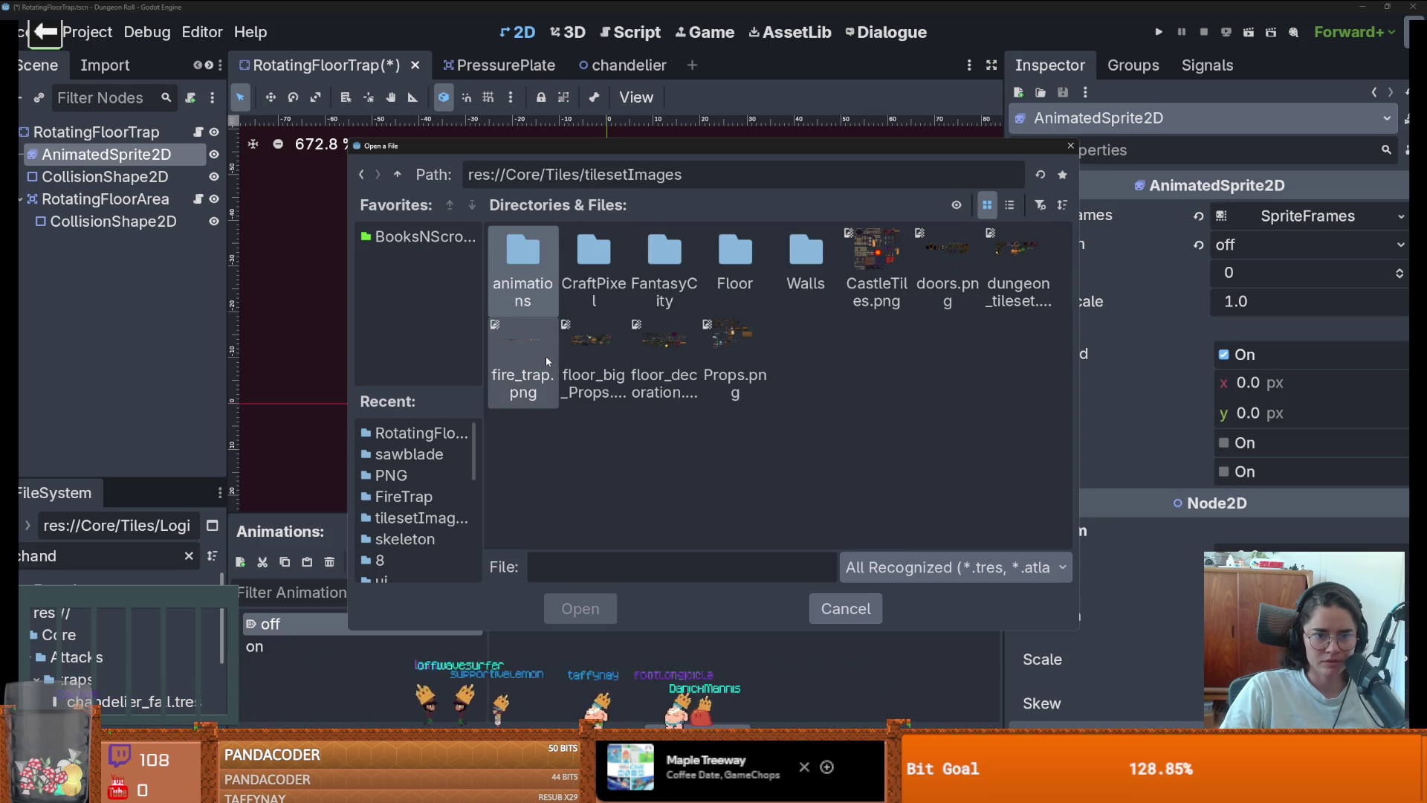
{"action": "double_click", "coordinate": [609, 257]}
{"action": "double_click", "coordinate": [405, 179]}
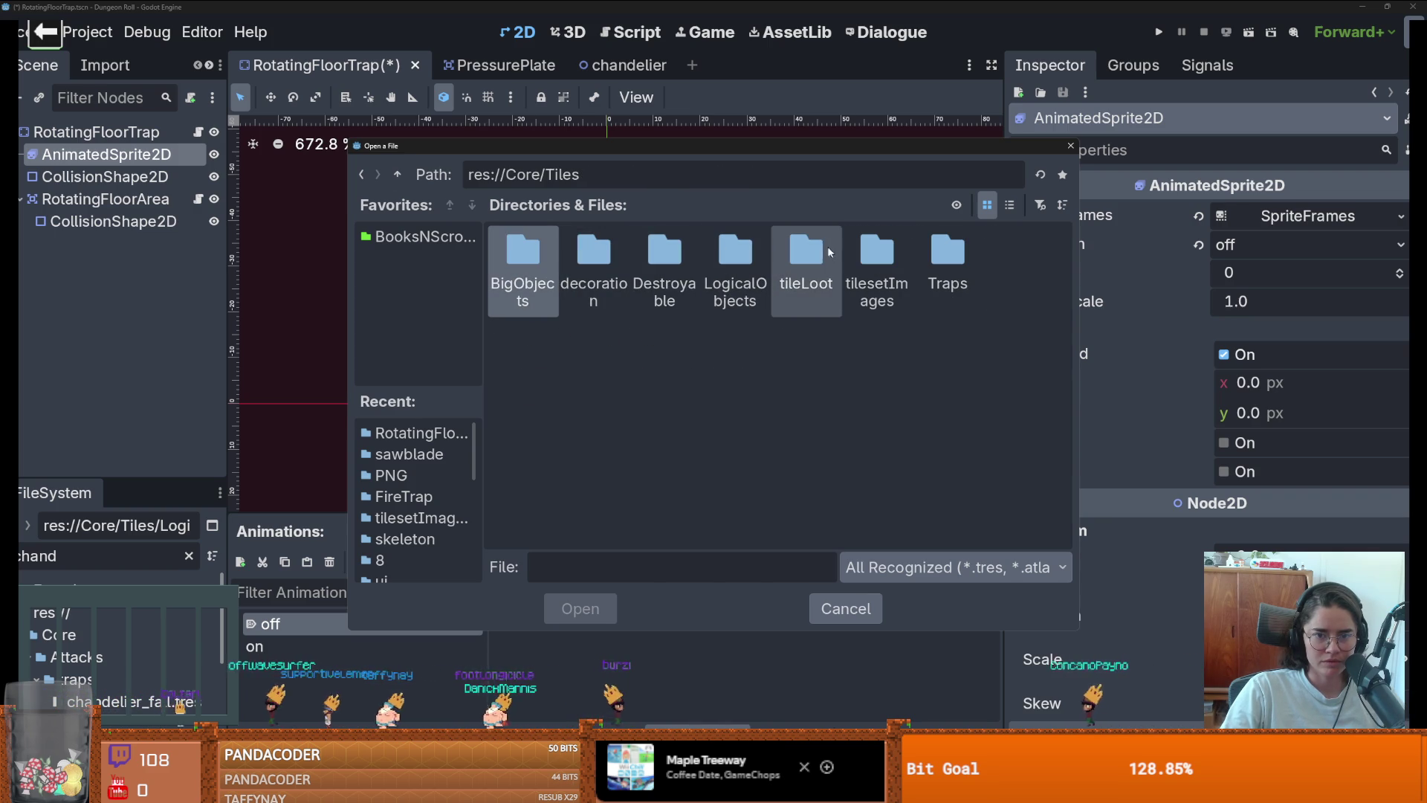
{"action": "double_click", "coordinate": [947, 257]}
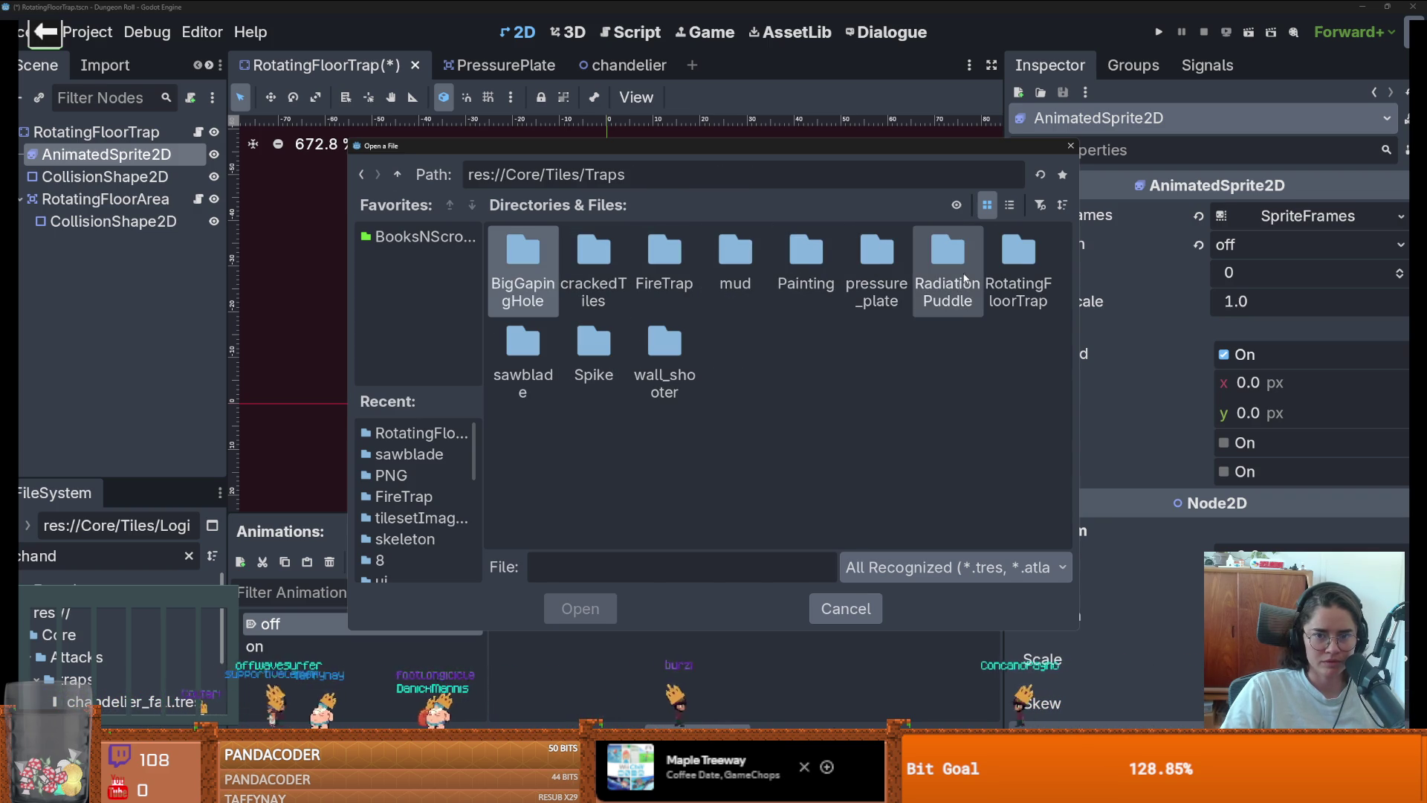
{"action": "double_click", "coordinate": [1018, 256]}
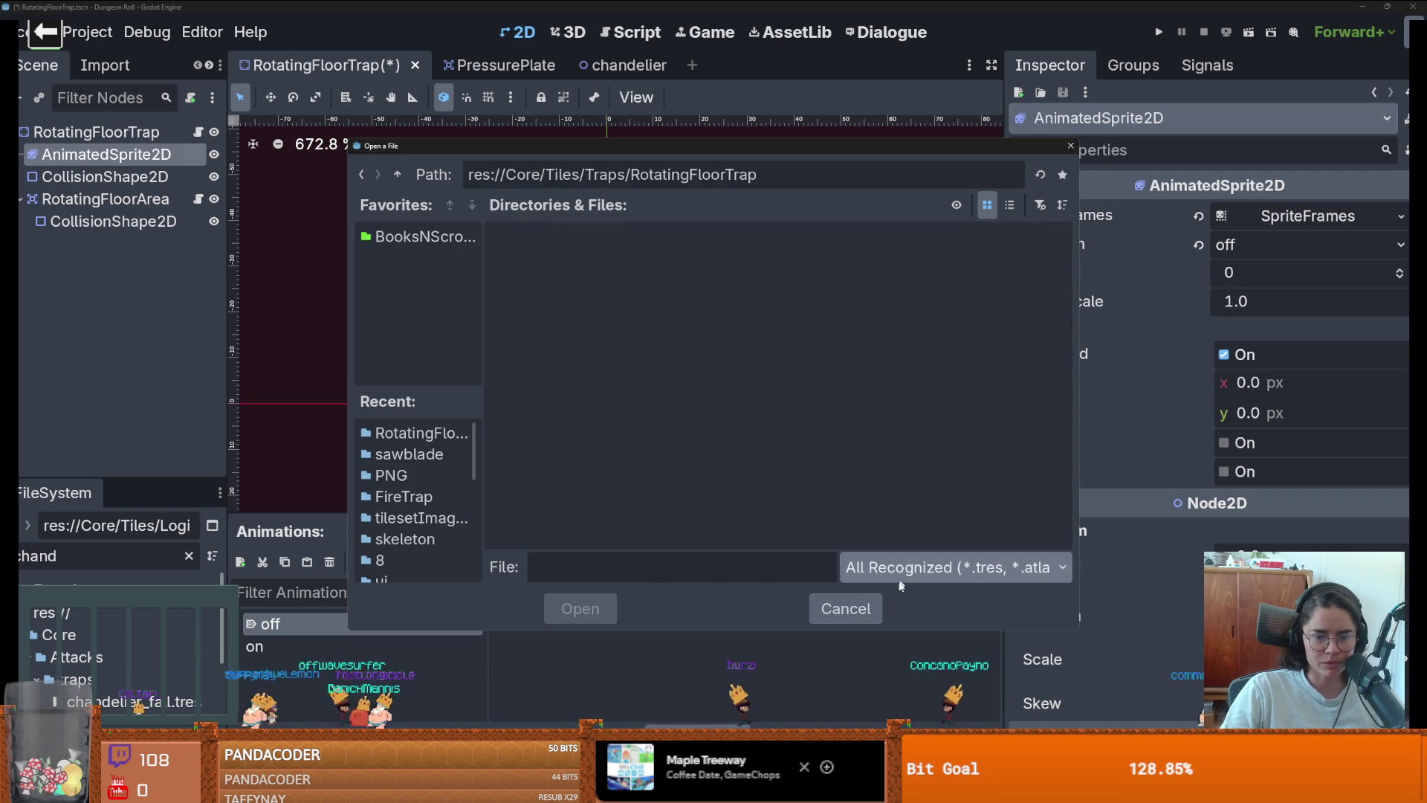
{"action": "left_click", "coordinate": [846, 608]}
{"action": "left_click", "coordinate": [448, 647]}
Show frame 0's image in the FileSystem, then switch to the 'off' animation.
{"action": "right_click", "coordinate": [557, 648]}
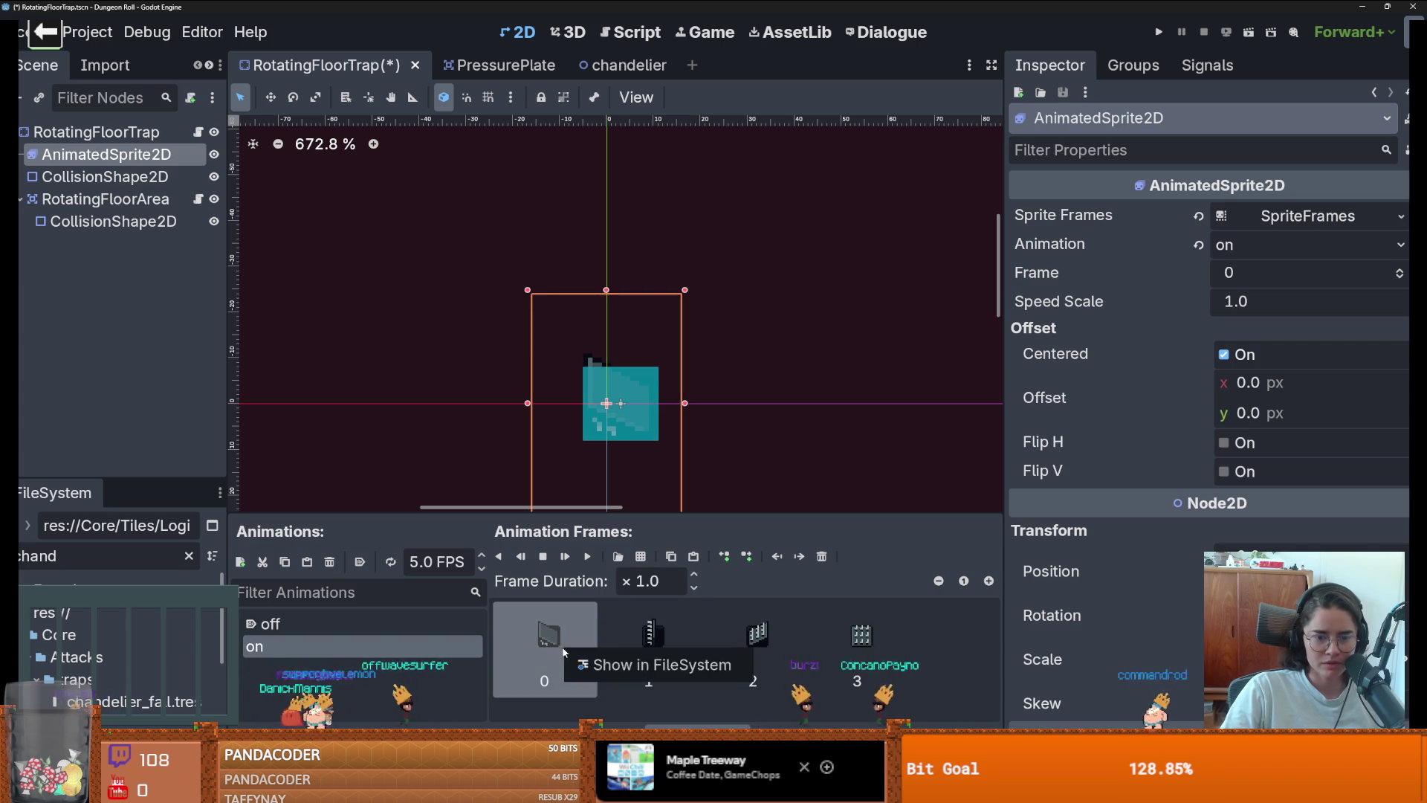
{"action": "left_click", "coordinate": [632, 664]}
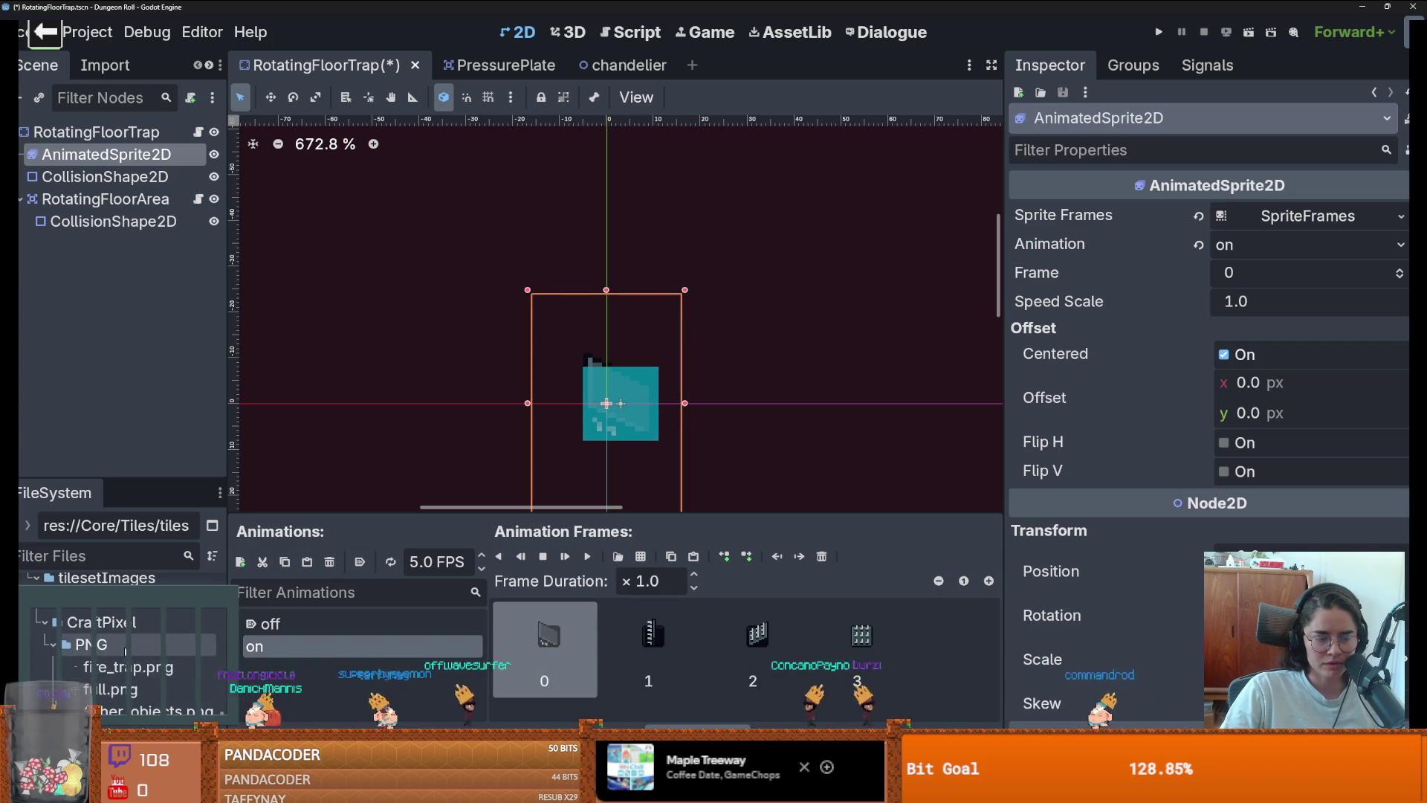
{"action": "left_click", "coordinate": [270, 624]}
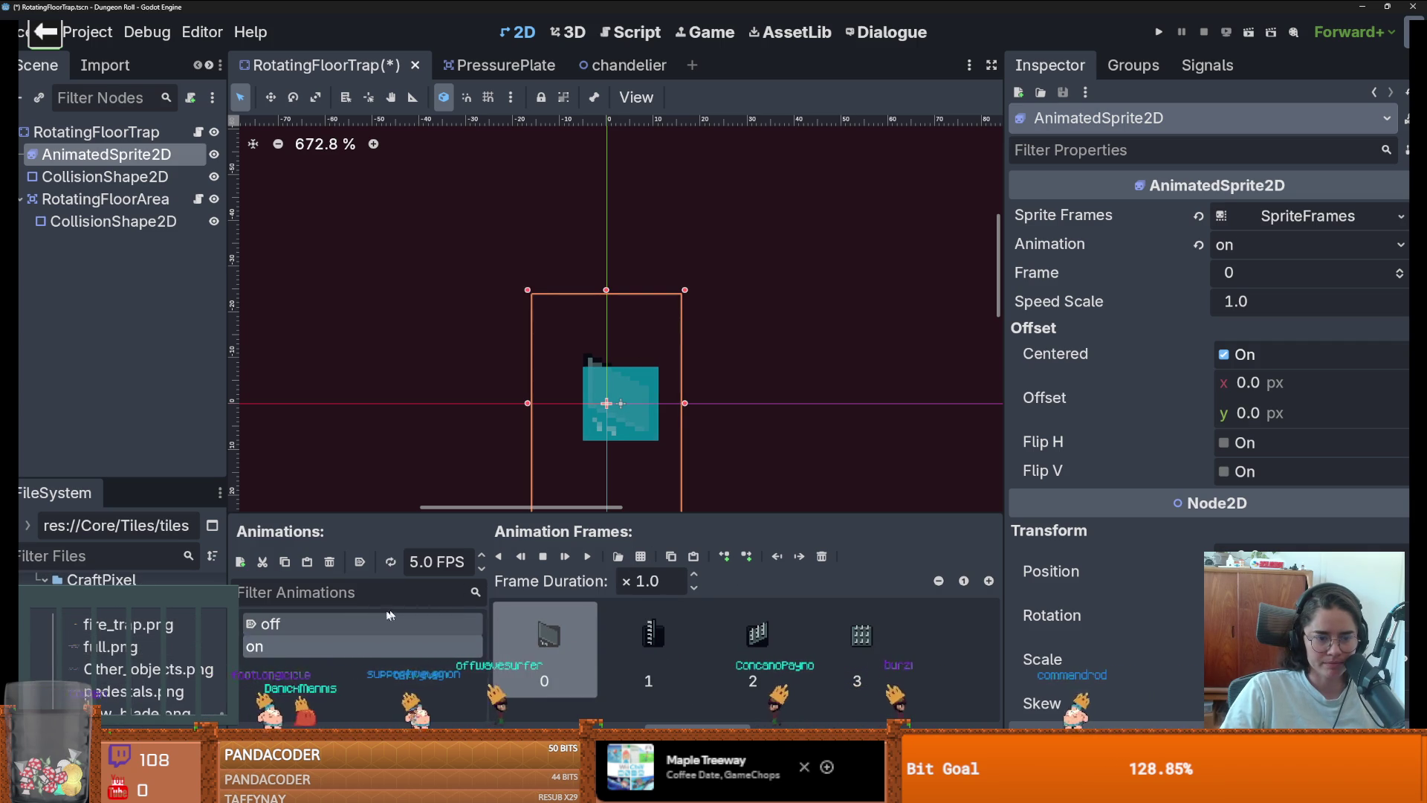
Add sprite-sheet frames from Core/Tiles/tilesetImages/CraftPixel/PNG/trap_plate.png.
{"action": "left_click", "coordinate": [617, 556]}
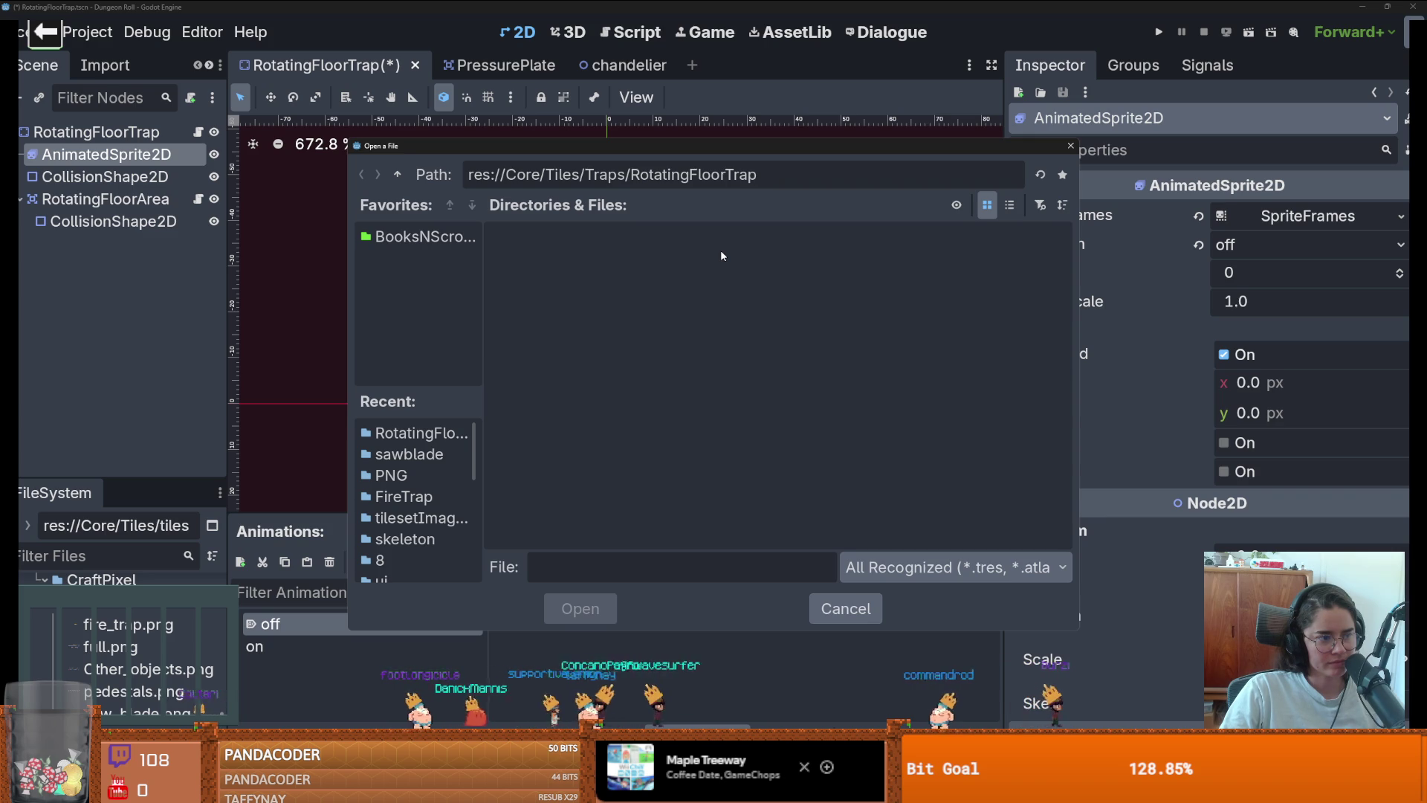
{"action": "left_click", "coordinate": [406, 181]}
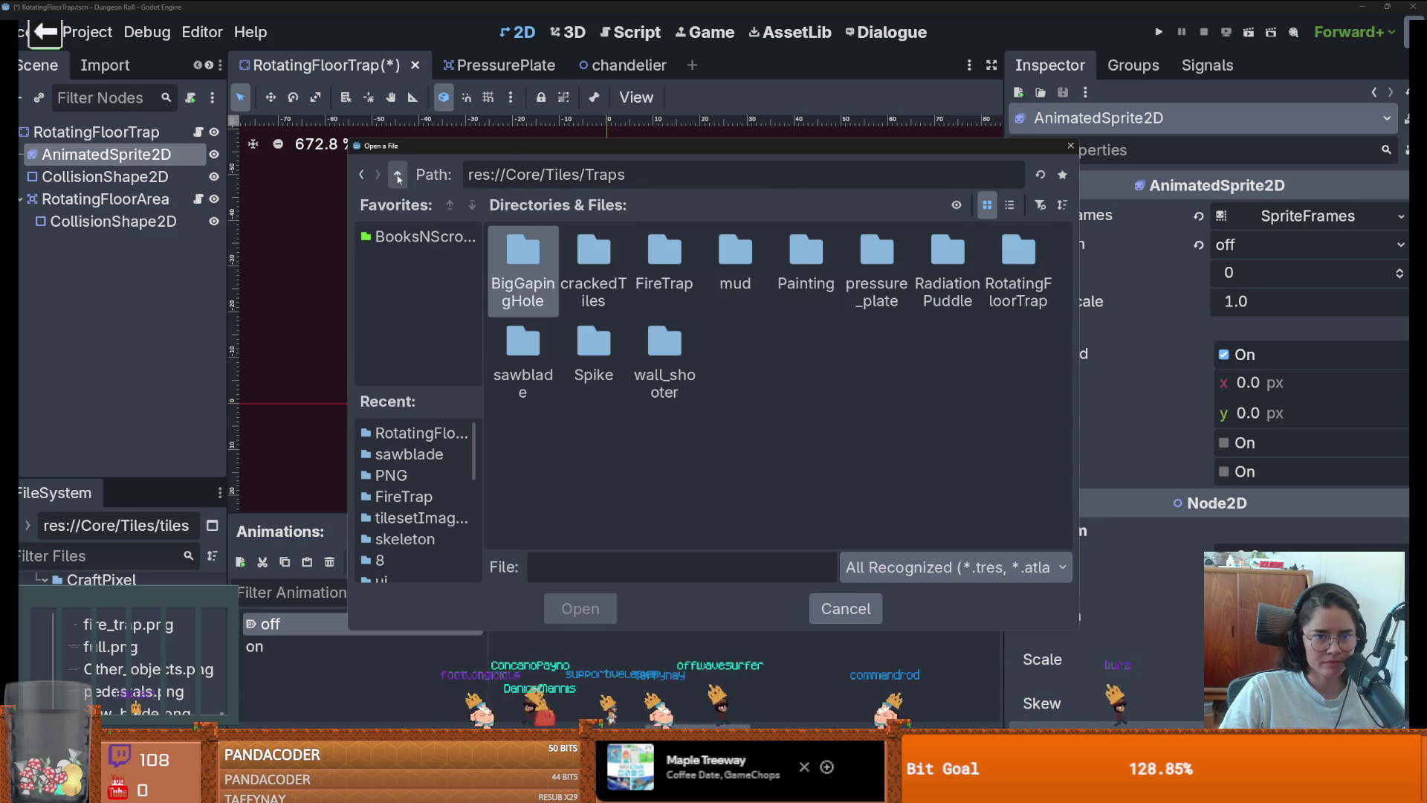
{"action": "left_click", "coordinate": [405, 181]}
{"action": "left_click", "coordinate": [405, 182]}
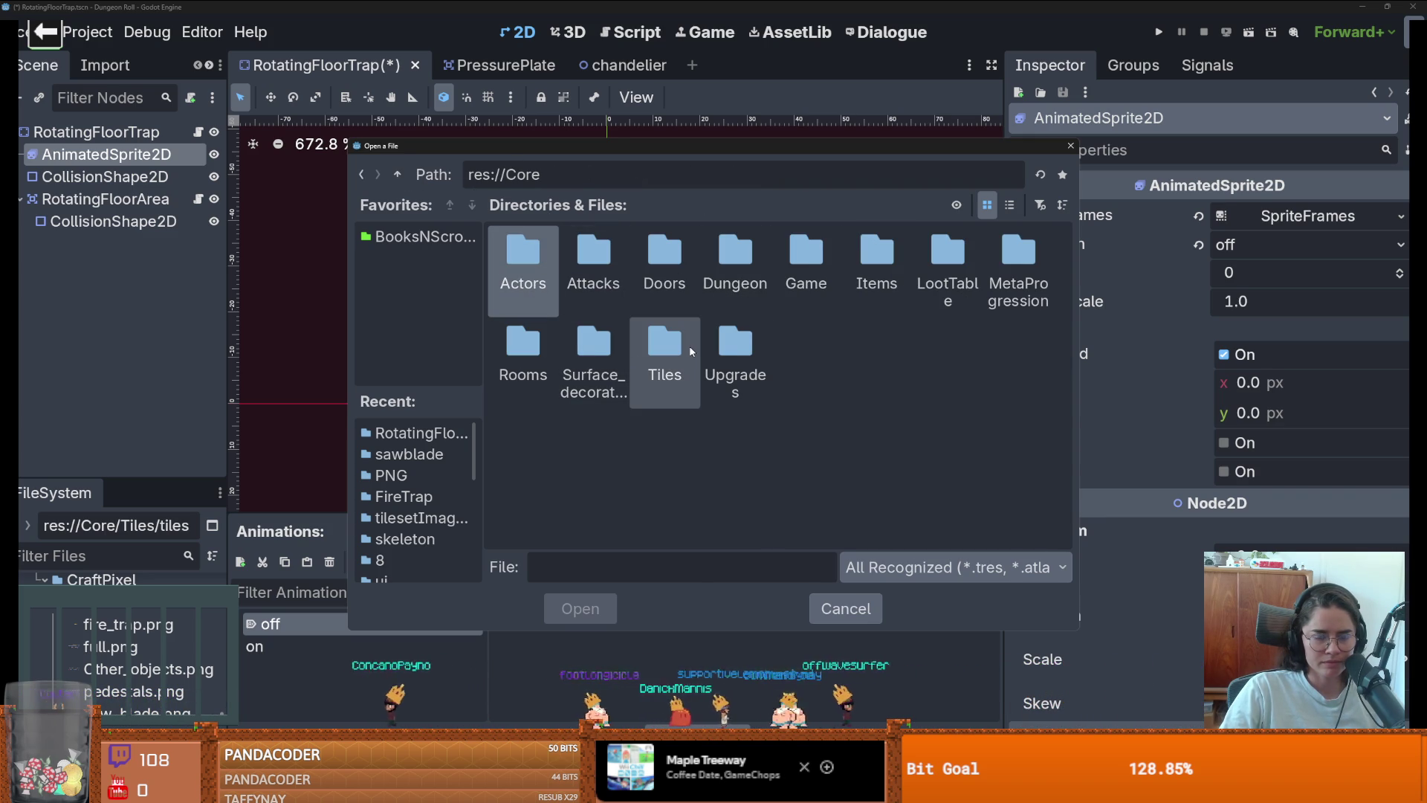
{"action": "double_click", "coordinate": [665, 348]}
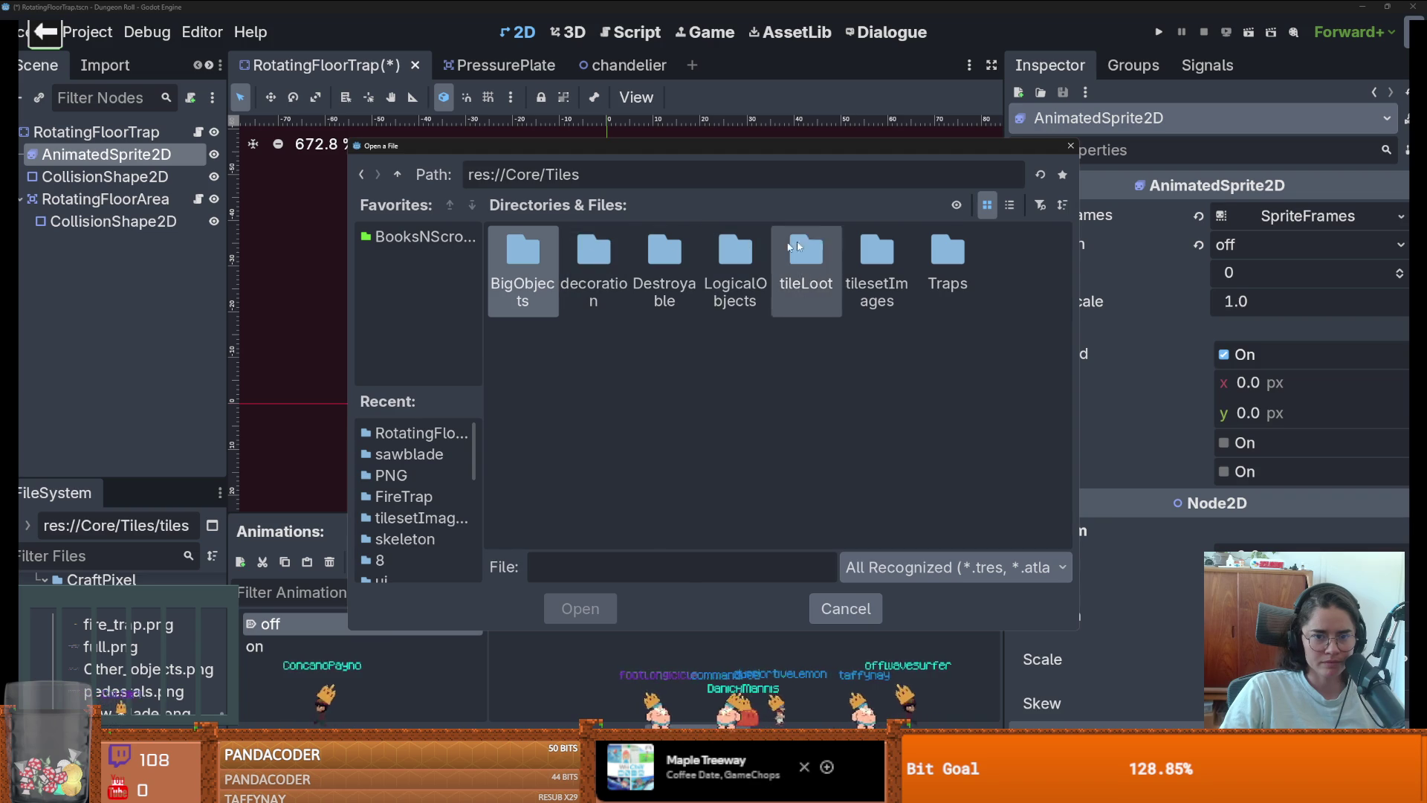
{"action": "double_click", "coordinate": [877, 261]}
{"action": "double_click", "coordinate": [593, 257]}
{"action": "double_click", "coordinate": [553, 246]}
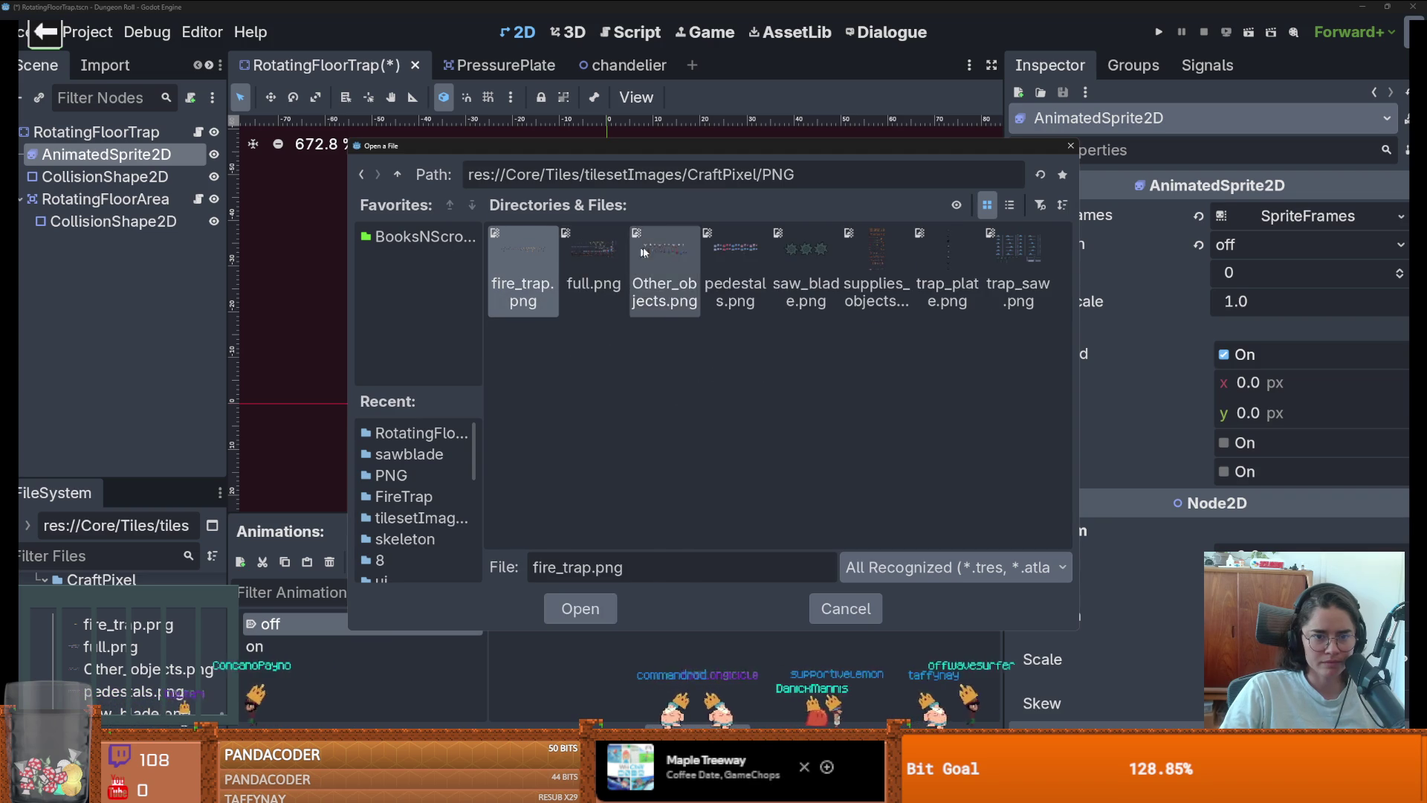
{"action": "left_click", "coordinate": [943, 266]}
Load trap_plate.png and set the slicing grid to Horizontal 1, Vertical 8.
{"action": "double_click", "coordinate": [945, 269]}
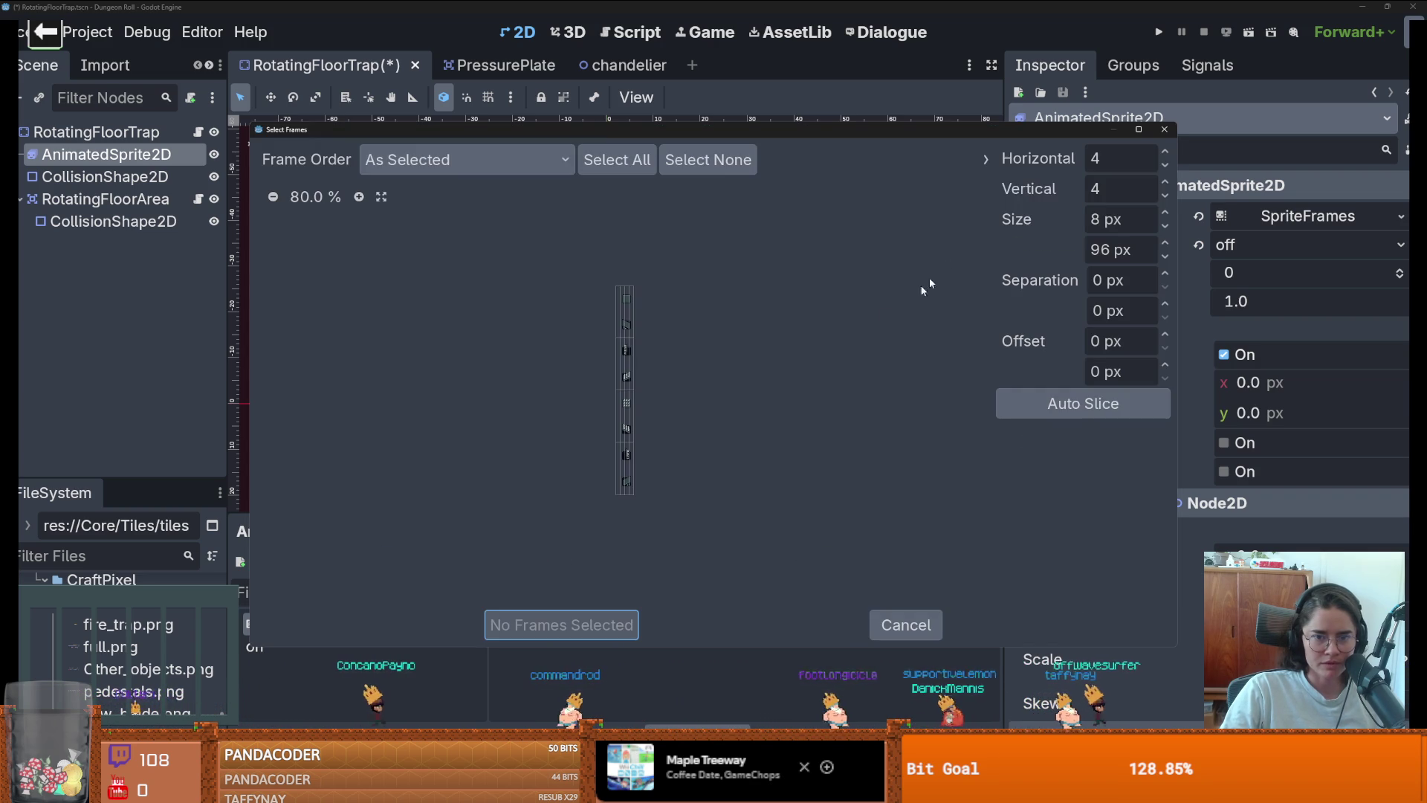
{"action": "left_click", "coordinate": [1165, 165]}
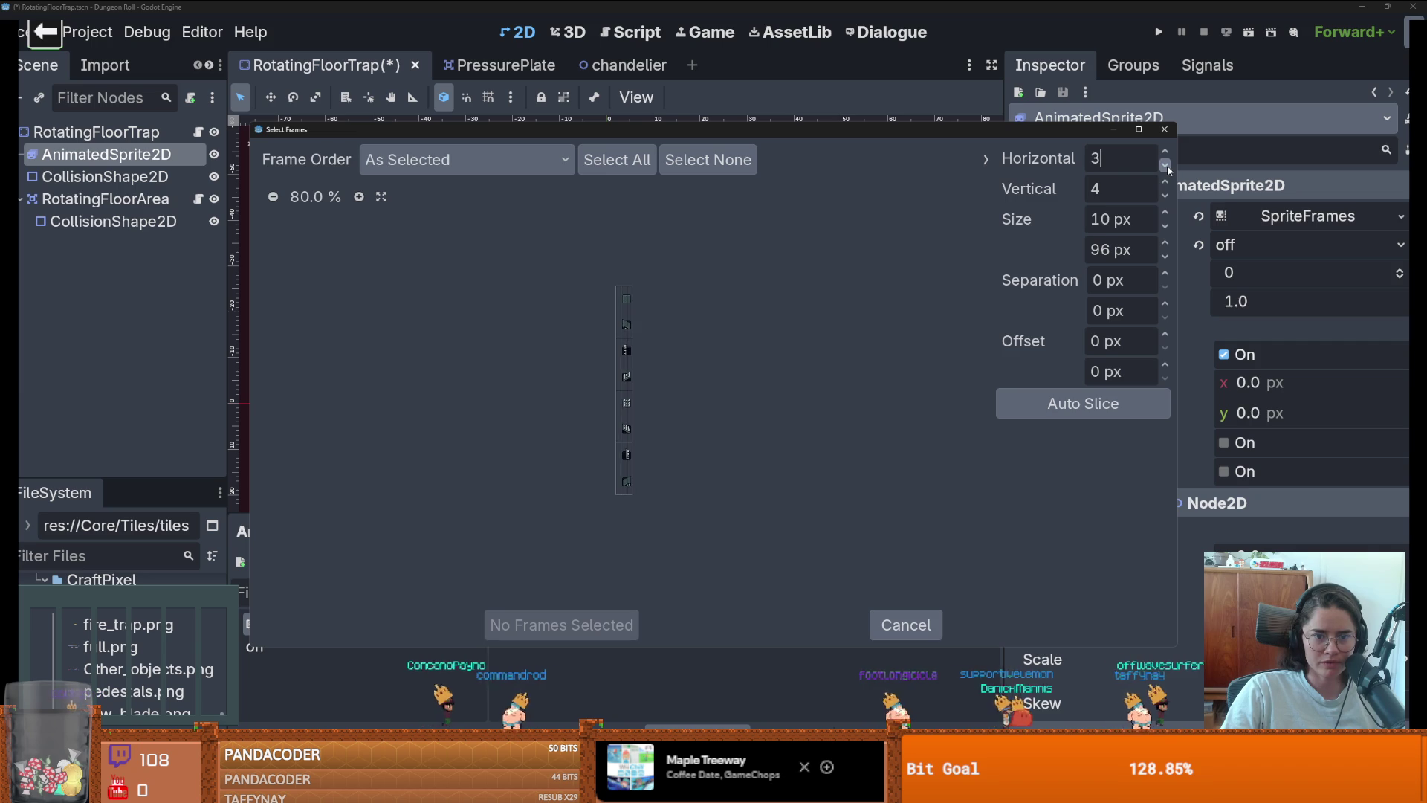
{"action": "left_click", "coordinate": [1166, 165]}
{"action": "left_click", "coordinate": [1165, 165]}
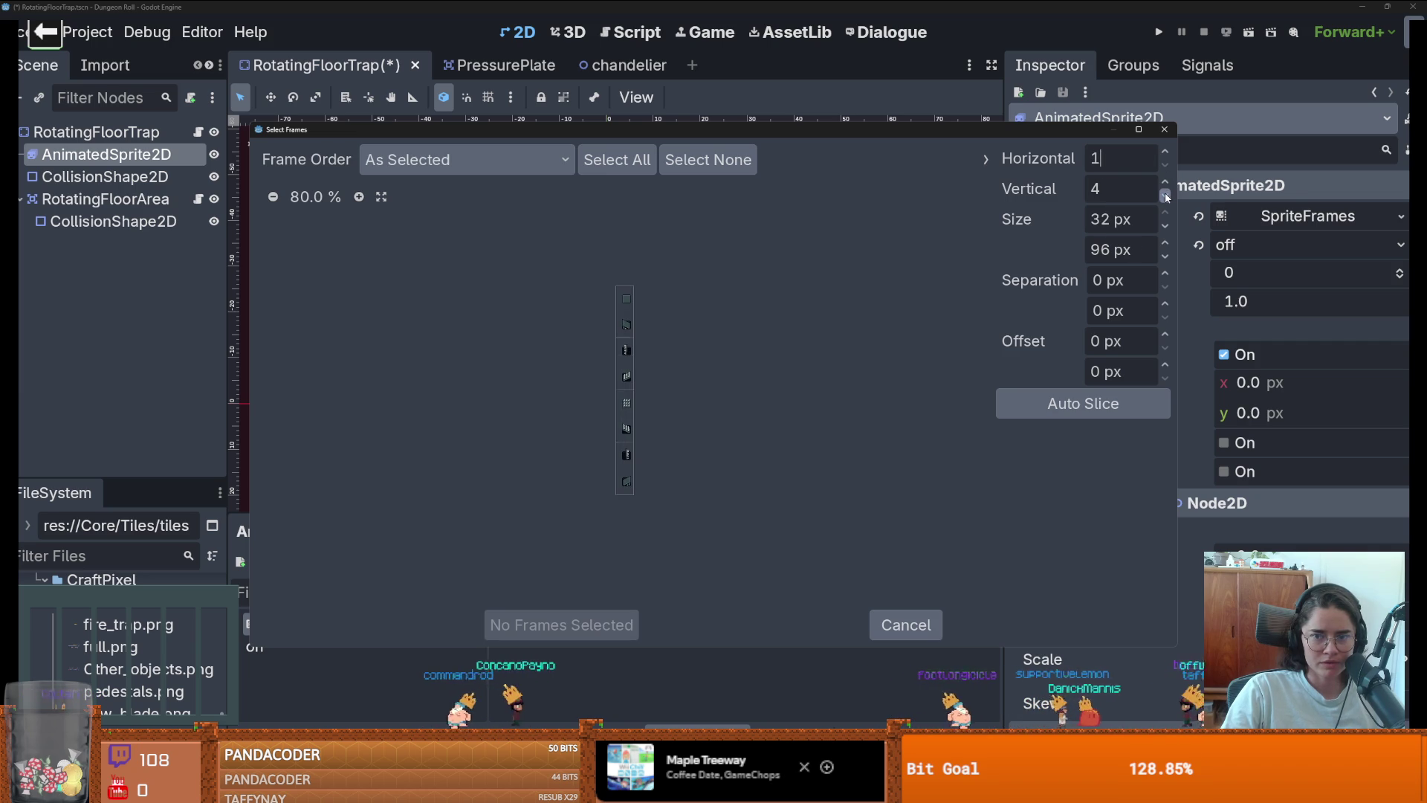
{"action": "left_click", "coordinate": [1166, 192]}
{"action": "left_click", "coordinate": [1165, 192]}
{"action": "left_click", "coordinate": [1165, 192]}
{"action": "left_click", "coordinate": [1165, 181]}
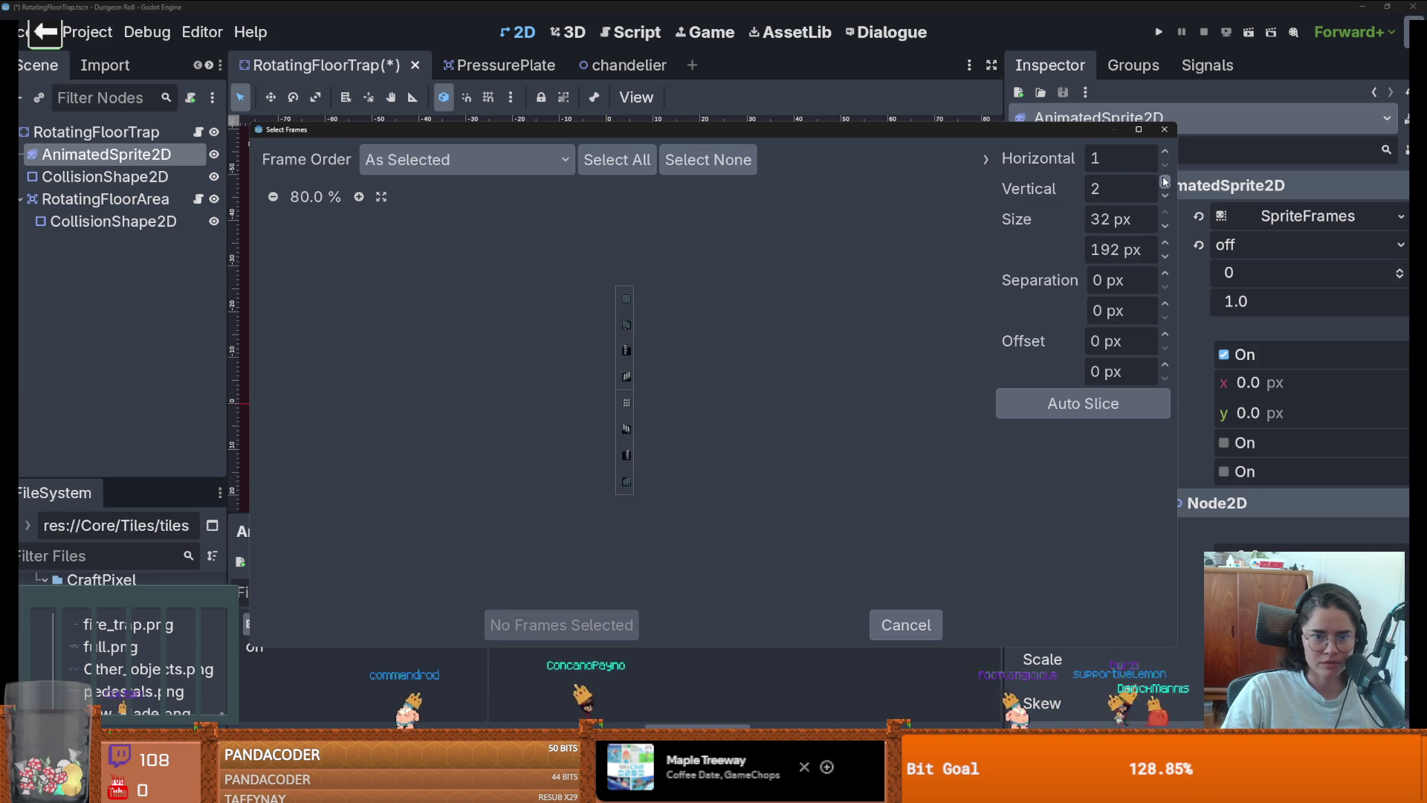
{"action": "left_click", "coordinate": [1165, 180]}
{"action": "left_click", "coordinate": [1165, 181]}
{"action": "left_click", "coordinate": [1165, 181]}
{"action": "left_click", "coordinate": [1165, 181]}
{"action": "left_click", "coordinate": [1165, 181]}
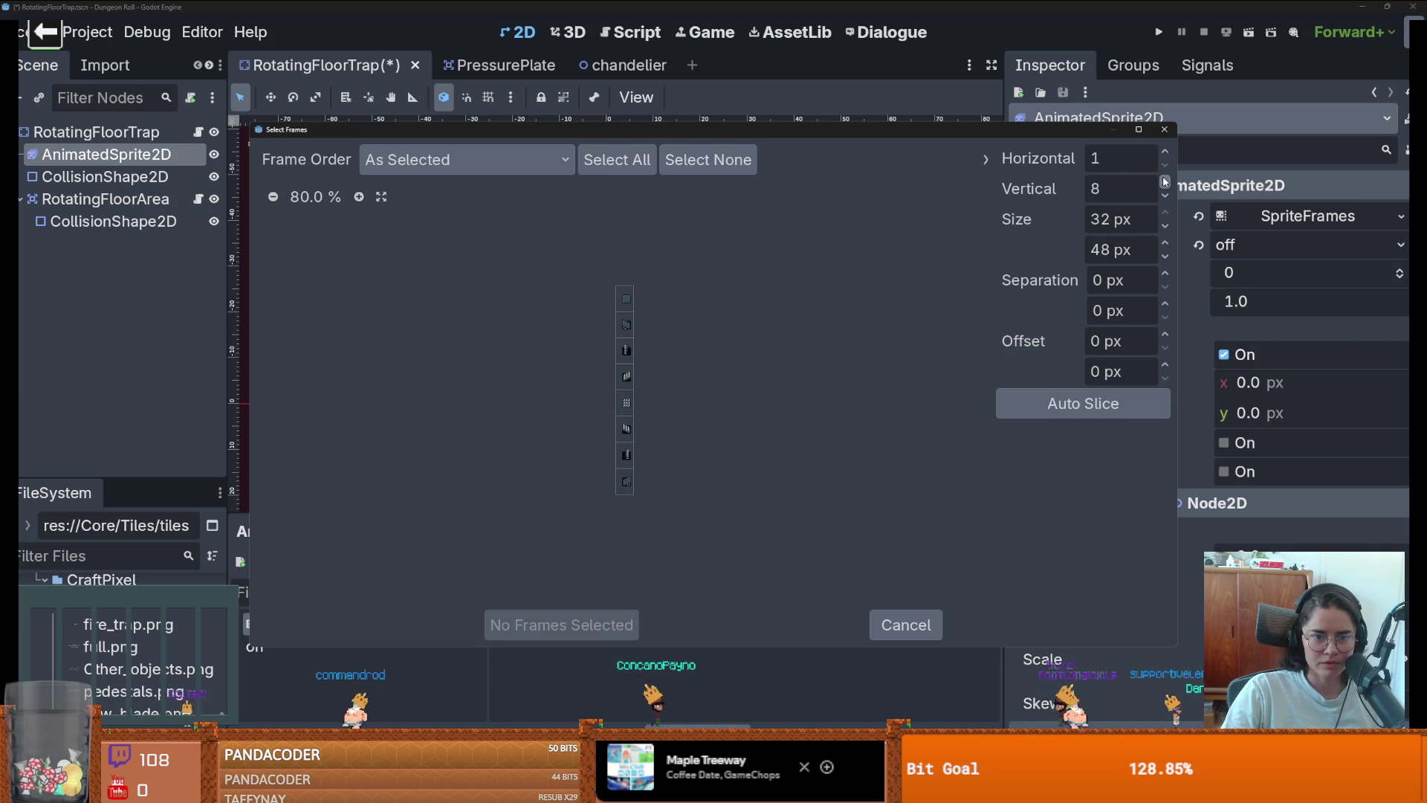
Zoom into the sheet preview and make the Select Frames window taller.
{"action": "left_click", "coordinate": [362, 196]}
{"action": "left_click", "coordinate": [362, 196]}
{"action": "left_click", "coordinate": [362, 196]}
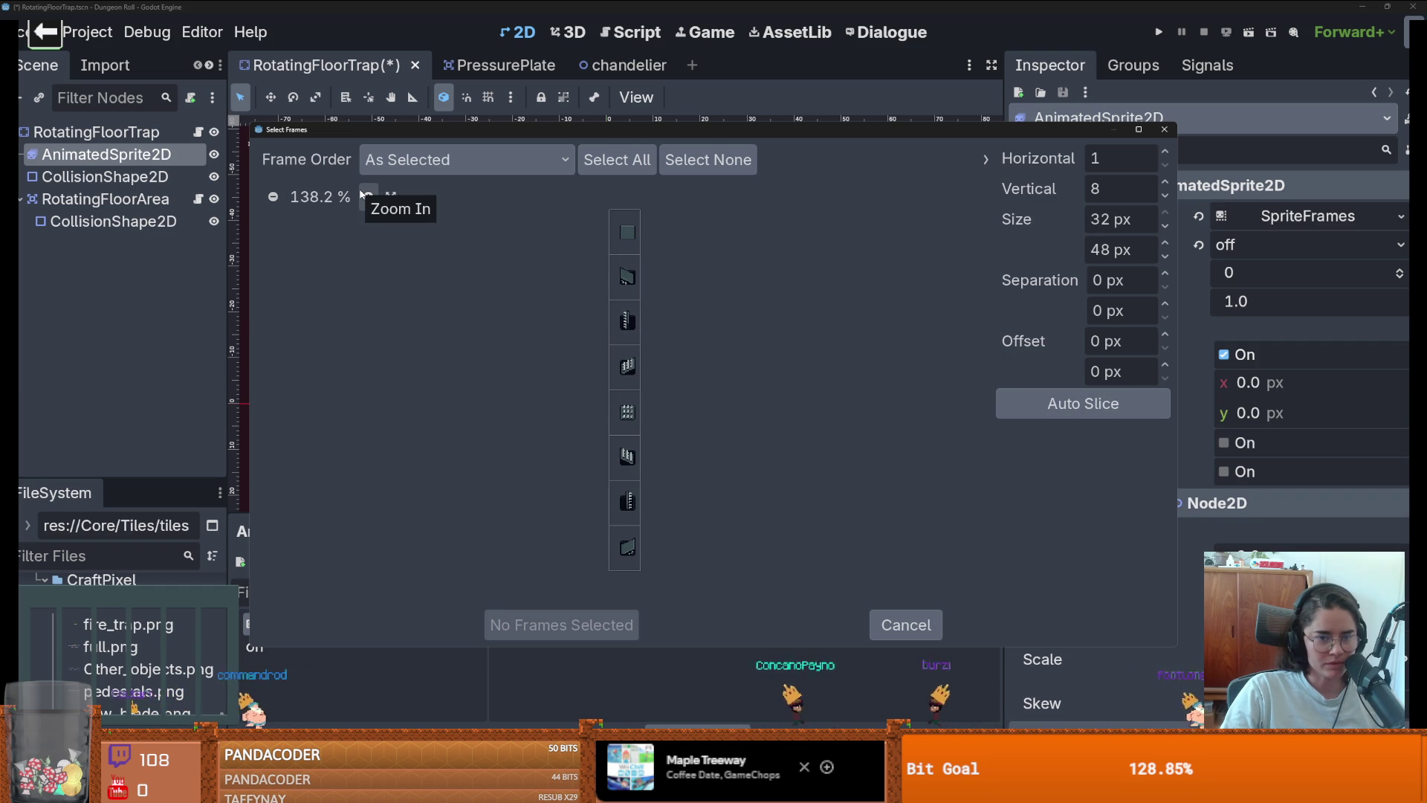
{"action": "left_click", "coordinate": [362, 196]}
{"action": "scroll", "coordinate": [689, 345], "scroll_direction": "down", "scroll_amount": 1}
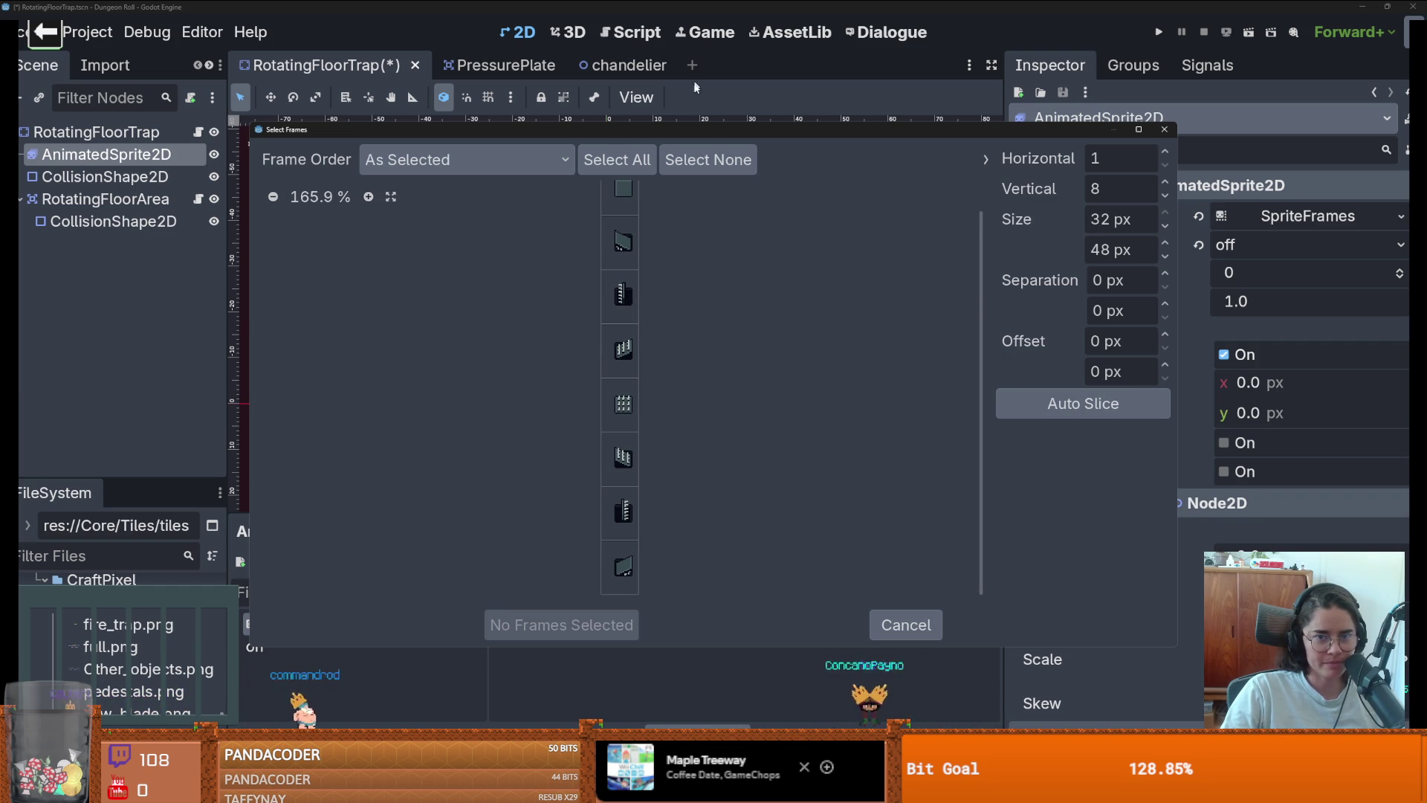
{"action": "left_click_drag", "start_coordinate": [681, 125], "coordinate": [680, 69]}
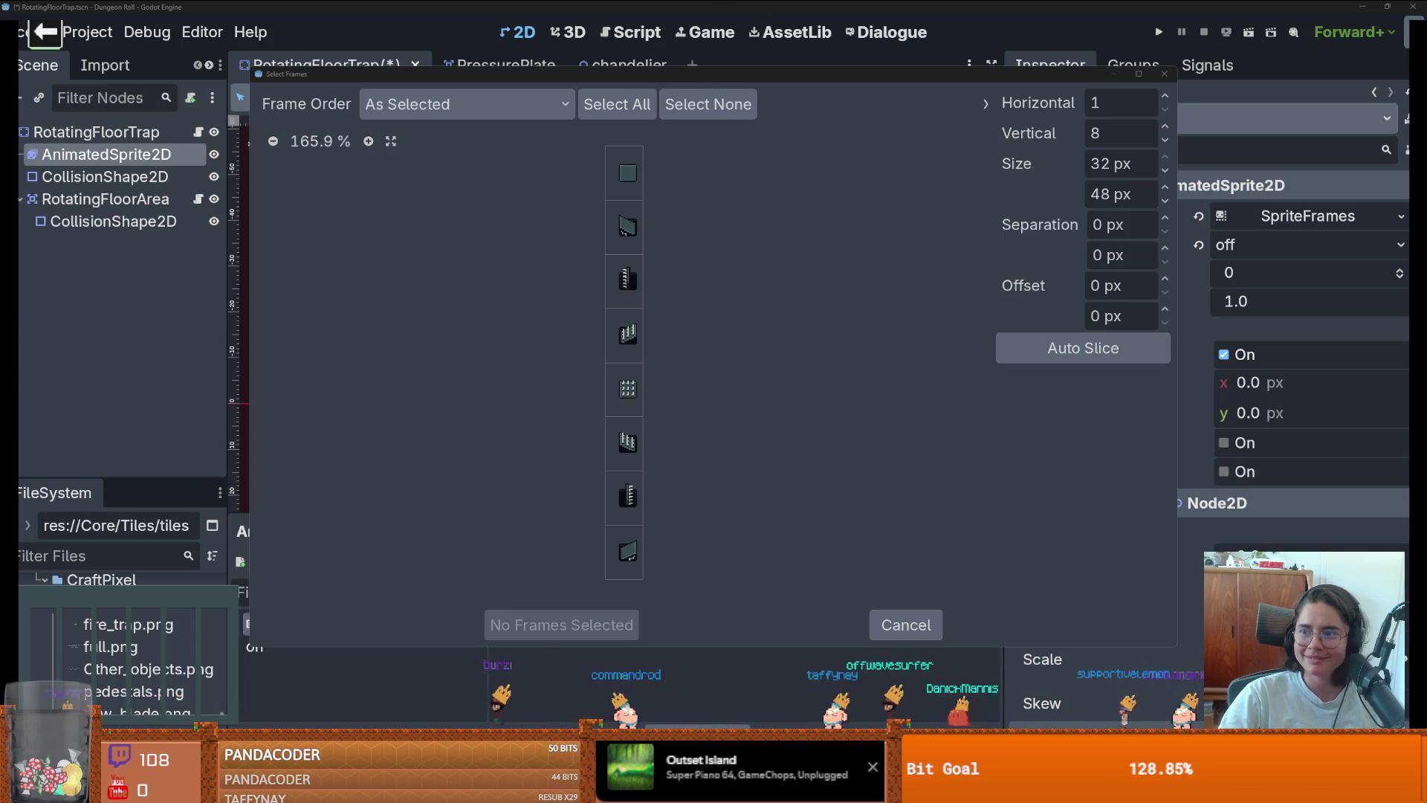
{"action": "key", "text": "alt+Tab"}
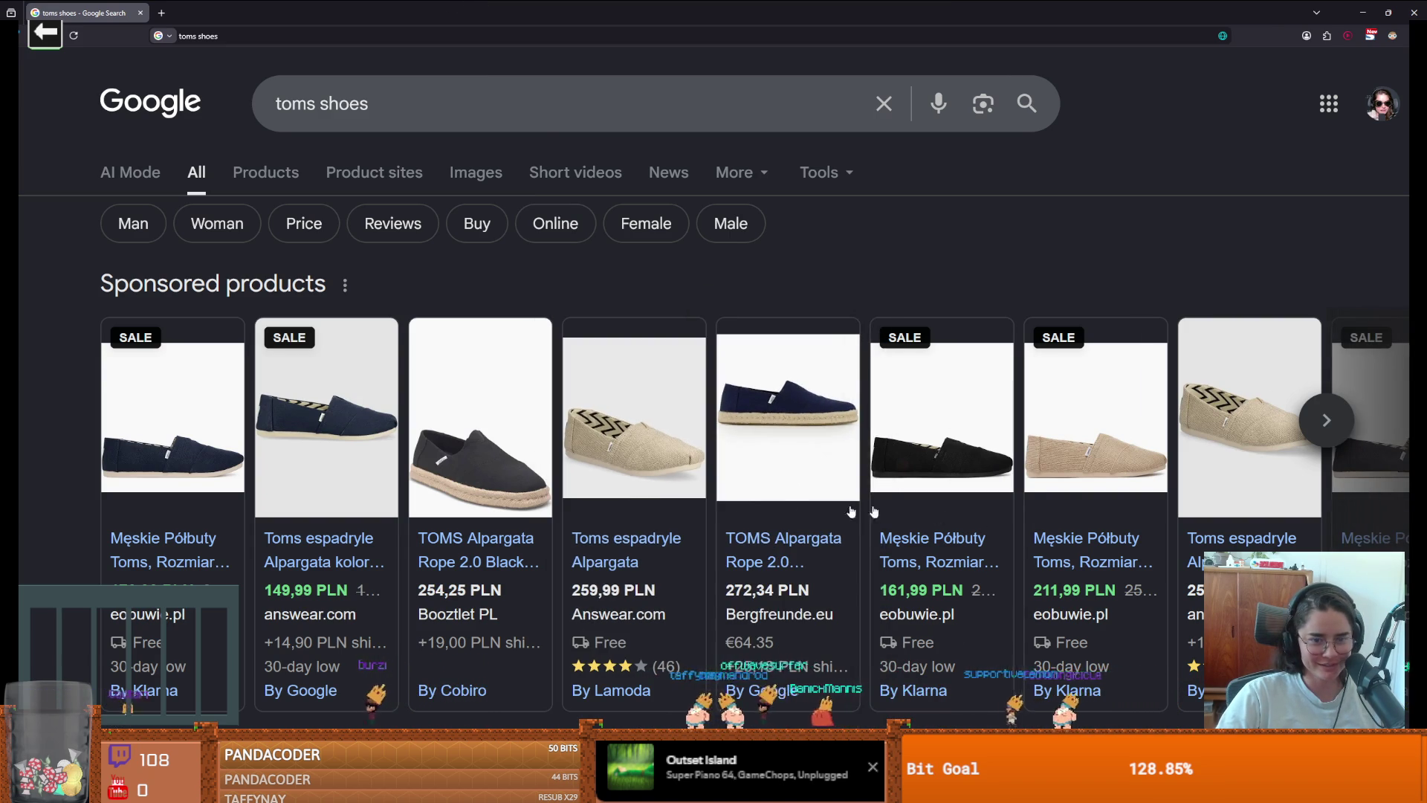
Switch the toms shoes Google search to image results.
{"action": "scroll", "coordinate": [498, 469], "scroll_direction": "down", "scroll_amount": 3}
{"action": "scroll", "coordinate": [312, 223], "scroll_direction": "up", "scroll_amount": 3}
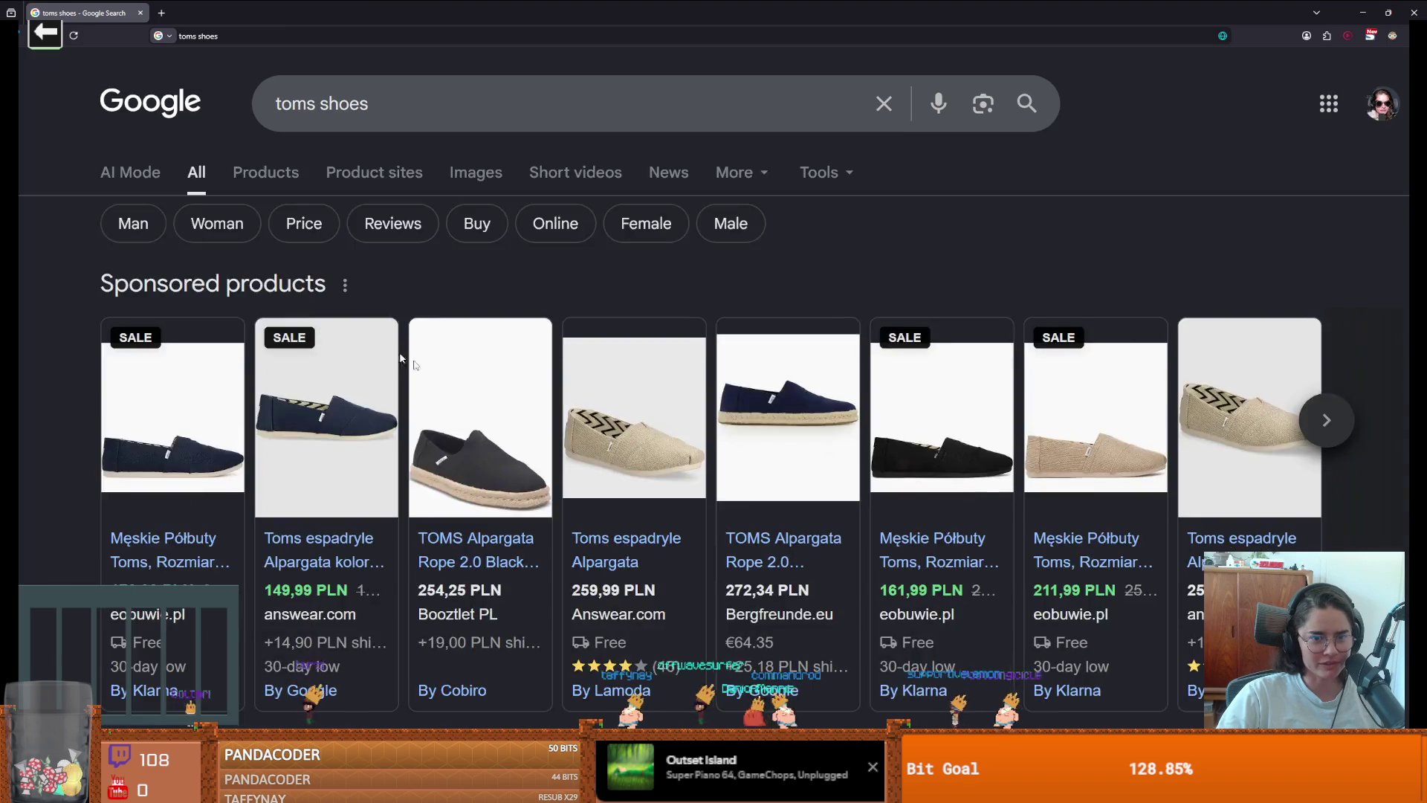
{"action": "scroll", "coordinate": [446, 372], "scroll_direction": "down", "scroll_amount": 6}
{"action": "scroll", "coordinate": [313, 290], "scroll_direction": "up", "scroll_amount": 6}
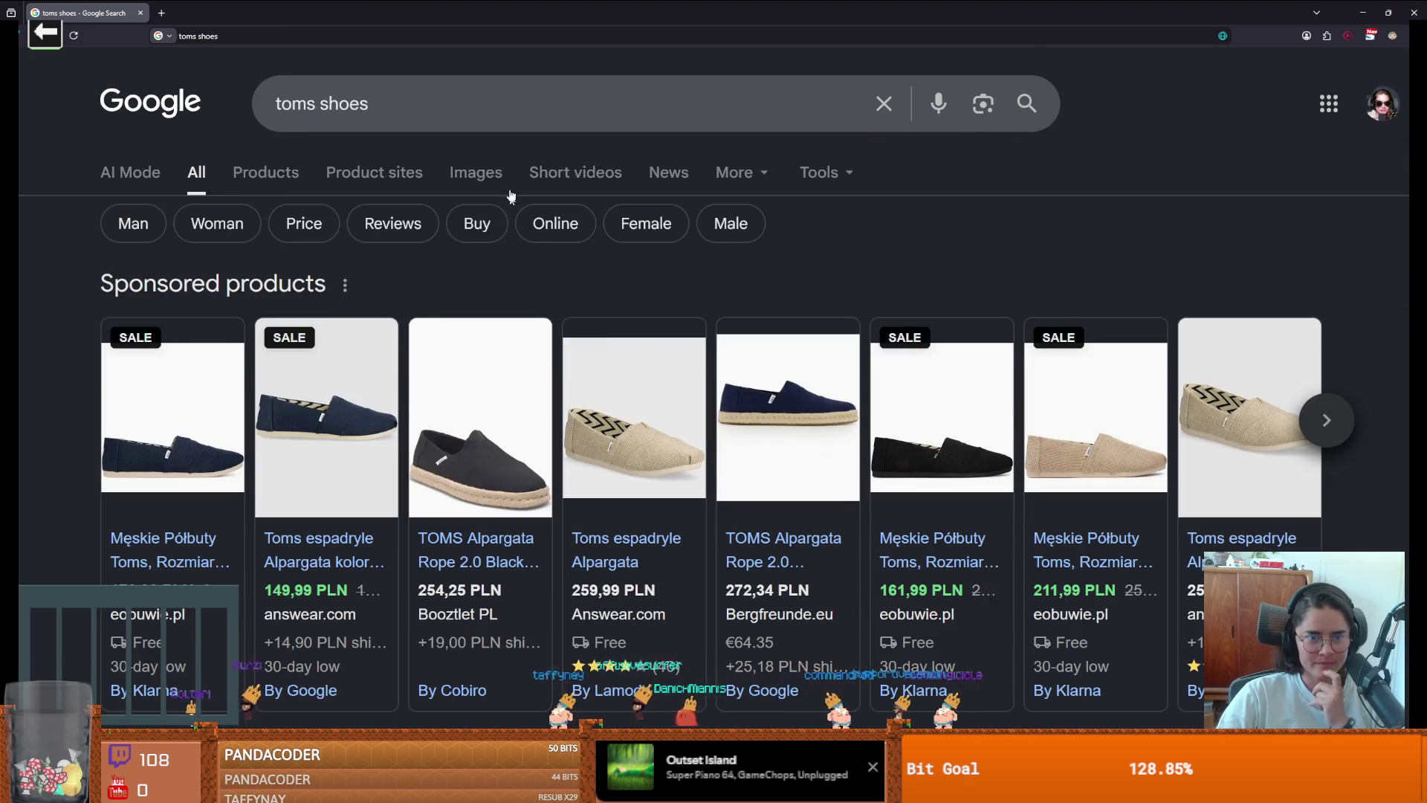
{"action": "left_click", "coordinate": [479, 175]}
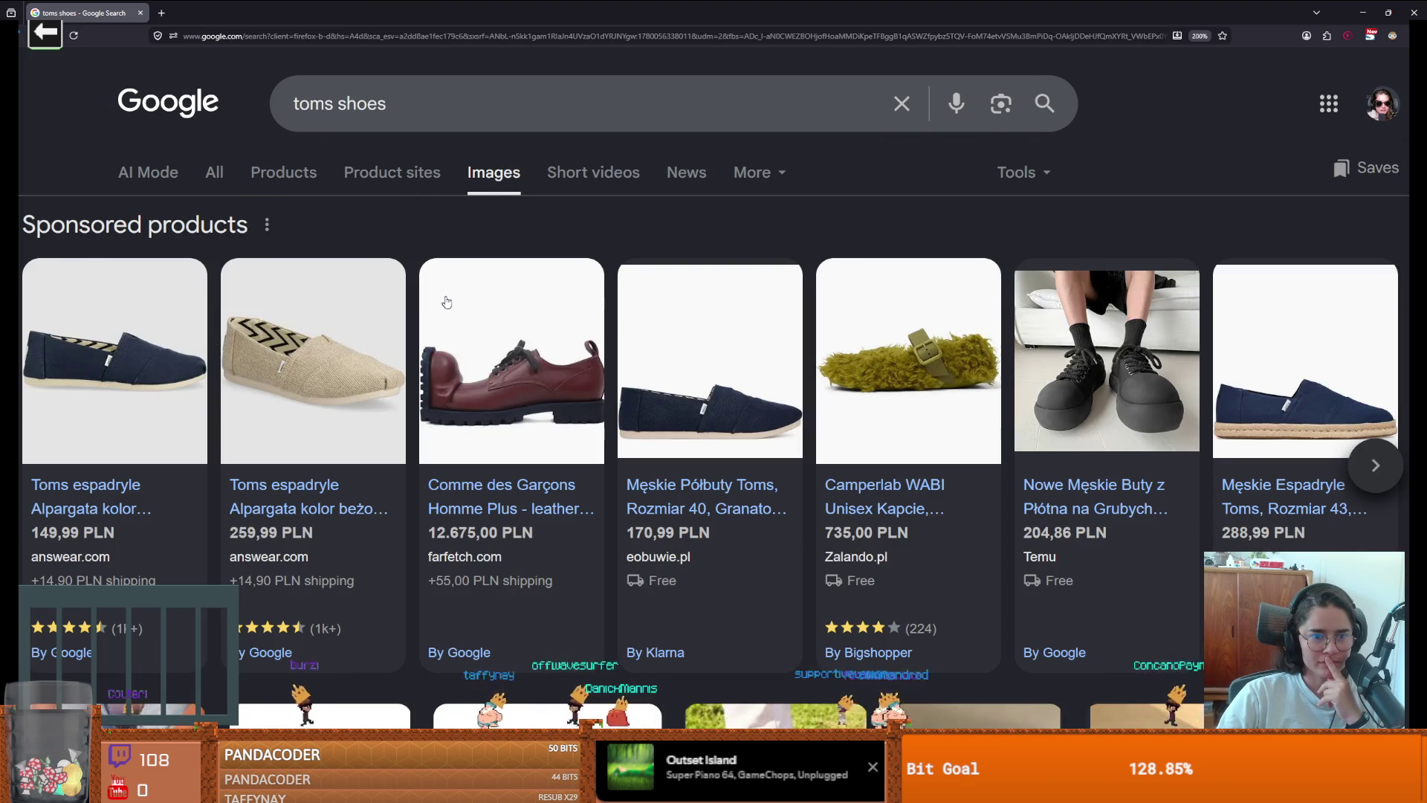
Scroll the image results and preview the Business of Fashion 'What Ever Happened to Toms Shoes?' image.
{"action": "mouse_move", "coordinate": [1137, 416]}
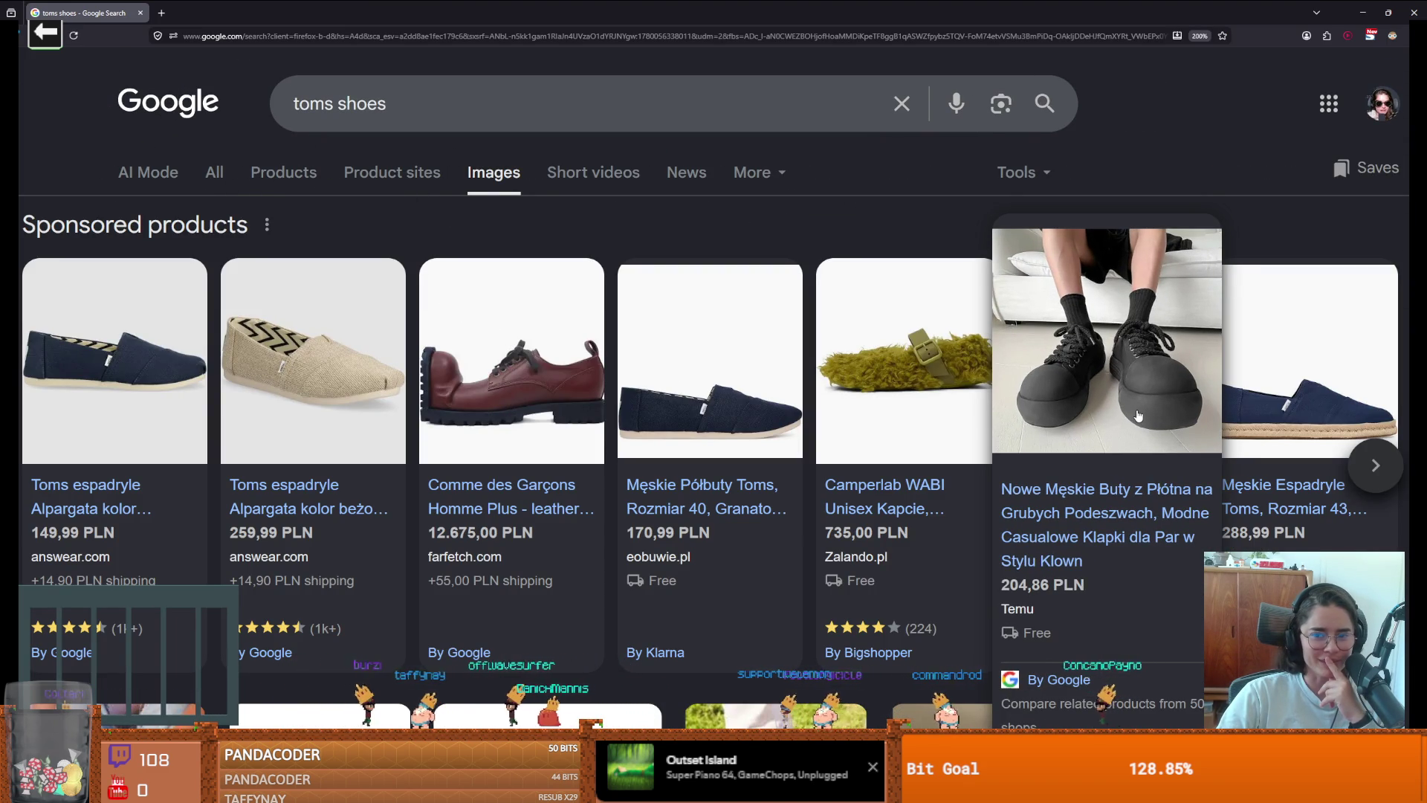
{"action": "scroll", "coordinate": [782, 379], "scroll_direction": "down", "scroll_amount": 2}
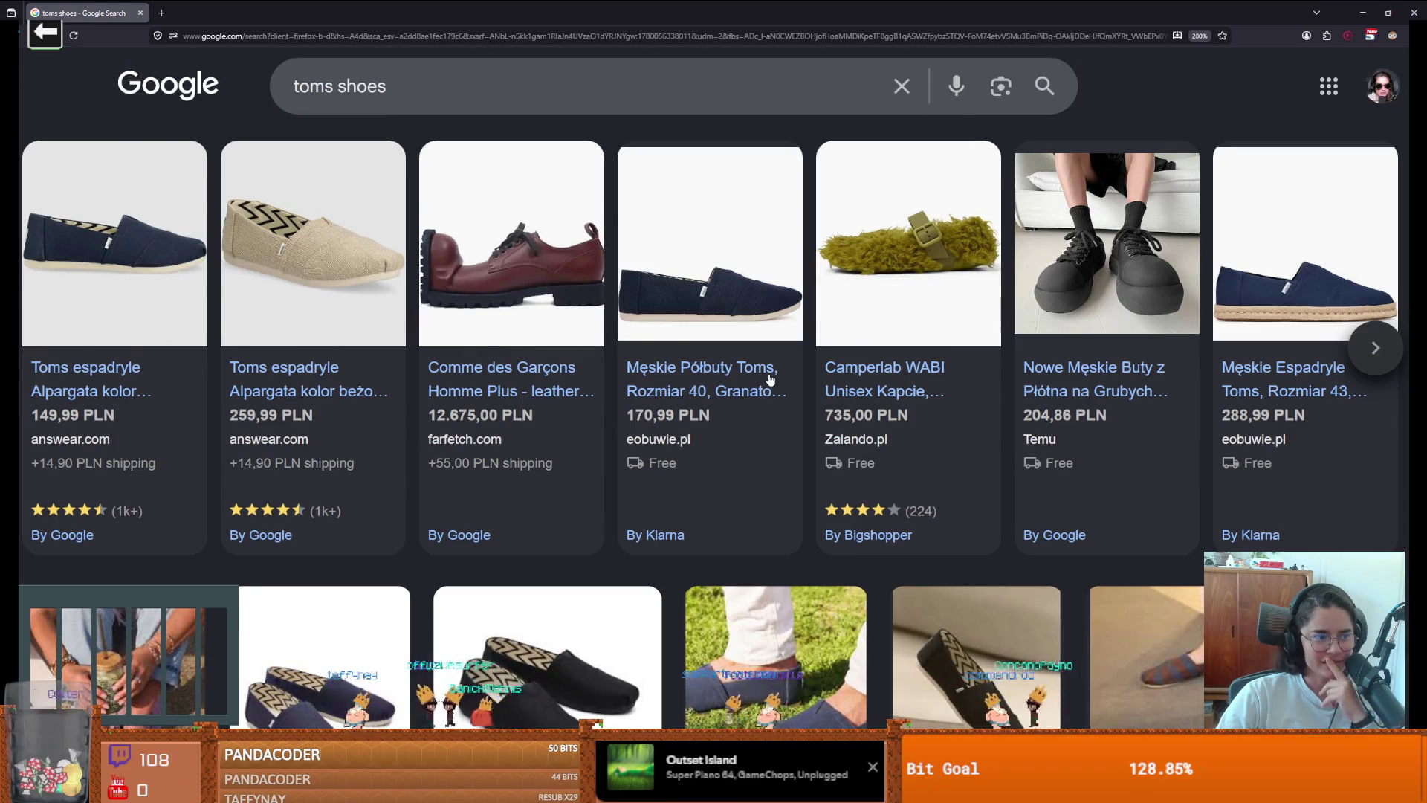
{"action": "scroll", "coordinate": [769, 380], "scroll_direction": "down", "scroll_amount": 2}
{"action": "scroll", "coordinate": [770, 381], "scroll_direction": "down", "scroll_amount": 2}
{"action": "scroll", "coordinate": [379, 396], "scroll_direction": "down", "scroll_amount": 2}
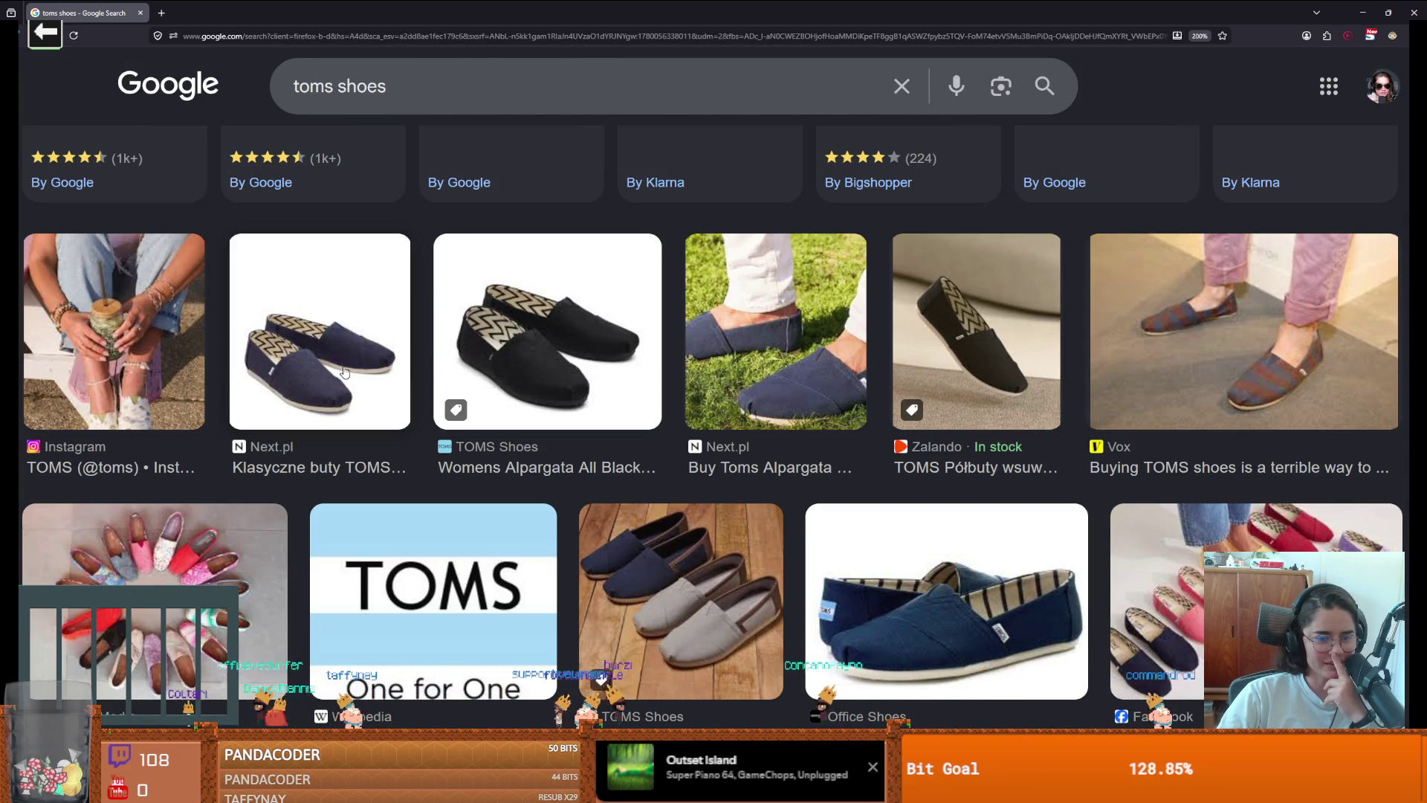
{"action": "scroll", "coordinate": [946, 626], "scroll_direction": "down", "scroll_amount": 2}
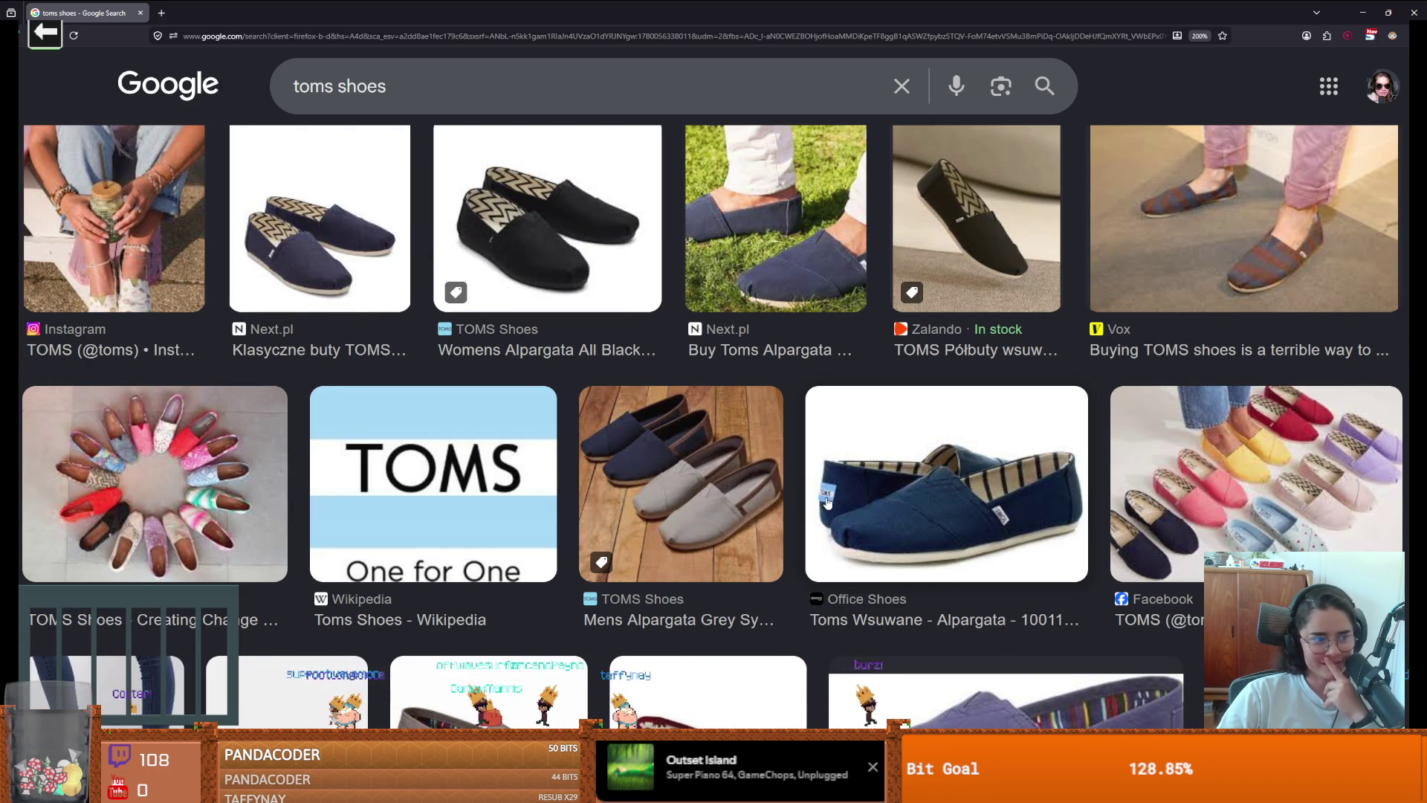
{"action": "scroll", "coordinate": [827, 503], "scroll_direction": "down", "scroll_amount": 4}
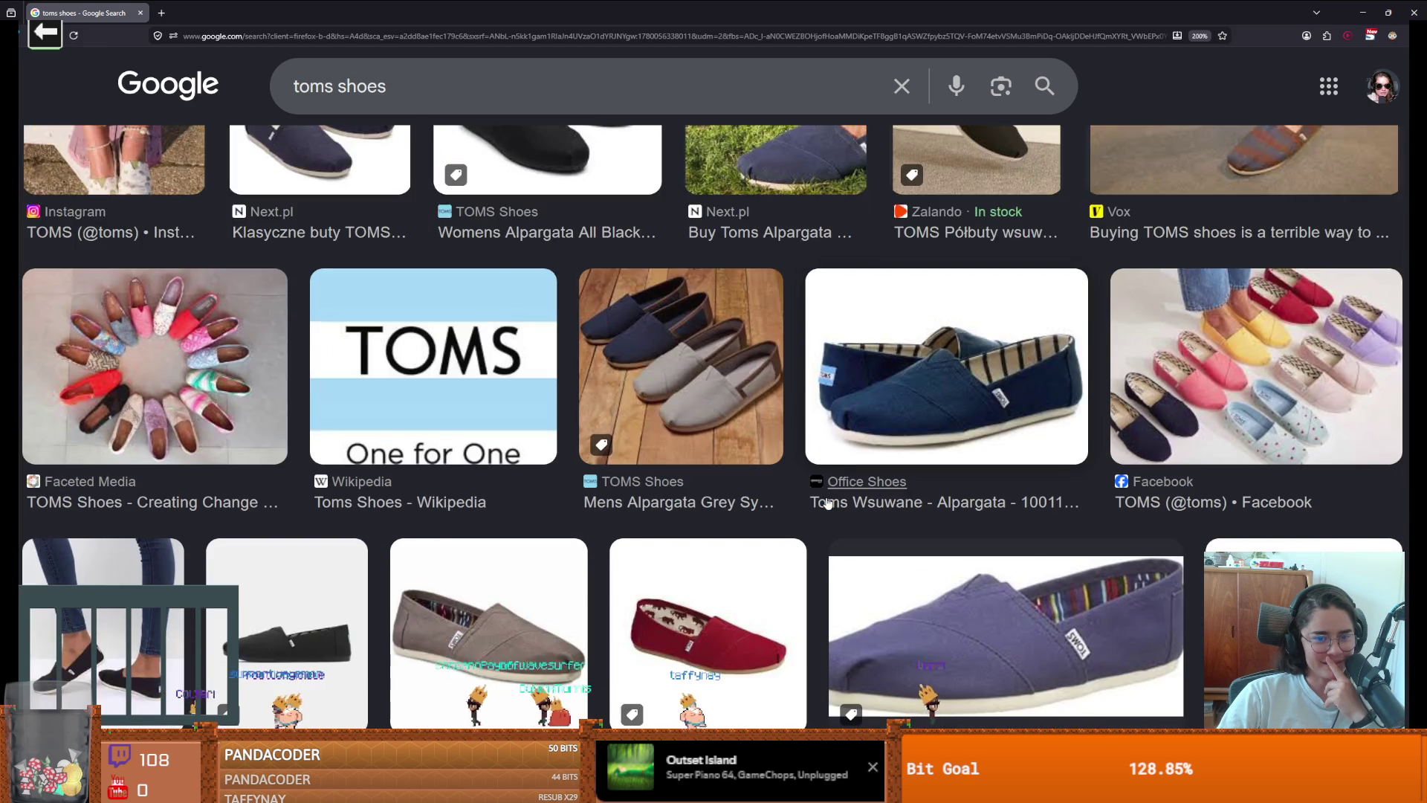
{"action": "scroll", "coordinate": [827, 502], "scroll_direction": "down", "scroll_amount": 2}
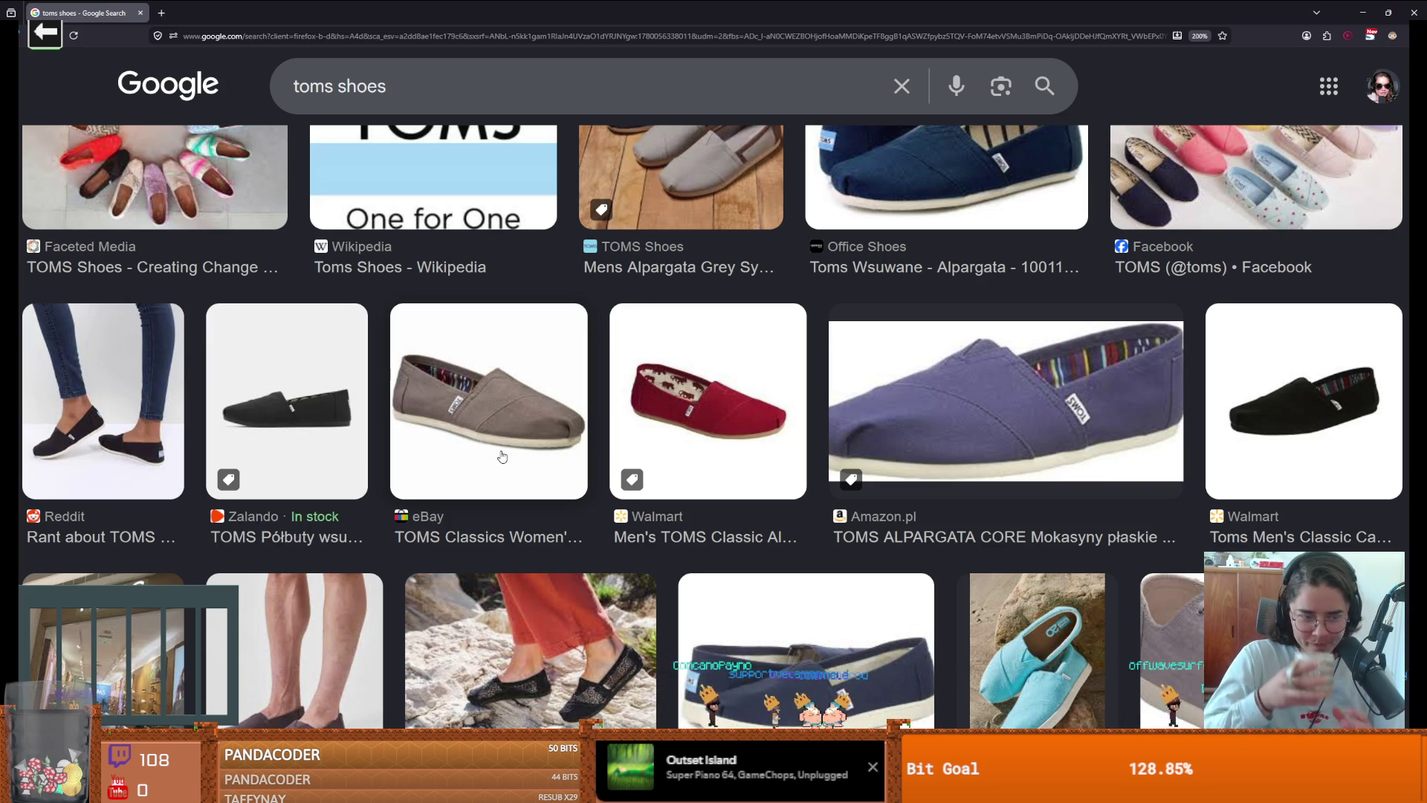
{"action": "scroll", "coordinate": [469, 375], "scroll_direction": "down", "scroll_amount": 3}
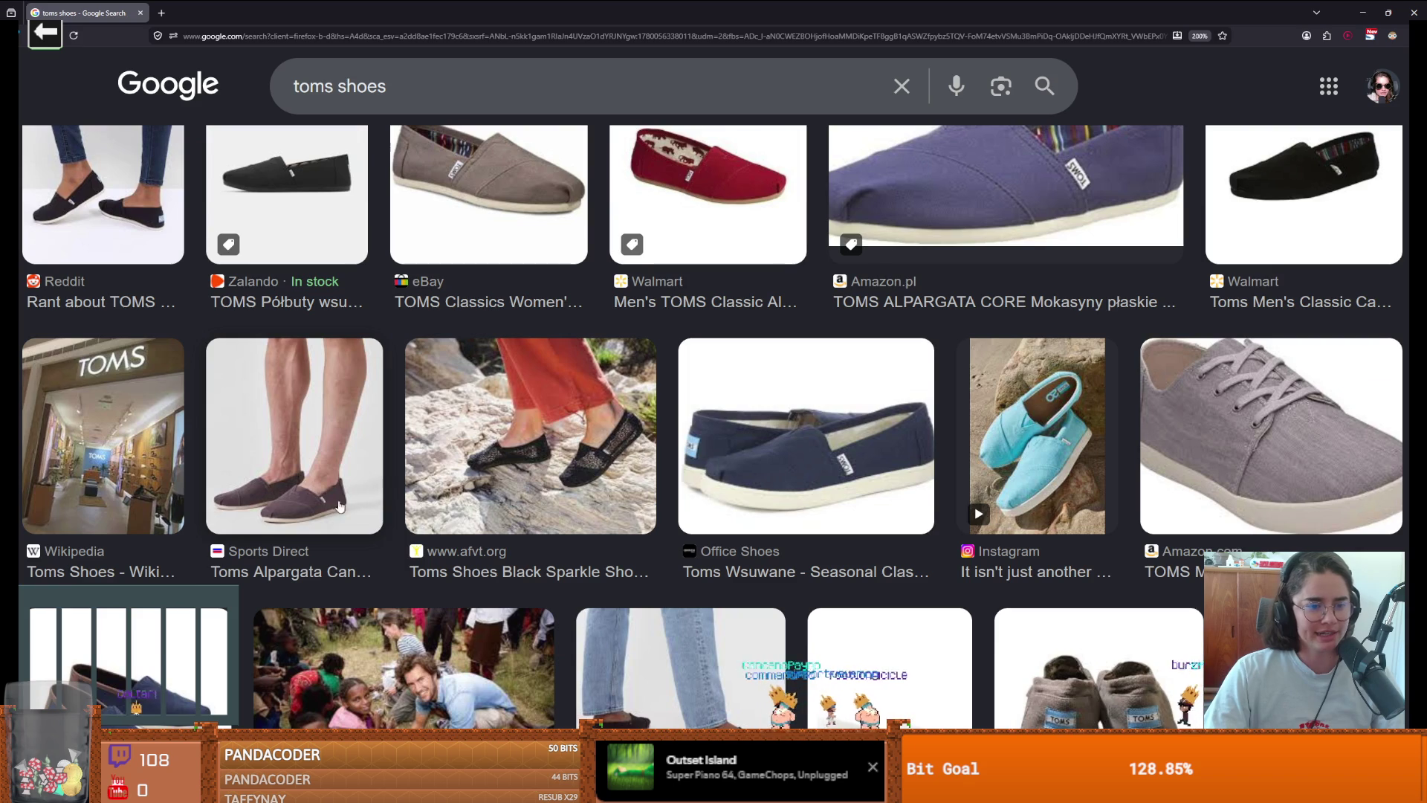
{"action": "scroll", "coordinate": [661, 502], "scroll_direction": "down", "scroll_amount": 2}
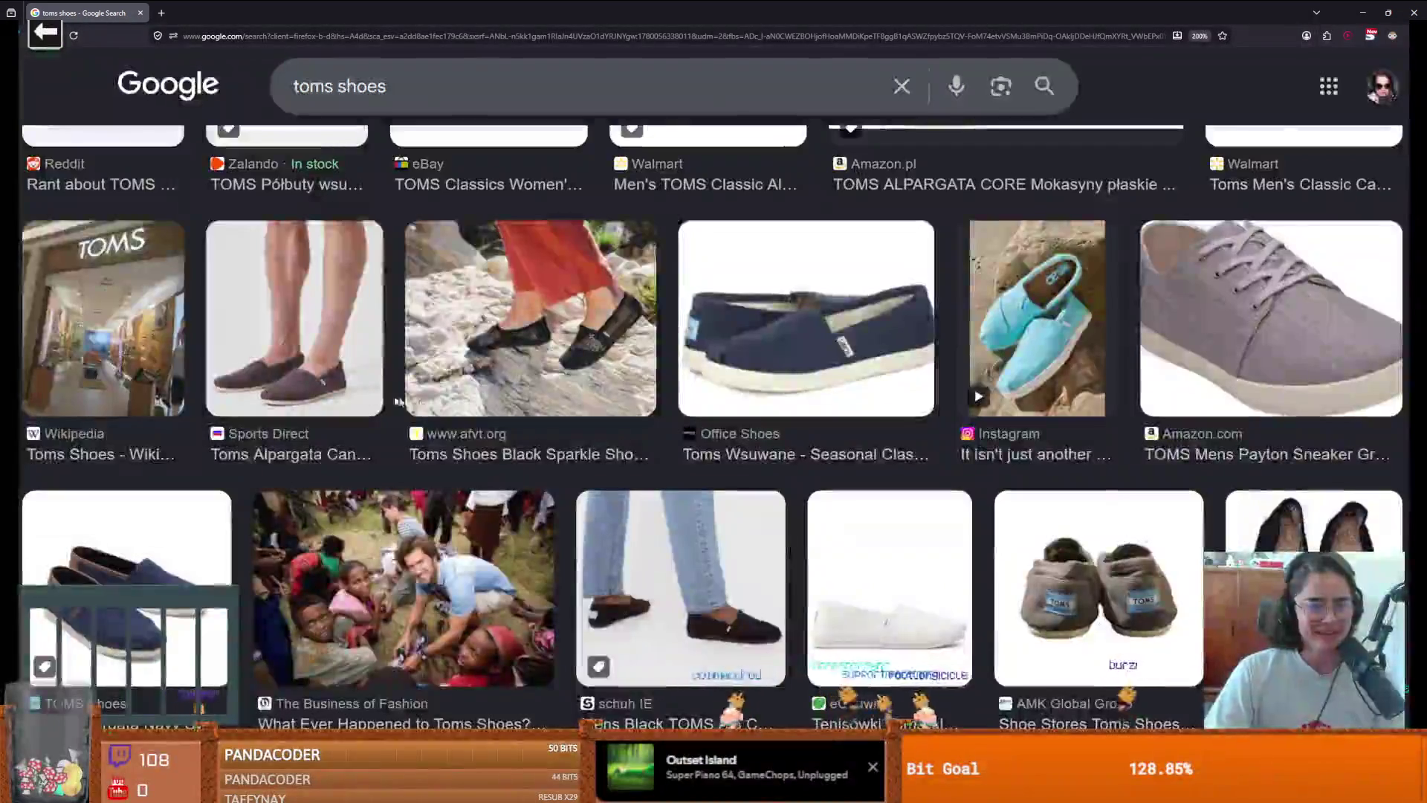
{"action": "scroll", "coordinate": [366, 483], "scroll_direction": "down", "scroll_amount": 3}
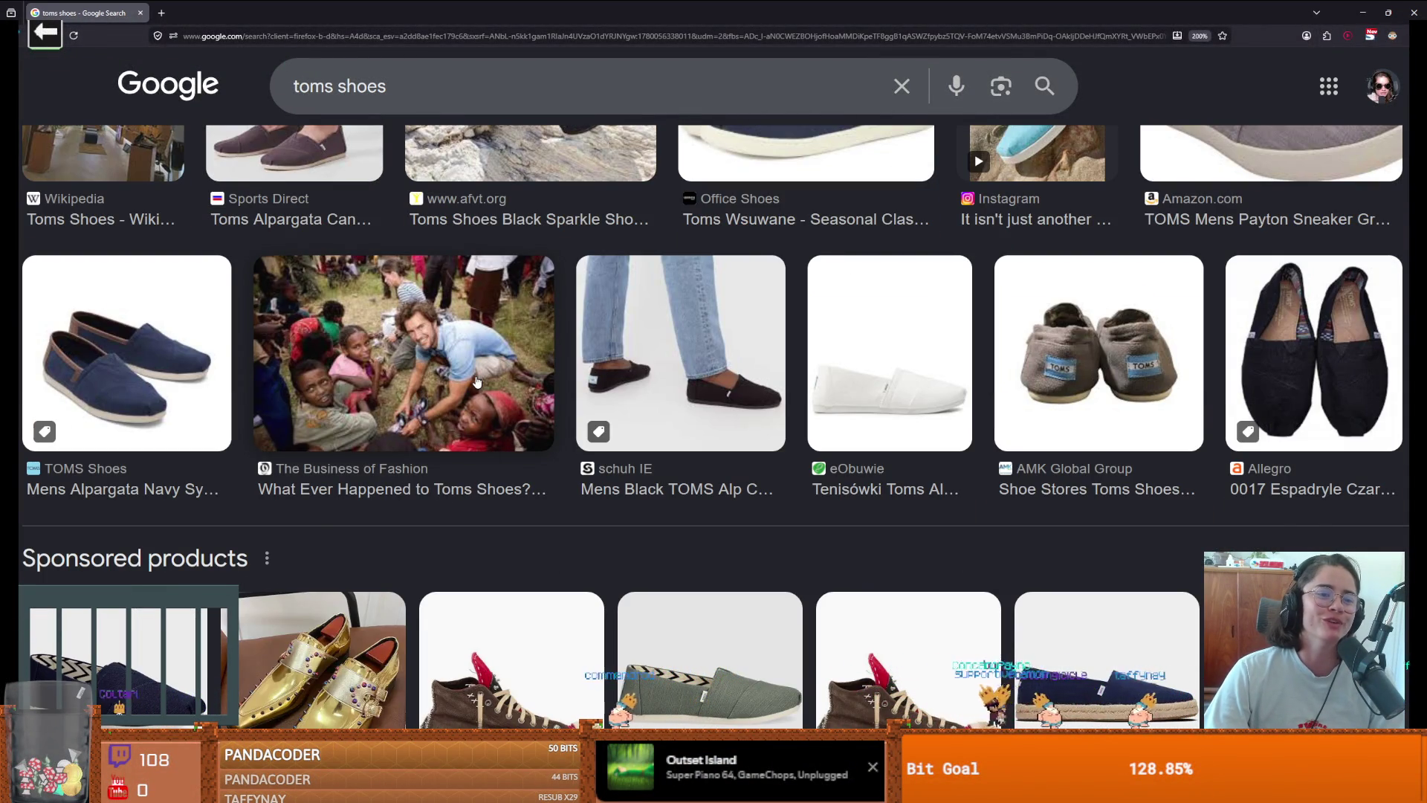
{"action": "left_click", "coordinate": [477, 382]}
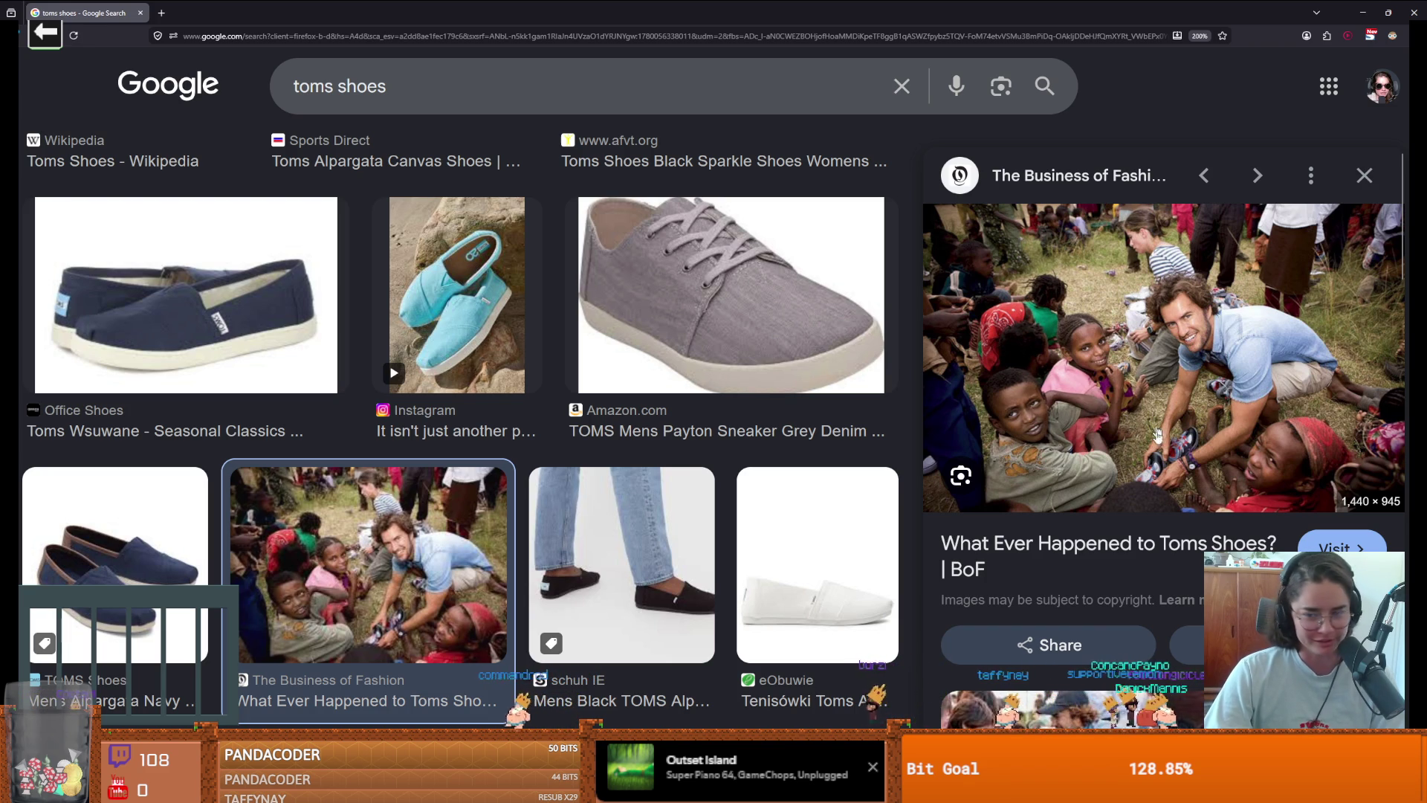
Read the BoF article in Reader View, then return to Godot's Select Frames dialog.
{"action": "key", "text": "alt+Tab"}
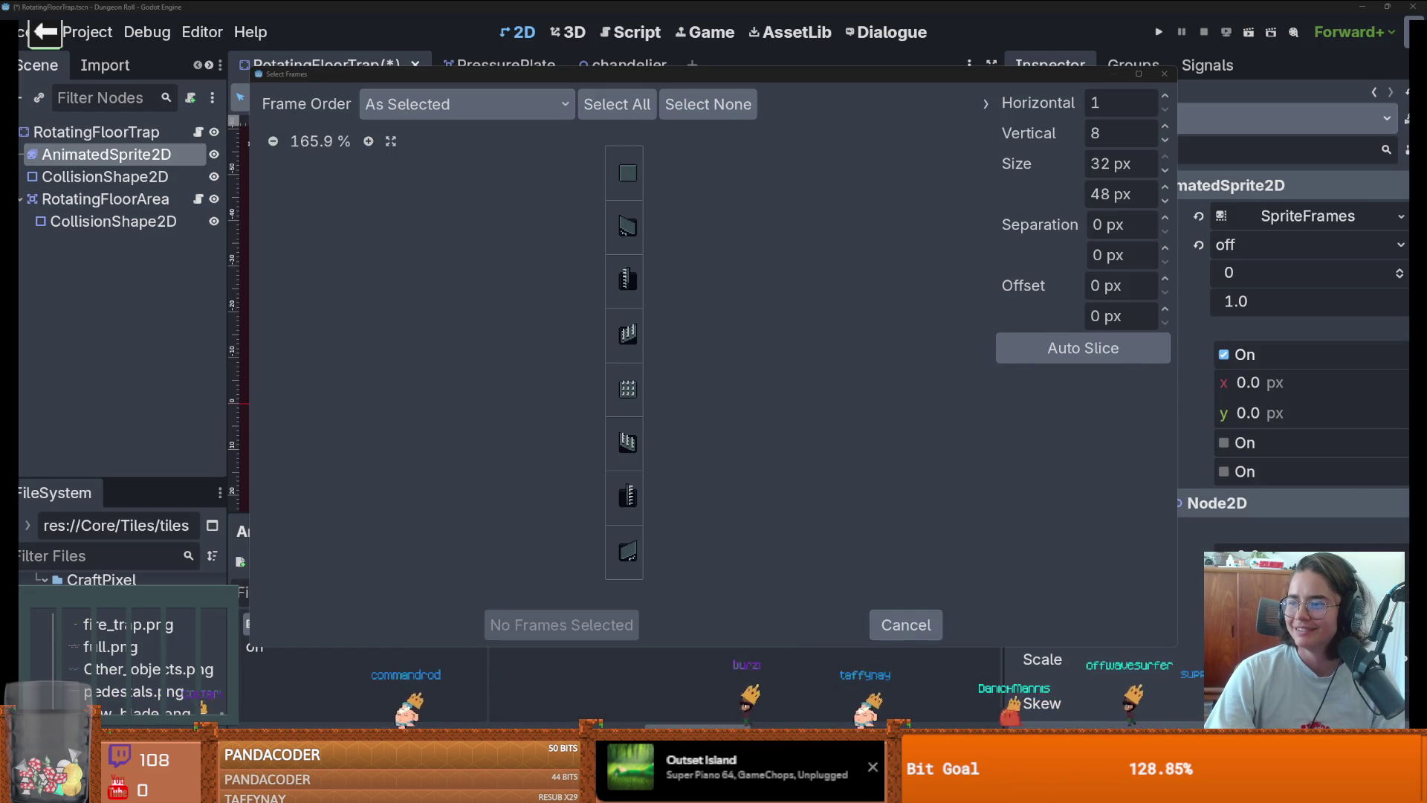
{"action": "key", "text": "alt+Tab"}
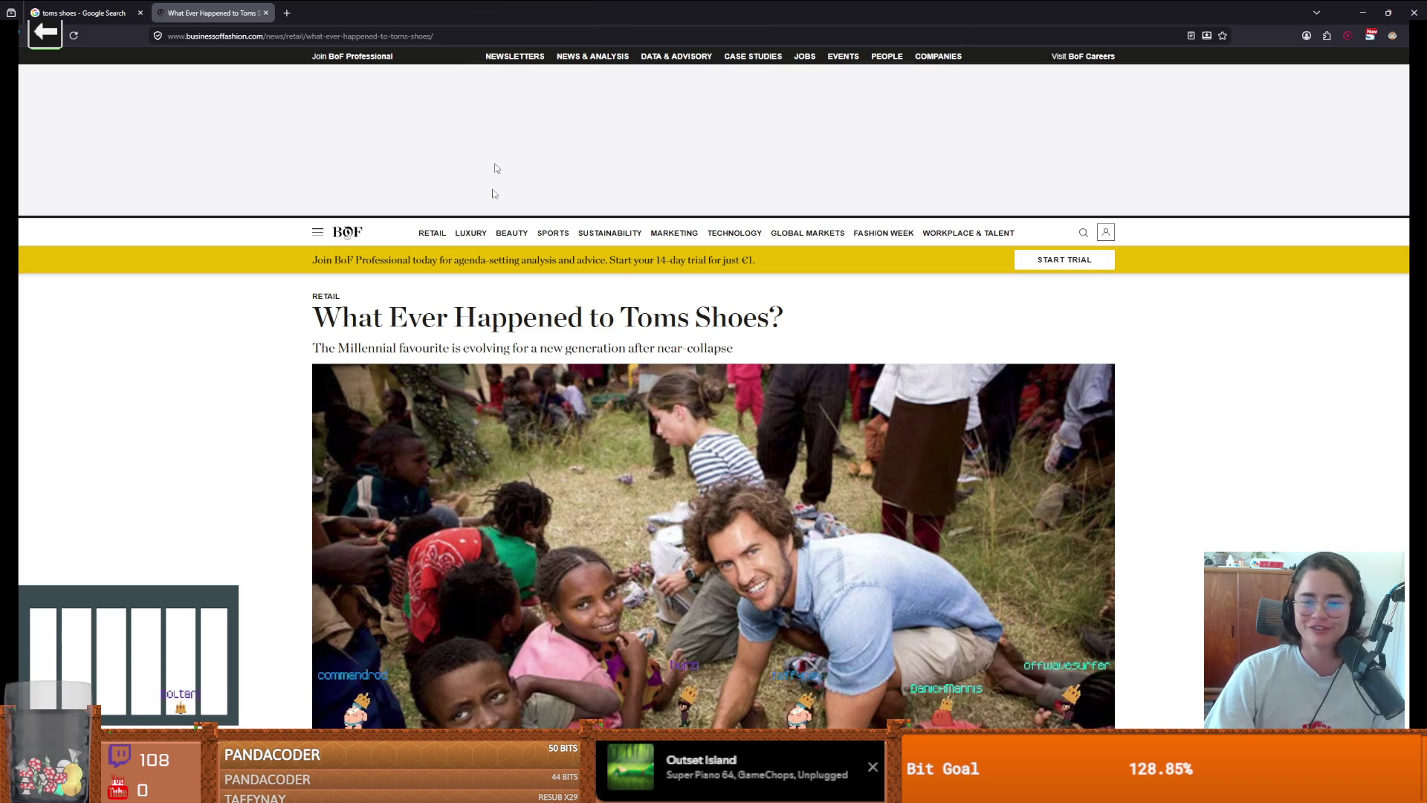
{"action": "left_click", "coordinate": [1190, 36]}
{"action": "scroll", "coordinate": [743, 263], "scroll_direction": "down", "scroll_amount": 2}
{"action": "scroll", "coordinate": [706, 263], "scroll_direction": "up", "scroll_amount": 1}
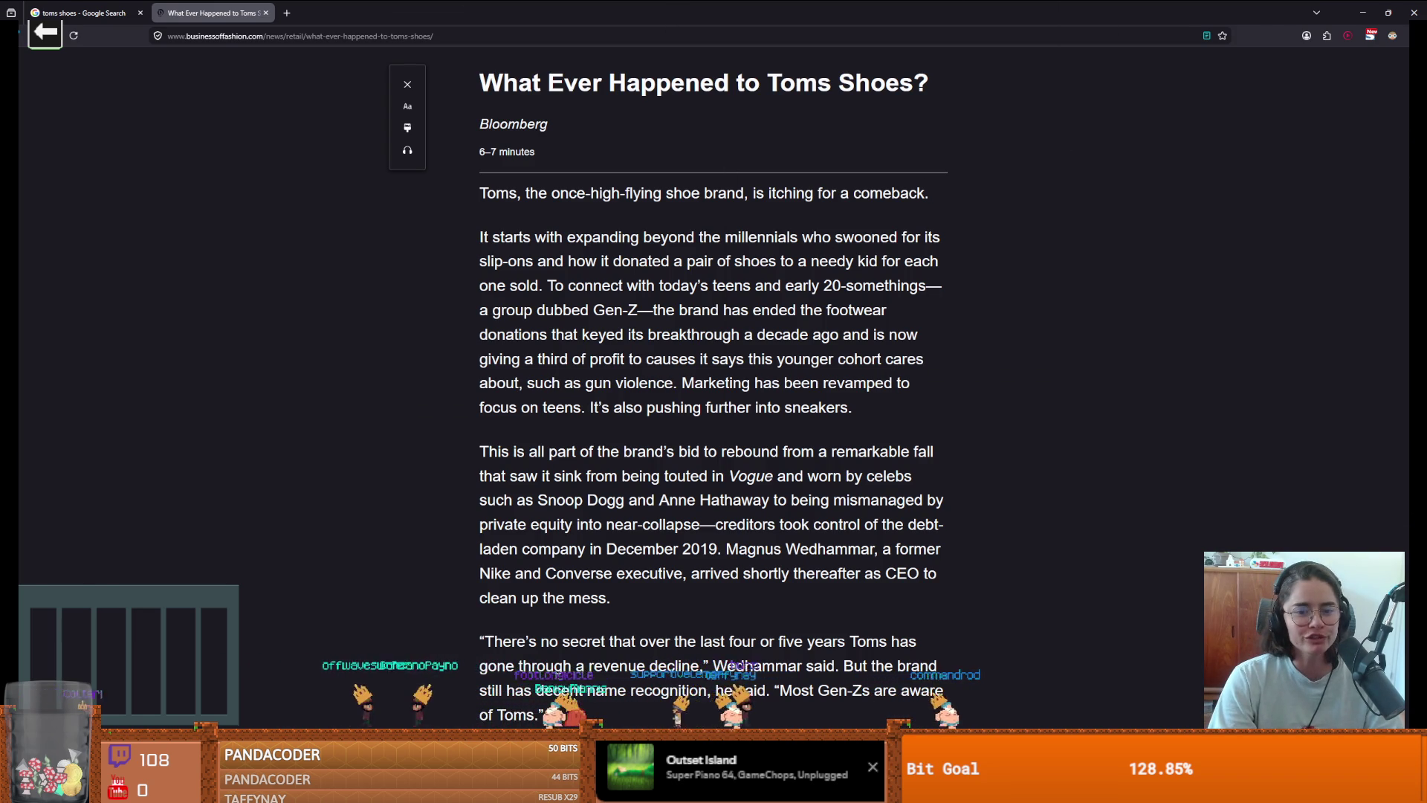
{"action": "key", "text": "alt+Tab"}
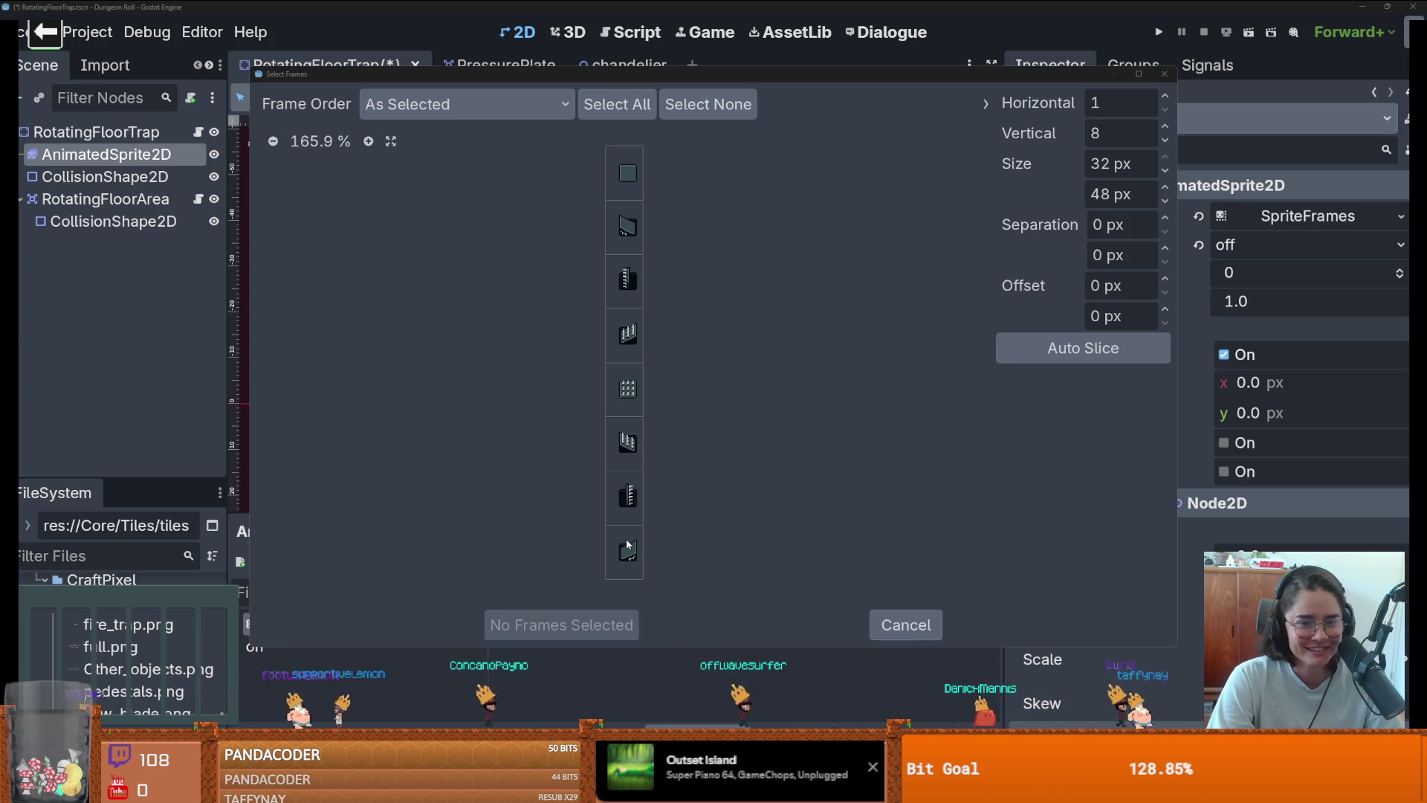
Add five trap tiles as frames to the off animation, disable looping, and preview it.
{"action": "left_click", "coordinate": [628, 379]}
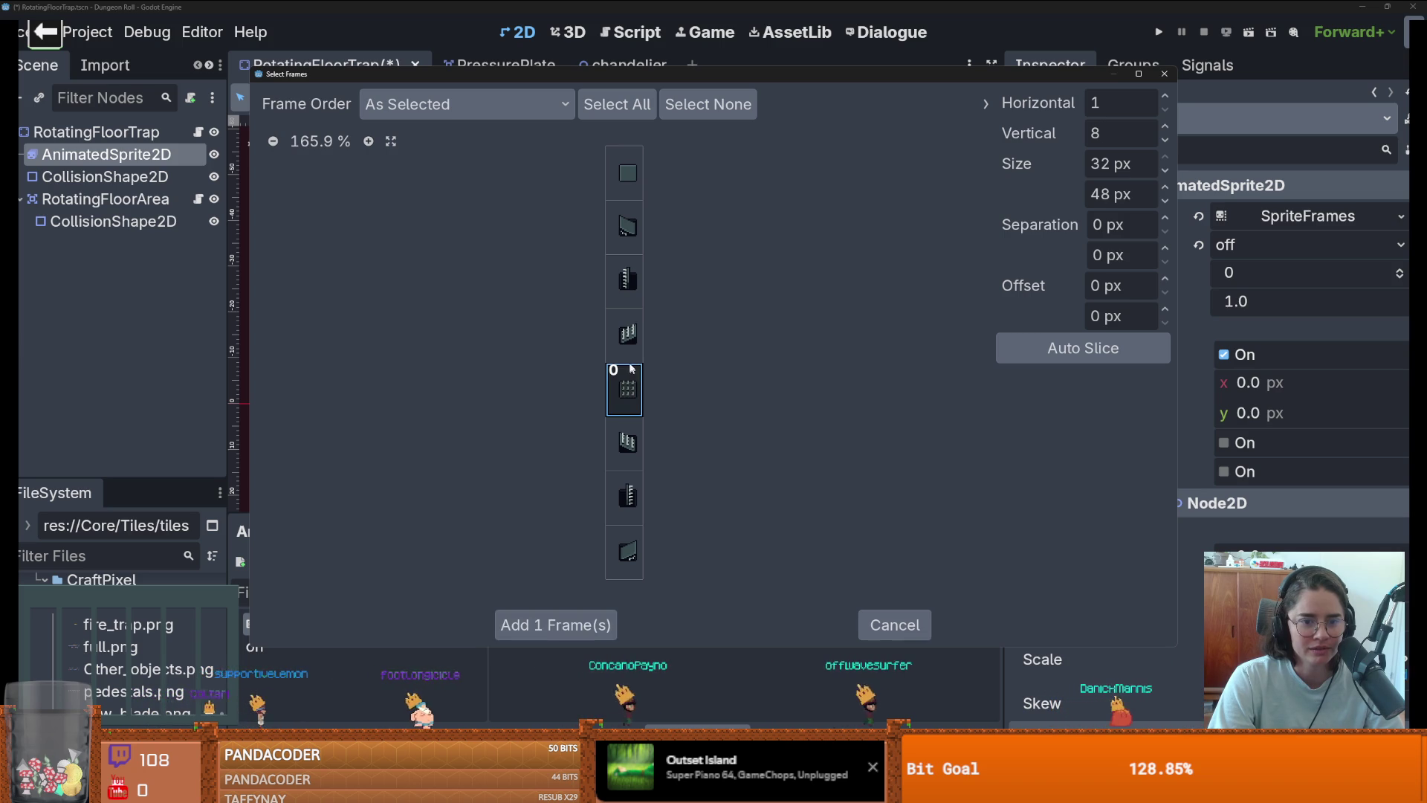
{"action": "left_click", "coordinate": [628, 335]}
{"action": "left_click", "coordinate": [628, 280]}
{"action": "left_click", "coordinate": [630, 230]}
{"action": "left_click", "coordinate": [628, 172]}
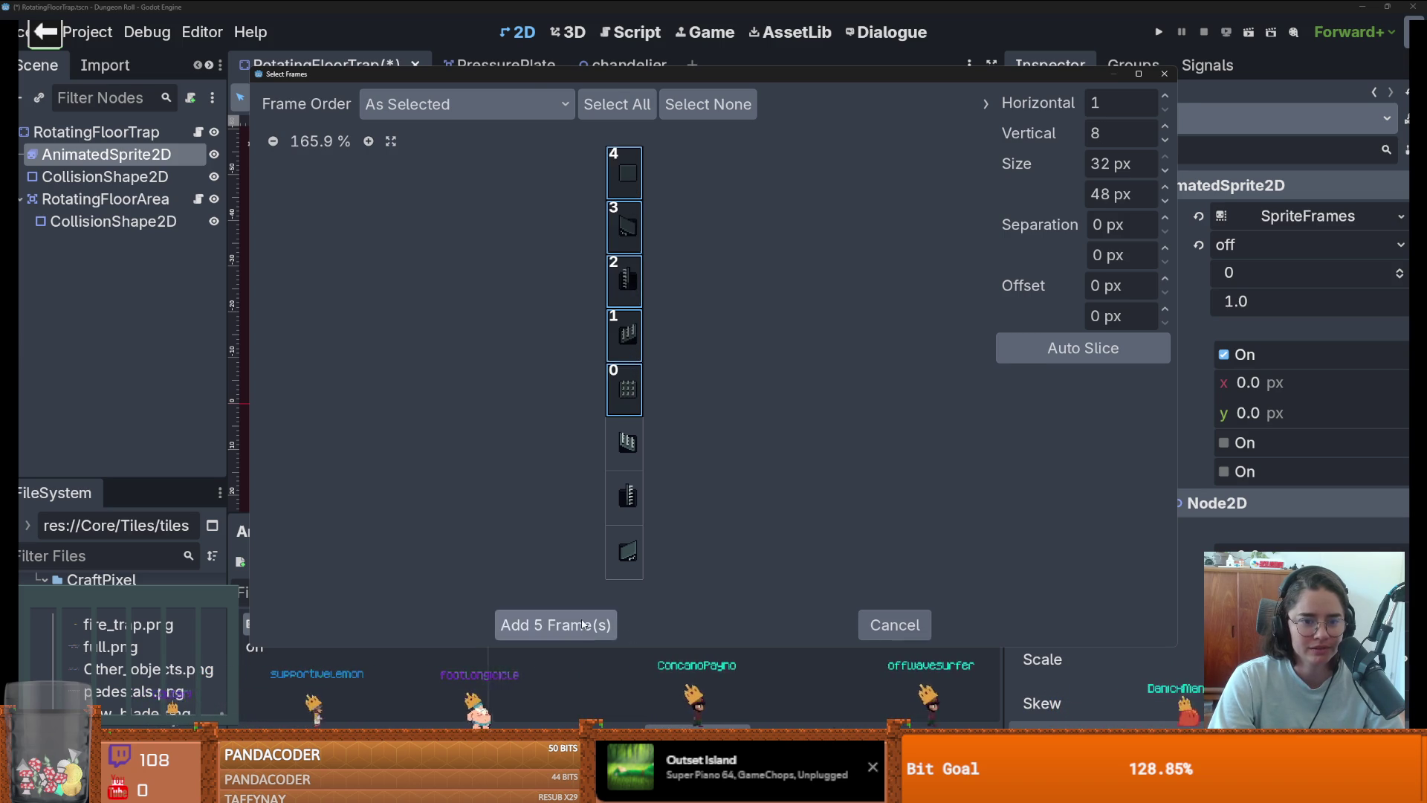
{"action": "left_click", "coordinate": [549, 624]}
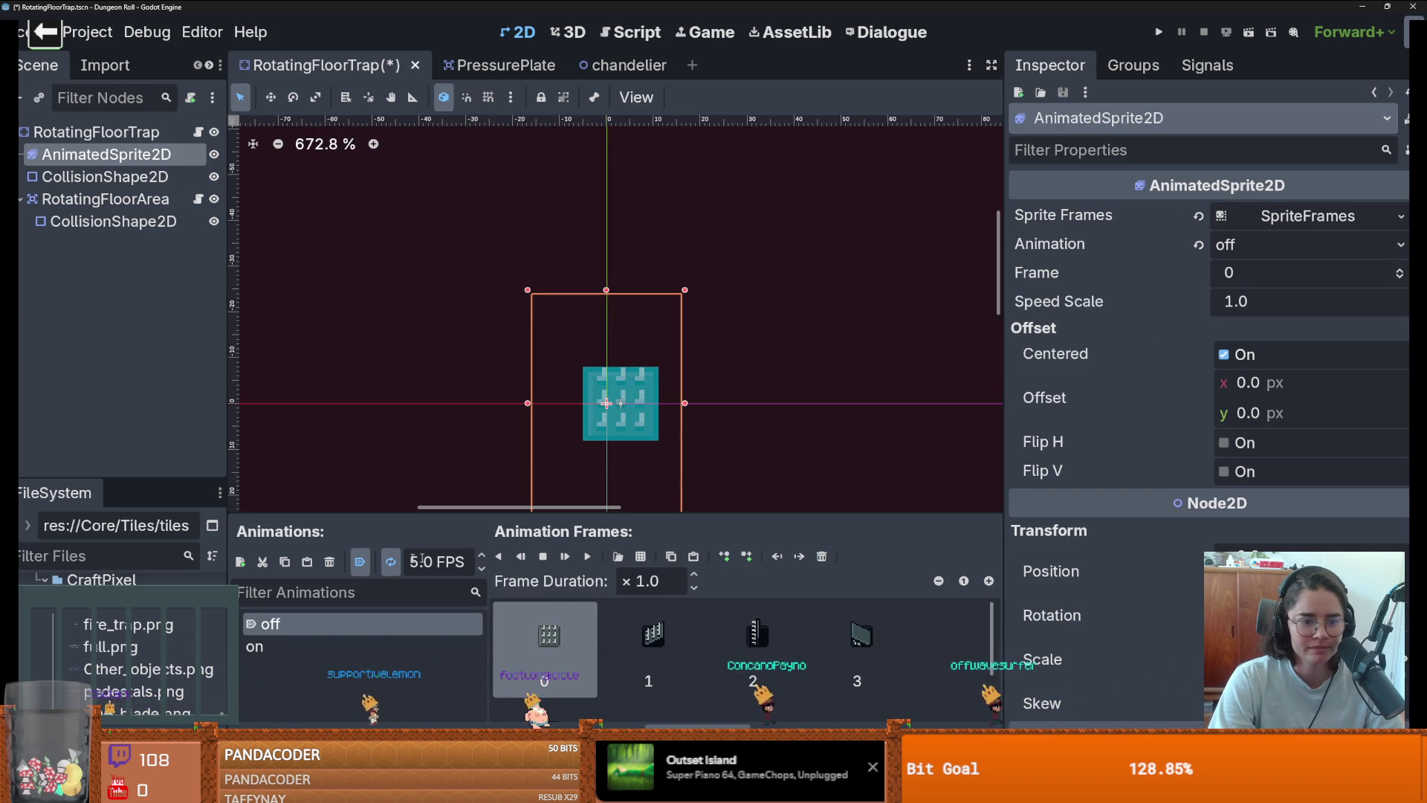
{"action": "left_click", "coordinate": [390, 561]}
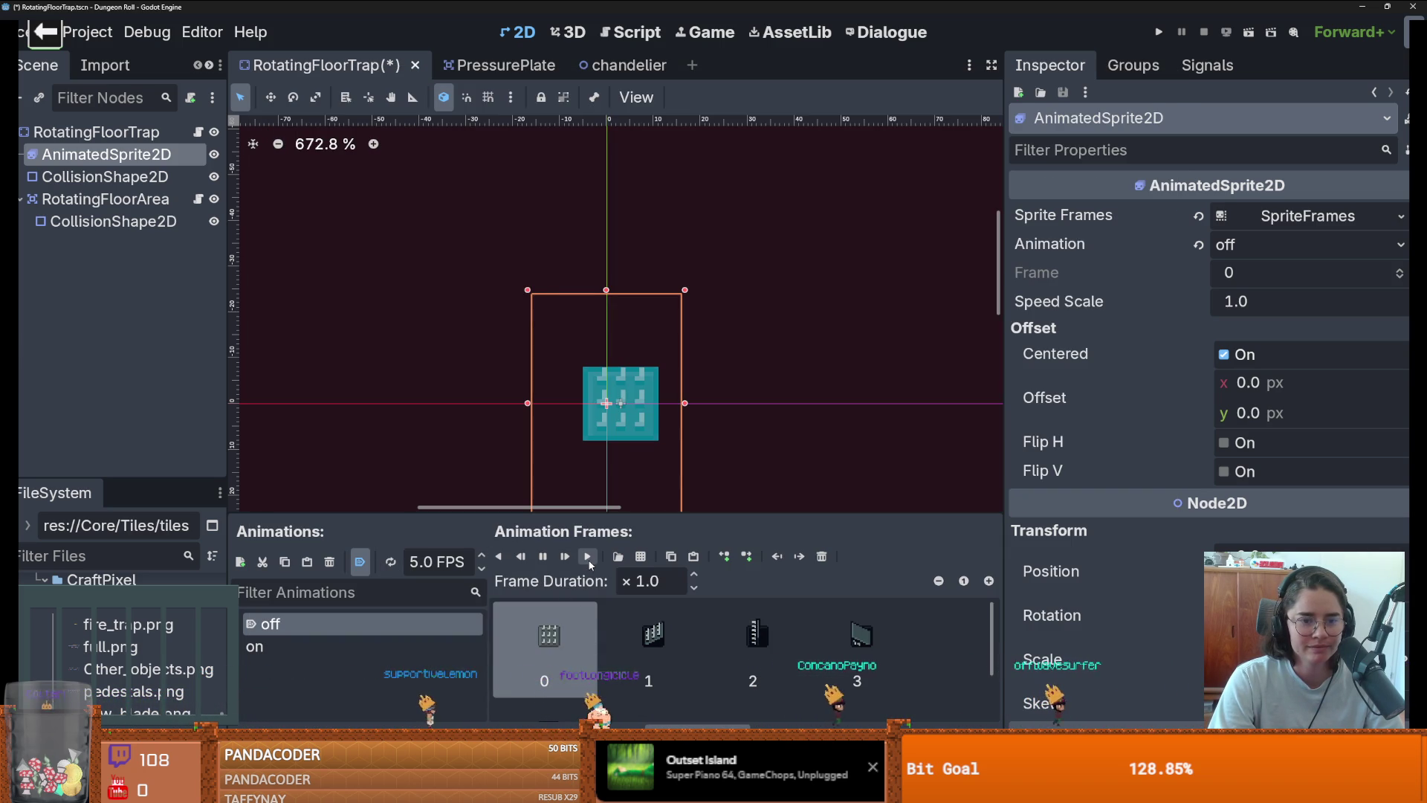
{"action": "left_click", "coordinate": [587, 565]}
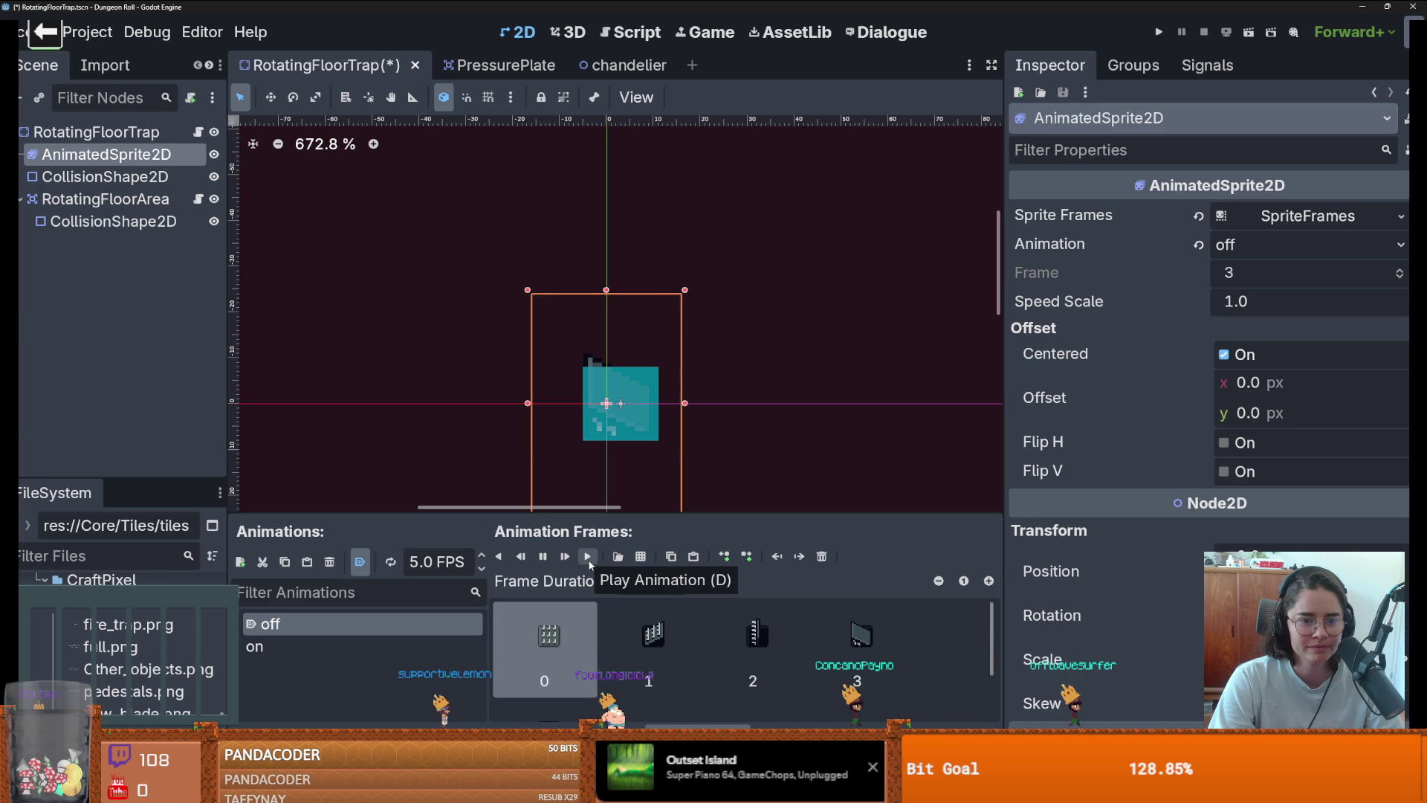
Create a new animation named 'neurtal' and paste the trap plate frame into it.
{"action": "left_click", "coordinate": [240, 561]}
{"action": "key", "text": "Down"}
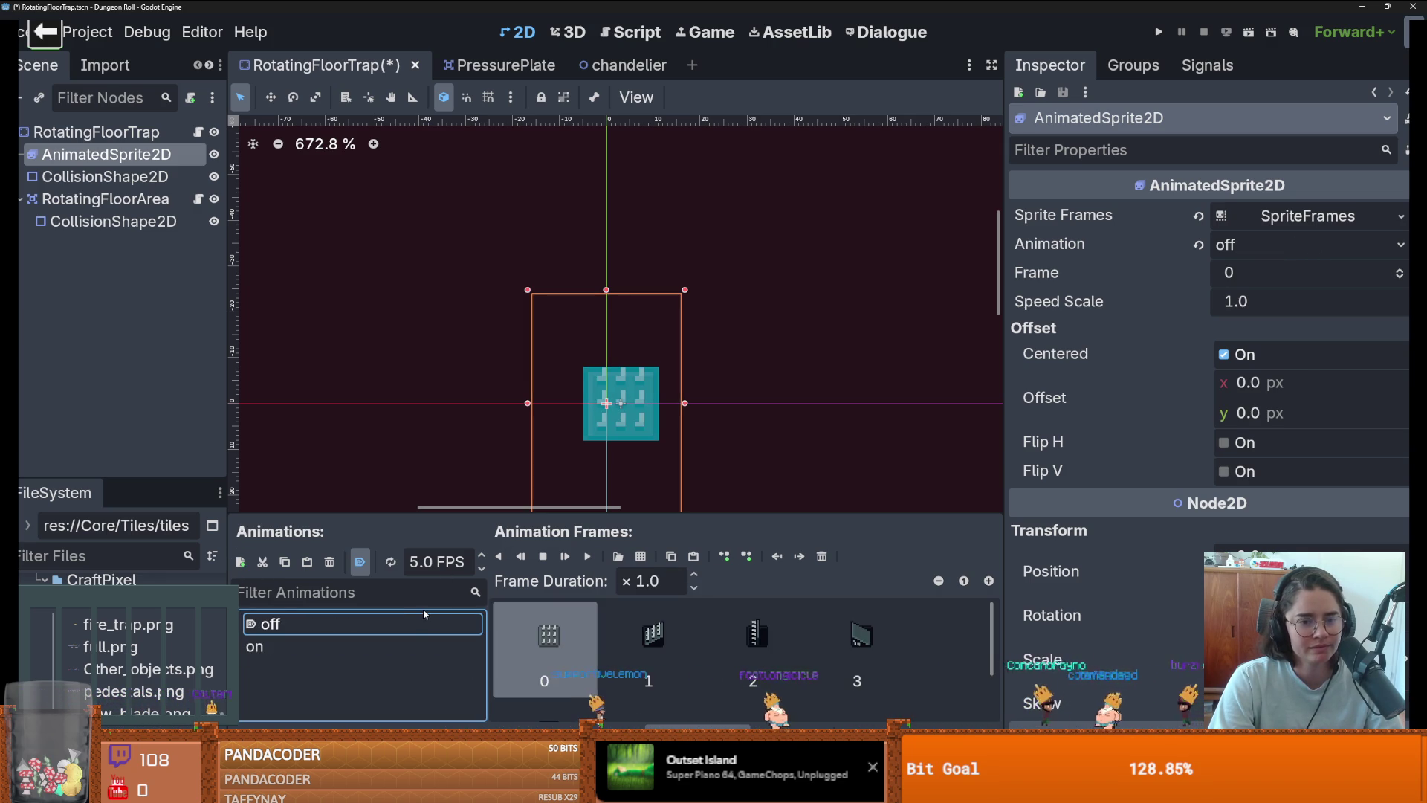
{"action": "key", "text": "Up"}
{"action": "double_click", "coordinate": [328, 624]}
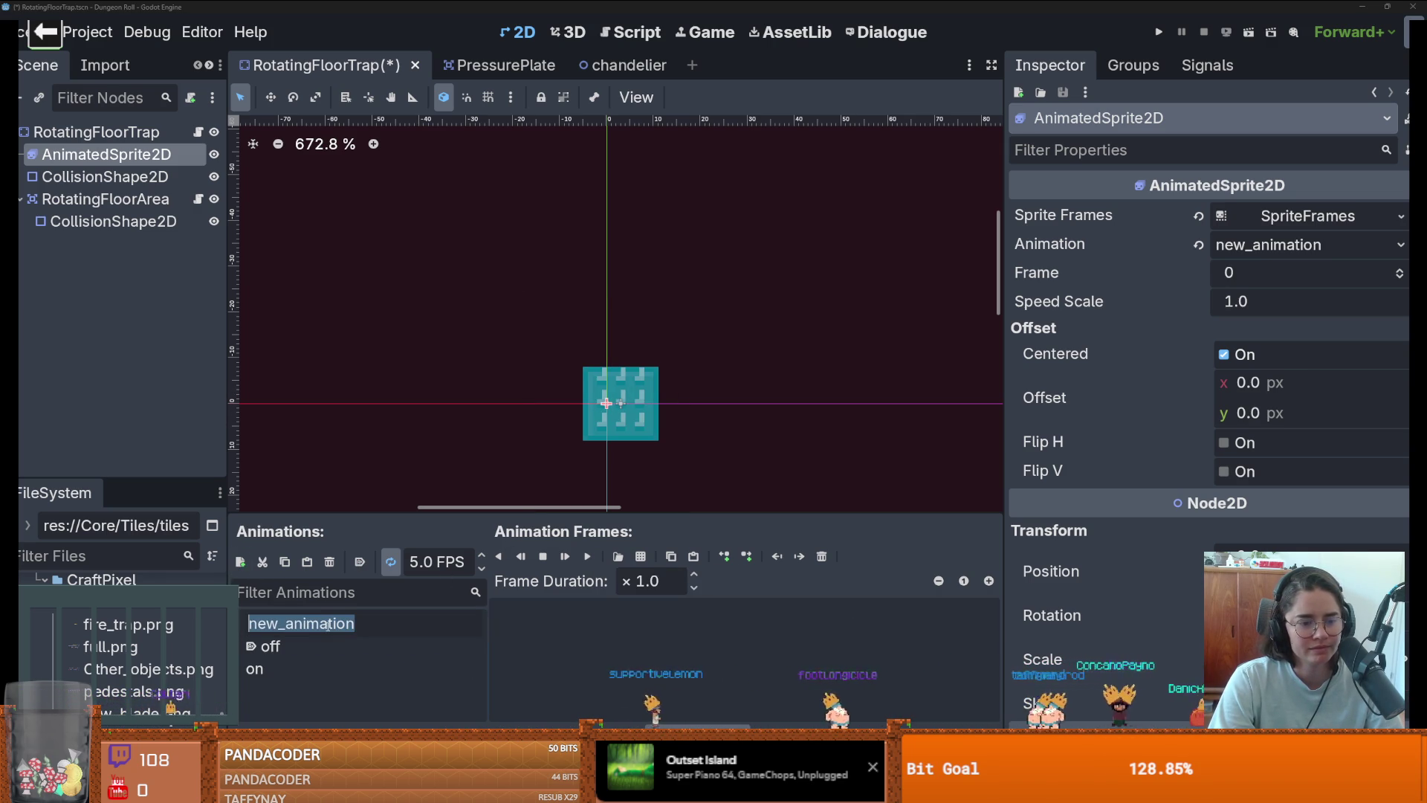
{"action": "key", "text": "Return"}
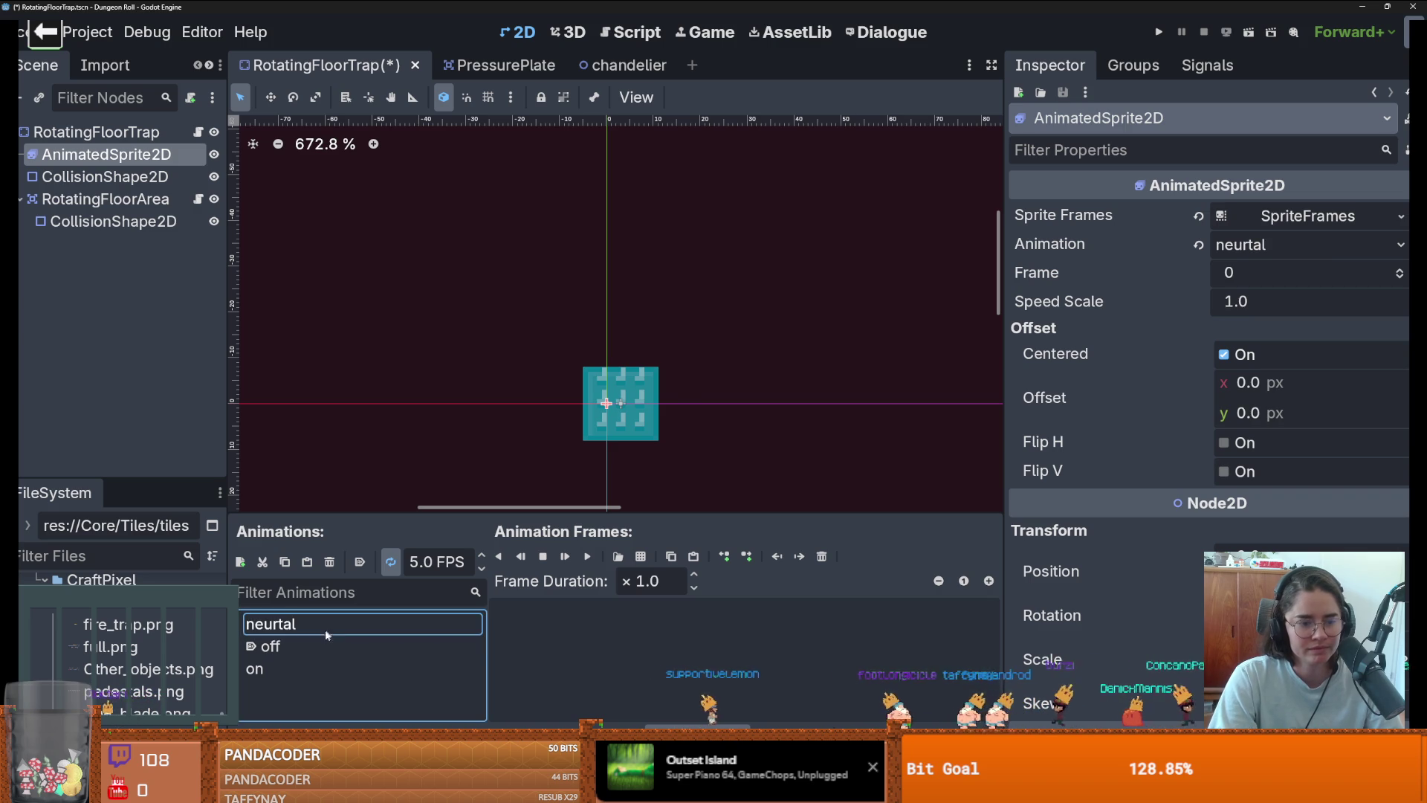
{"action": "key", "text": "Down"}
{"action": "key", "text": "Up"}
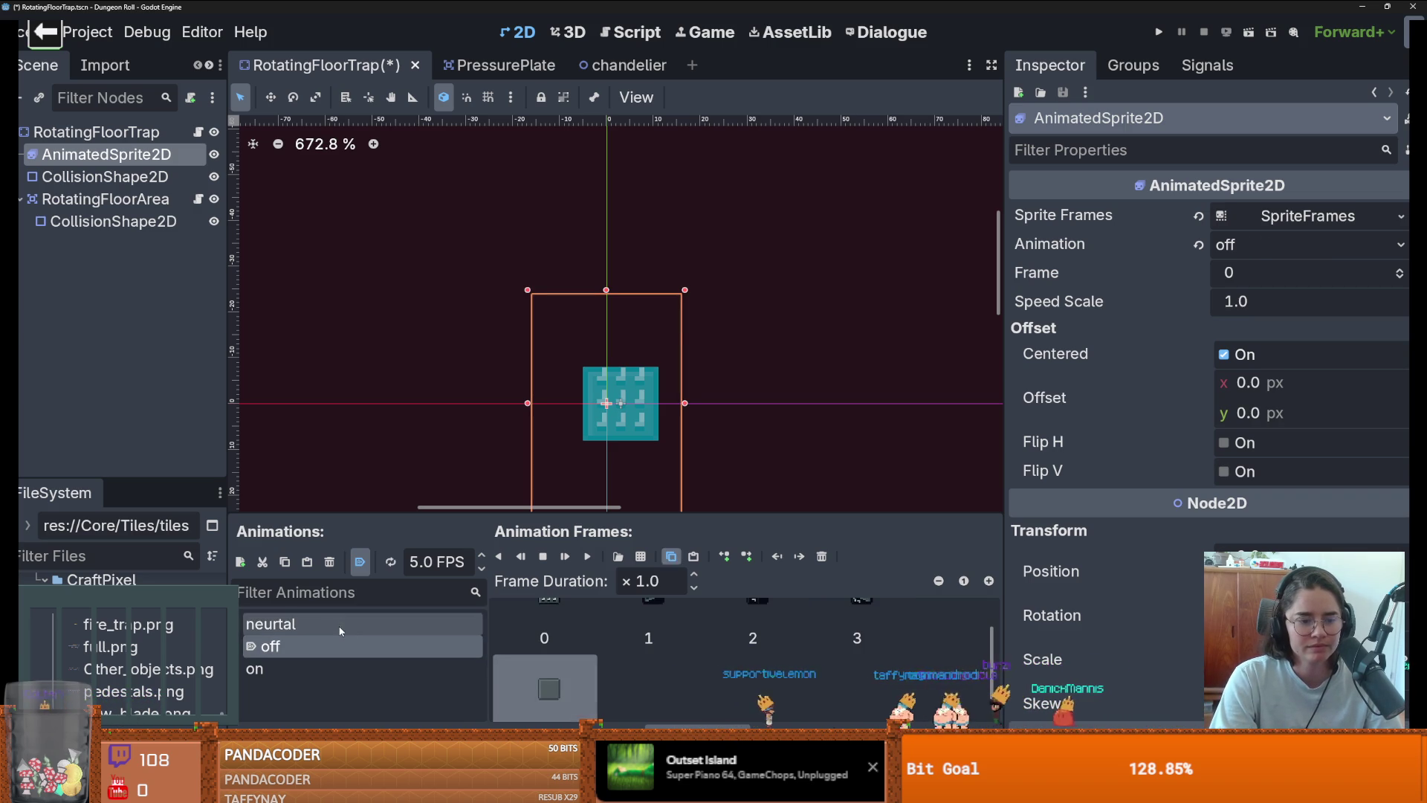
{"action": "key", "text": "ctrl+v"}
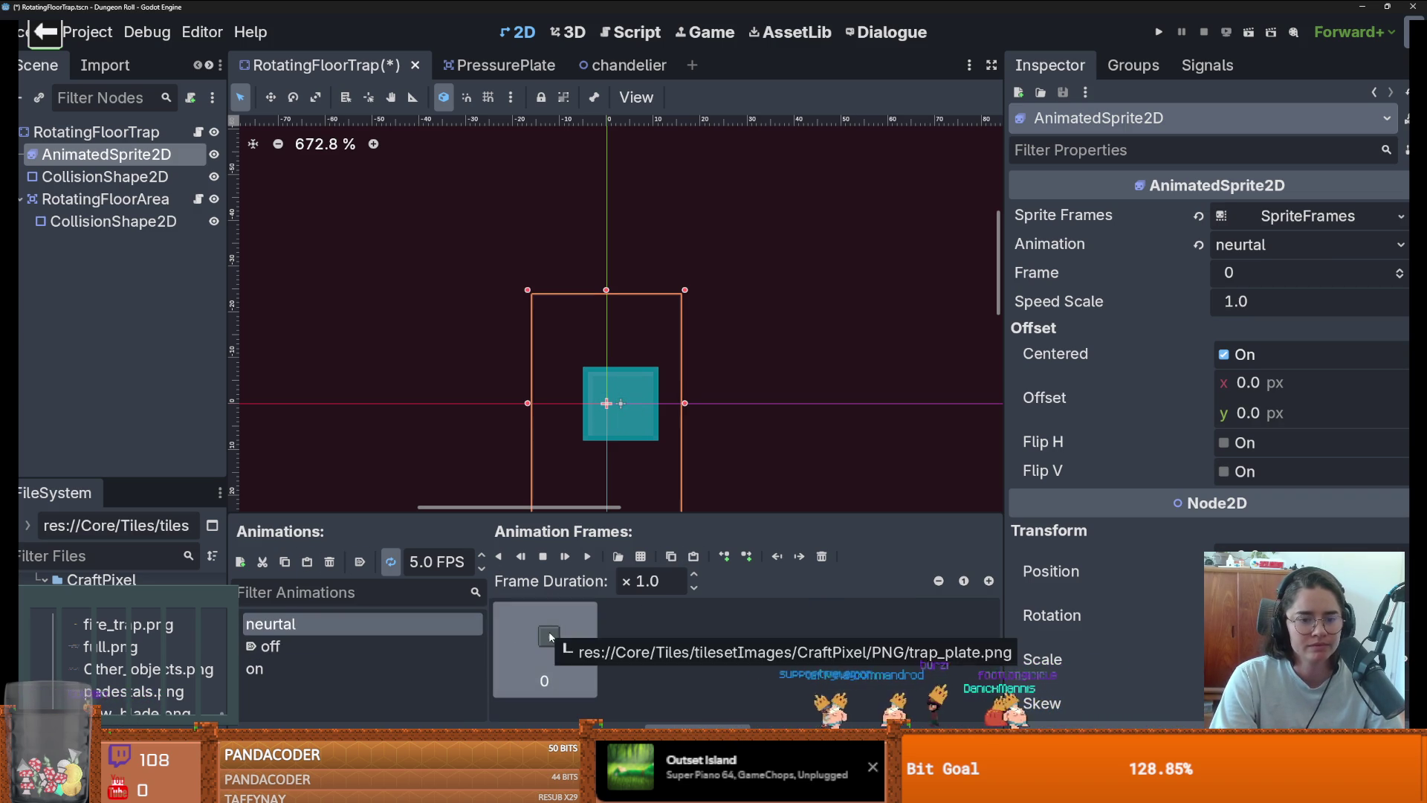
Set neurtal to autoplay on load and save the scene.
{"action": "left_click", "coordinate": [353, 646]}
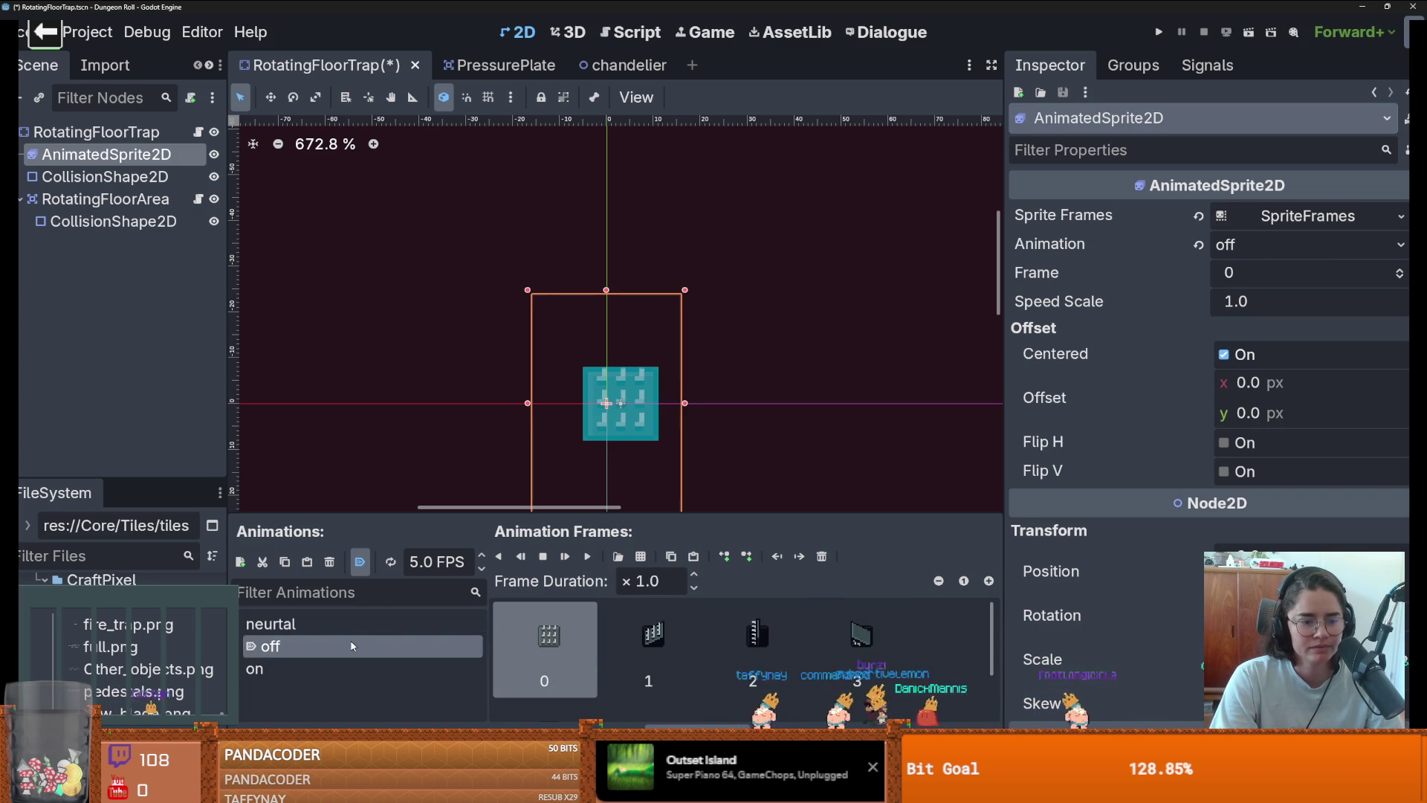
{"action": "key", "text": "Up"}
{"action": "left_click", "coordinate": [358, 562]}
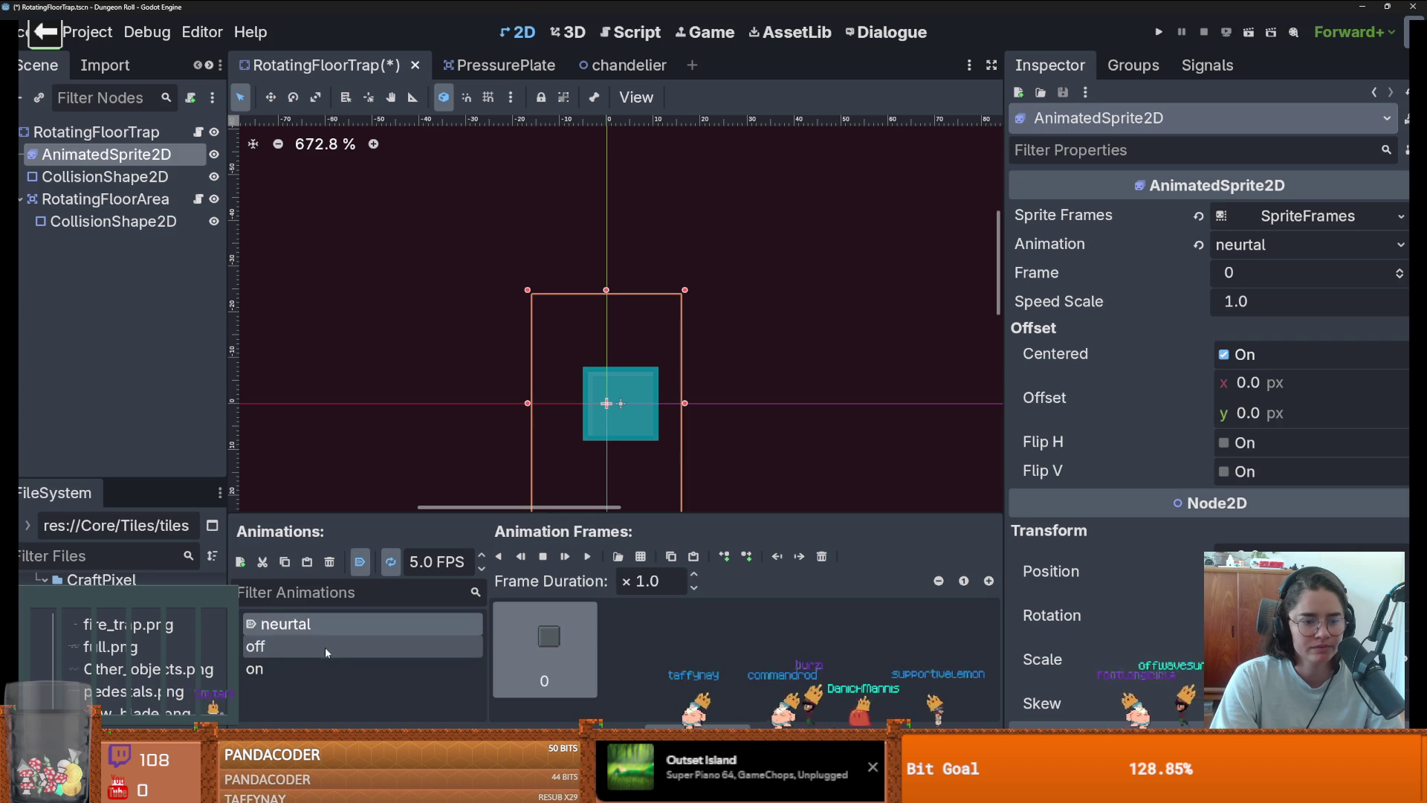
{"action": "left_click", "coordinate": [324, 647]}
{"action": "key", "text": "Down"}
{"action": "key", "text": "Up"}
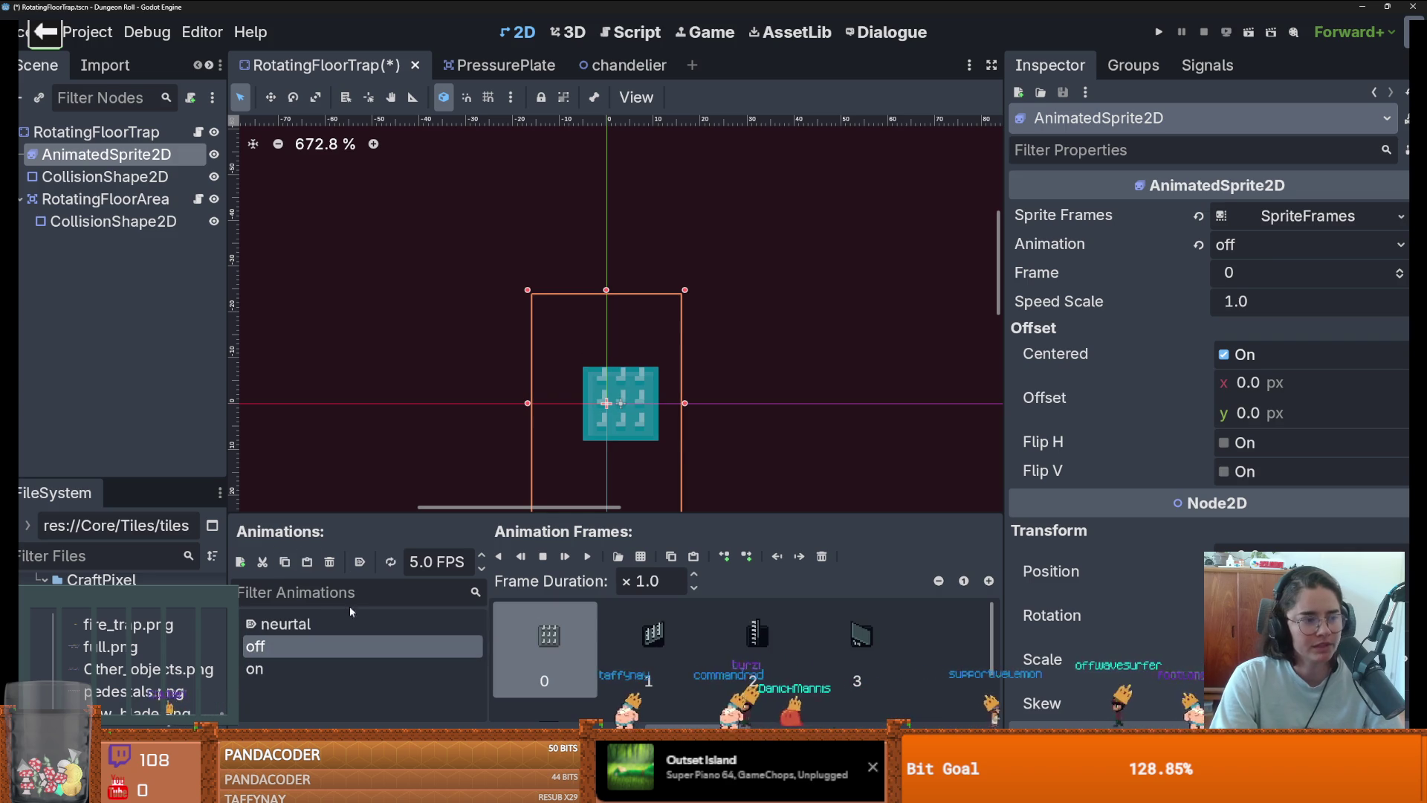
{"action": "key", "text": "ctrl+s"}
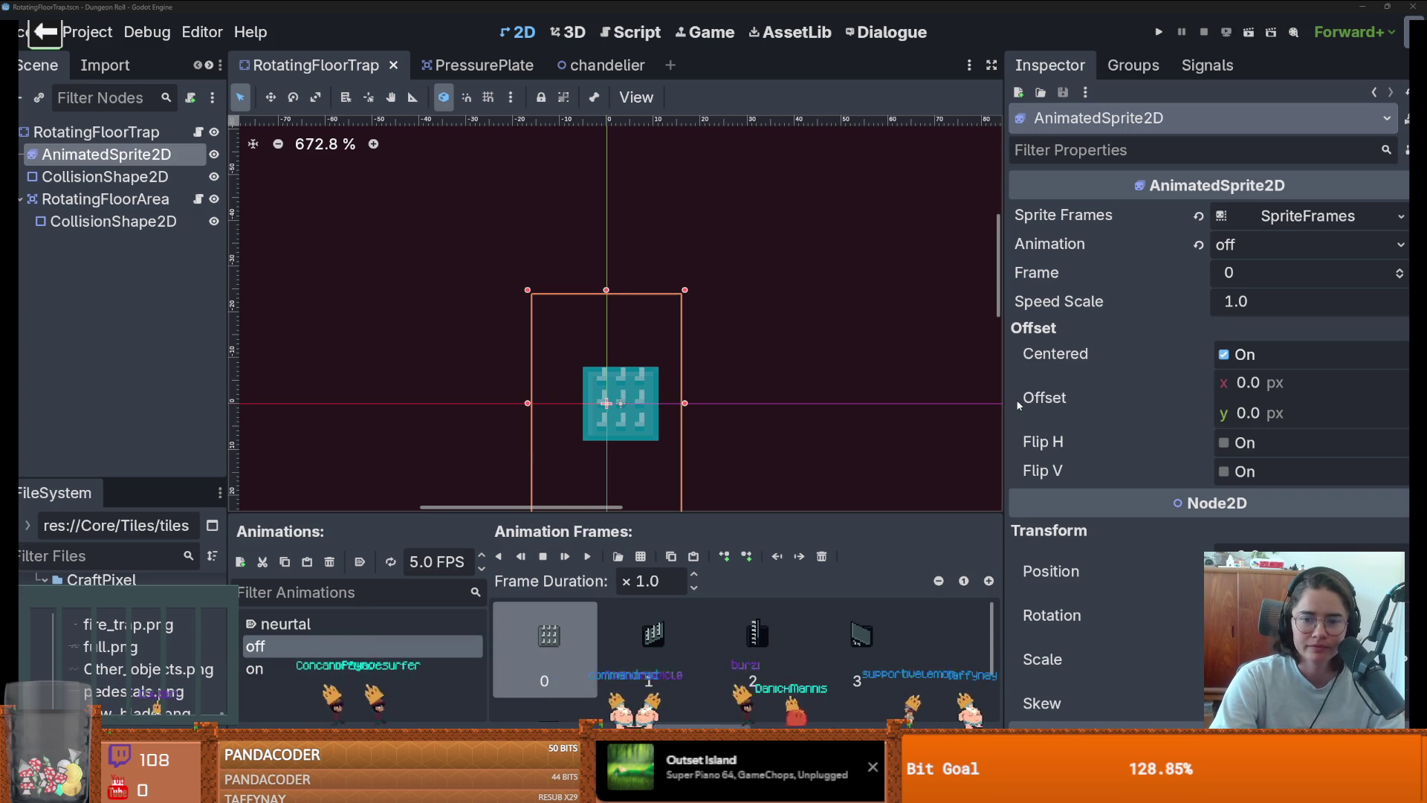
Narrow the Inspector, enlarge the animation frames panel, and save the scene.
{"action": "left_click_drag", "start_coordinate": [1004, 403], "coordinate": [1075, 403]}
{"action": "left_click_drag", "start_coordinate": [867, 511], "coordinate": [868, 452]}
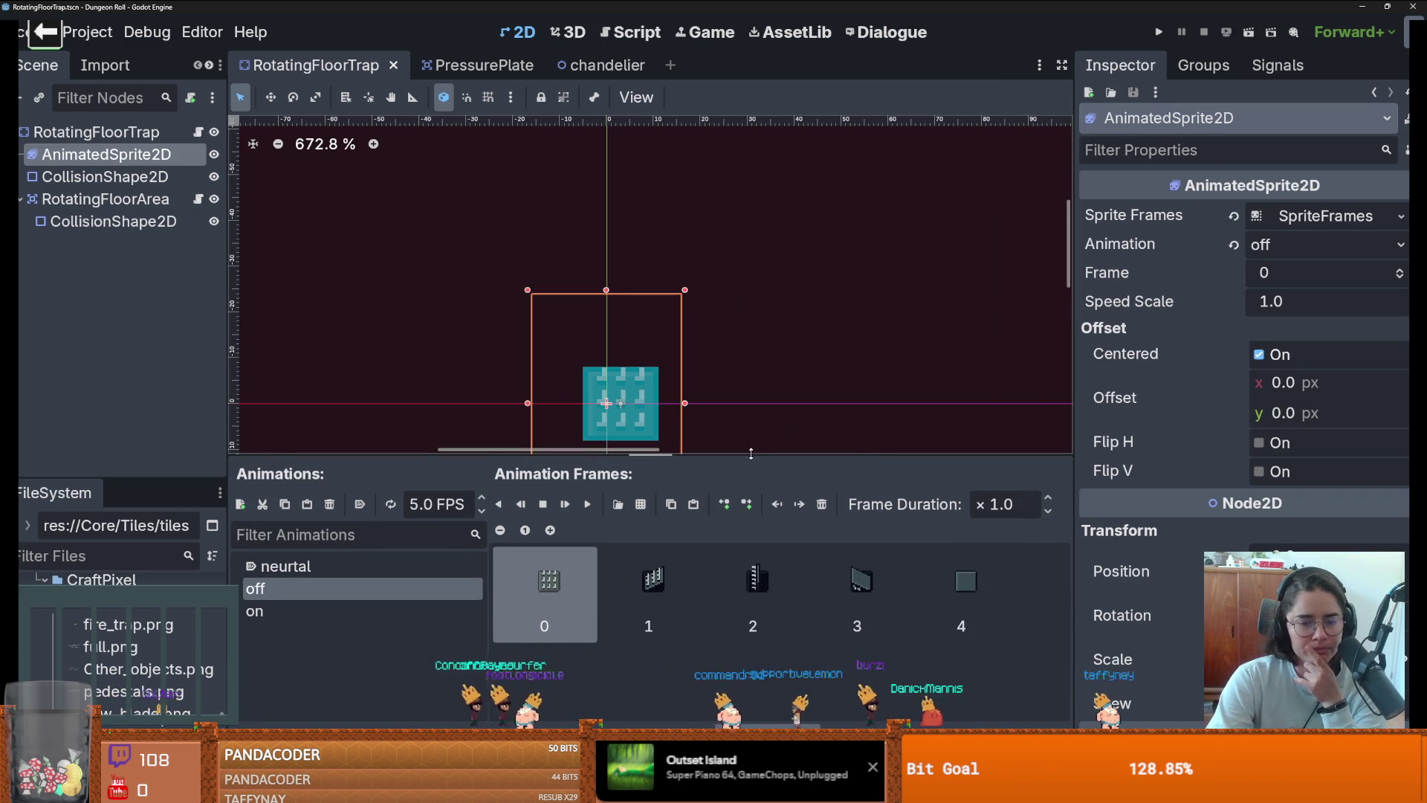
{"action": "left_click_drag", "start_coordinate": [751, 452], "coordinate": [752, 510]}
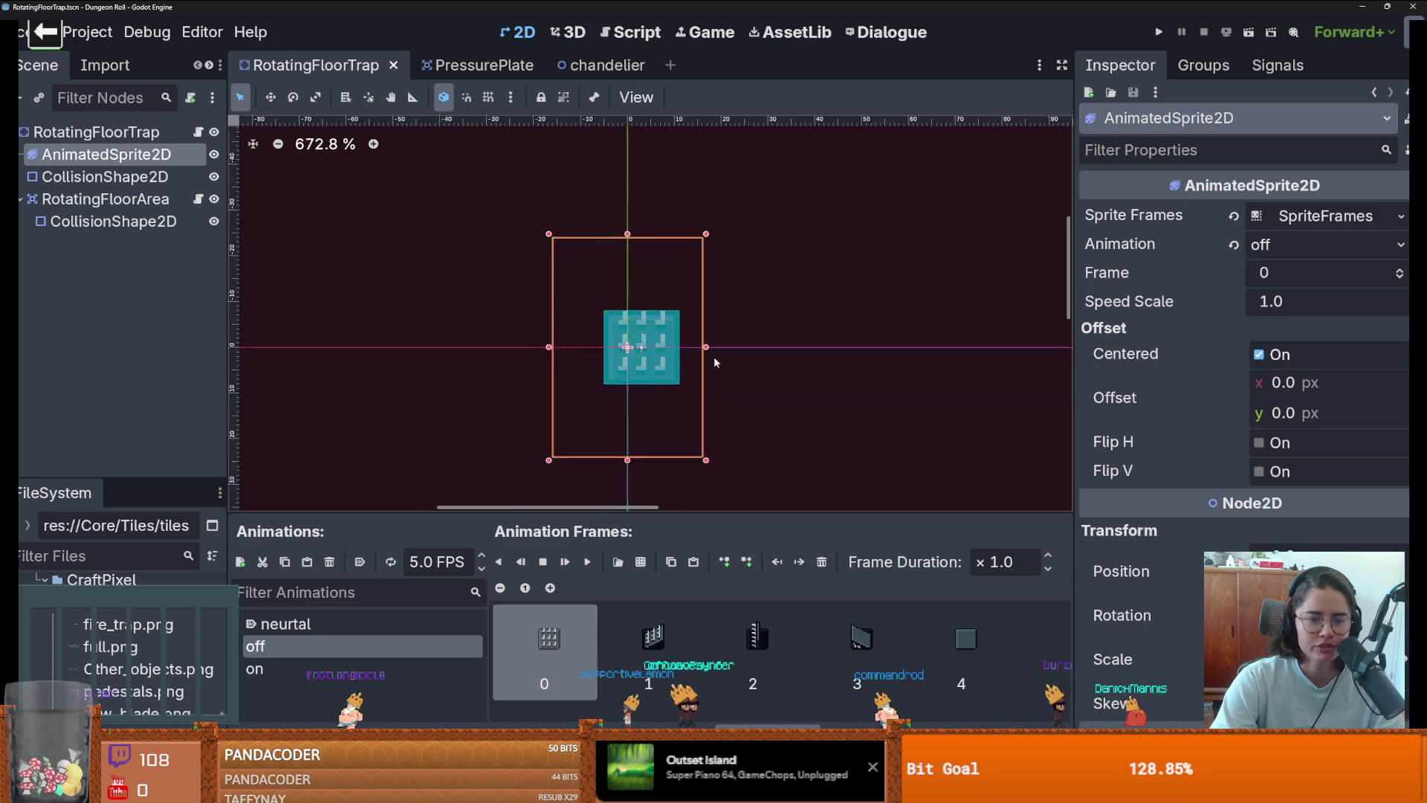
{"action": "scroll", "coordinate": [713, 355], "scroll_direction": "down", "scroll_amount": 2}
{"action": "key", "text": "ctrl+s"}
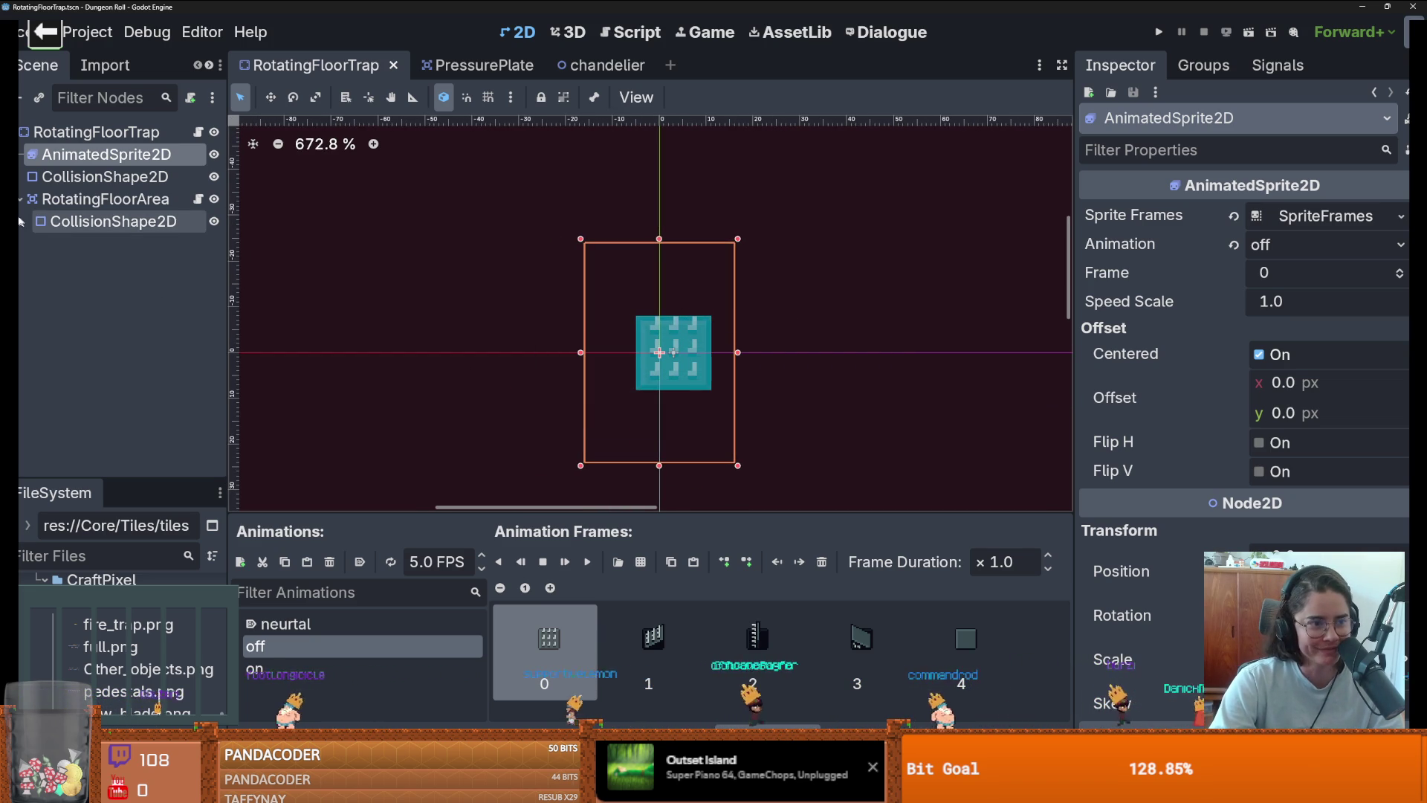
Collapse RotatingFloorArea in the Scene tree and readjust the dock width and frames panel height.
{"action": "left_click", "coordinate": [21, 199]}
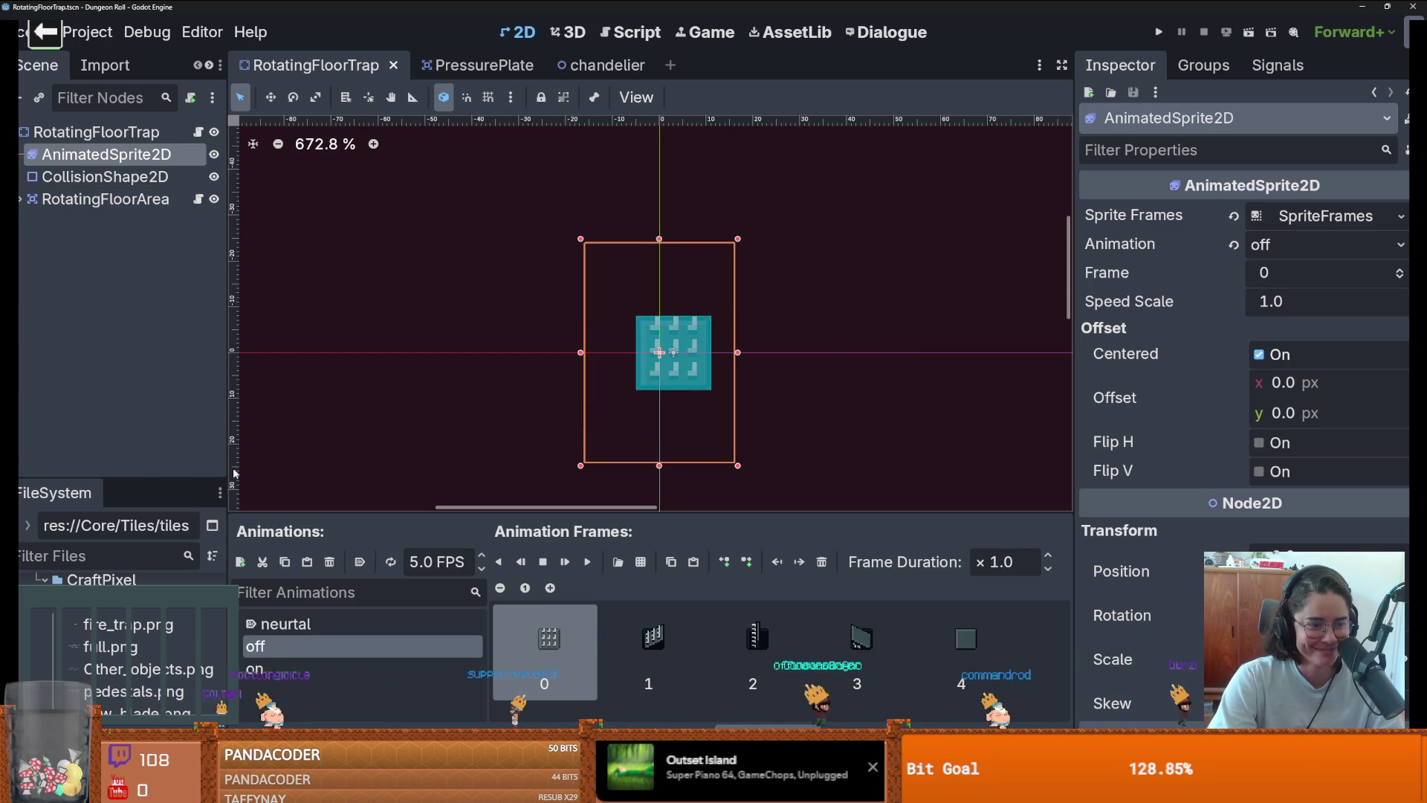
{"action": "left_click_drag", "start_coordinate": [227, 445], "coordinate": [163, 445]}
{"action": "mouse_move", "coordinate": [481, 513]}
{"action": "left_mouse_down"}
{"action": "mouse_move", "coordinate": [481, 449]}
{"action": "mouse_move", "coordinate": [481, 462]}
{"action": "left_mouse_up"}
{"action": "left_click_drag", "start_coordinate": [163, 149], "coordinate": [251, 148]}
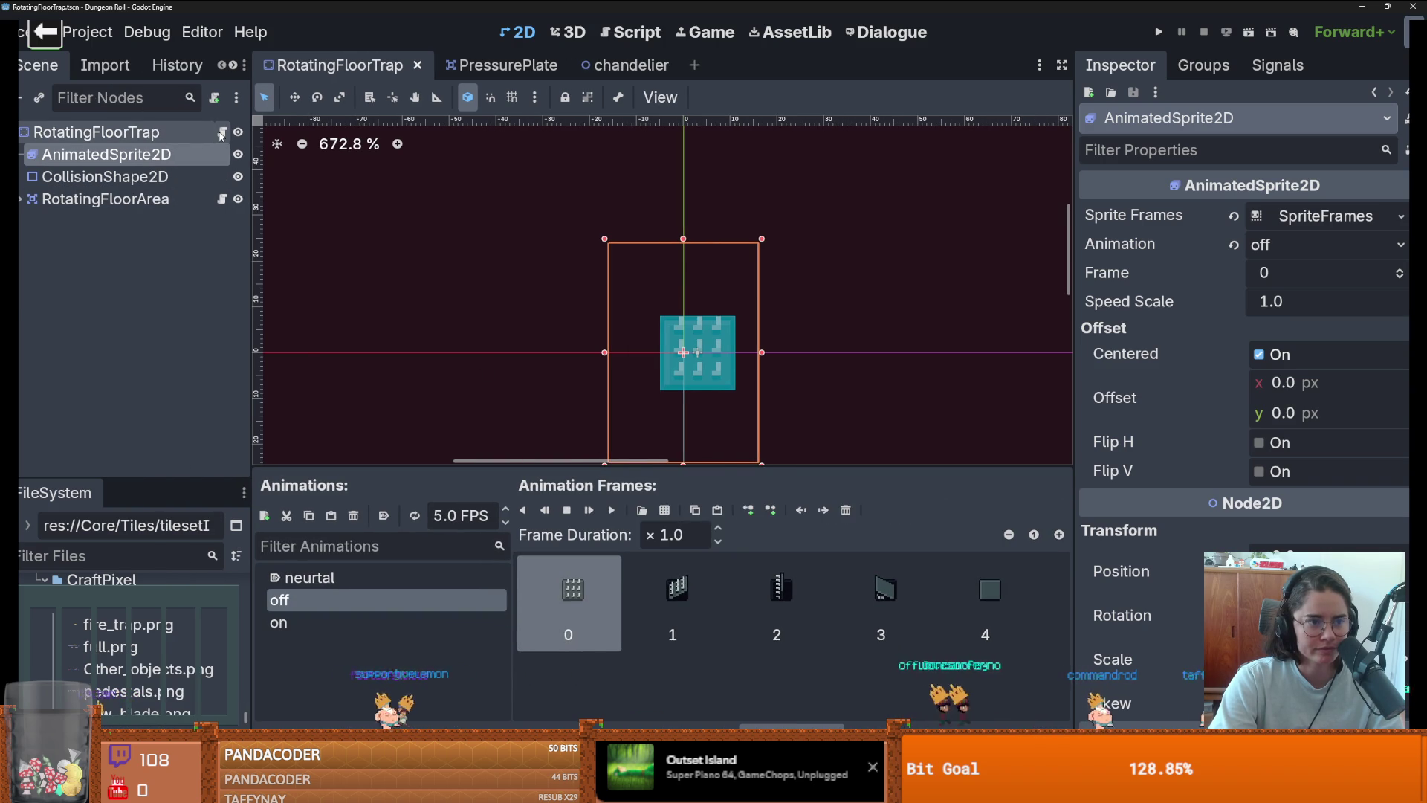
Open RotatingFloorArea's script and declare 'var on = false' below the exported variables.
{"action": "left_click", "coordinate": [104, 198]}
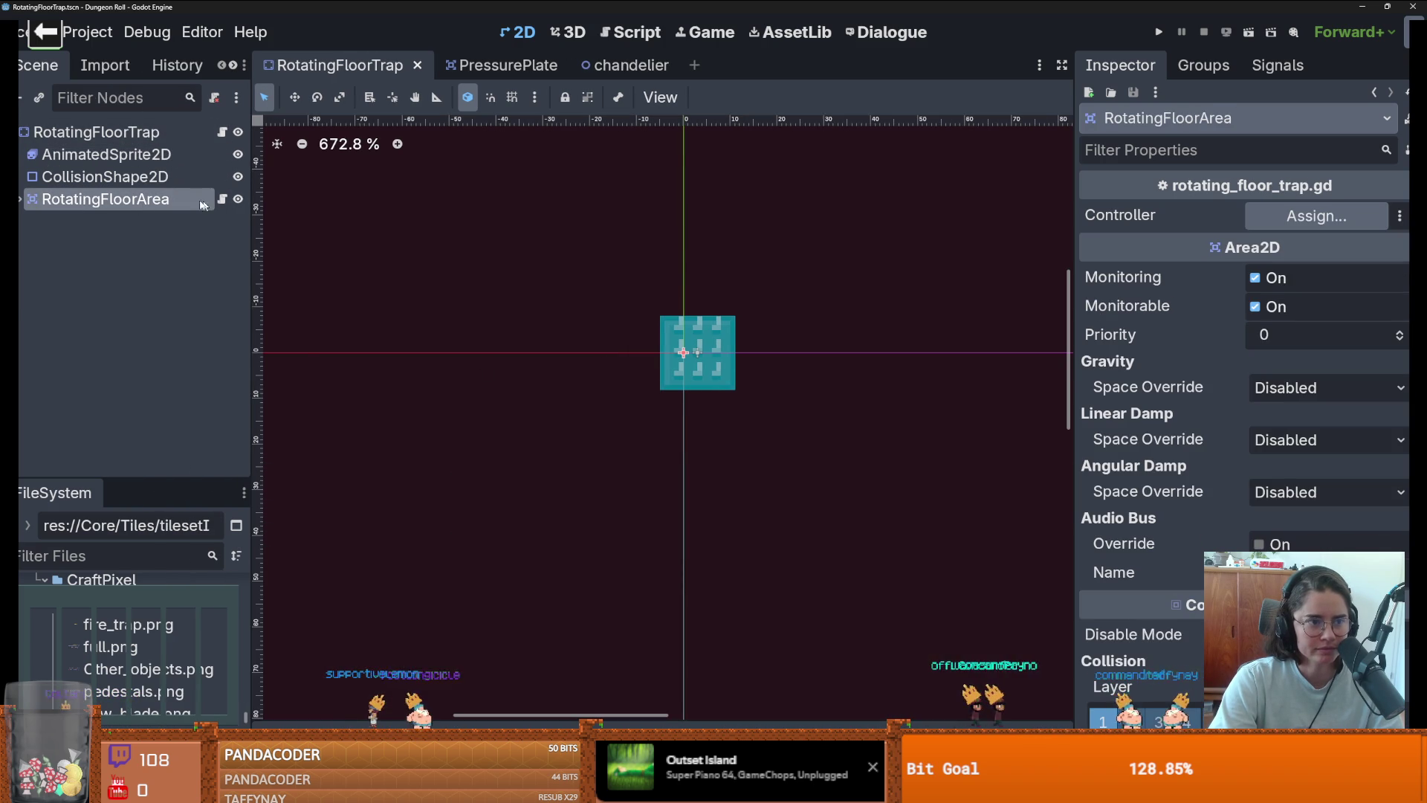
{"action": "left_click", "coordinate": [223, 132]}
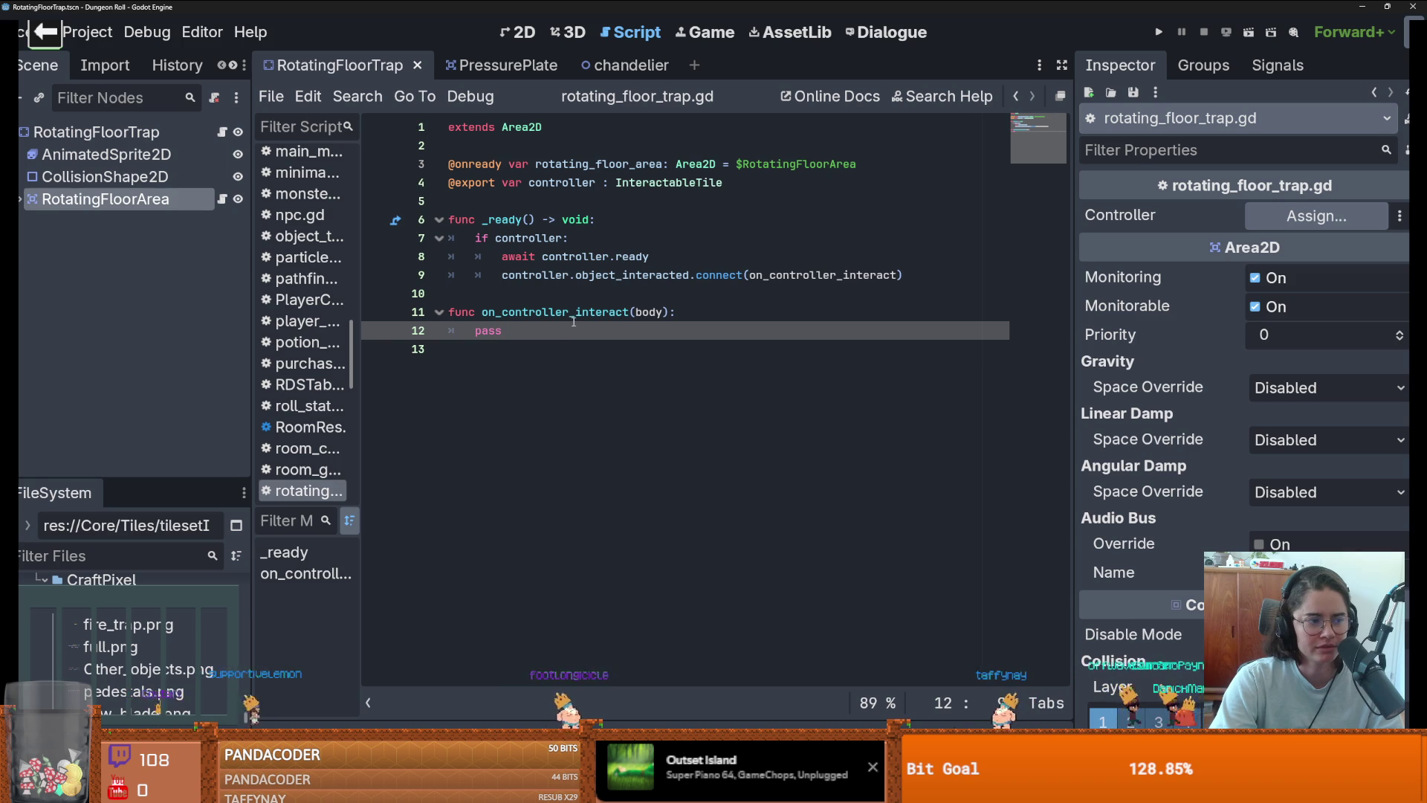
{"action": "left_click", "coordinate": [493, 202]}
{"action": "key", "text": "Return"}
{"action": "key", "text": "Return"}
{"action": "key", "text": "Up"}
{"action": "type", "text": "var "}
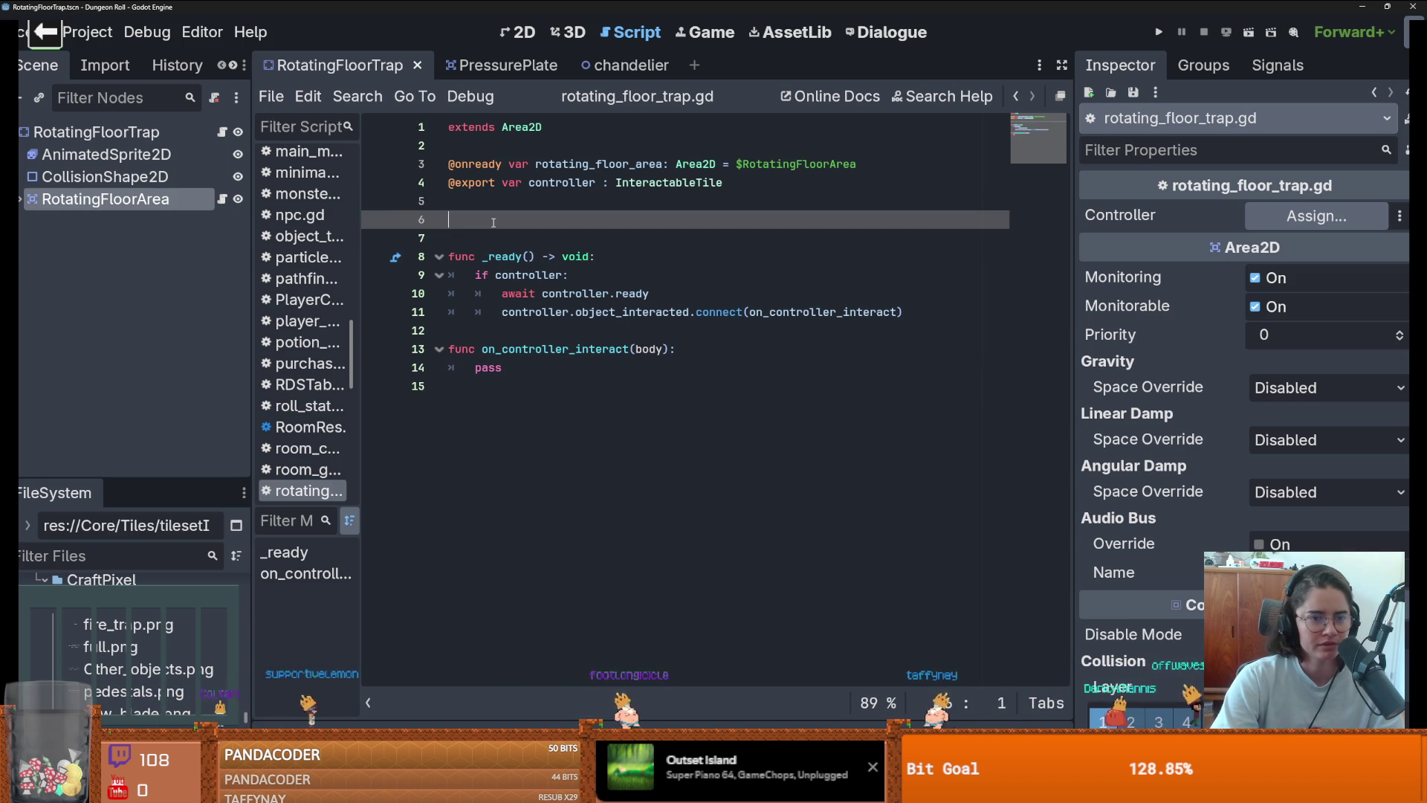
{"action": "type", "text": "off"}
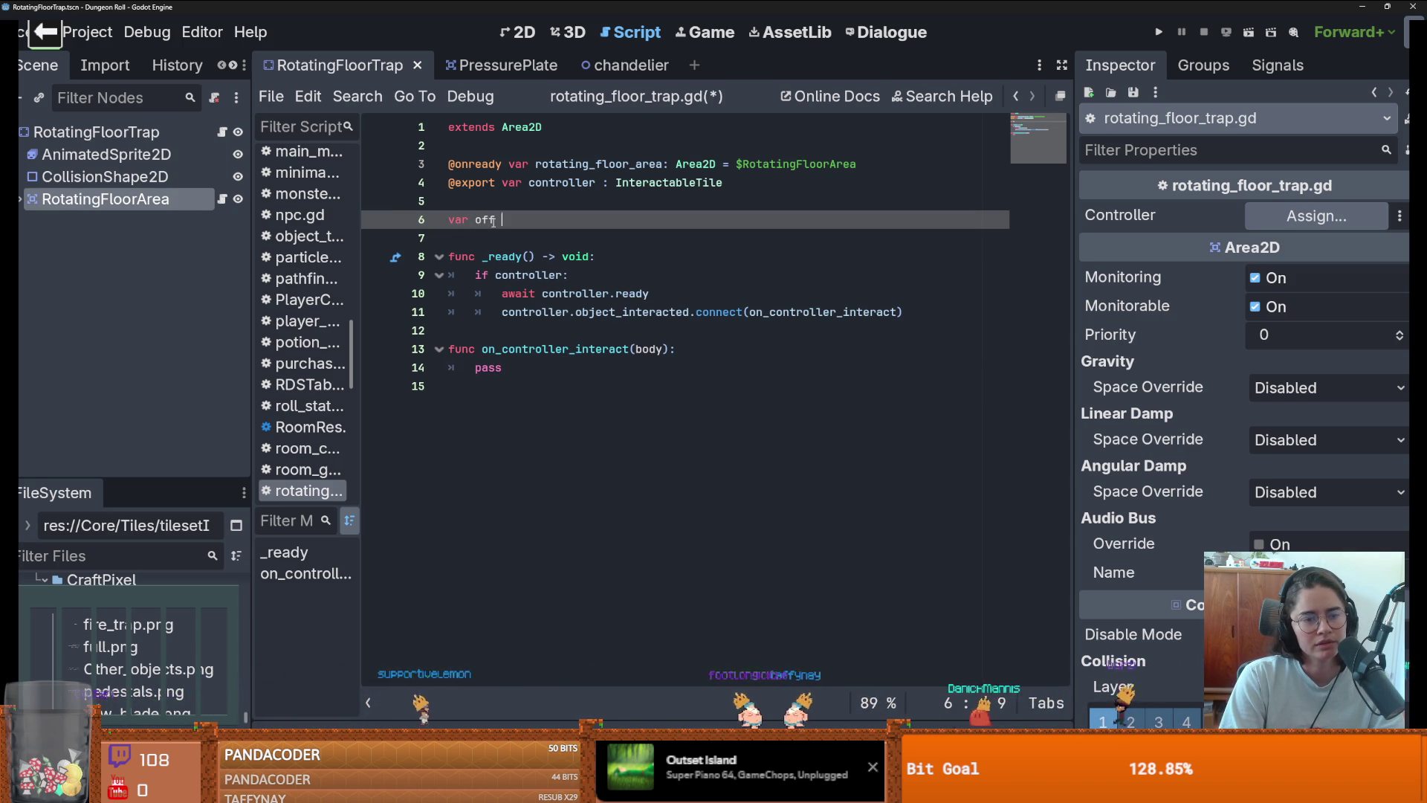
{"action": "key", "text": "BackSpace"}
{"action": "key", "text": "BackSpace"}
{"action": "type", "text": "n"}
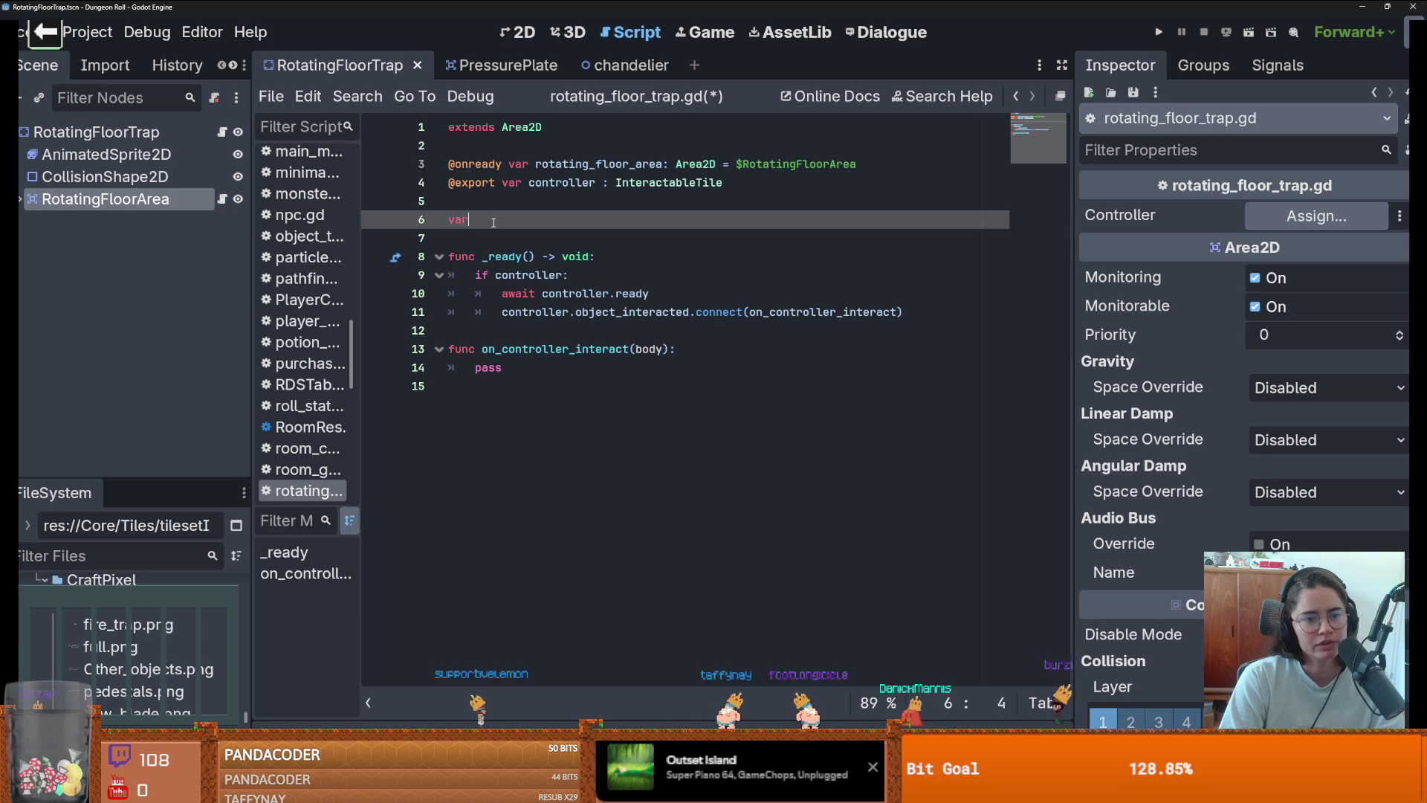
{"action": "type", "text": " = false"}
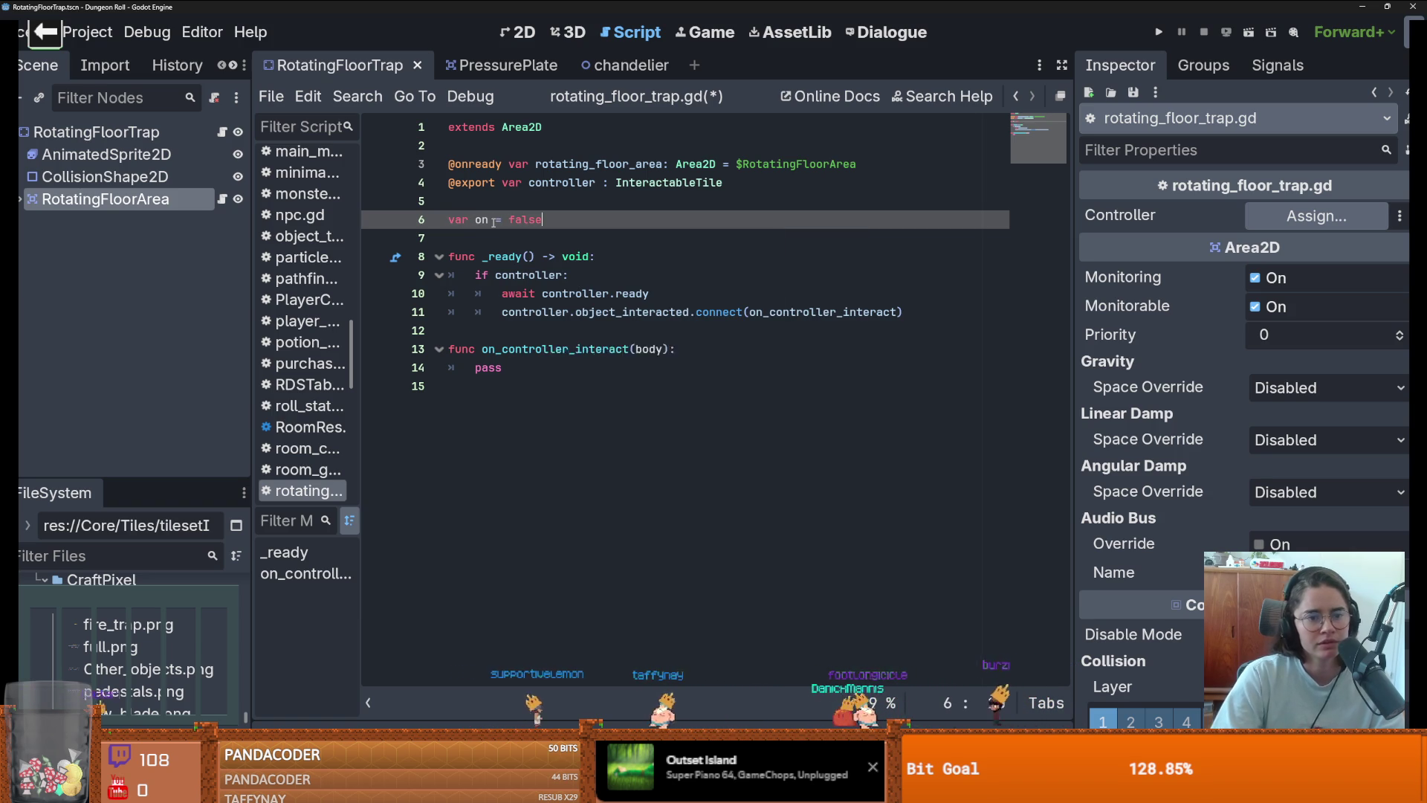
{"action": "key", "text": "ctrl+s"}
Replace the pass in the controller interact handler with 'on = !on'.
{"action": "key", "text": "Down"}
{"action": "key", "text": "Down"}
{"action": "key", "text": "End"}
{"action": "key", "text": "Return"}
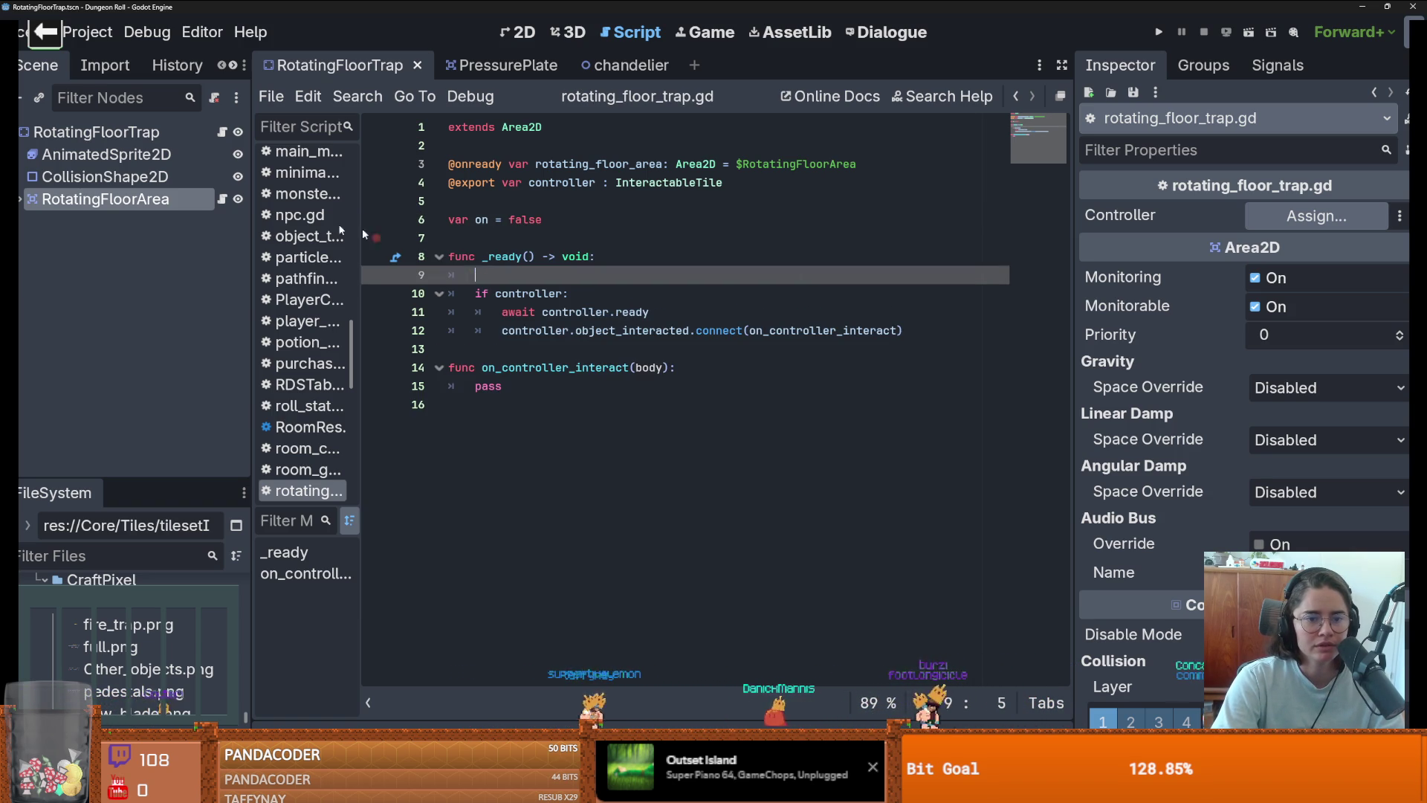
{"action": "mouse_move", "coordinate": [90, 162]}
{"action": "left_mouse_down"}
{"action": "mouse_move", "coordinate": [543, 221]}
{"action": "mouse_move", "coordinate": [524, 293]}
{"action": "mouse_move", "coordinate": [522, 277]}
{"action": "left_mouse_up"}
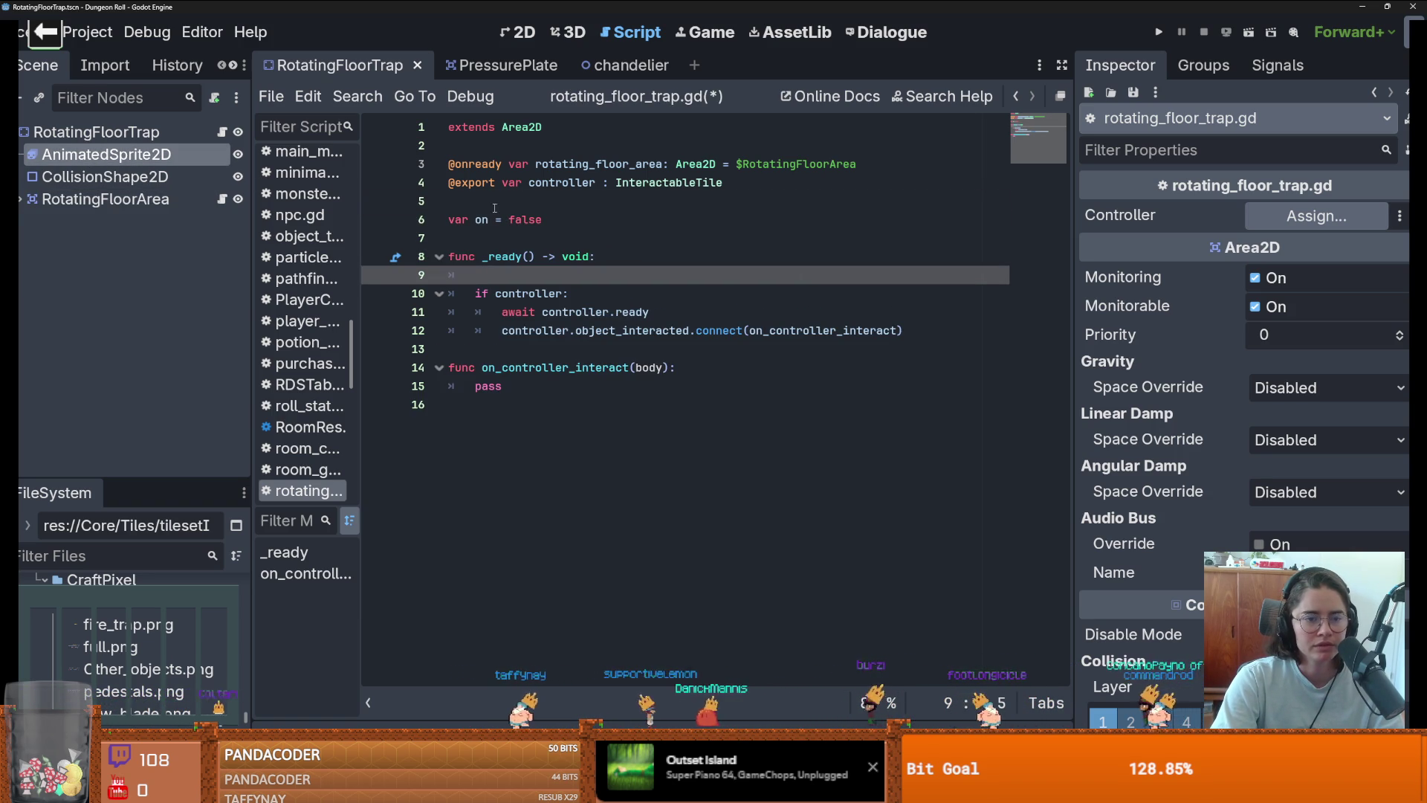
{"action": "double_click", "coordinate": [481, 219]}
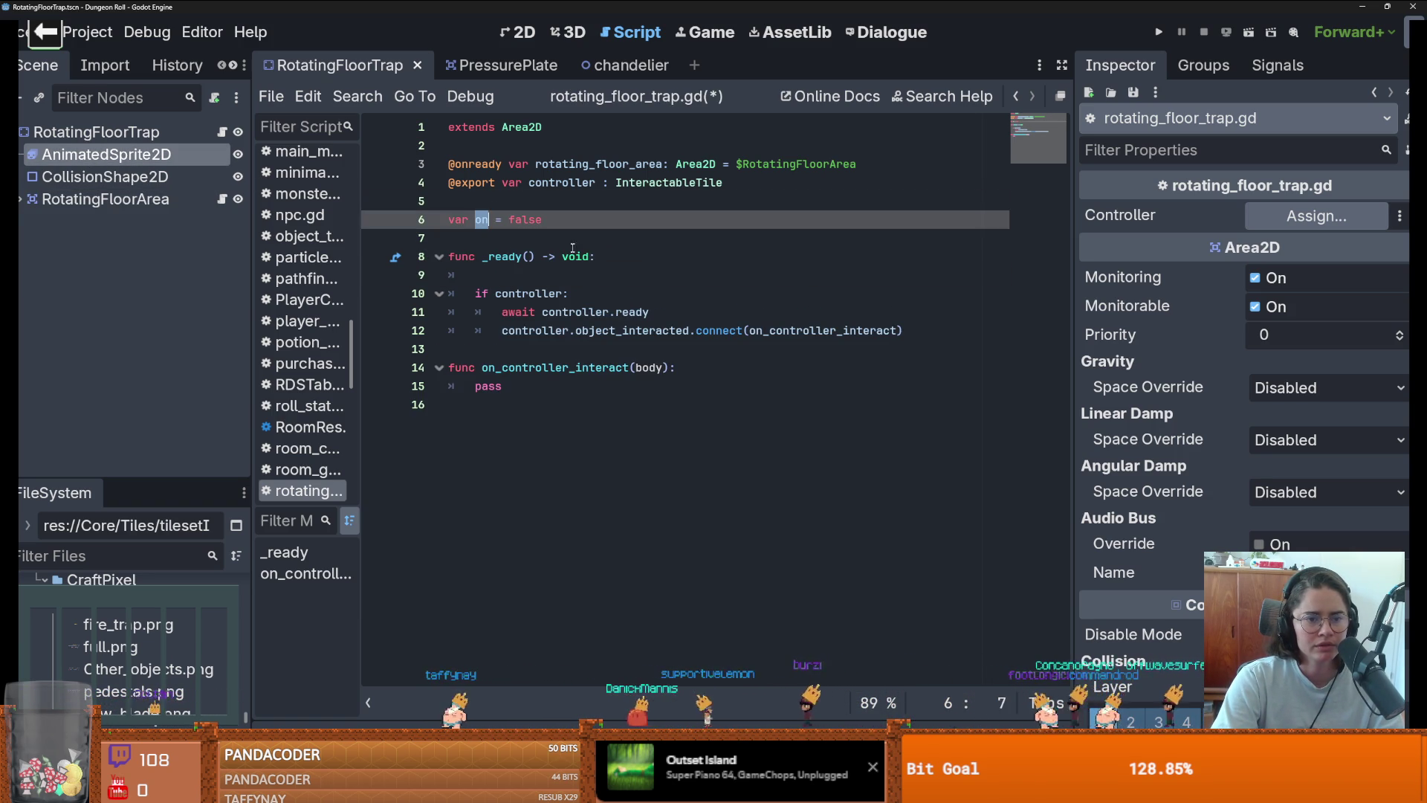
{"action": "double_click", "coordinate": [668, 383]}
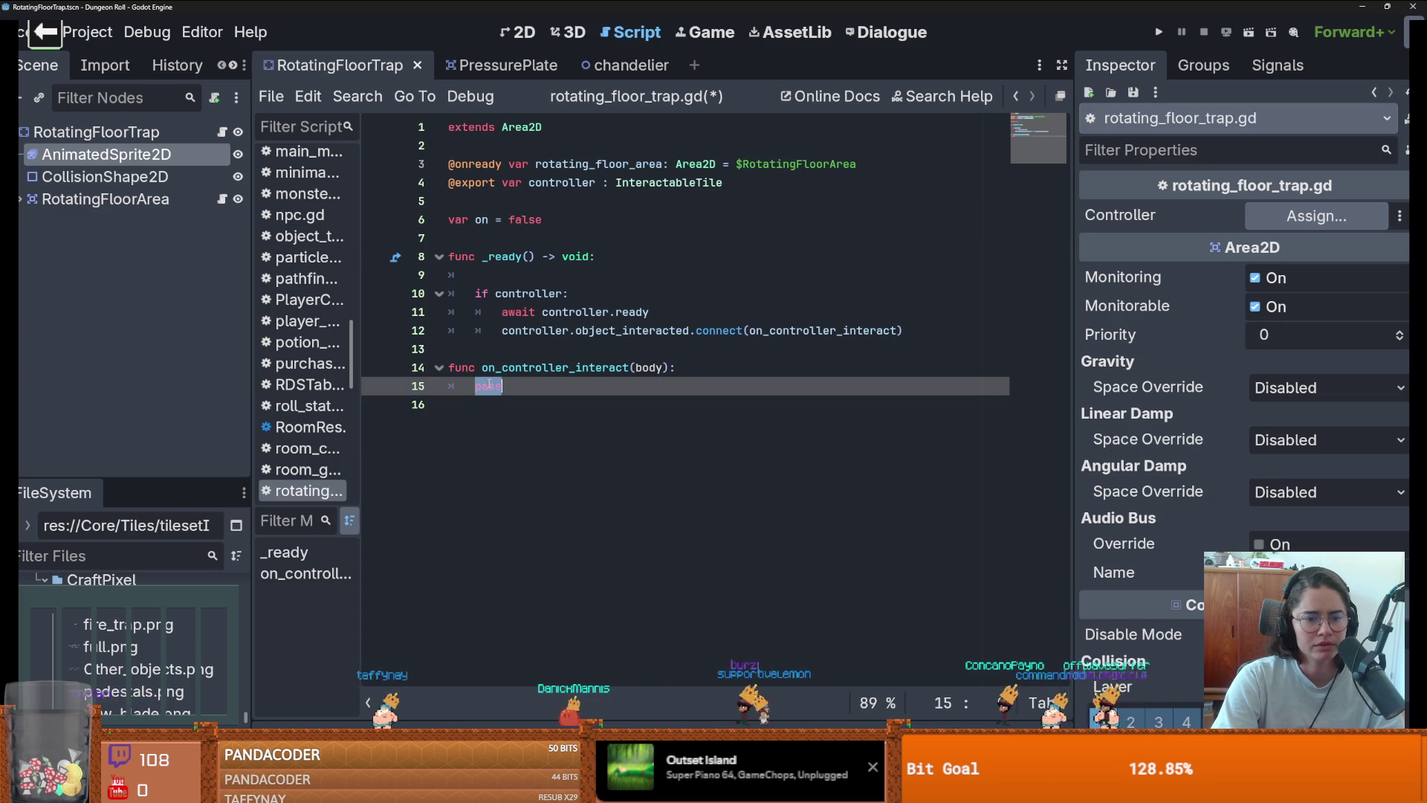
{"action": "type", "text": "on = "}
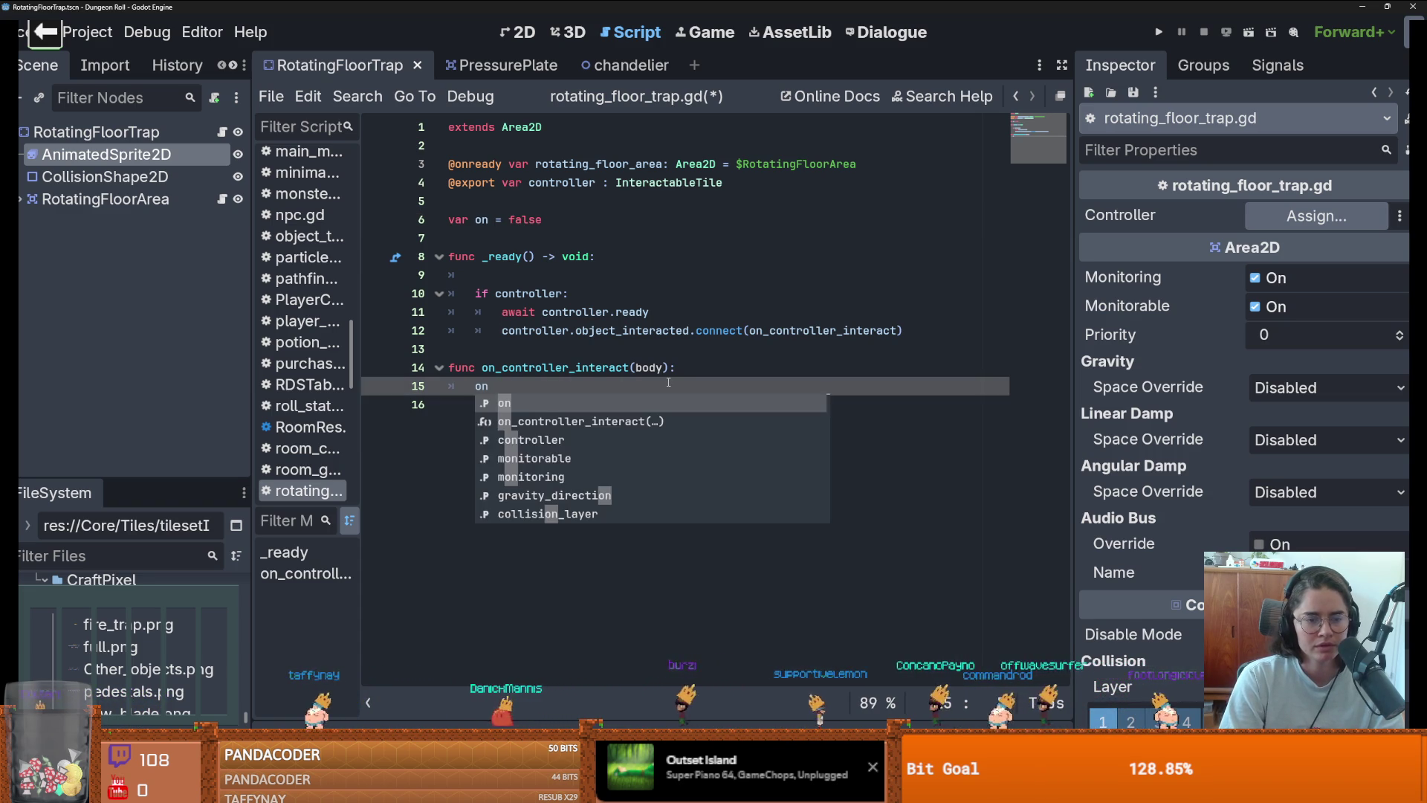
{"action": "type", "text": "!o"}
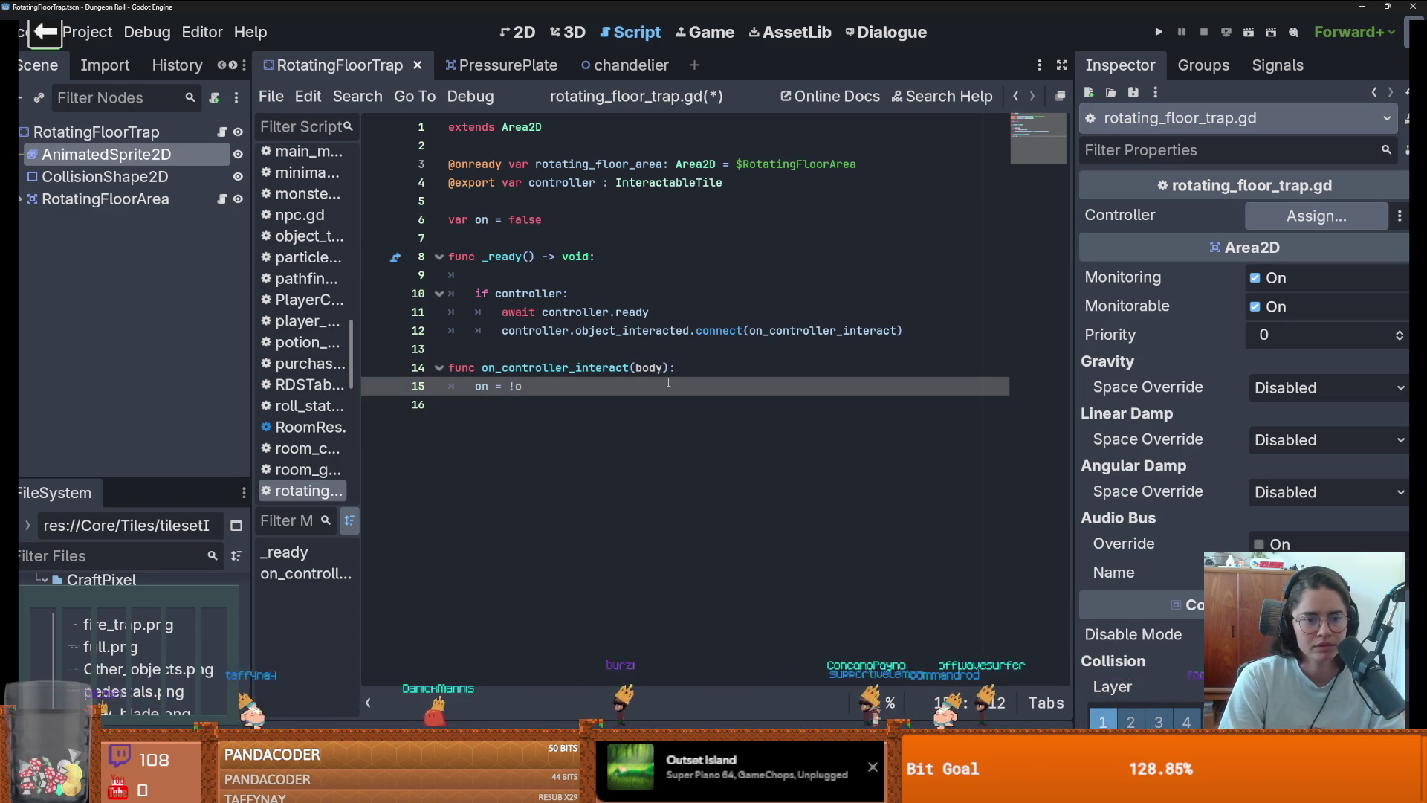
{"action": "type", "text": "n"}
{"action": "key", "text": "Return"}
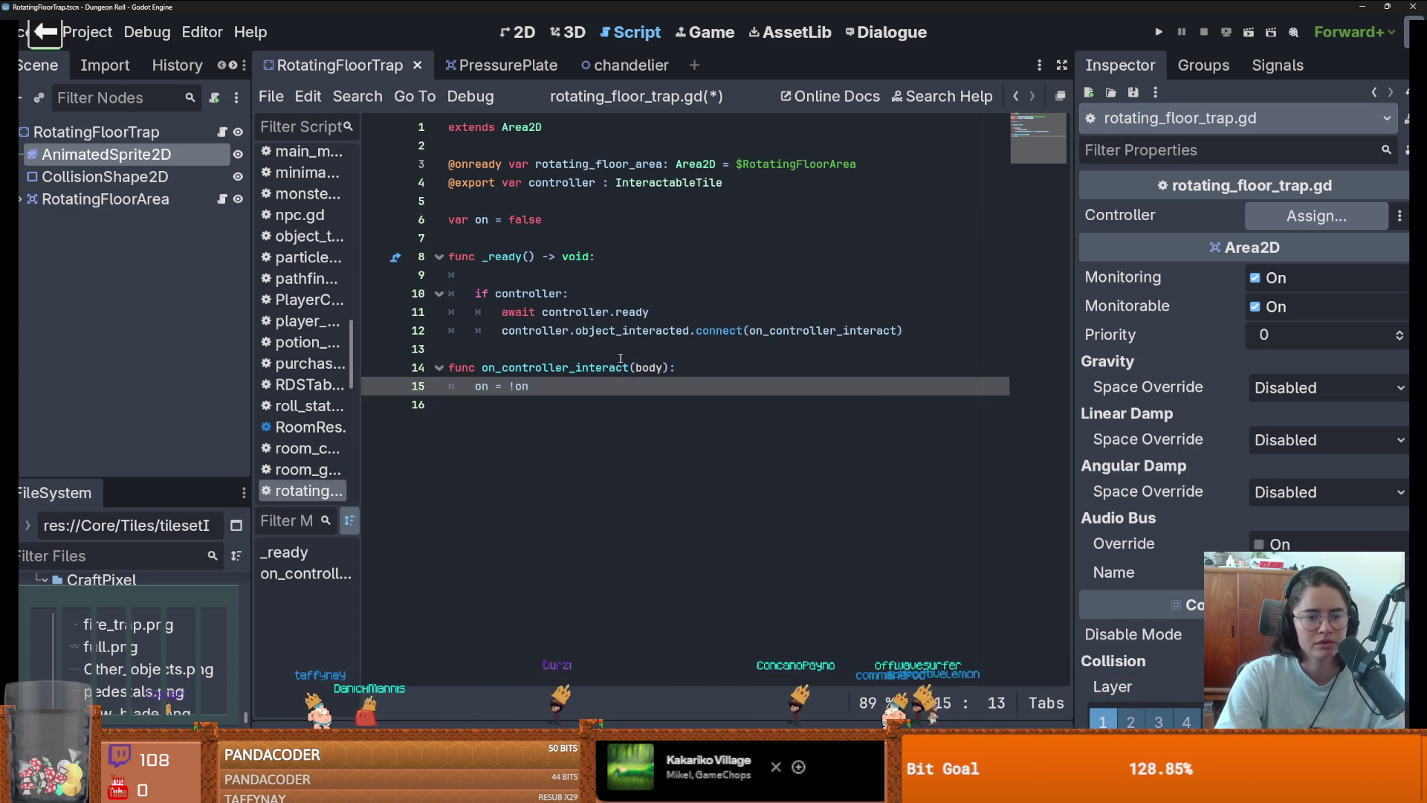
{"action": "key", "text": "Return"}
{"action": "key", "text": "Return"}
Add a top-level handle_state() function starting with 'match(on):' and save the script.
{"action": "key", "text": "BackSpace"}
{"action": "type", "text": "func fu"}
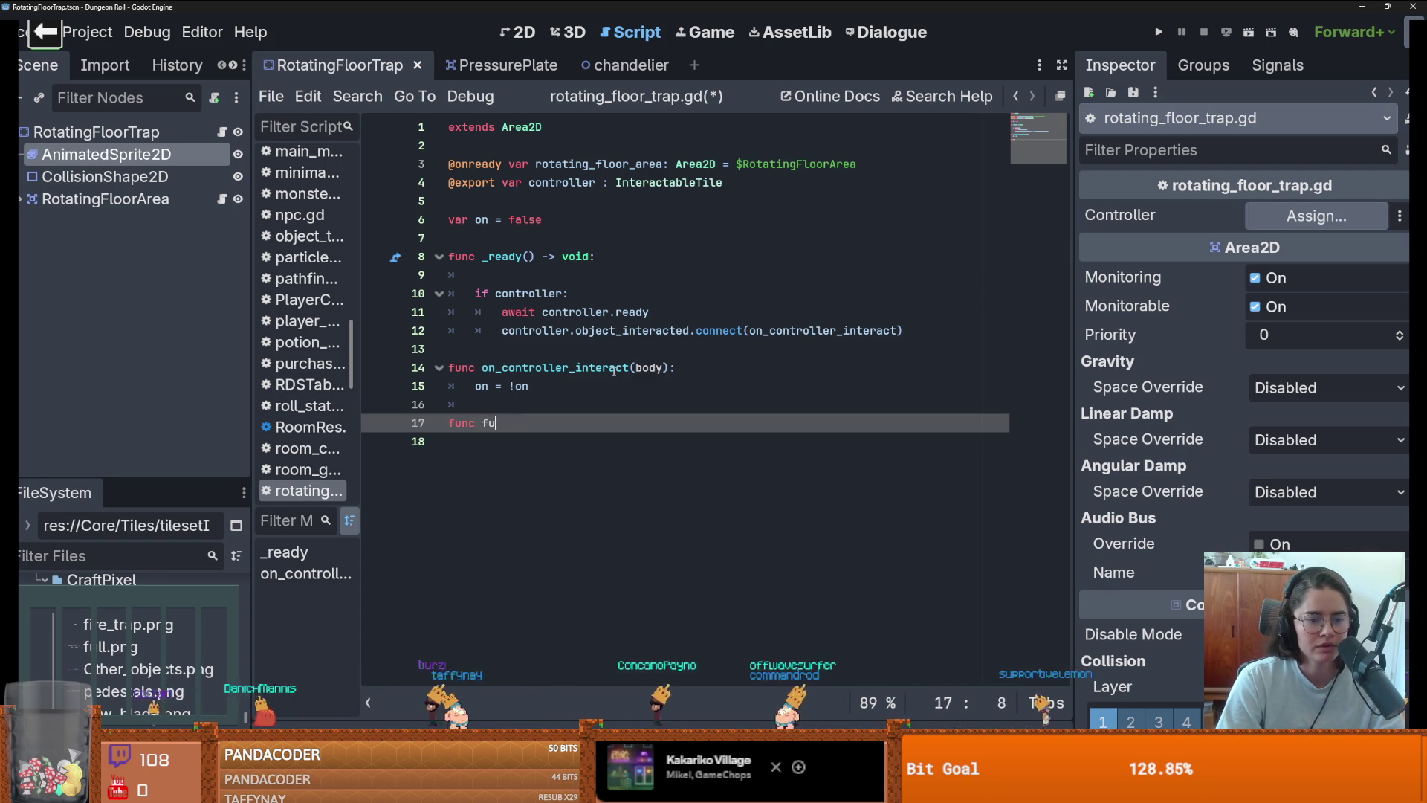
{"action": "key", "text": "BackSpace"}
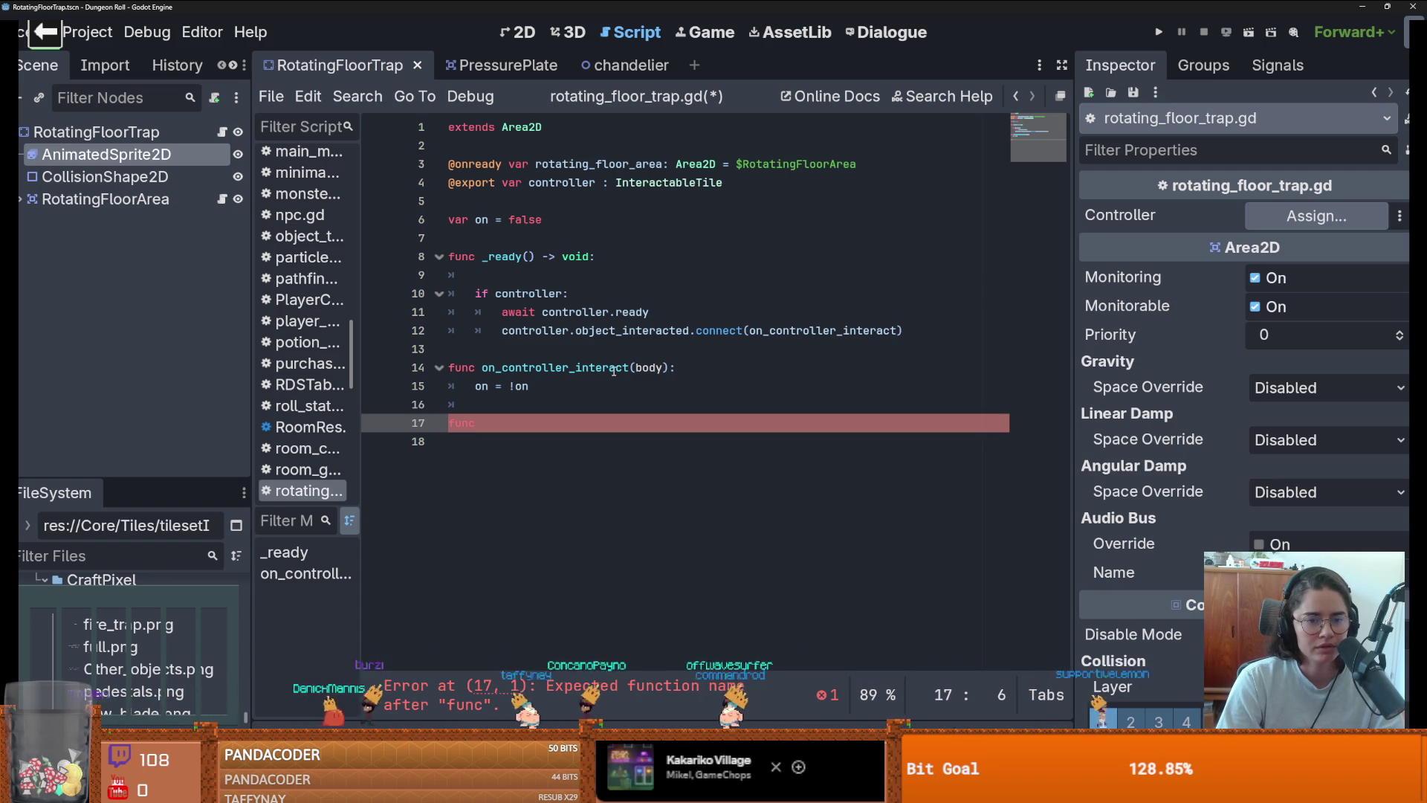
{"action": "type", "text": "hand"}
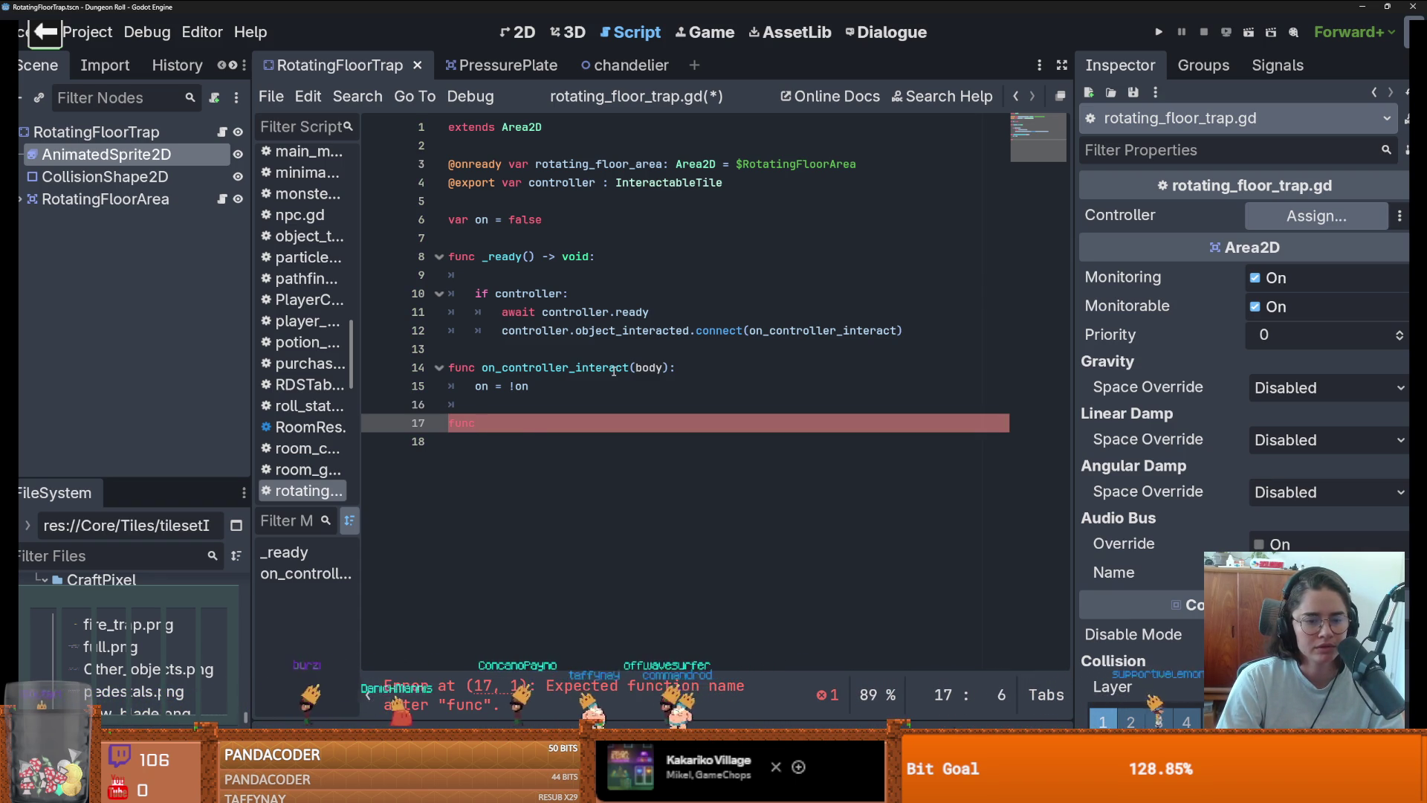
{"action": "type", "text": "le_state"}
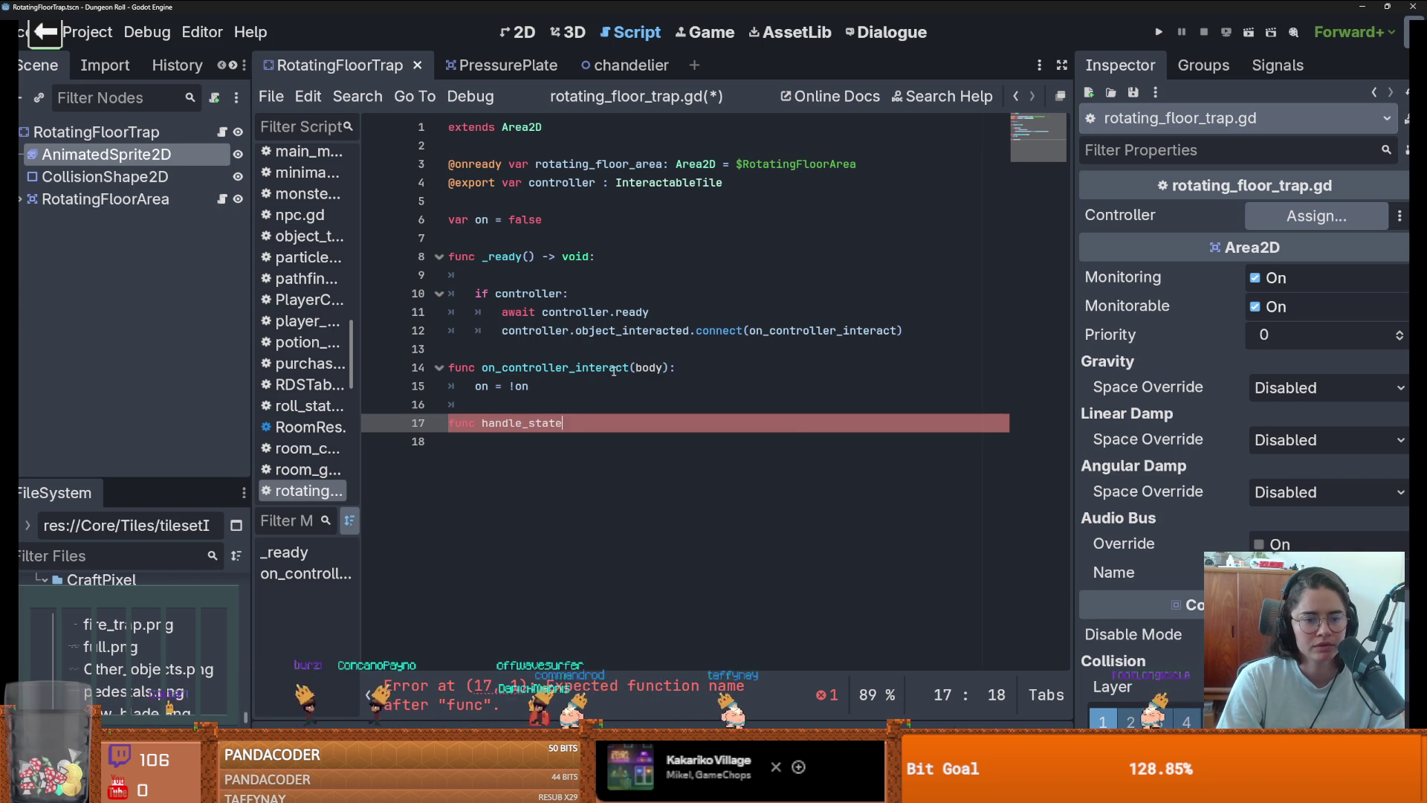
{"action": "type", "text": "():"}
{"action": "key", "text": "Return"}
{"action": "type", "text": "match(on"}
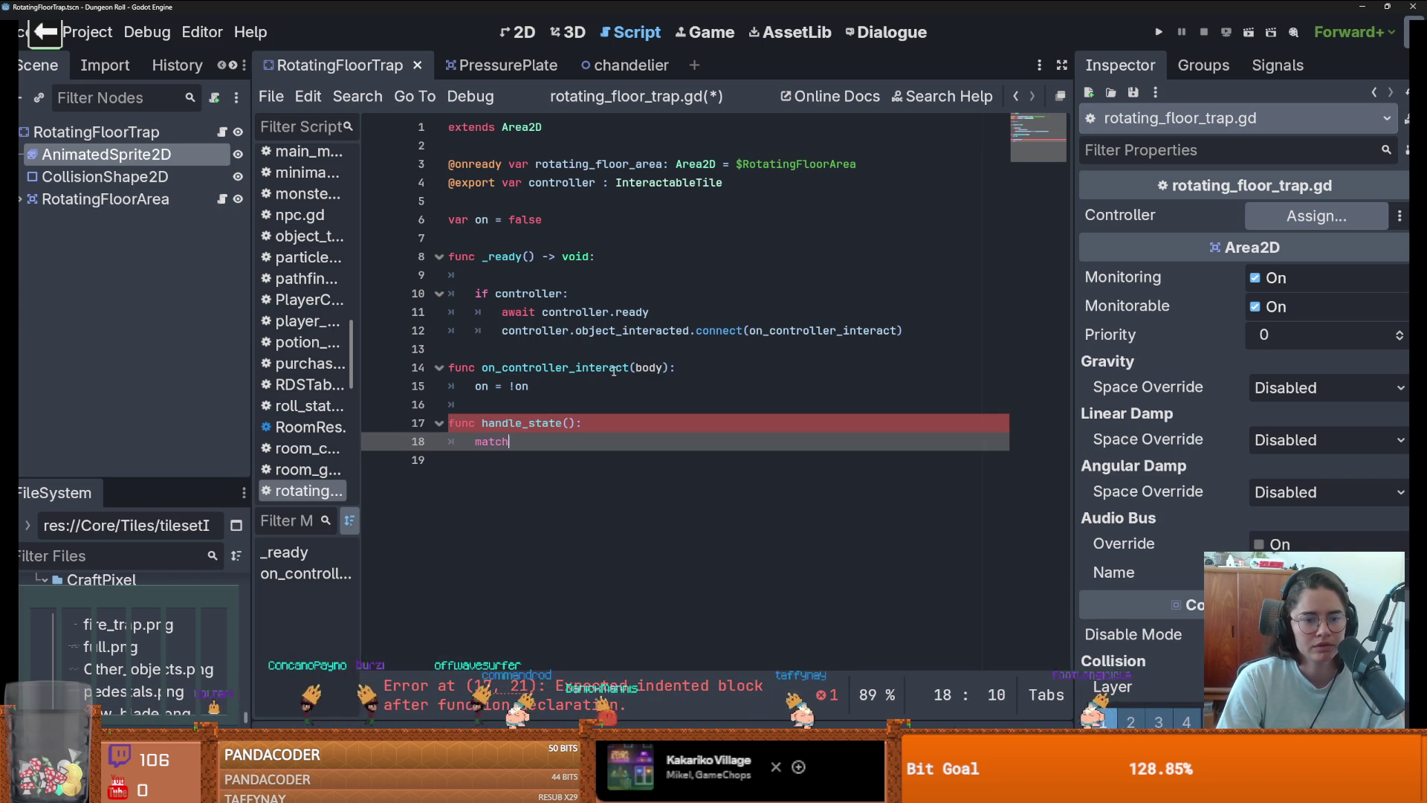
{"action": "type", "text": "):"}
{"action": "key", "text": "Return"}
{"action": "type", "text": "pass"}
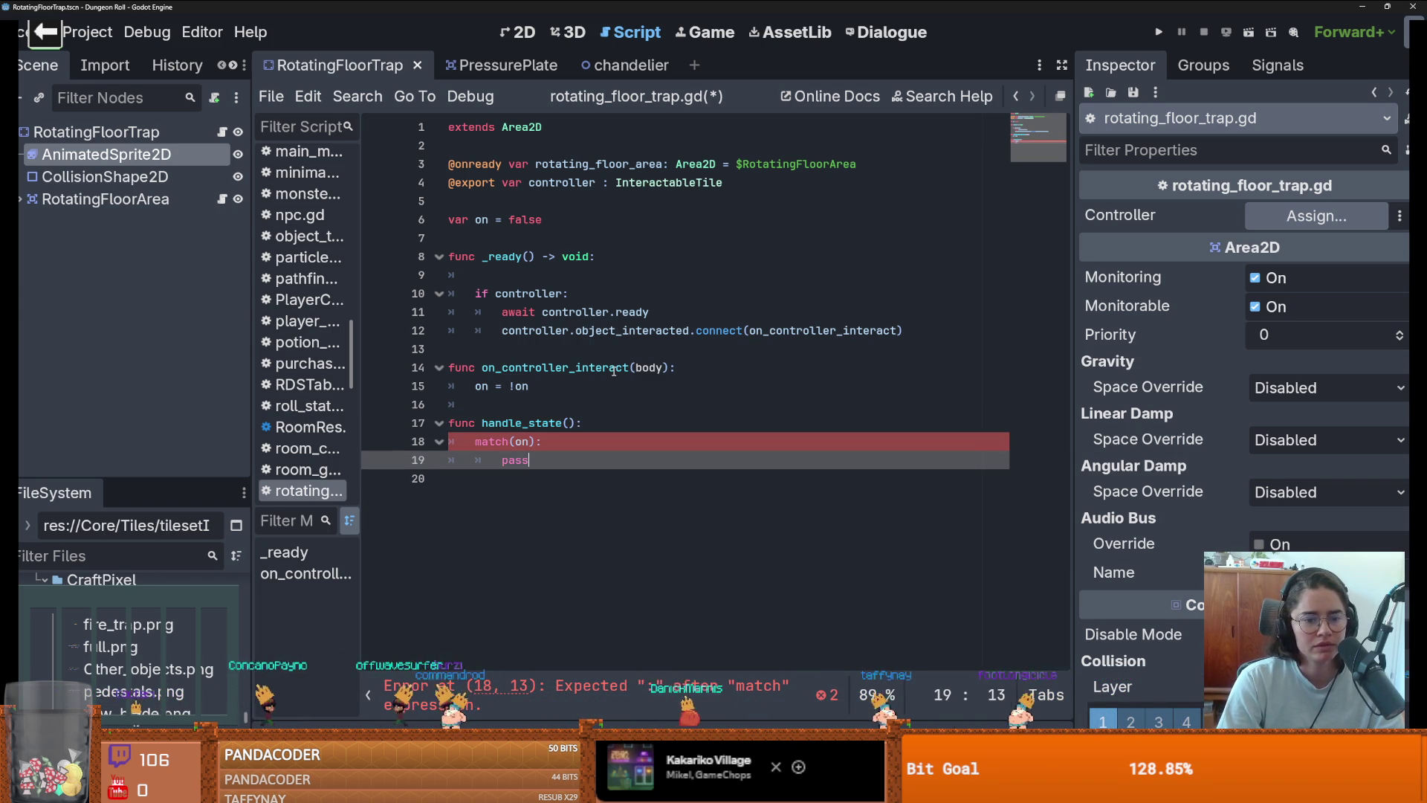
{"action": "key", "text": "ctrl+s"}
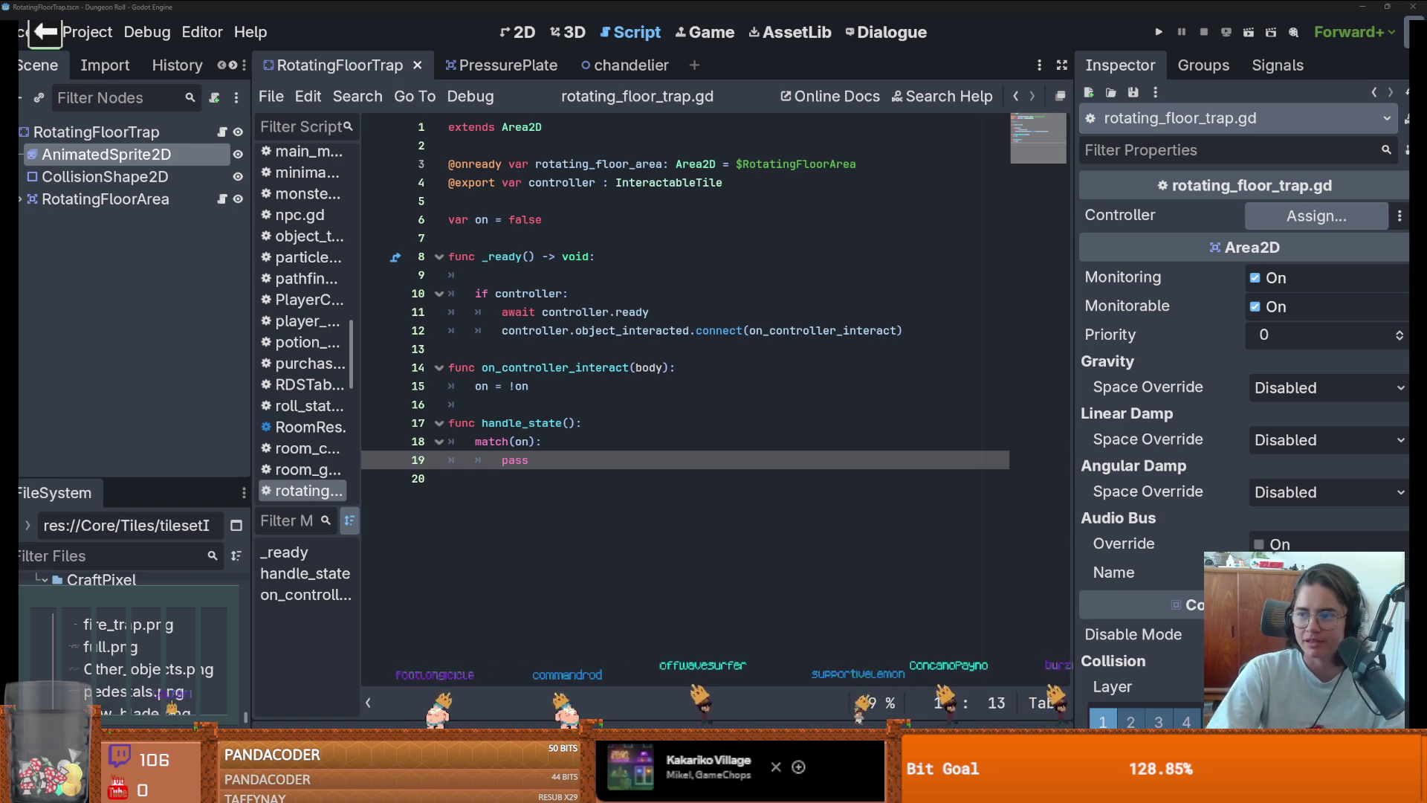
{"action": "key", "text": "alt+Tab"}
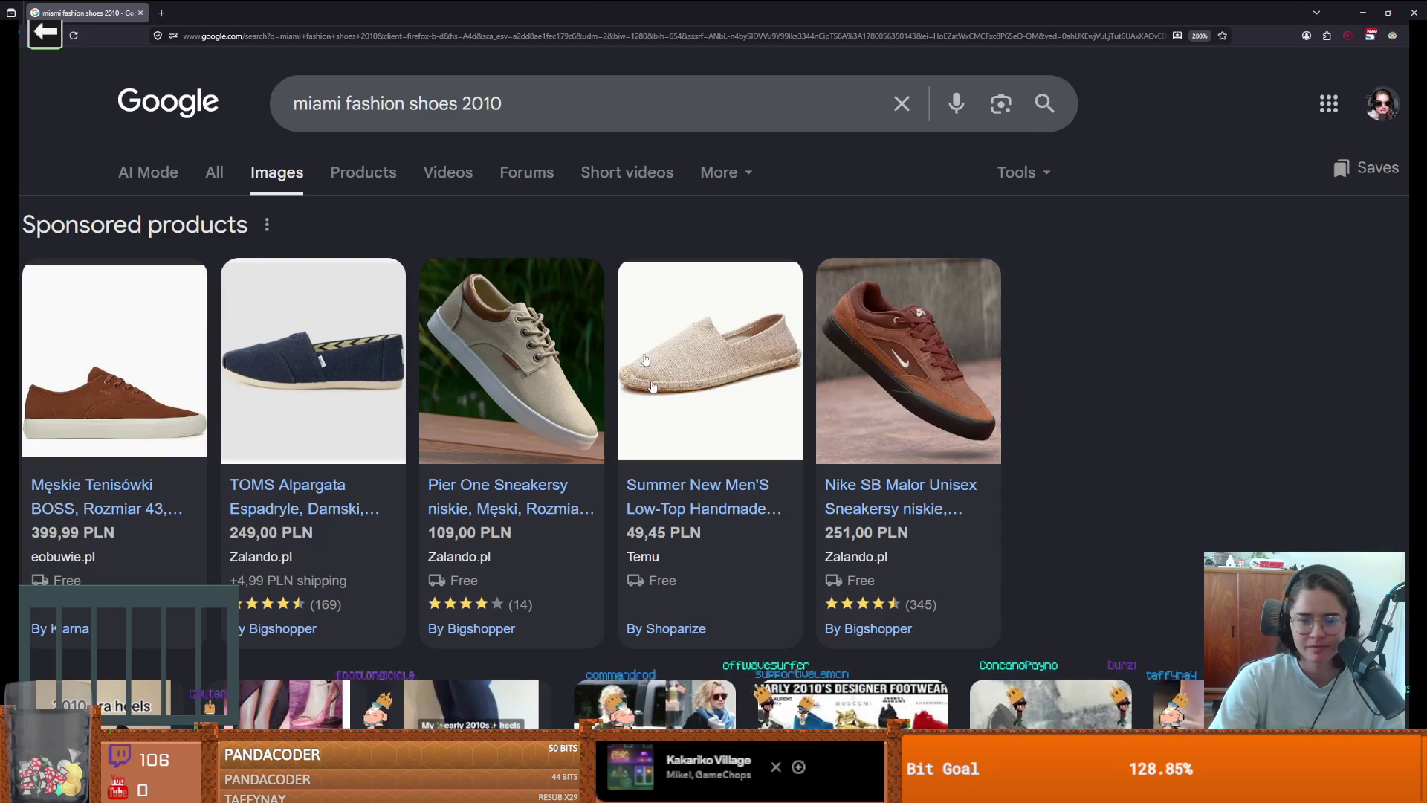
{"action": "scroll", "coordinate": [763, 478], "scroll_direction": "down", "scroll_amount": 3}
{"action": "scroll", "coordinate": [763, 478], "scroll_direction": "down", "scroll_amount": 3}
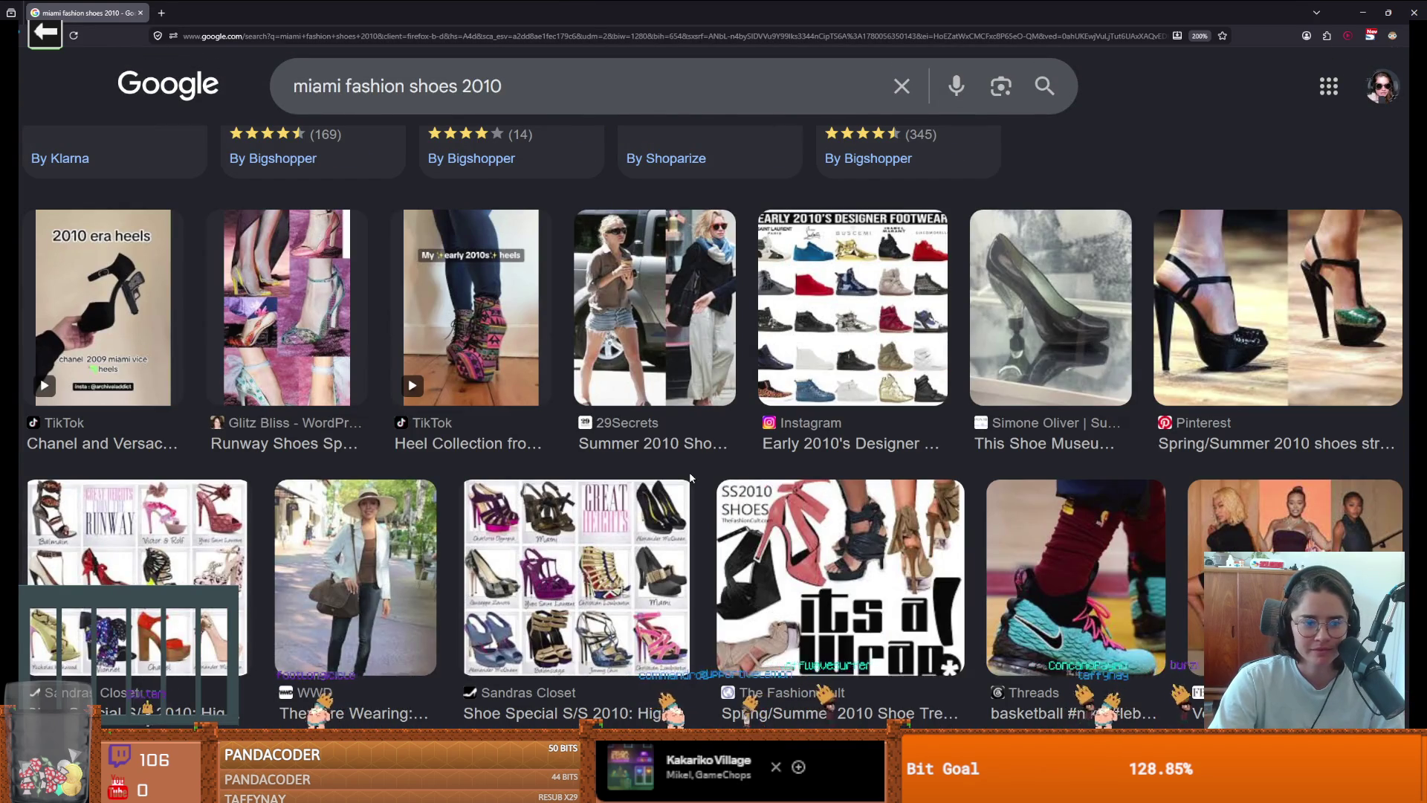
{"action": "scroll", "coordinate": [689, 478], "scroll_direction": "down", "scroll_amount": 10}
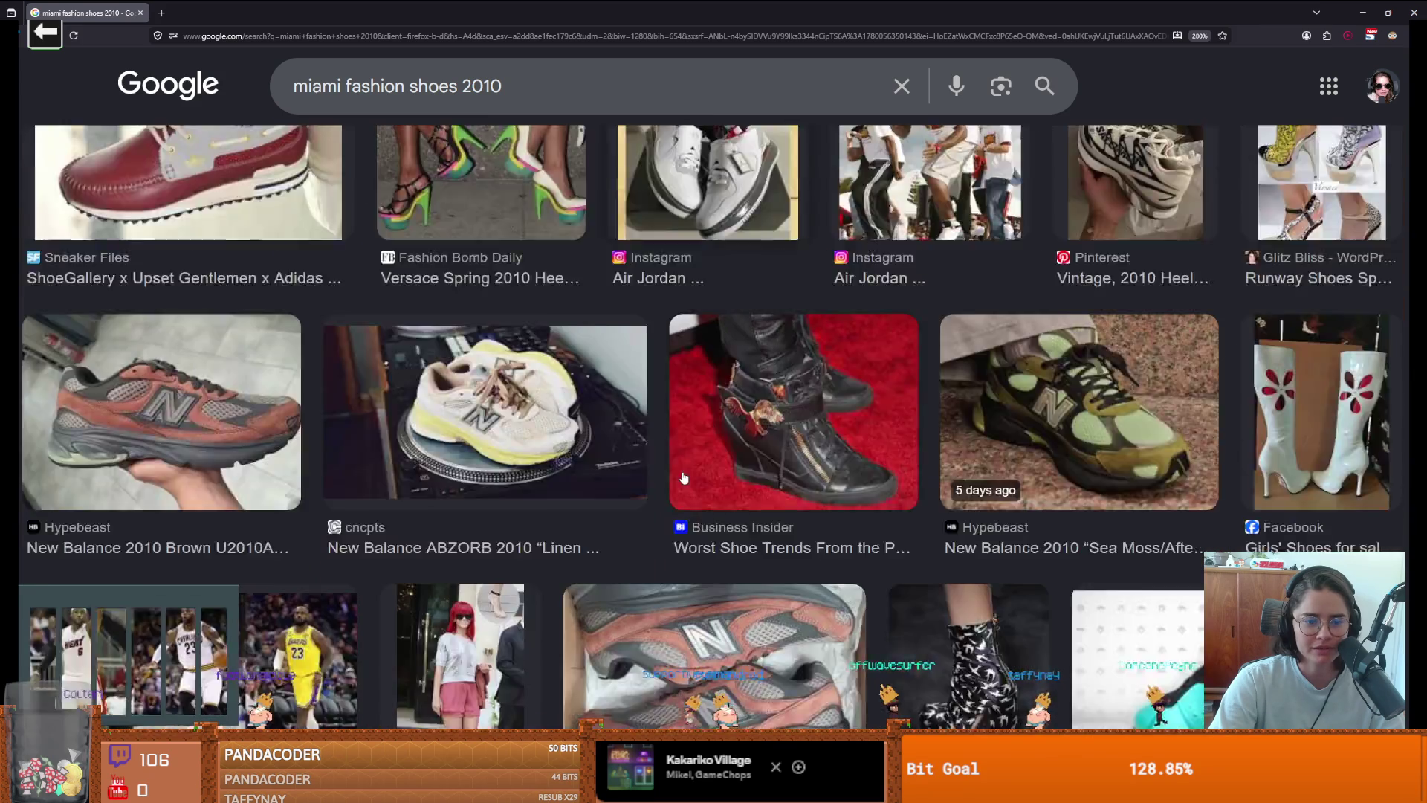
{"action": "scroll", "coordinate": [684, 478], "scroll_direction": "down", "scroll_amount": 2}
{"action": "scroll", "coordinate": [677, 379], "scroll_direction": "down", "scroll_amount": 8}
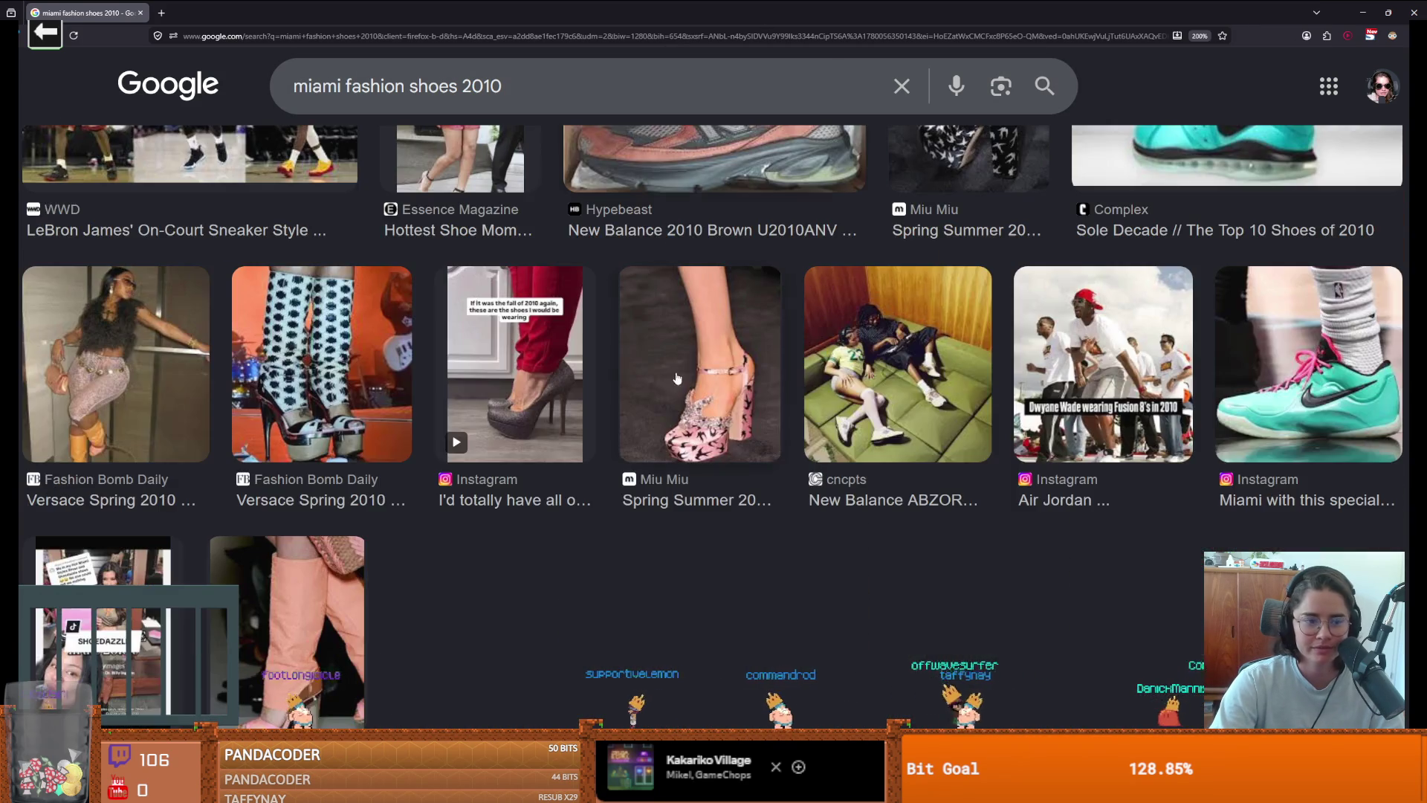
{"action": "scroll", "coordinate": [680, 376], "scroll_direction": "up", "scroll_amount": 20}
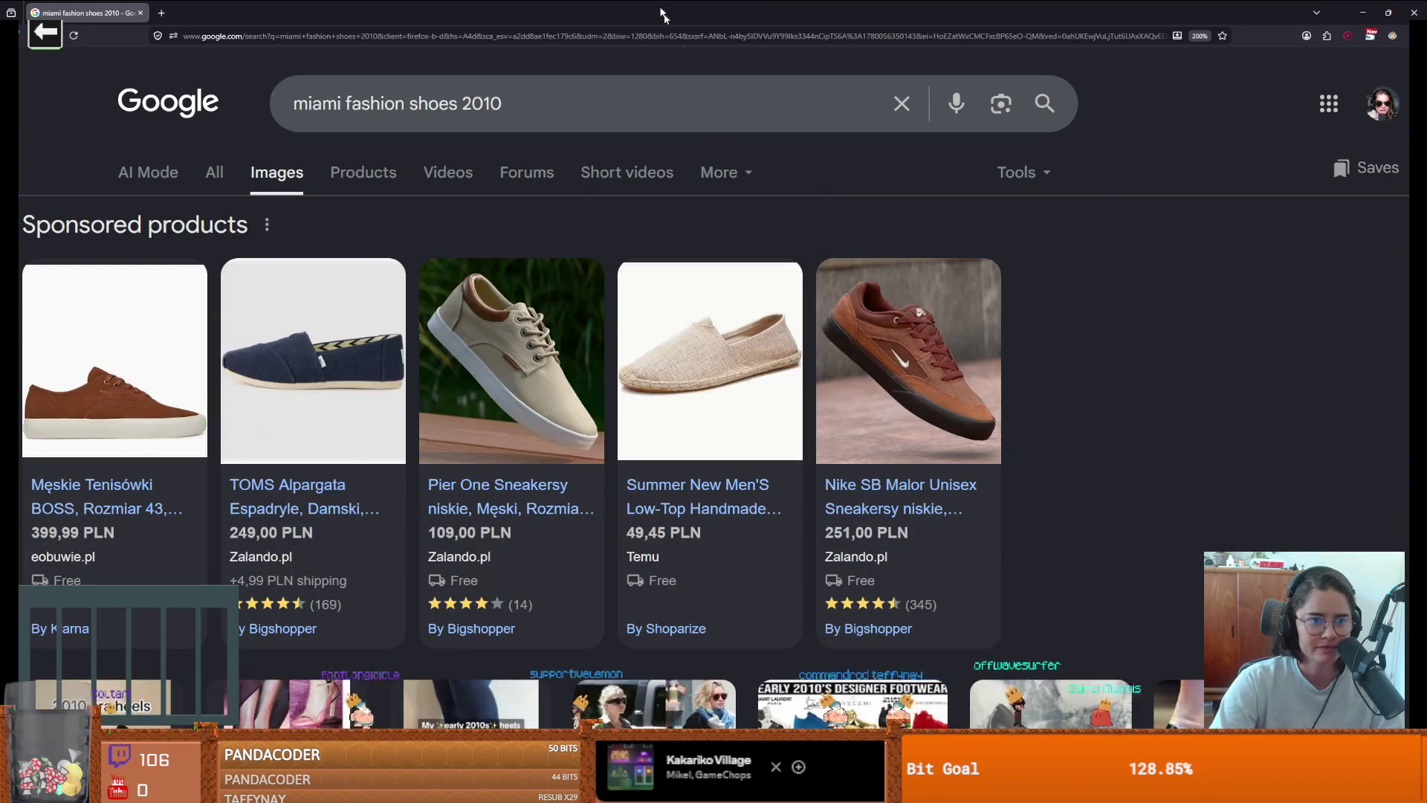
{"action": "key", "text": "alt+Tab"}
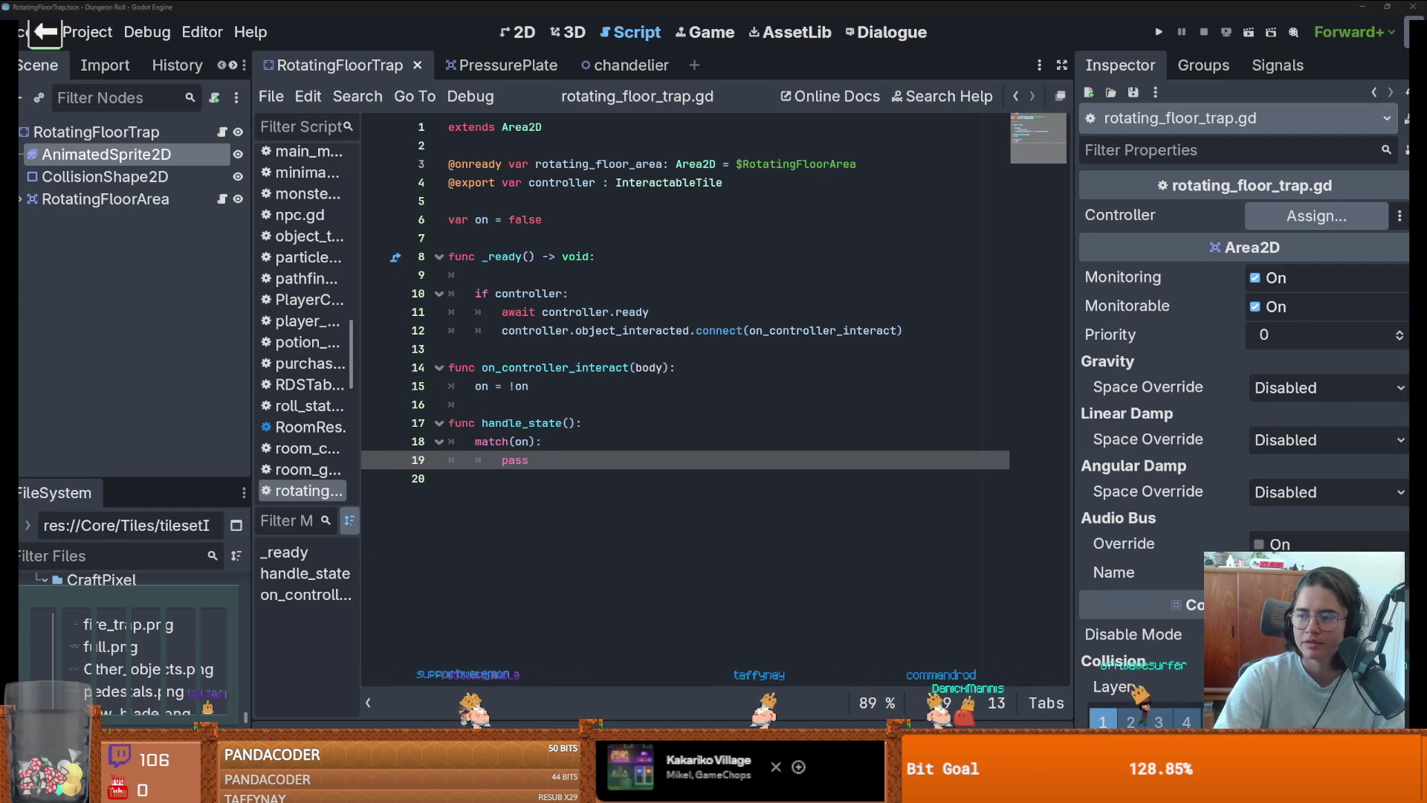
{"action": "key", "text": "alt+Tab"}
{"action": "scroll", "coordinate": [501, 502], "scroll_direction": "down", "scroll_amount": 5}
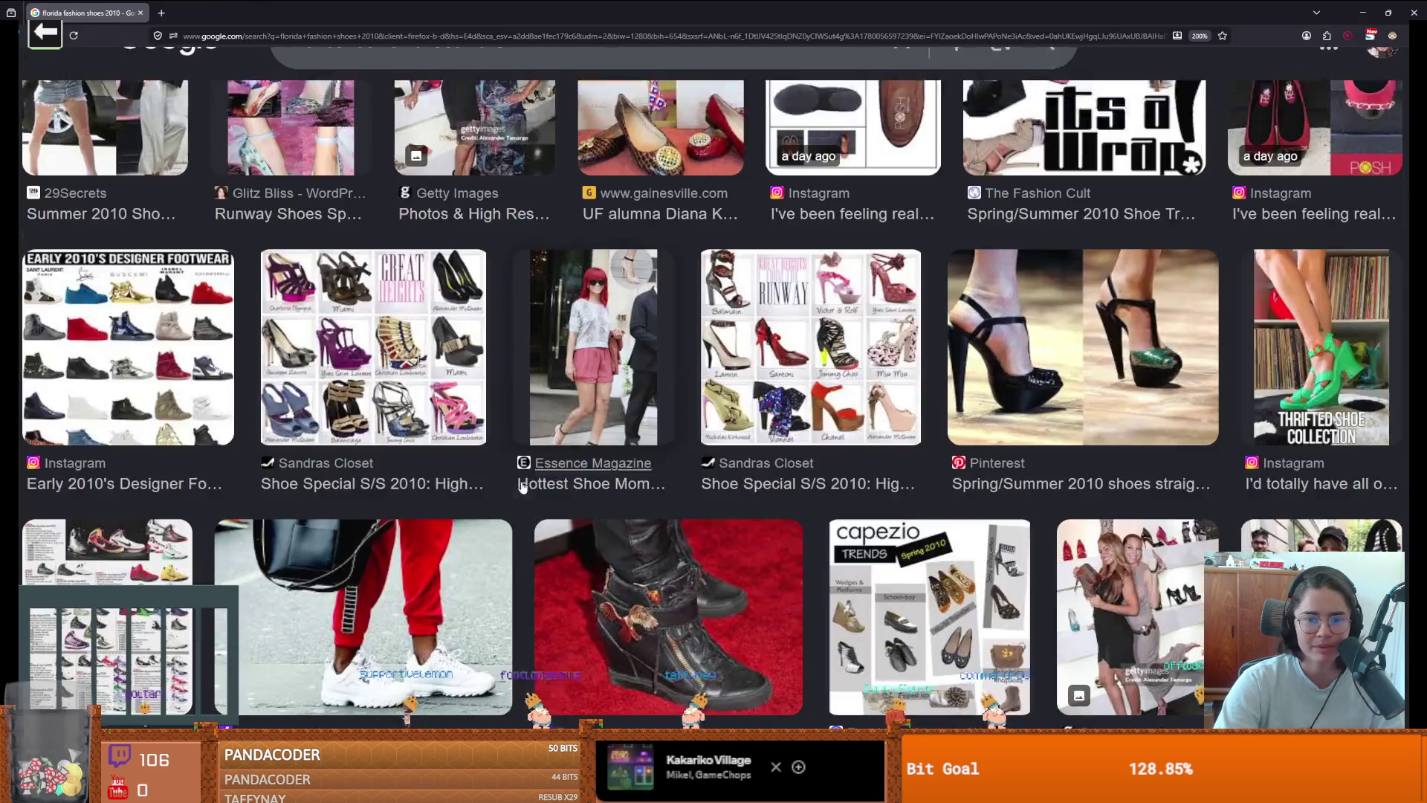
{"action": "scroll", "coordinate": [547, 519], "scroll_direction": "down", "scroll_amount": 5}
{"action": "scroll", "coordinate": [554, 518], "scroll_direction": "down", "scroll_amount": 5}
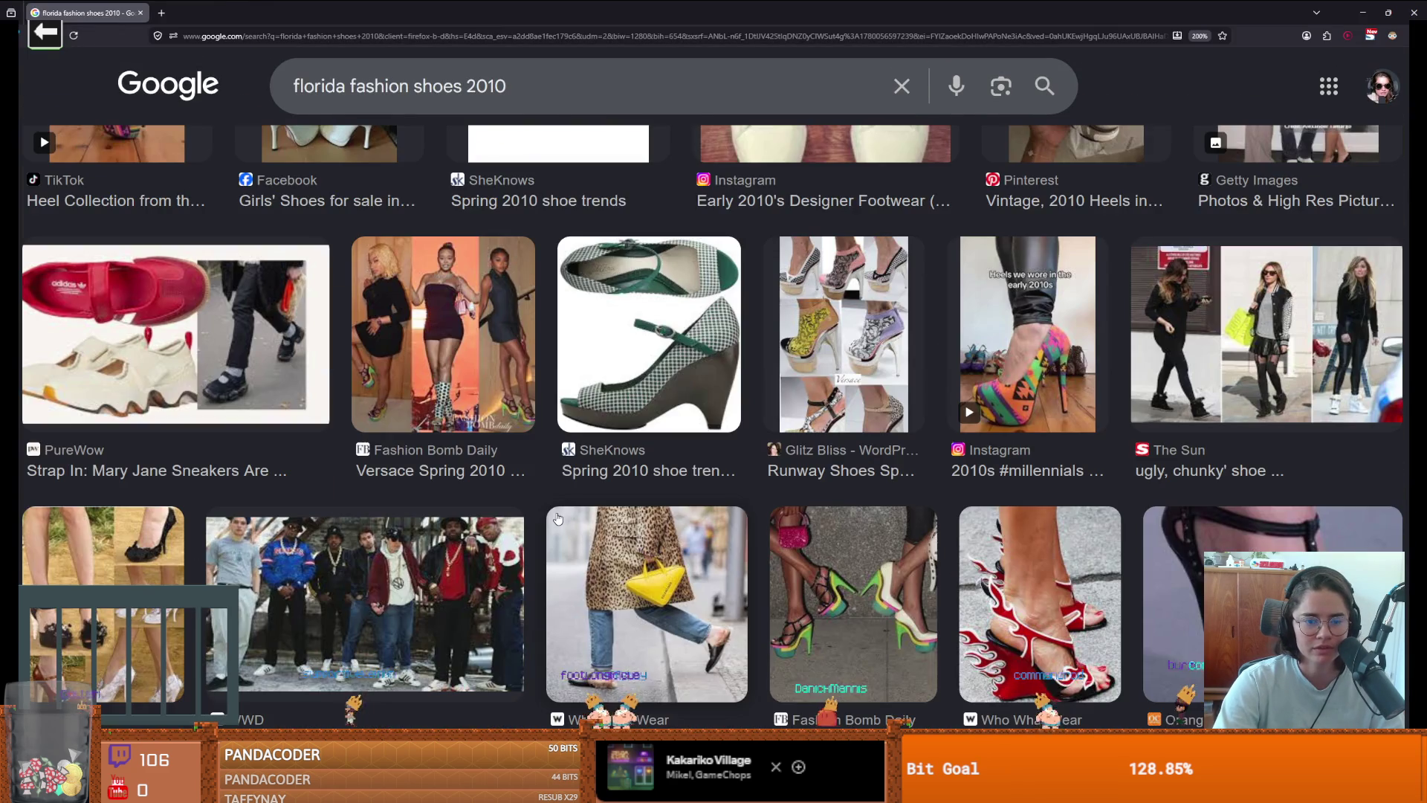
{"action": "key", "text": "alt+Tab"}
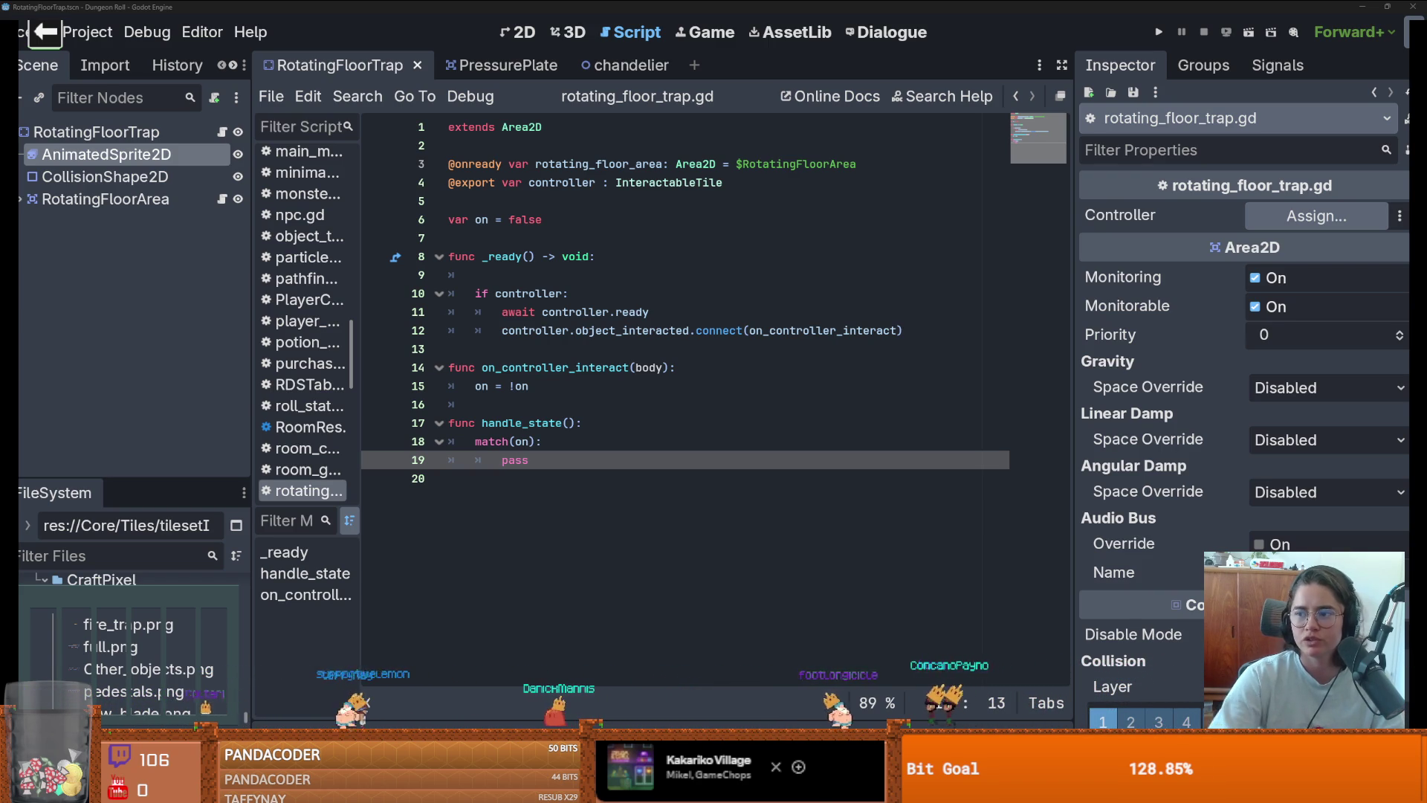
{"action": "key", "text": "alt+Tab"}
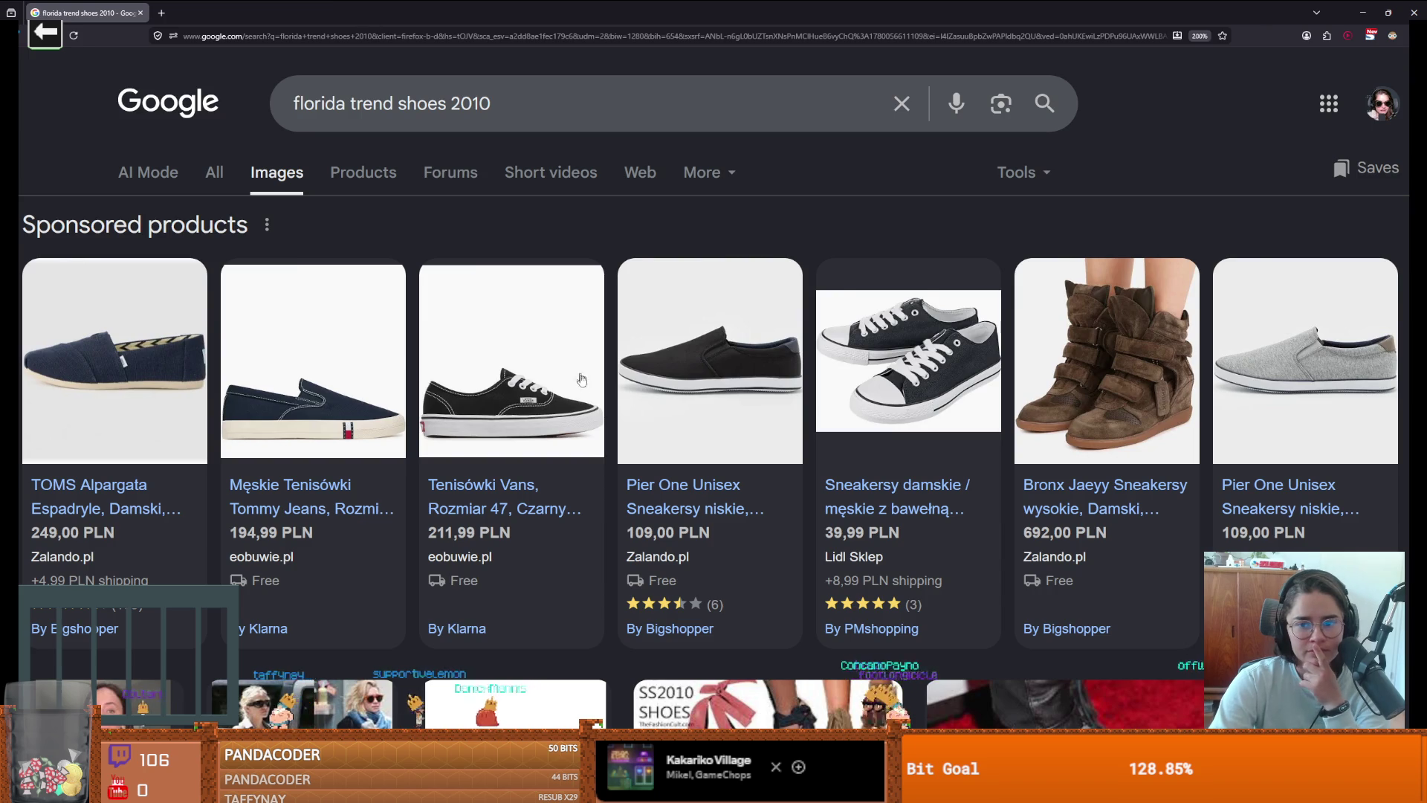
{"action": "key", "text": "ctrl+plus"}
{"action": "scroll", "coordinate": [569, 434], "scroll_direction": "down", "scroll_amount": 10}
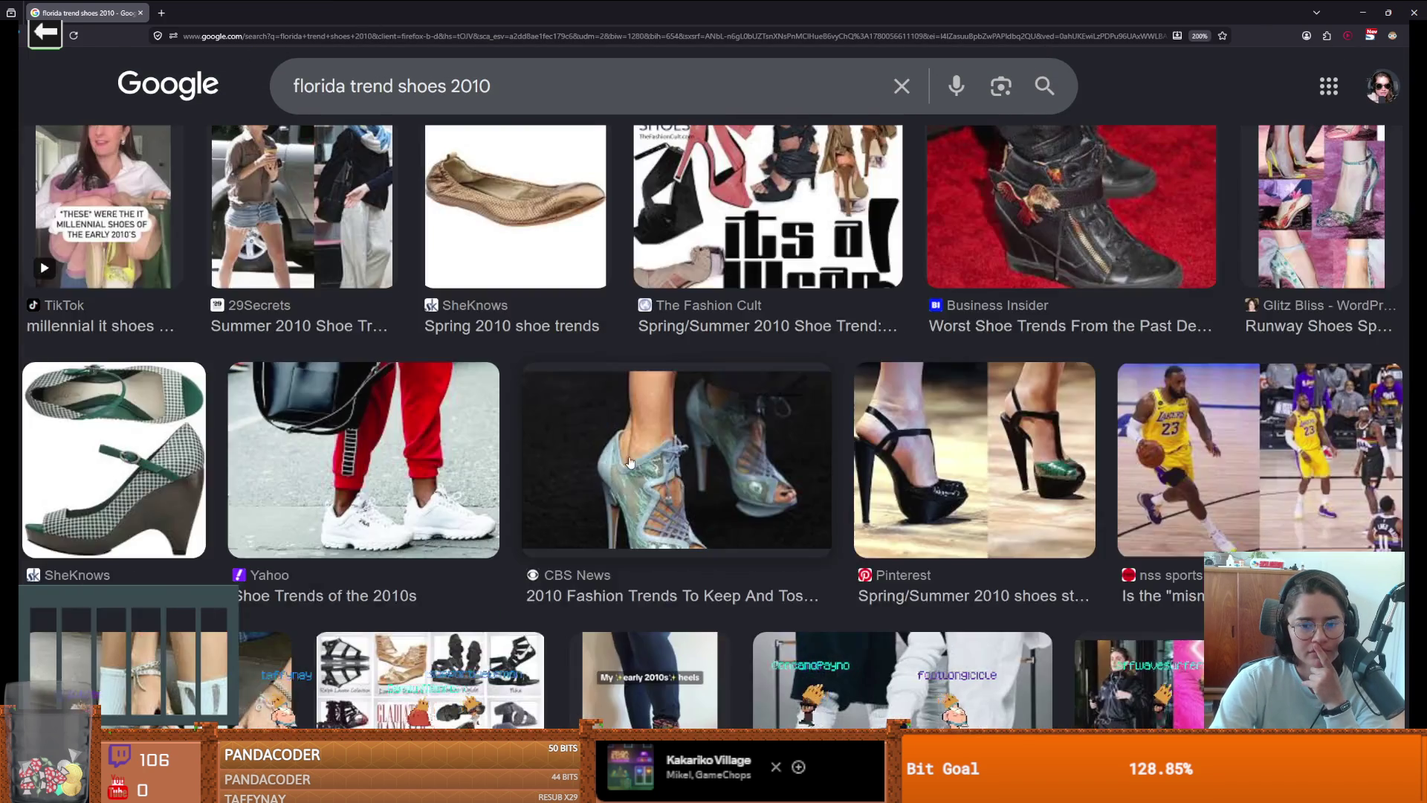
{"action": "scroll", "coordinate": [649, 461], "scroll_direction": "up", "scroll_amount": 10}
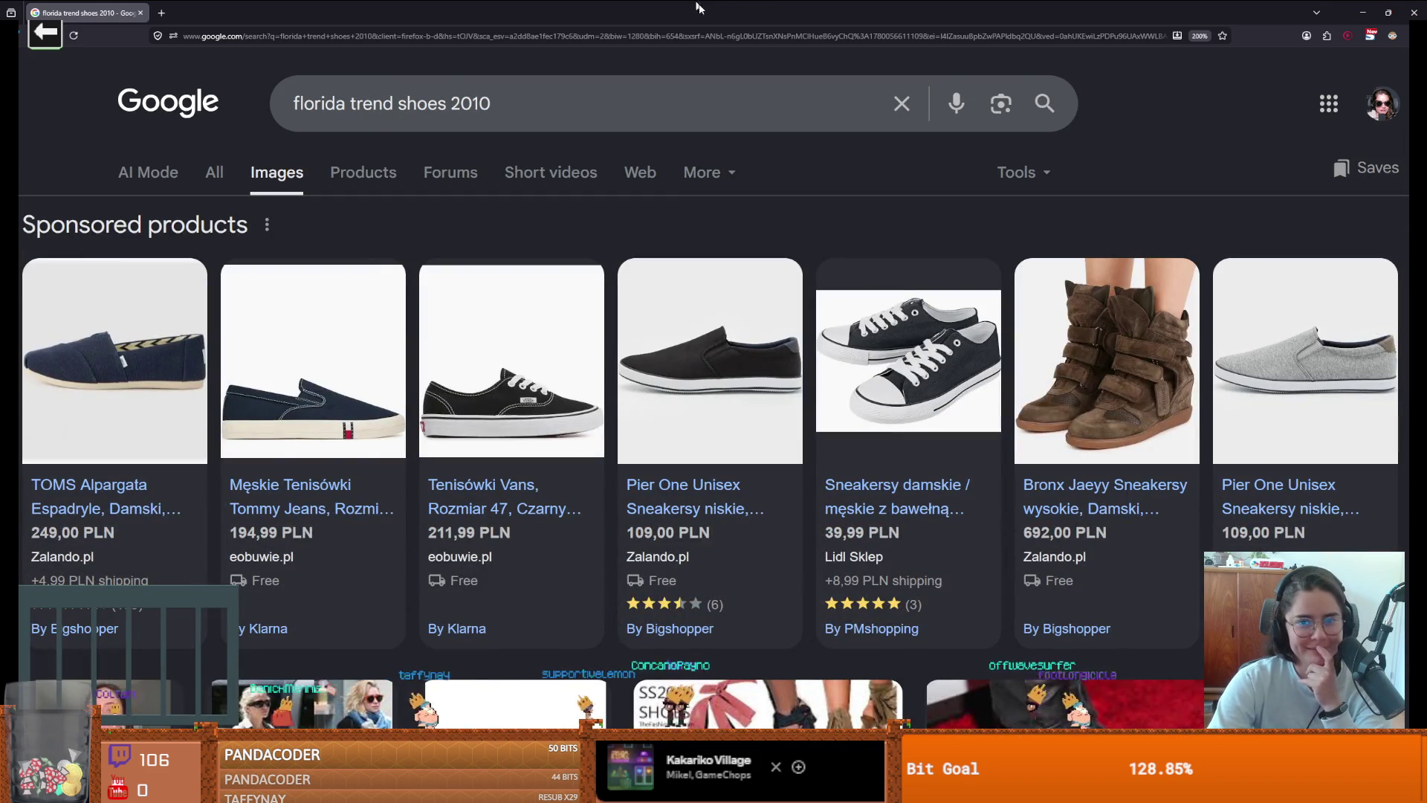
{"action": "key", "text": "alt+Tab"}
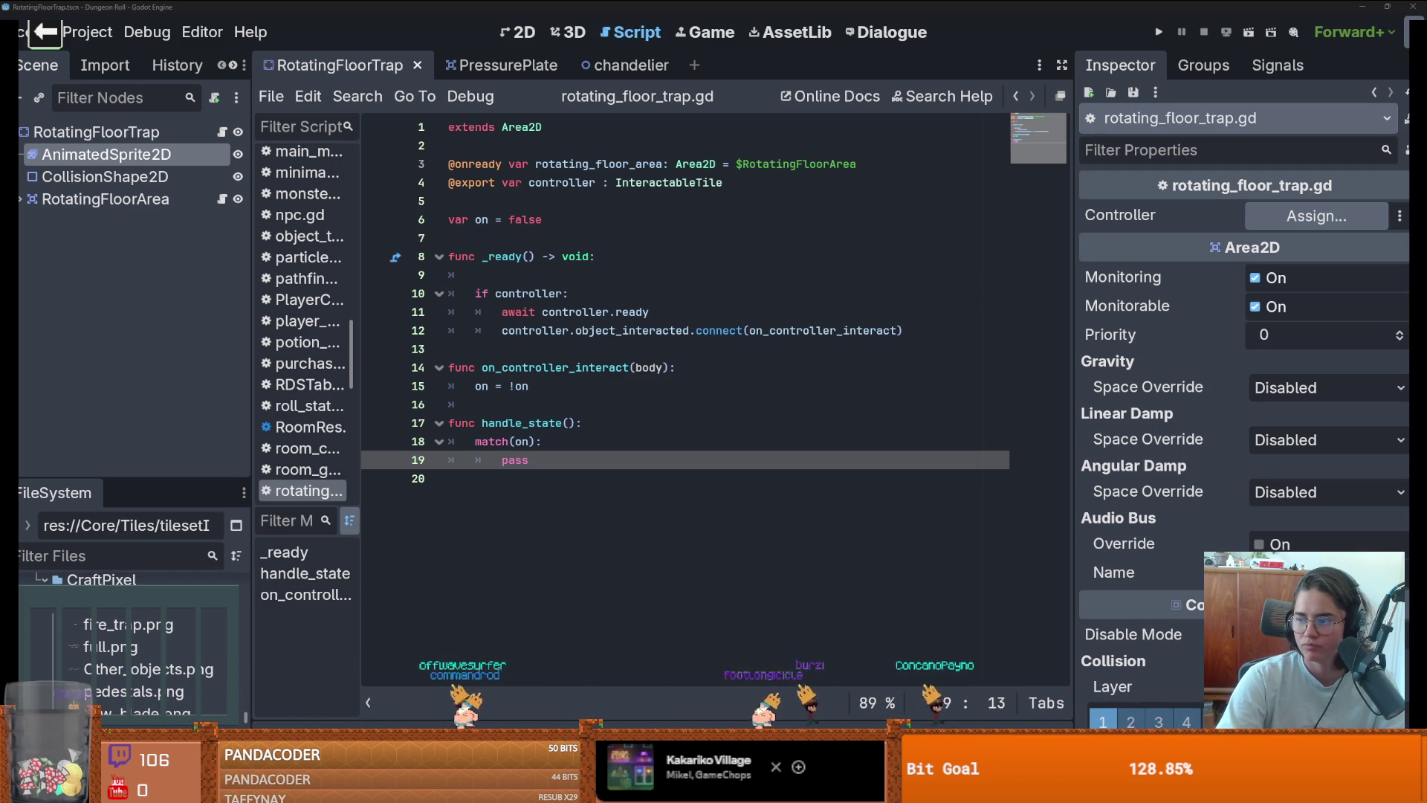
Scroll through the 'florida trend sneakers 2013 boat shoes' image results, then switch to the Twitch clip tab.
{"action": "key", "text": "alt+Tab"}
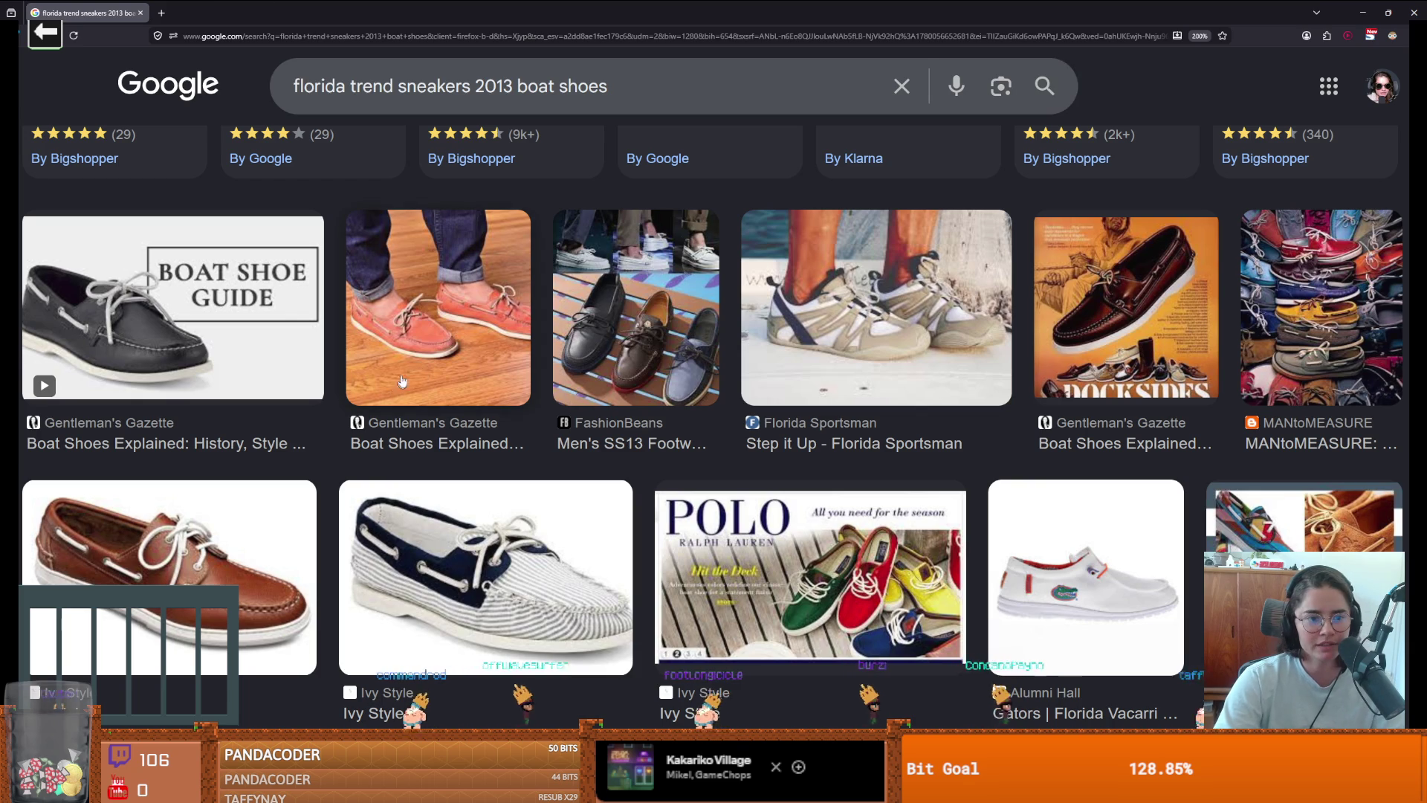
{"action": "scroll", "coordinate": [418, 355], "scroll_direction": "down", "scroll_amount": 1}
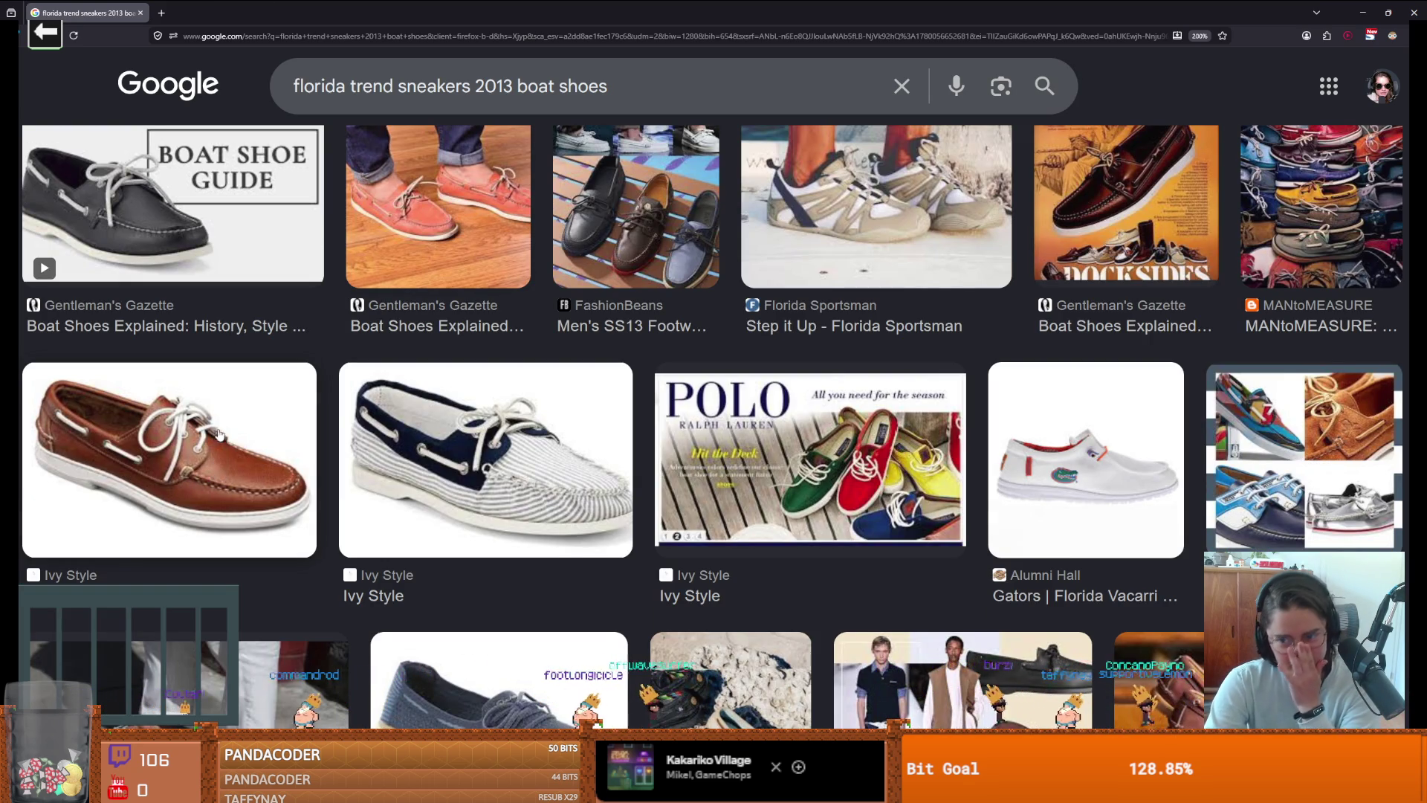
{"action": "scroll", "coordinate": [571, 434], "scroll_direction": "down", "scroll_amount": 3}
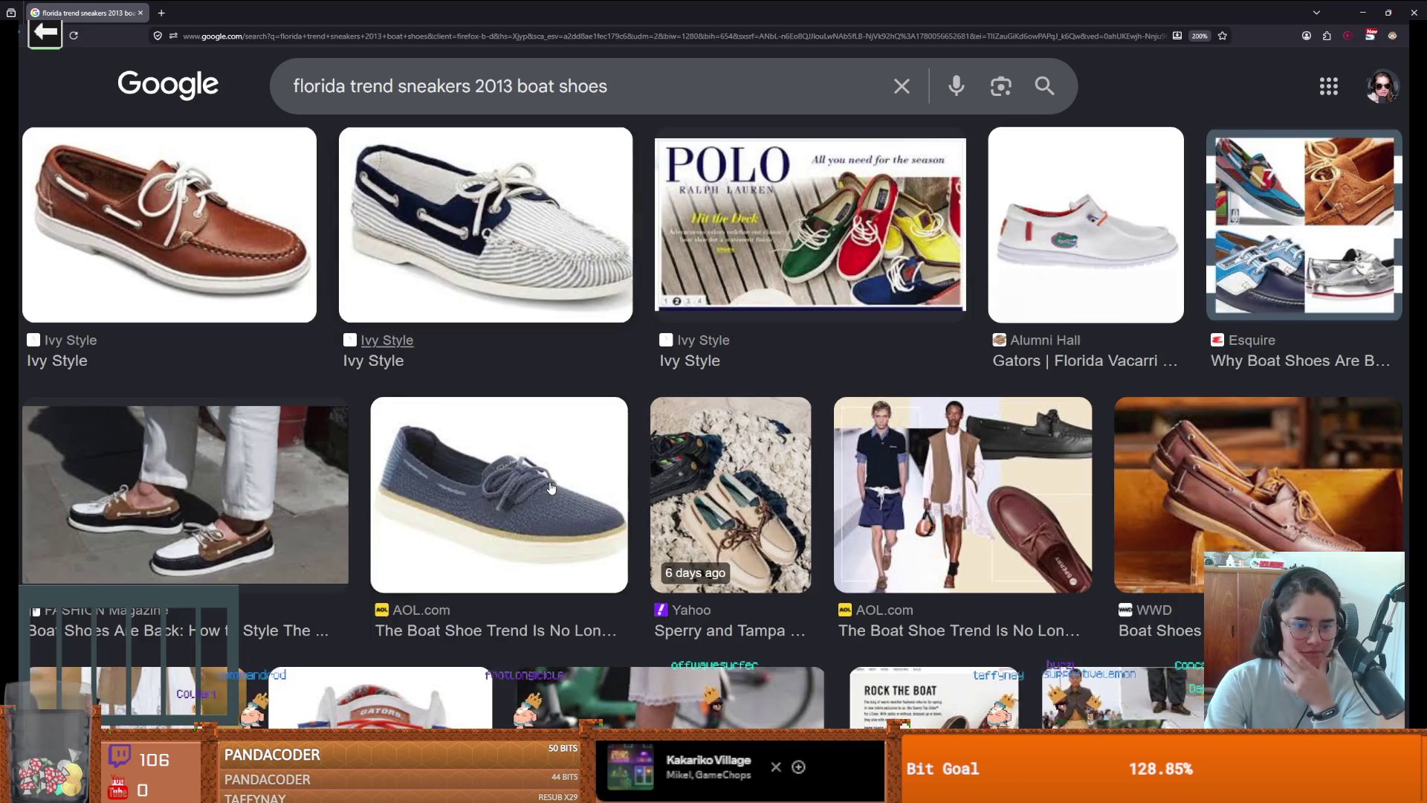
{"action": "scroll", "coordinate": [550, 488], "scroll_direction": "down", "scroll_amount": 3}
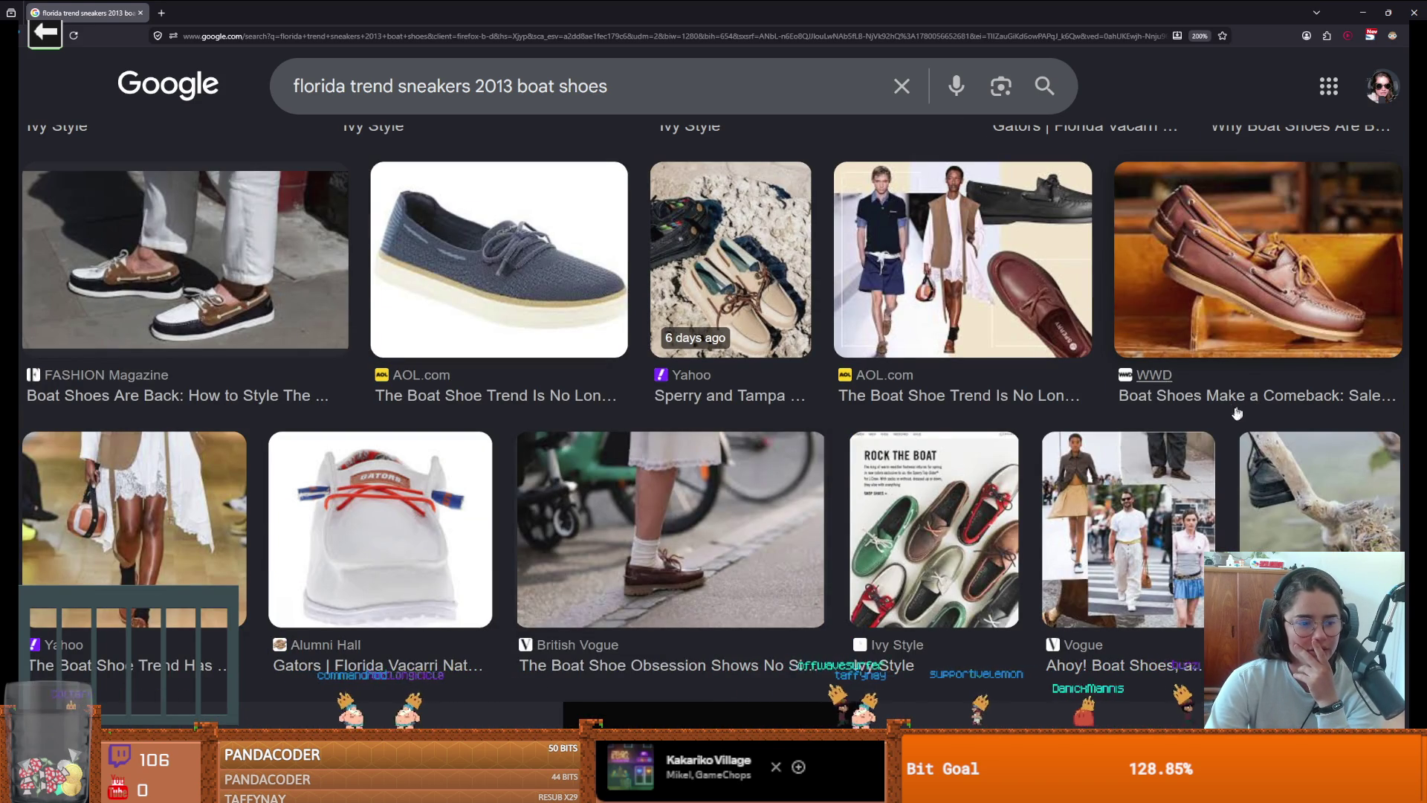
{"action": "scroll", "coordinate": [1219, 420], "scroll_direction": "down", "scroll_amount": 2}
{"action": "scroll", "coordinate": [1205, 429], "scroll_direction": "up", "scroll_amount": 8}
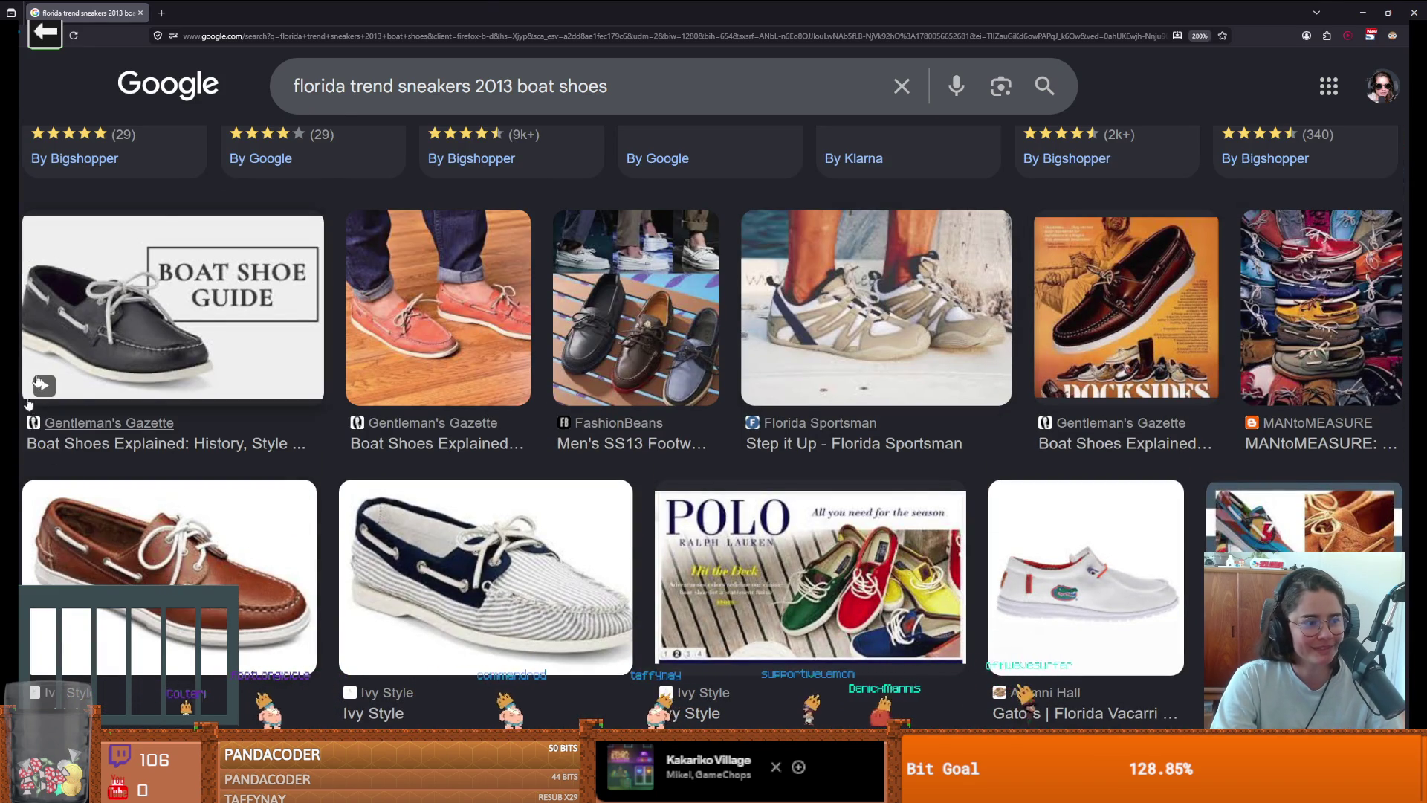
{"action": "key", "text": "alt+Tab"}
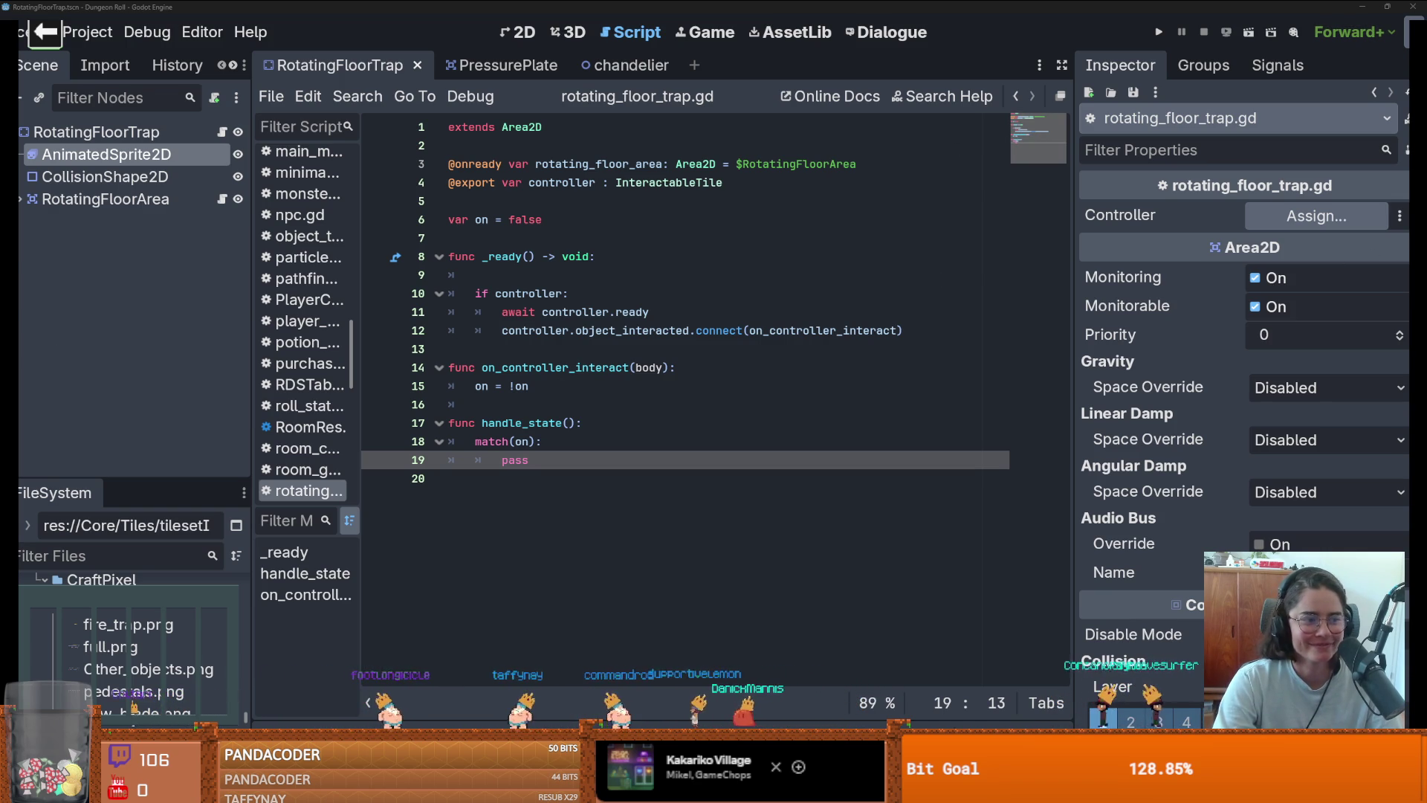
{"action": "key", "text": "alt+Tab"}
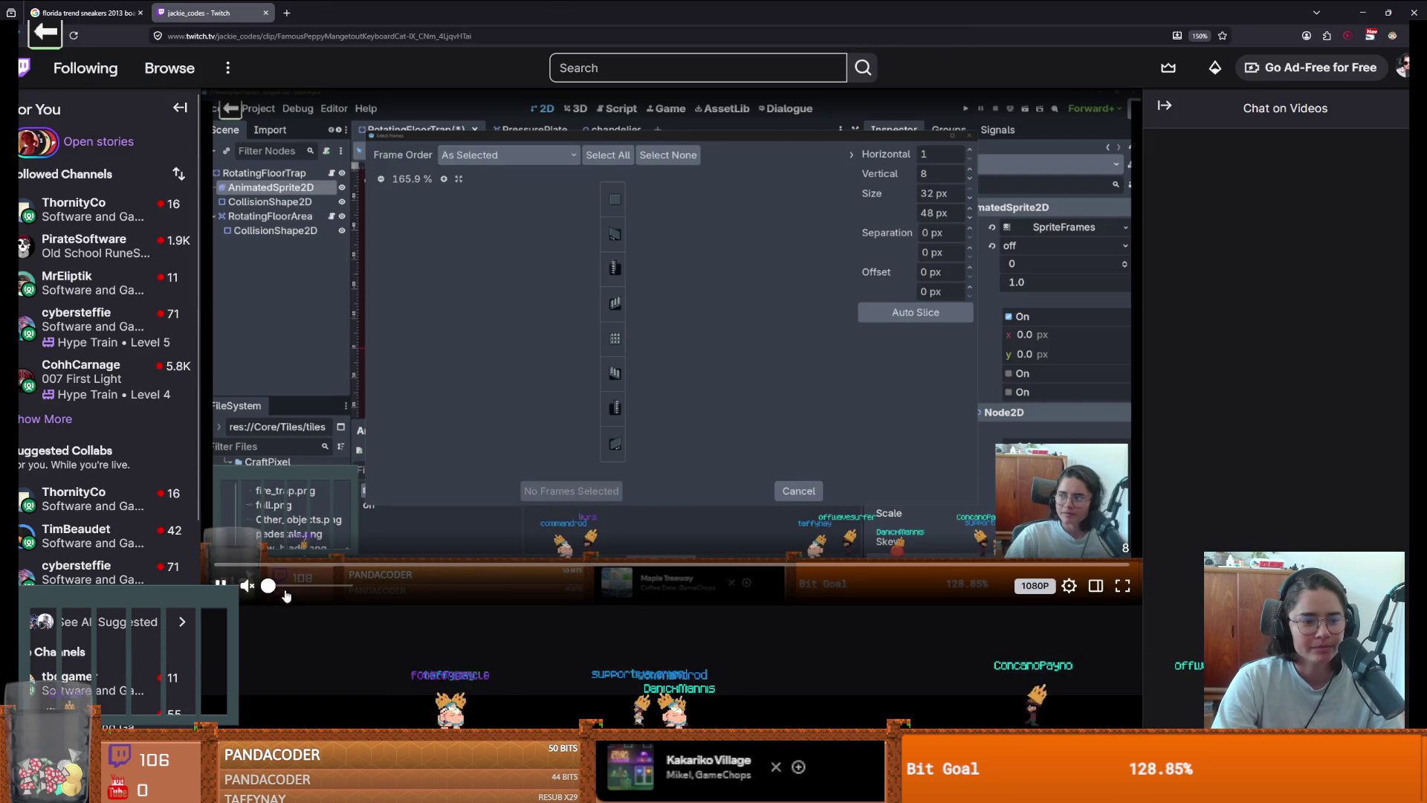
Raise the Twitch clip's volume to 100%, toggle playback, and return to Godot.
{"action": "left_click_drag", "start_coordinate": [271, 586], "coordinate": [349, 591]}
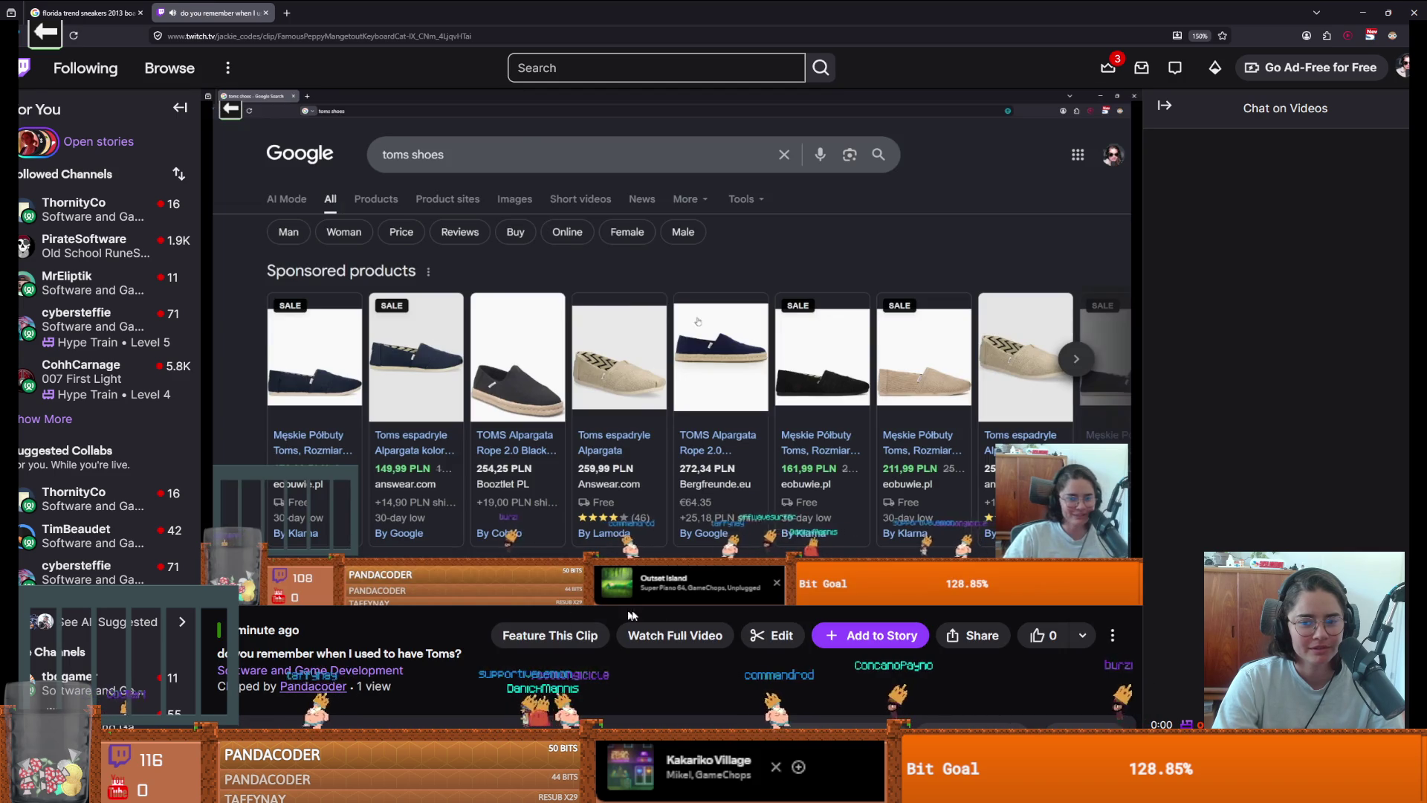
{"action": "left_click", "coordinate": [671, 429]}
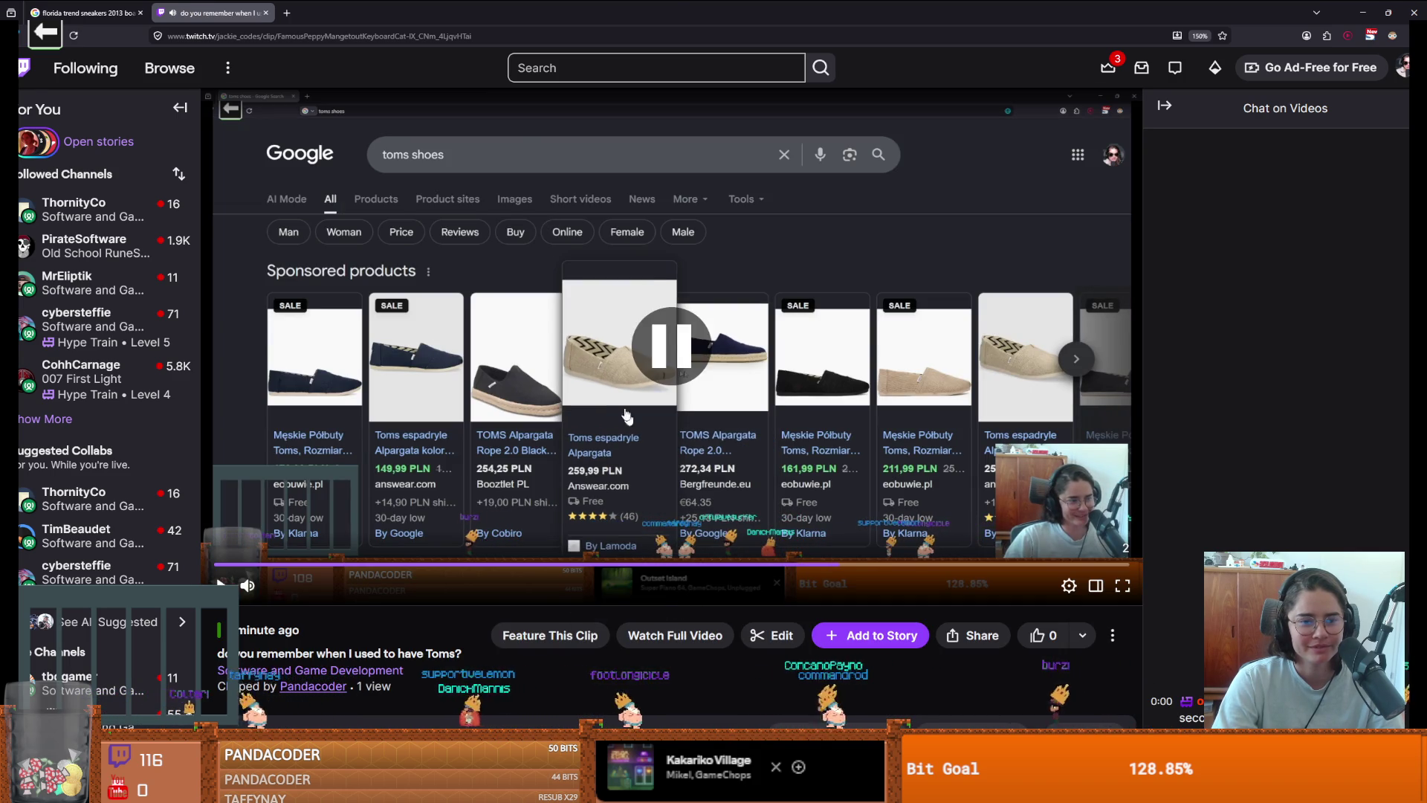
{"action": "key", "text": "alt+Tab"}
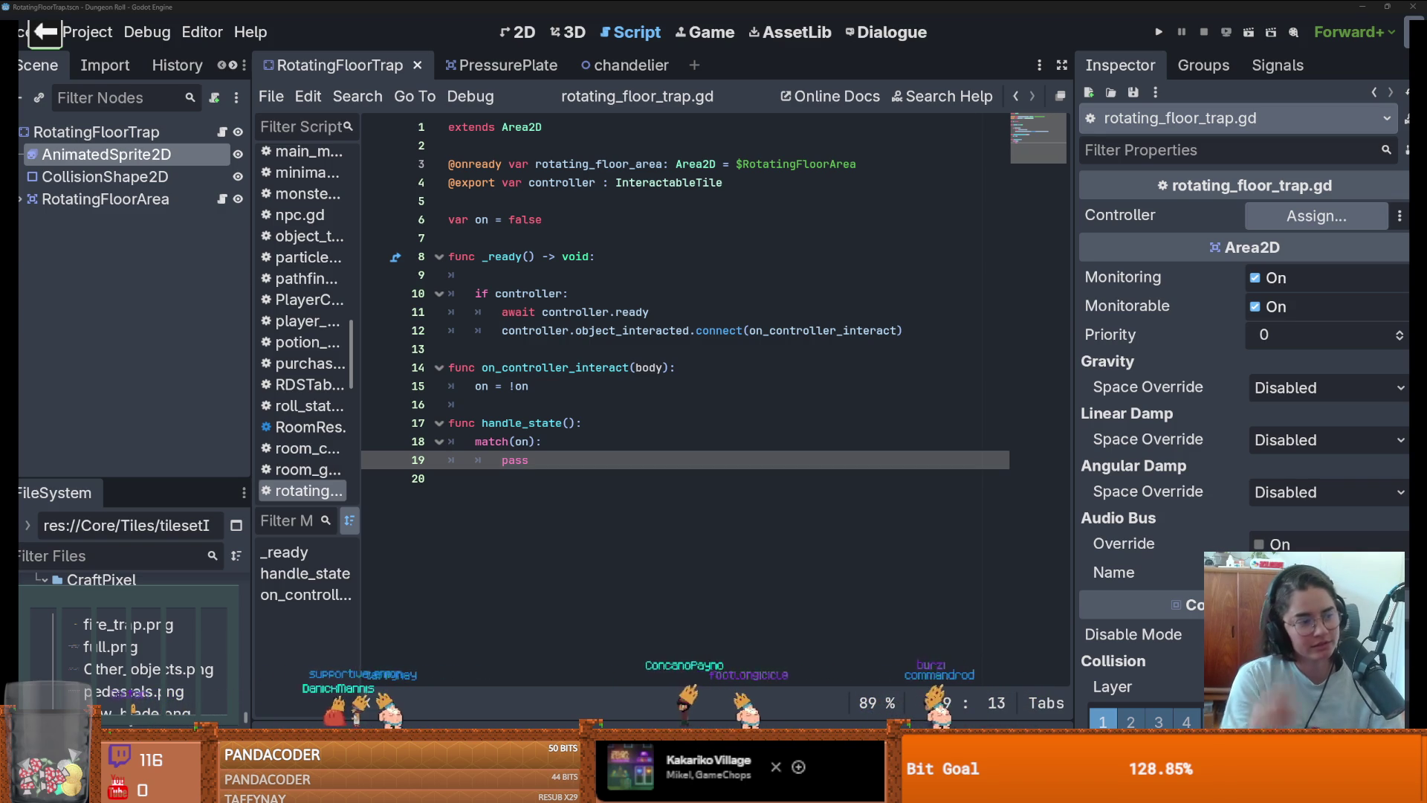
{"action": "left_click", "coordinate": [808, 543]}
{"action": "key", "text": "ctrl+s"}
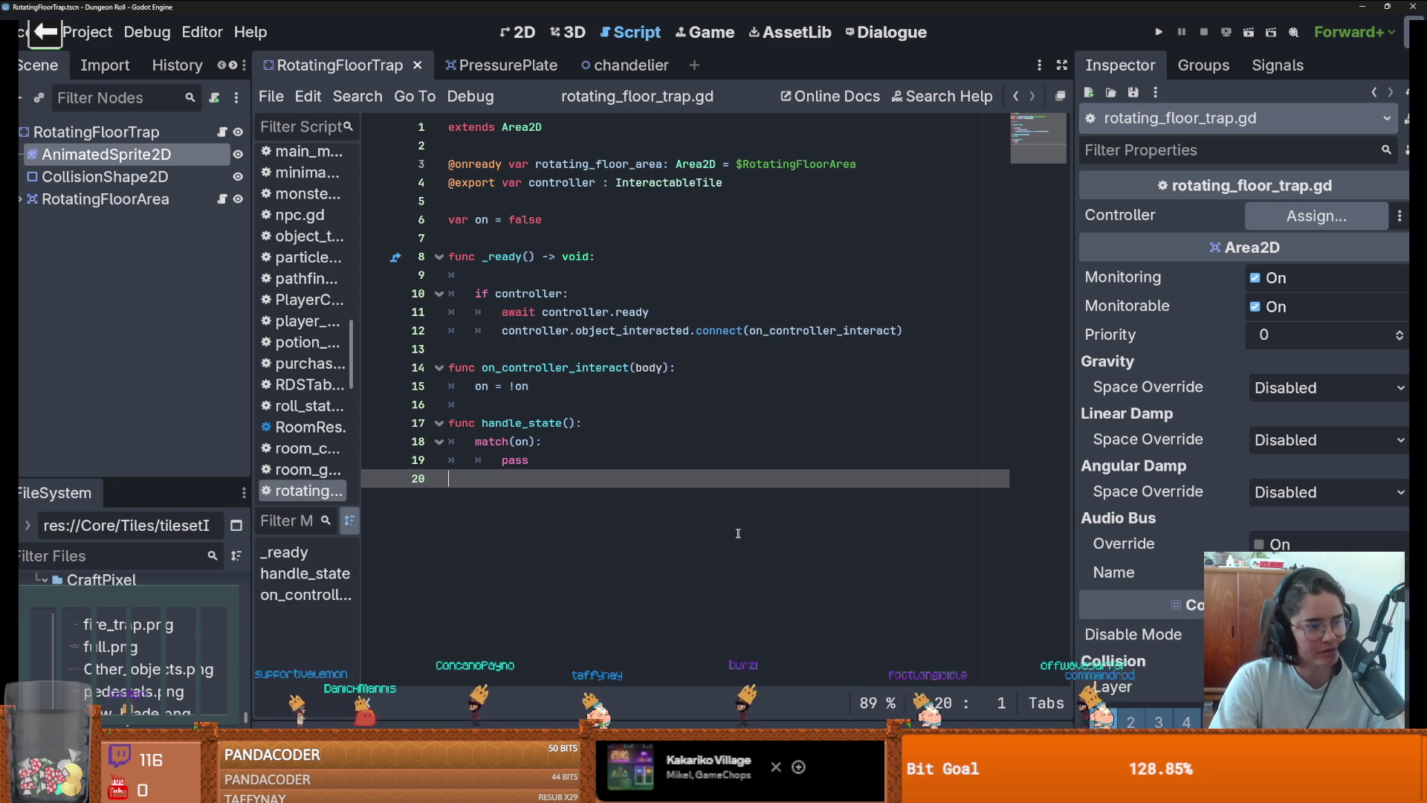
{"action": "left_click", "coordinate": [521, 404]}
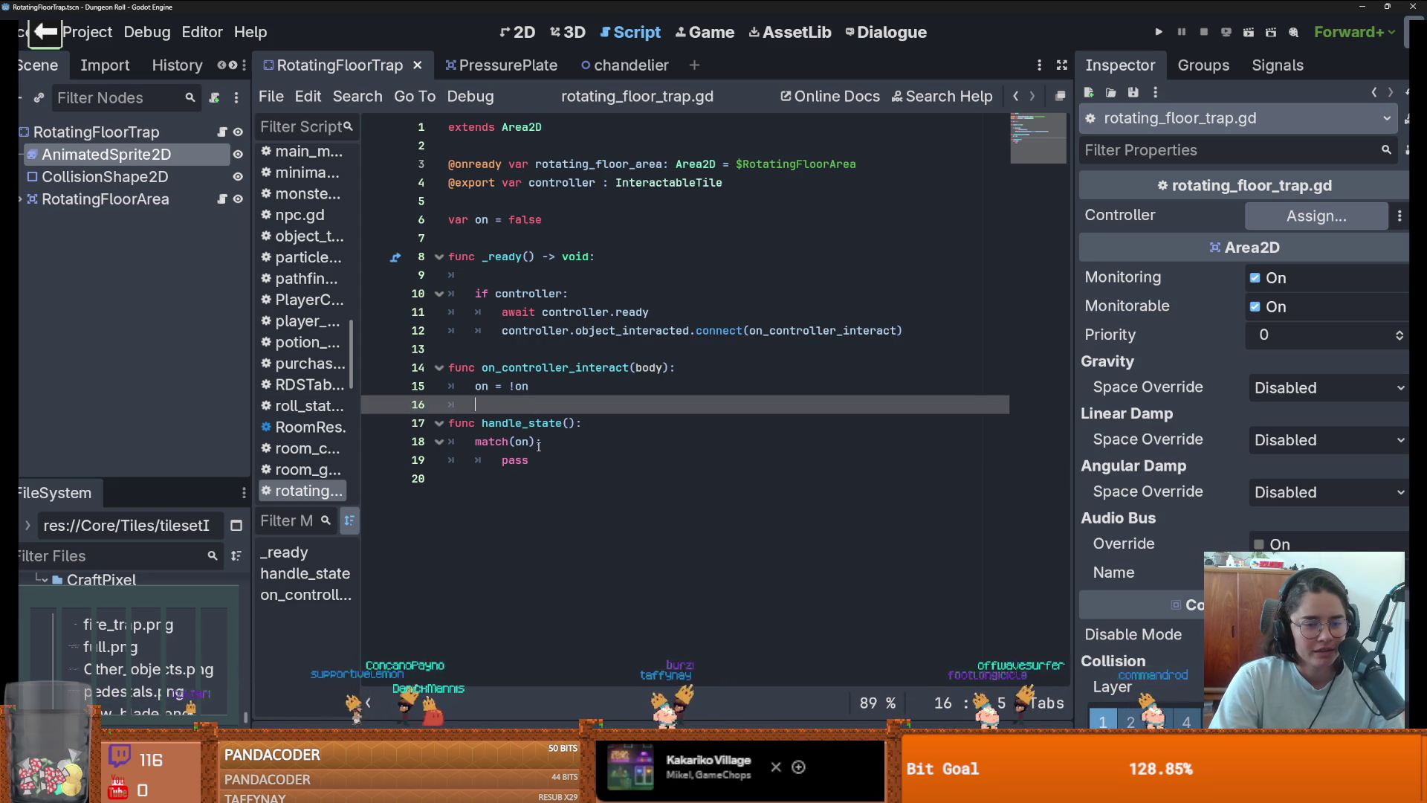
{"action": "left_click", "coordinate": [515, 460]}
{"action": "double_click", "coordinate": [515, 460]}
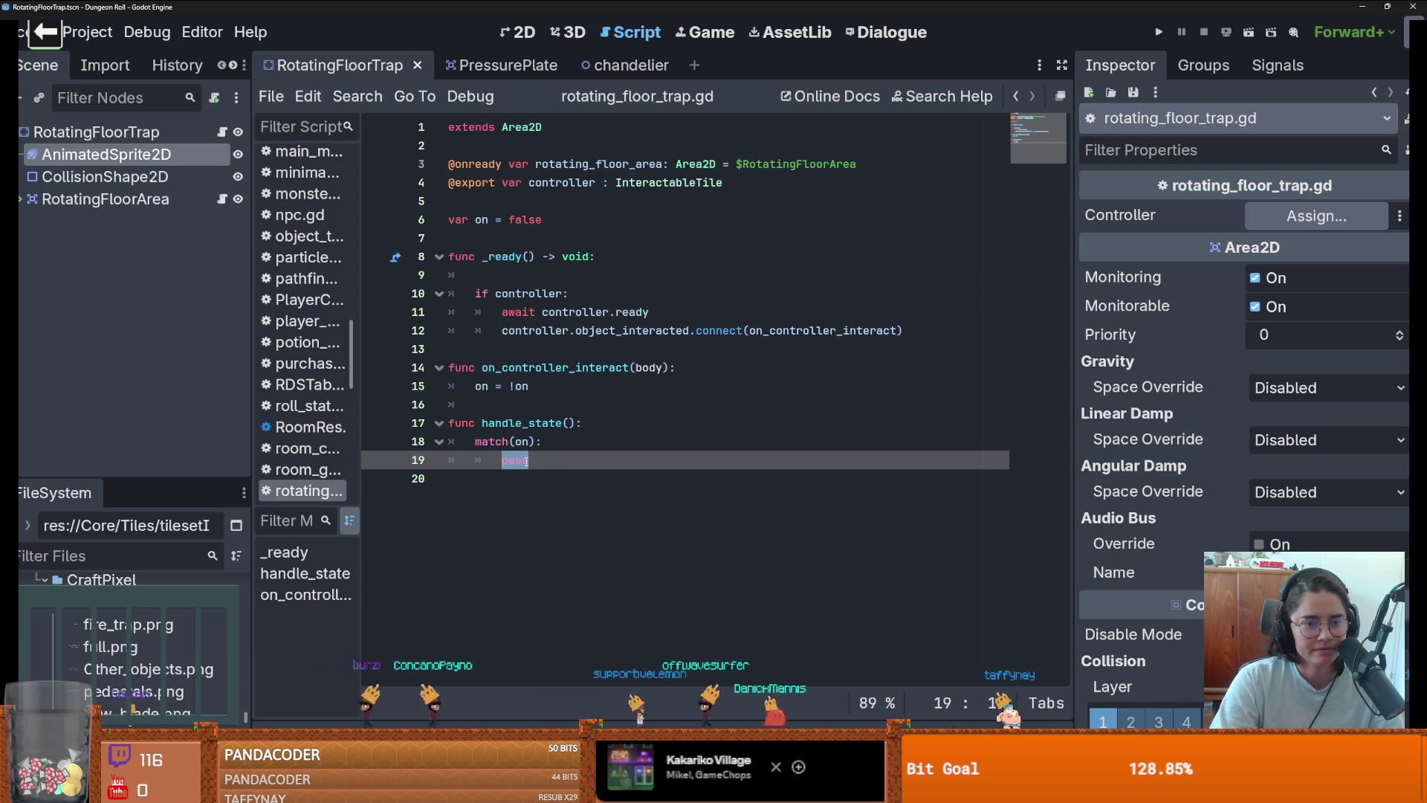
{"action": "left_click", "coordinate": [524, 461]}
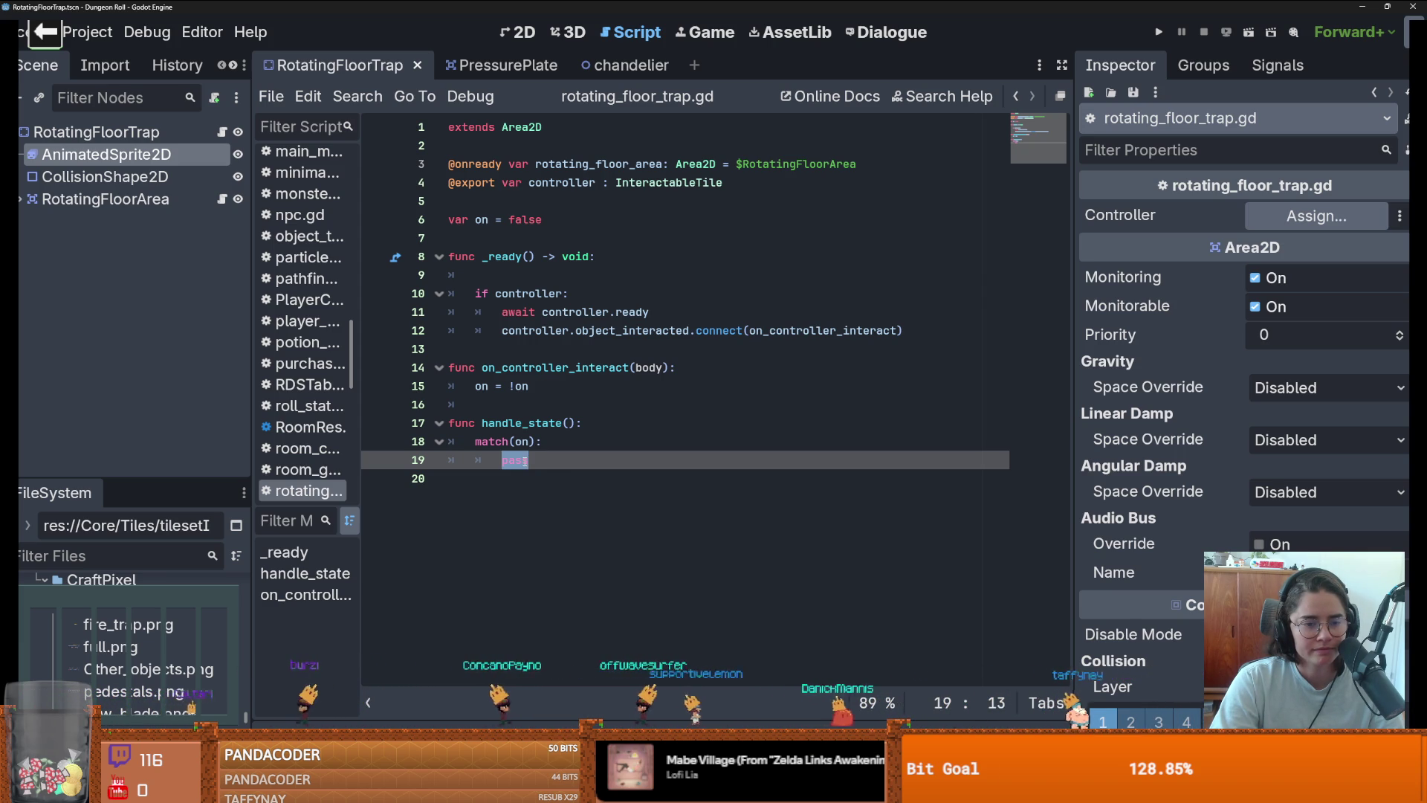
{"action": "double_click", "coordinate": [524, 459]}
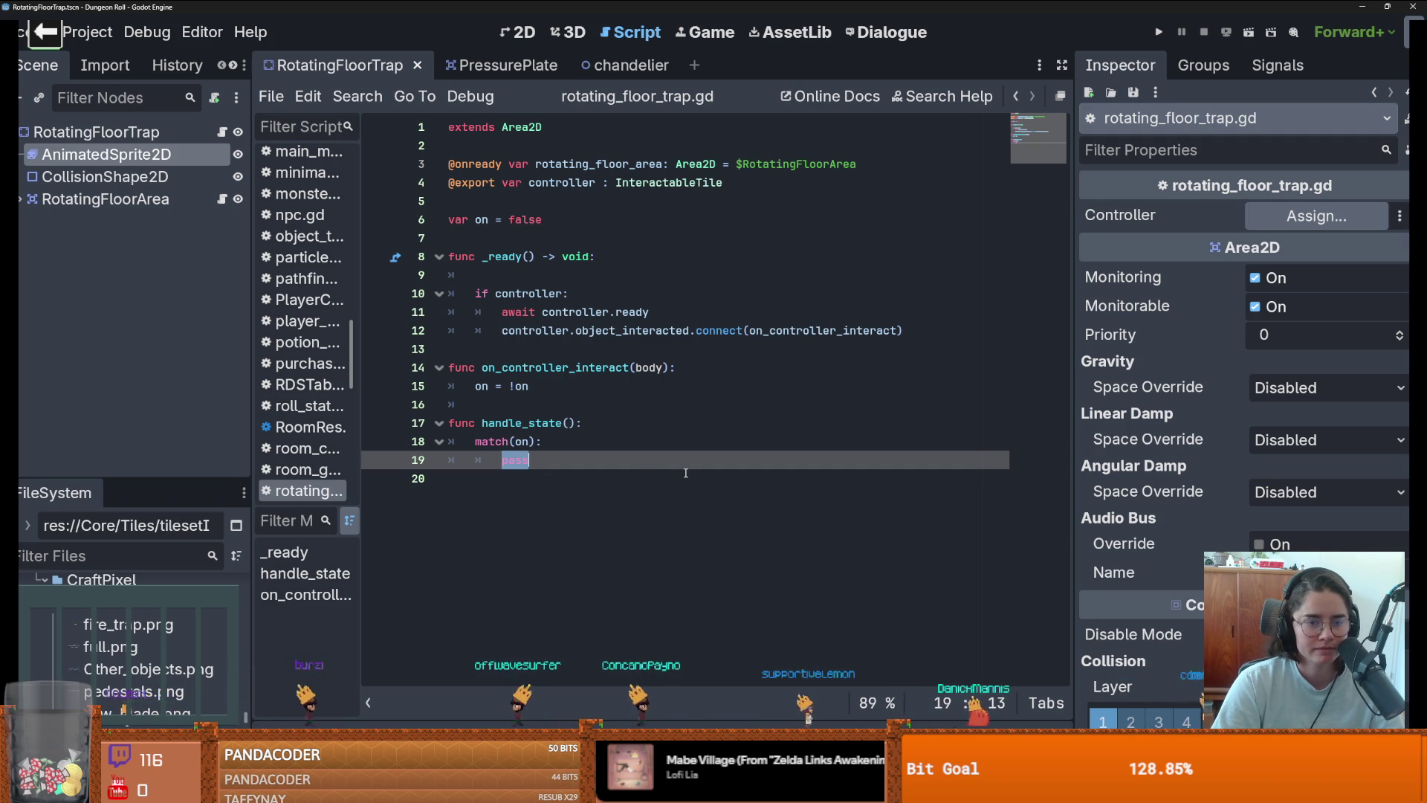
{"action": "mouse_move", "coordinate": [104, 154]}
{"action": "left_mouse_down"}
{"action": "mouse_move", "coordinate": [594, 213]}
{"action": "mouse_move", "coordinate": [546, 208]}
{"action": "left_mouse_up"}
Make the match's true branch call animated_sprite_2d.play("on").
{"action": "double_click", "coordinate": [584, 206]}
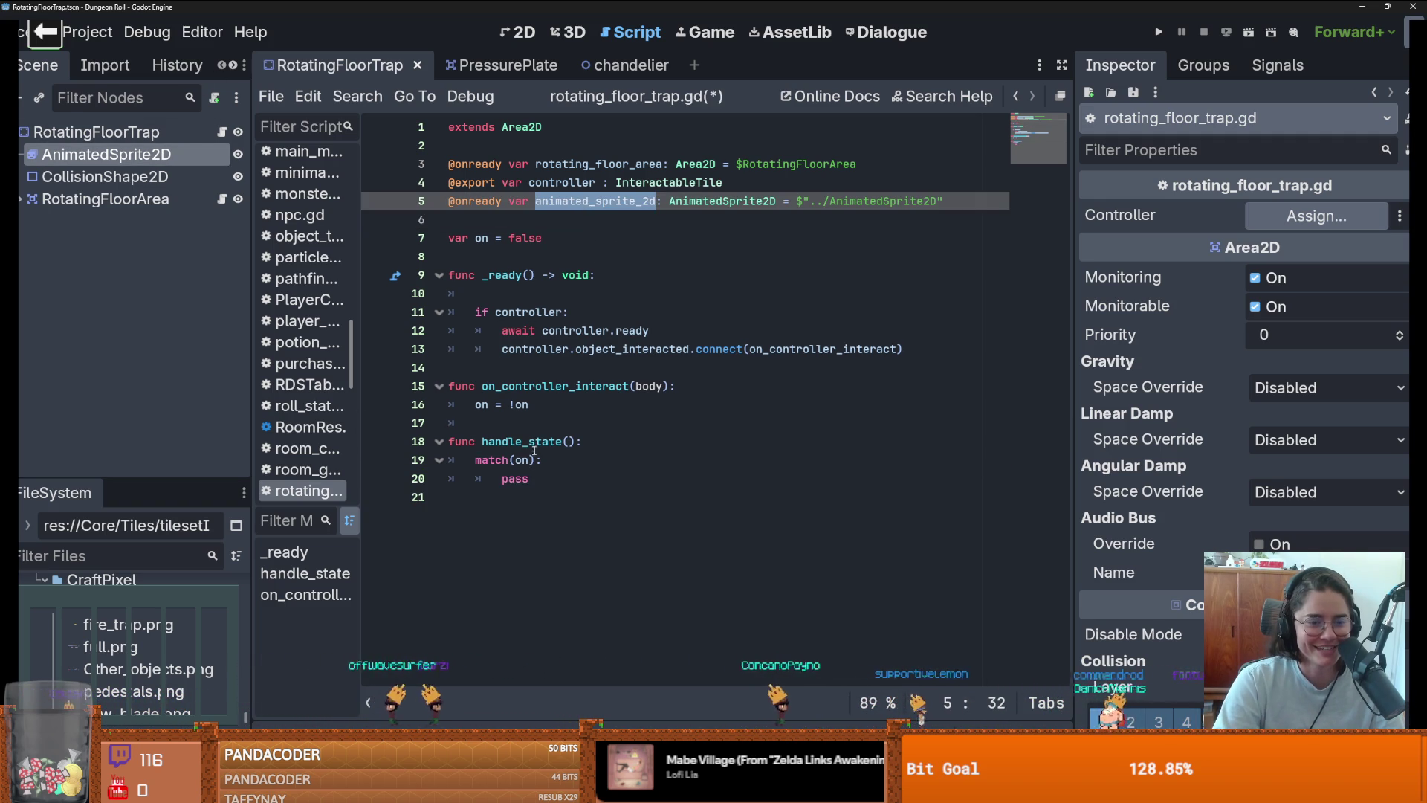
{"action": "key", "text": "ctrl+c"}
{"action": "double_click", "coordinate": [514, 478]}
{"action": "key", "text": "ctrl+v"}
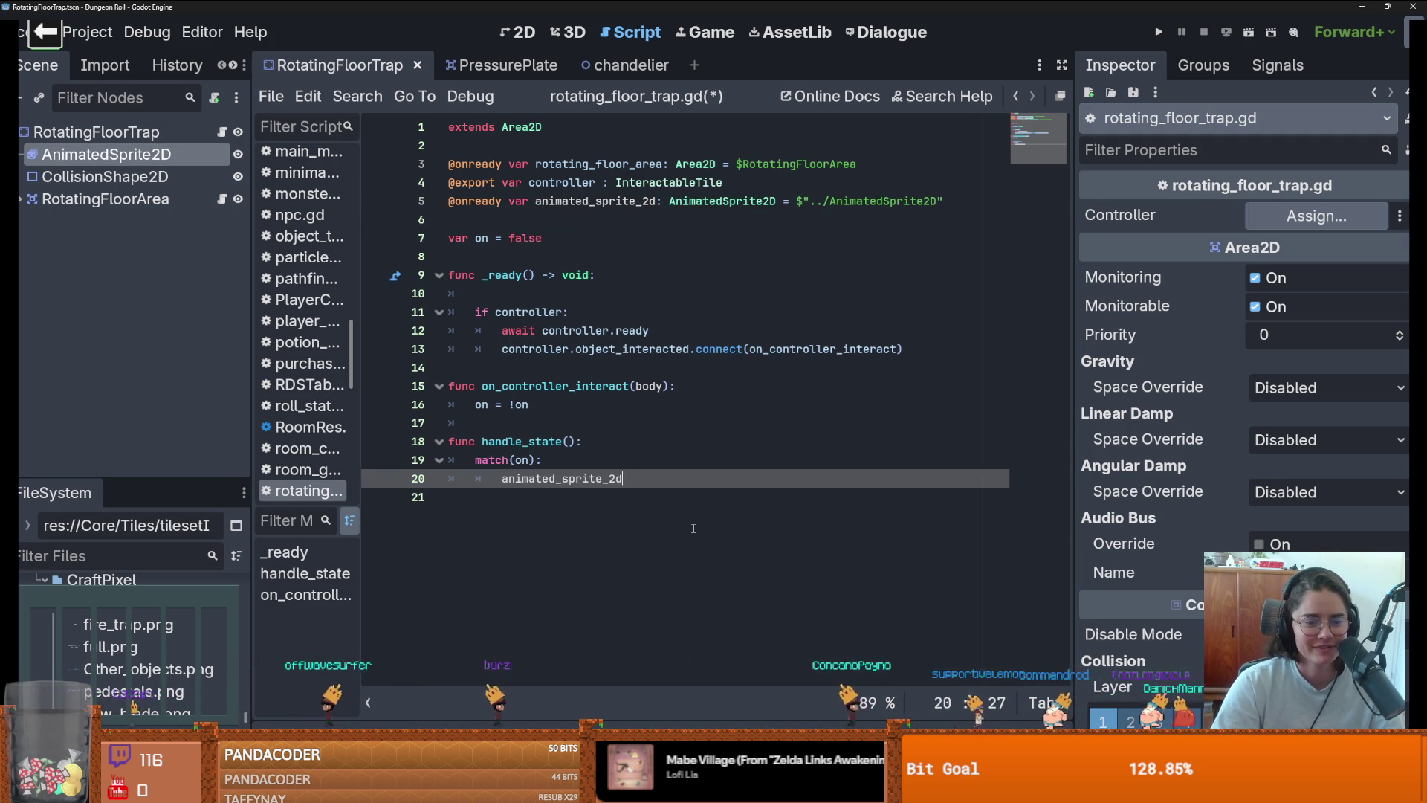
{"action": "type", "text": ".pl"}
{"action": "key", "text": "Return"}
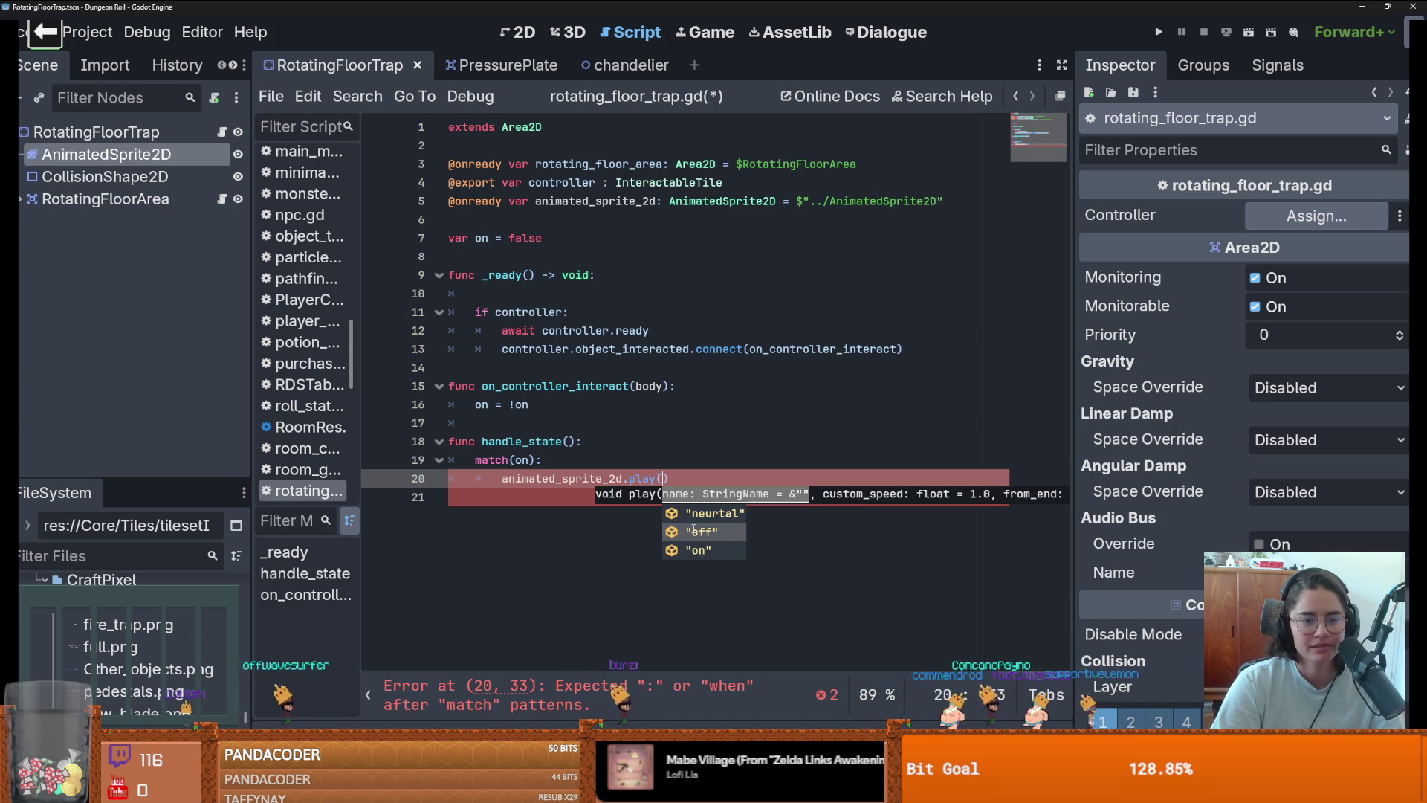
{"action": "type", "text": "\"on\""}
{"action": "key", "text": "Return"}
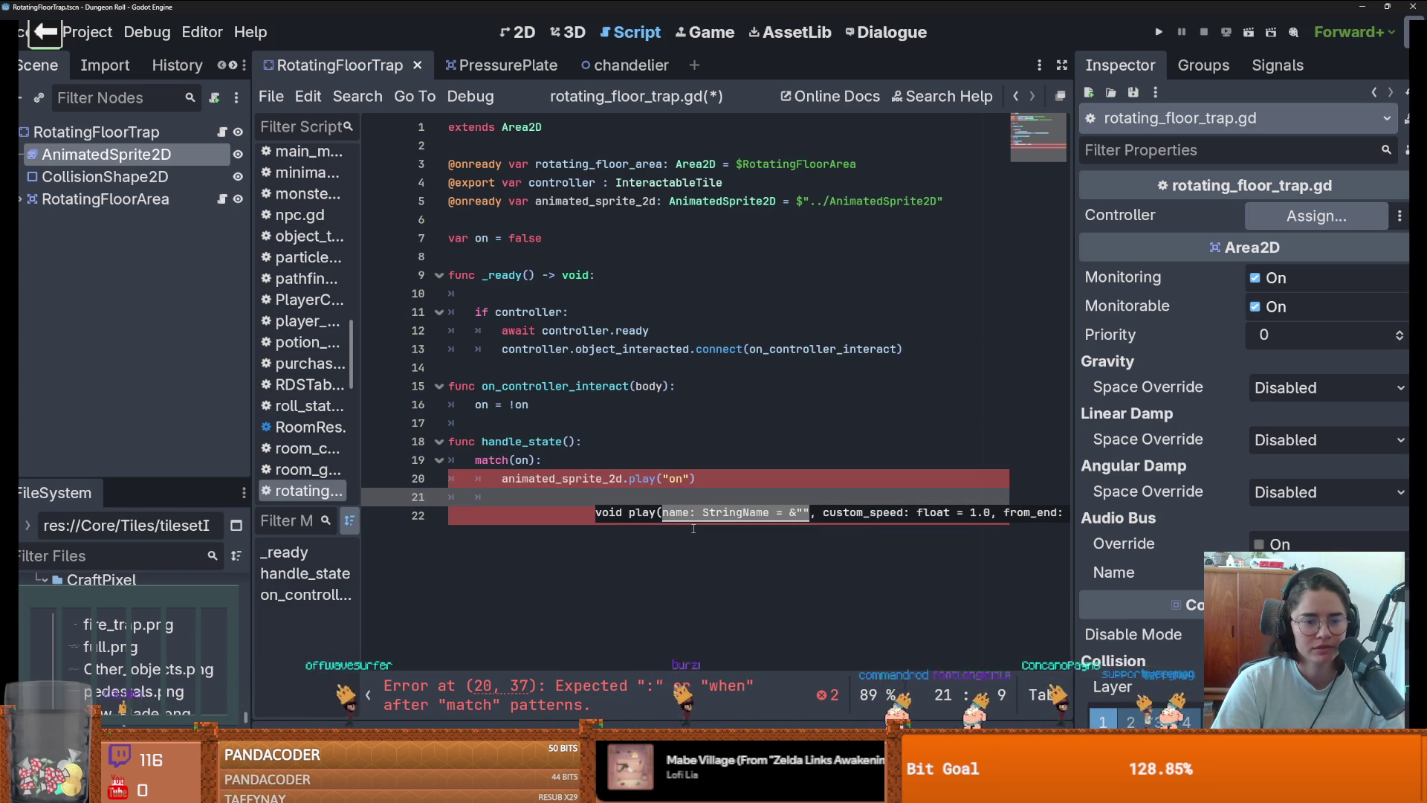
{"action": "key", "text": "Up"}
{"action": "key", "text": "Up"}
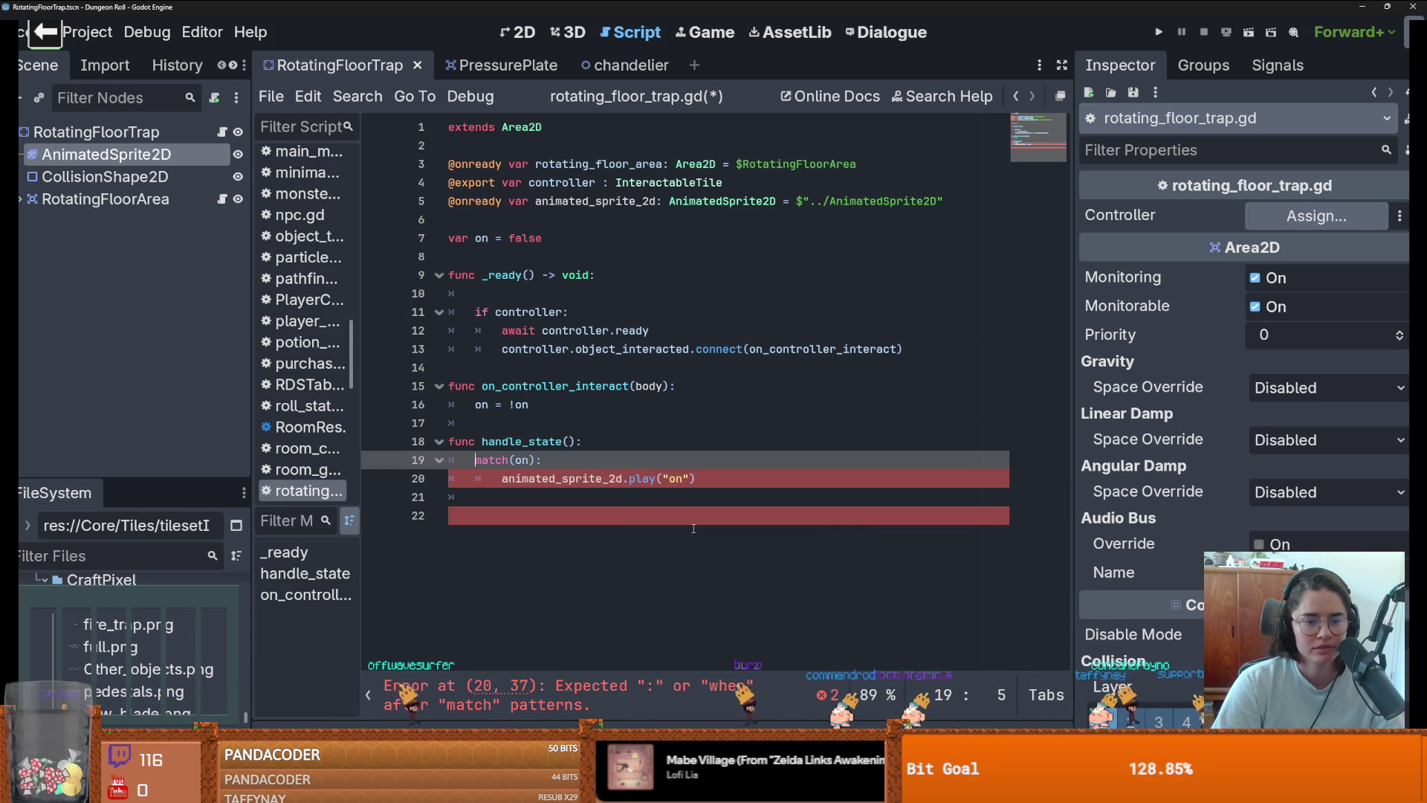
{"action": "key", "text": "Down"}
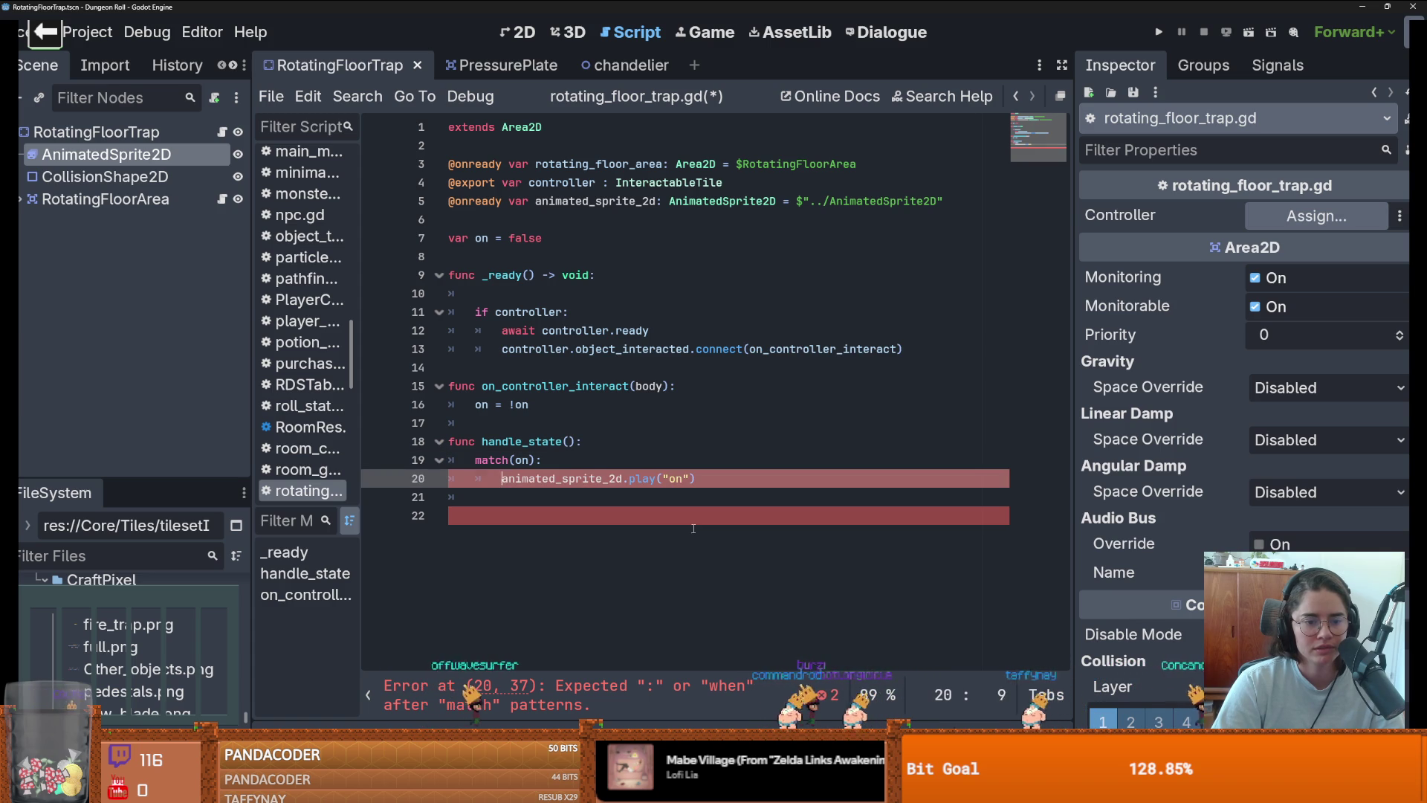
{"action": "type", "text": "ue:"}
{"action": "key", "text": "Return"}
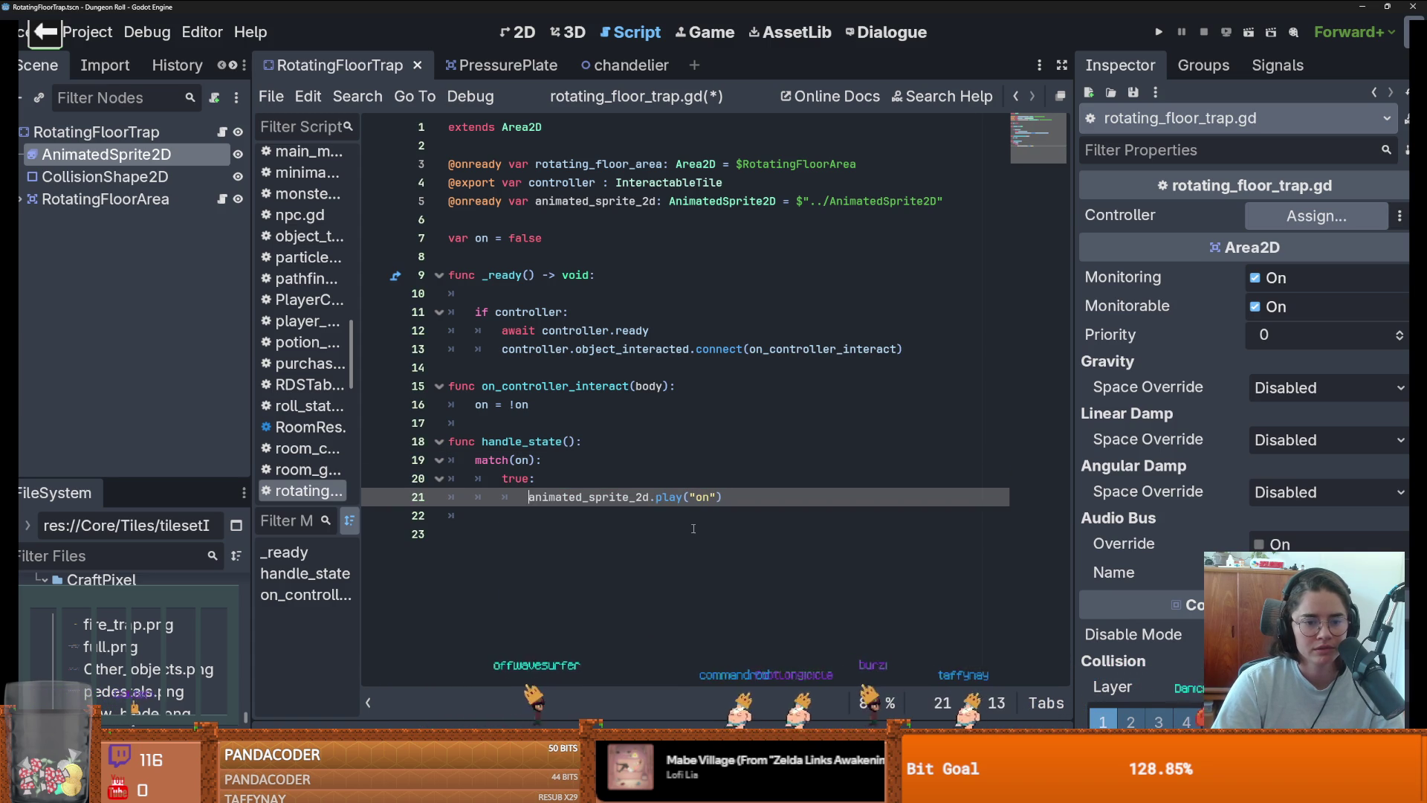
Add a false branch calling animated_sprite_2d.play("off") and save the script.
{"action": "key", "text": "Down"}
{"action": "key", "text": "Tab"}
{"action": "type", "text": "fa"}
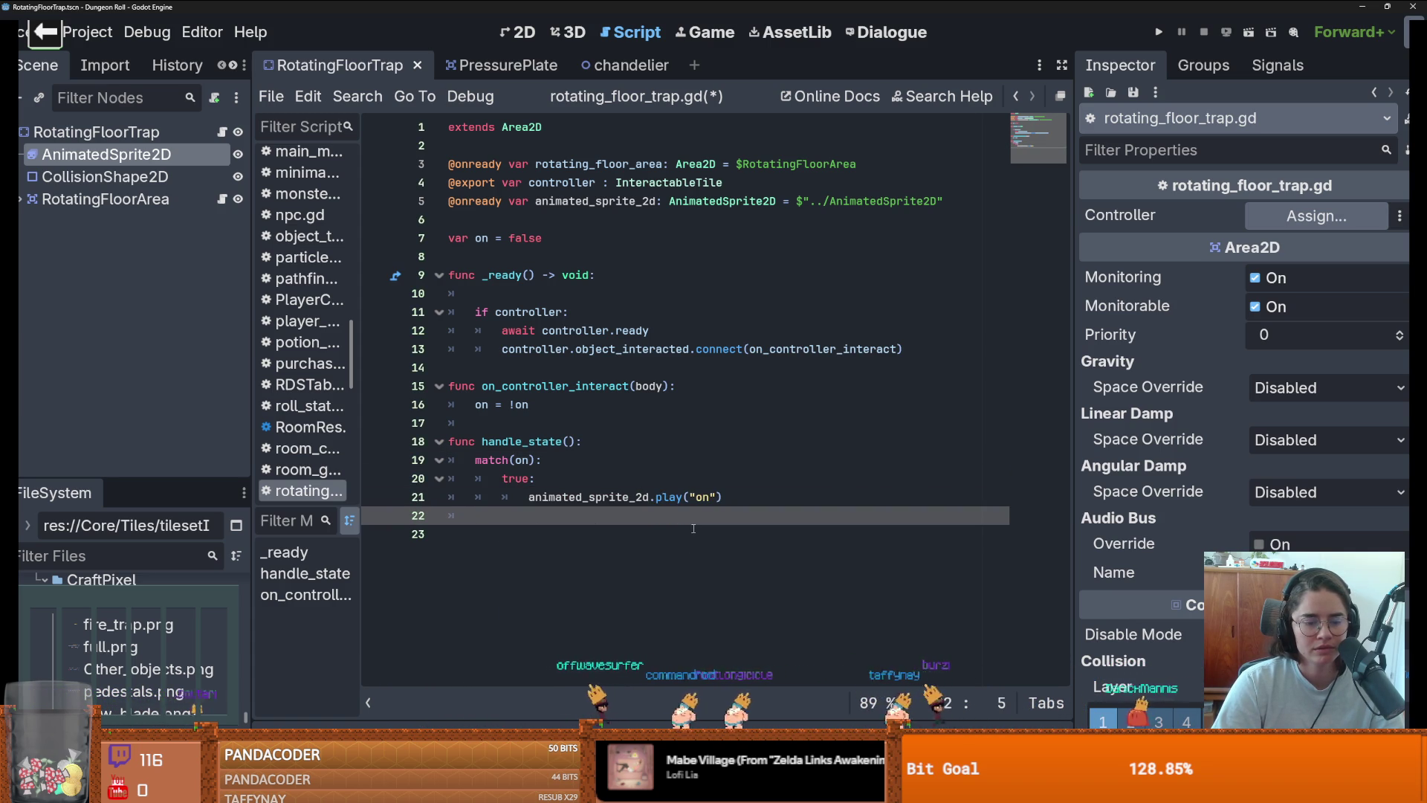
{"action": "type", "text": "lse:"}
{"action": "key", "text": "Return"}
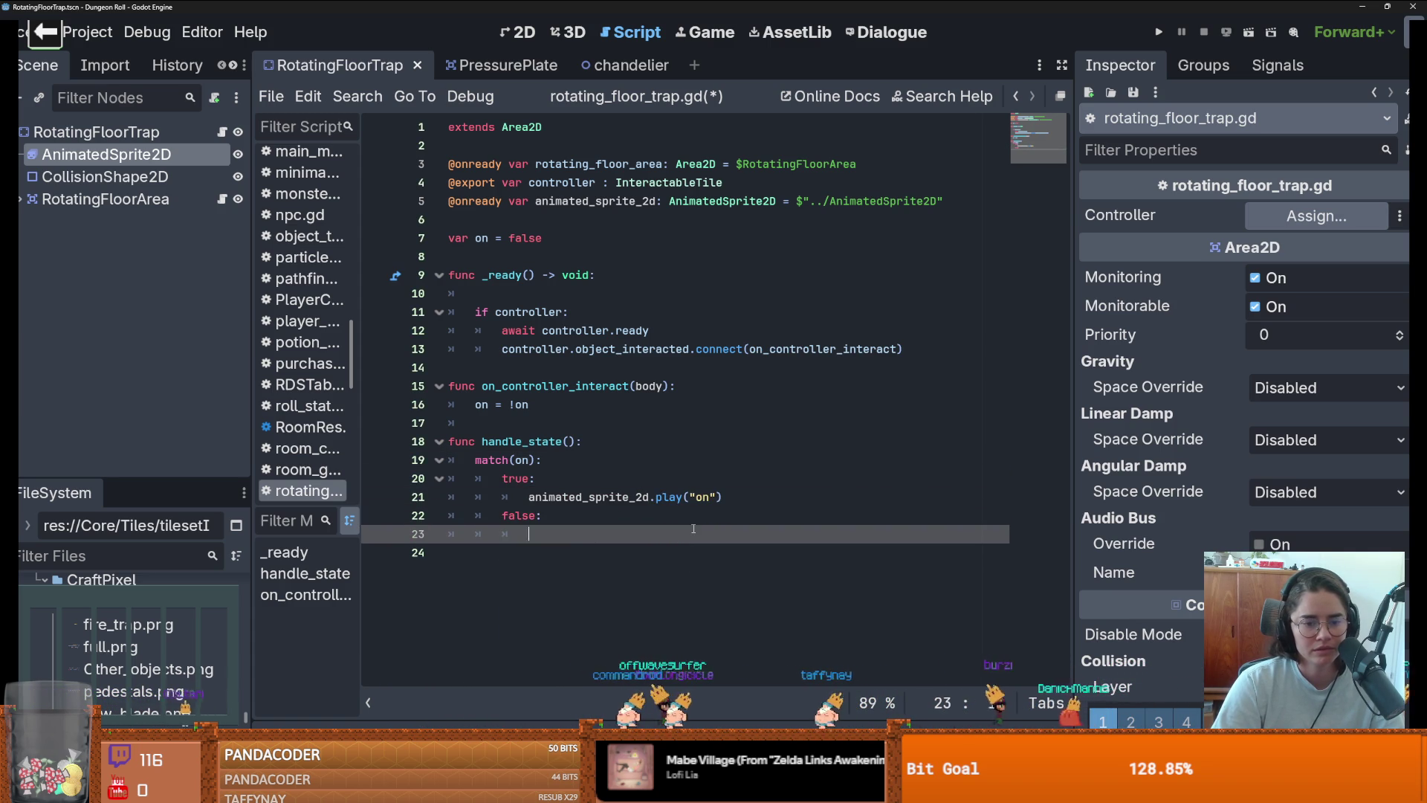
{"action": "type", "text": "animated_sprite_2d.play(\""}
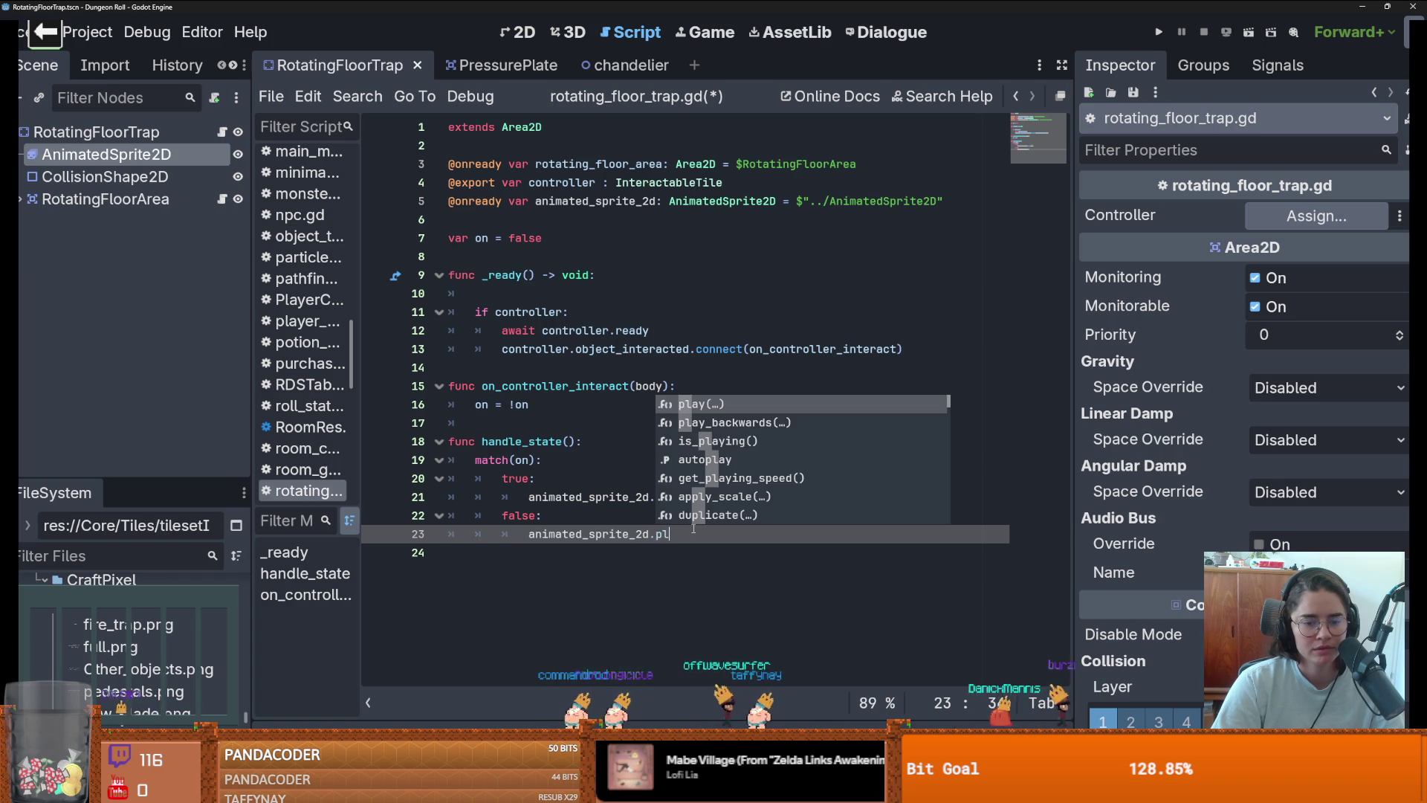
{"action": "type", "text": "off"}
{"action": "key", "text": "ctrl+s"}
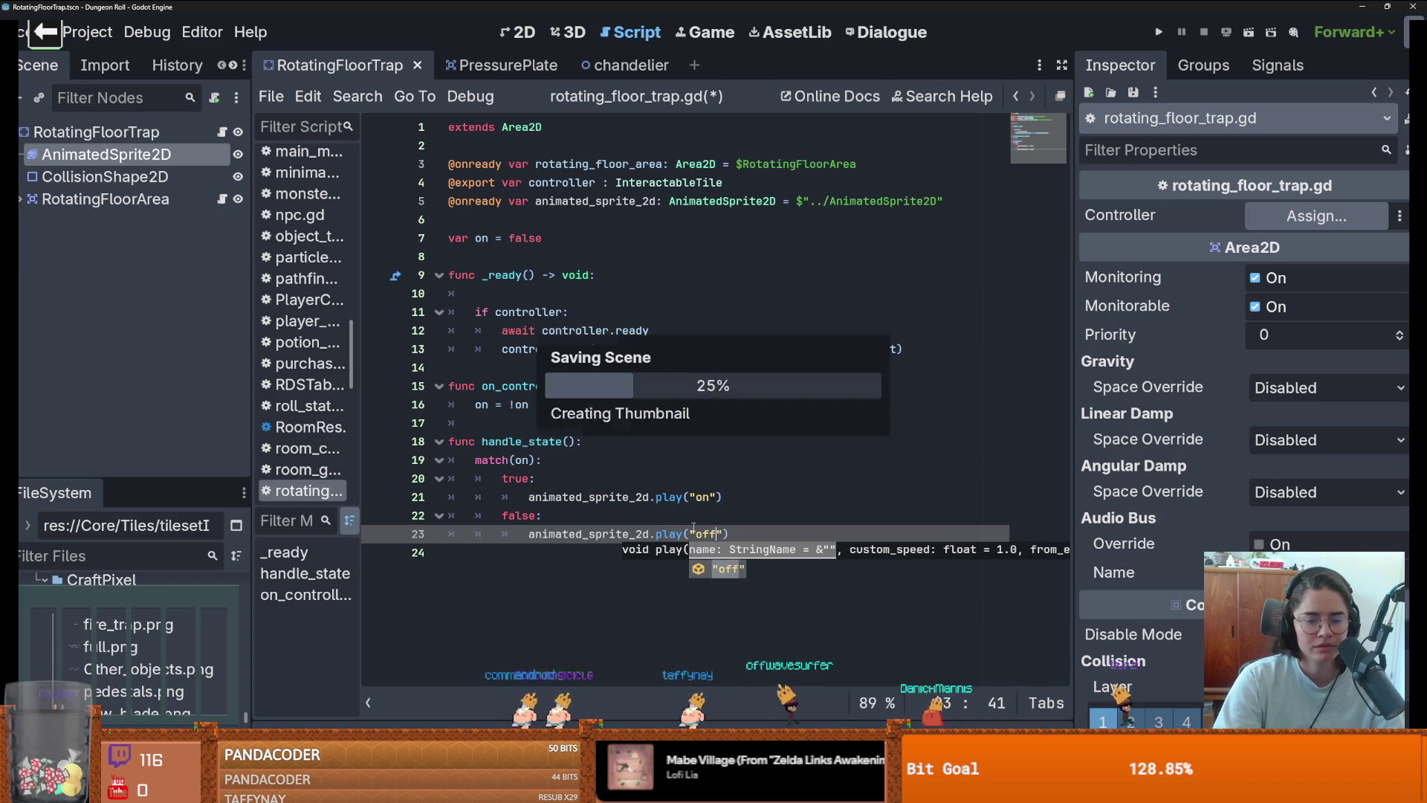
{"action": "left_click", "coordinate": [653, 546]}
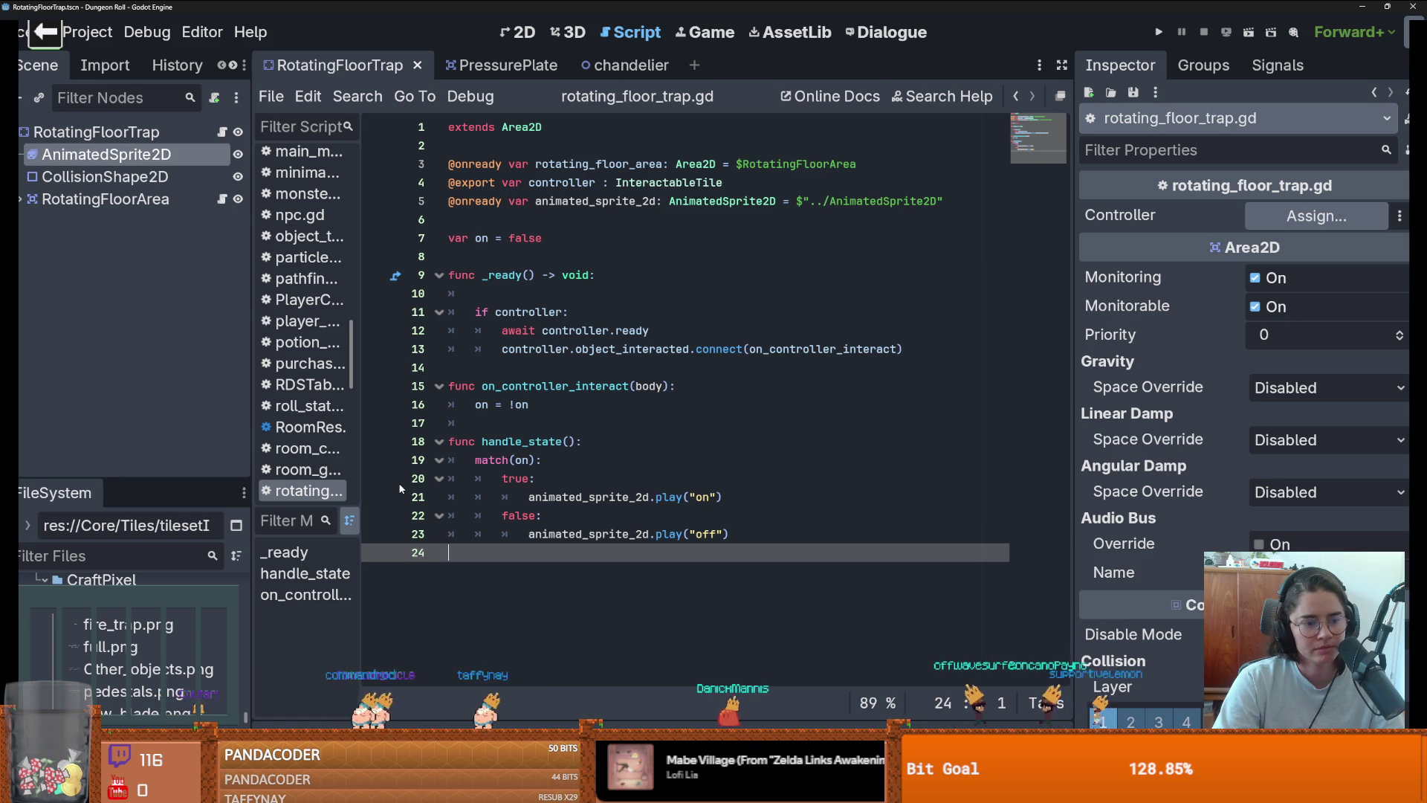
Move the plain square frame to the front of AnimatedSprite2D's on animation.
{"action": "mouse_move", "coordinate": [225, 477]}
{"action": "left_mouse_down"}
{"action": "mouse_move", "coordinate": [225, 272]}
{"action": "mouse_move", "coordinate": [225, 455]}
{"action": "mouse_move", "coordinate": [225, 372]}
{"action": "left_mouse_up"}
{"action": "left_click", "coordinate": [162, 182]}
{"action": "left_click", "coordinate": [153, 154]}
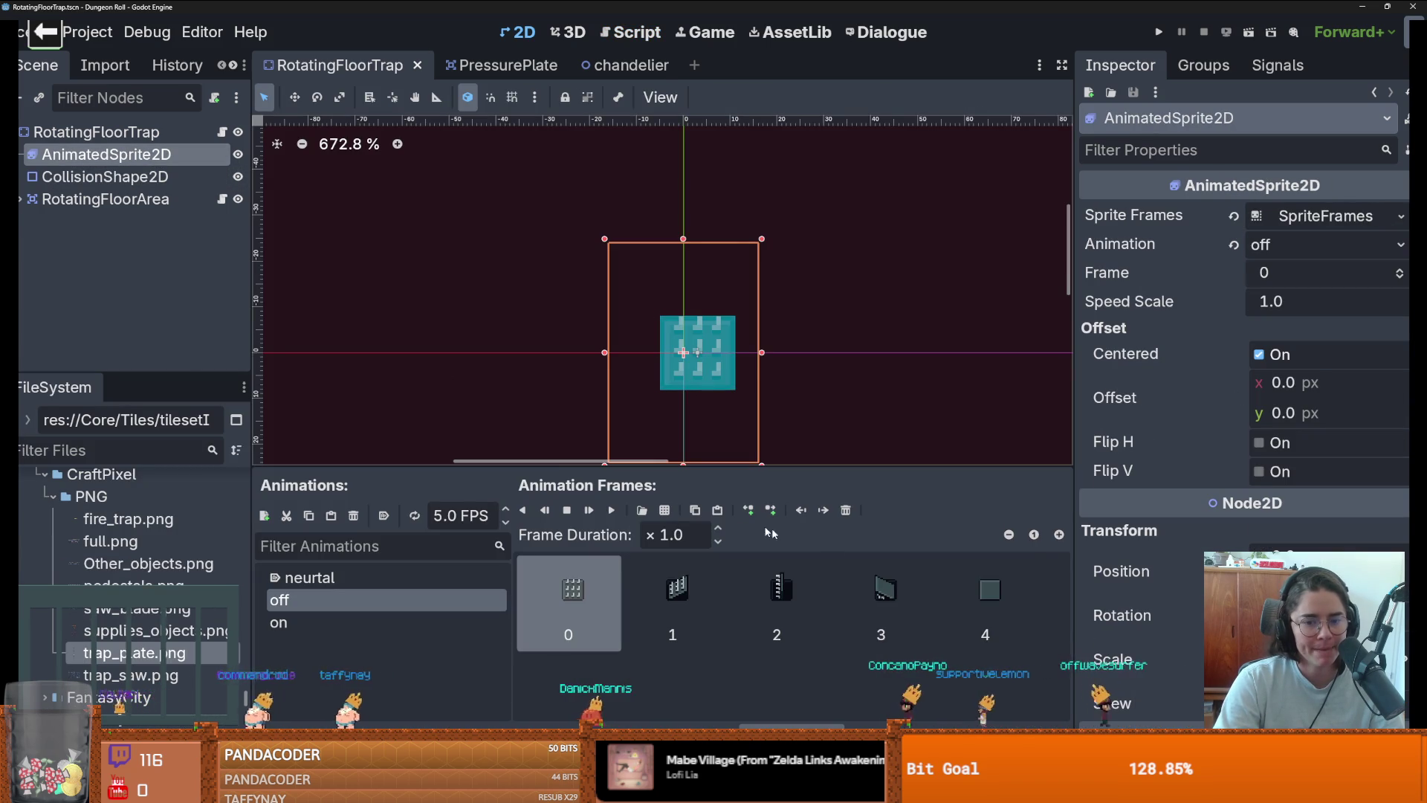
{"action": "left_click", "coordinate": [382, 620]}
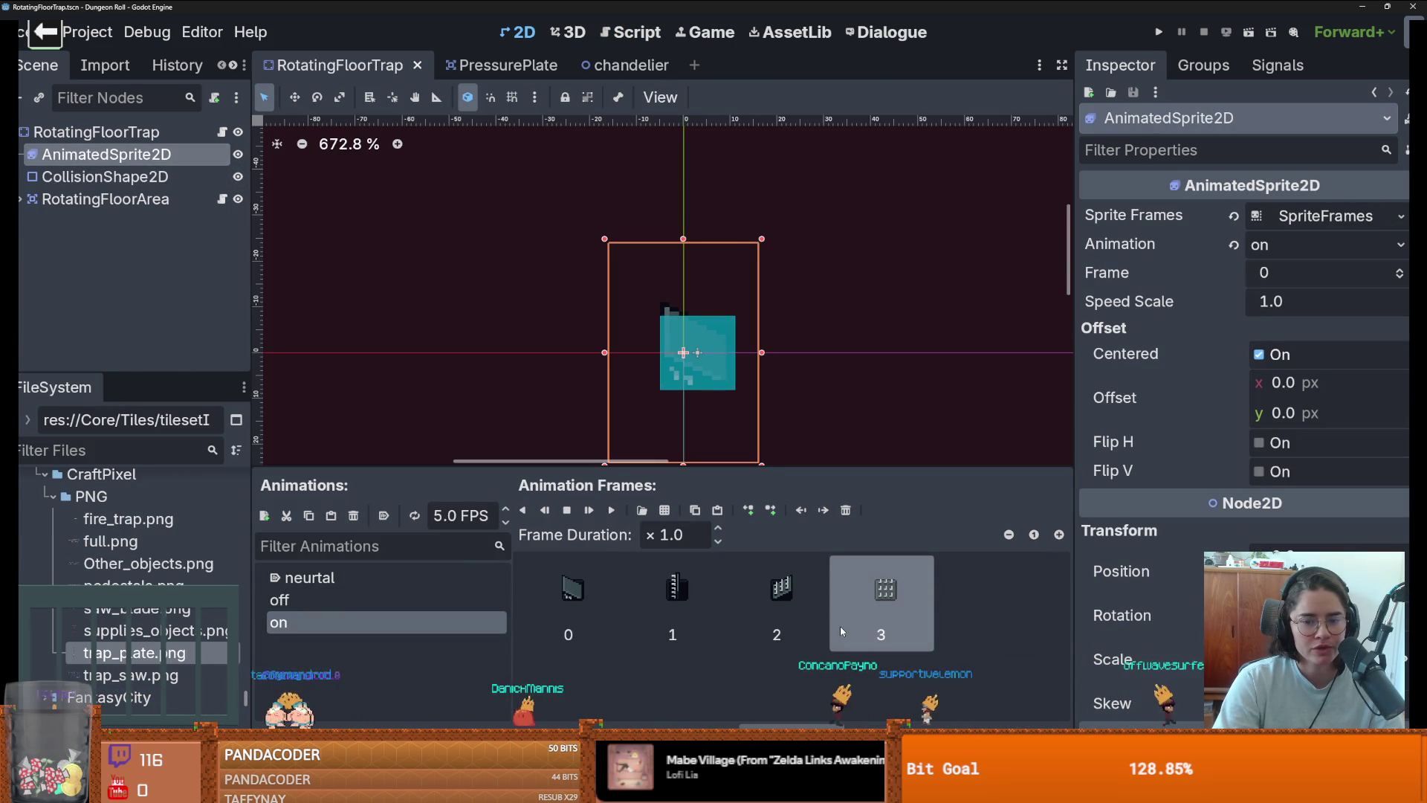
{"action": "left_click", "coordinate": [342, 600]}
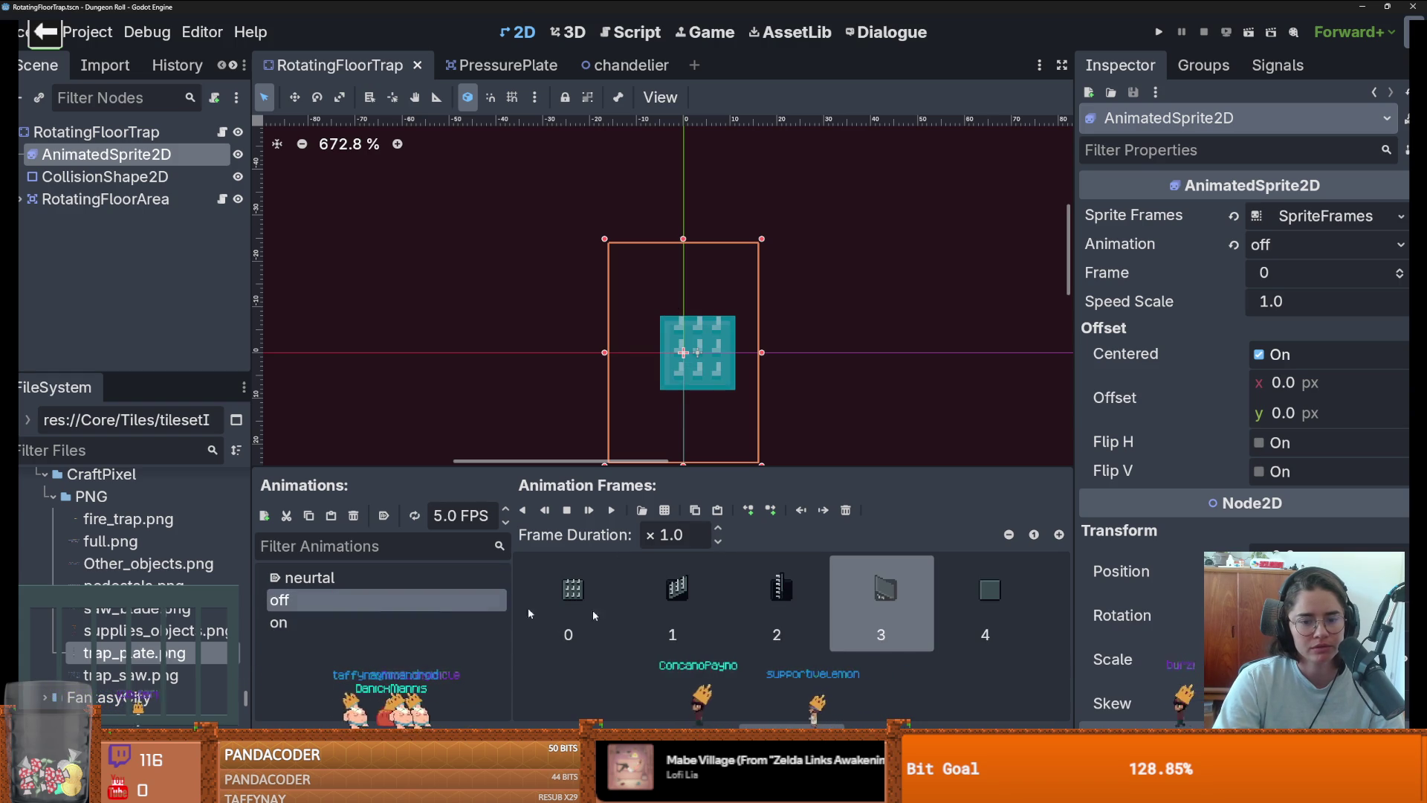
{"action": "left_click", "coordinate": [985, 595]}
{"action": "left_click", "coordinate": [350, 621]}
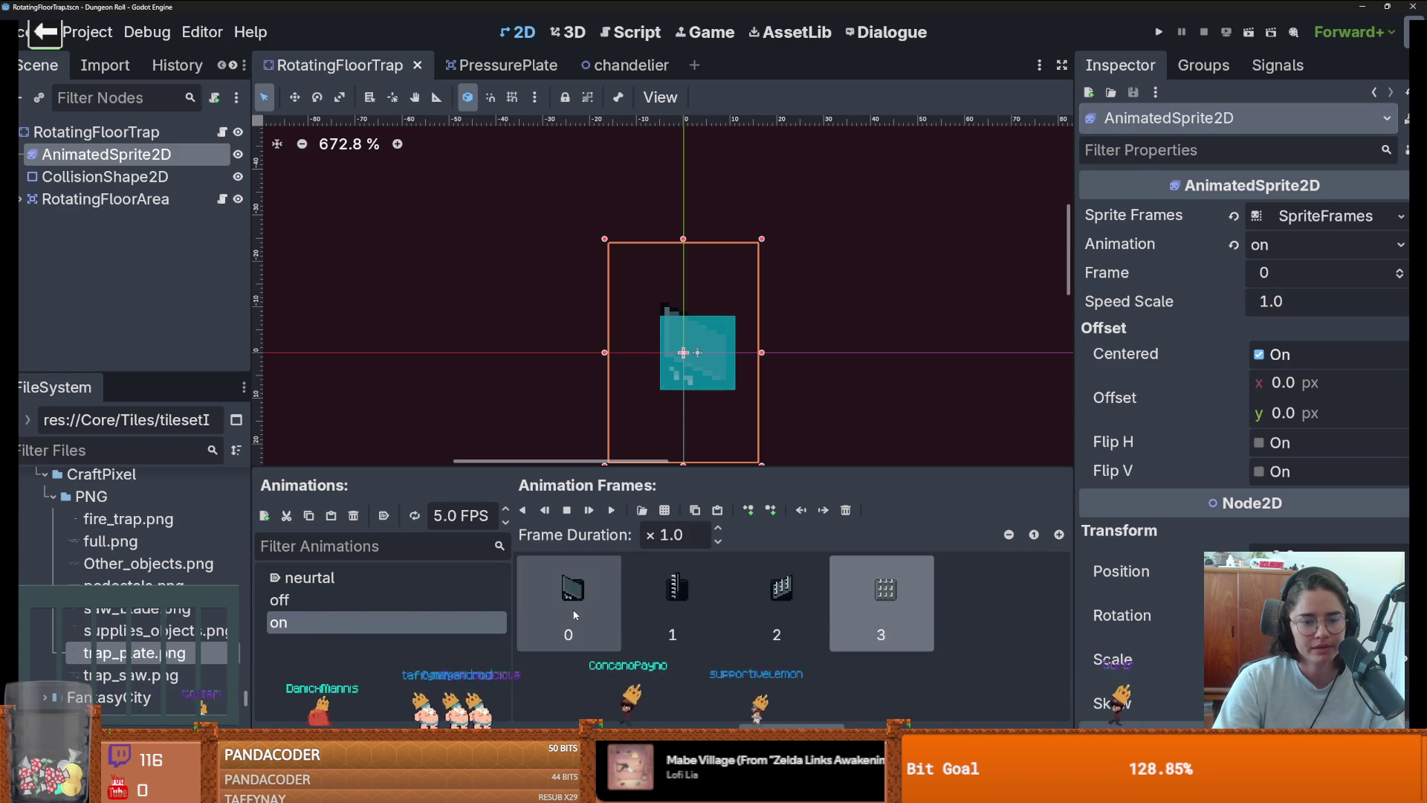
{"action": "left_click_drag", "start_coordinate": [996, 611], "coordinate": [550, 600]}
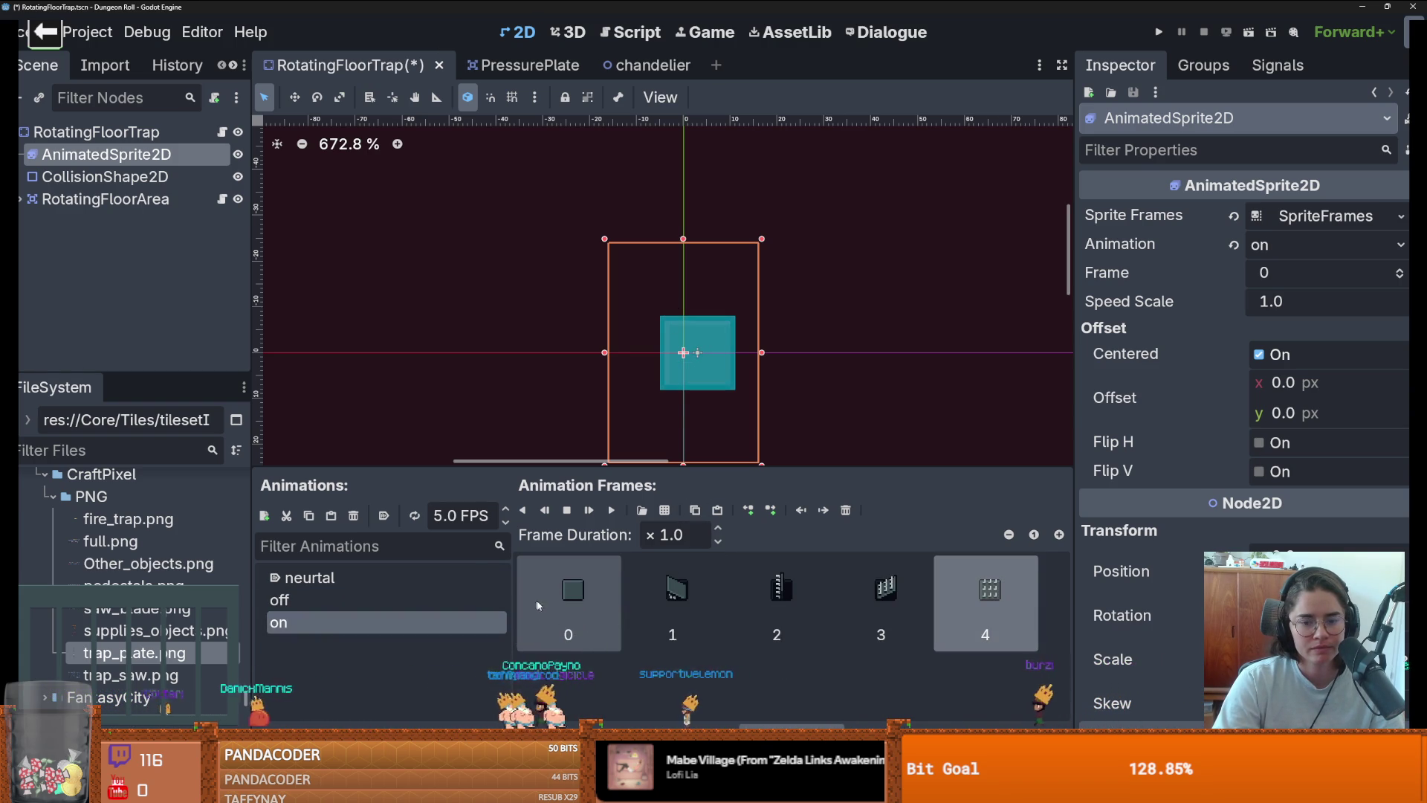
{"action": "left_click", "coordinate": [373, 607]}
{"action": "left_click", "coordinate": [371, 622]}
{"action": "left_click", "coordinate": [372, 600]}
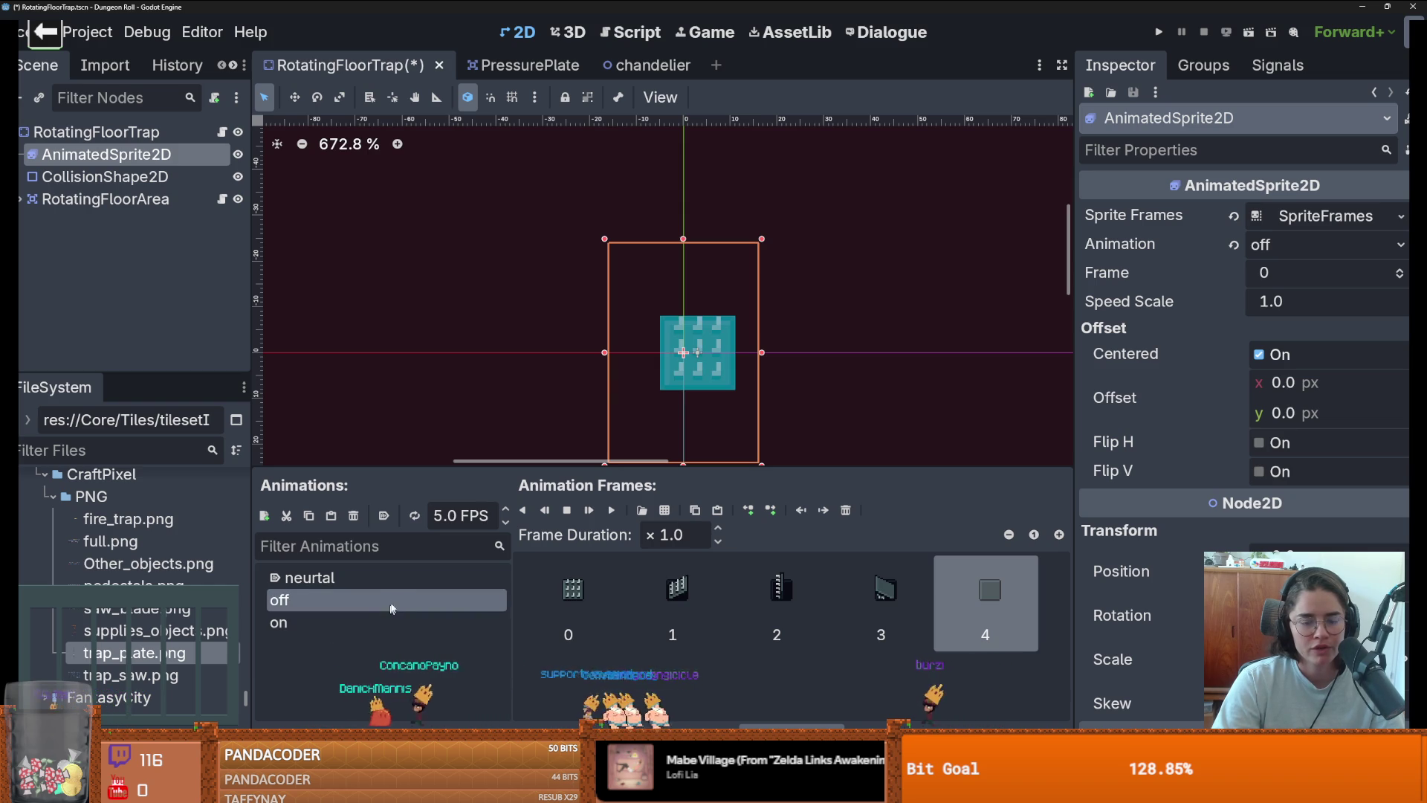
Back in the floor trap script, begin an 'animated_sprite_2d.' line in _ready().
{"action": "left_click", "coordinate": [221, 131]}
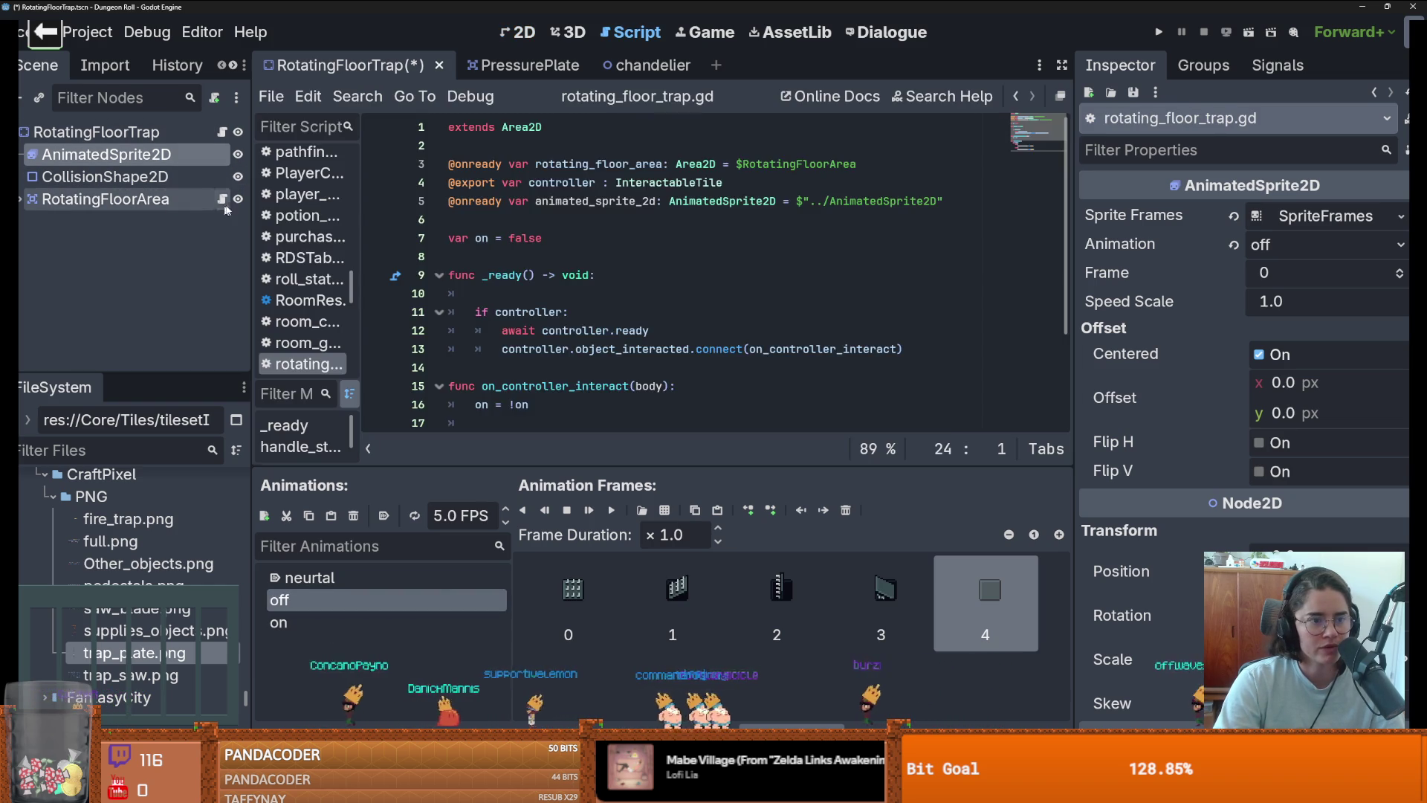
{"action": "scroll", "coordinate": [578, 292], "scroll_direction": "up", "scroll_amount": 2}
{"action": "left_click", "coordinate": [576, 275]}
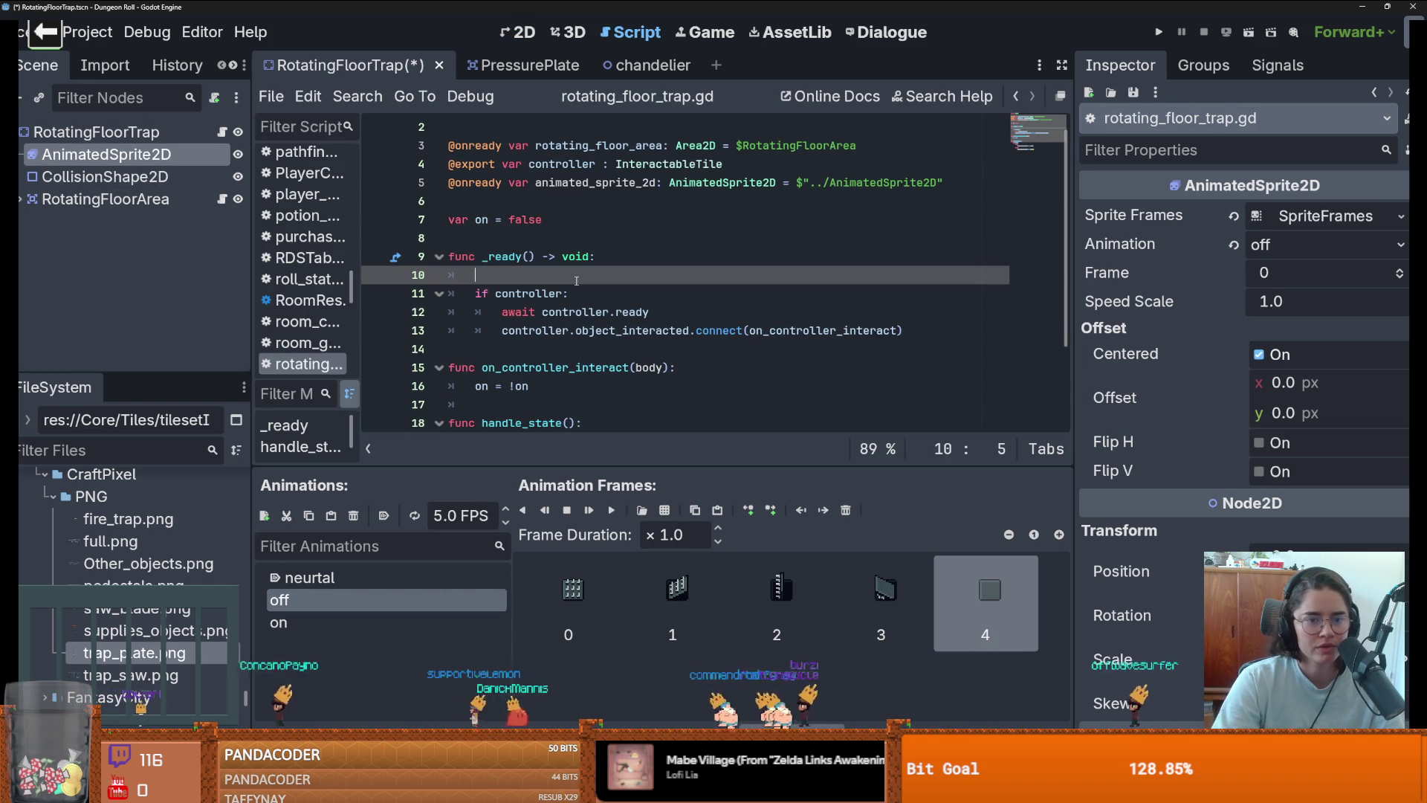
{"action": "type", "text": "animated_sprite_2d."}
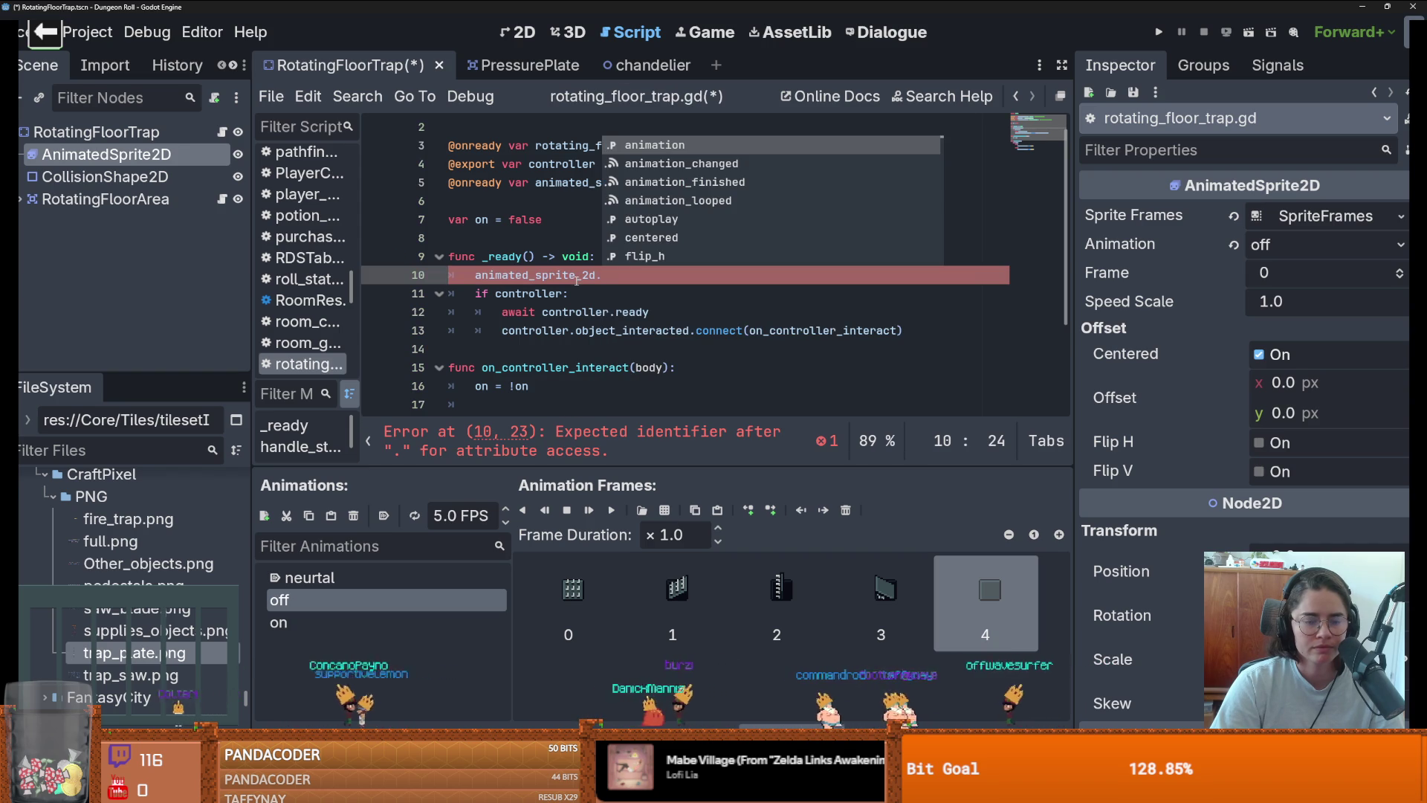
In _ready, connect animated_sprite_2d.frame_changed to on_frame_change.
{"action": "key", "text": "Down"}
{"action": "key", "text": "Down"}
{"action": "key", "text": "Down"}
{"action": "key", "text": "Down"}
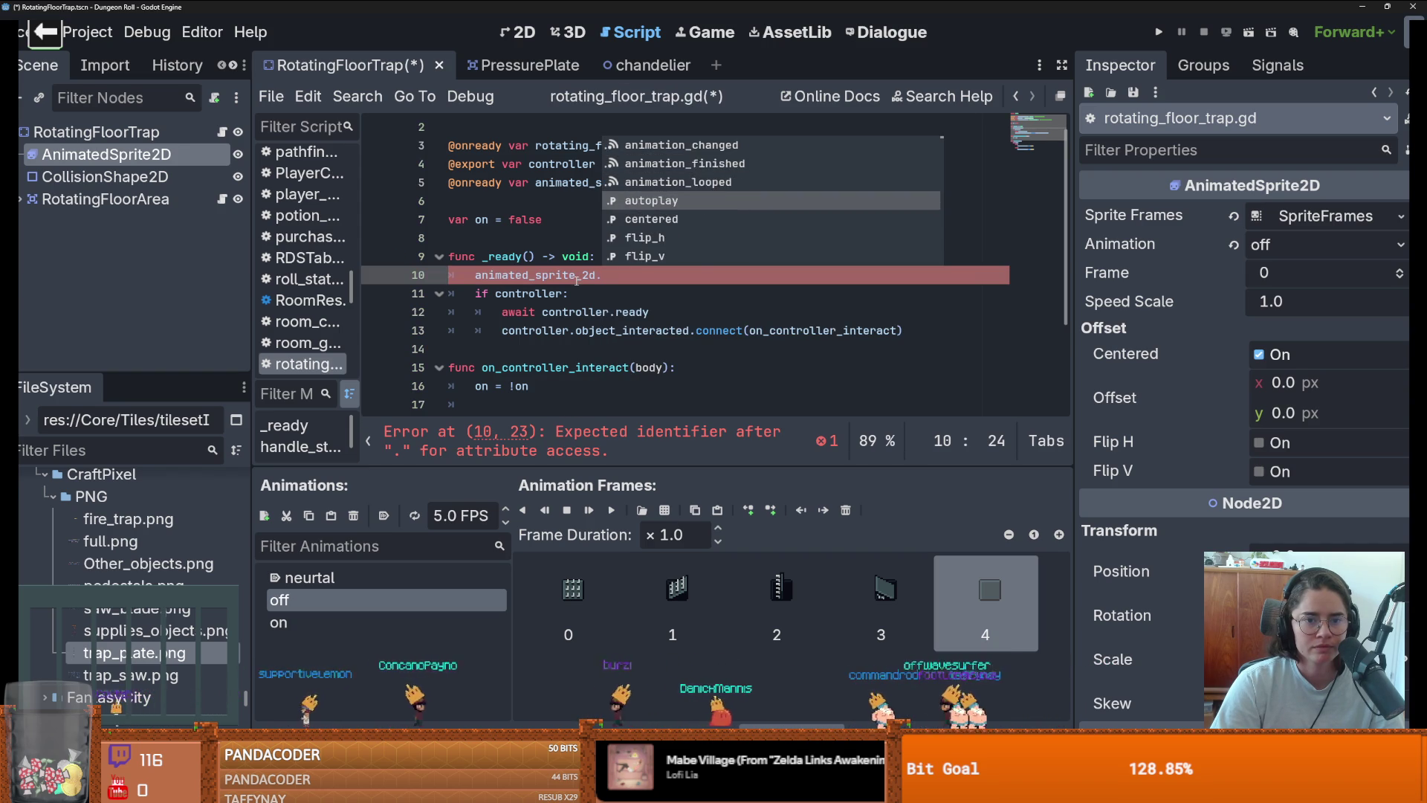
{"action": "key", "text": "Down"}
{"action": "key", "text": "Return"}
{"action": "type", "text": ".conn"}
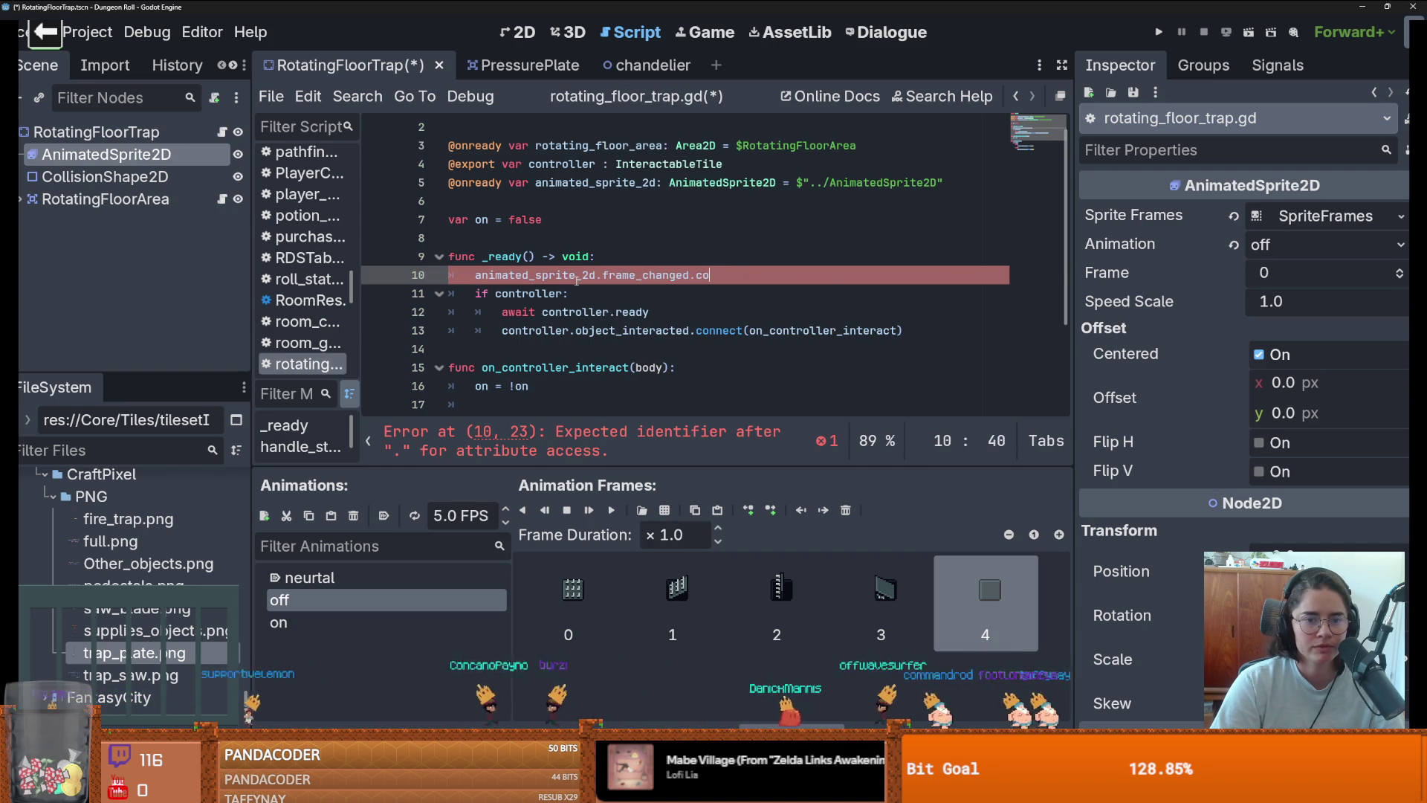
{"action": "key", "text": "Return"}
{"action": "type", "text": "on_frame_"}
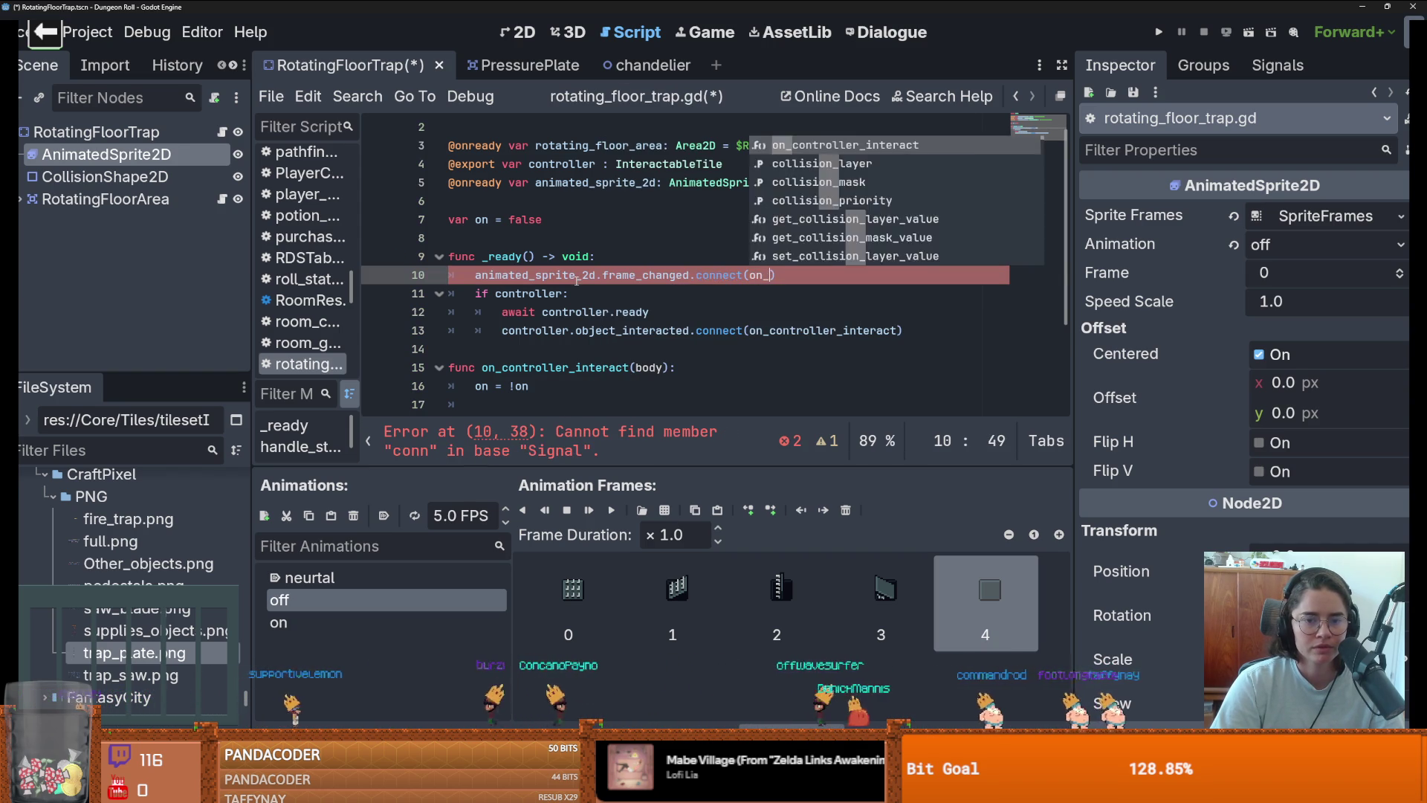
{"action": "type", "text": "change"}
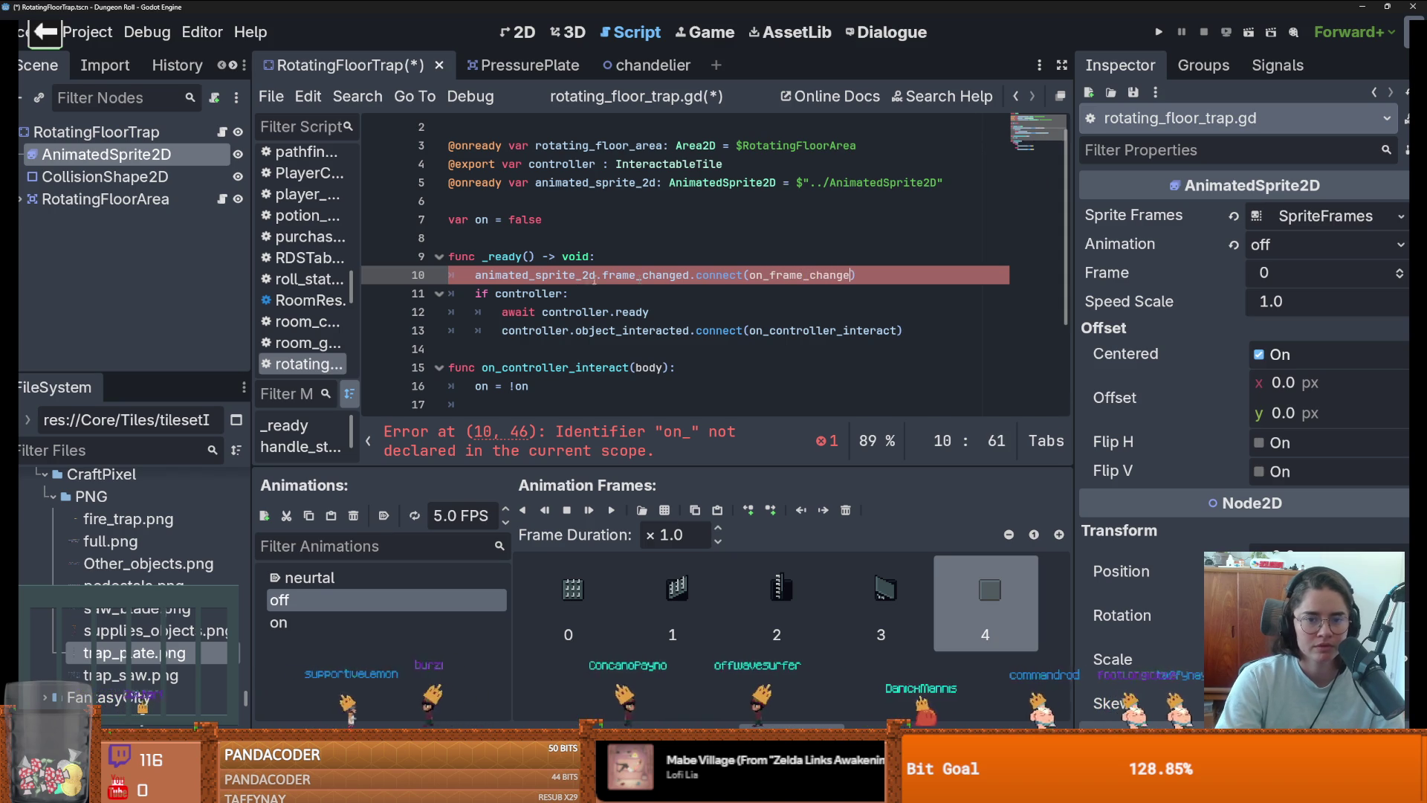
{"action": "key", "text": "ctrl+d"}
Add a new func on_frame_change() below _ready and start its body.
{"action": "scroll", "coordinate": [691, 313], "scroll_direction": "down", "scroll_amount": 2}
{"action": "left_click", "coordinate": [481, 239]}
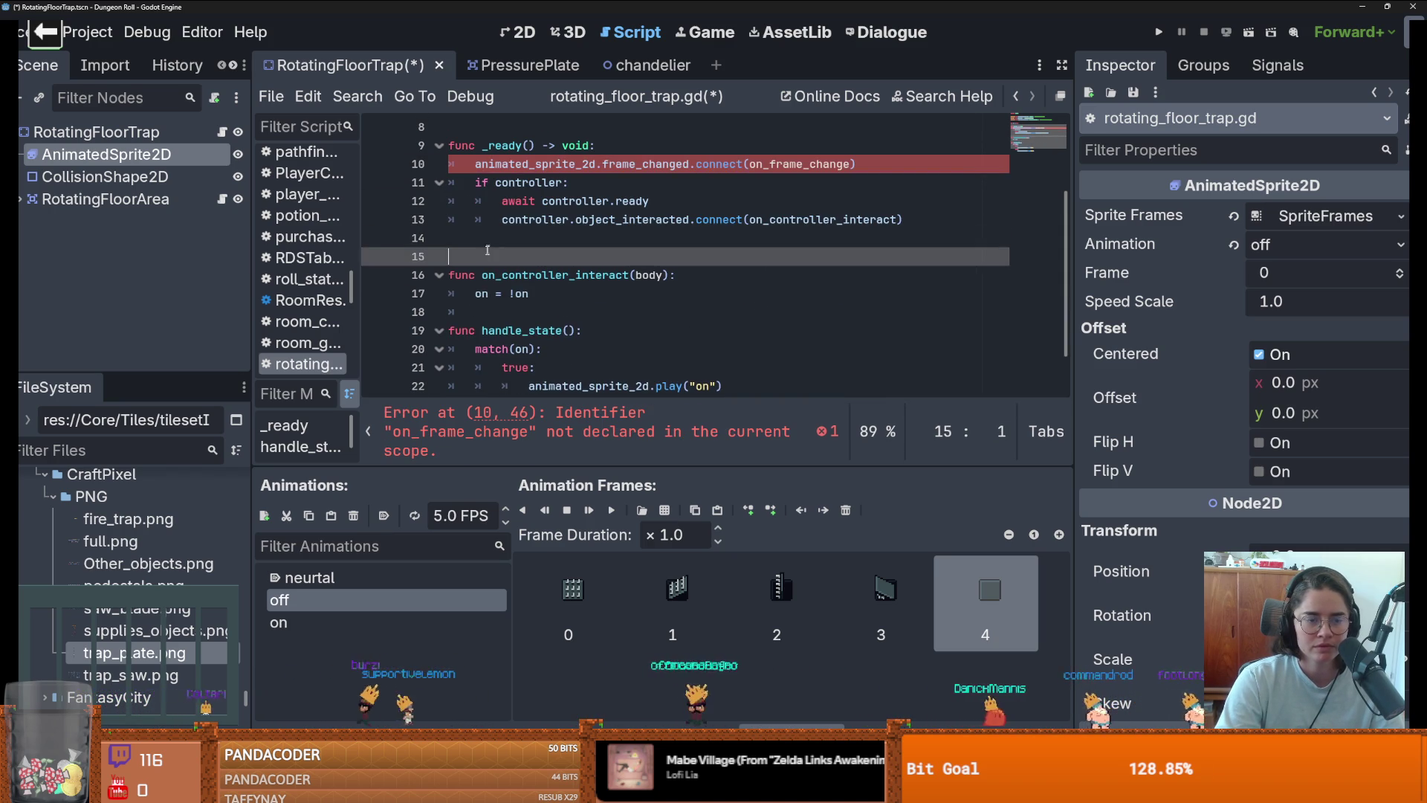
{"action": "key", "text": "Return"}
{"action": "key", "text": "Return"}
{"action": "key", "text": "Up"}
{"action": "type", "text": "func on_frame_change("}
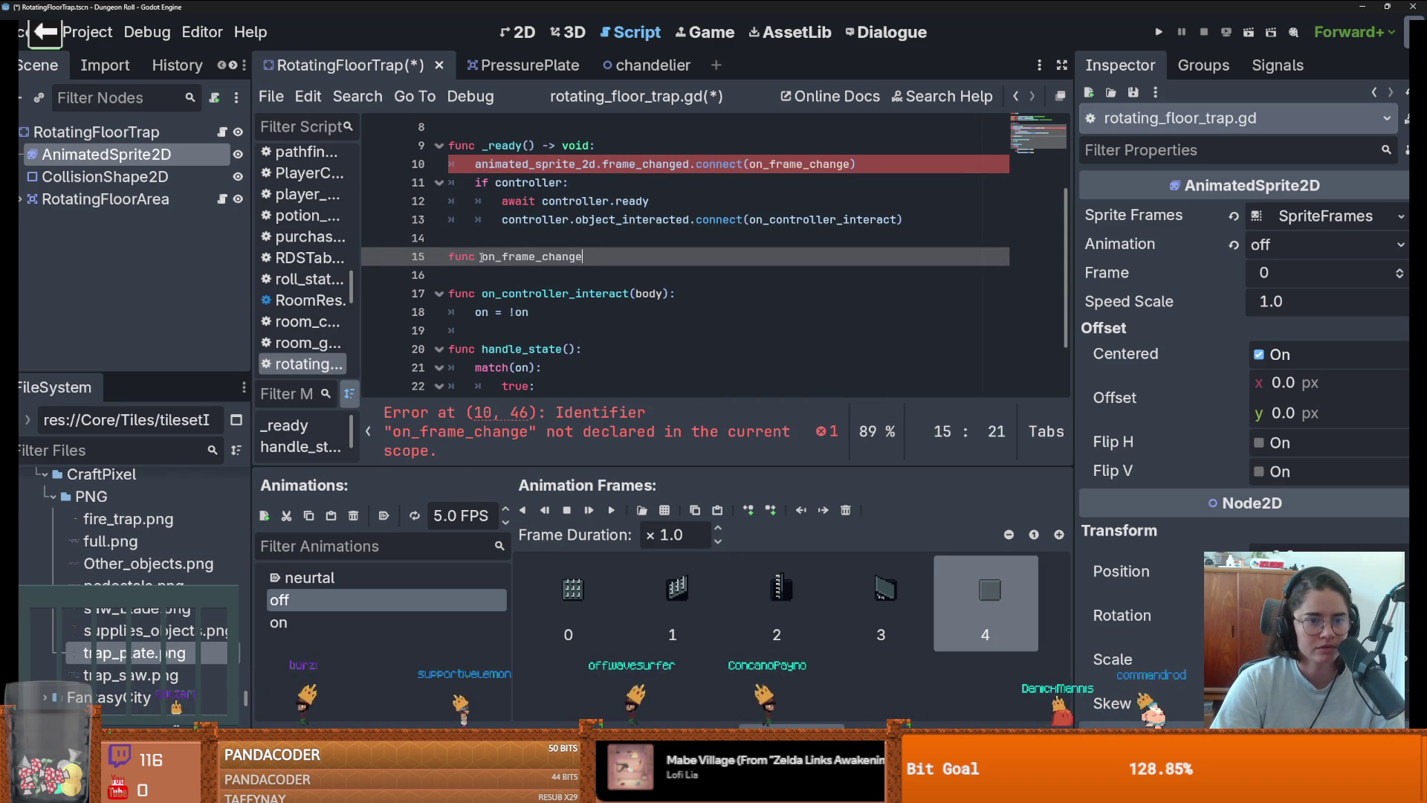
{"action": "type", "text": "):"}
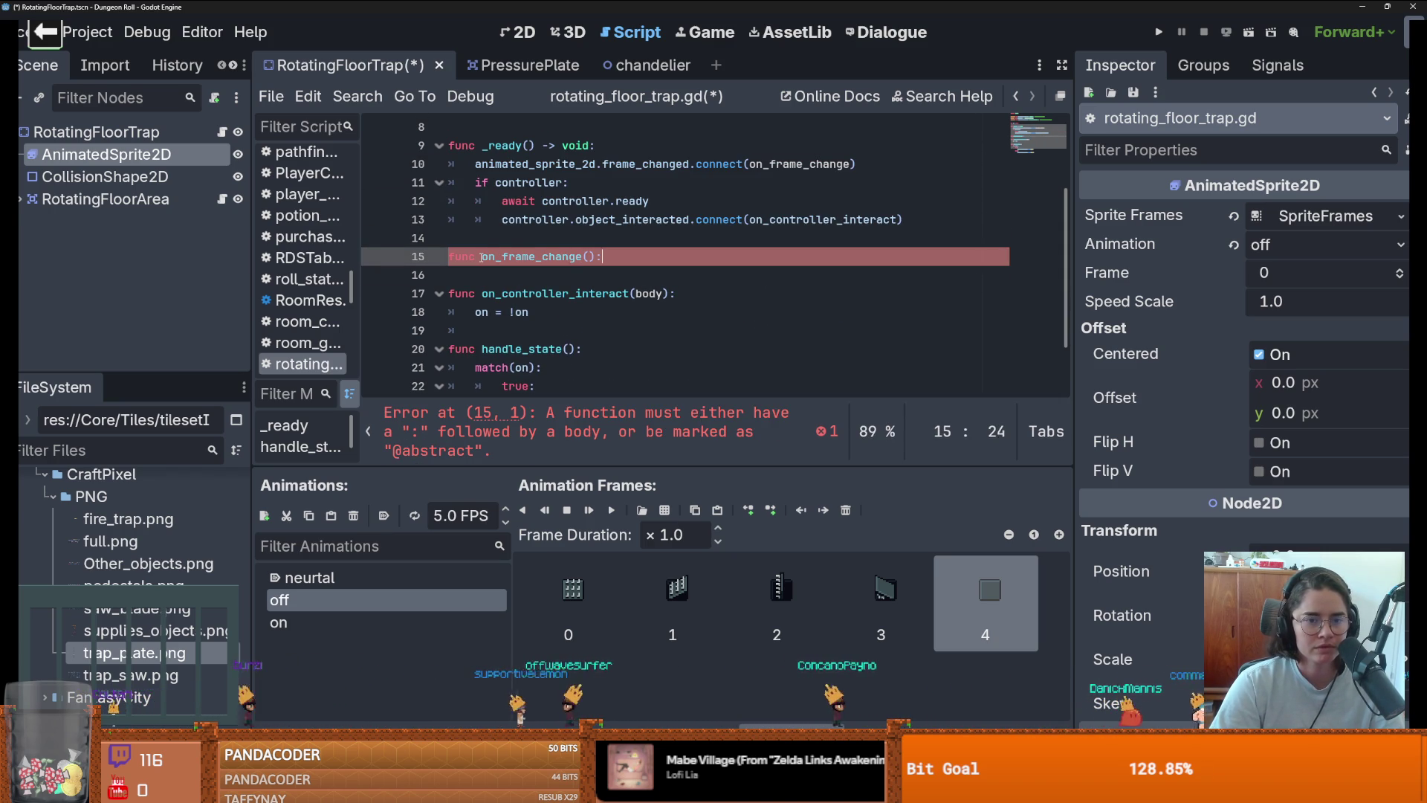
{"action": "key", "text": "Return"}
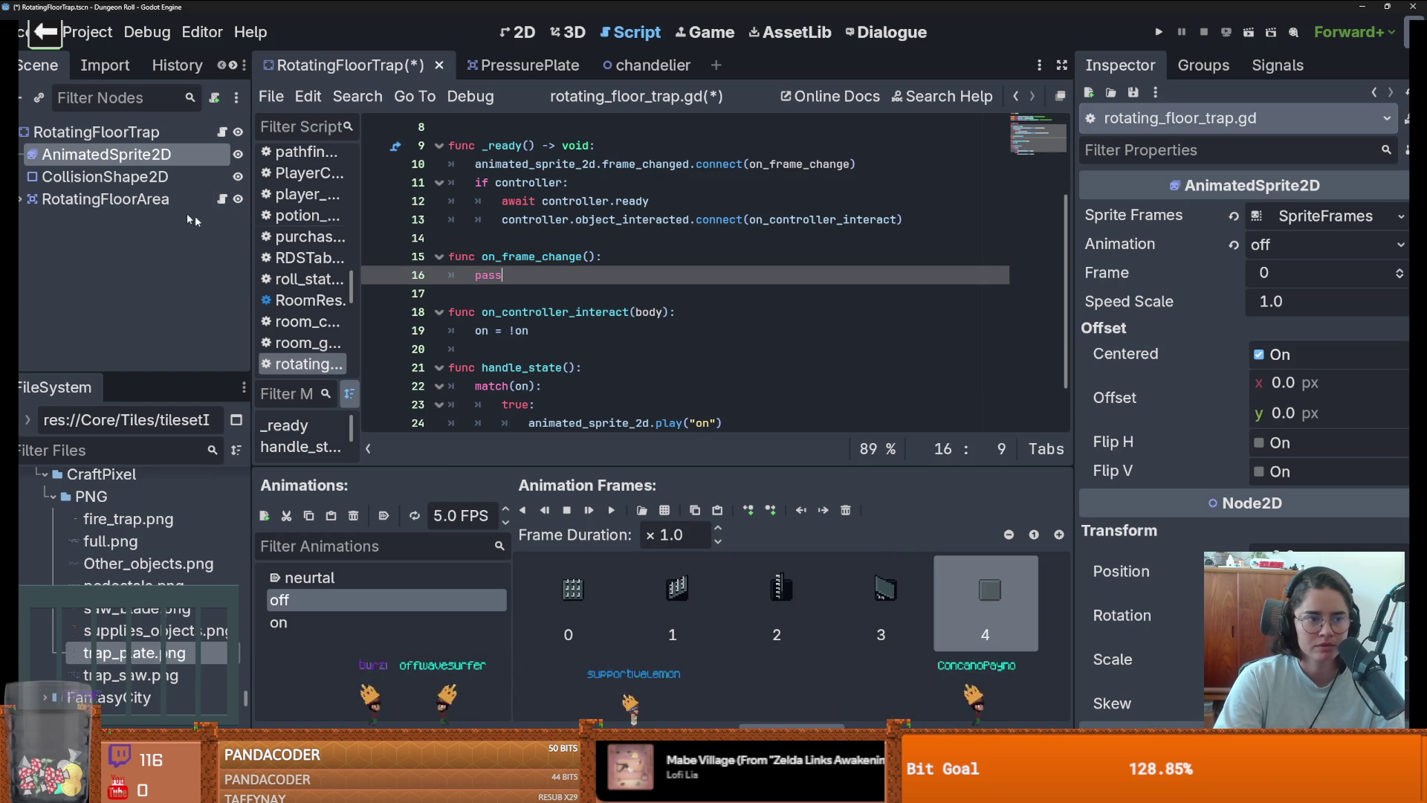
{"action": "right_click", "coordinate": [223, 156]}
{"action": "left_click", "coordinate": [327, 612]}
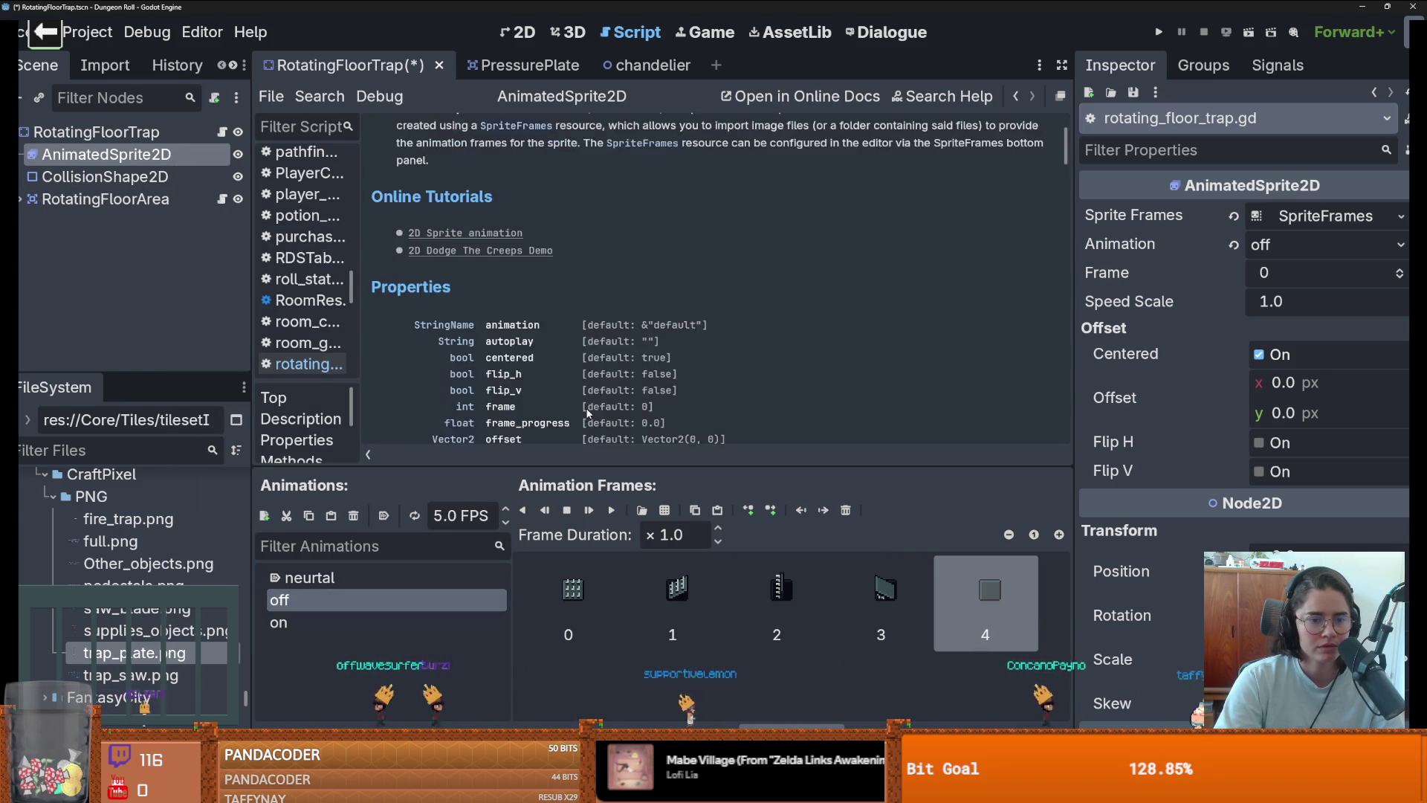
{"action": "scroll", "coordinate": [587, 413], "scroll_direction": "down", "scroll_amount": 8}
{"action": "scroll", "coordinate": [475, 312], "scroll_direction": "down", "scroll_amount": 4}
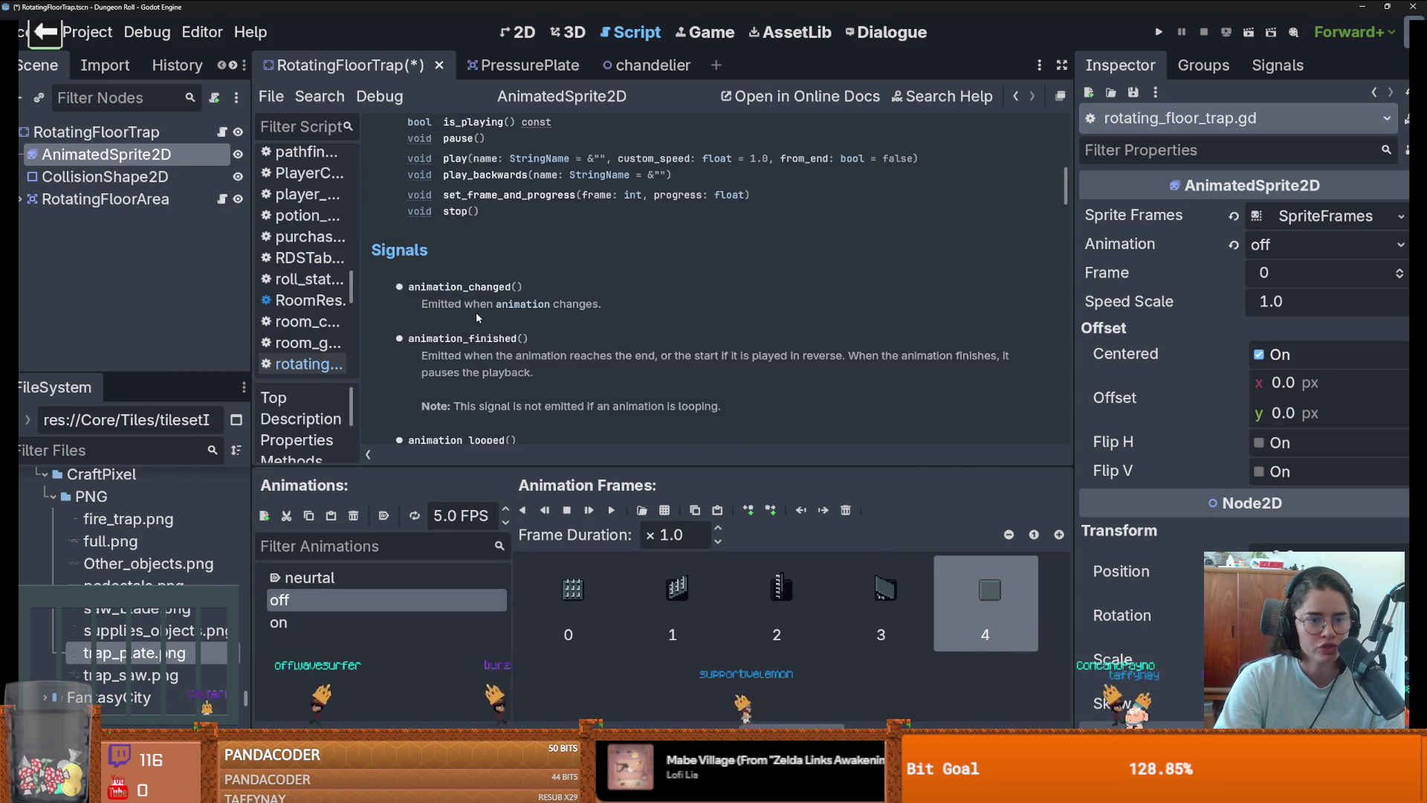
{"action": "left_click", "coordinate": [223, 136]}
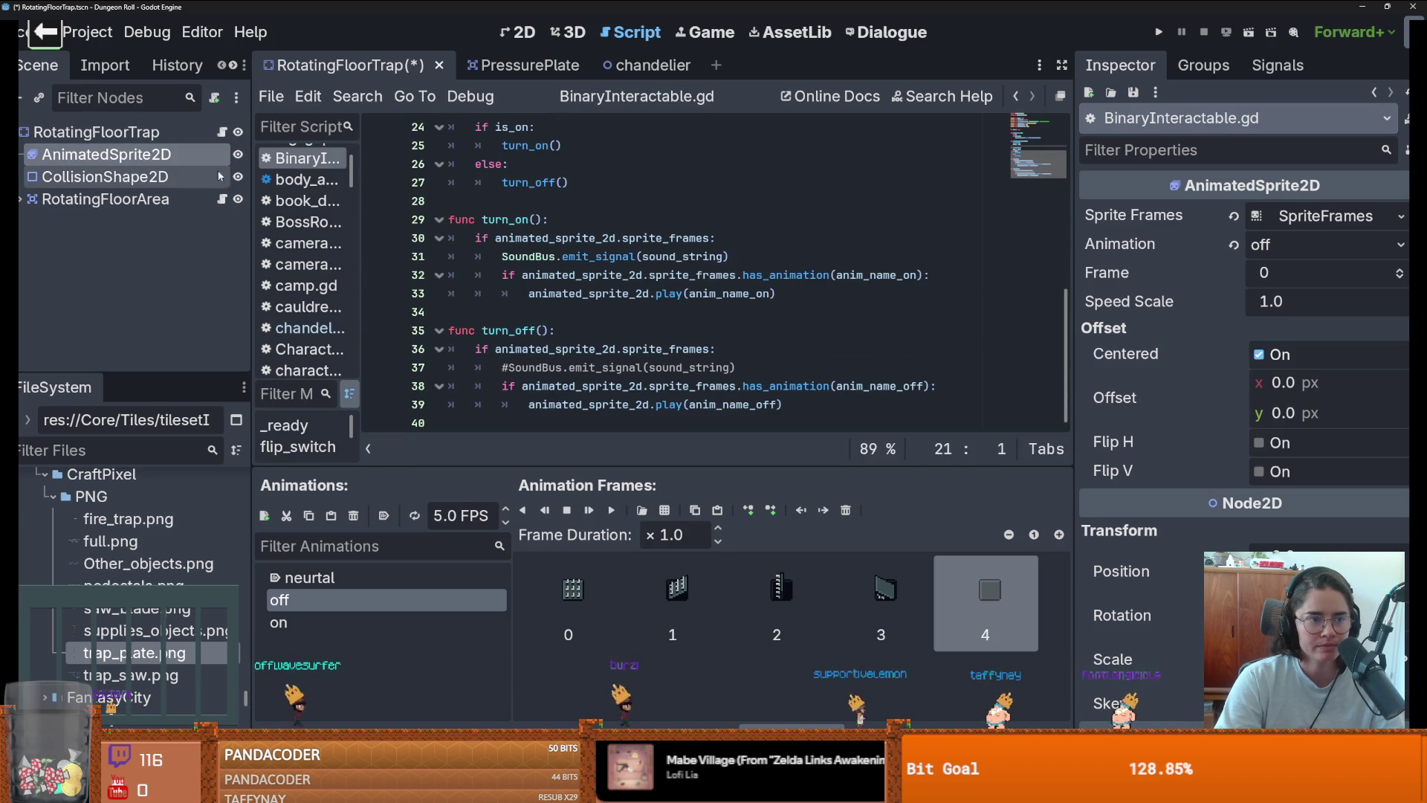
{"action": "left_click", "coordinate": [222, 198]}
{"action": "left_click", "coordinate": [503, 279]}
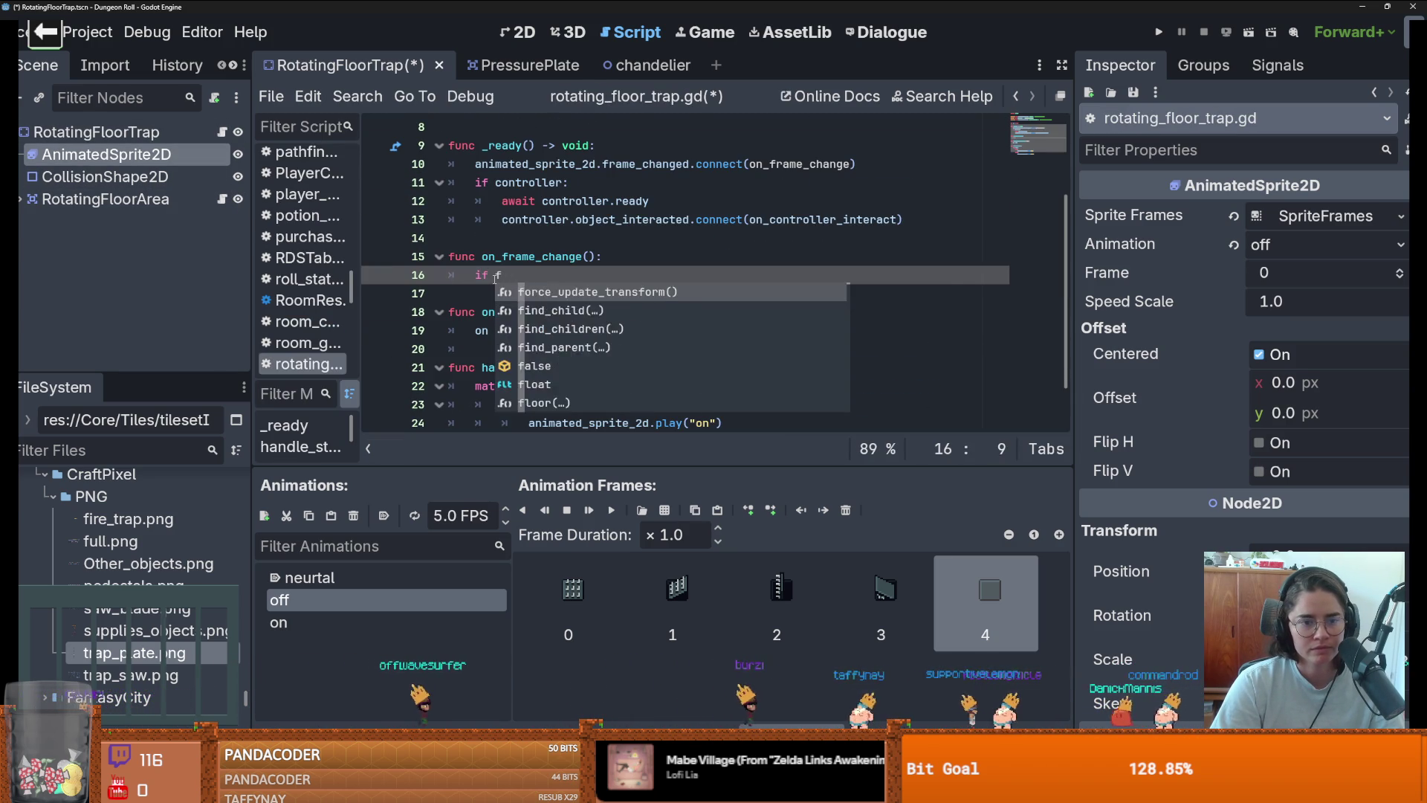
Begin on_frame_change with a check that animated_sprite_2d.frame == 4.
{"action": "key", "text": "Return"}
{"action": "type", "text": ".fr"}
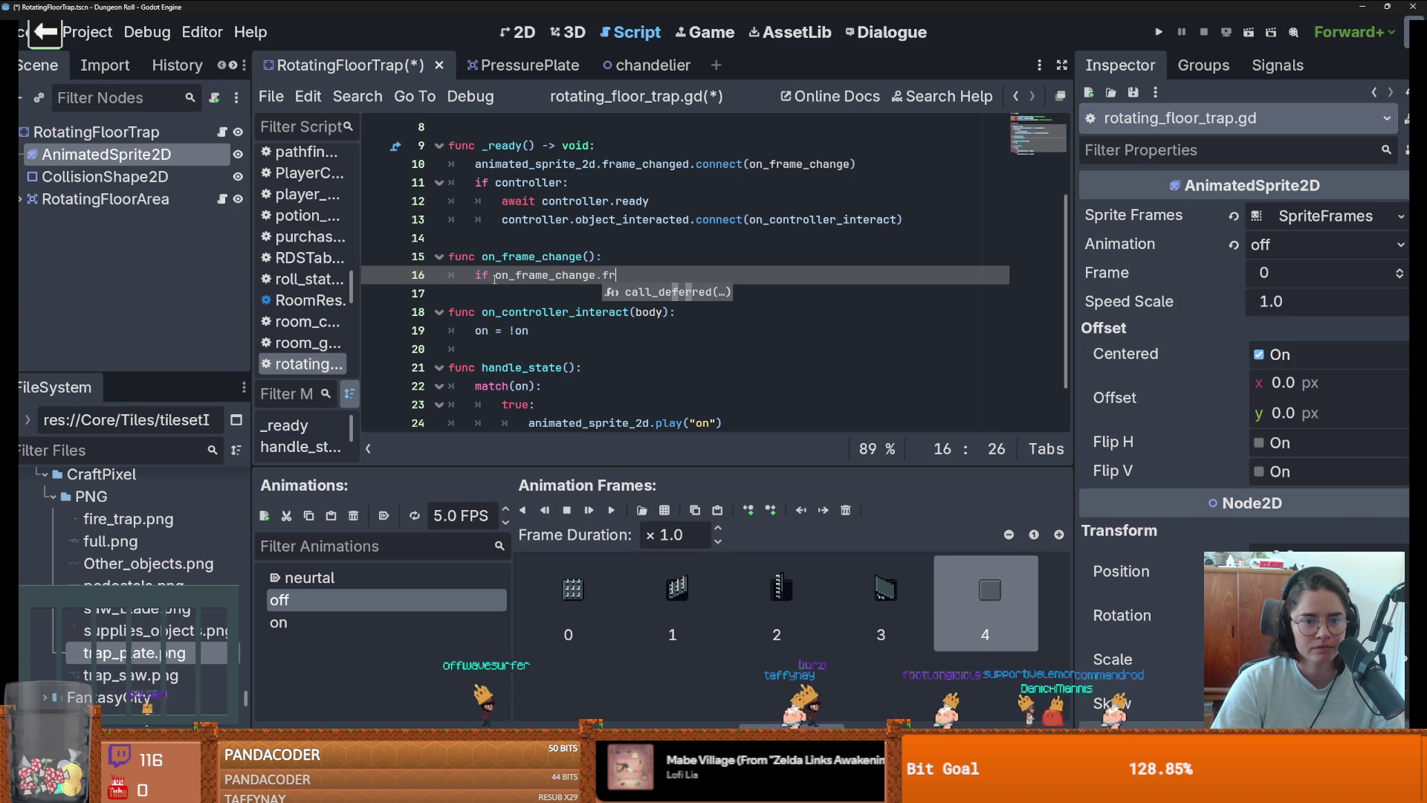
{"action": "key", "text": "BackSpace"}
{"action": "key", "text": "BackSpace"}
{"action": "key", "text": "BackSpace"}
{"action": "type", "text": "anim"}
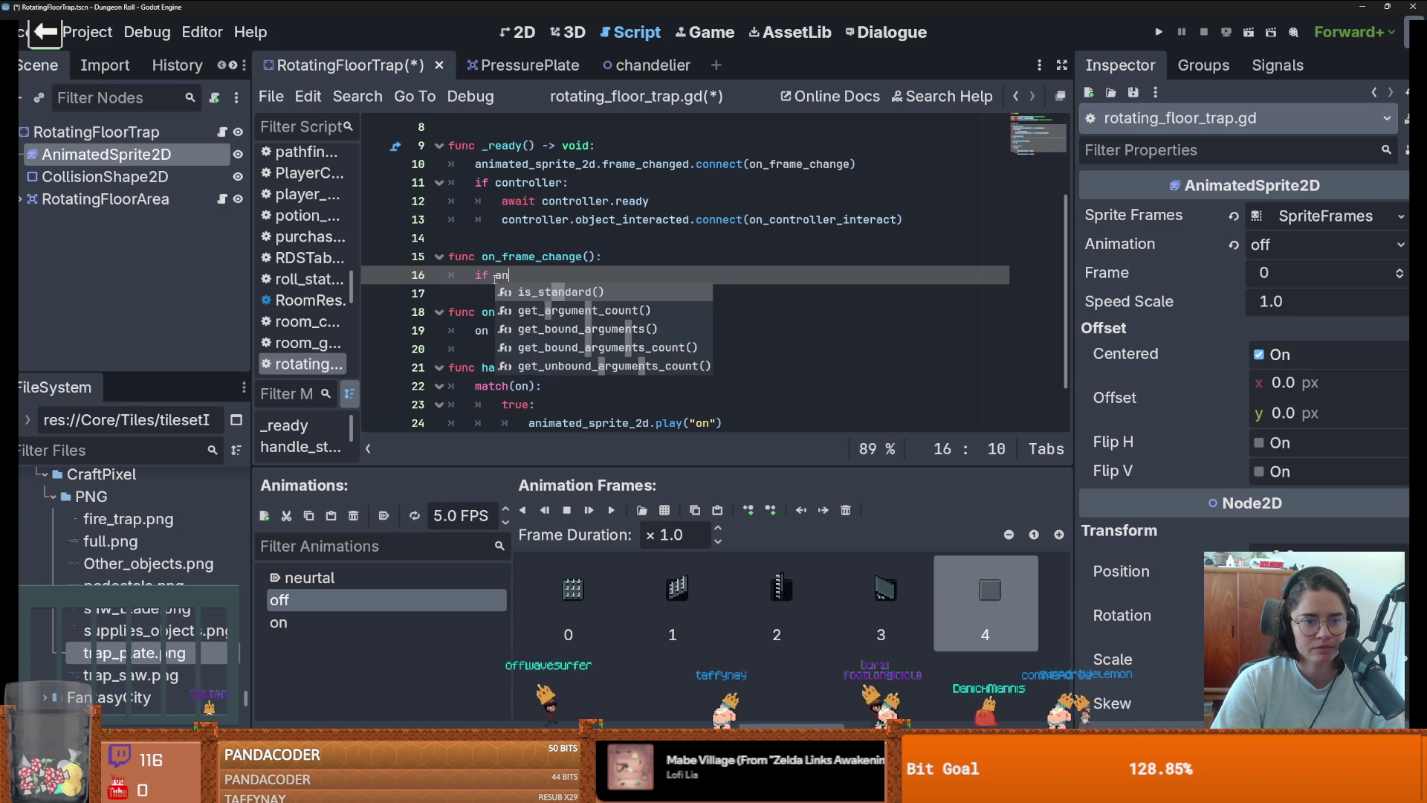
{"action": "key", "text": "Return"}
{"action": "type", "text": ".fr"}
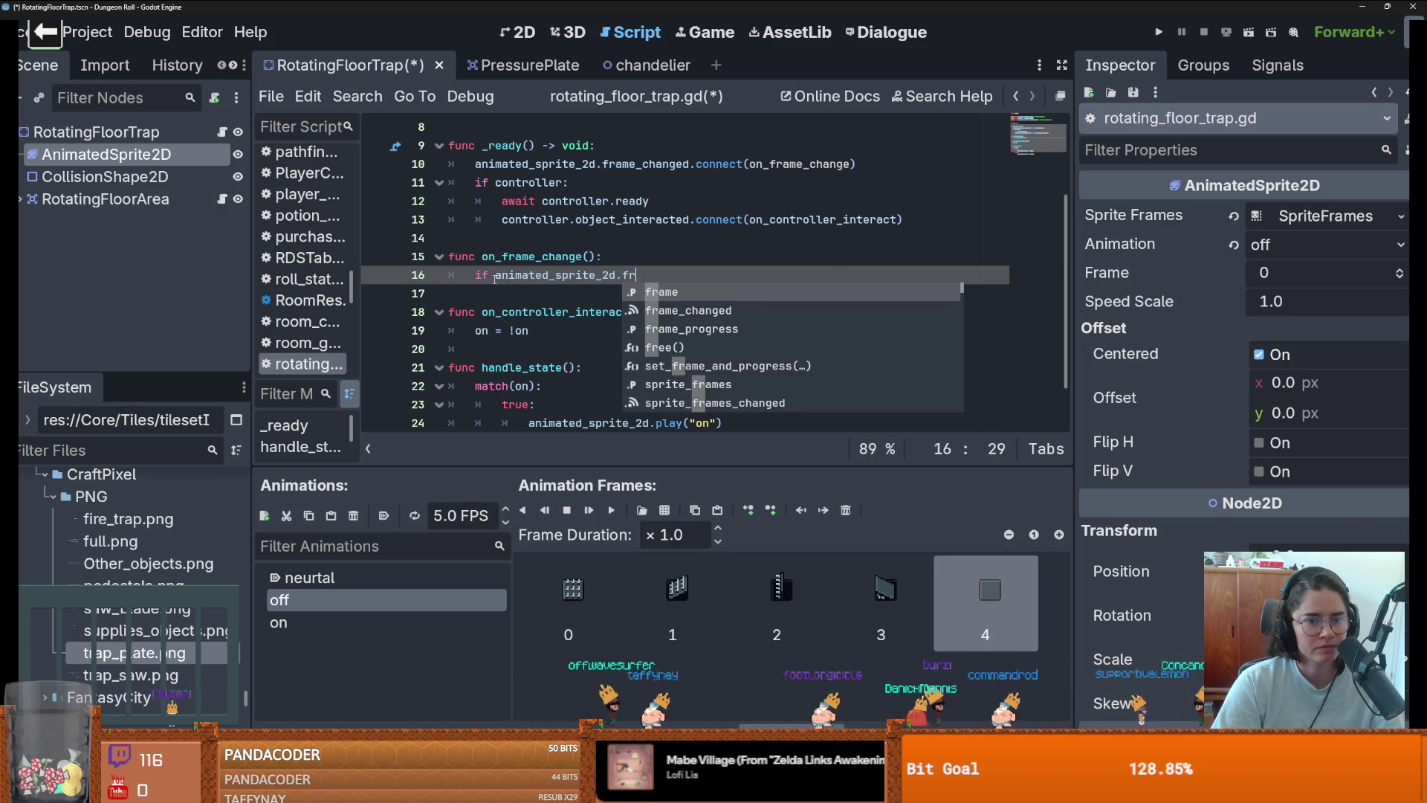
{"action": "key", "text": "Return"}
{"action": "type", "text": "=="}
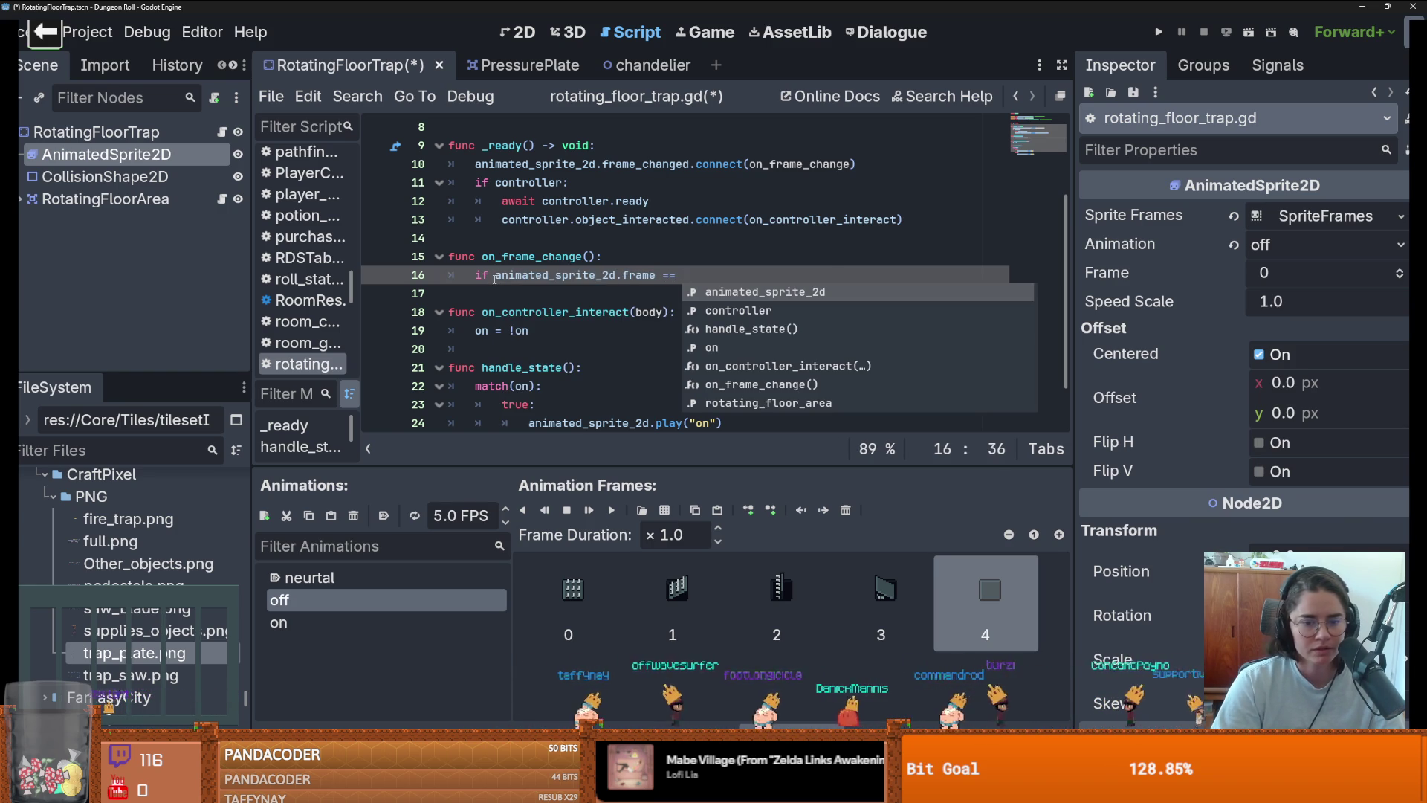
{"action": "type", "text": " 4:"}
Inside the frame check, add an 'if on:' branch and an 'else:' branch with pass.
{"action": "key", "text": "Return"}
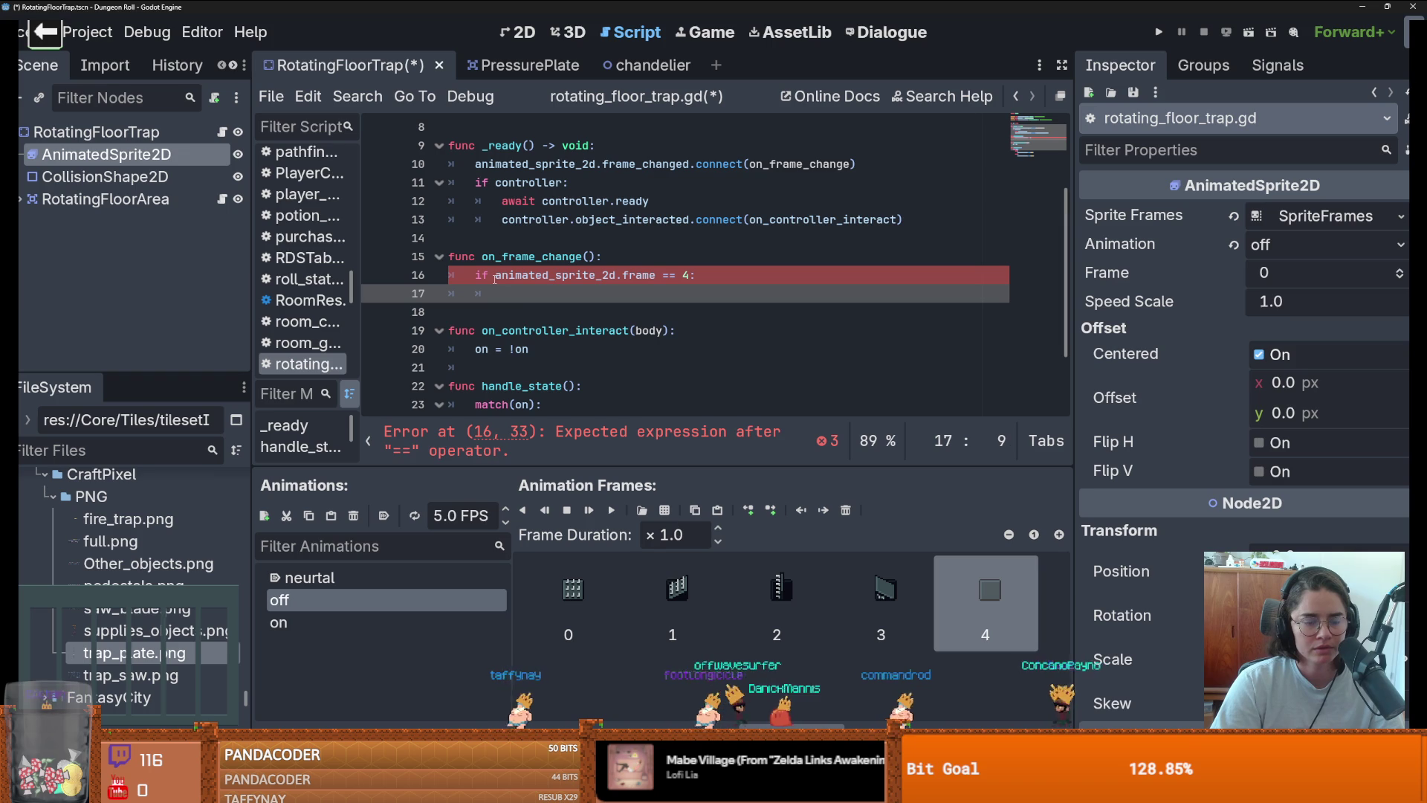
{"action": "type", "text": "ma"}
{"action": "key", "text": "BackSpace"}
{"action": "key", "text": "BackSpace"}
{"action": "key", "text": "BackSpace"}
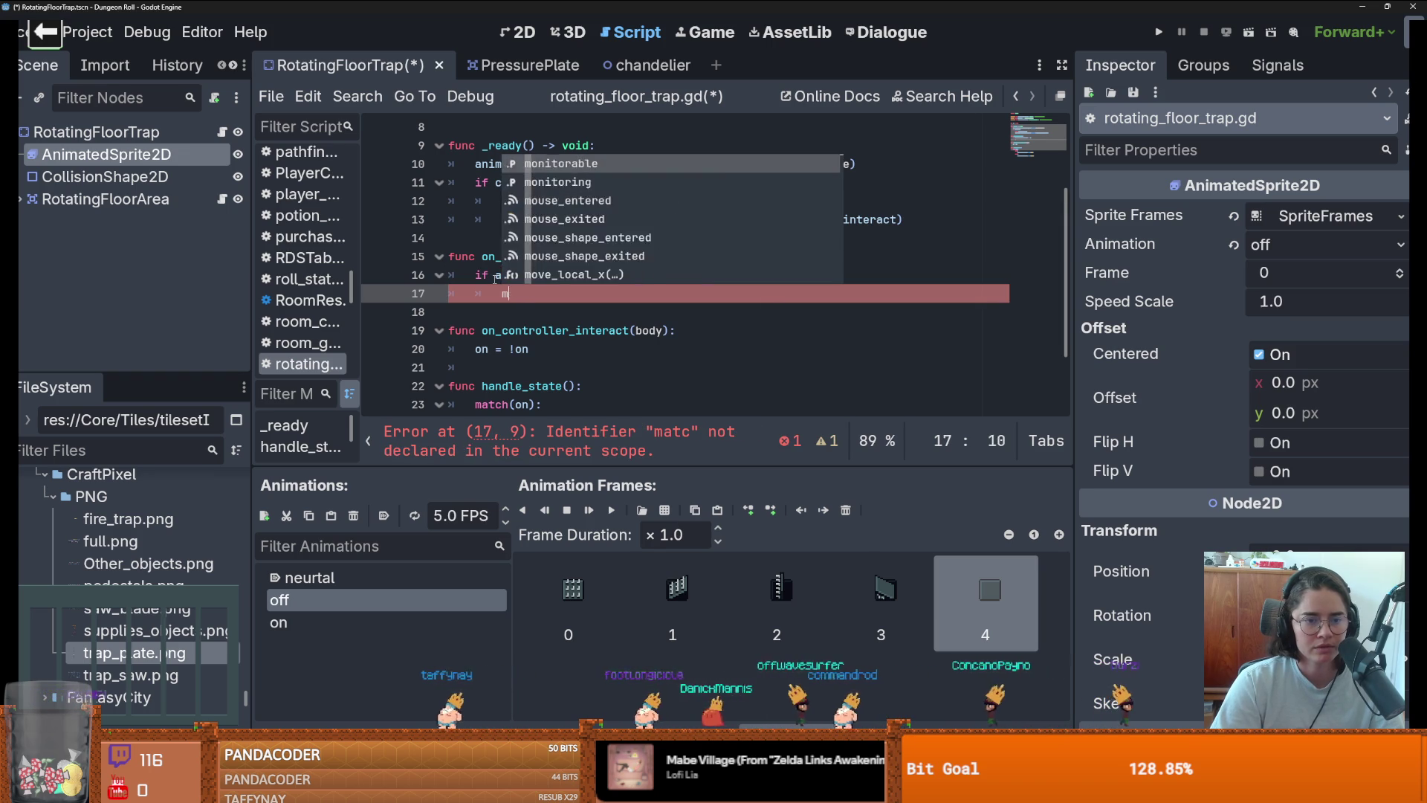
{"action": "type", "text": "if on:"}
{"action": "key", "text": "Return"}
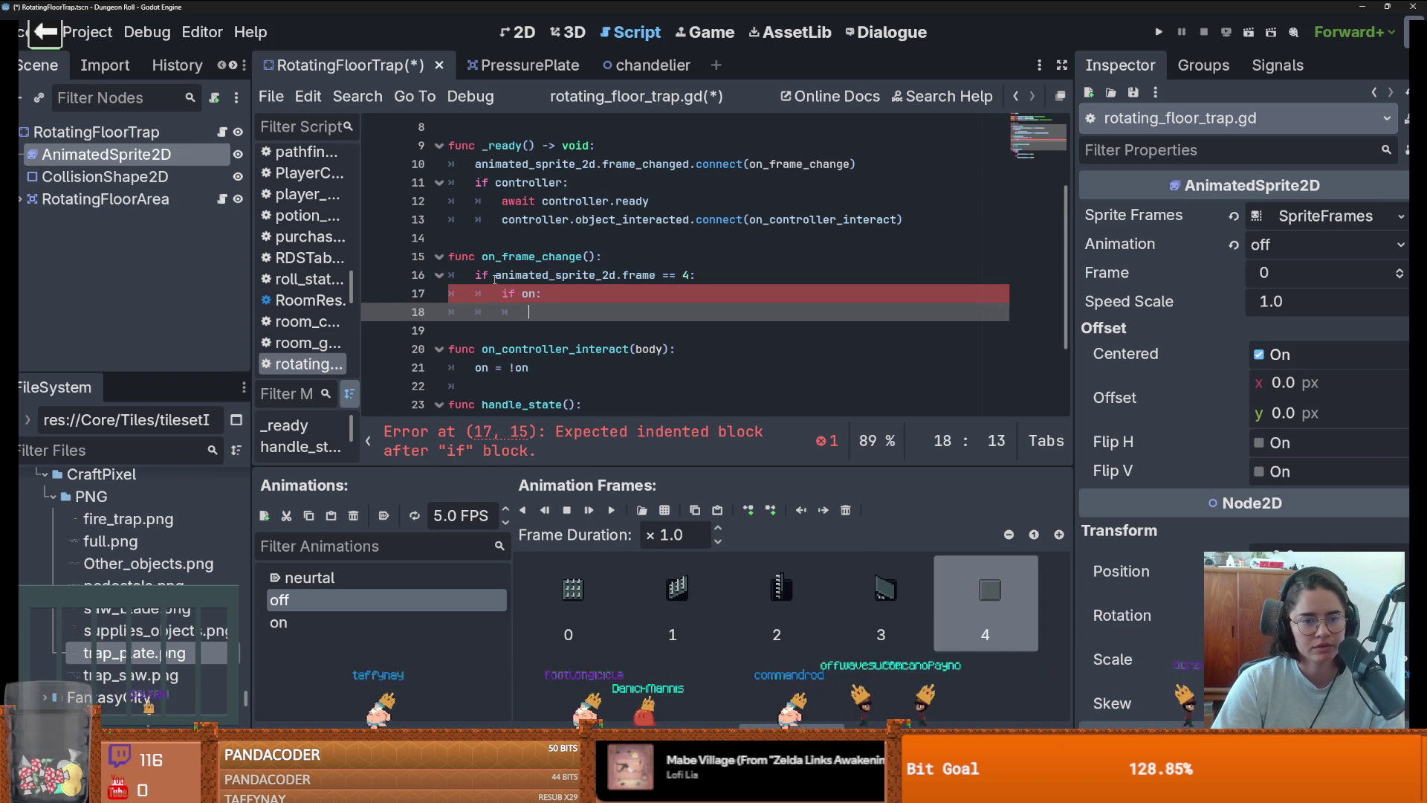
{"action": "key", "text": "Return"}
{"action": "key", "text": "BackSpace"}
{"action": "type", "text": "else:"}
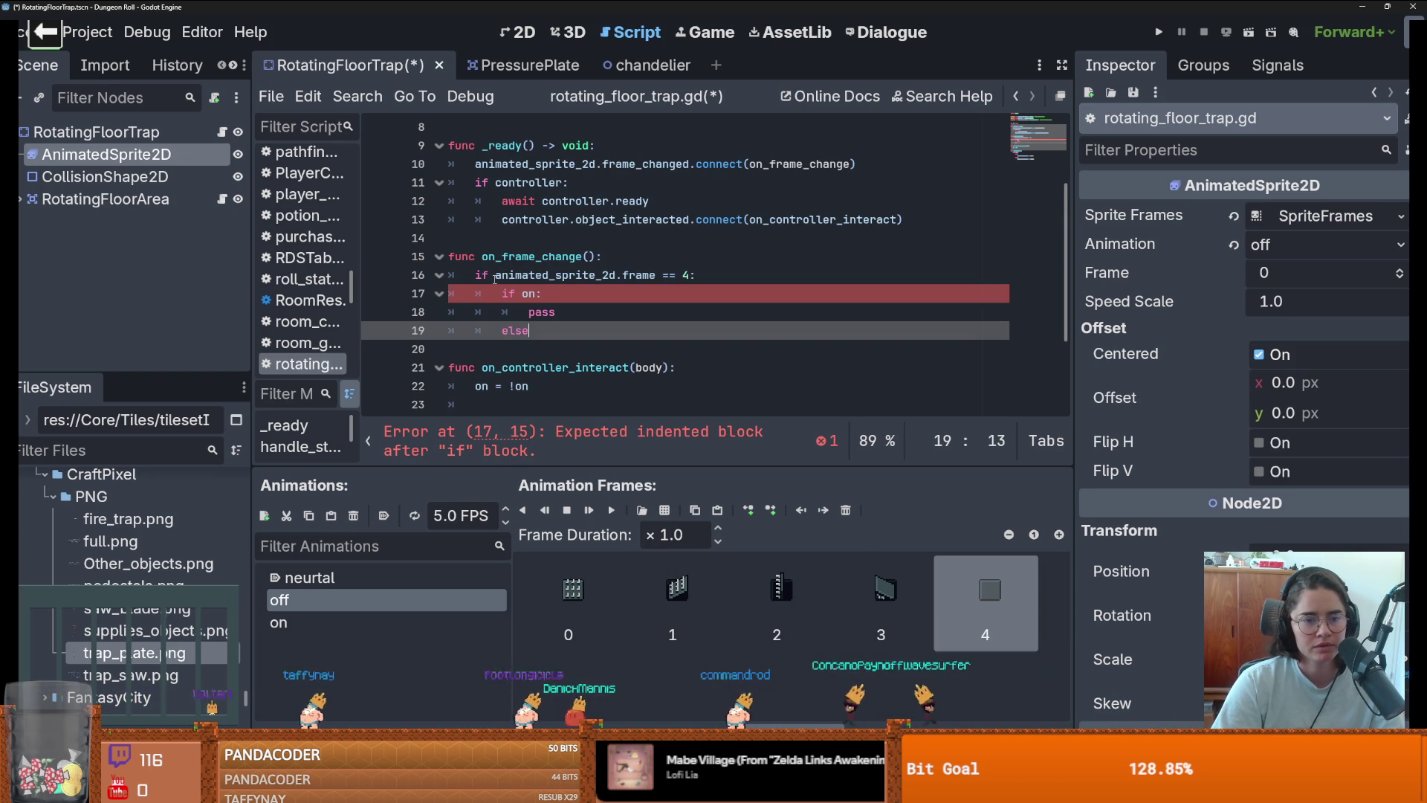
{"action": "key", "text": "Return"}
{"action": "type", "text": "pass"}
Save the script and review the frame-change handler code.
{"action": "key", "text": "ctrl+s"}
{"action": "scroll", "coordinate": [520, 260], "scroll_direction": "down", "scroll_amount": 1}
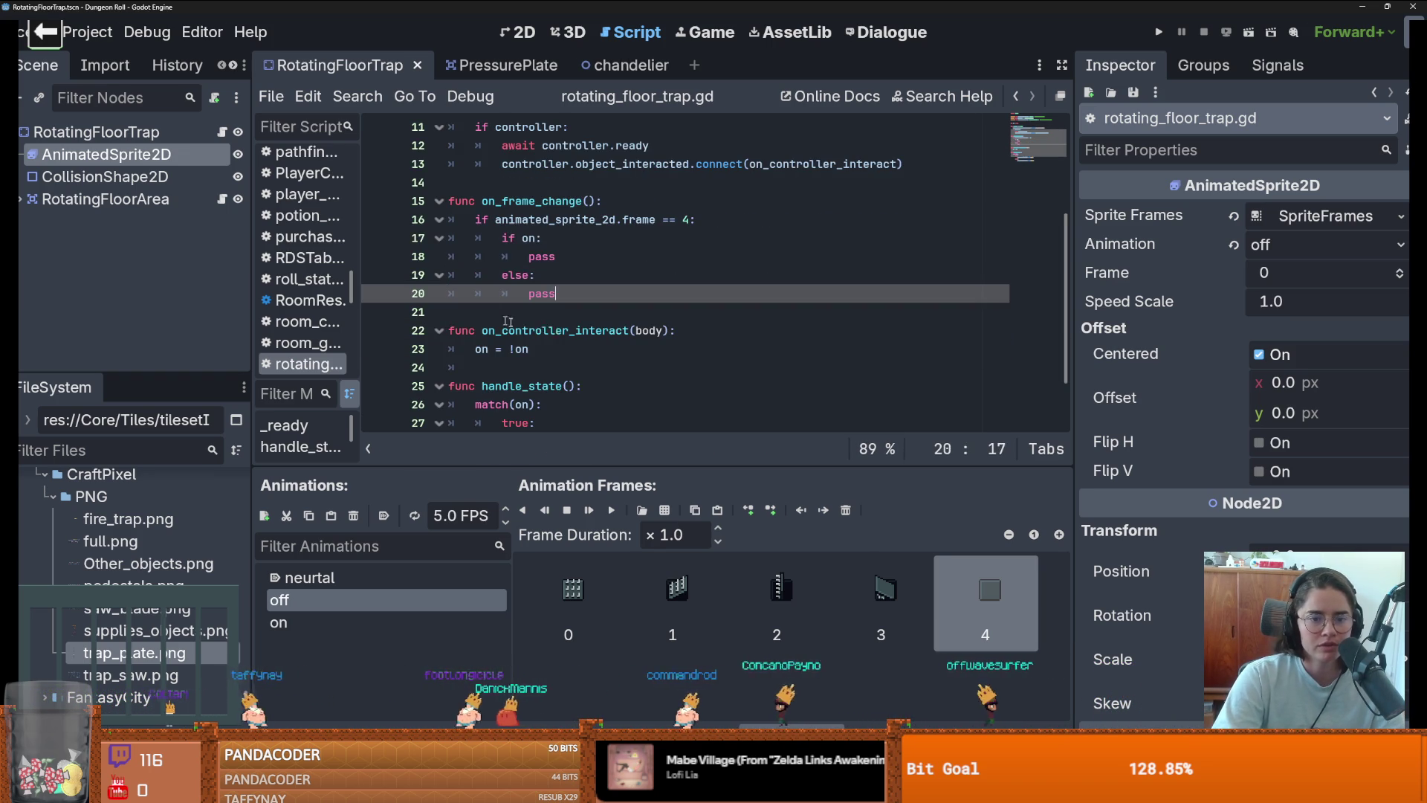
{"action": "left_click", "coordinate": [532, 238]}
{"action": "left_click", "coordinate": [537, 258]}
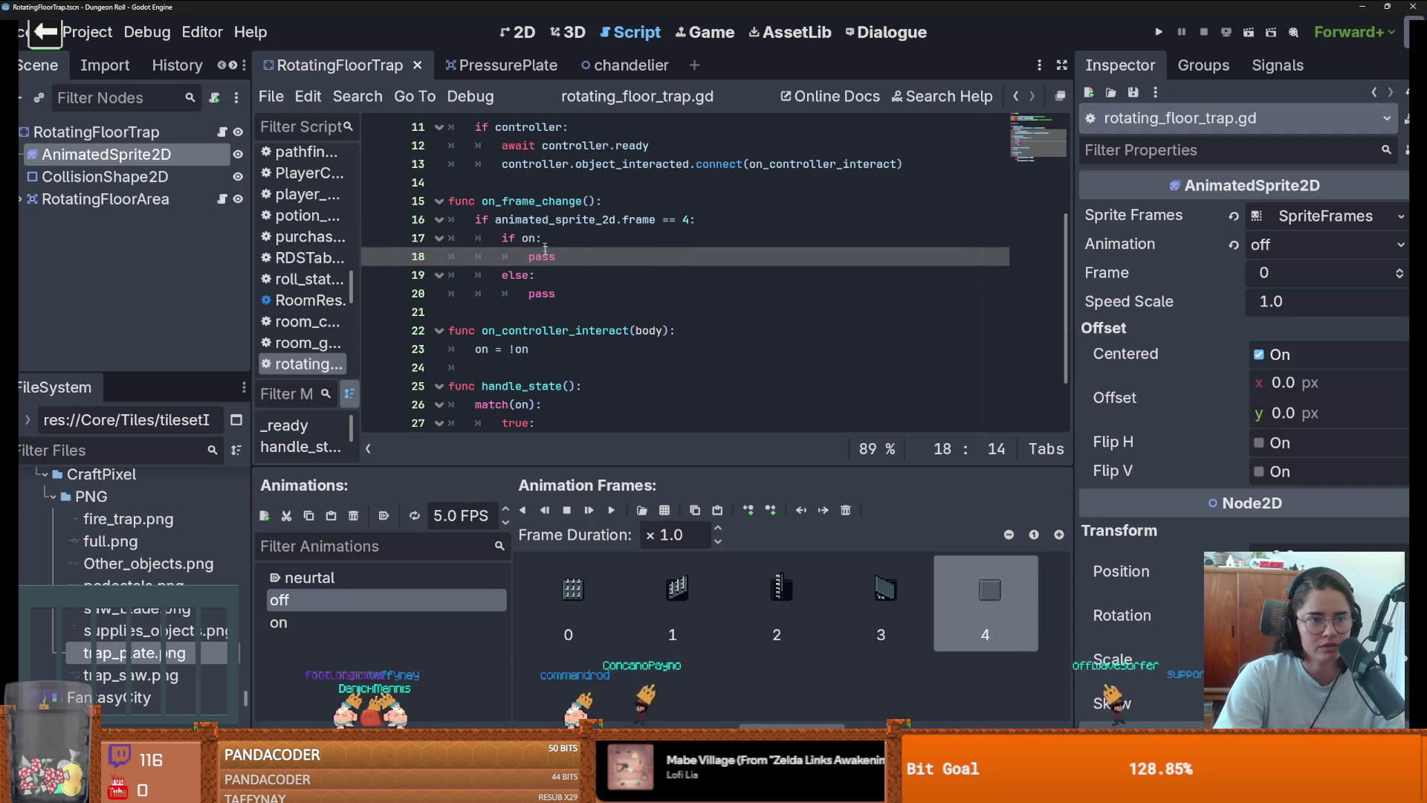
{"action": "scroll", "coordinate": [461, 287], "scroll_direction": "up", "scroll_amount": 4}
{"action": "scroll", "coordinate": [461, 288], "scroll_direction": "down", "scroll_amount": 4}
{"action": "scroll", "coordinate": [461, 288], "scroll_direction": "up", "scroll_amount": 4}
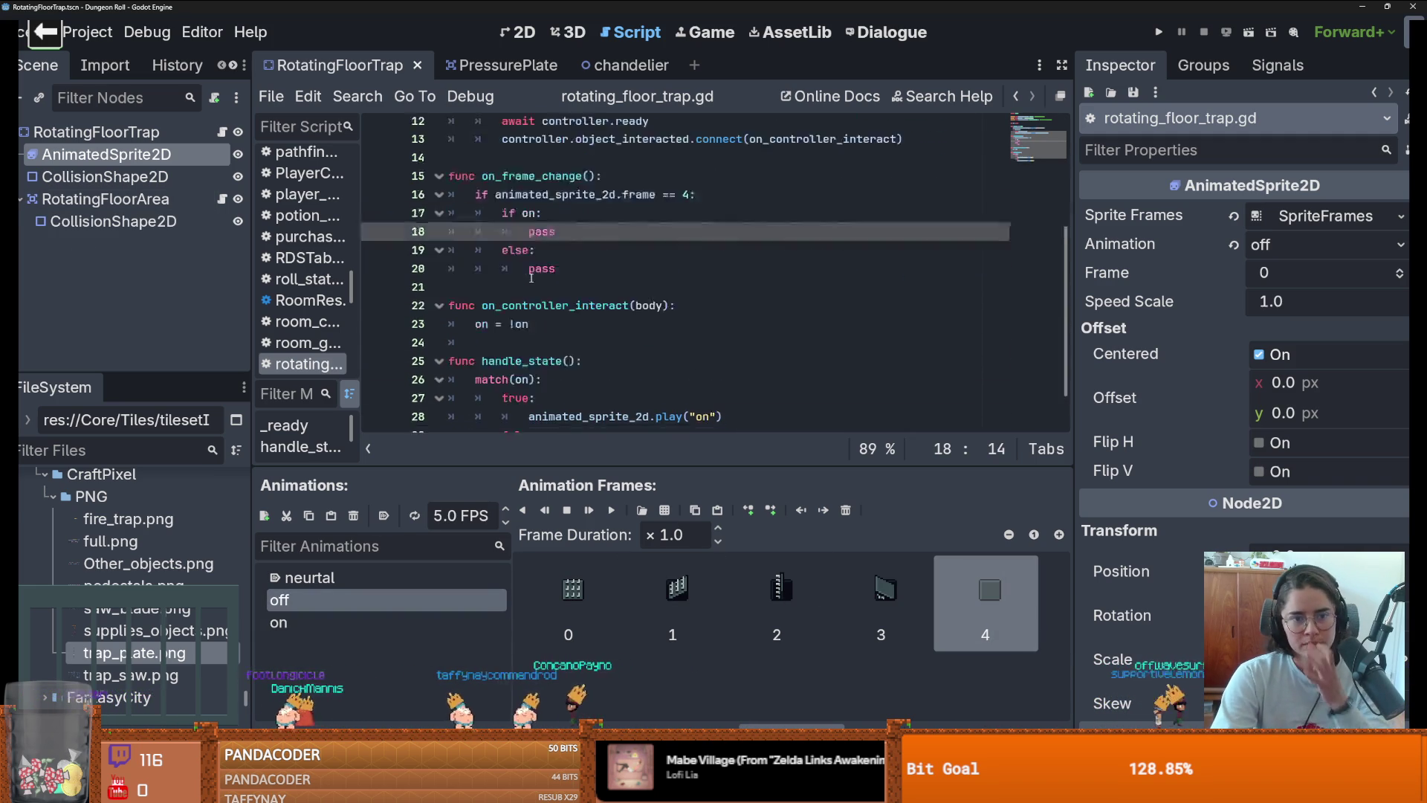
{"action": "left_click", "coordinate": [460, 219]}
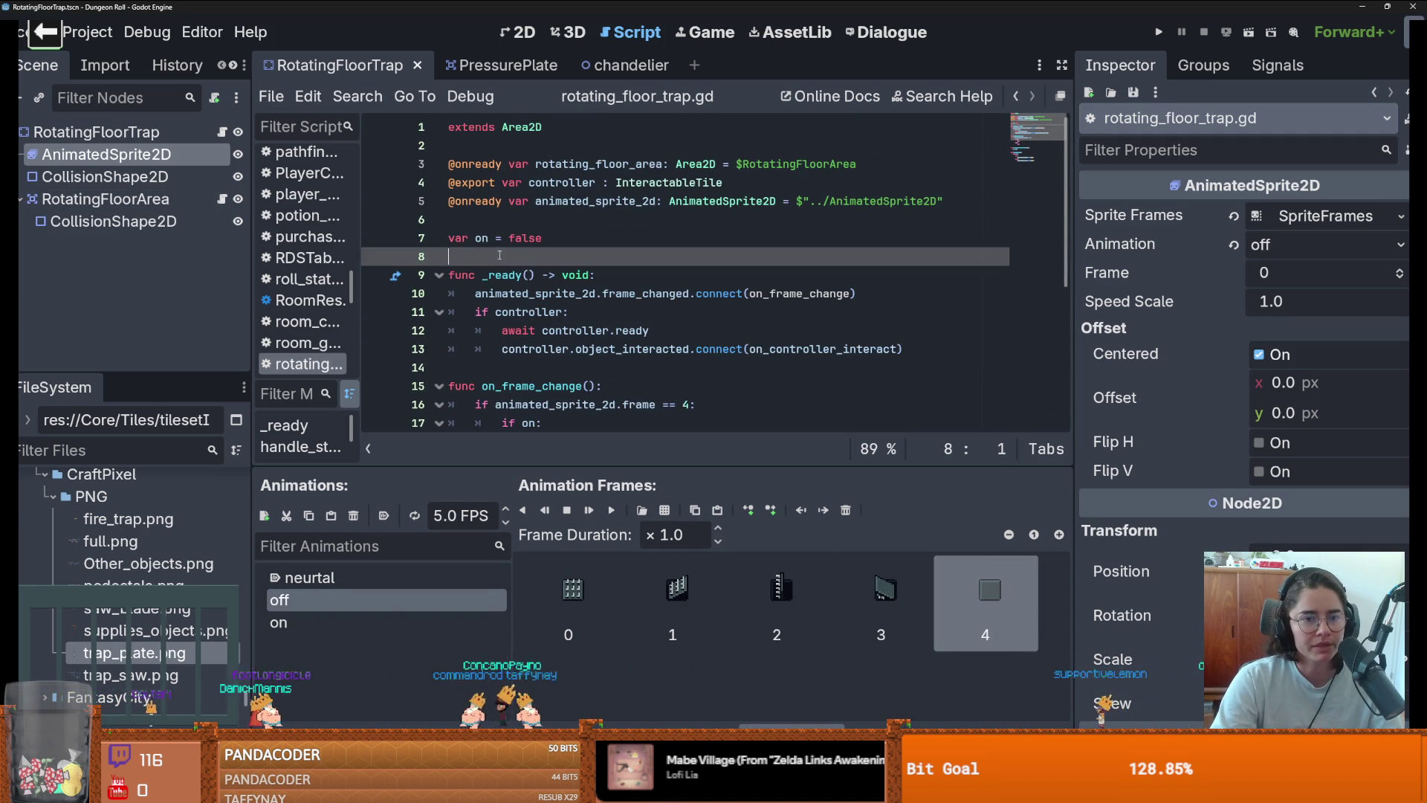
{"action": "key", "text": "Return"}
{"action": "mouse_move", "coordinate": [150, 217]}
{"action": "left_mouse_down"}
{"action": "mouse_move", "coordinate": [446, 253]}
{"action": "mouse_move", "coordinate": [585, 220]}
{"action": "left_mouse_up"}
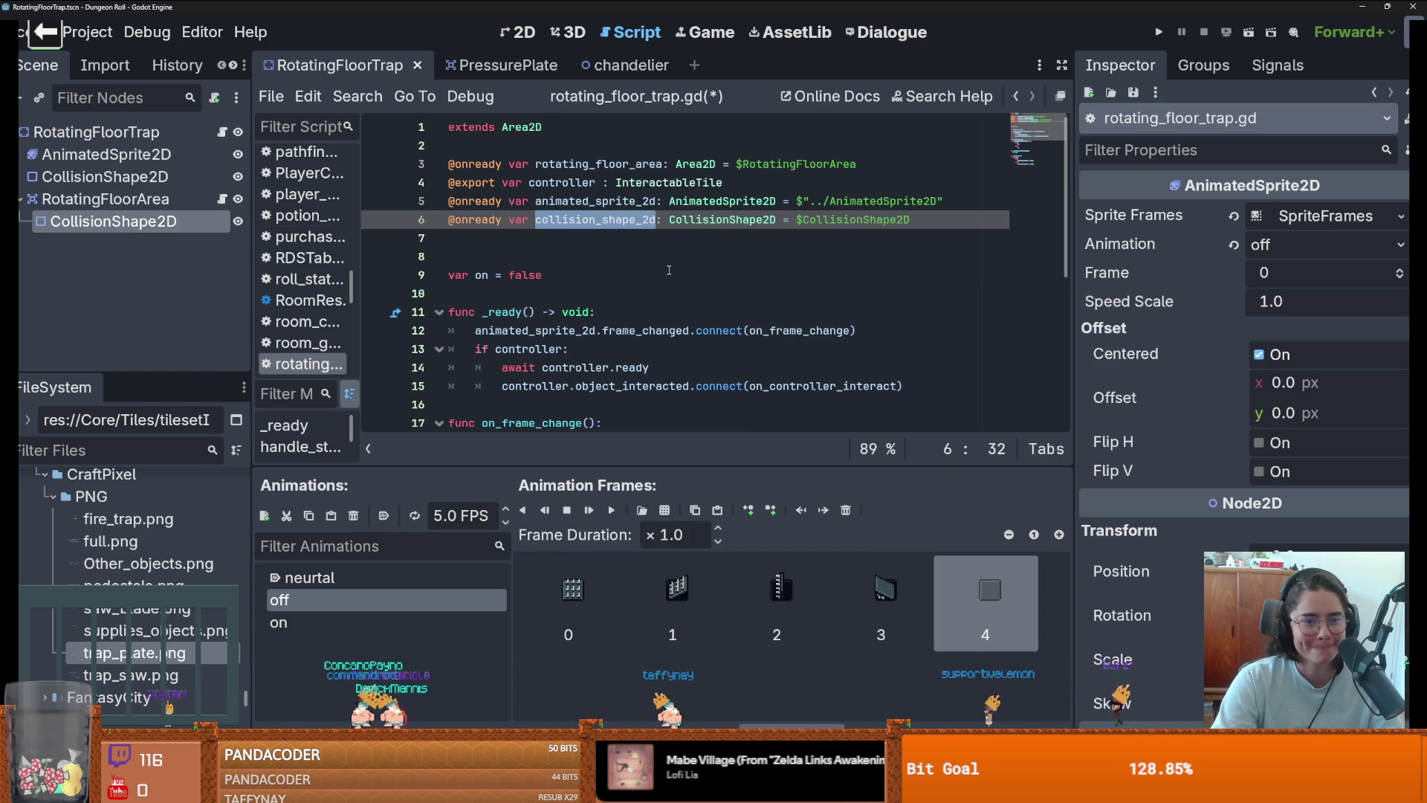
{"action": "scroll", "coordinate": [669, 270], "scroll_direction": "down", "scroll_amount": 2}
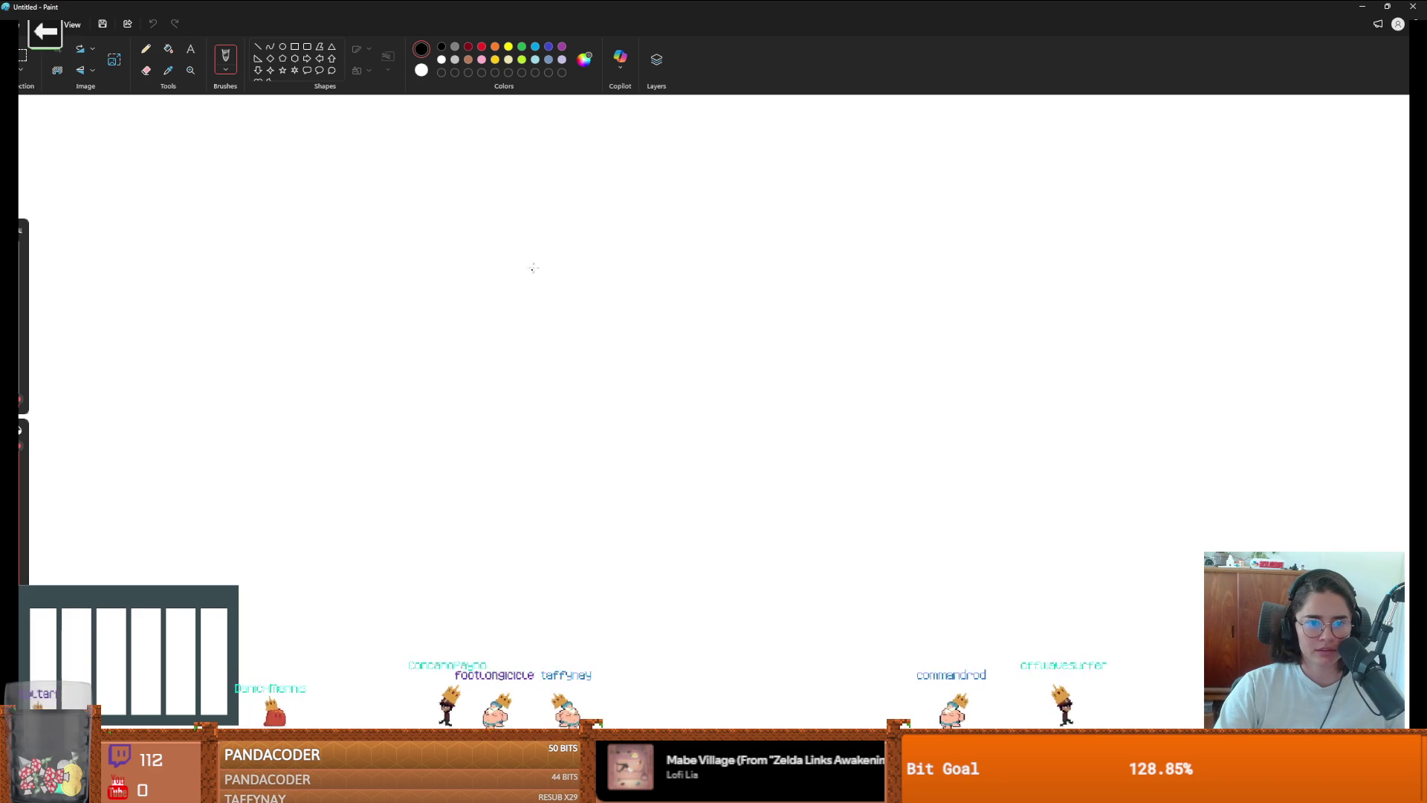
Draw a rough box outline with the Pencil and clean a corner with the Eraser.
{"action": "left_click_drag", "start_coordinate": [532, 267], "coordinate": [690, 276]}
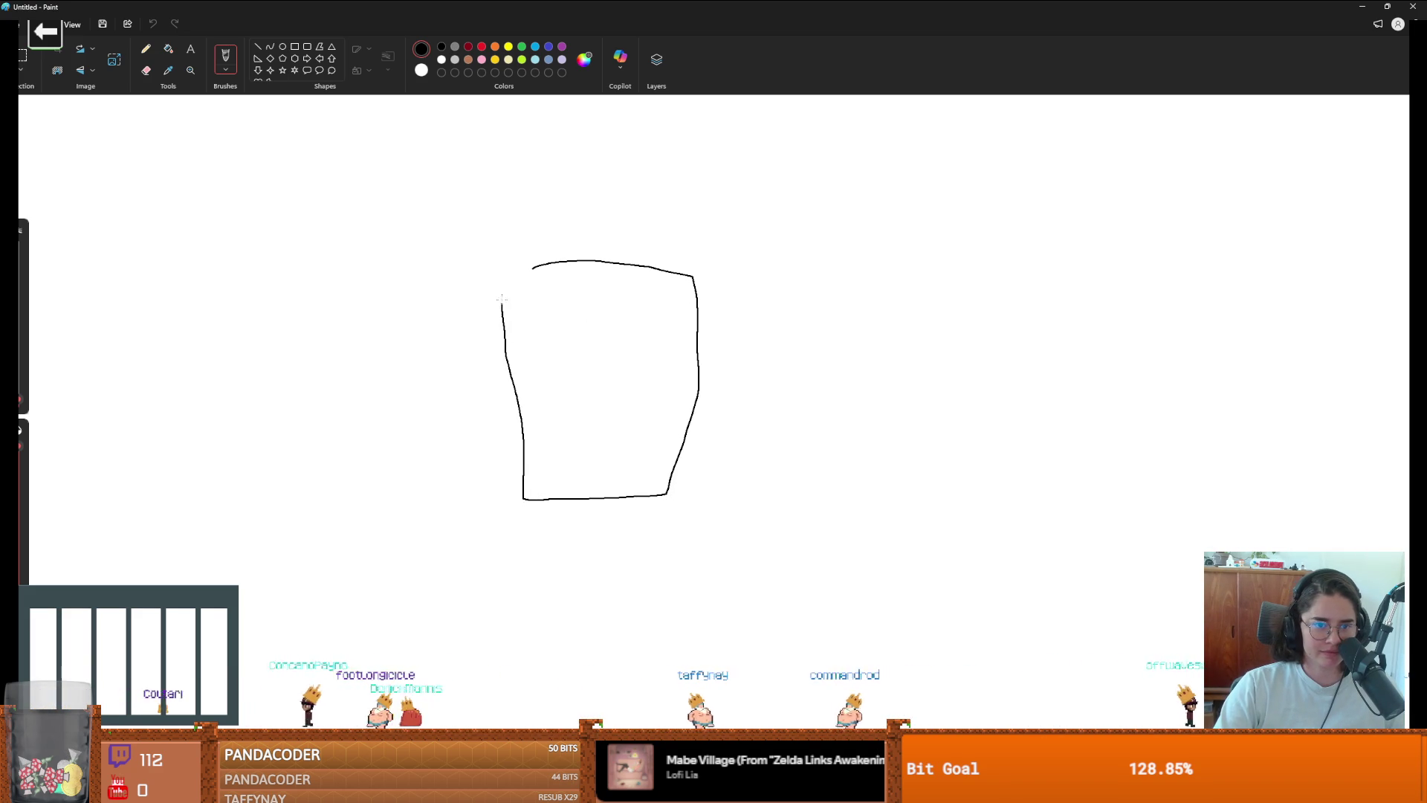
{"action": "left_click_drag", "start_coordinate": [532, 272], "coordinate": [534, 270]}
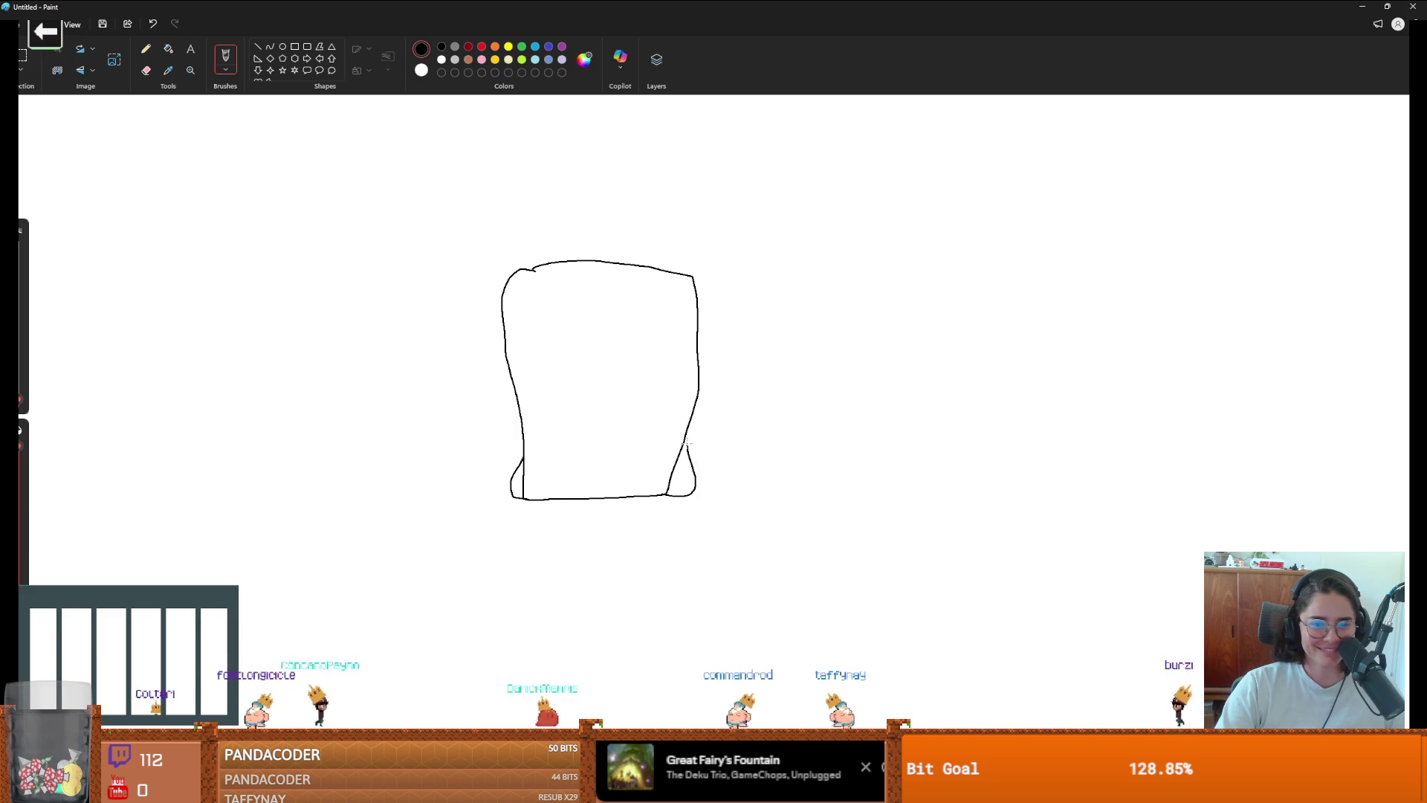
{"action": "left_click", "coordinate": [146, 70]}
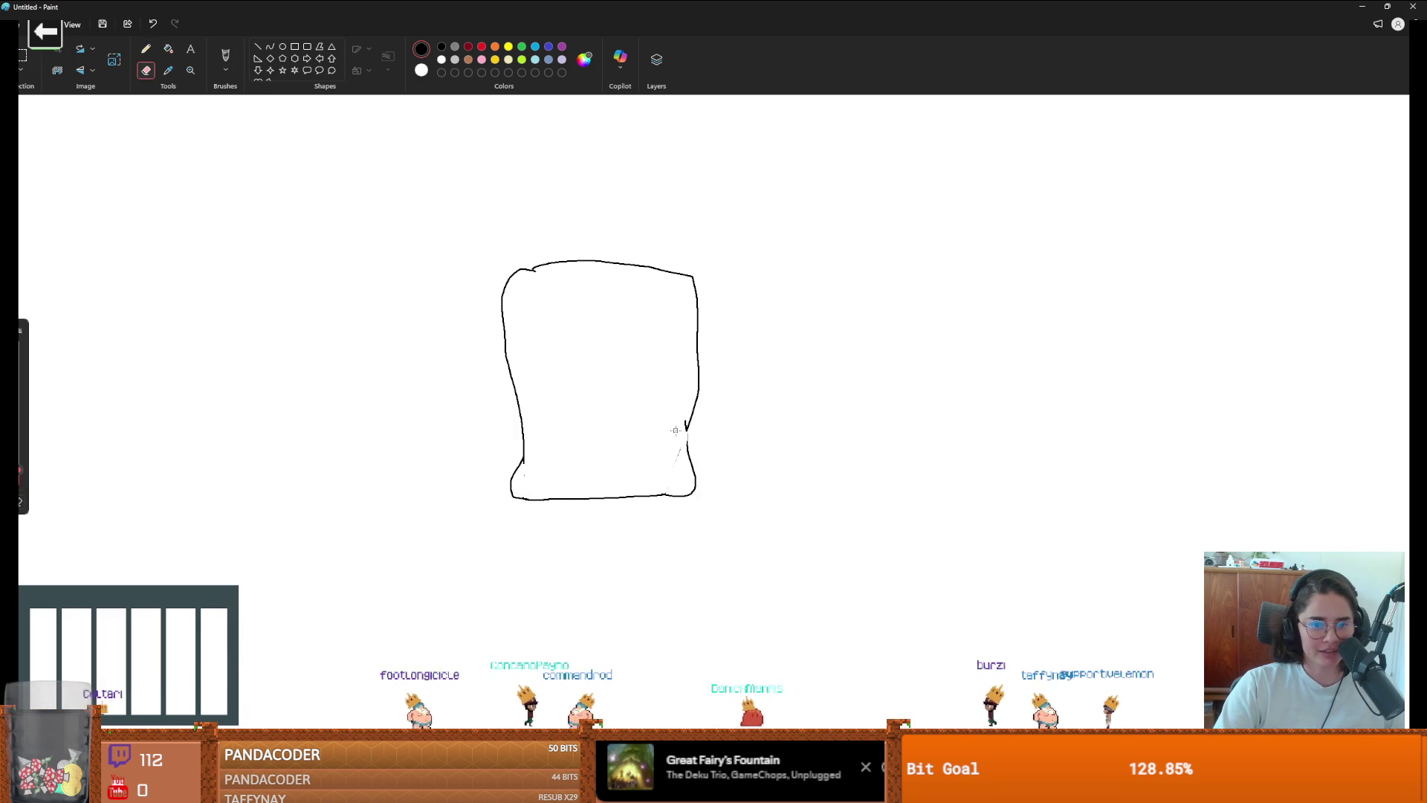
{"action": "left_click", "coordinate": [146, 48]}
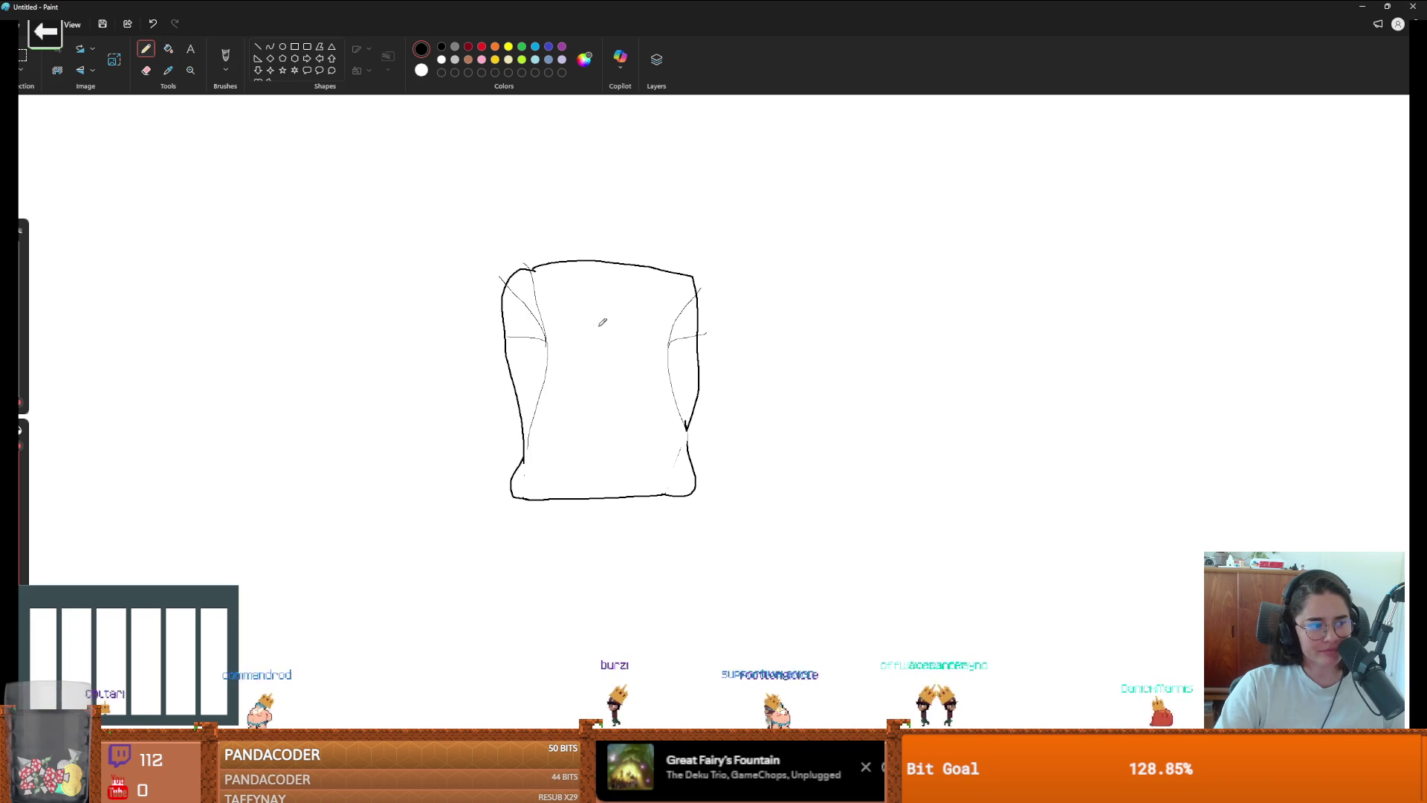
Add small pencil detail marks inside the box, then return to Godot.
{"action": "left_click_drag", "start_coordinate": [598, 313], "coordinate": [603, 308]}
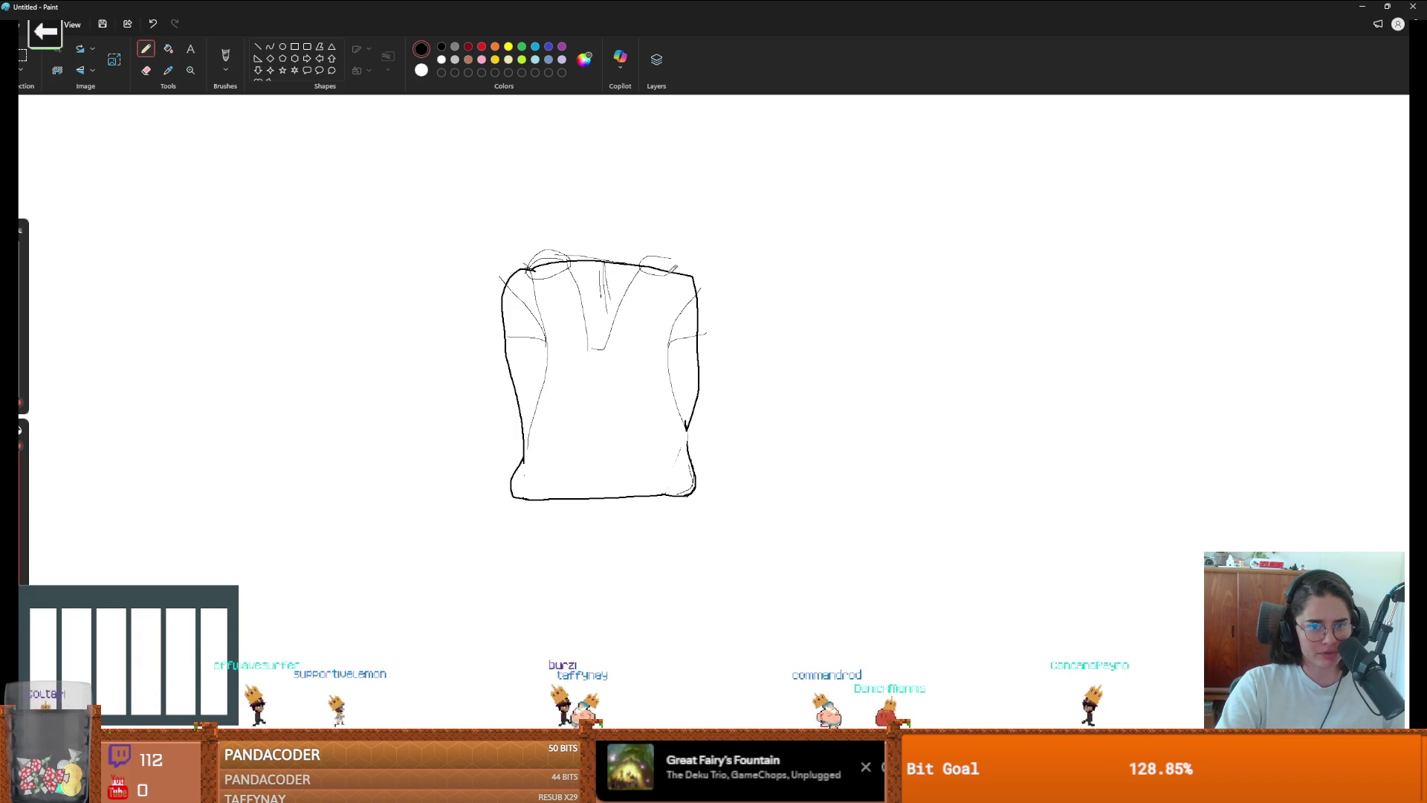
{"action": "left_click_drag", "start_coordinate": [672, 271], "coordinate": [679, 265]}
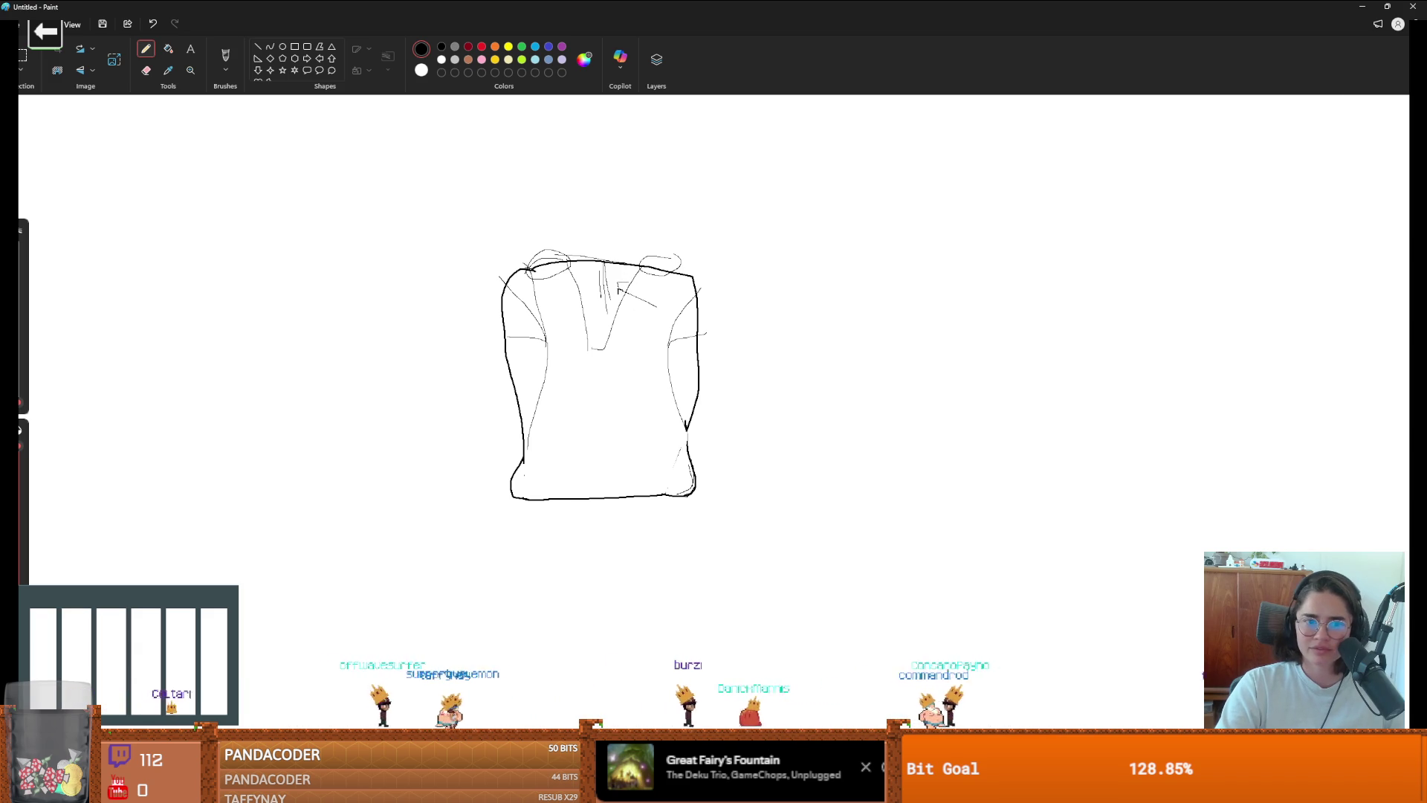
{"action": "key", "text": "alt+Tab"}
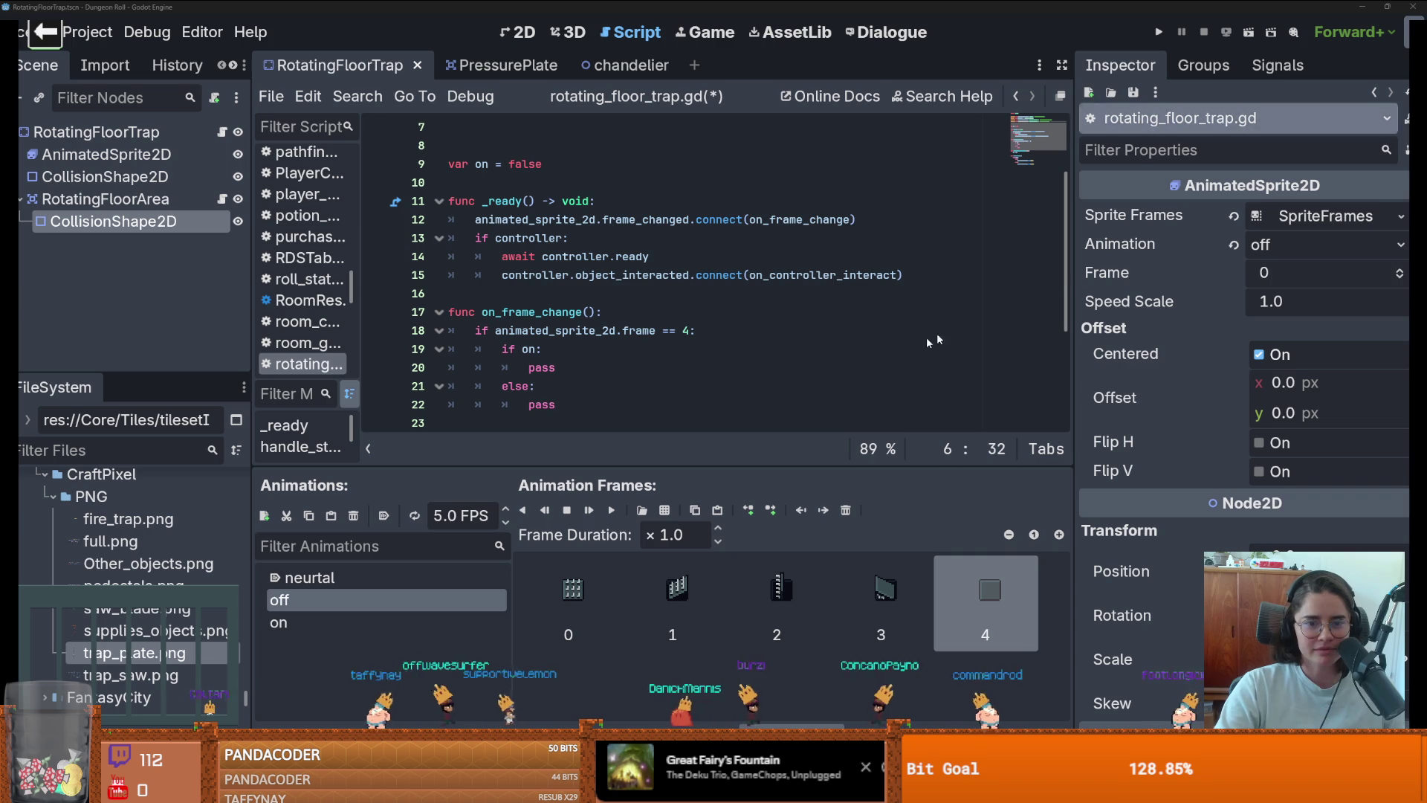
Save the script and select RotatingFloorArea's CollisionShape2D in the 2D editor.
{"action": "left_click", "coordinate": [705, 348]}
{"action": "key", "text": "ctrl+s"}
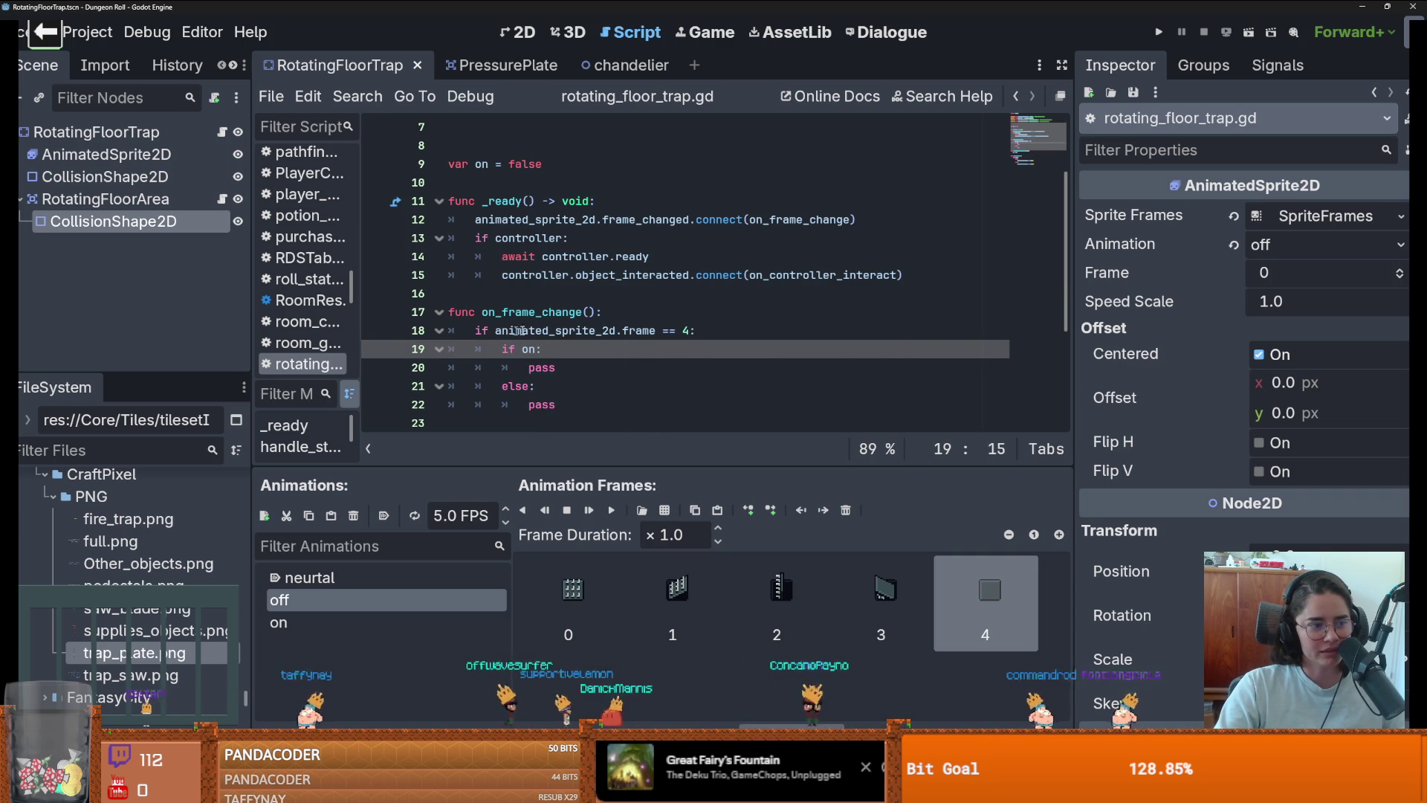
{"action": "left_click", "coordinate": [186, 201]}
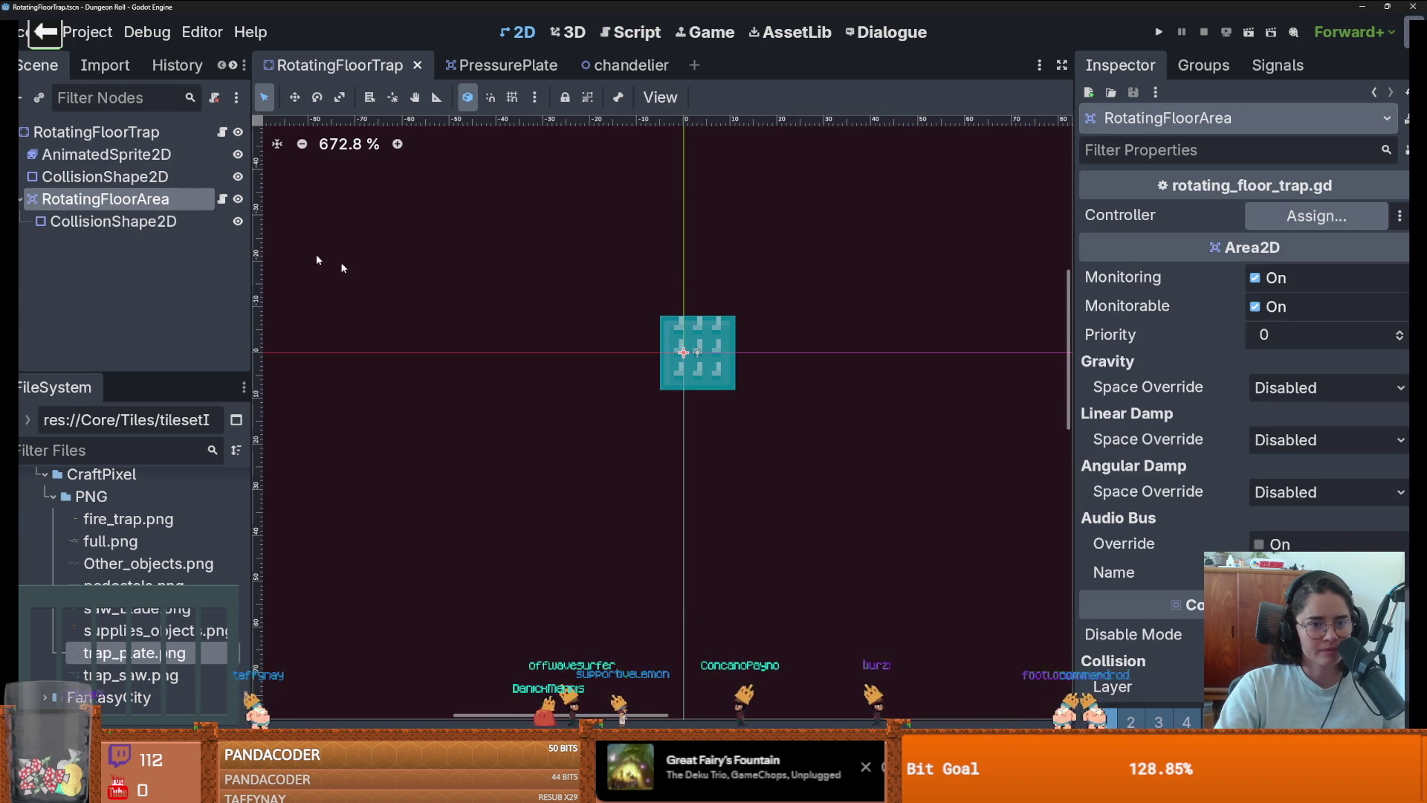
{"action": "left_click", "coordinate": [223, 201]}
{"action": "left_click", "coordinate": [113, 221]}
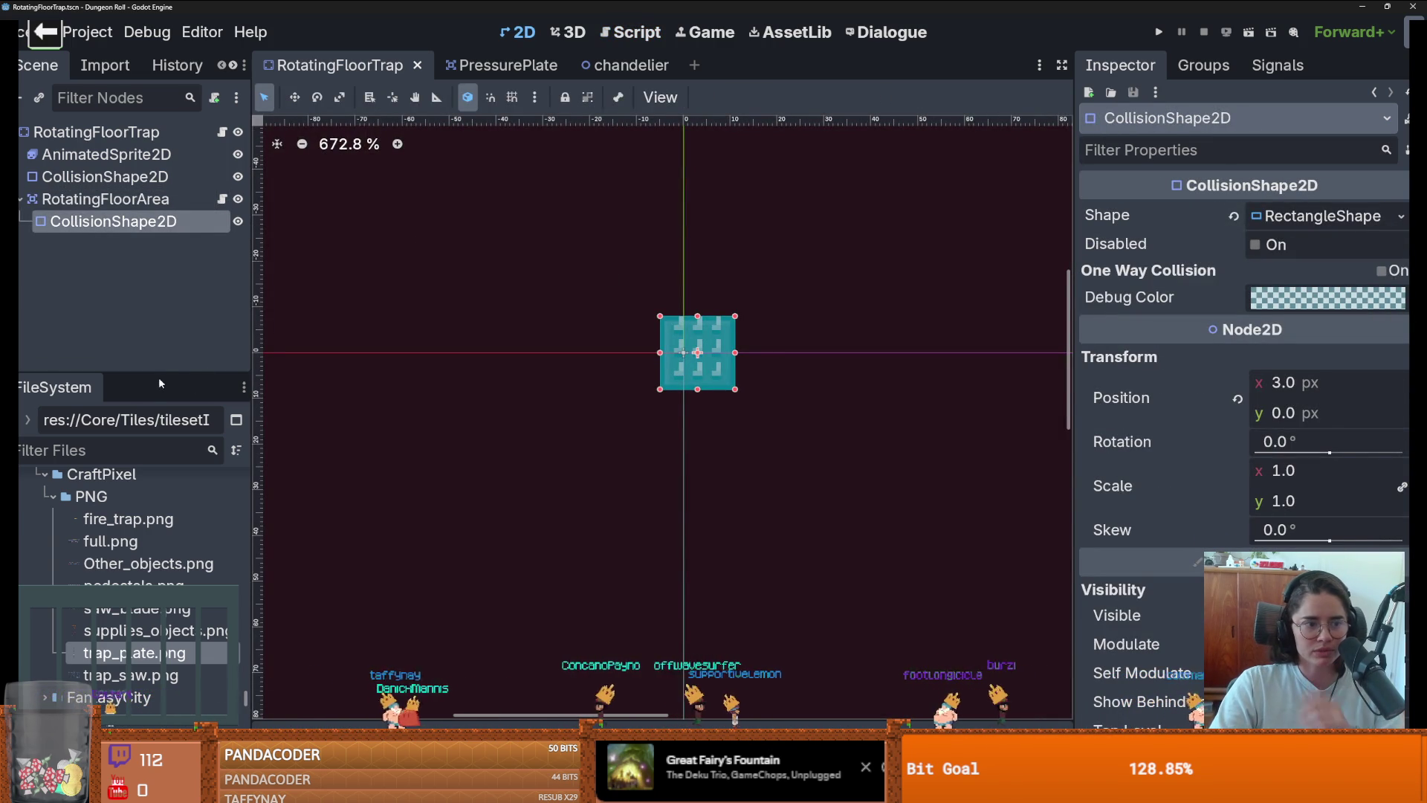
Enlarge the FileSystem dock, filter files by 'crusader', and widen the scene and file panels.
{"action": "left_click_drag", "start_coordinate": [159, 376], "coordinate": [156, 296]}
{"action": "left_click", "coordinate": [110, 369]}
{"action": "type", "text": "crusade"}
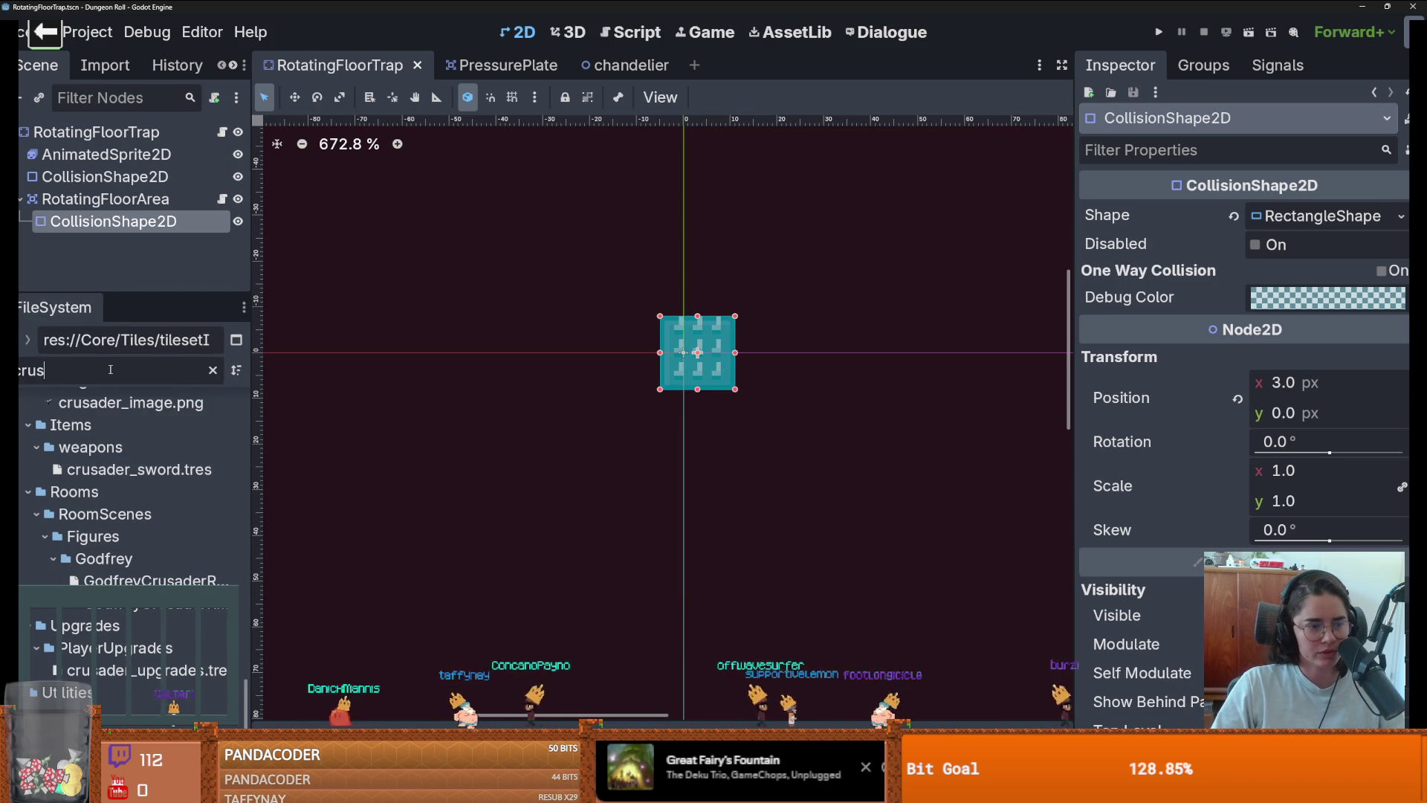
{"action": "type", "text": "r"}
{"action": "scroll", "coordinate": [138, 632], "scroll_direction": "down", "scroll_amount": 5}
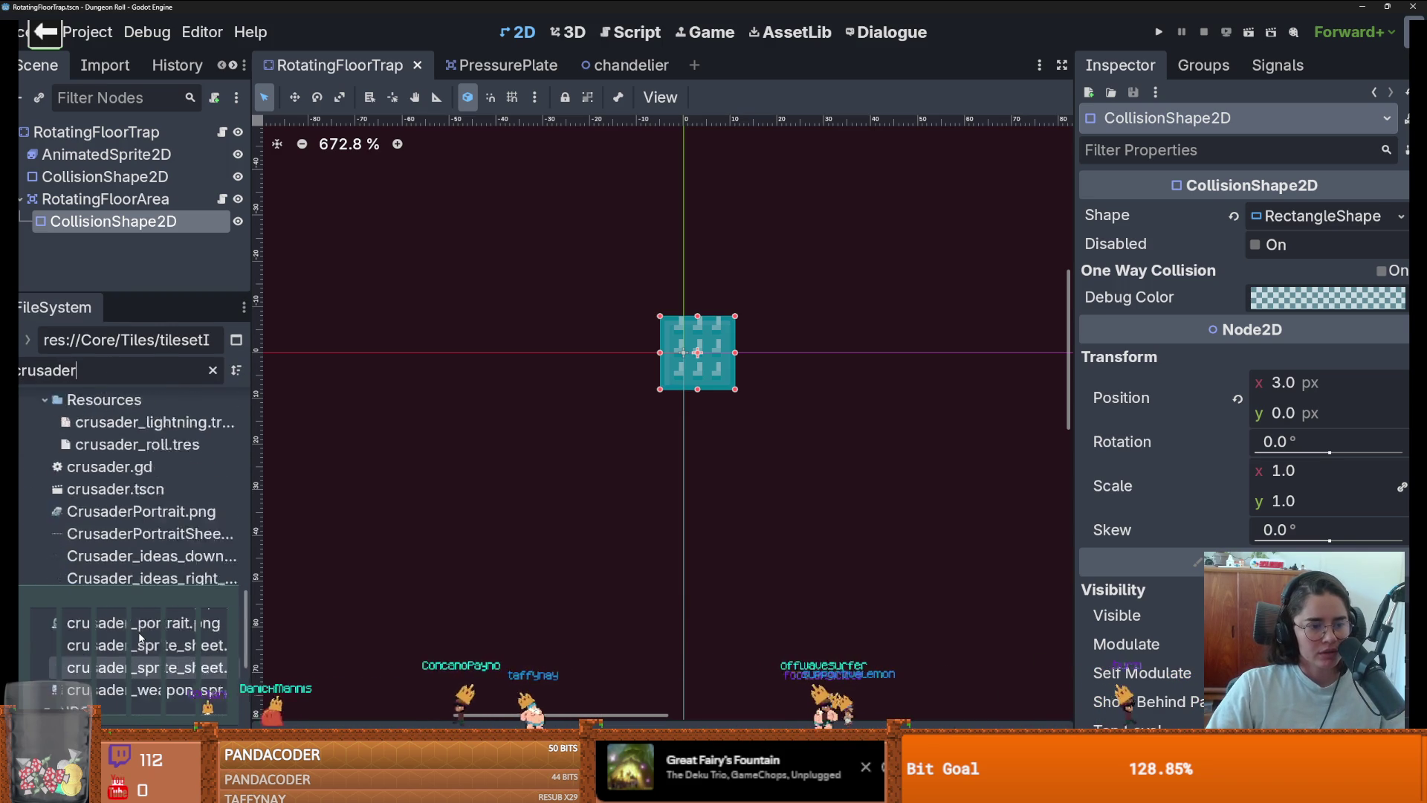
{"action": "scroll", "coordinate": [139, 635], "scroll_direction": "down", "scroll_amount": 2}
{"action": "scroll", "coordinate": [140, 628], "scroll_direction": "up", "scroll_amount": 4}
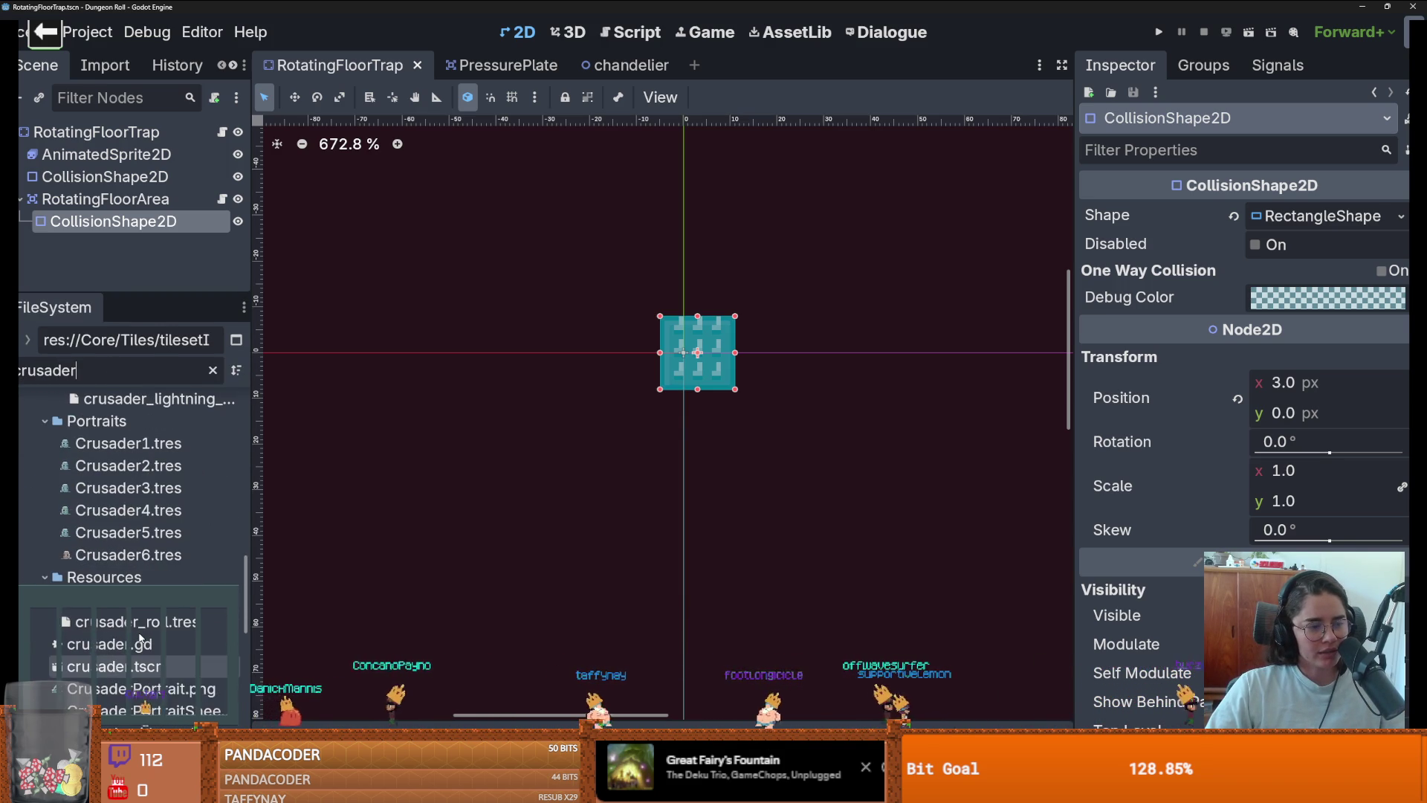
{"action": "scroll", "coordinate": [139, 636], "scroll_direction": "up", "scroll_amount": 8}
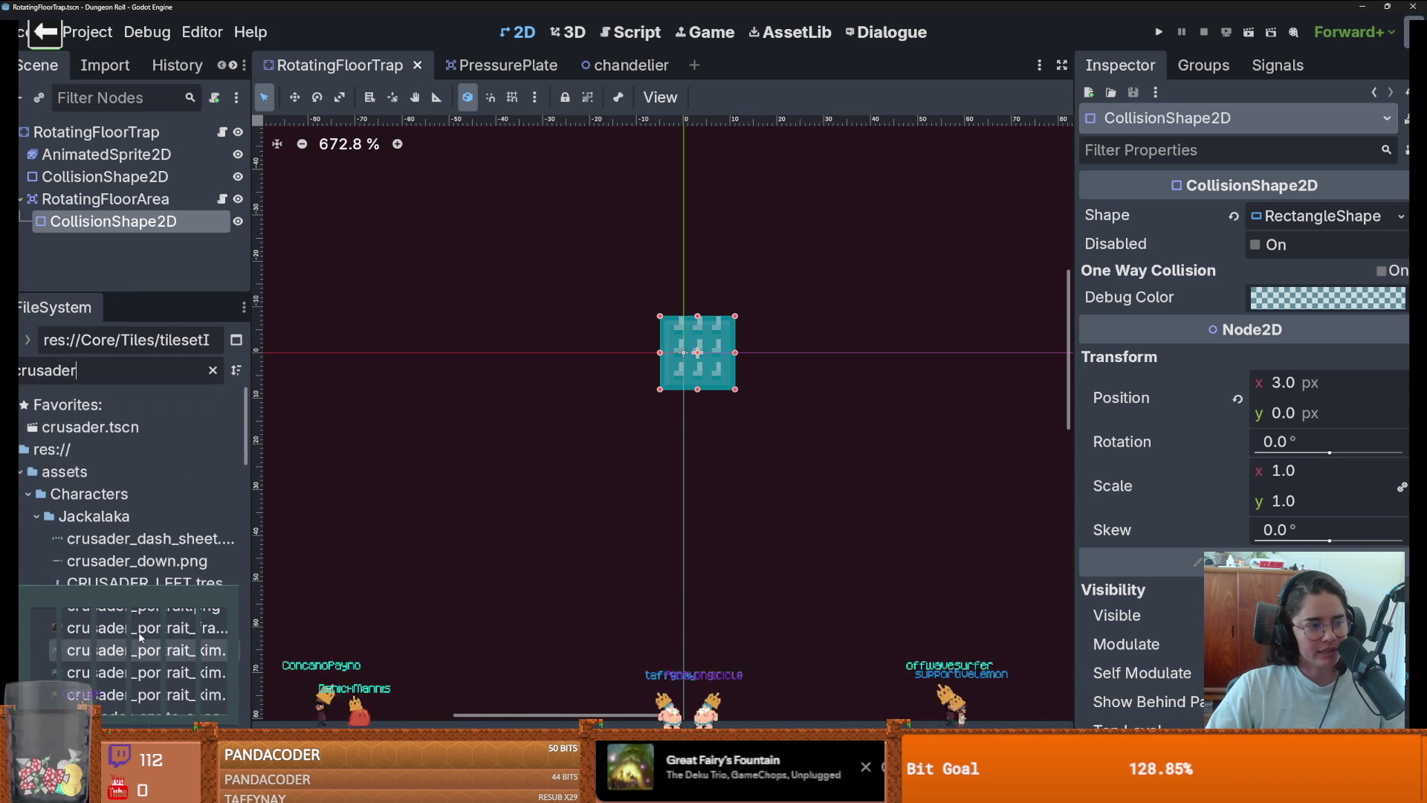
{"action": "scroll", "coordinate": [139, 636], "scroll_direction": "down", "scroll_amount": 2}
{"action": "scroll", "coordinate": [140, 636], "scroll_direction": "up", "scroll_amount": 2}
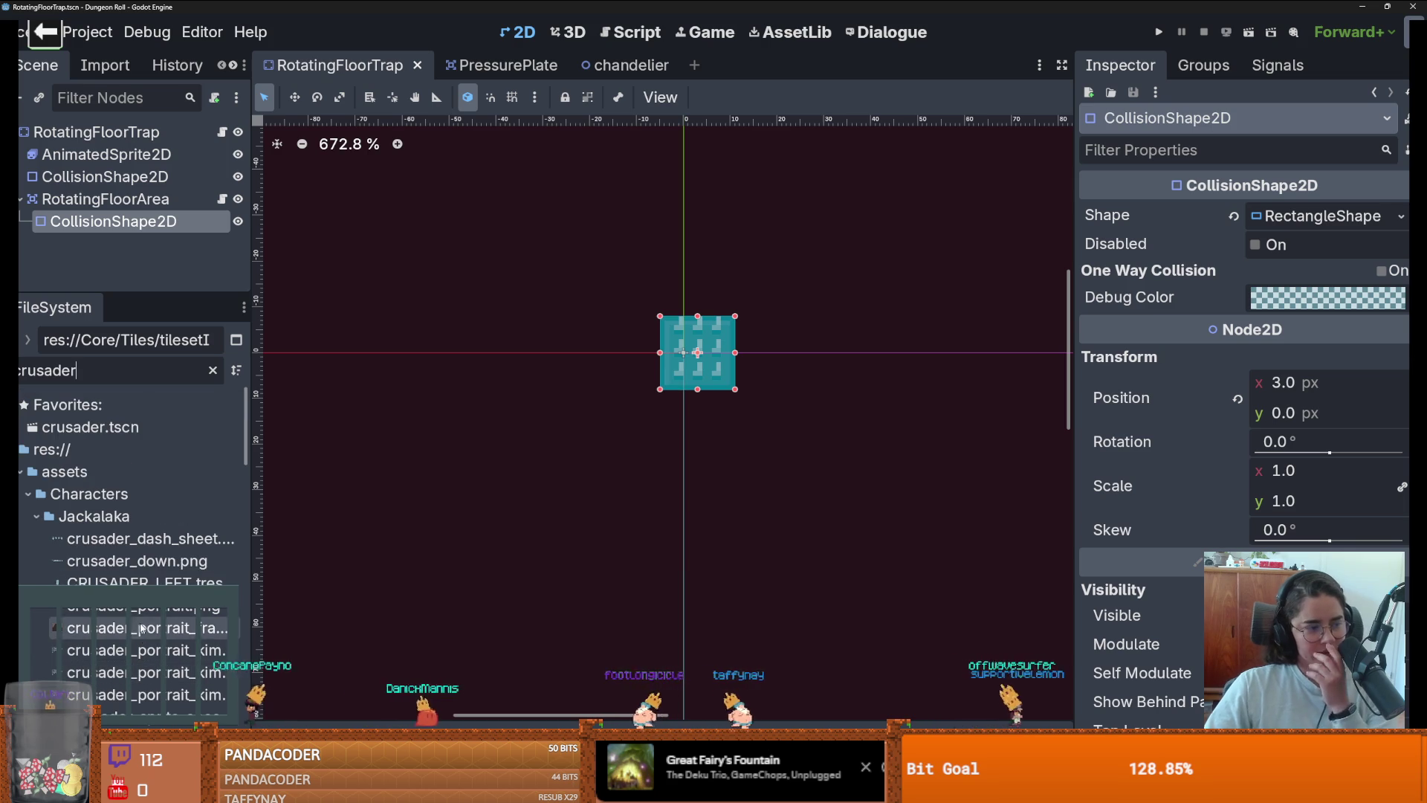
{"action": "mouse_move", "coordinate": [137, 606]}
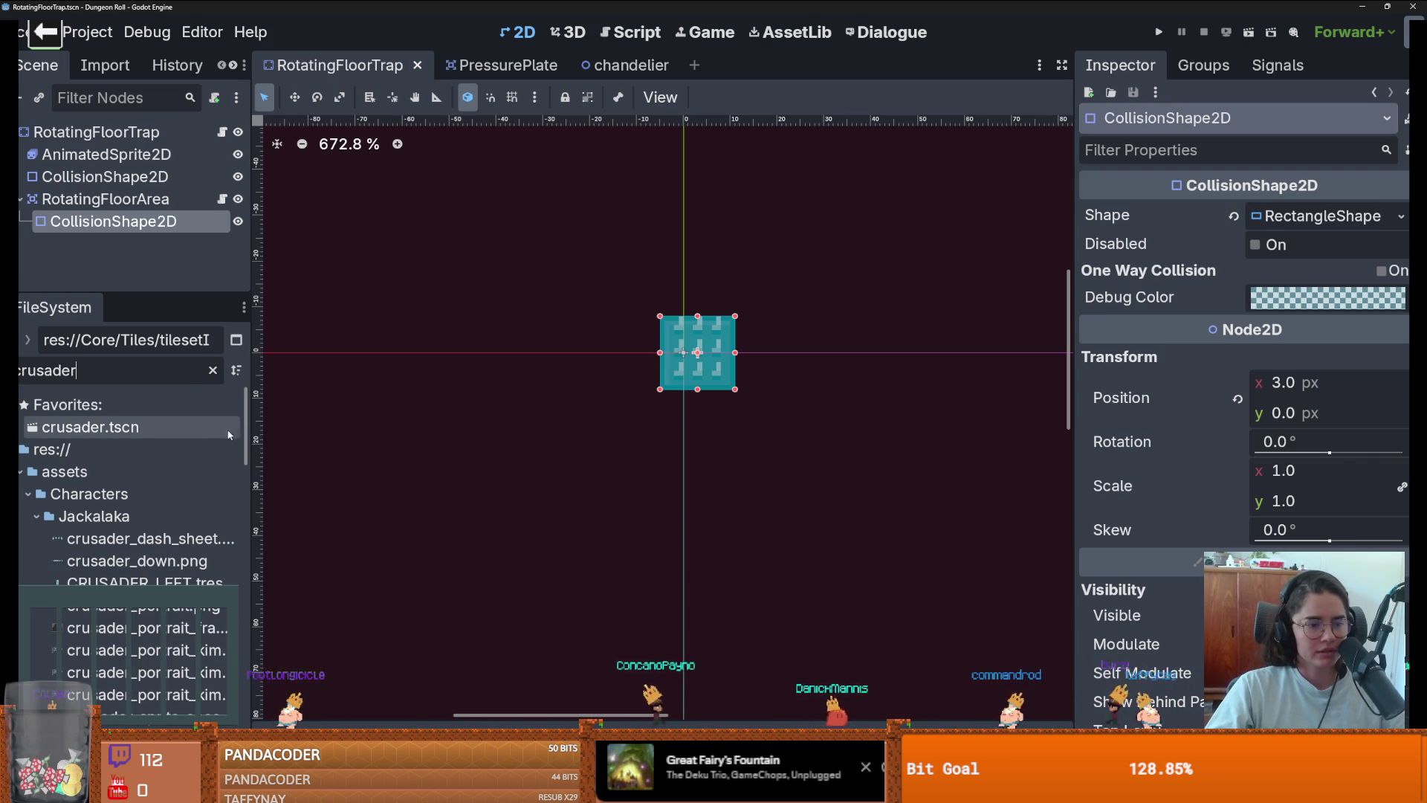
{"action": "left_click_drag", "start_coordinate": [248, 434], "coordinate": [318, 434]}
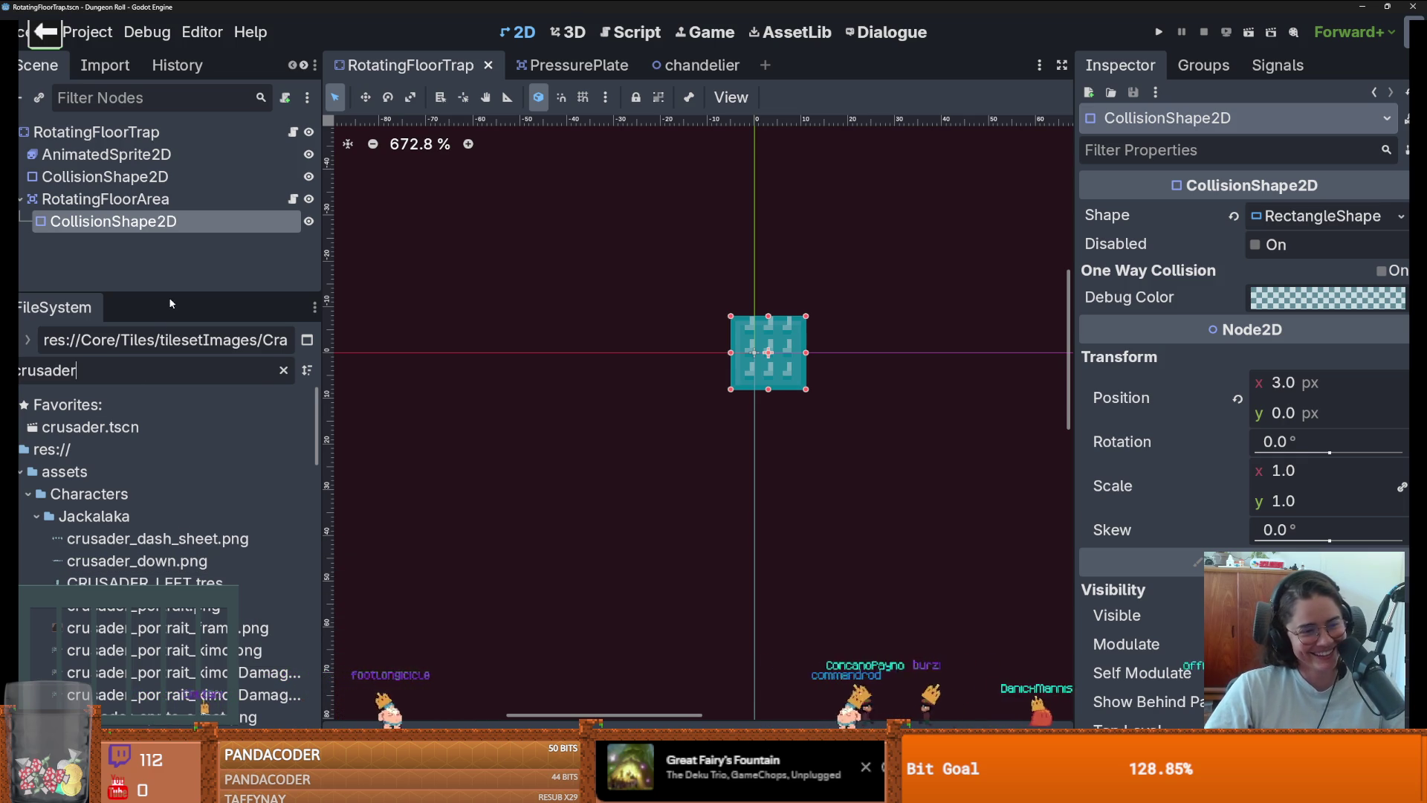
{"action": "left_click_drag", "start_coordinate": [170, 293], "coordinate": [180, 289]}
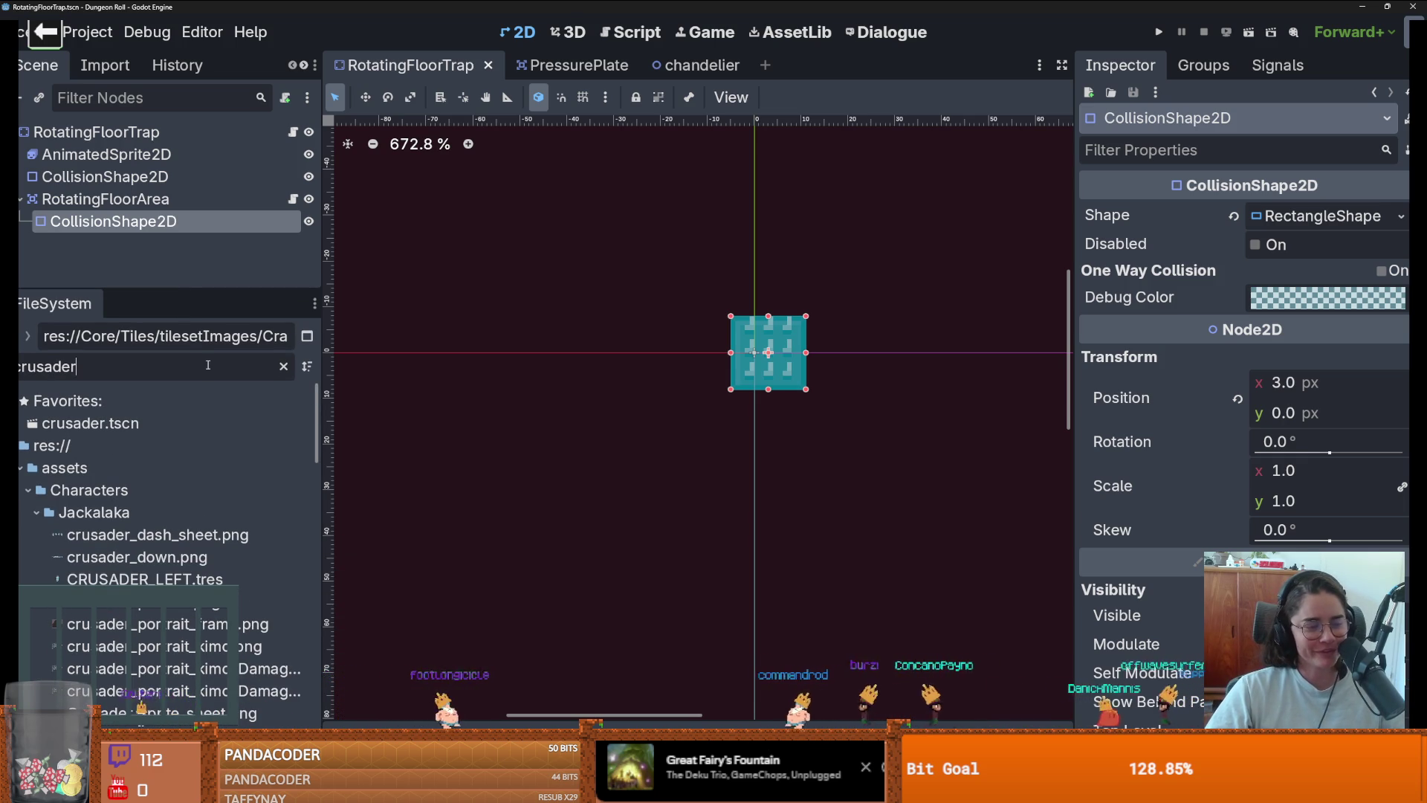
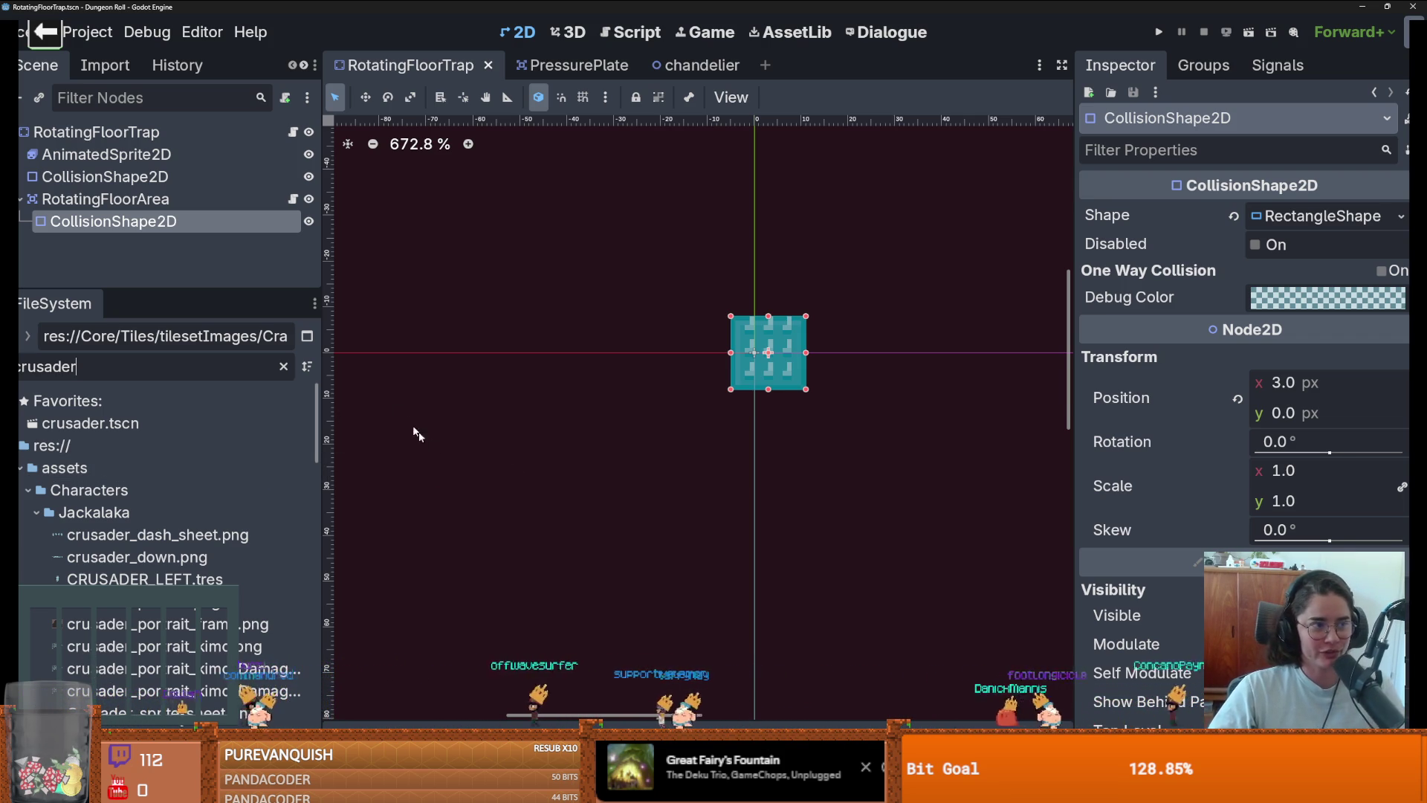
Open crusader.tscn and bring up roll_state.gd under StateMachine to review its dash timer code.
{"action": "scroll", "coordinate": [552, 387], "scroll_direction": "down", "scroll_amount": 1}
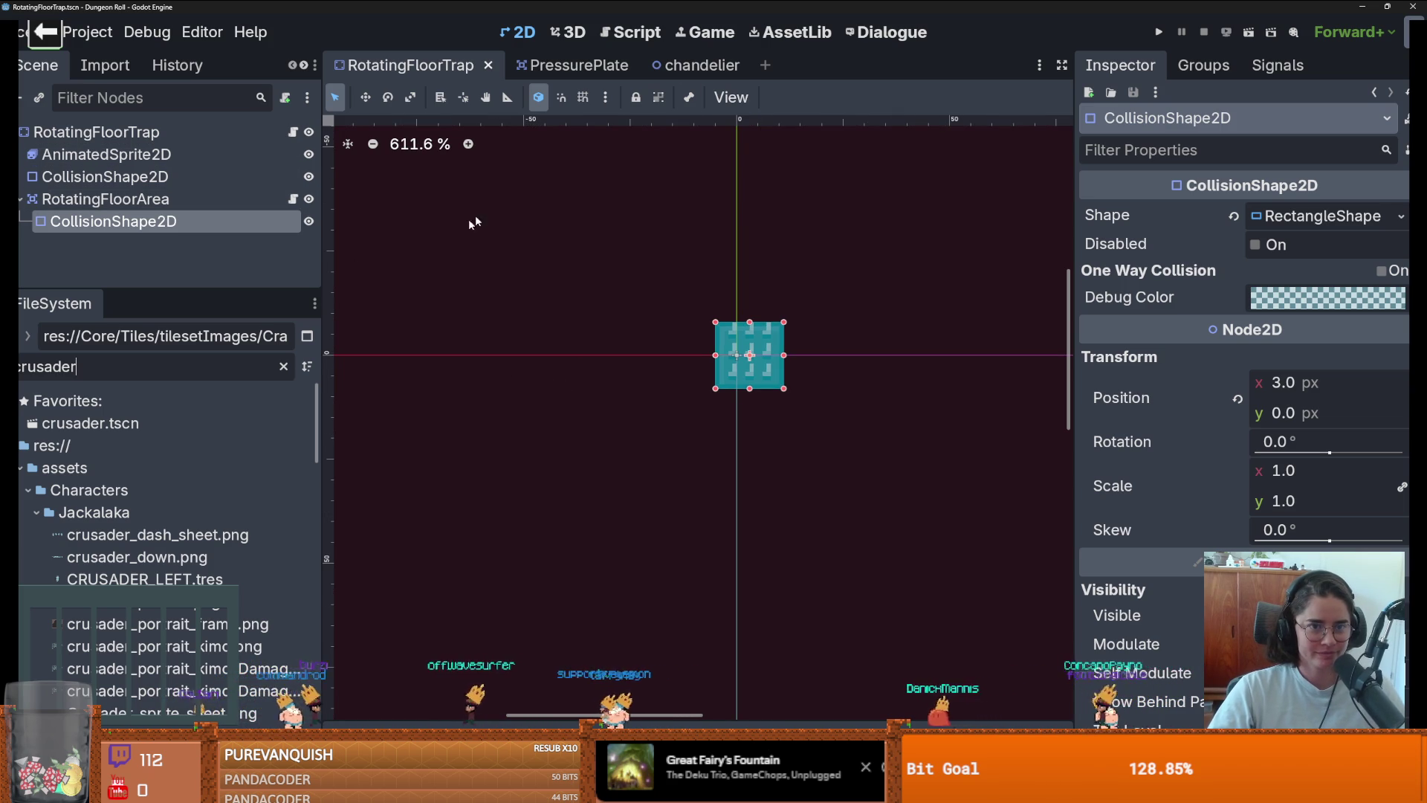
{"action": "double_click", "coordinate": [90, 423]}
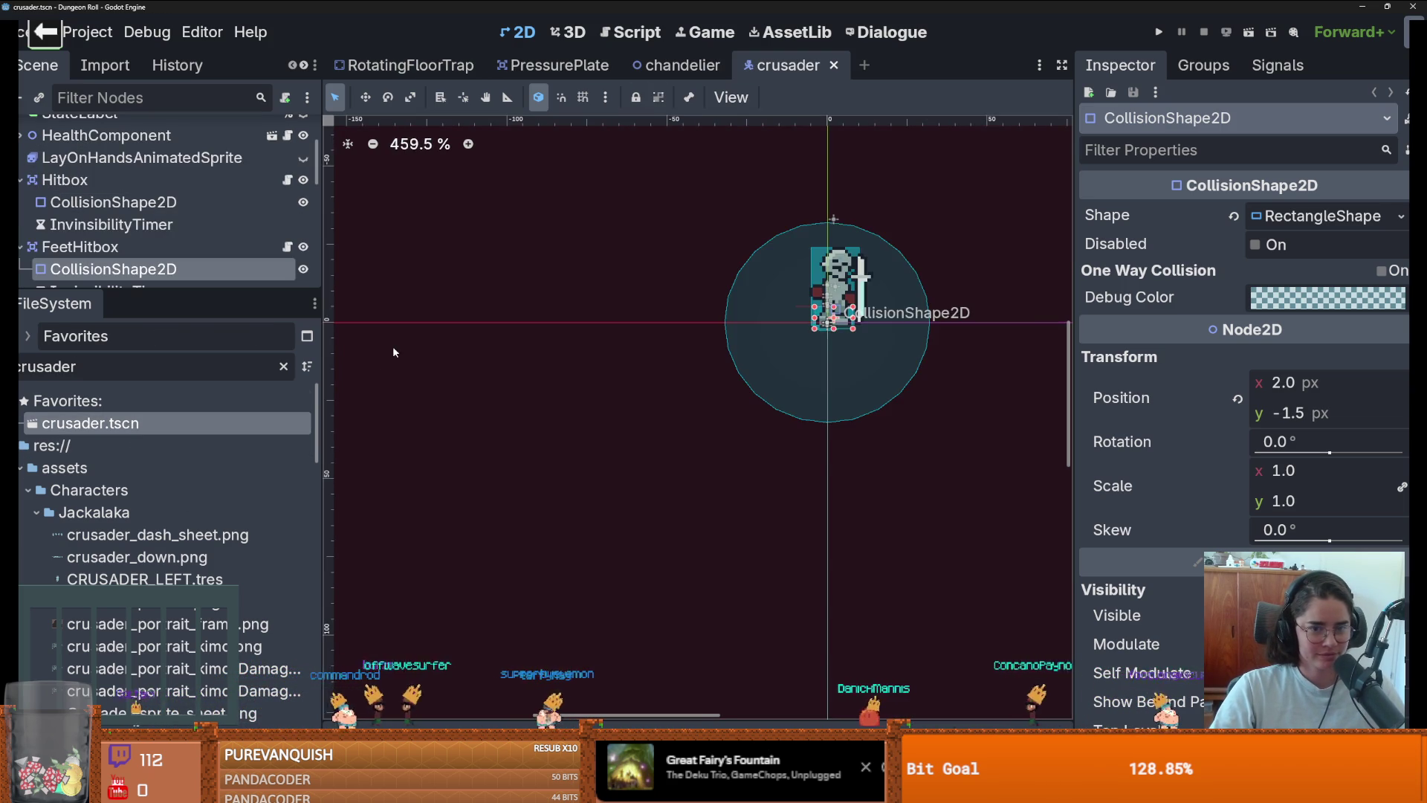
{"action": "left_click_drag", "start_coordinate": [170, 294], "coordinate": [170, 455]}
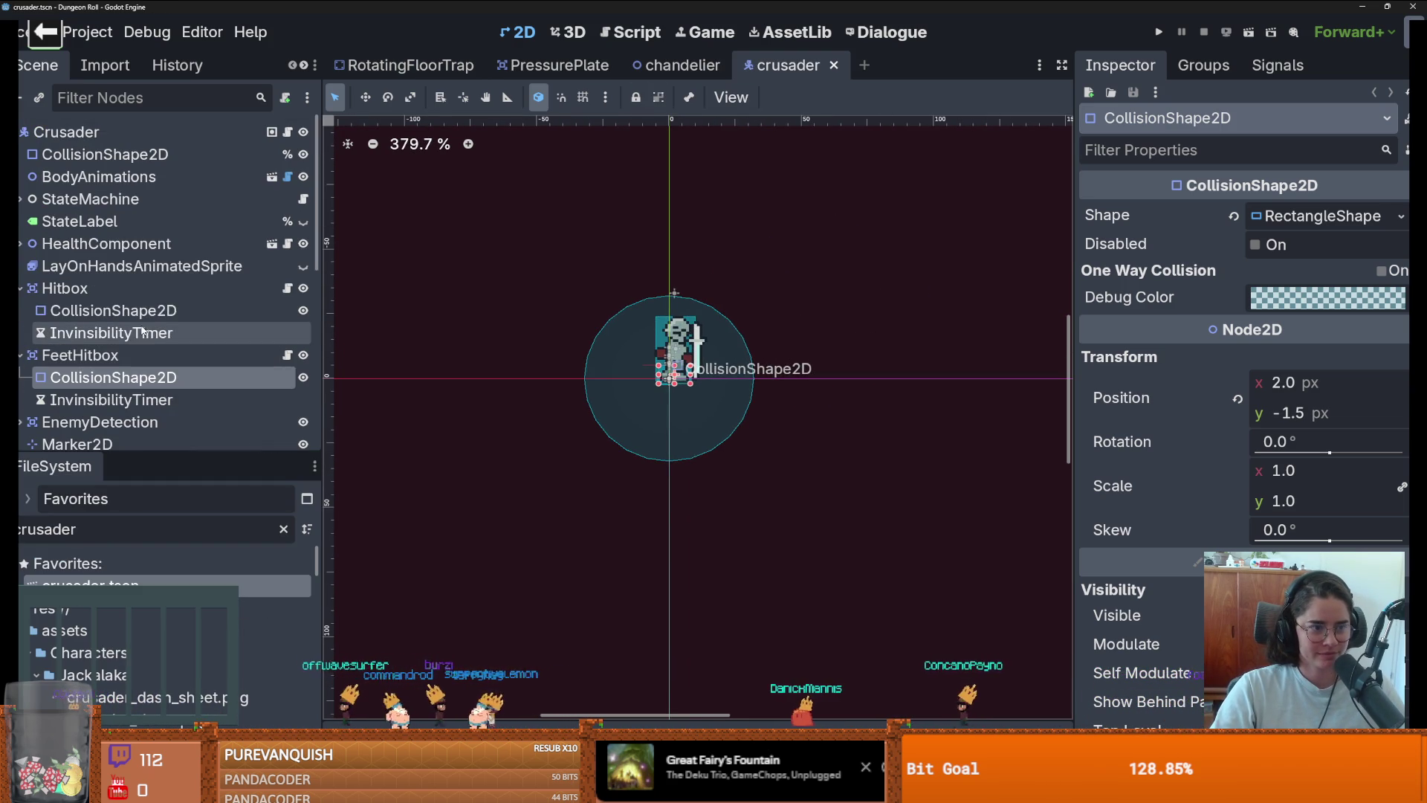
{"action": "left_click", "coordinate": [20, 198]}
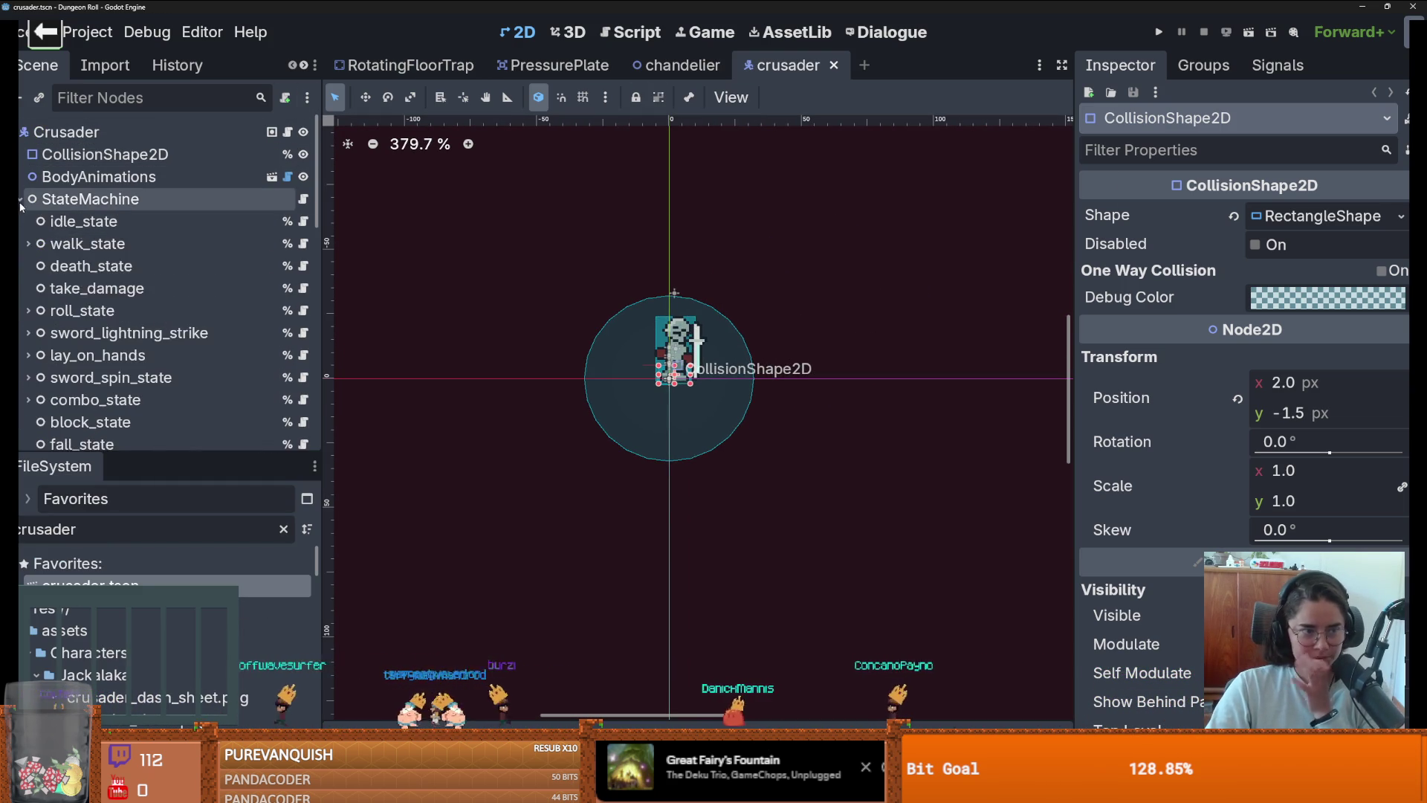
{"action": "scroll", "coordinate": [235, 297], "scroll_direction": "down", "scroll_amount": 2}
{"action": "scroll", "coordinate": [236, 301], "scroll_direction": "down", "scroll_amount": 2}
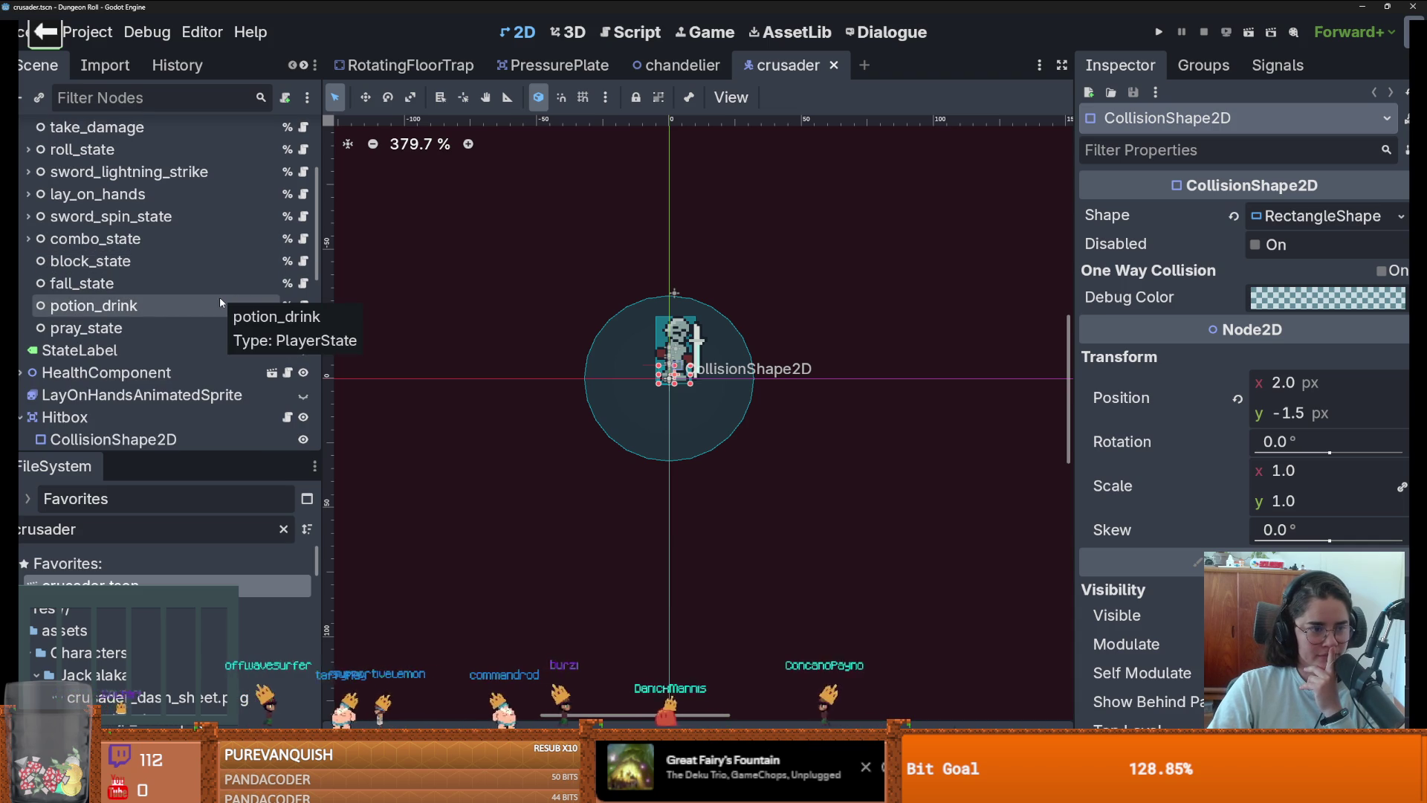
{"action": "scroll", "coordinate": [220, 297], "scroll_direction": "up", "scroll_amount": 1}
{"action": "scroll", "coordinate": [220, 297], "scroll_direction": "up", "scroll_amount": 1}
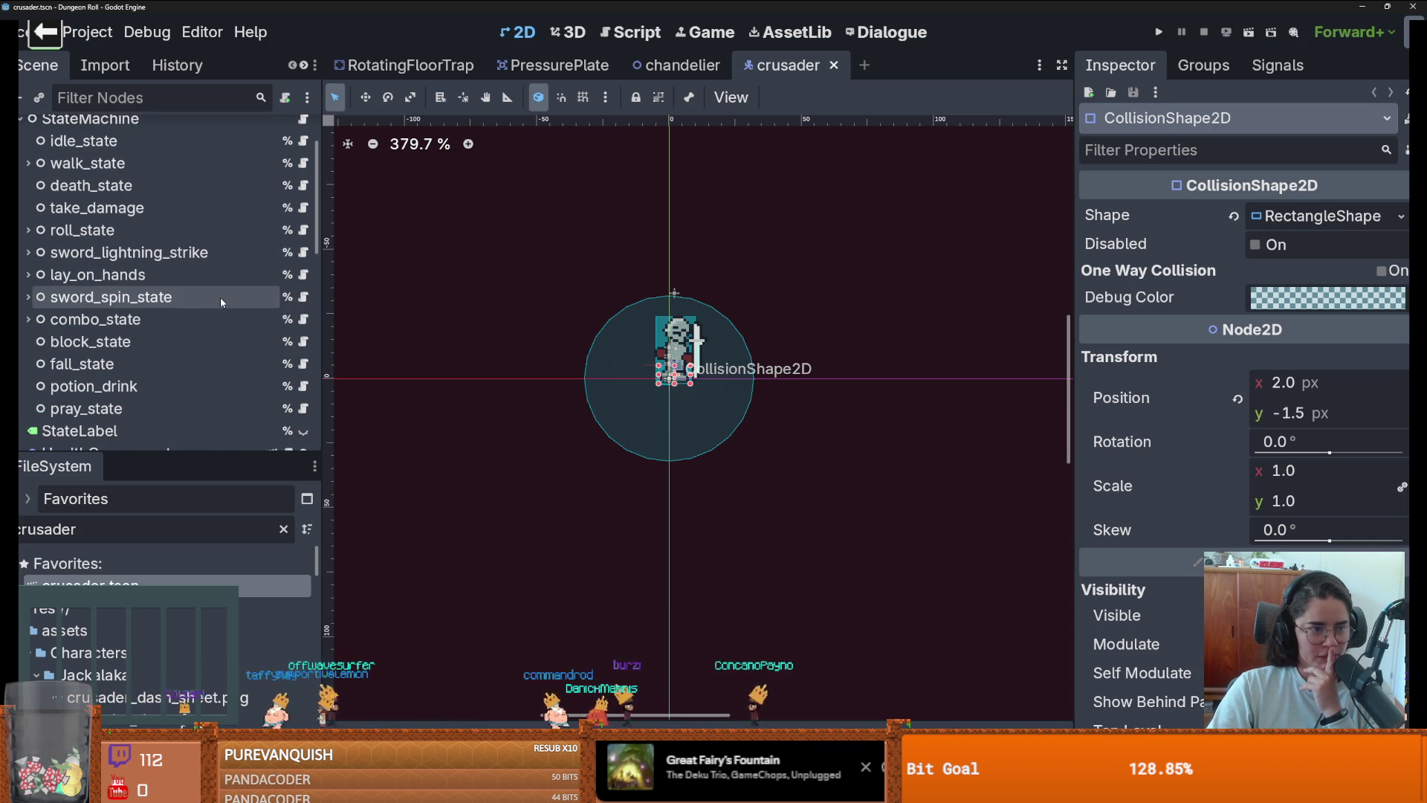
{"action": "left_click", "coordinate": [304, 230]}
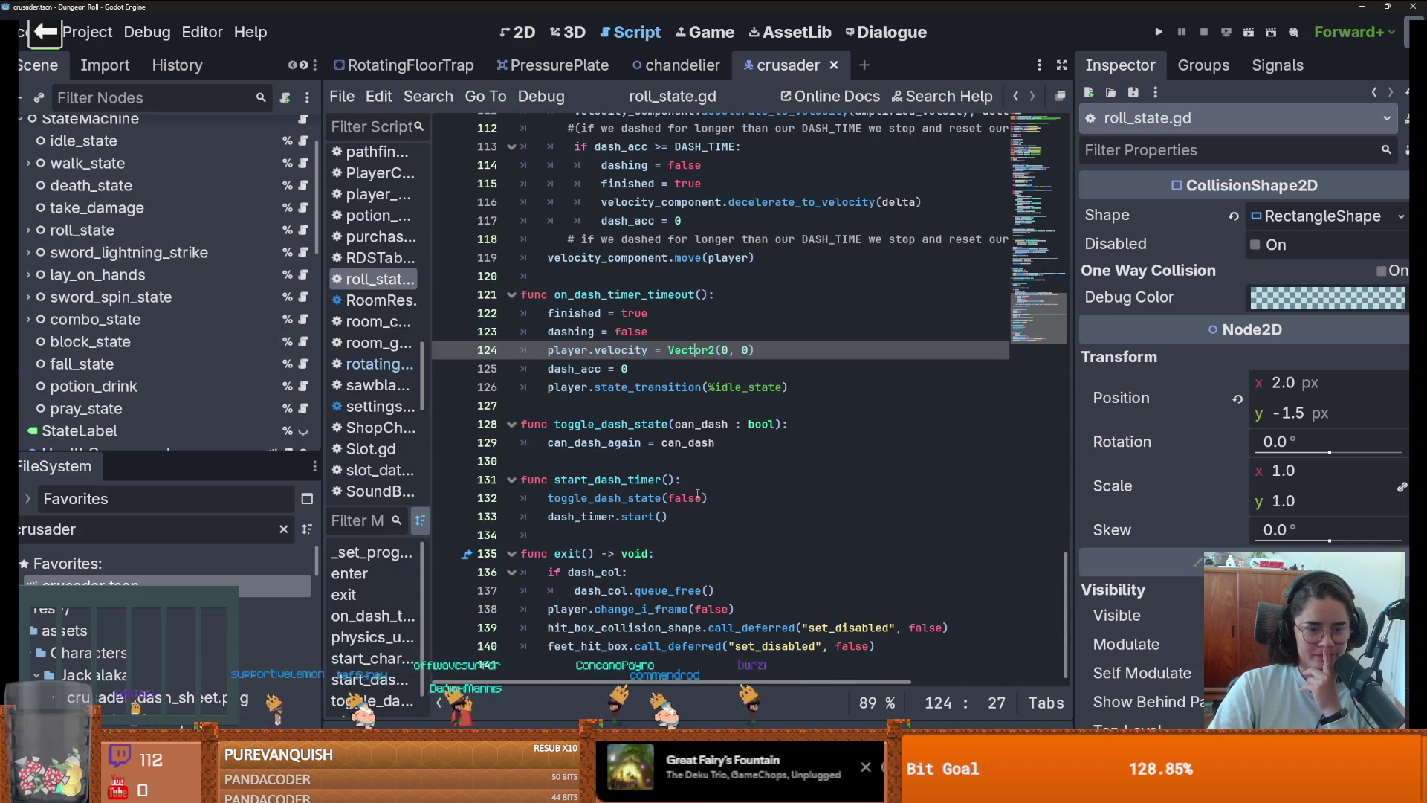
Check the deferred set_disabled call, then open rotating_floor_trap.gd in the RotatingFloorTrap scene.
{"action": "left_click", "coordinate": [766, 647]}
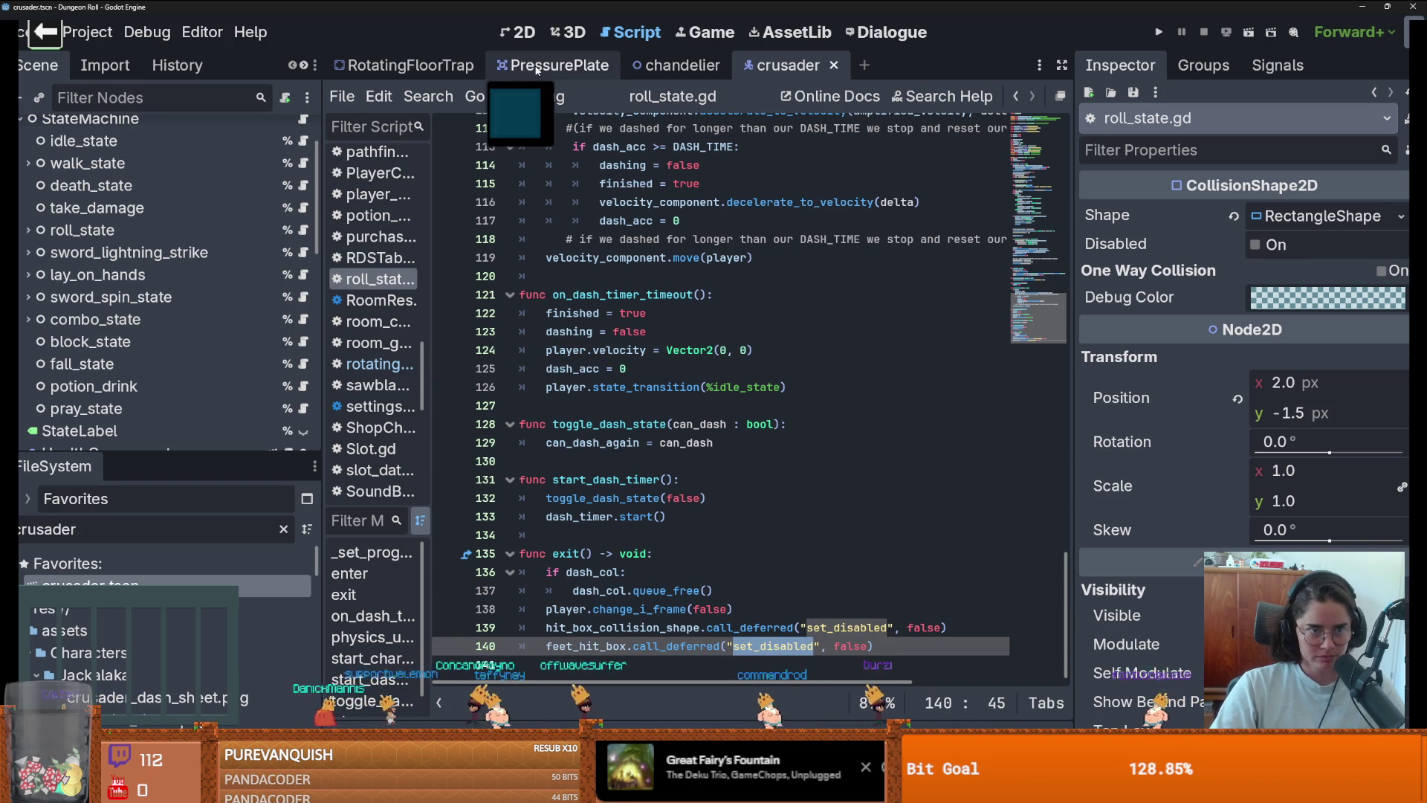
{"action": "left_click", "coordinate": [402, 67]}
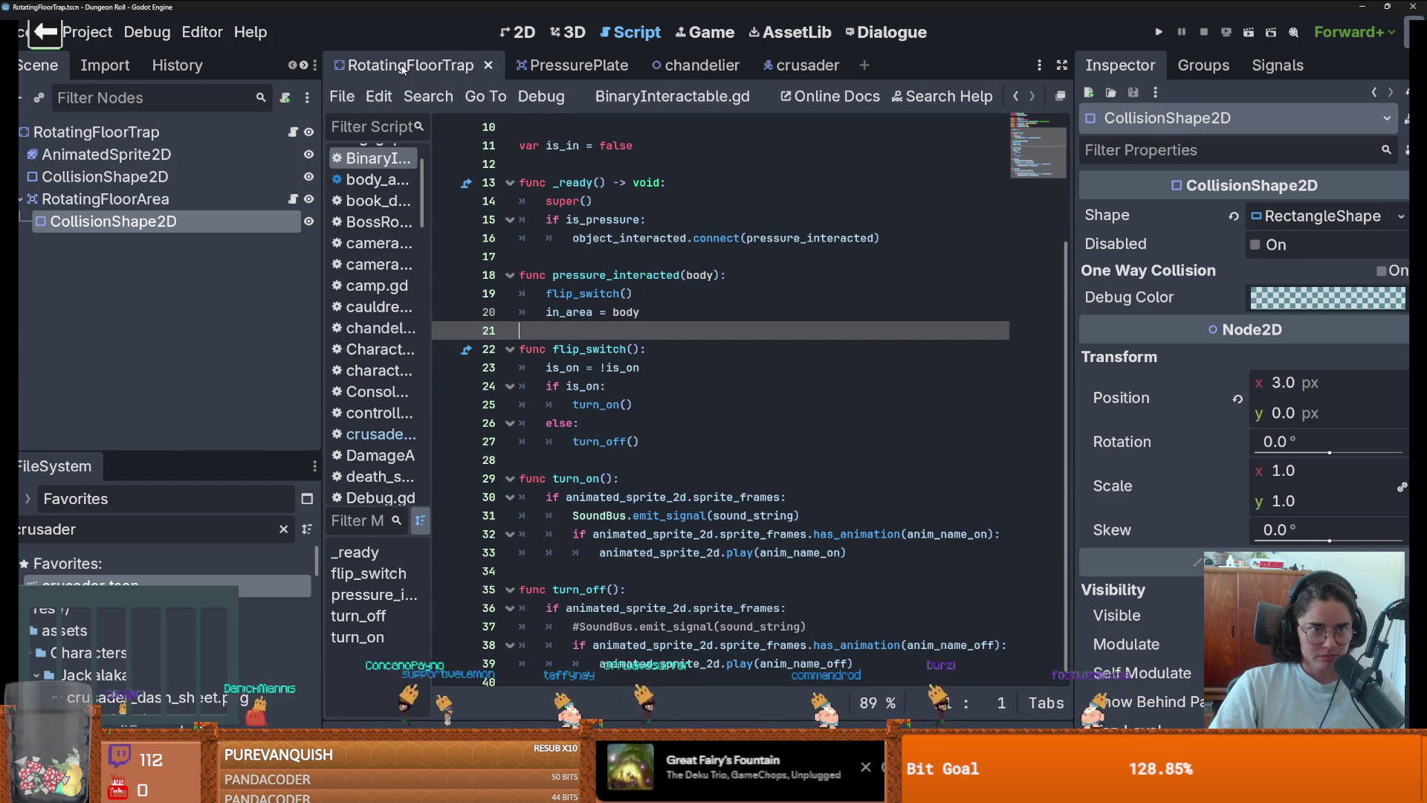
{"action": "left_click", "coordinate": [289, 198]}
Replace line 20's pass with collision_shape_2d.call_deferred("set_disabled", false).
{"action": "double_click", "coordinate": [613, 425]}
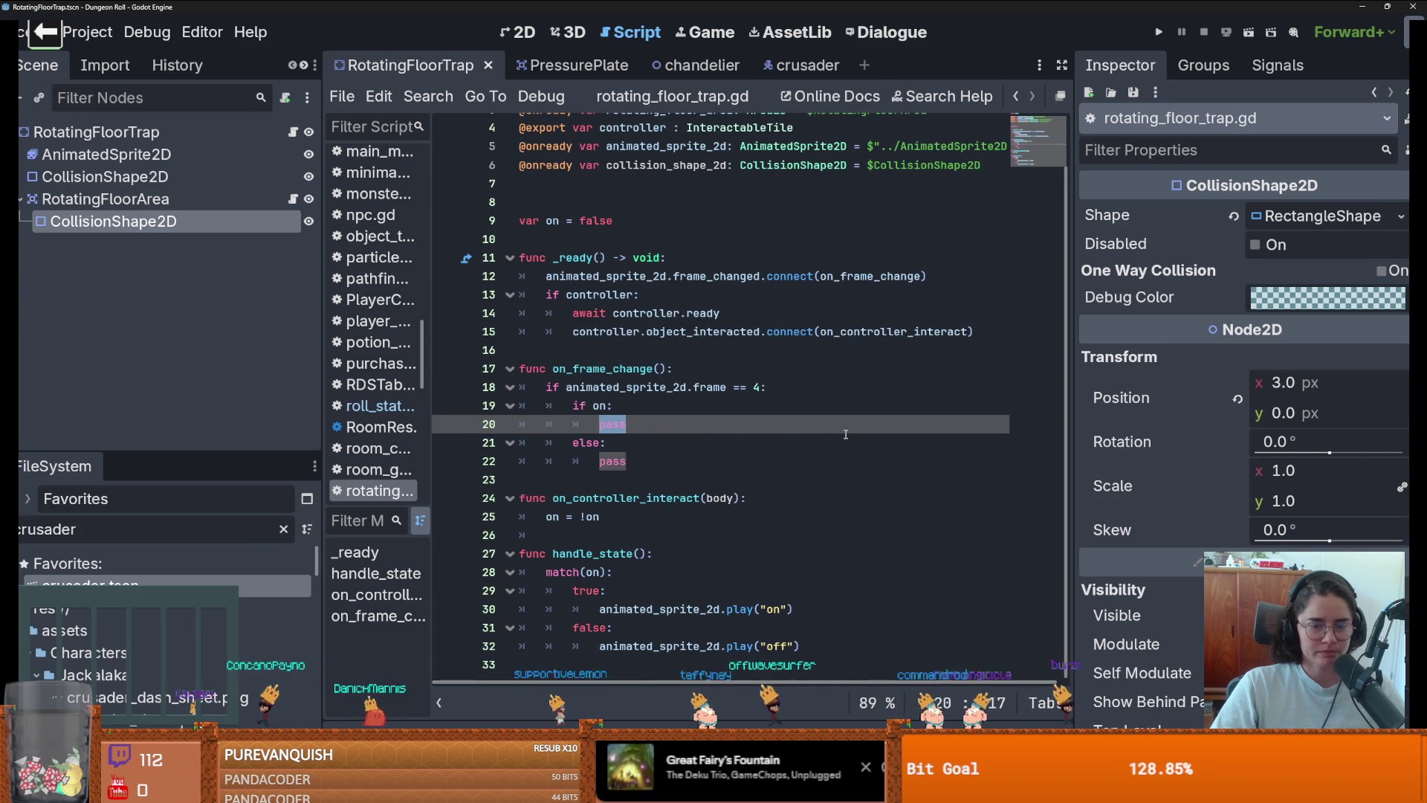
{"action": "type", "text": "se"}
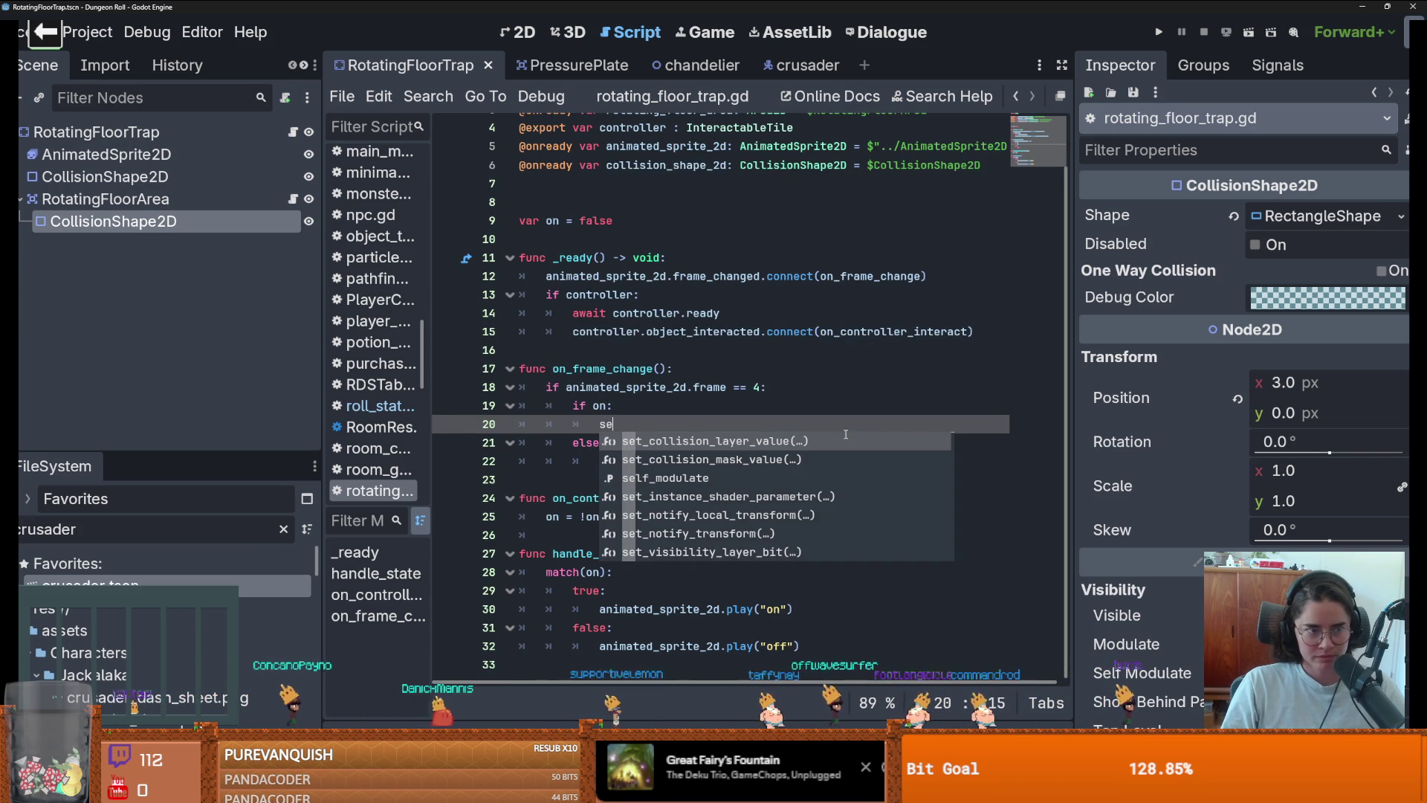
{"action": "key", "text": "ctrl+z"}
{"action": "type", "text": "collision_shape_2d."}
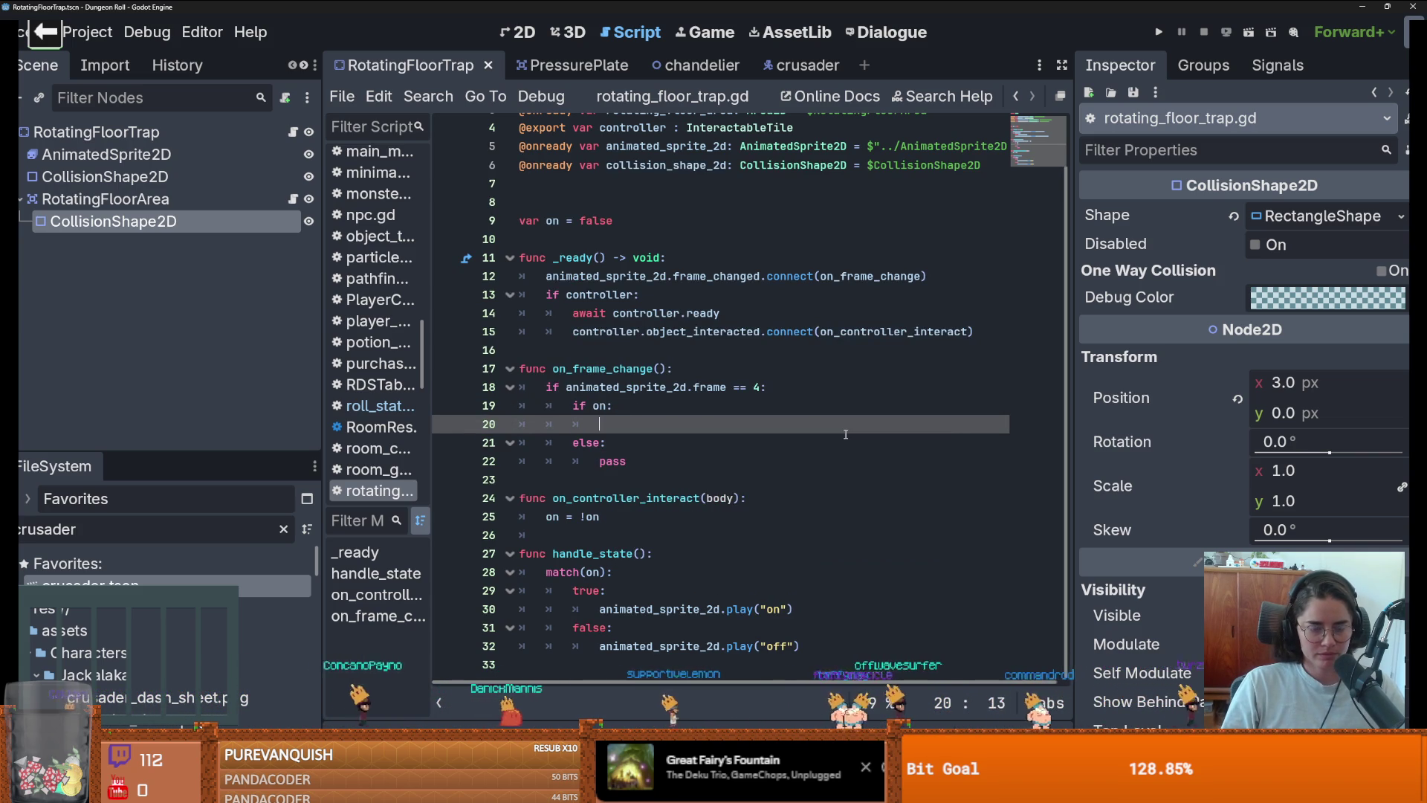
{"action": "type", "text": "call"}
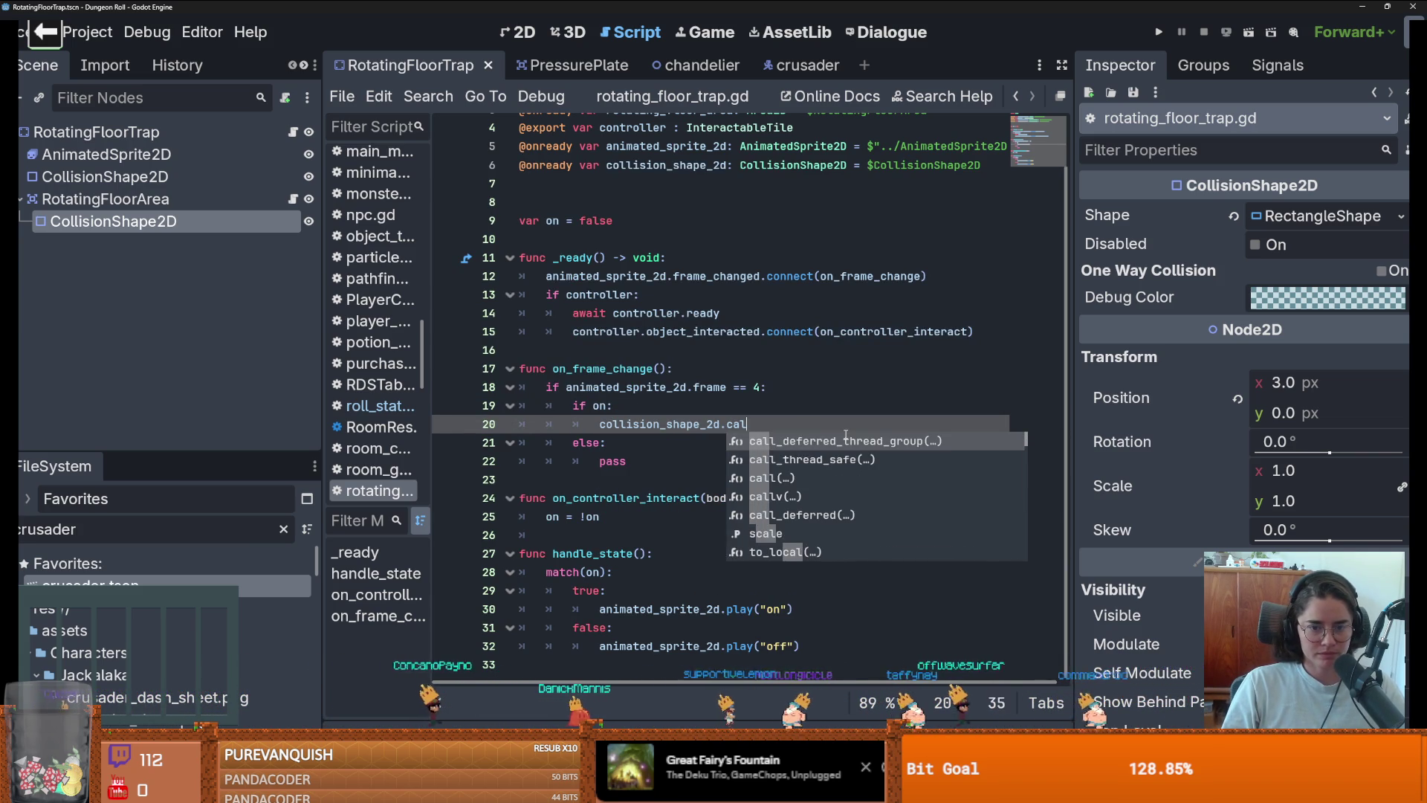
{"action": "key", "text": "Return"}
{"action": "type", "text": "\"set_di"}
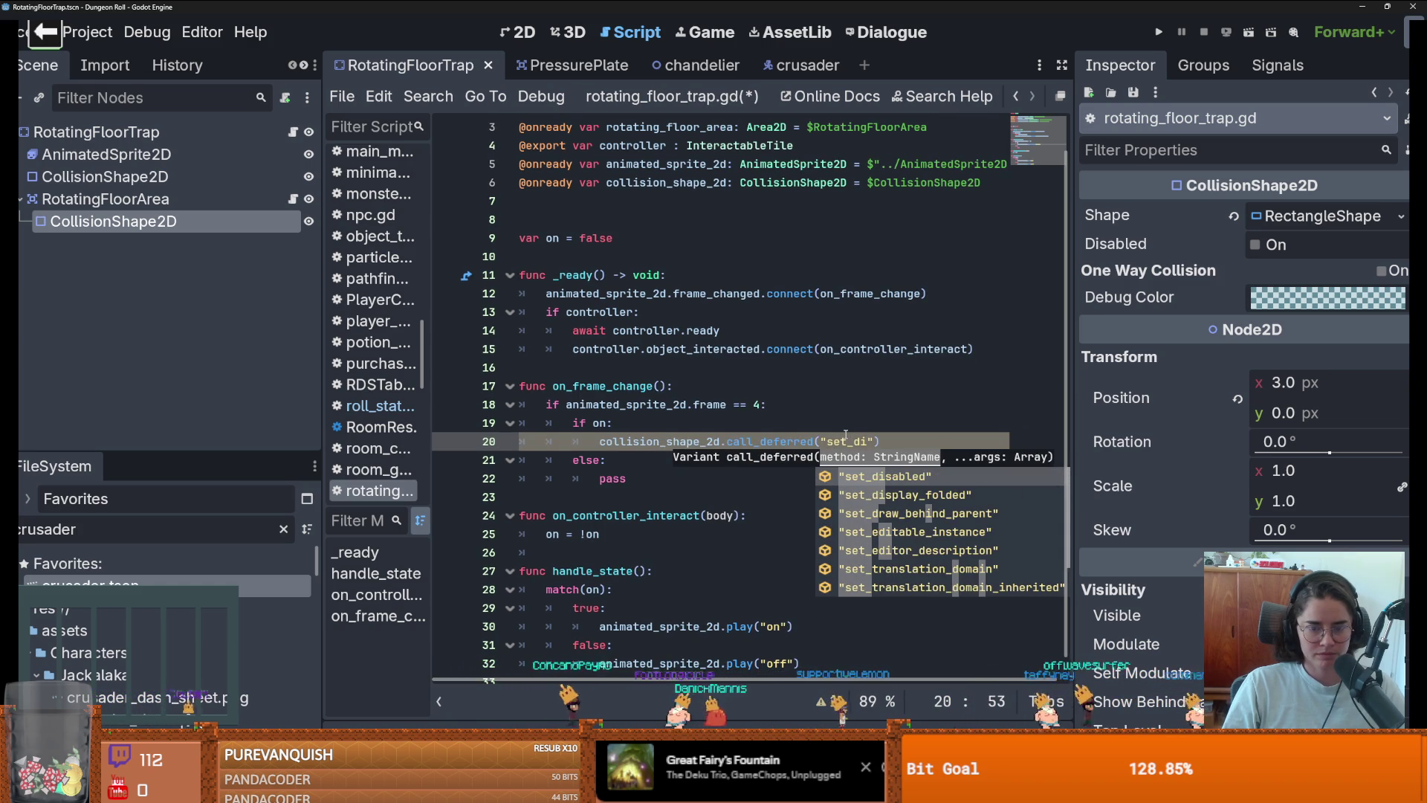
{"action": "key", "text": "Return"}
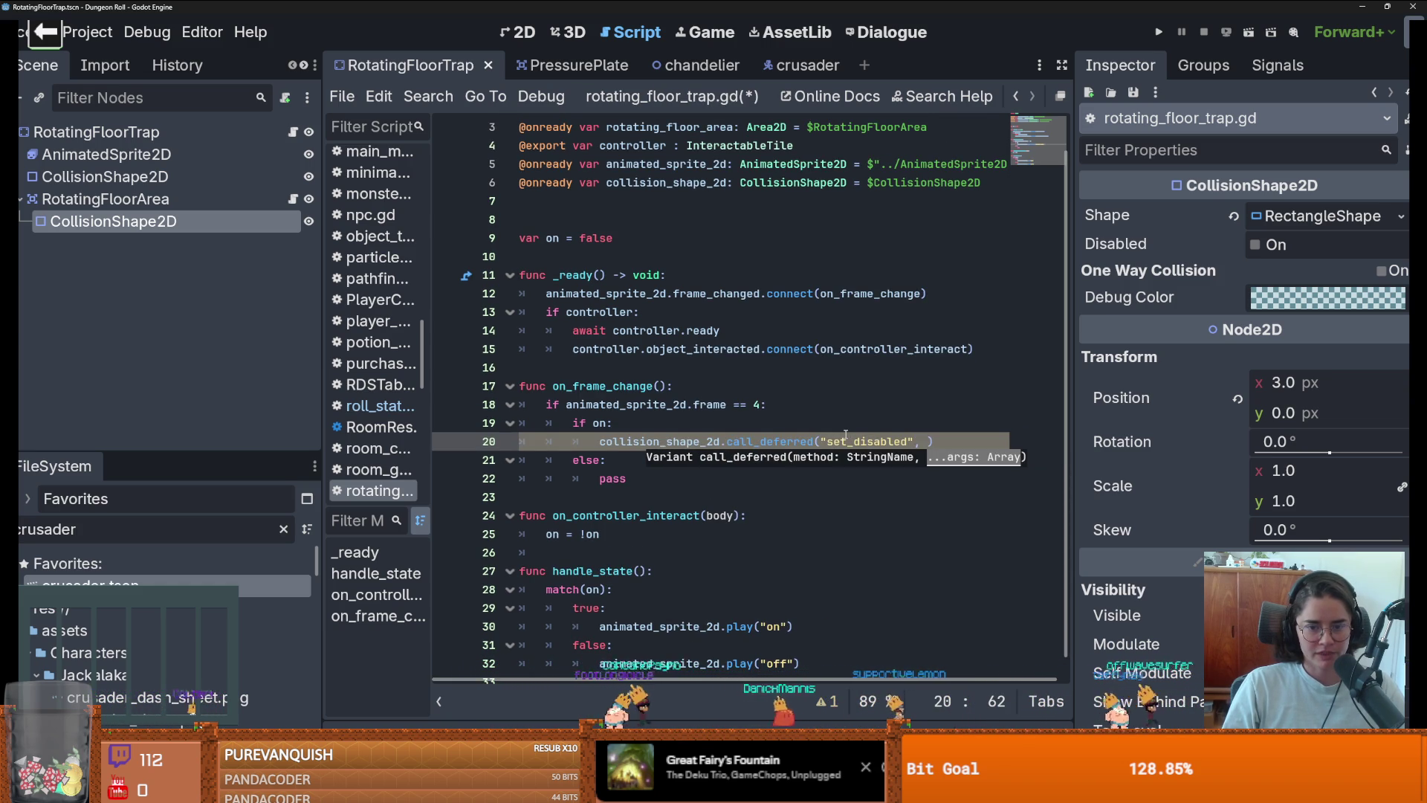
{"action": "key", "text": "BackSpace"}
{"action": "type", "text": "fal"}
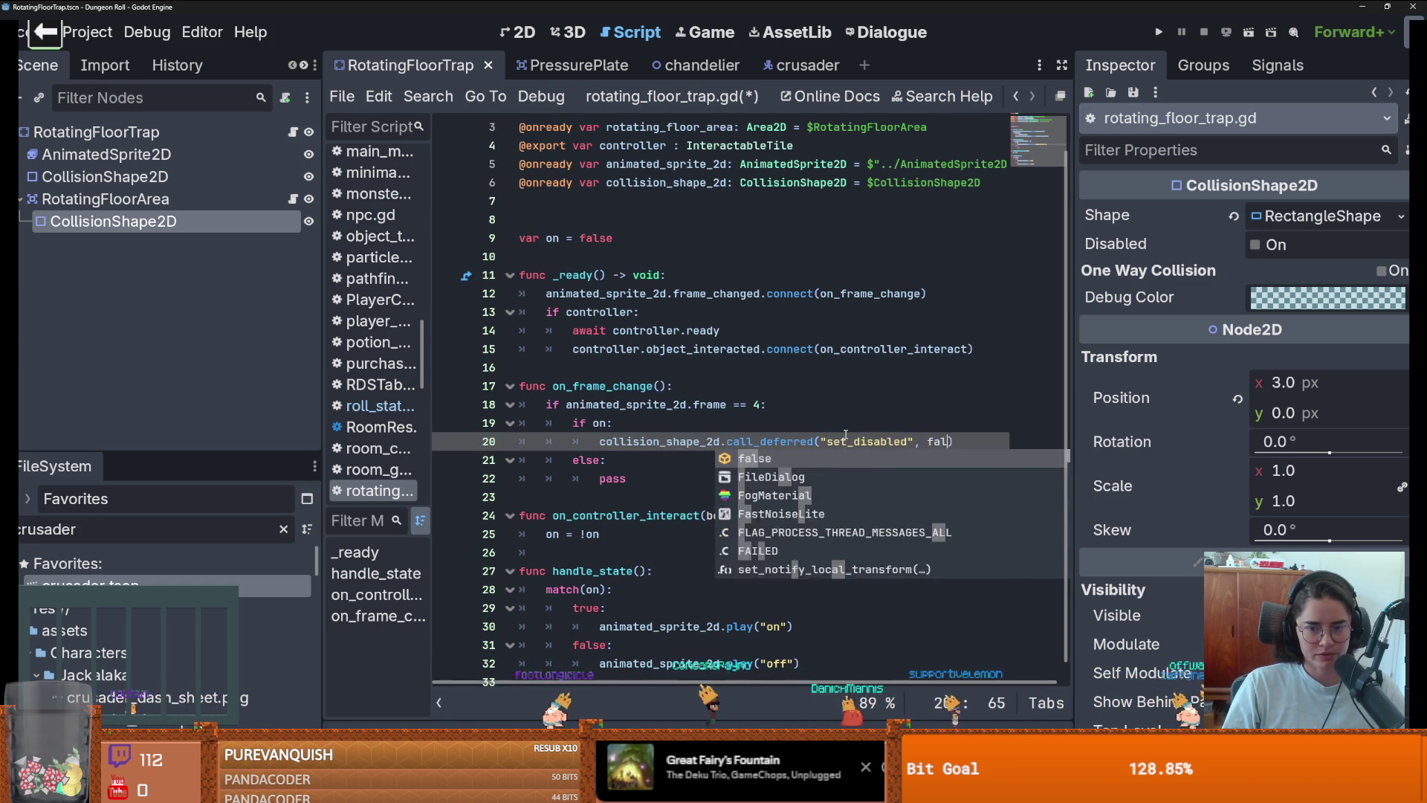
{"action": "key", "text": "Return"}
Paste the same call into the else branch with true as the argument, and save.
{"action": "left_click_drag", "start_coordinate": [966, 441], "coordinate": [599, 441]}
{"action": "key", "text": "ctrl+c"}
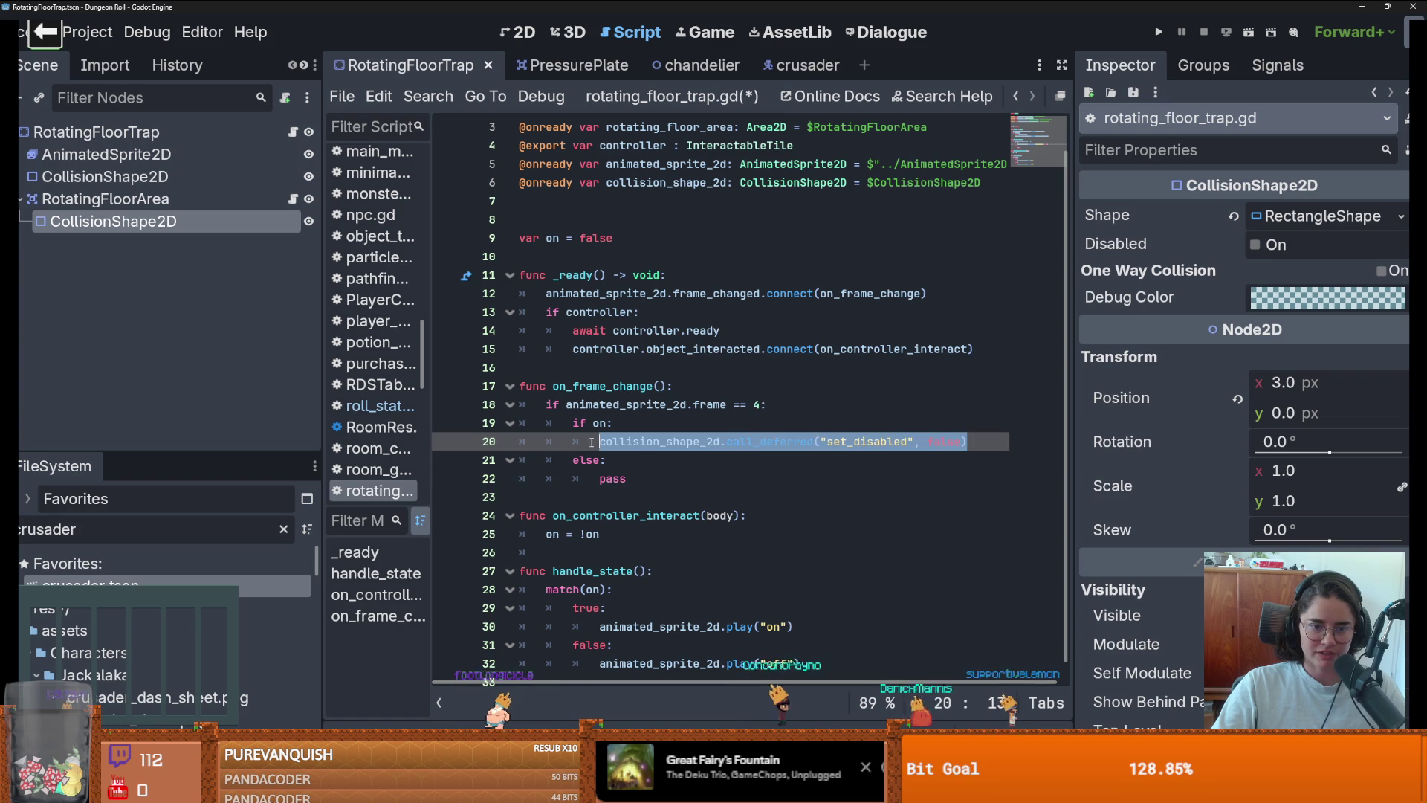
{"action": "double_click", "coordinate": [612, 478]}
{"action": "key", "text": "ctrl+v"}
{"action": "double_click", "coordinate": [941, 478]}
{"action": "type", "text": "t"}
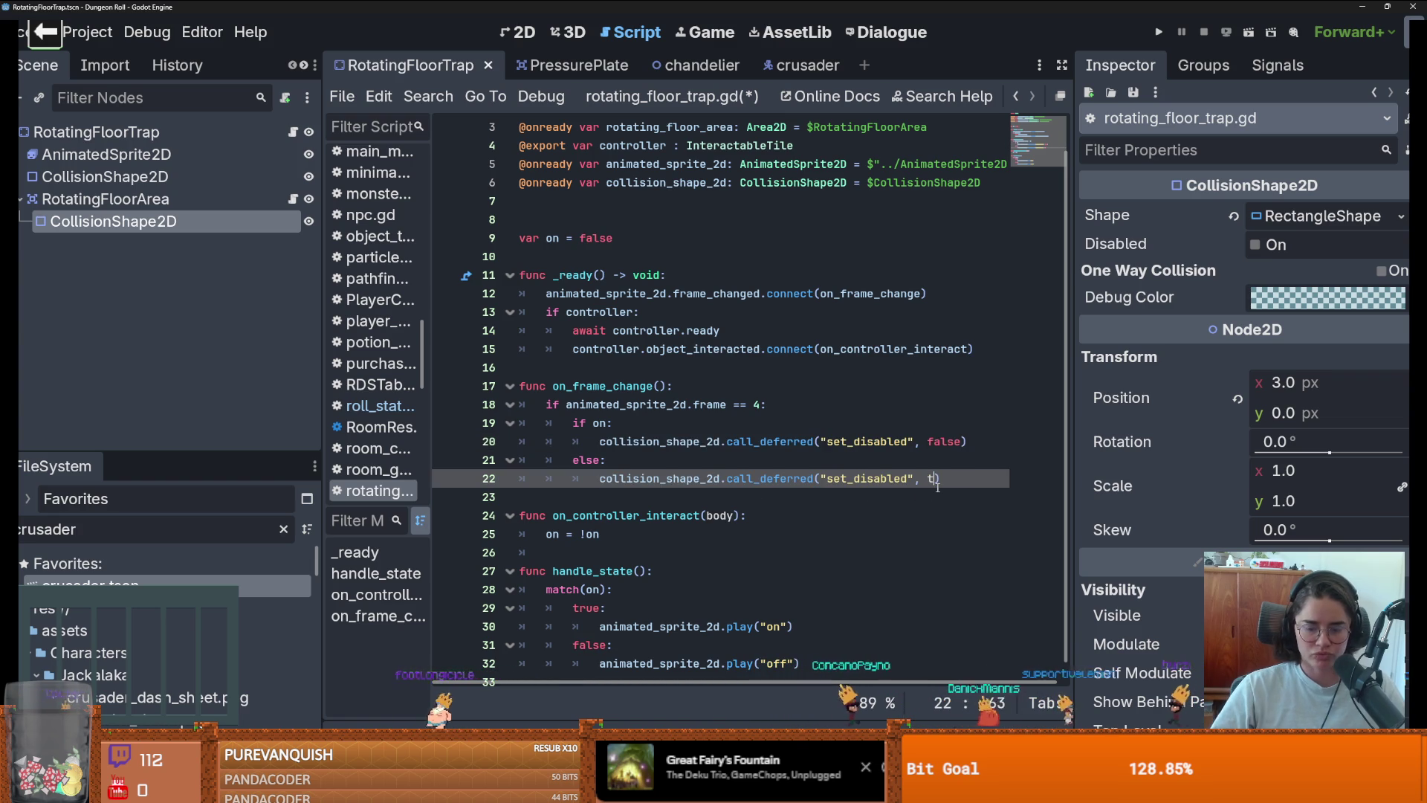
{"action": "left_click", "coordinate": [1160, 33]}
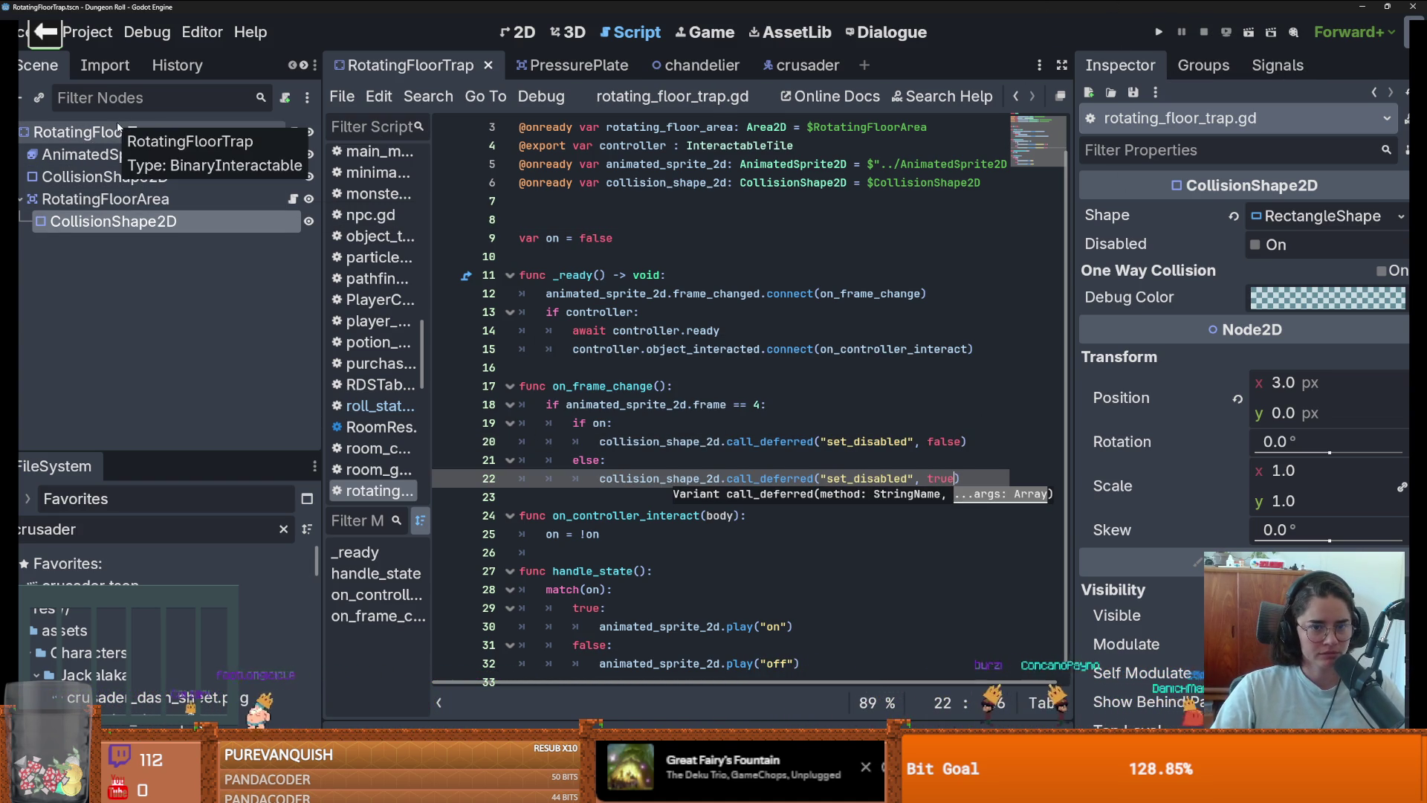
Run the project, then inspect the RotatingFloorTrap root and the InteractableTile script it extends.
{"action": "left_click", "coordinate": [1157, 35]}
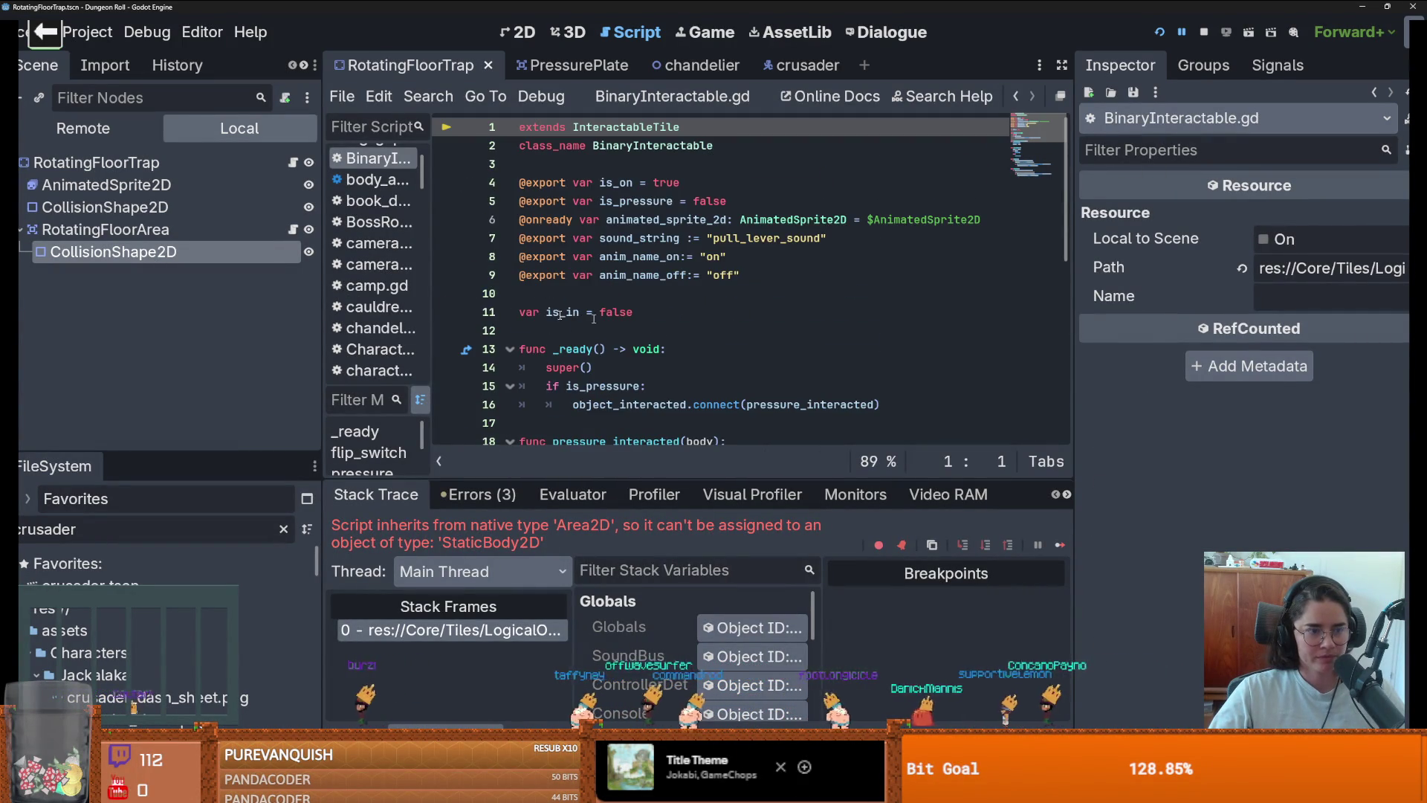
{"action": "left_click", "coordinate": [226, 160]}
{"action": "left_click", "coordinate": [293, 162]}
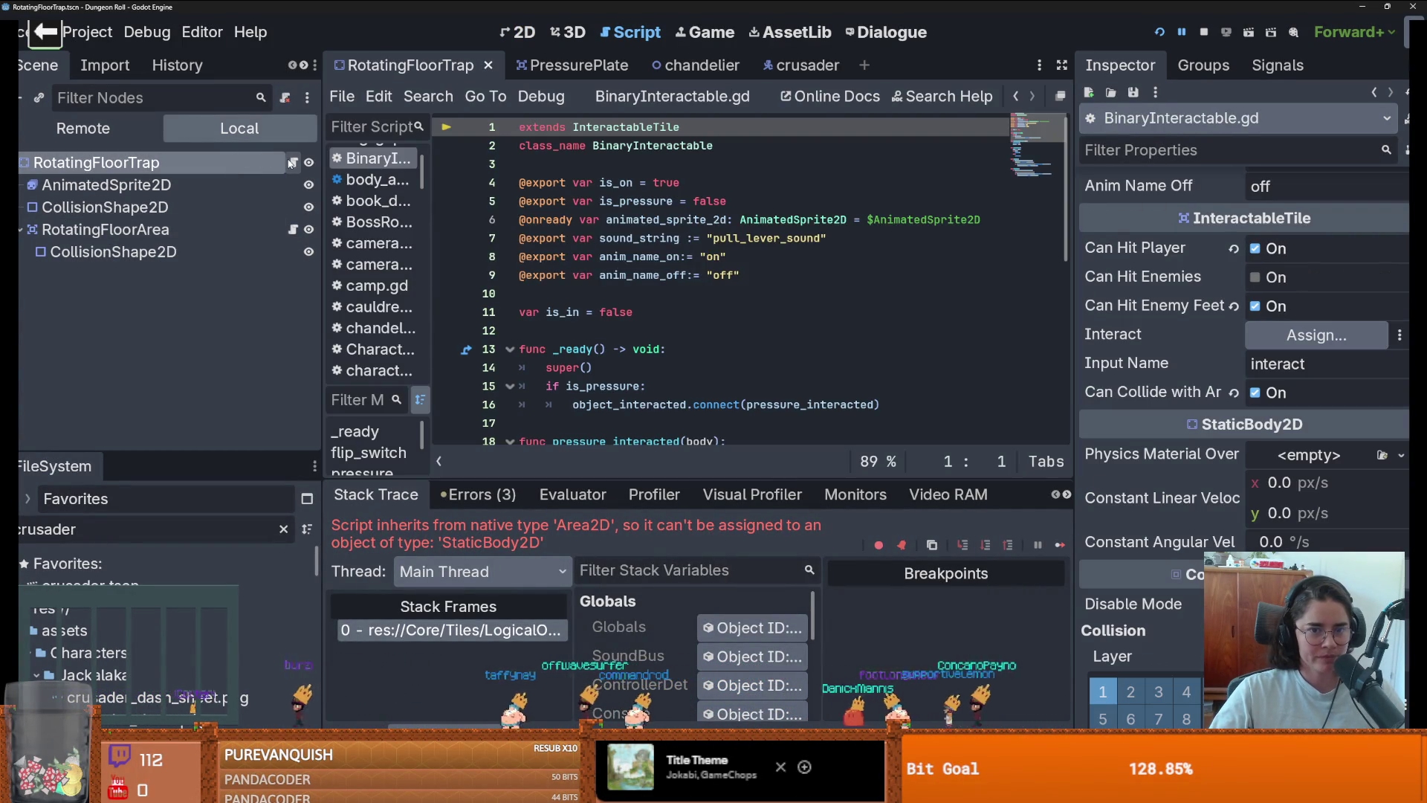
{"action": "left_click", "coordinate": [624, 126], "text": "ctrl"}
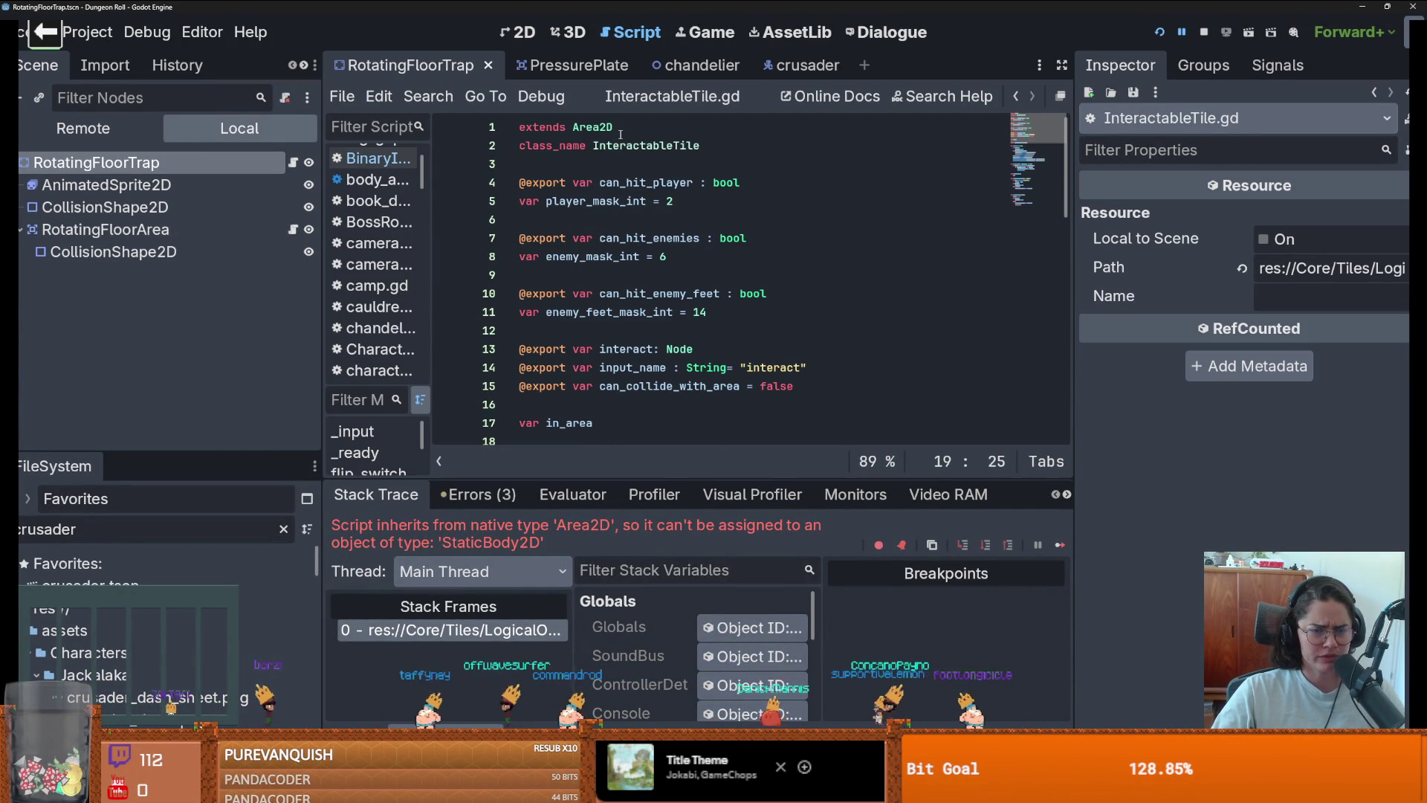
Change the RotatingFloorTrap root node's type to Area2D.
{"action": "right_click", "coordinate": [171, 162]}
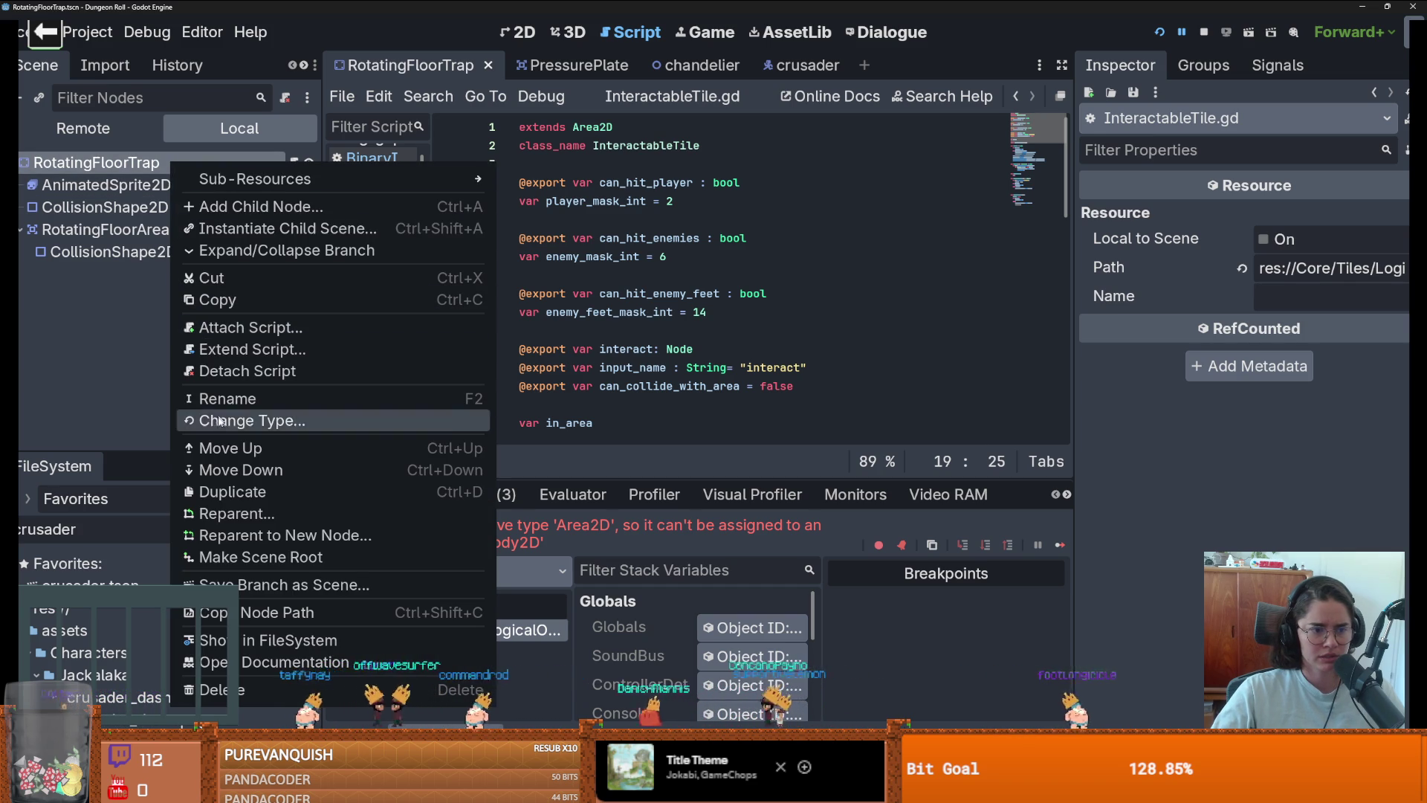
{"action": "key", "text": "Escape"}
{"action": "type", "text": "area"}
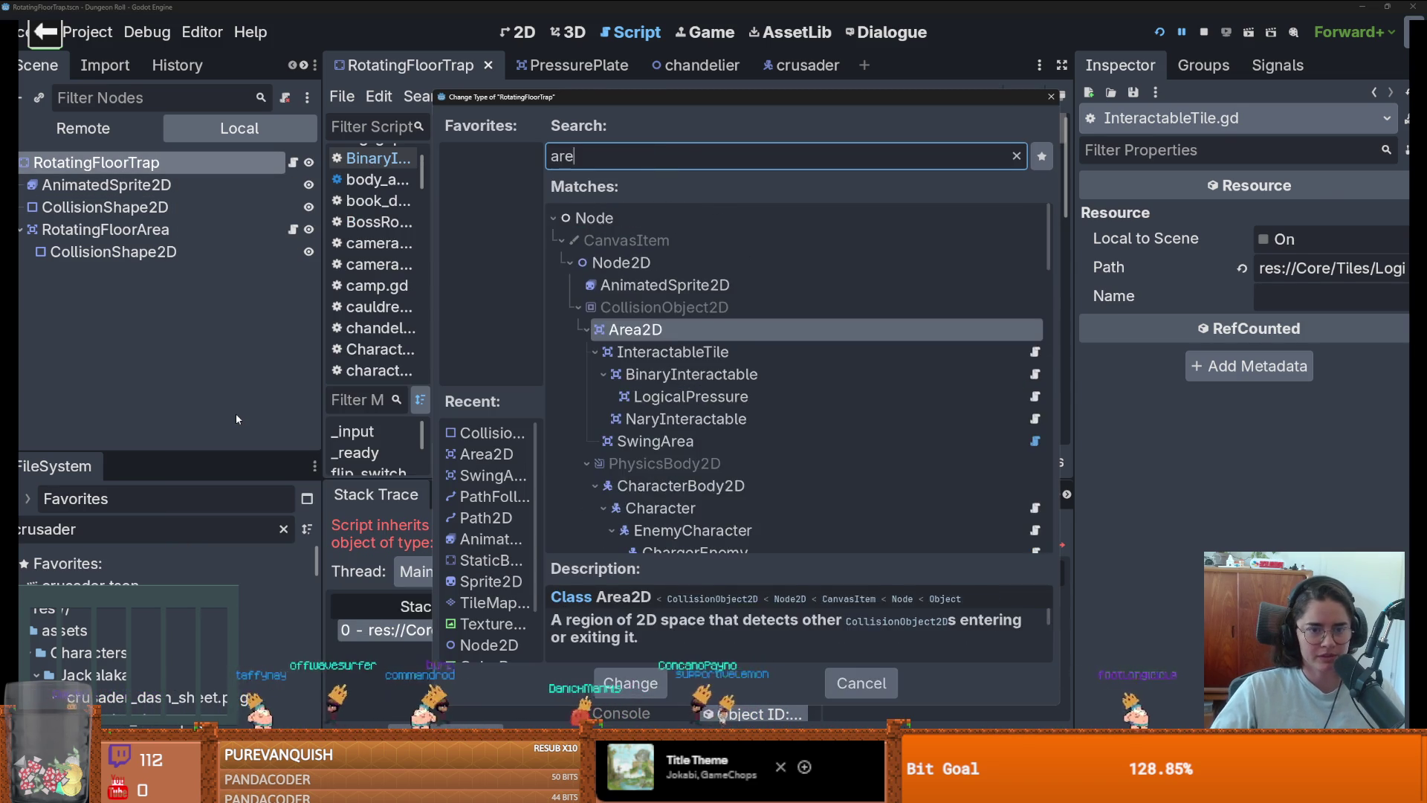
{"action": "key", "text": "Return"}
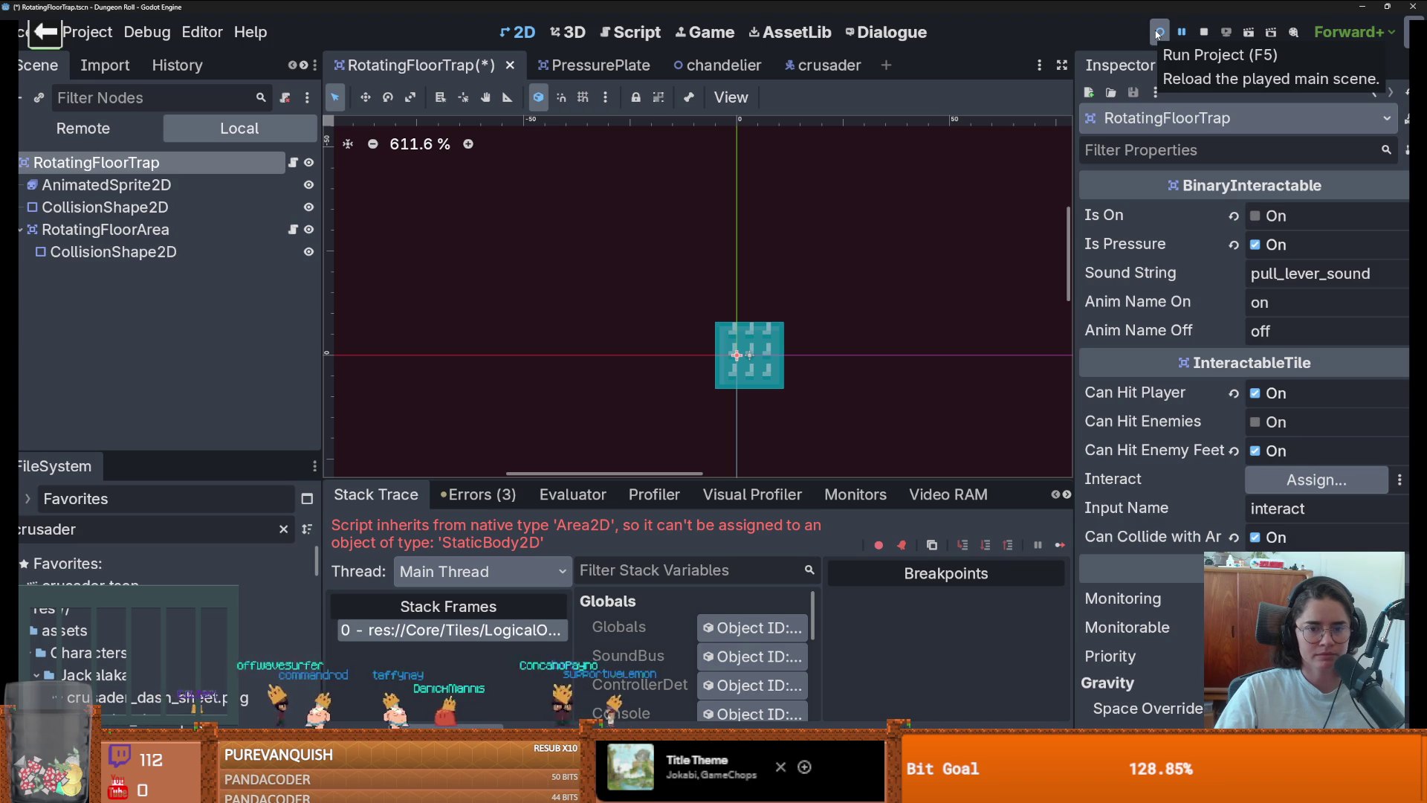
Save and rerun the game, enlarging its window to full screen.
{"action": "left_click", "coordinate": [170, 209]}
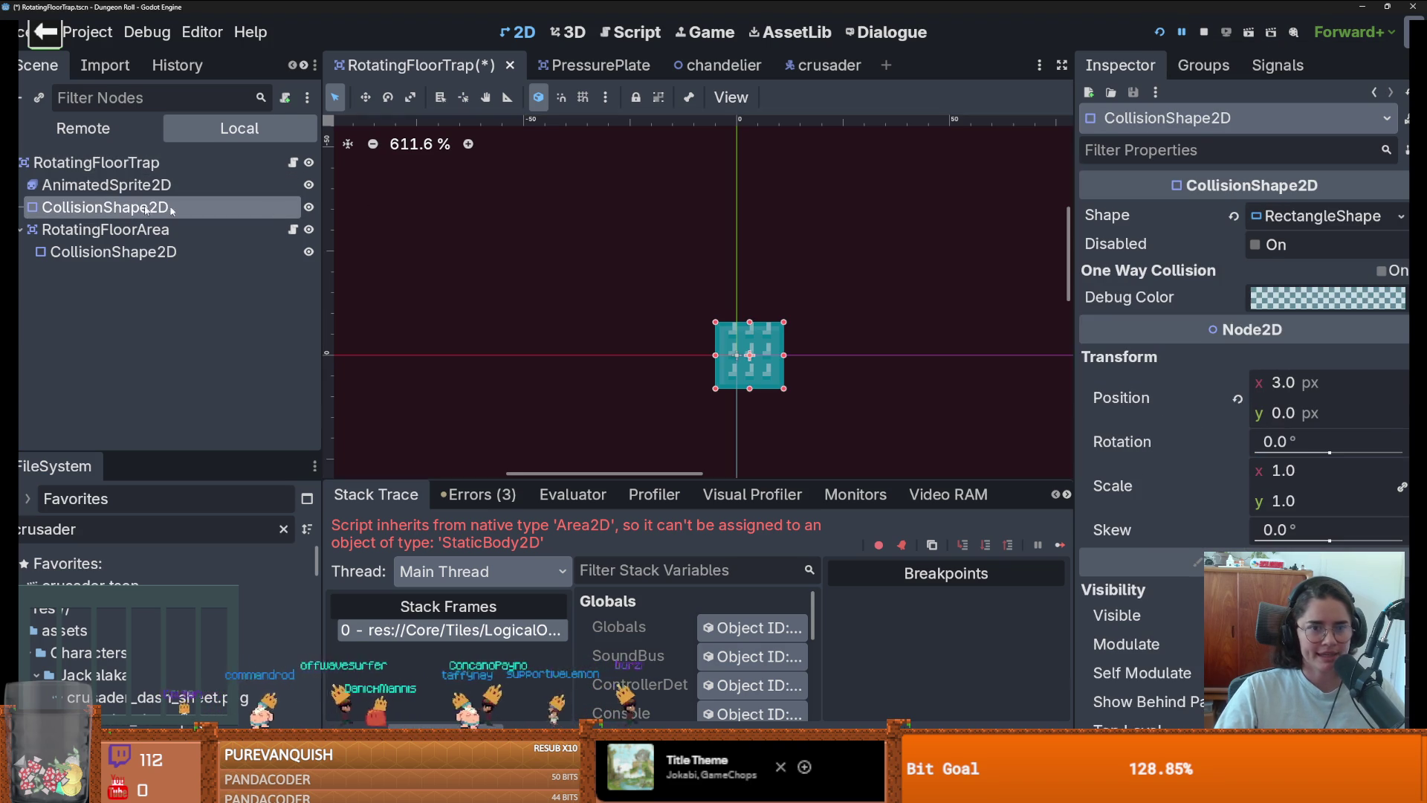
{"action": "scroll", "coordinate": [806, 302], "scroll_direction": "up", "scroll_amount": 3}
{"action": "left_click", "coordinate": [1159, 32]}
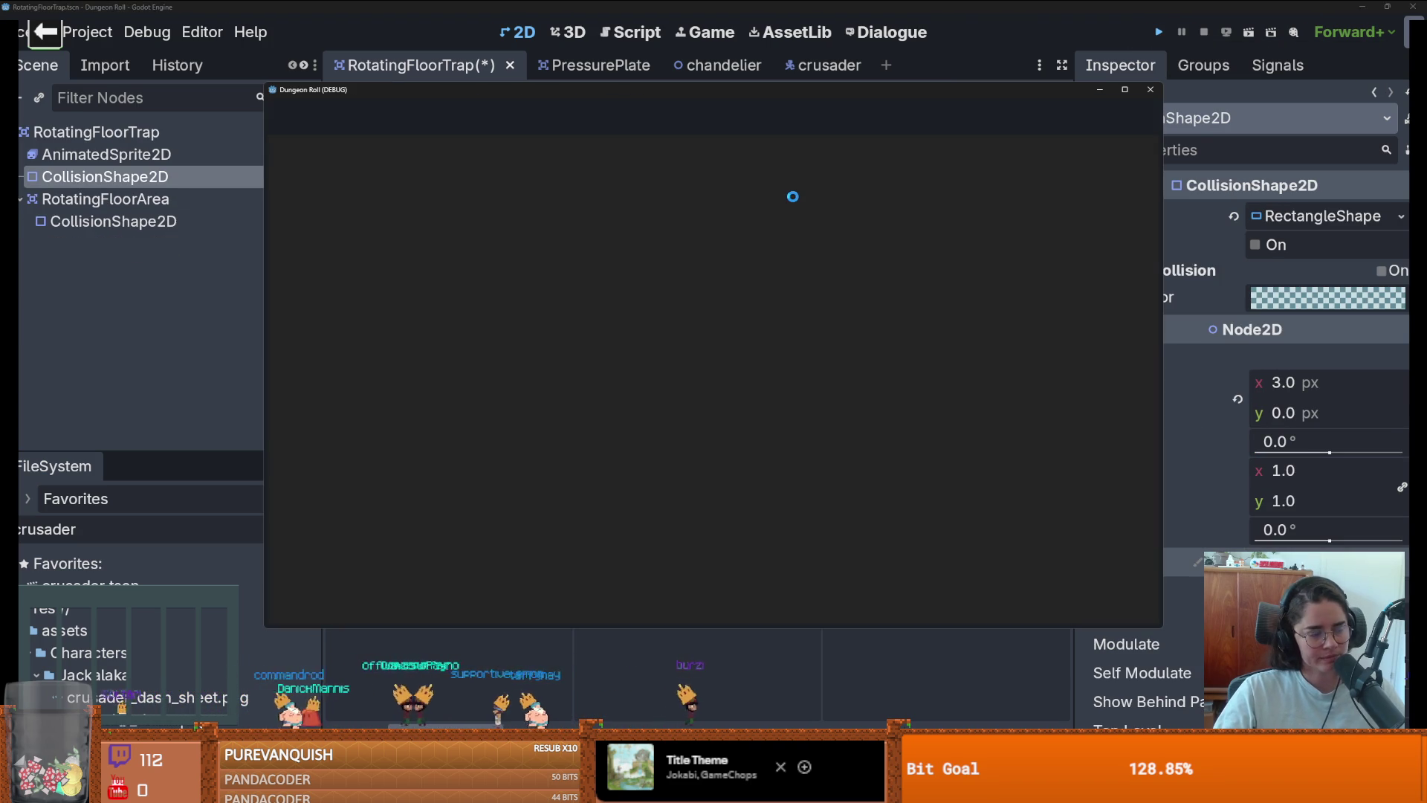
{"action": "left_click", "coordinate": [1124, 90]}
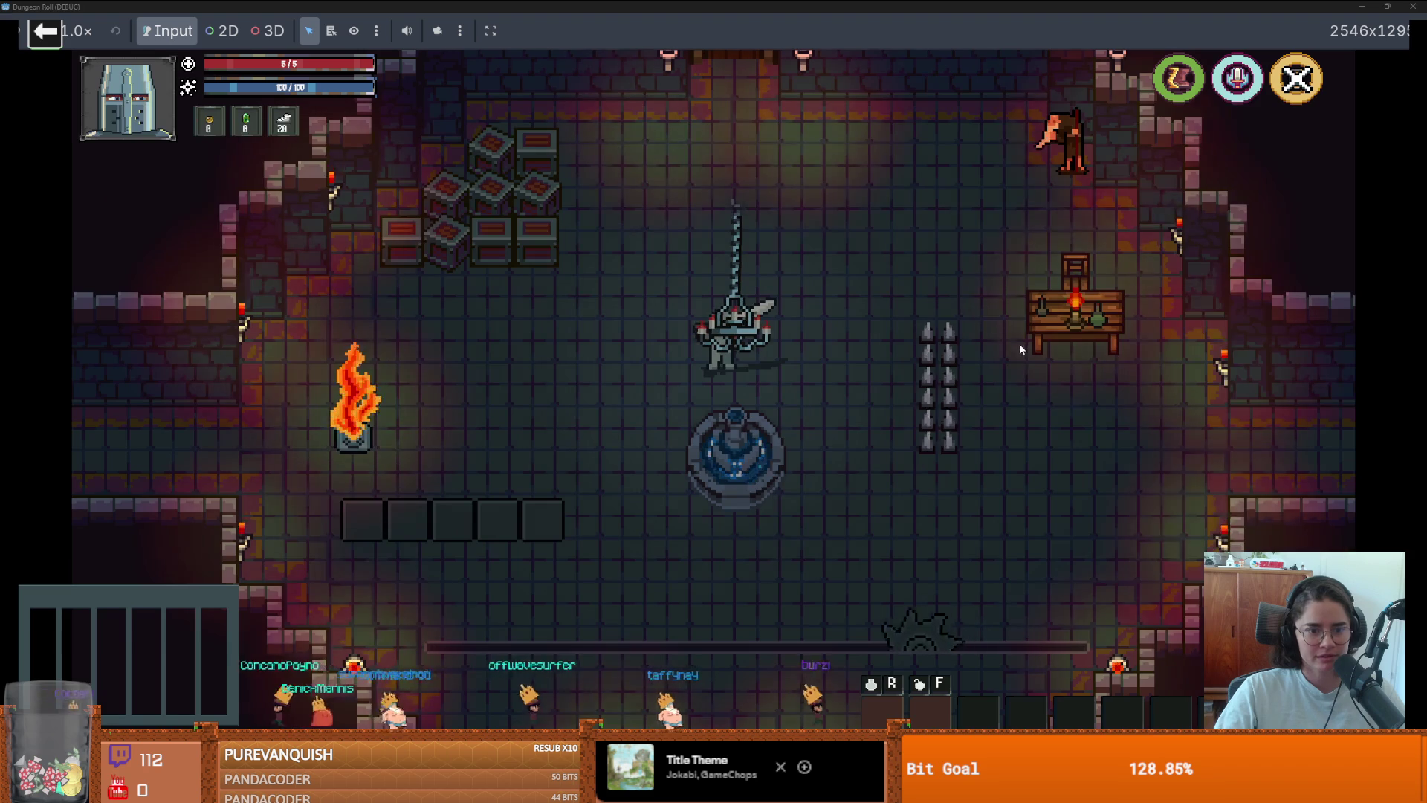
Walk the knight past the floor trap to watch tiles flip to spikes, then exit fullscreen with F11.
{"action": "key", "text": "a"}
{"action": "key", "text": "s"}
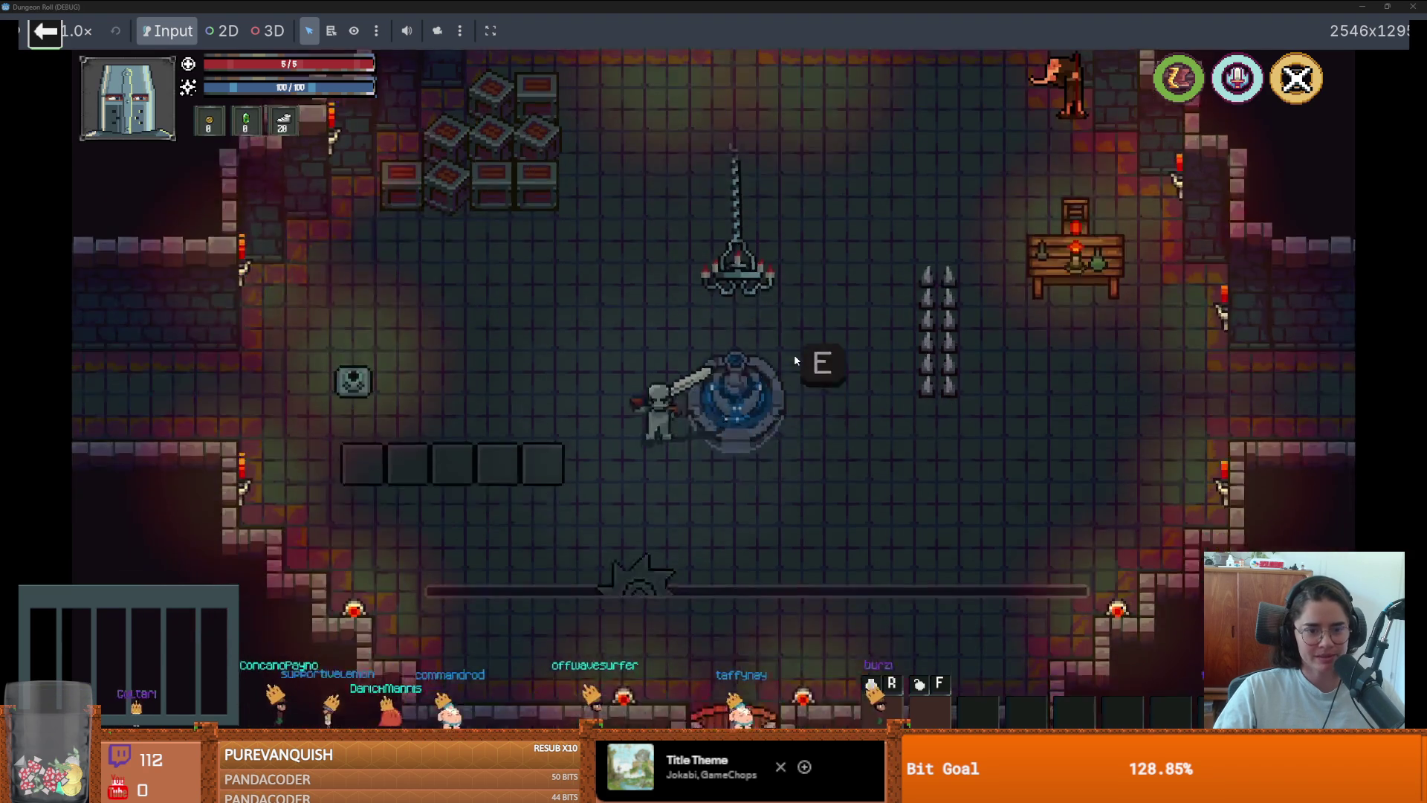
{"action": "key", "text": "a"}
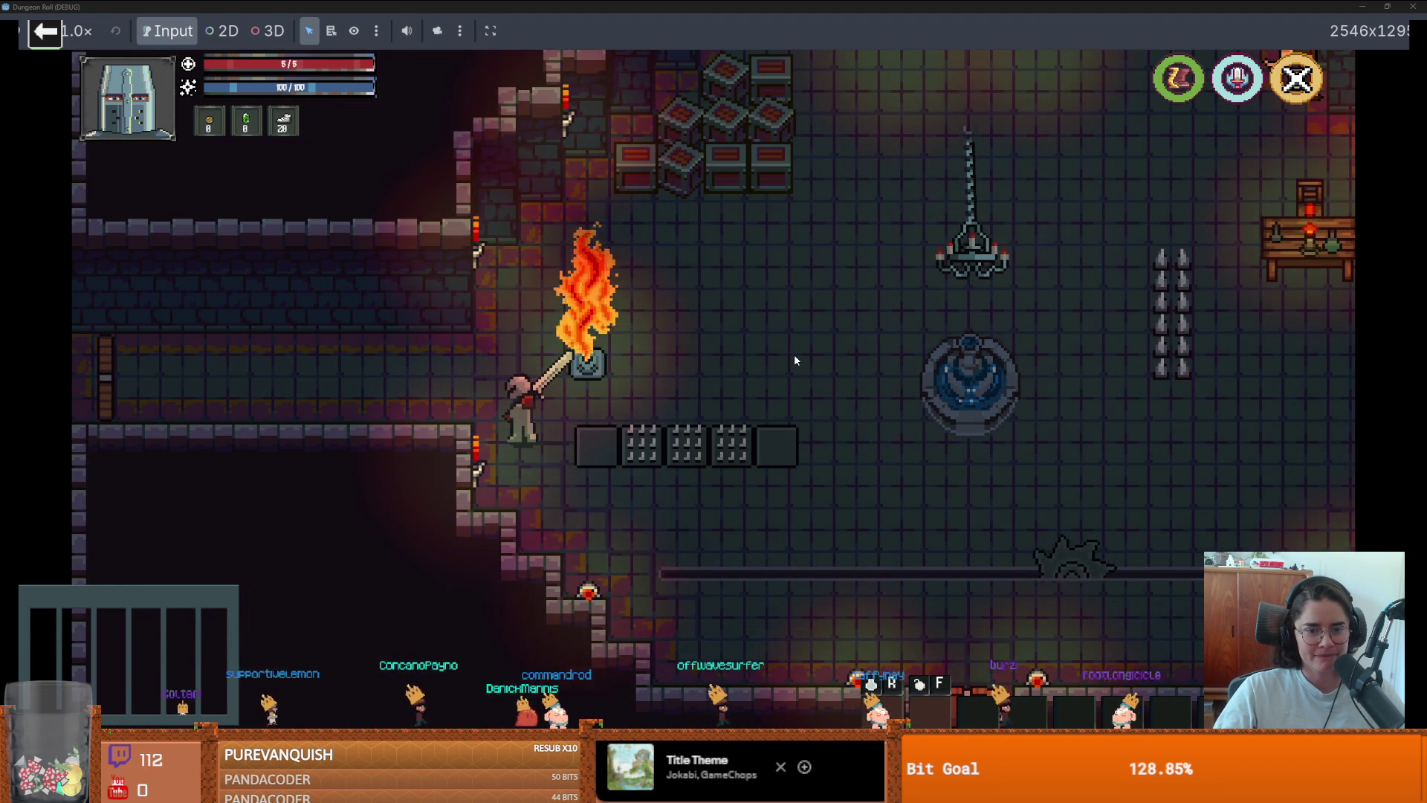
{"action": "key", "text": "a"}
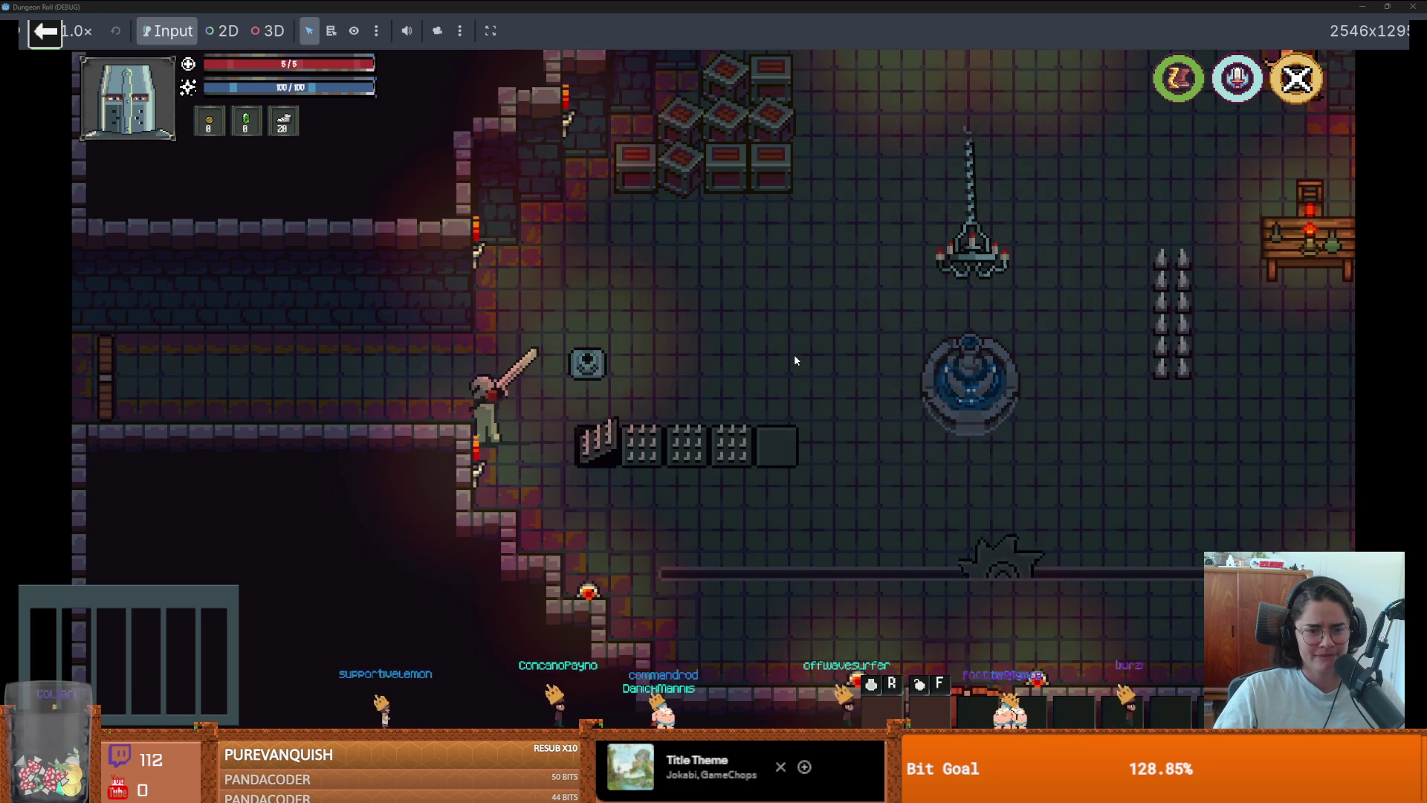
{"action": "key", "text": "d"}
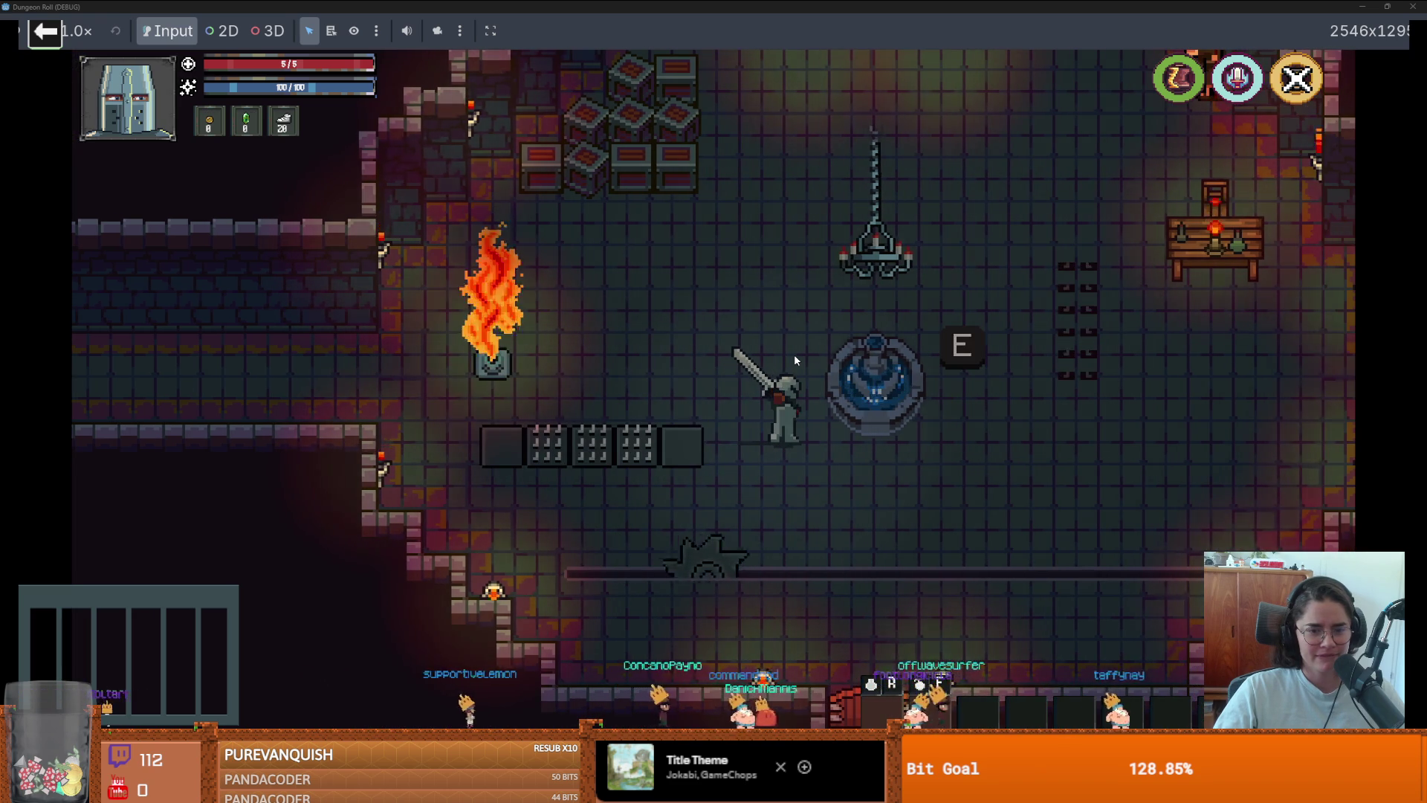
{"action": "key", "text": "a"}
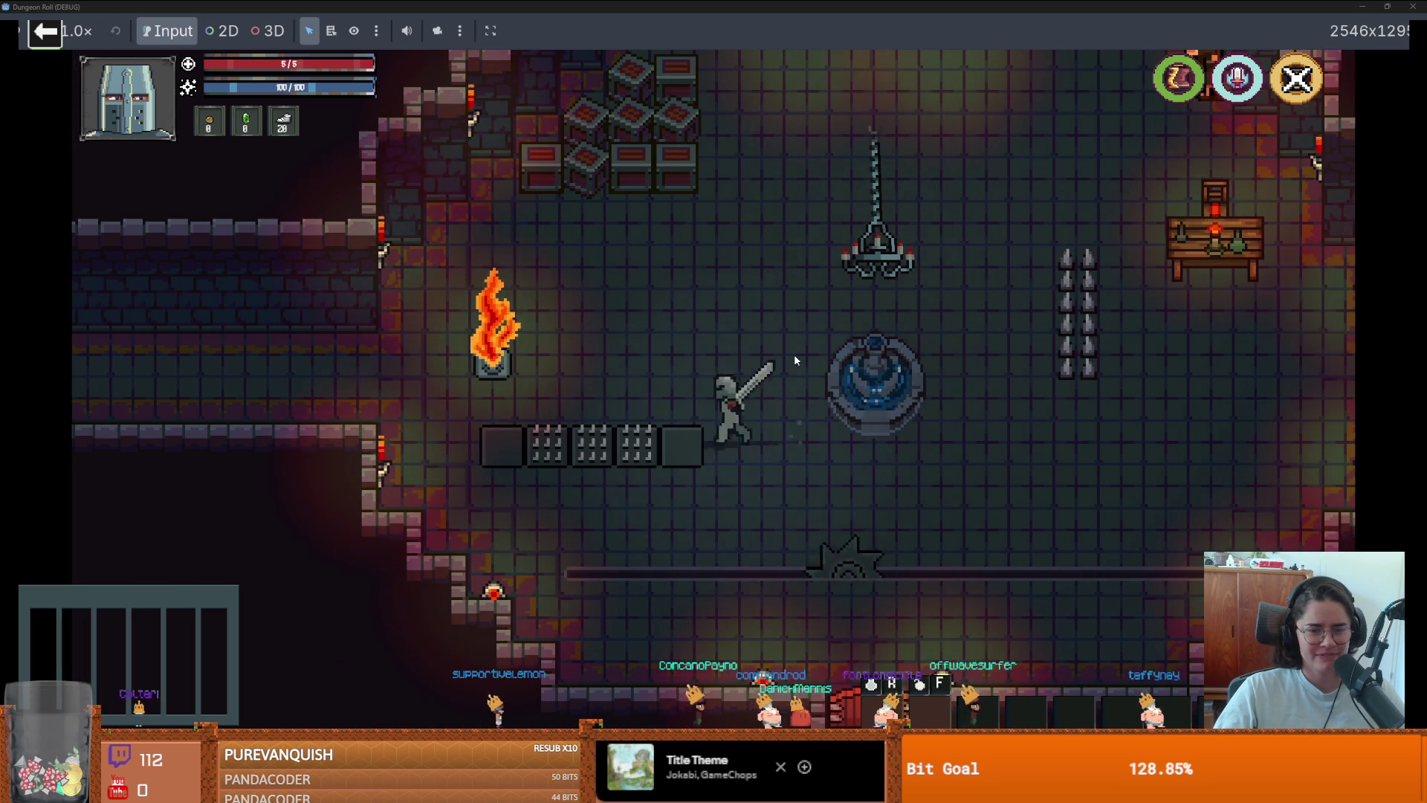
{"action": "key", "text": "w"}
{"action": "key", "text": "F11"}
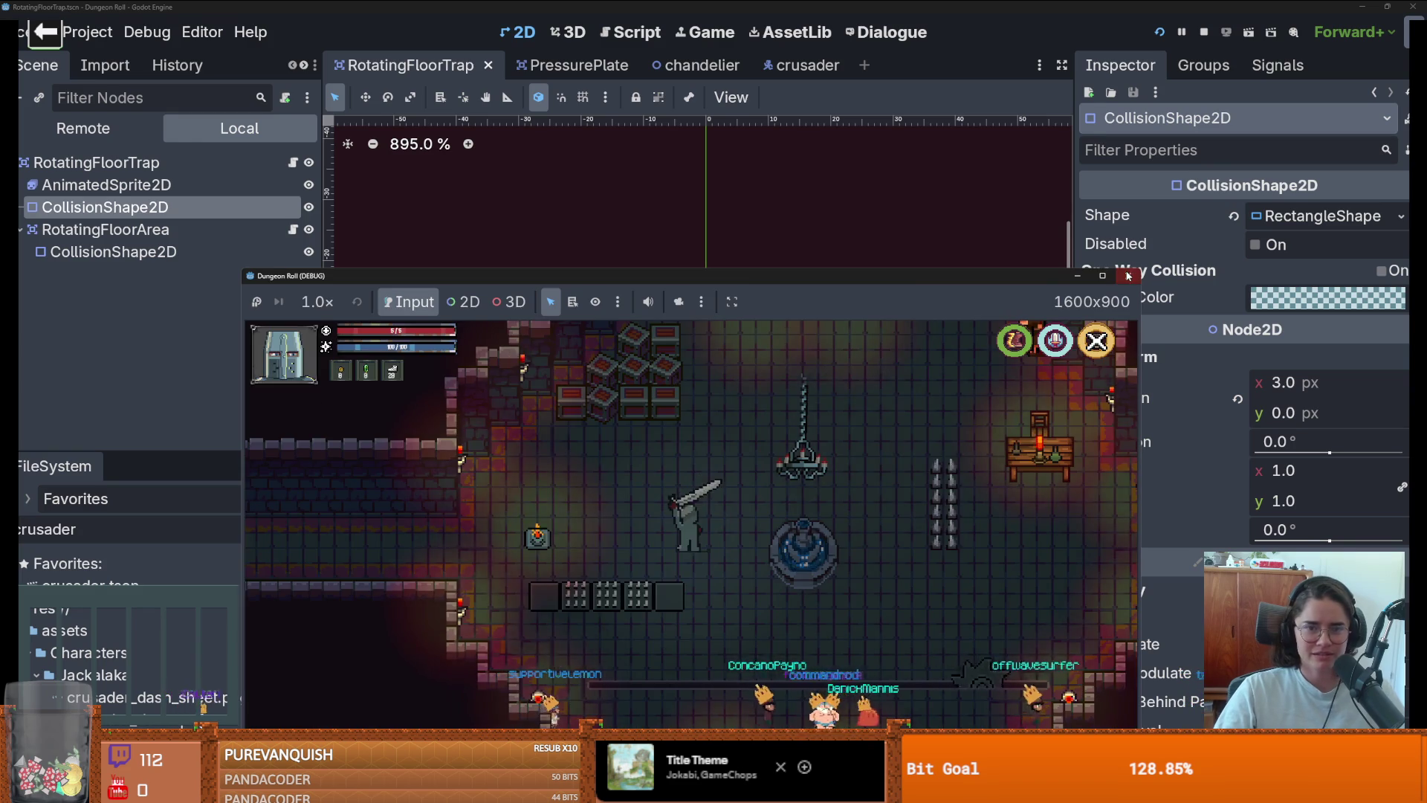
Stop the game, give AnimatedSprite2D a Z Index of -1, save, and relaunch.
{"action": "left_click", "coordinate": [1128, 276]}
{"action": "left_click", "coordinate": [112, 198]}
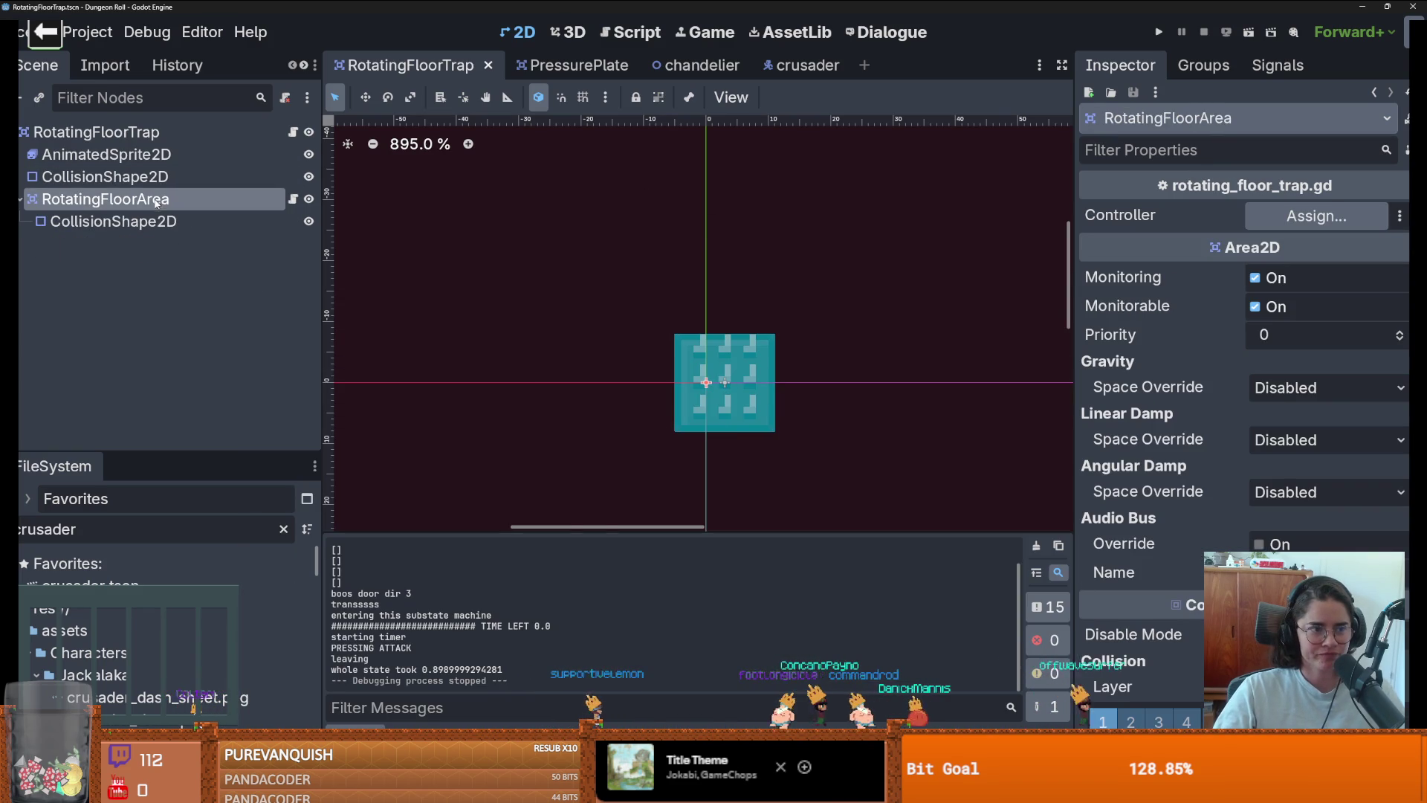
{"action": "left_click", "coordinate": [164, 154]}
{"action": "scroll", "coordinate": [1259, 531], "scroll_direction": "down", "scroll_amount": 15}
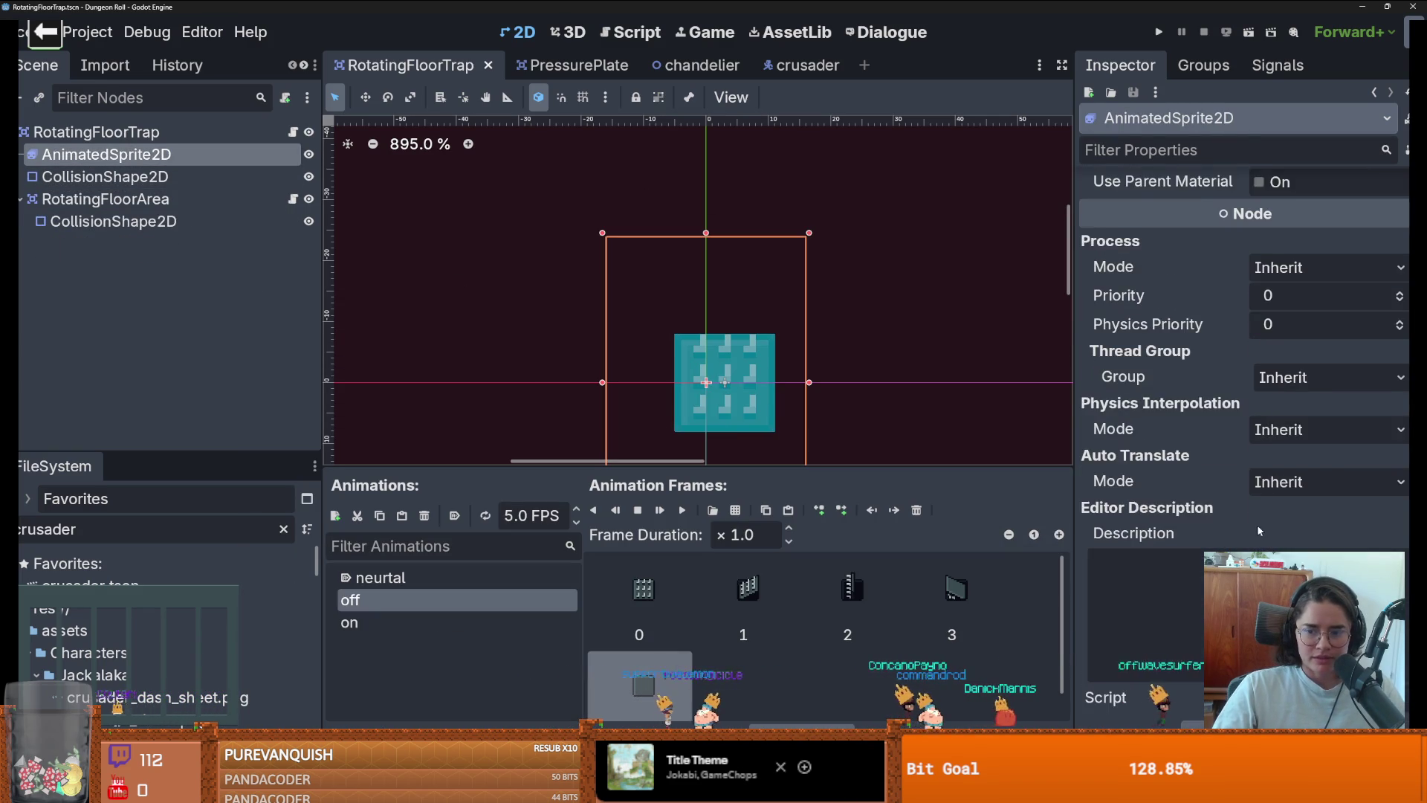
{"action": "scroll", "coordinate": [1259, 531], "scroll_direction": "up", "scroll_amount": 5}
{"action": "left_click", "coordinate": [1401, 258]}
{"action": "key", "text": "ctrl+s"}
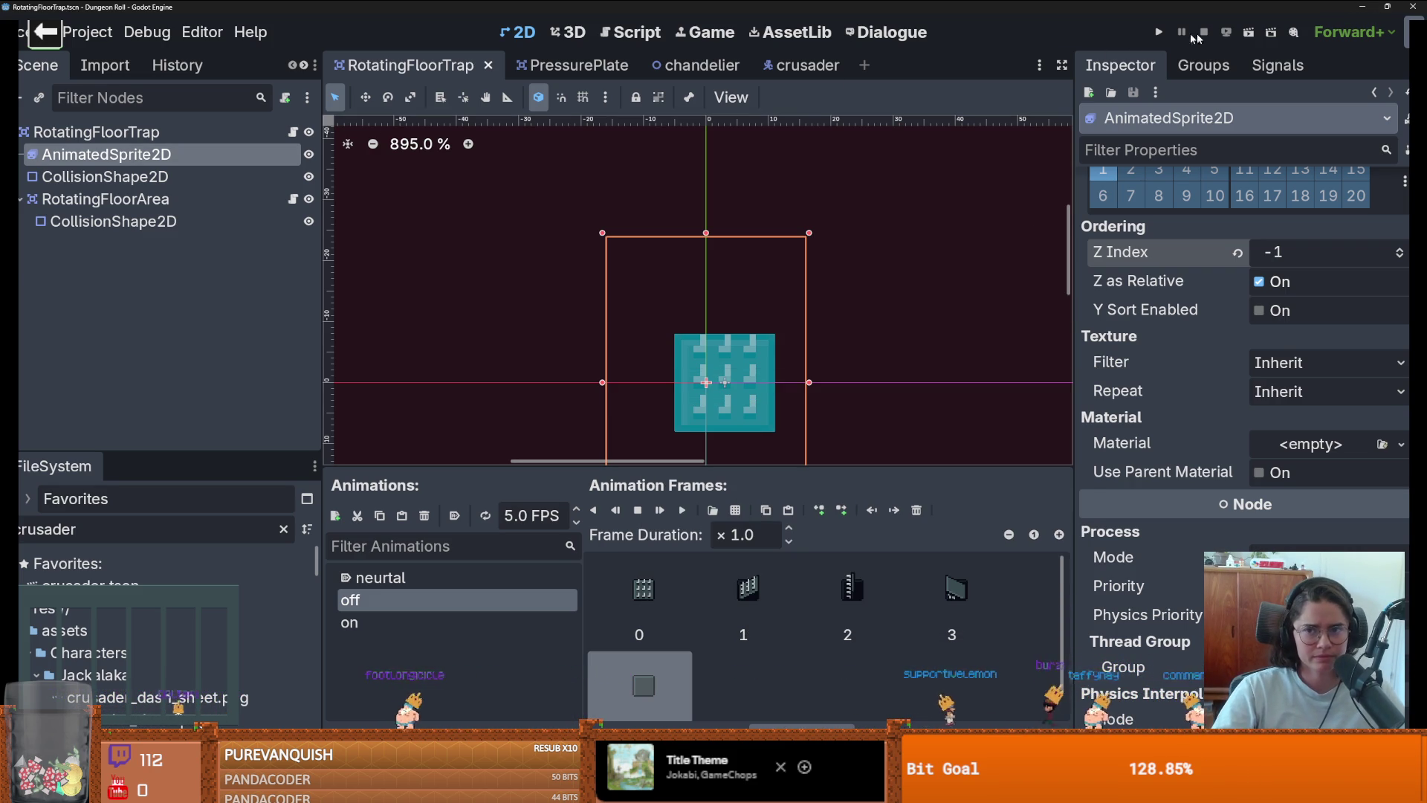
{"action": "left_click", "coordinate": [1159, 34]}
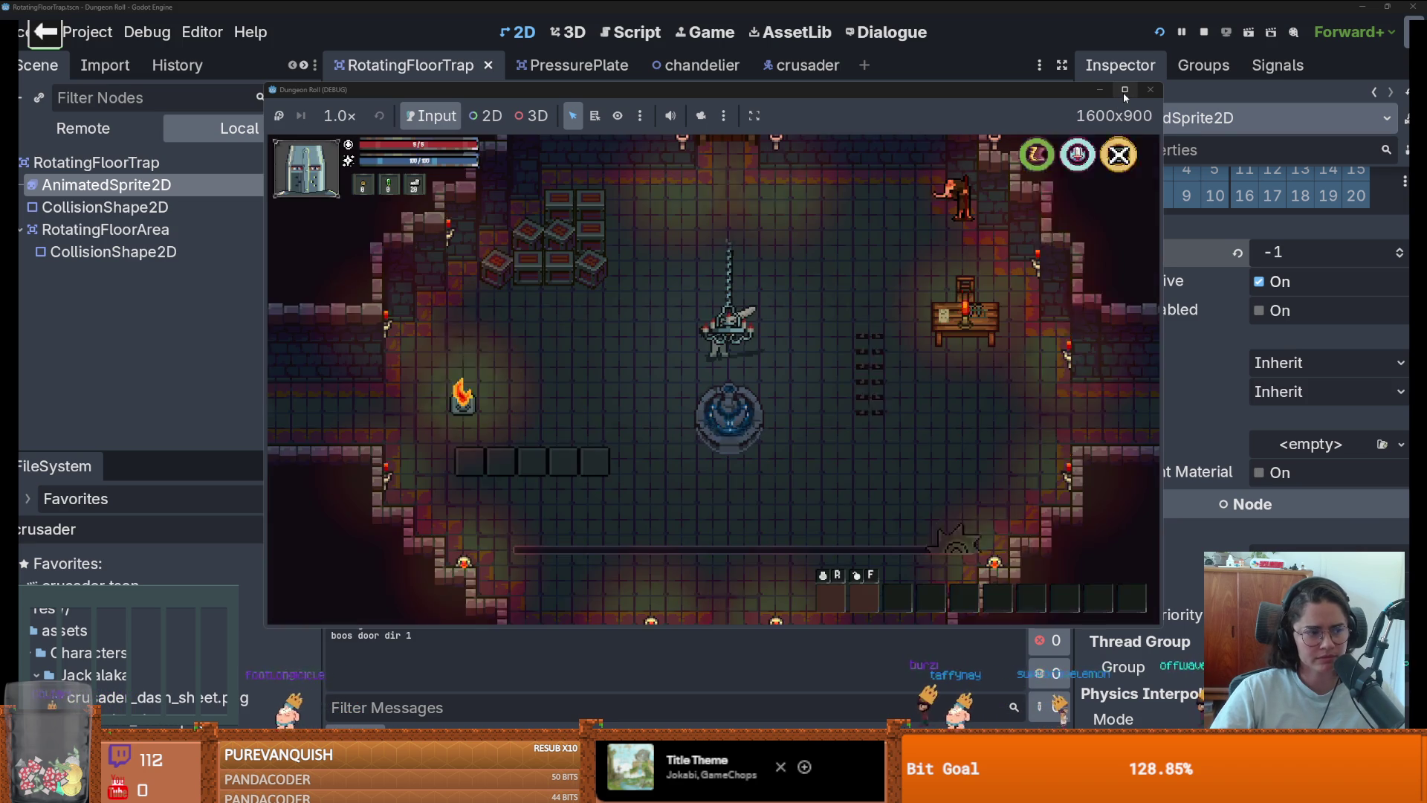
Walk the knight down-left across the trap in full screen, then stop the game with F8.
{"action": "left_click", "coordinate": [1124, 94]}
{"action": "key", "text": "s"}
{"action": "key", "text": "a"}
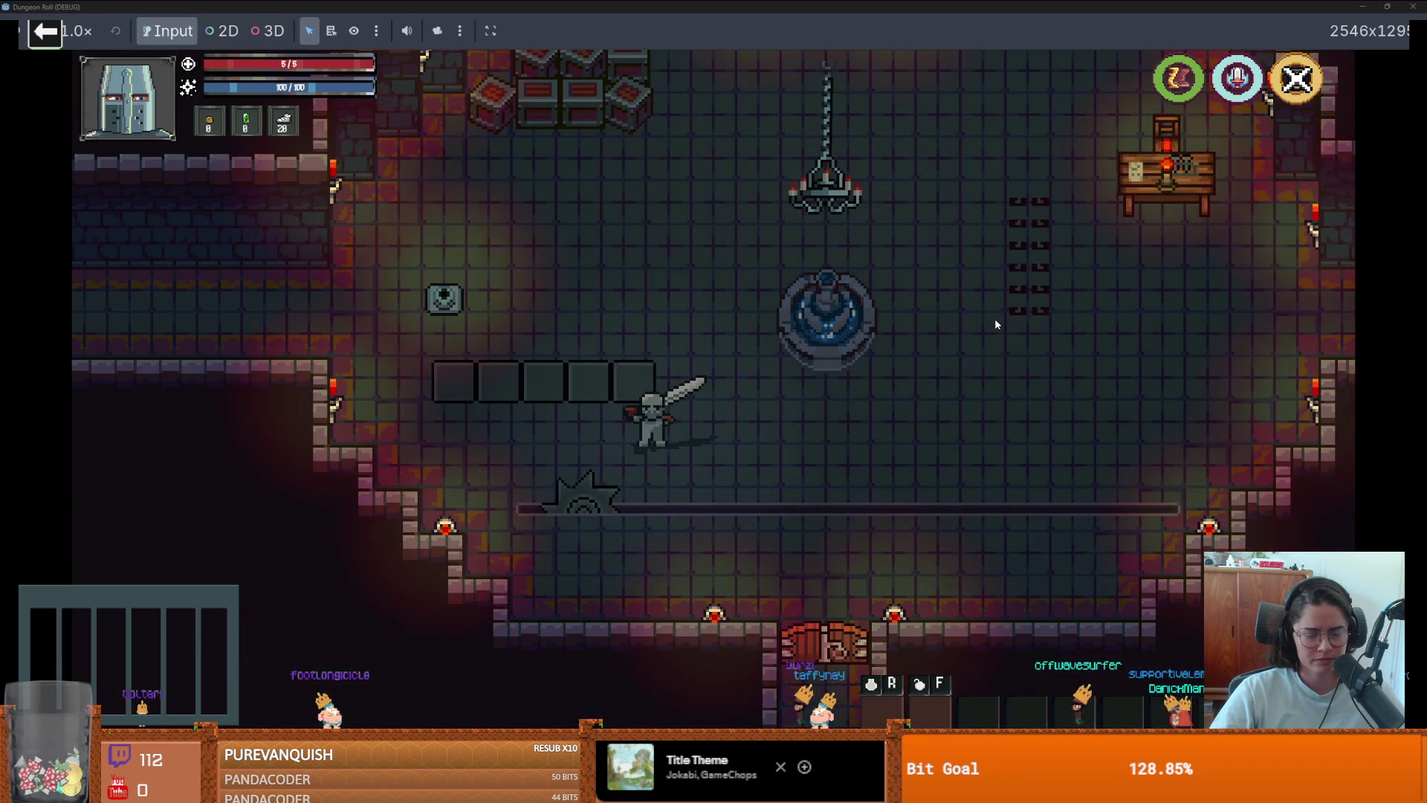
{"action": "key", "text": "F8"}
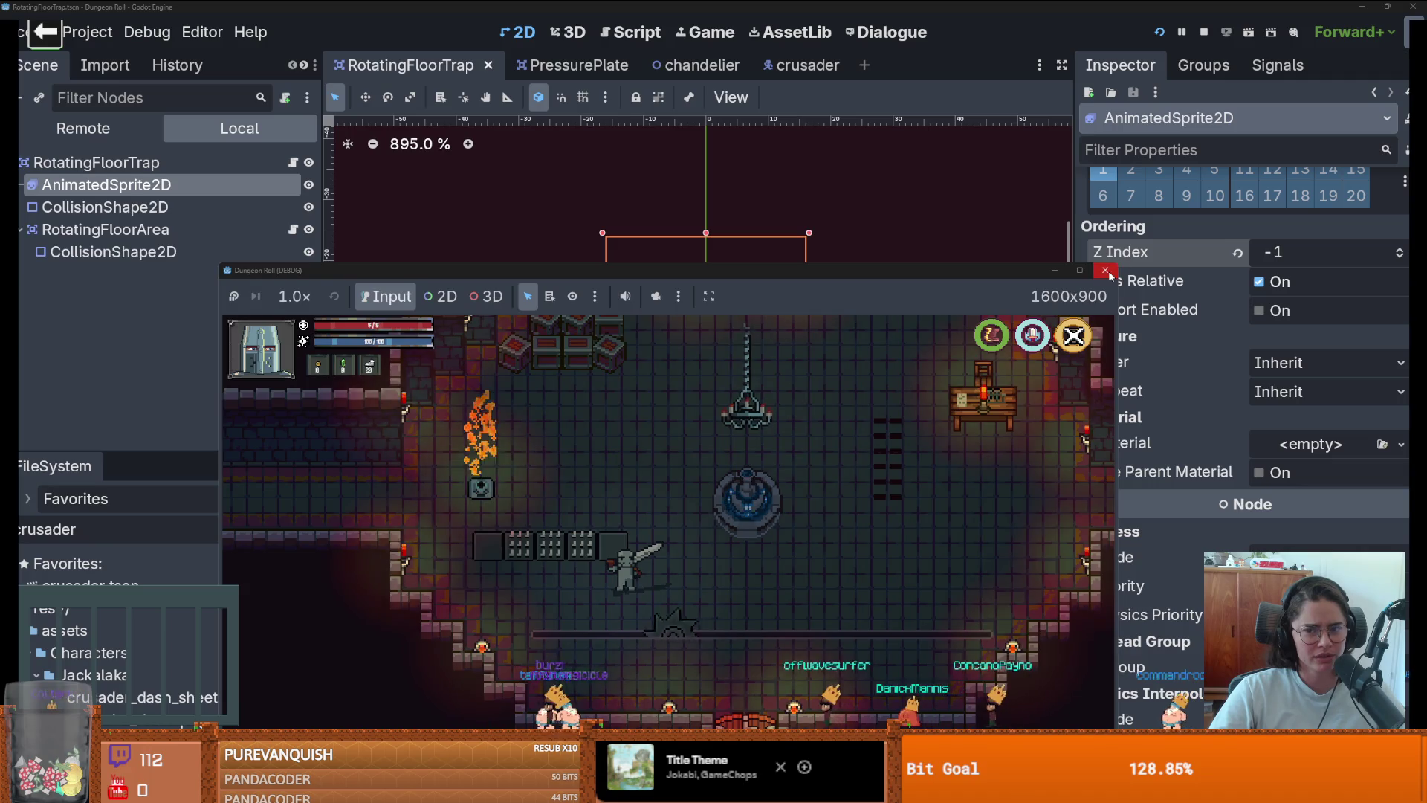
Select RotatingFloorArea and put it on collision layer 9.
{"action": "left_click", "coordinate": [717, 293]}
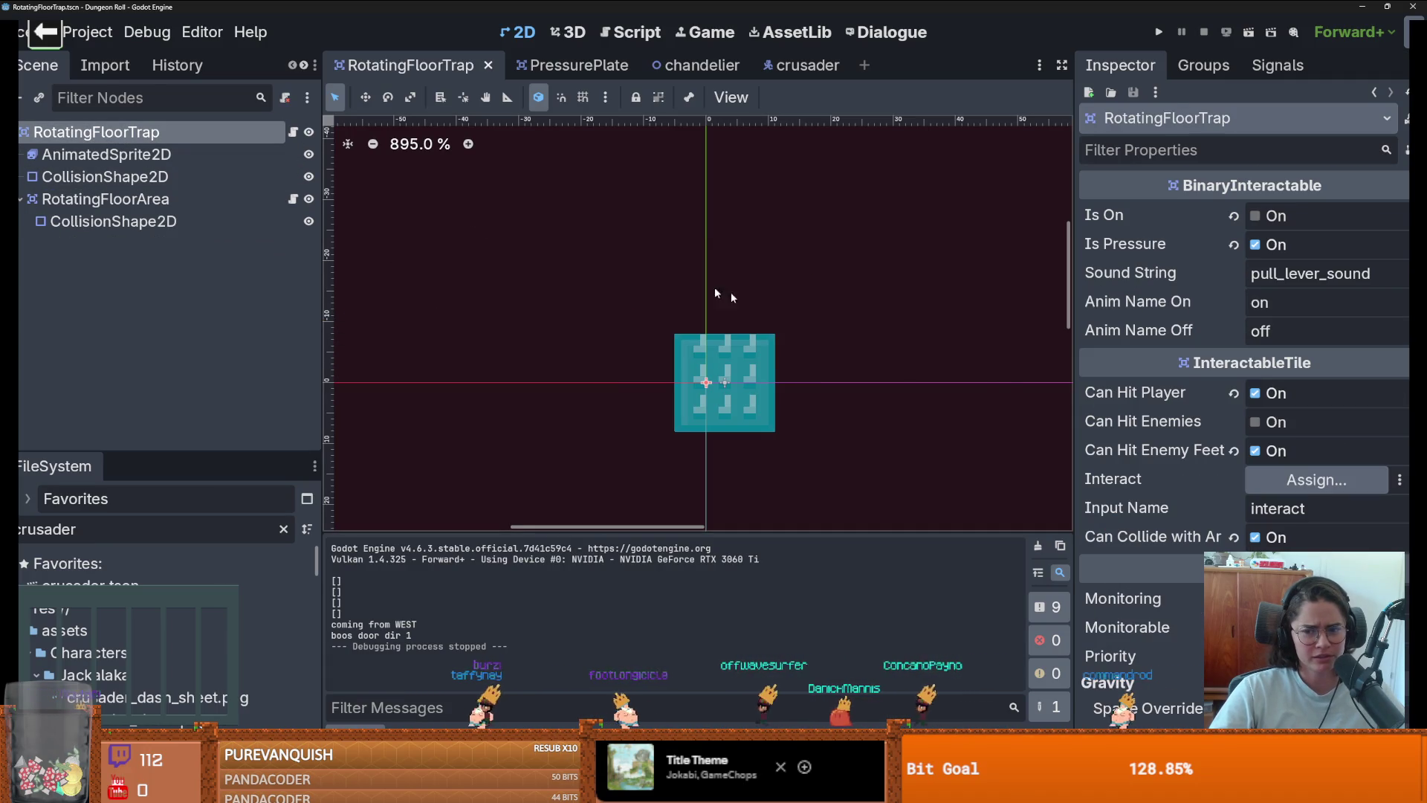
{"action": "left_click", "coordinate": [729, 356]}
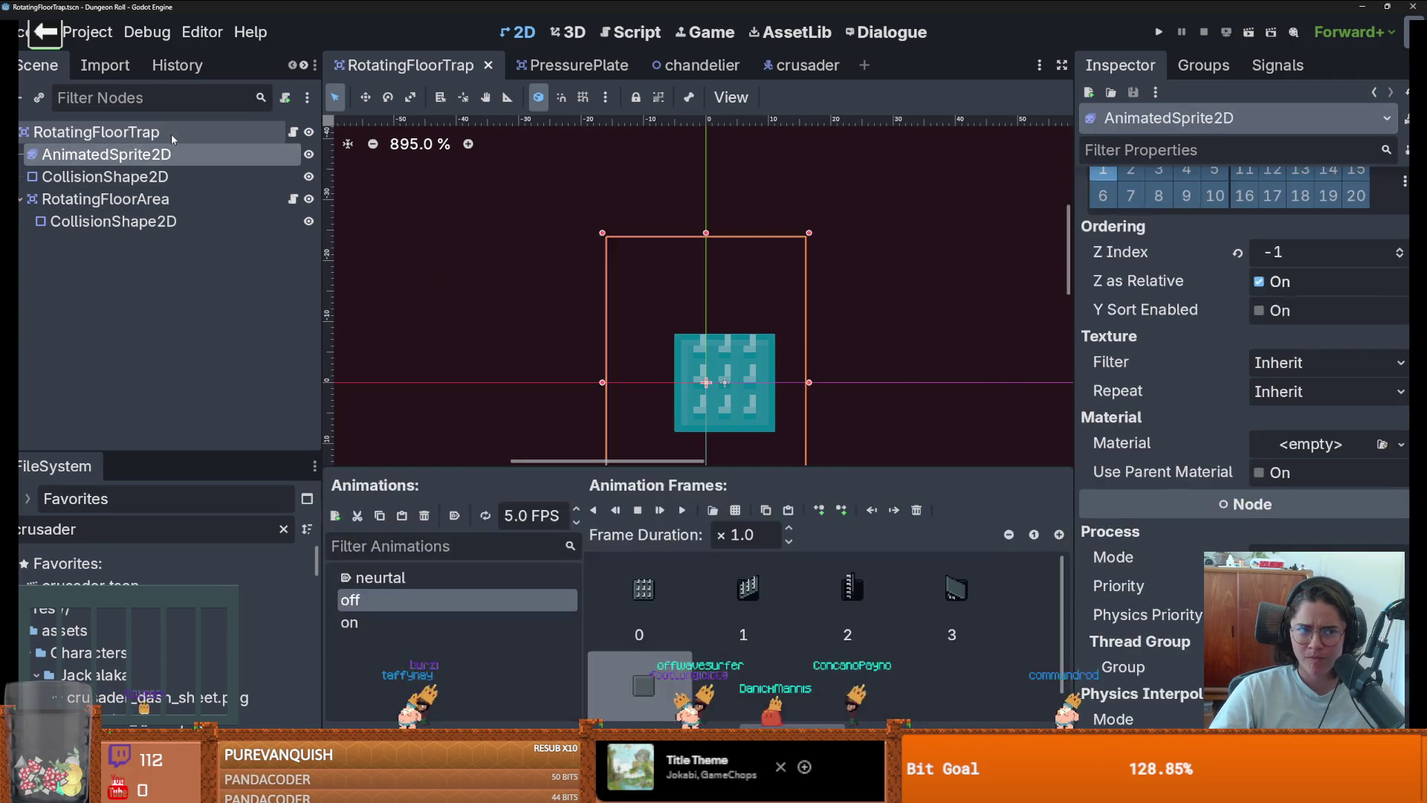
{"action": "left_click", "coordinate": [966, 416]}
{"action": "left_click", "coordinate": [105, 199]}
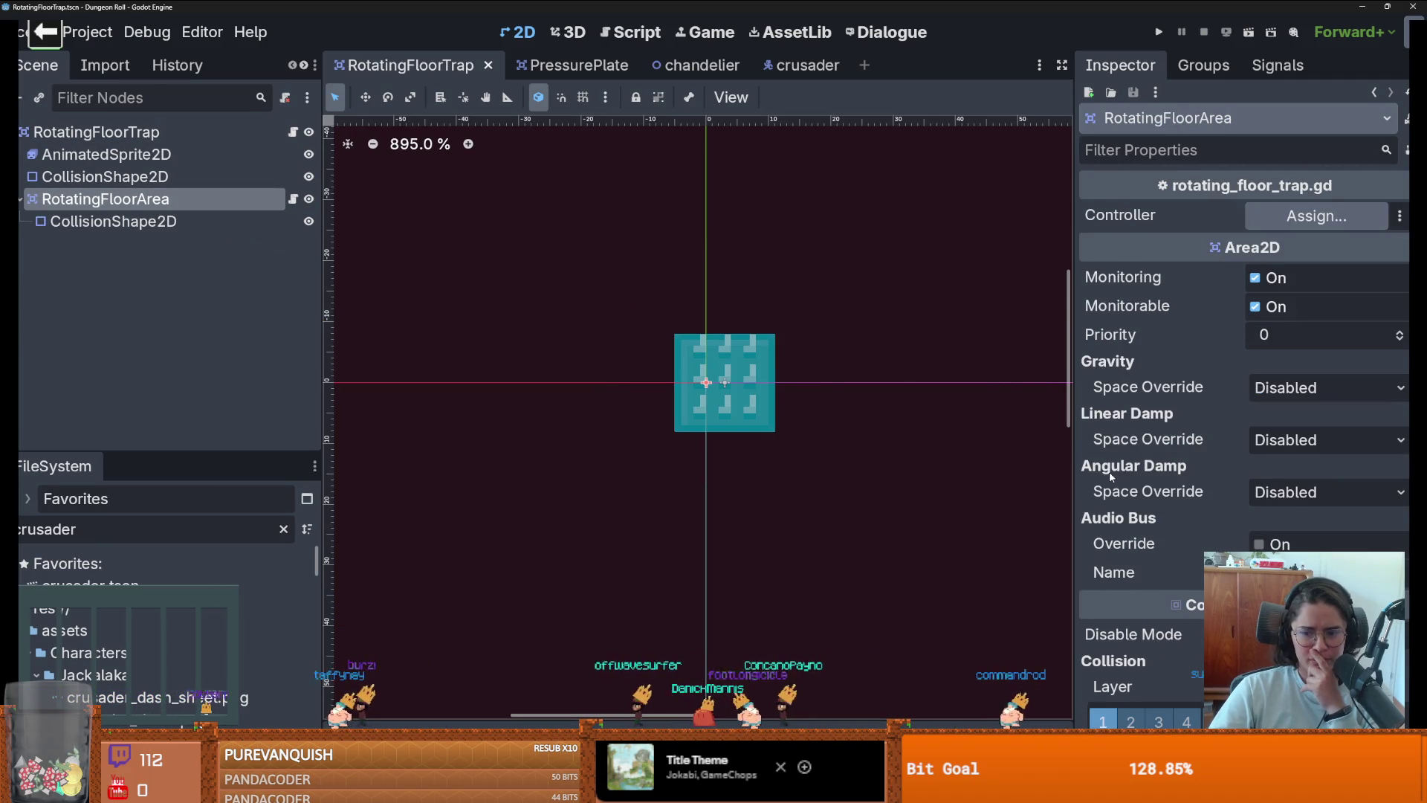
{"action": "scroll", "coordinate": [1148, 518], "scroll_direction": "down", "scroll_amount": 2}
{"action": "scroll", "coordinate": [1131, 529], "scroll_direction": "up", "scroll_amount": 1}
{"action": "scroll", "coordinate": [1136, 525], "scroll_direction": "down", "scroll_amount": 1}
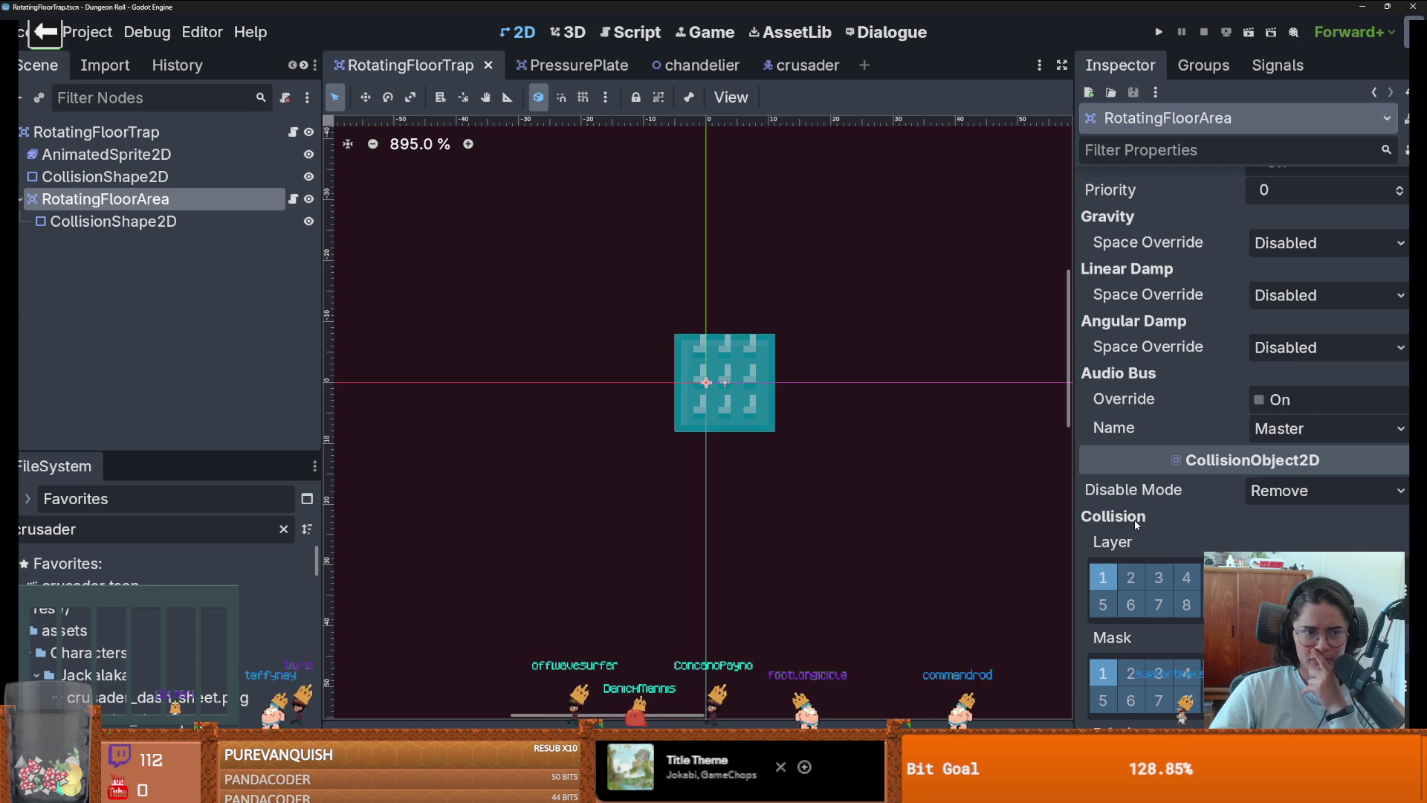
{"action": "scroll", "coordinate": [1136, 525], "scroll_direction": "down", "scroll_amount": 1}
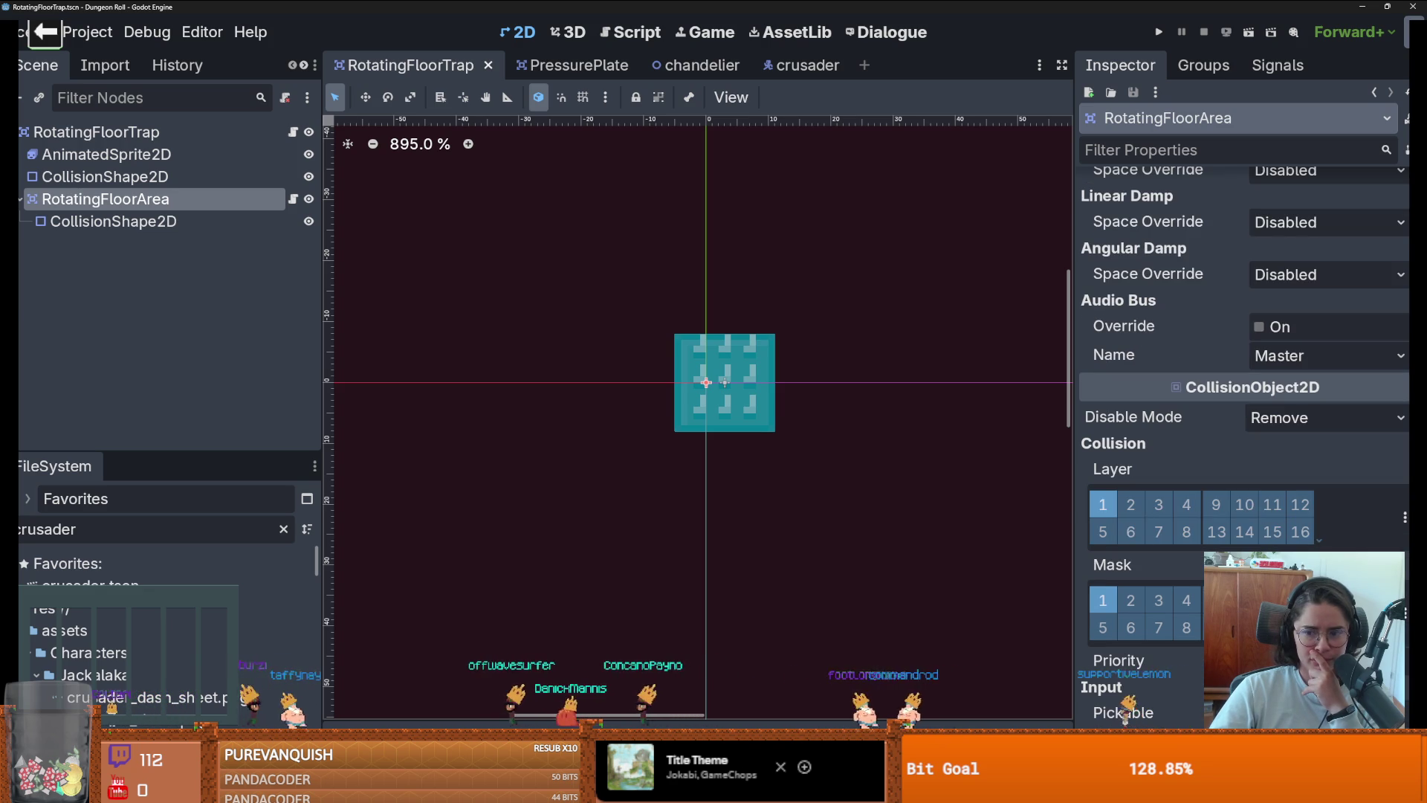
{"action": "left_click", "coordinate": [1404, 517]}
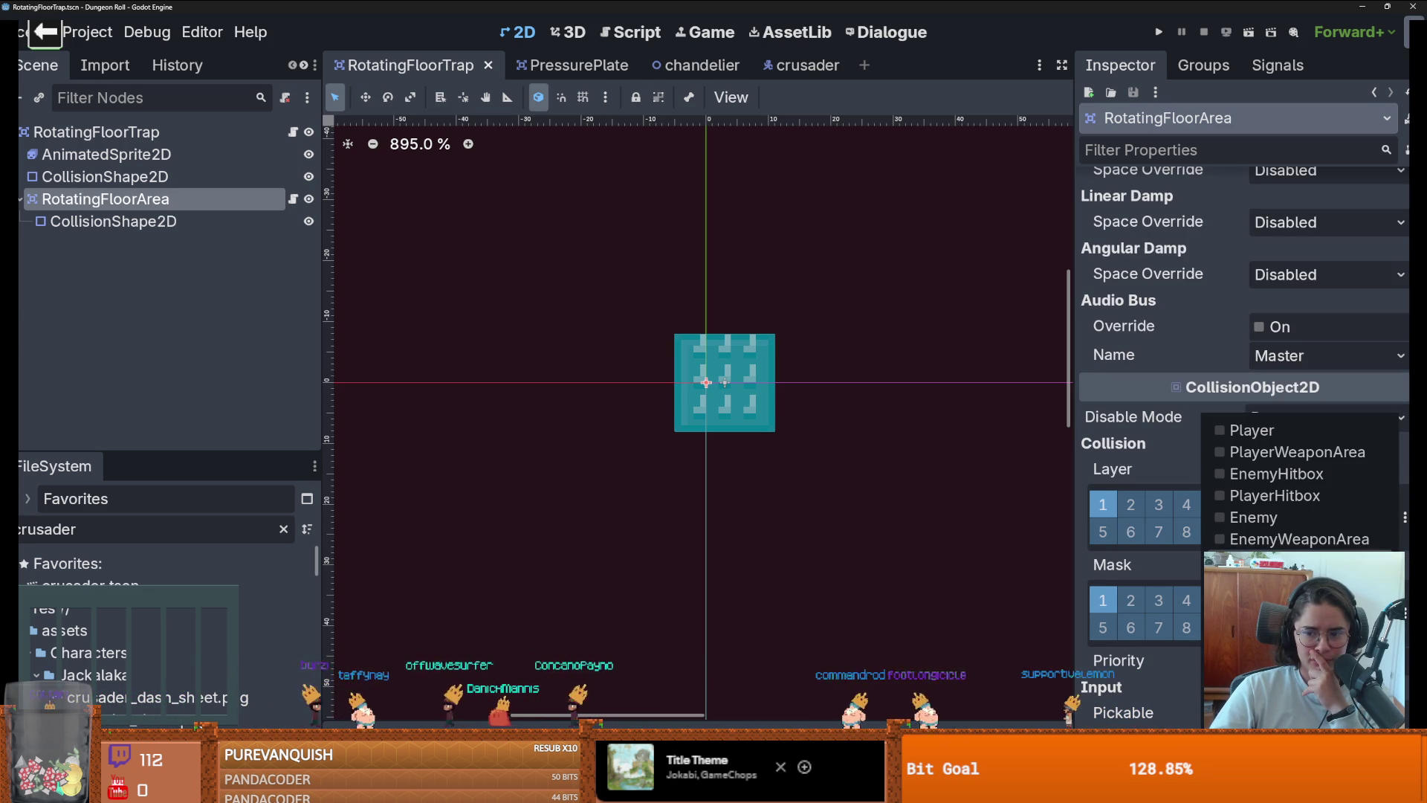
{"action": "left_click", "coordinate": [1263, 719]}
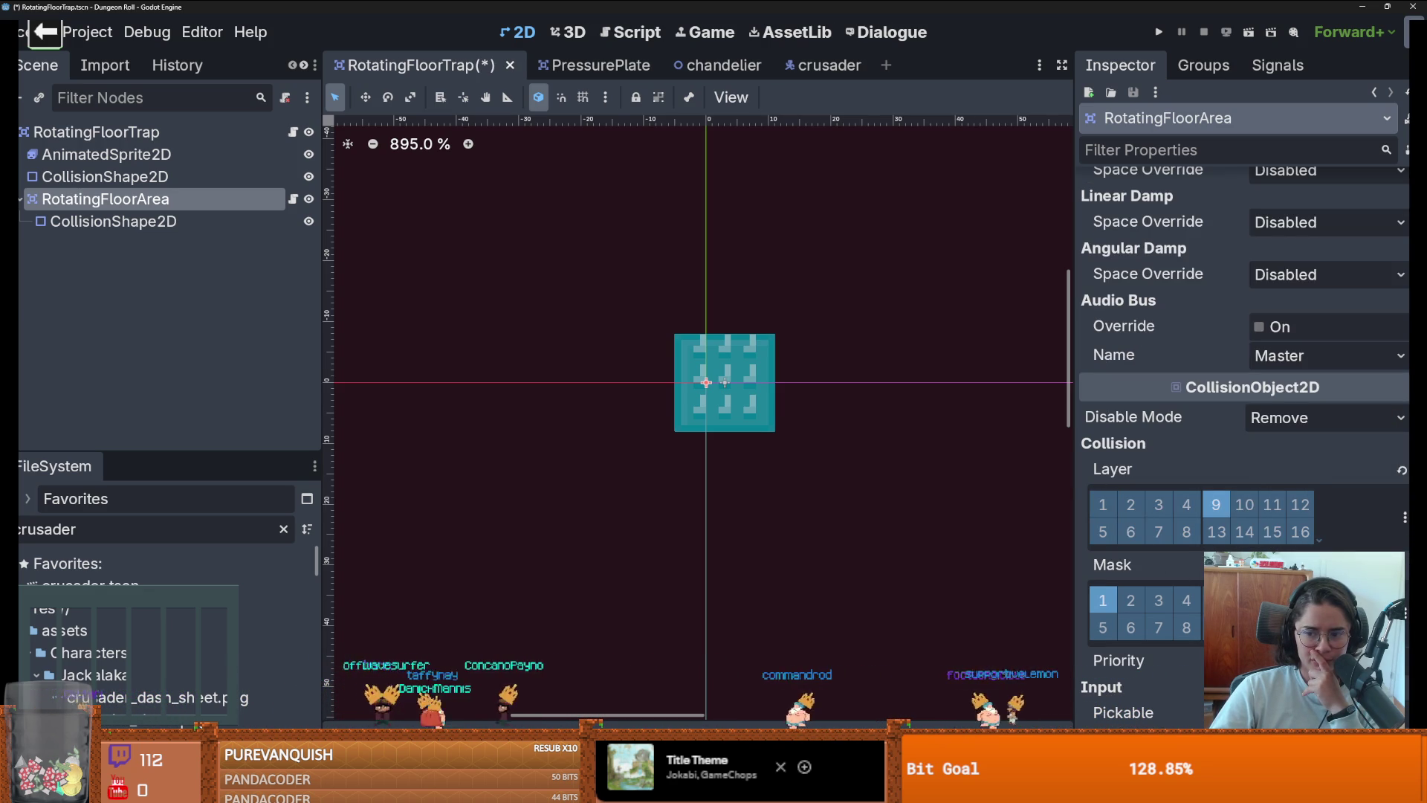
Set the area's collision mask to the Player and Enemy layers.
{"action": "left_click", "coordinate": [1404, 613]}
{"action": "left_click", "coordinate": [1266, 431]}
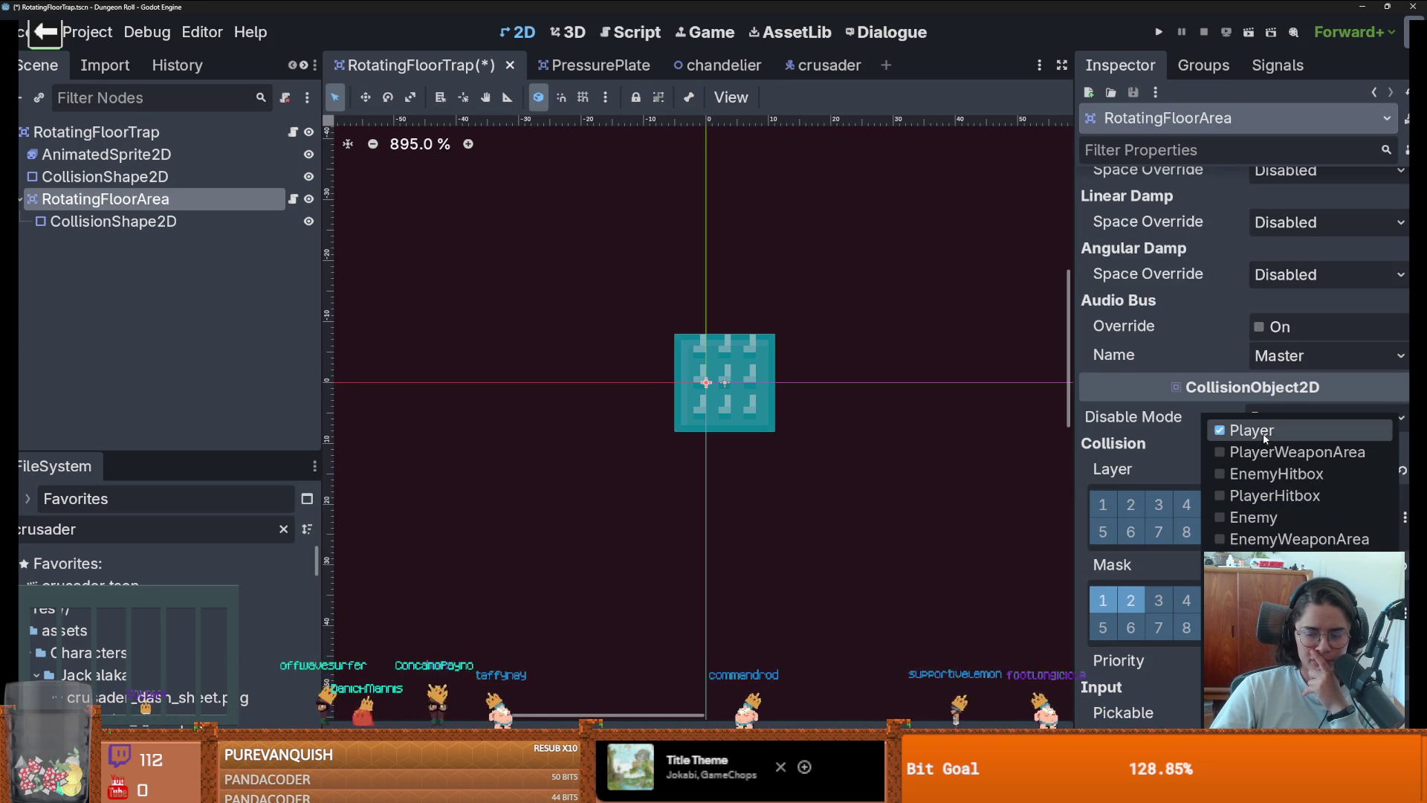
{"action": "left_click", "coordinate": [1253, 517]}
{"action": "left_click", "coordinate": [1124, 574]}
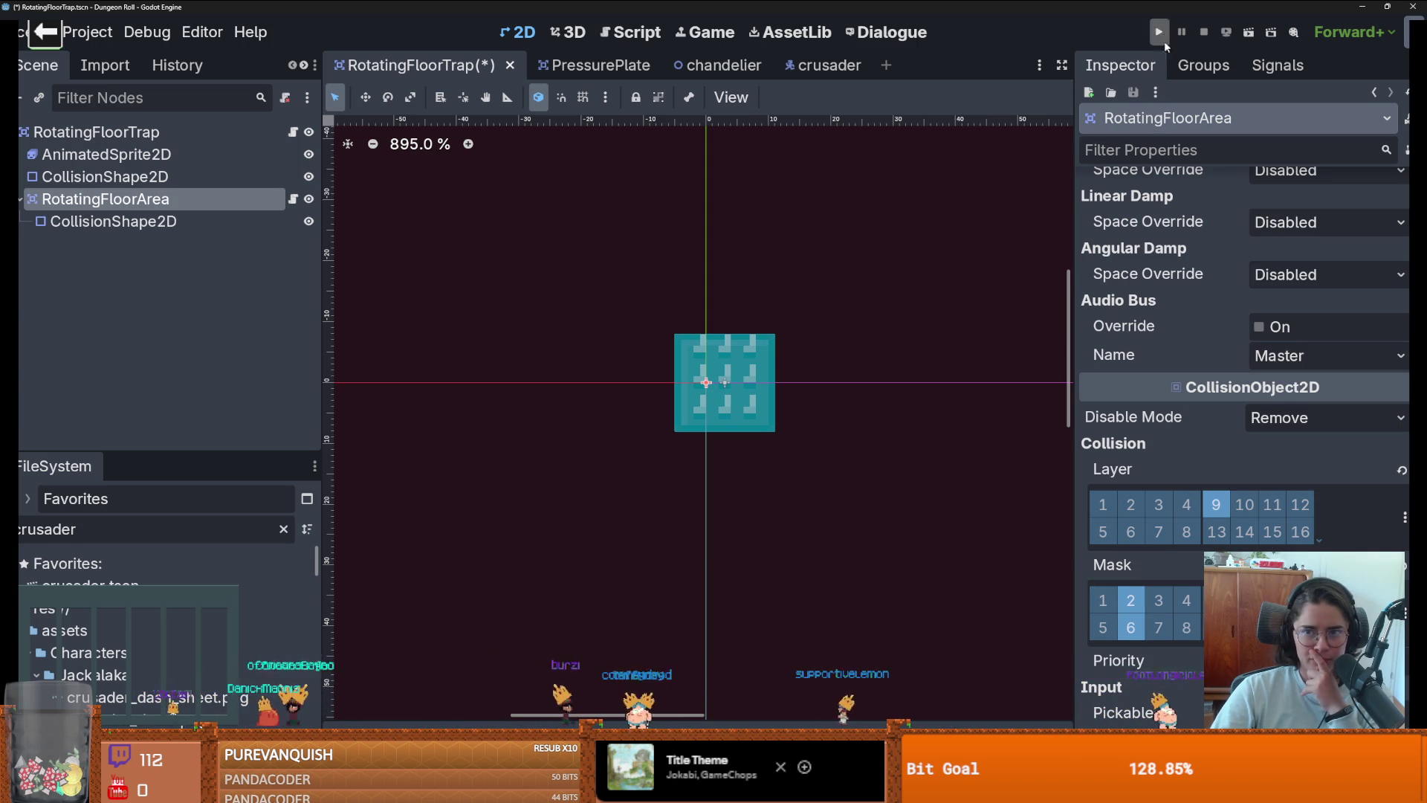
Relaunch the game full screen to hit the enemy_hitbox.gd 'attack' error, then return to the trap's 2D view.
{"action": "left_click", "coordinate": [1164, 42]}
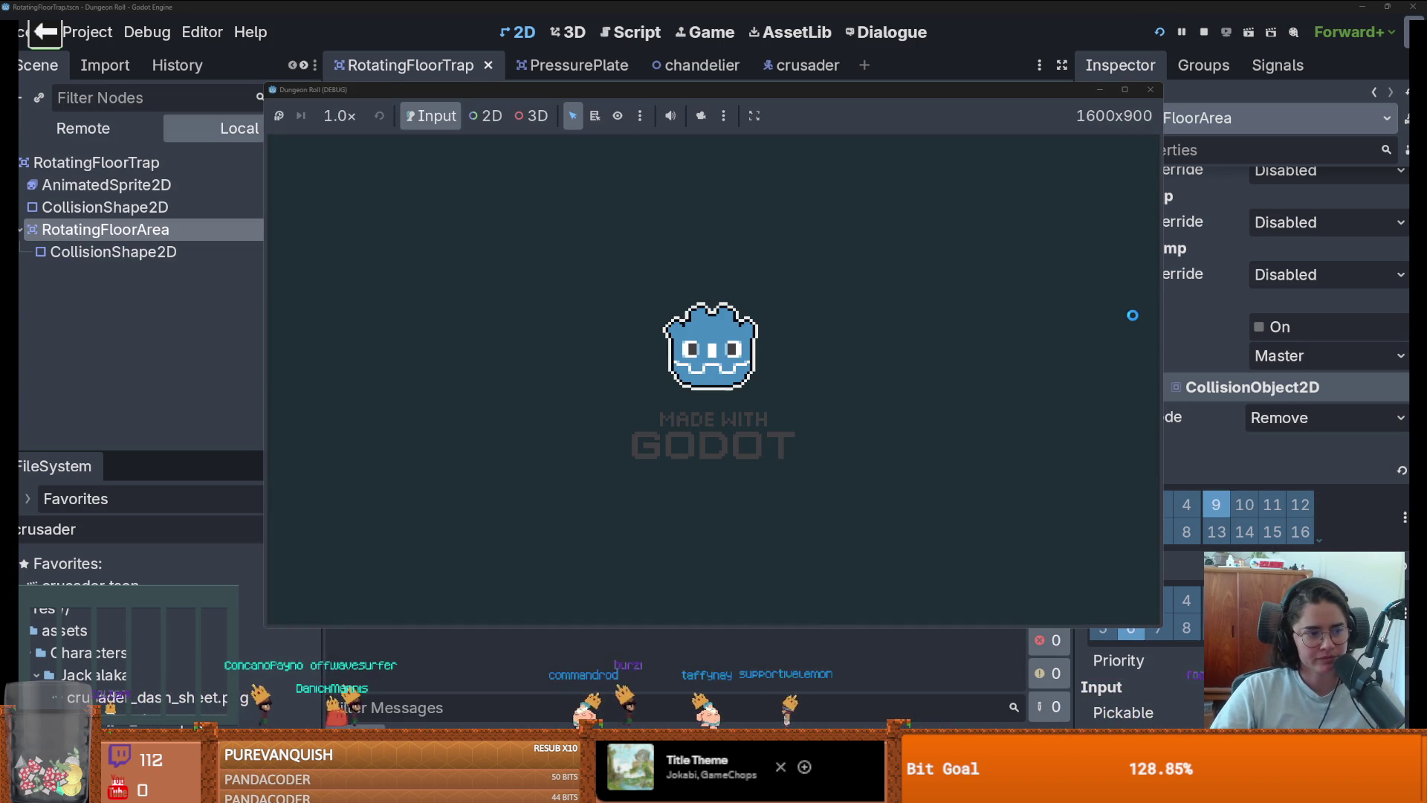
{"action": "left_click", "coordinate": [1124, 89]}
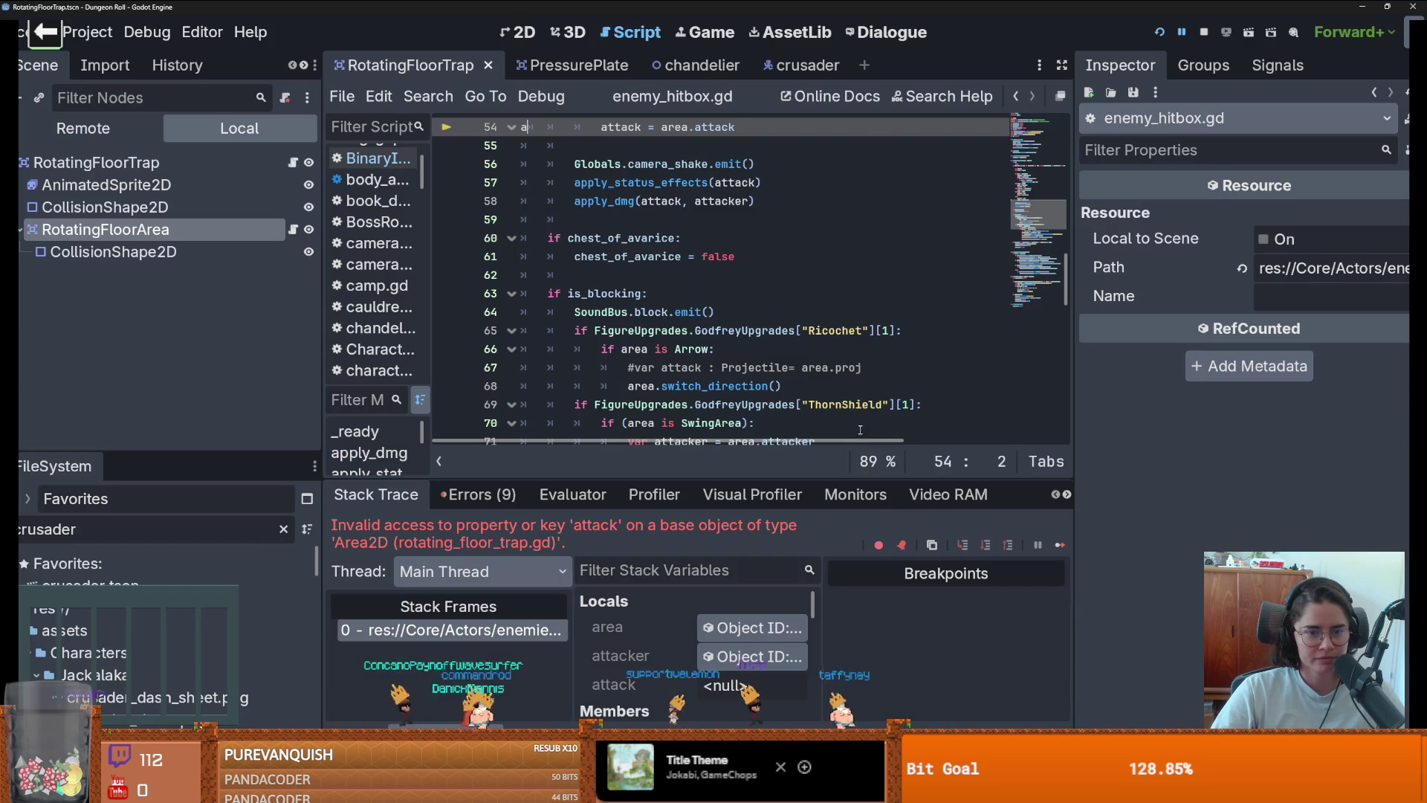
{"action": "scroll", "coordinate": [756, 359], "scroll_direction": "up", "scroll_amount": 3}
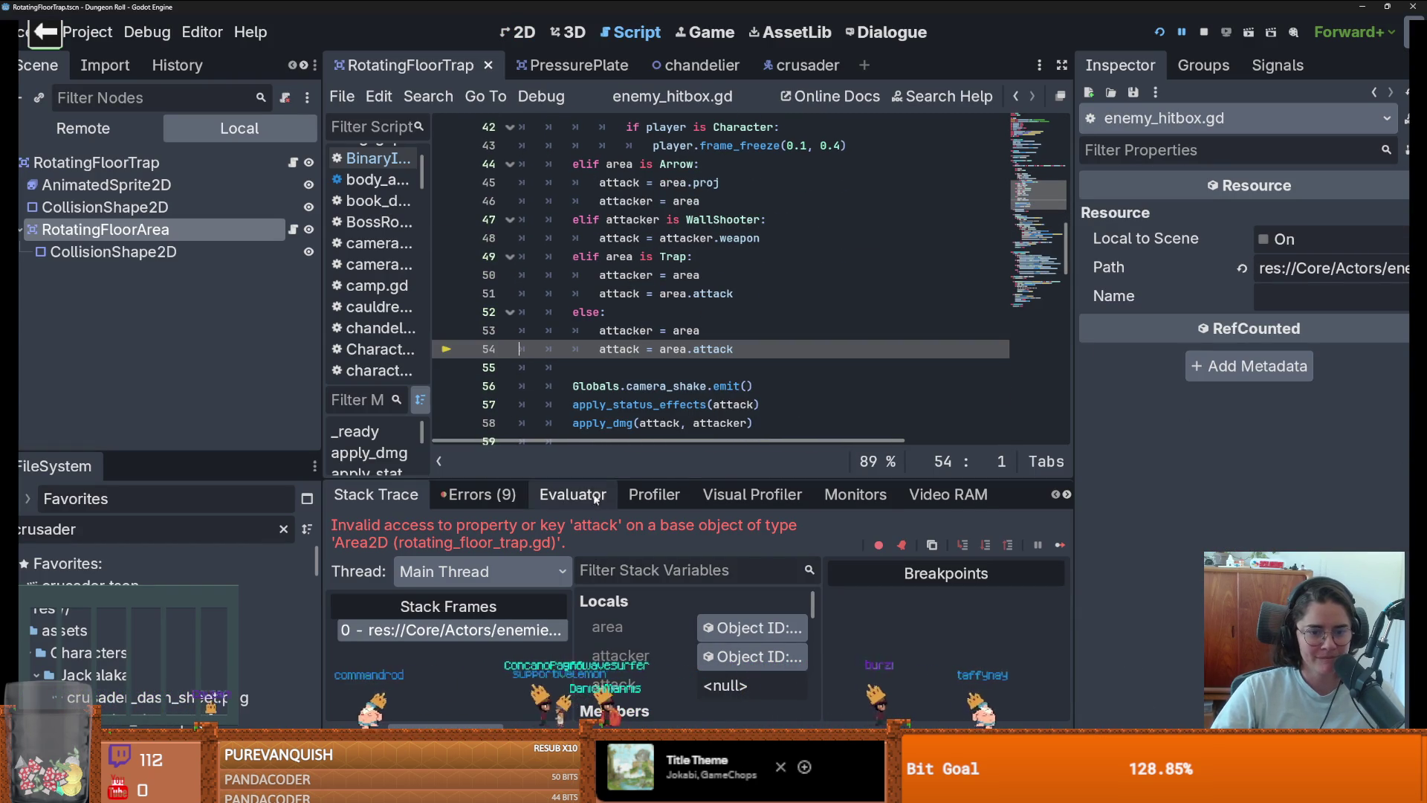
{"action": "left_click", "coordinate": [186, 229]}
Assign RotatingFloorTrap as the RotatingFloorArea's Controller.
{"action": "scroll", "coordinate": [1191, 255], "scroll_direction": "up", "scroll_amount": 5}
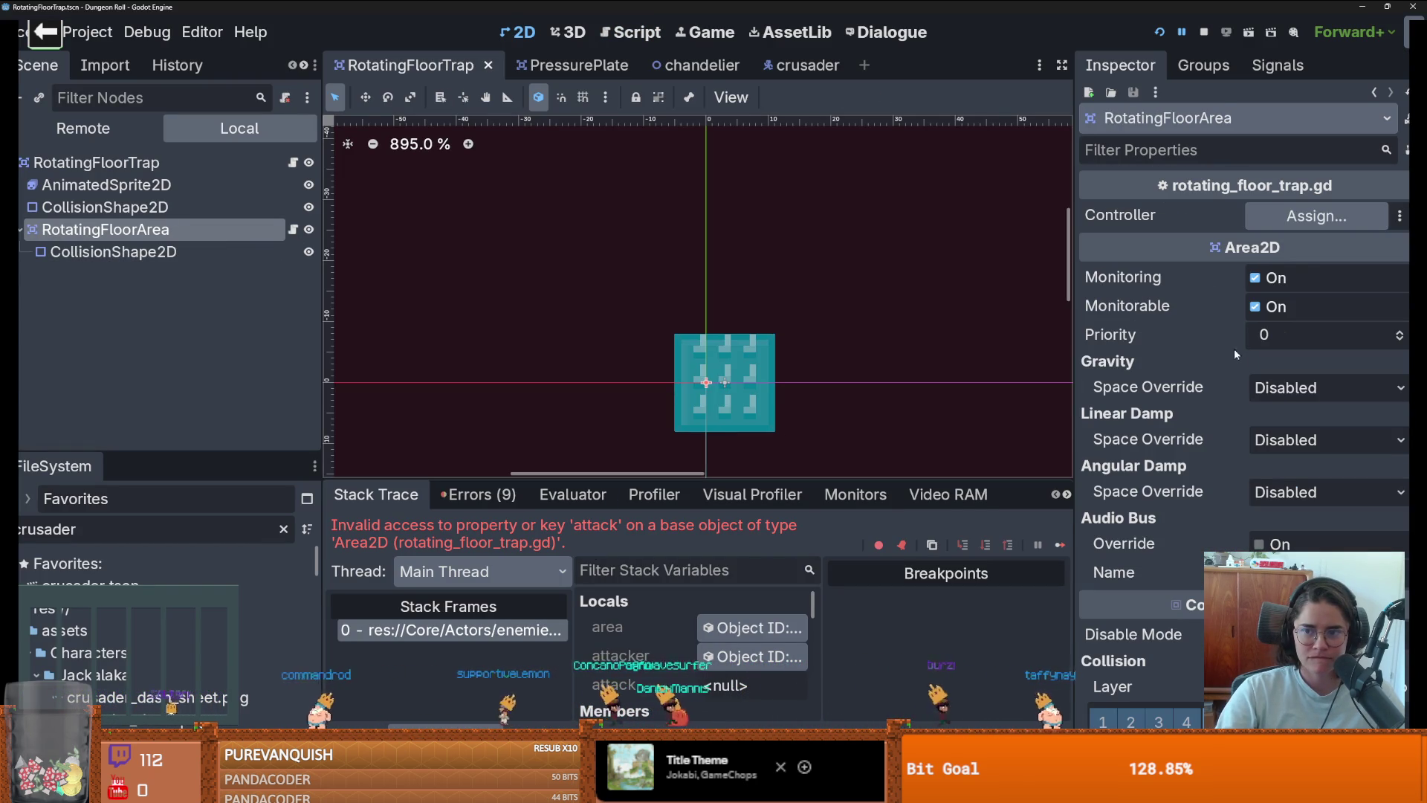
{"action": "left_click", "coordinate": [200, 170]}
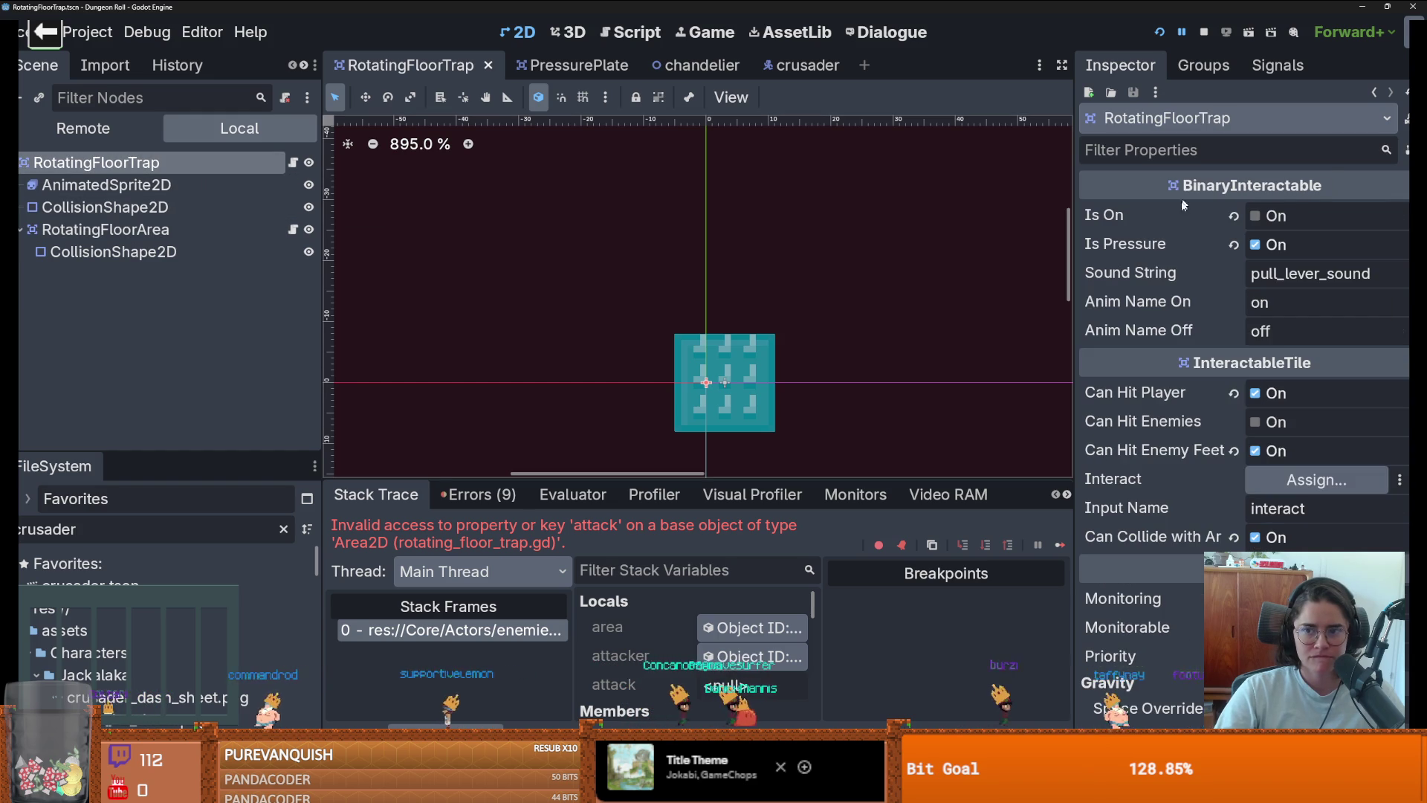
{"action": "left_click", "coordinate": [105, 229]}
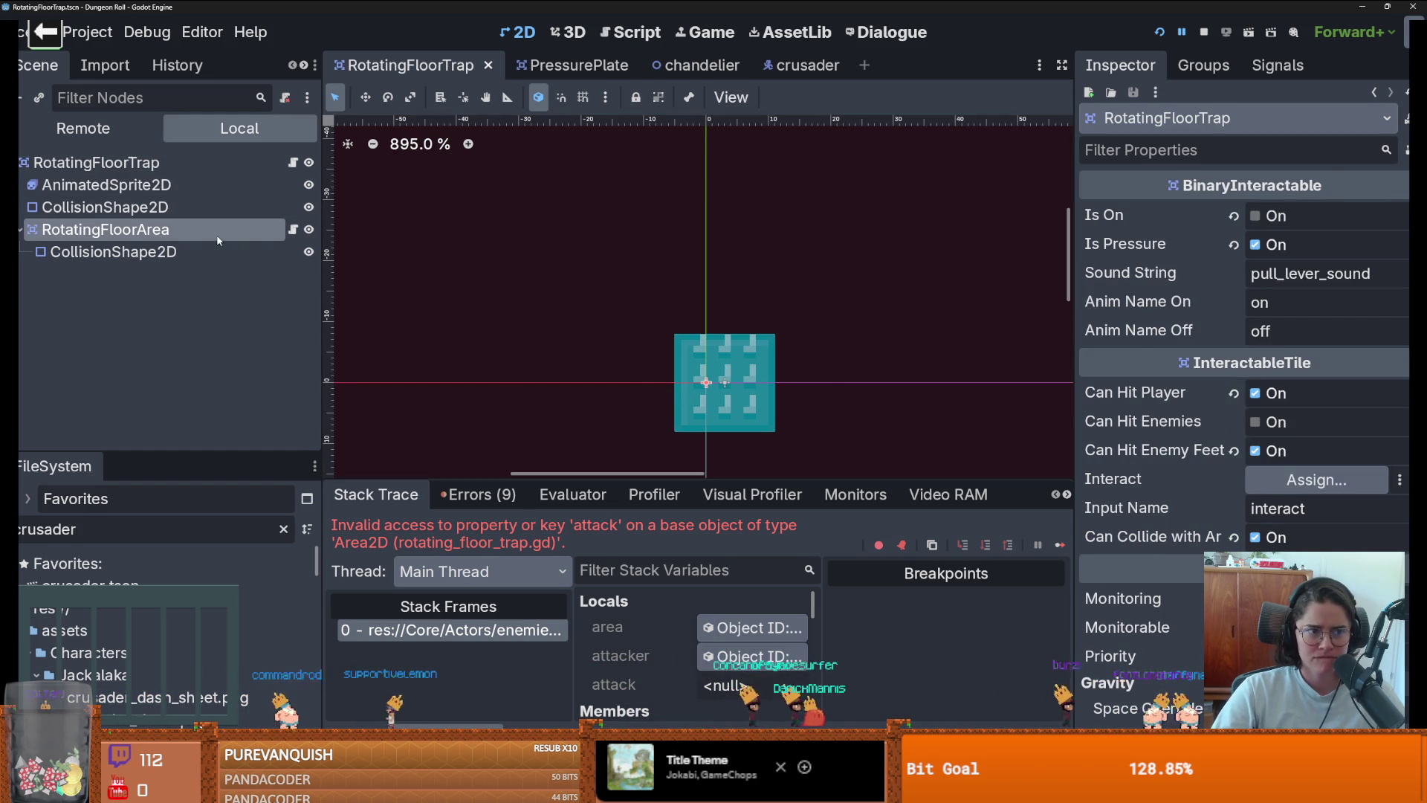
{"action": "left_click", "coordinate": [1316, 215]}
{"action": "double_click", "coordinate": [714, 242]}
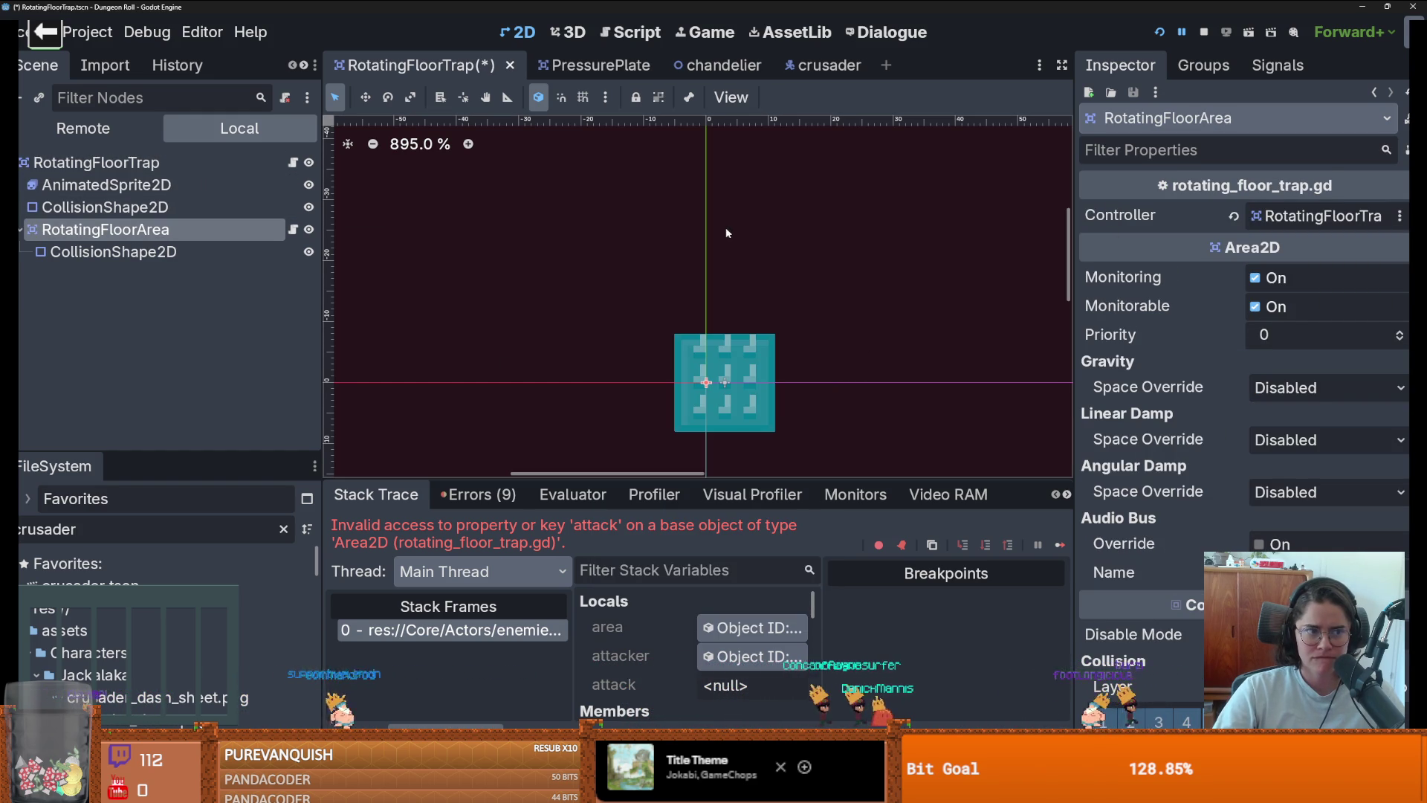
{"action": "left_click", "coordinate": [111, 230]}
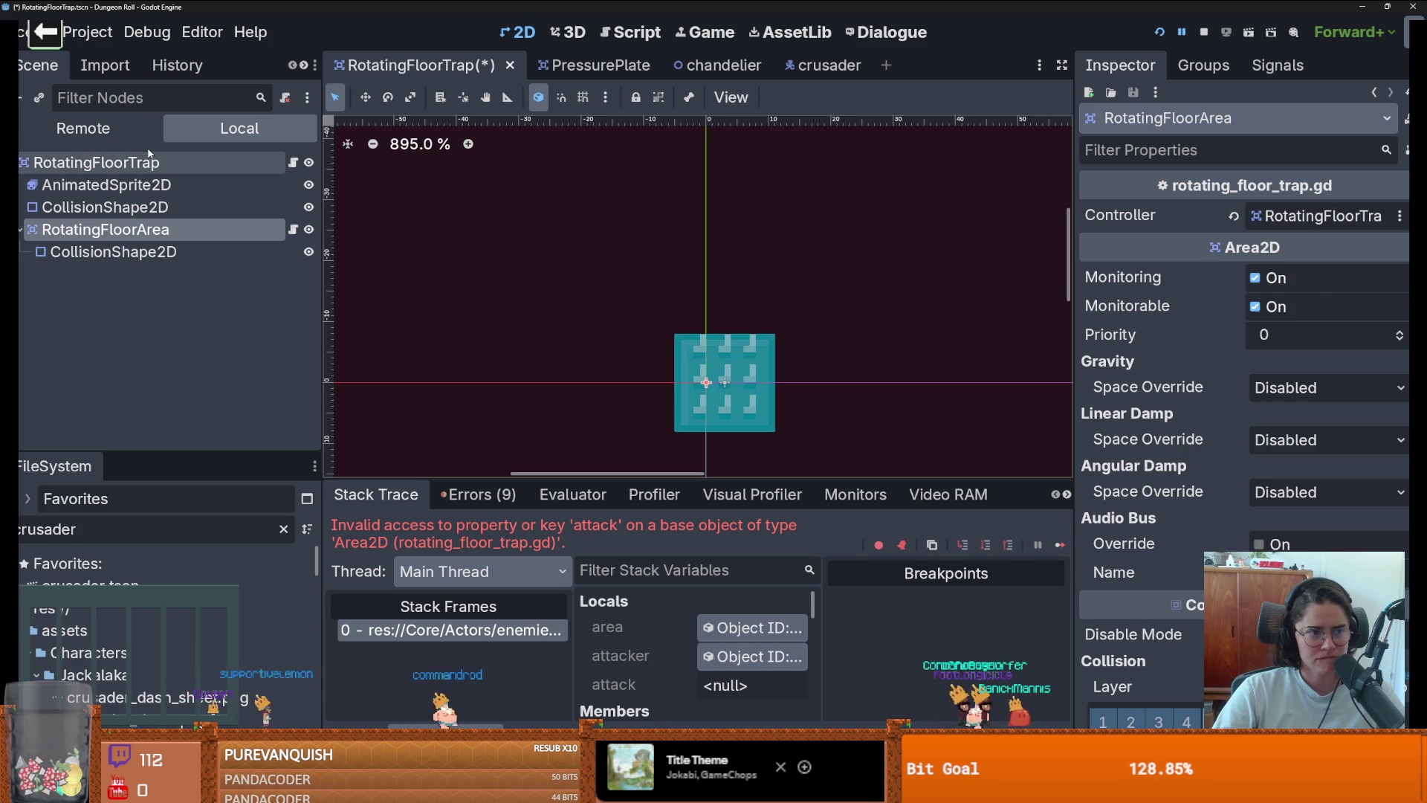
Review the RotatingFloorTrap node's properties and open rotating_floor_trap.gd.
{"action": "left_click", "coordinate": [97, 162]}
{"action": "scroll", "coordinate": [1172, 322], "scroll_direction": "down", "scroll_amount": 2}
{"action": "scroll", "coordinate": [1173, 322], "scroll_direction": "down", "scroll_amount": 2}
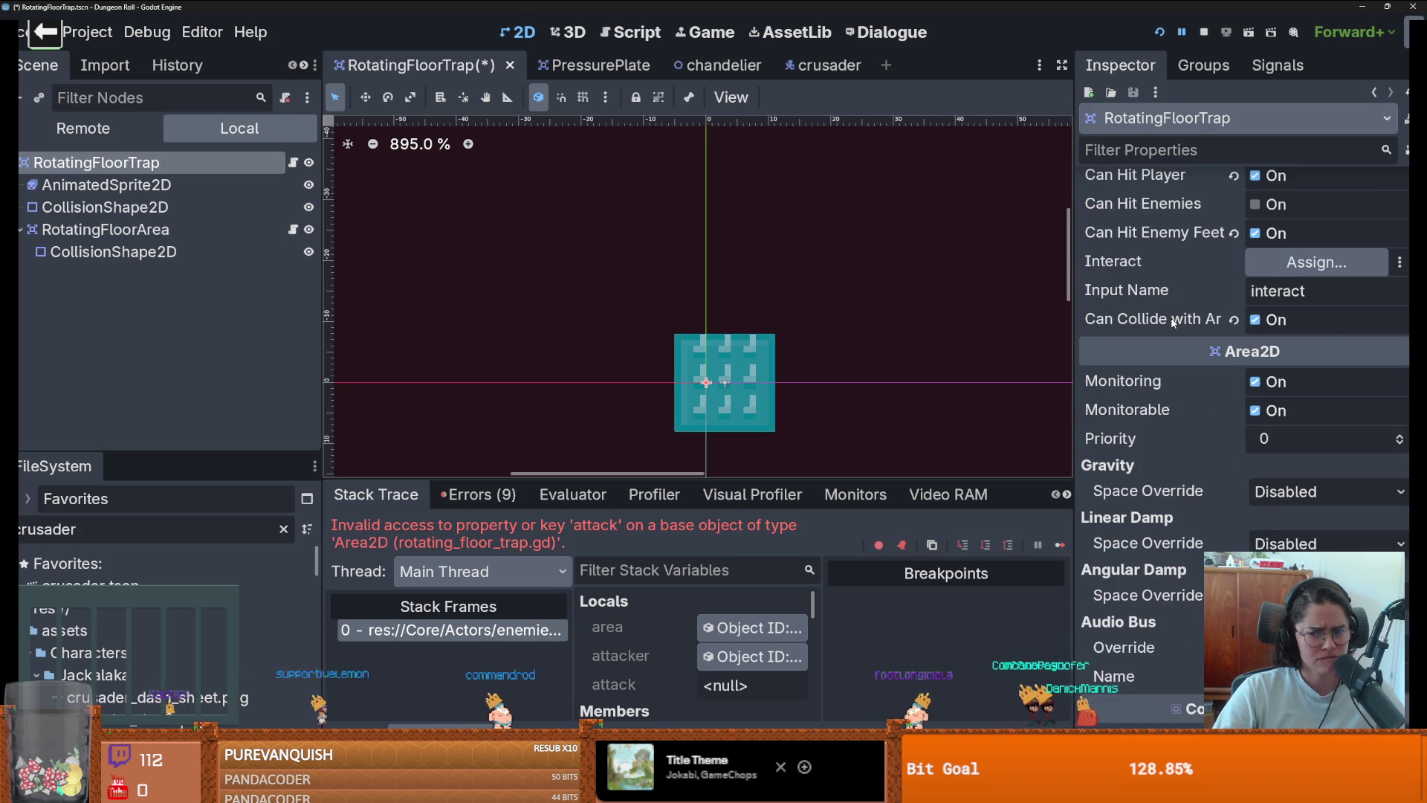
{"action": "scroll", "coordinate": [1161, 323], "scroll_direction": "up", "scroll_amount": 2}
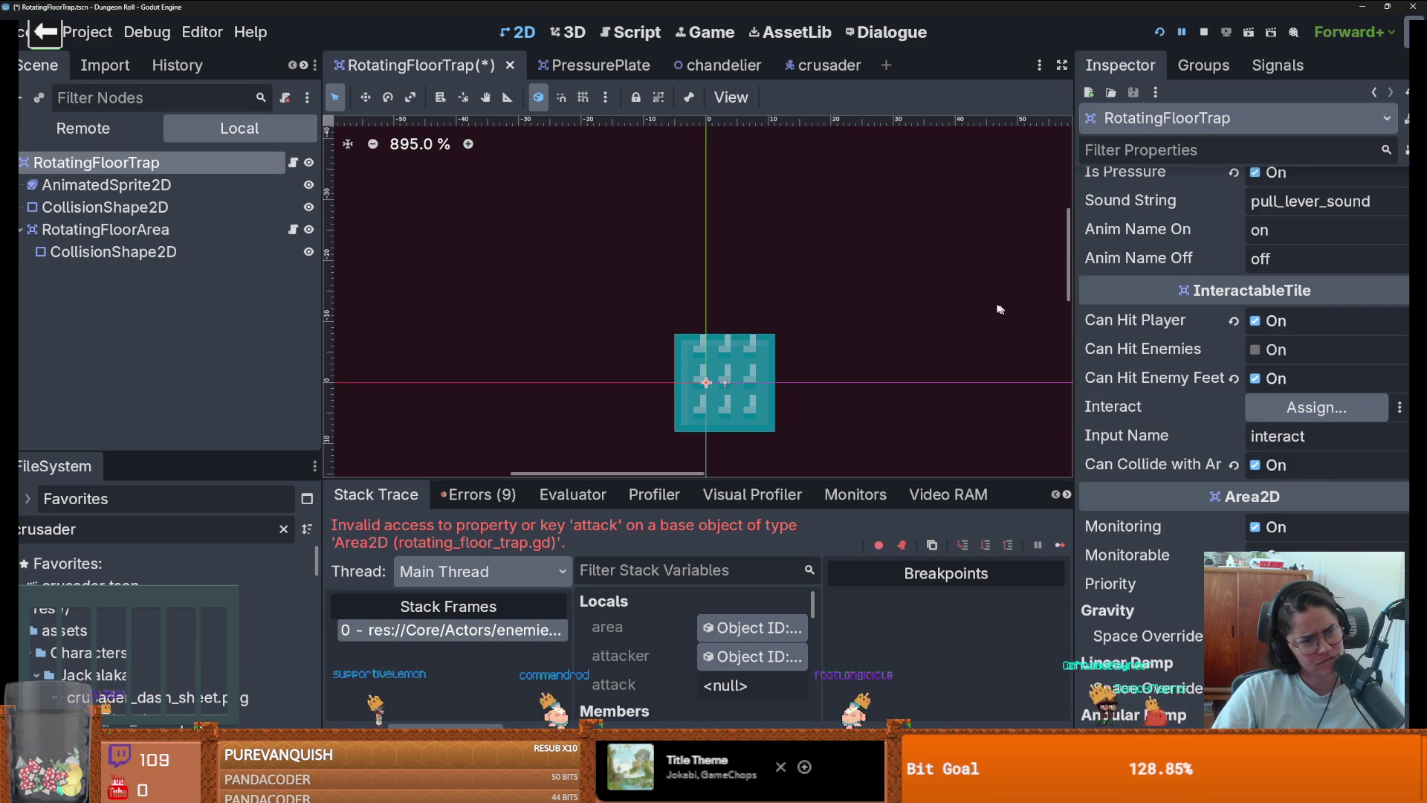
{"action": "left_click", "coordinate": [293, 229]}
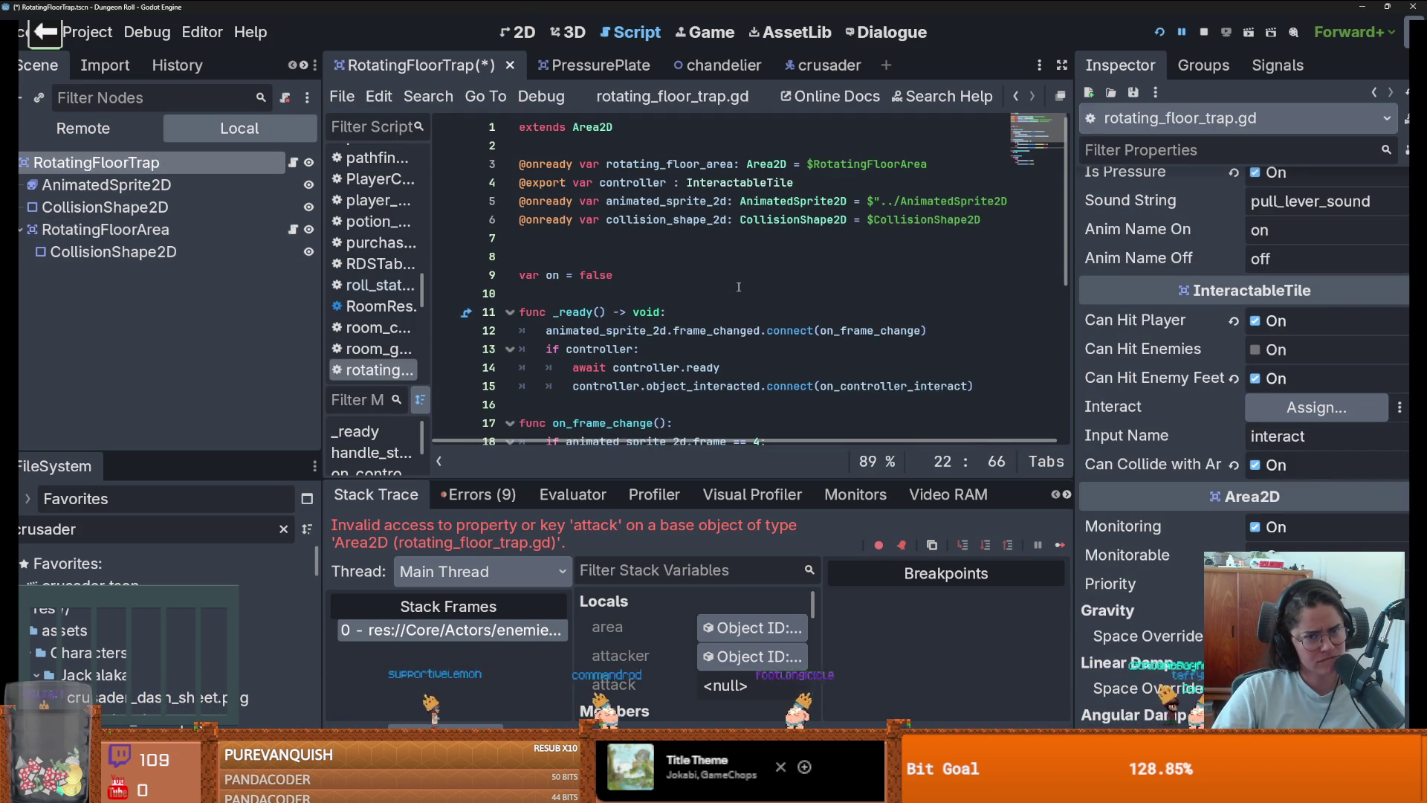
Make rotating_floor_trap.gd extend Trap.
{"action": "left_click", "coordinate": [586, 127]}
{"action": "type", "text": "Trap"}
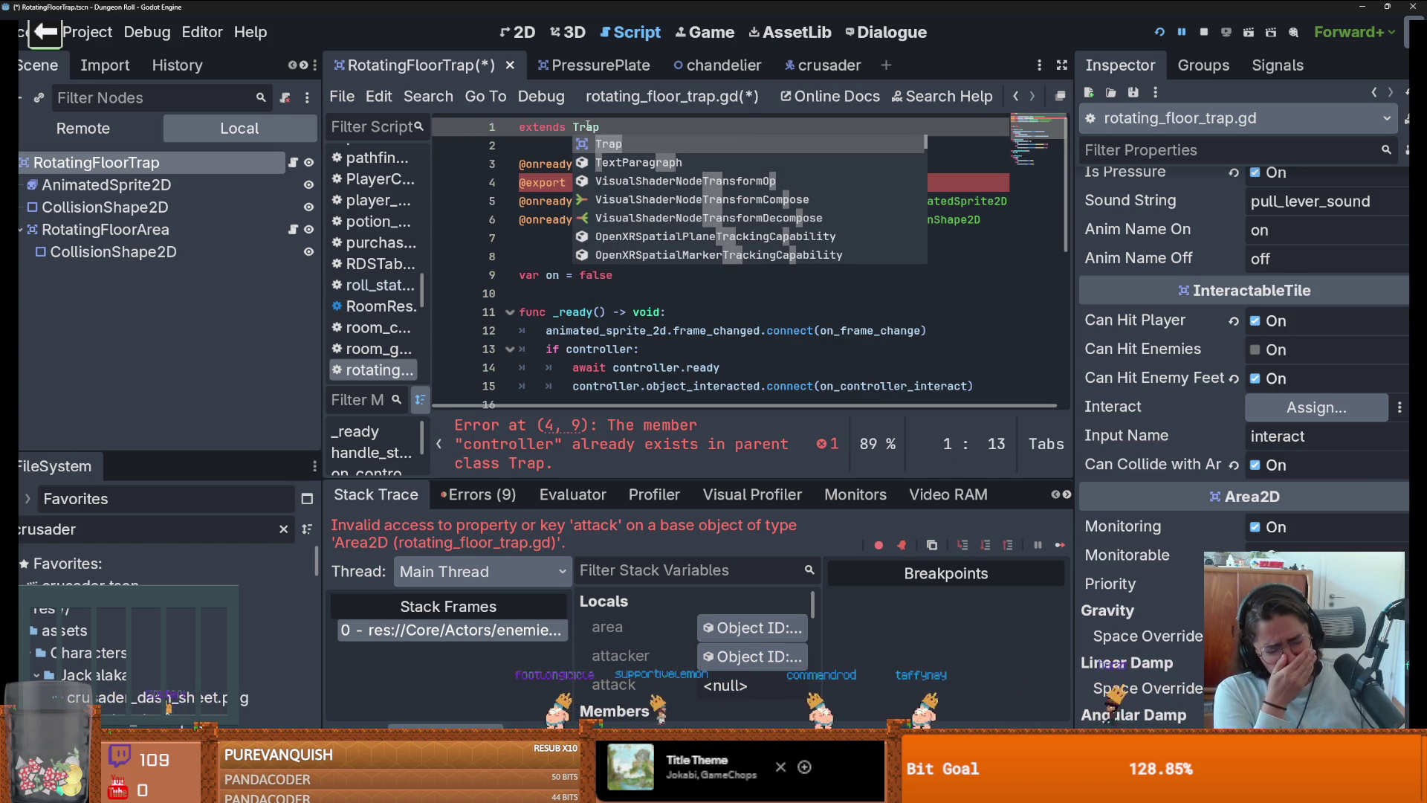
{"action": "left_click", "coordinate": [572, 148]}
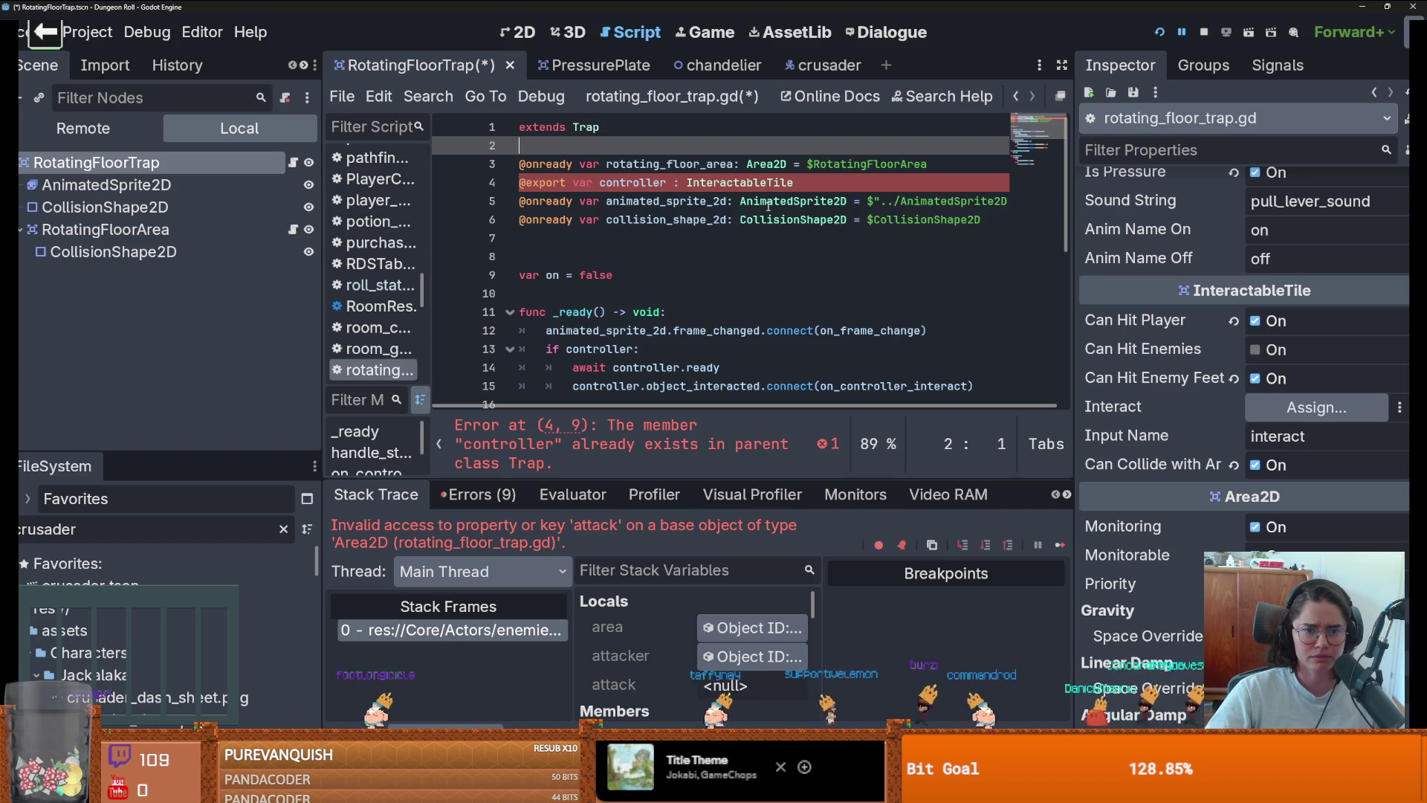
{"action": "mouse_move", "coordinate": [768, 206]}
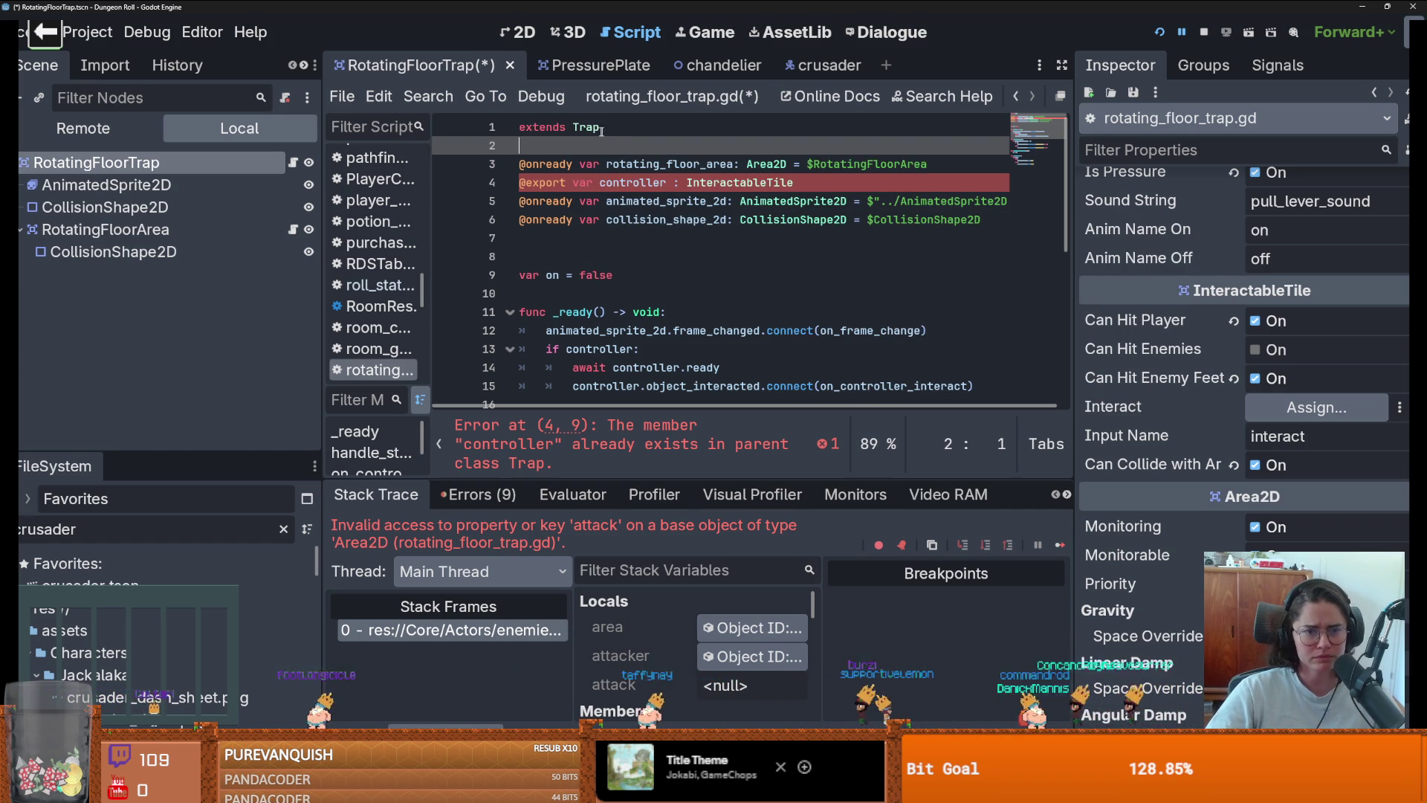
{"action": "left_click", "coordinate": [815, 180]}
{"action": "key", "text": "ctrl+j"}
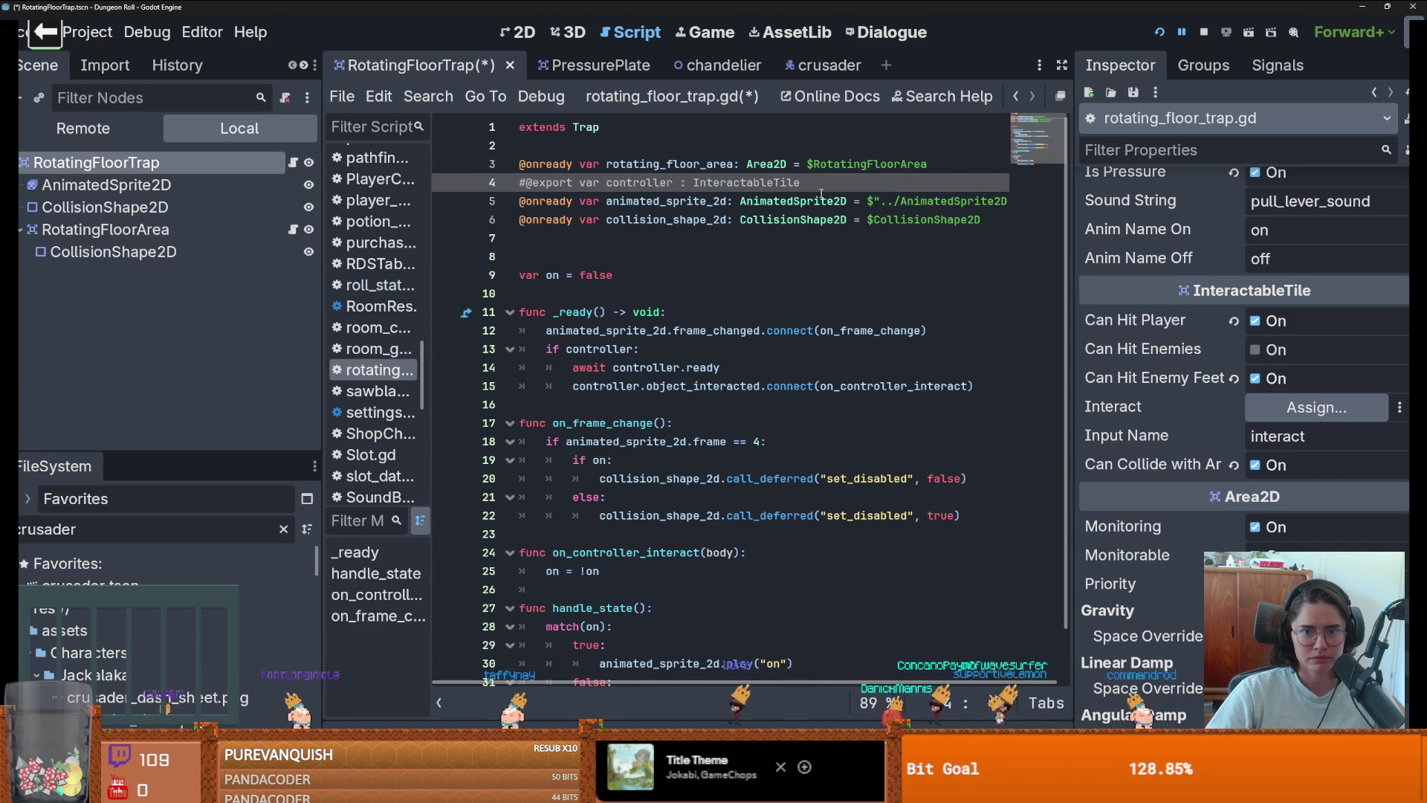
{"action": "left_click_drag", "start_coordinate": [825, 182], "coordinate": [519, 182]}
{"action": "key", "text": "BackSpace"}
{"action": "key", "text": "BackSpace"}
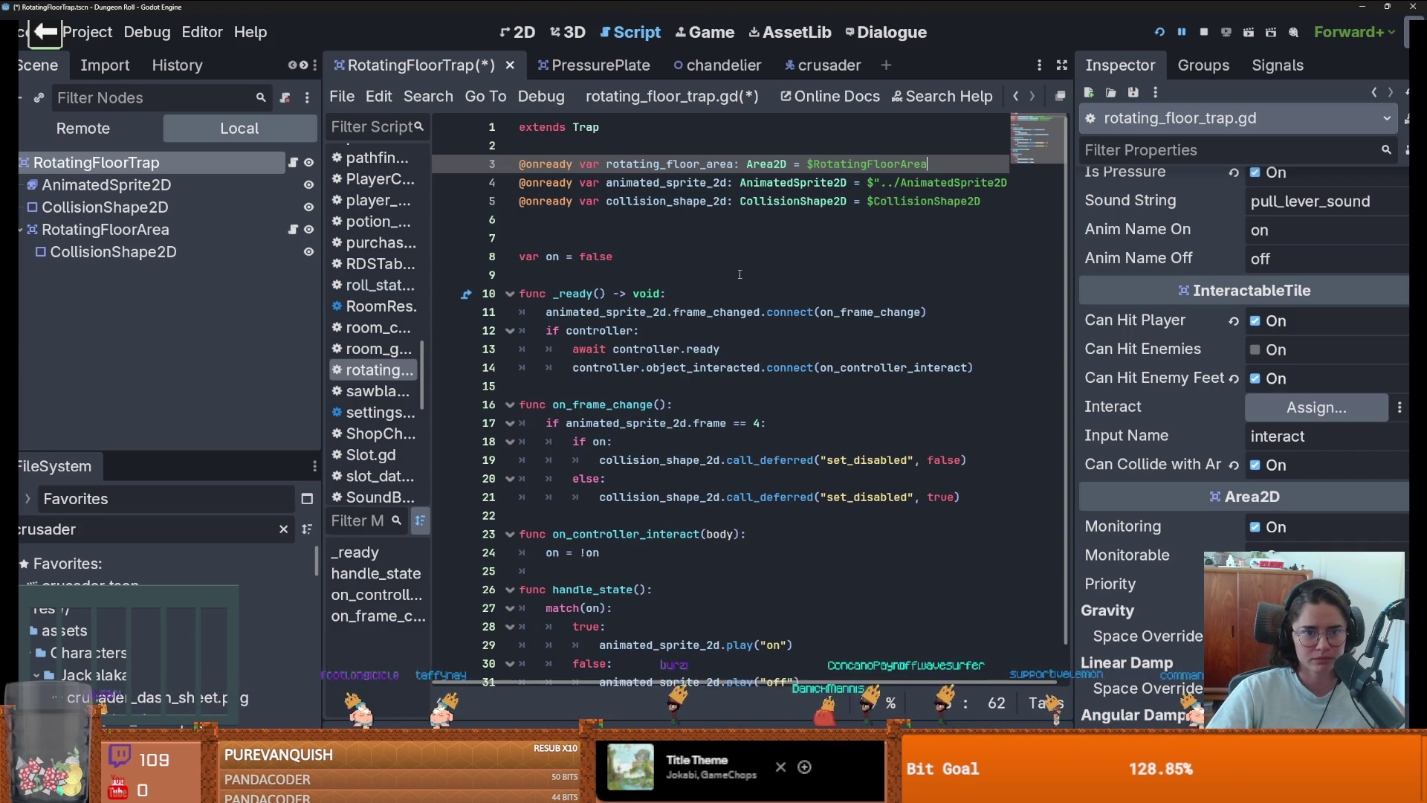
{"action": "key", "text": "ctrl+s"}
{"action": "left_click", "coordinate": [105, 229]}
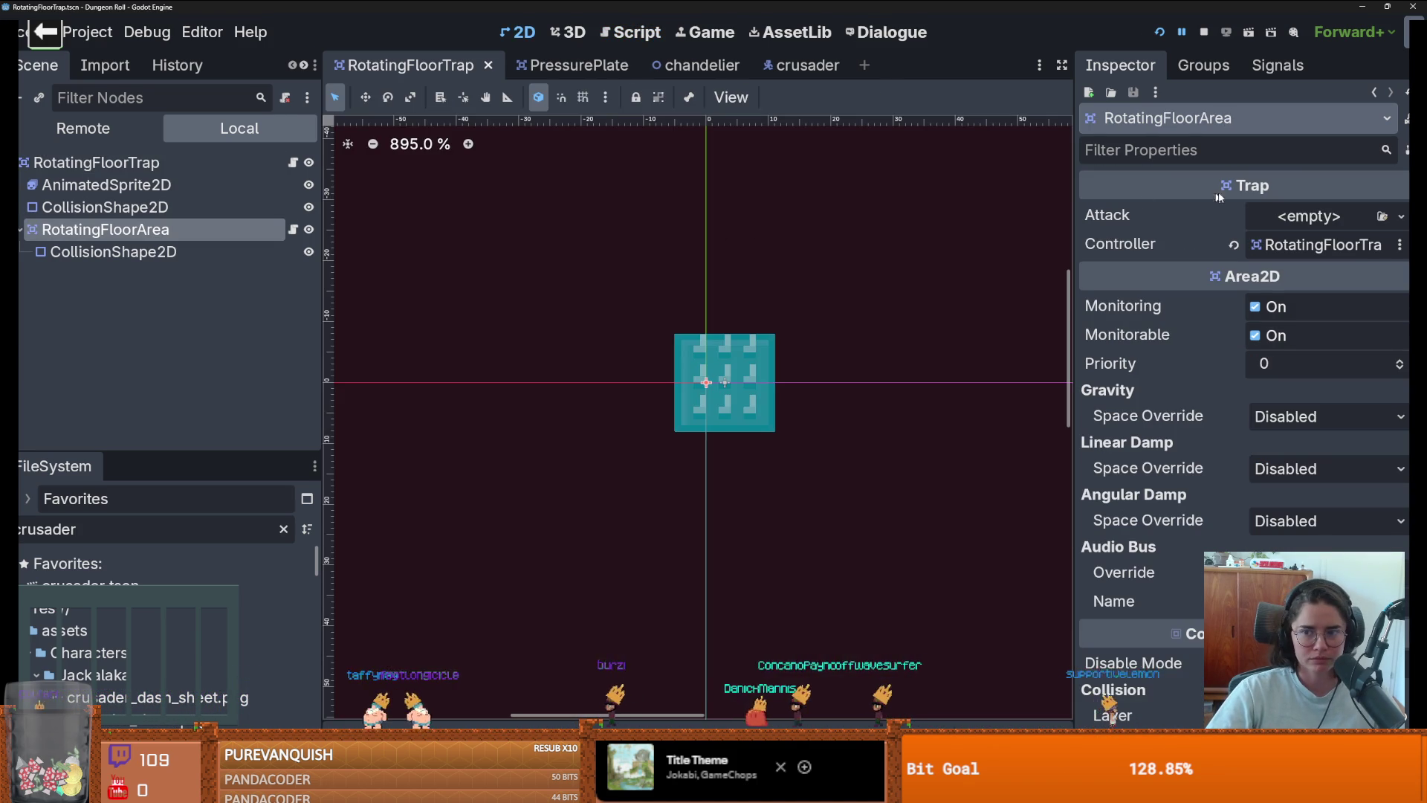
Quick-load spikes_atk.tres as the rotating floor area's Attack, then run the project.
{"action": "left_click", "coordinate": [1299, 220]}
{"action": "left_click", "coordinate": [1334, 338]}
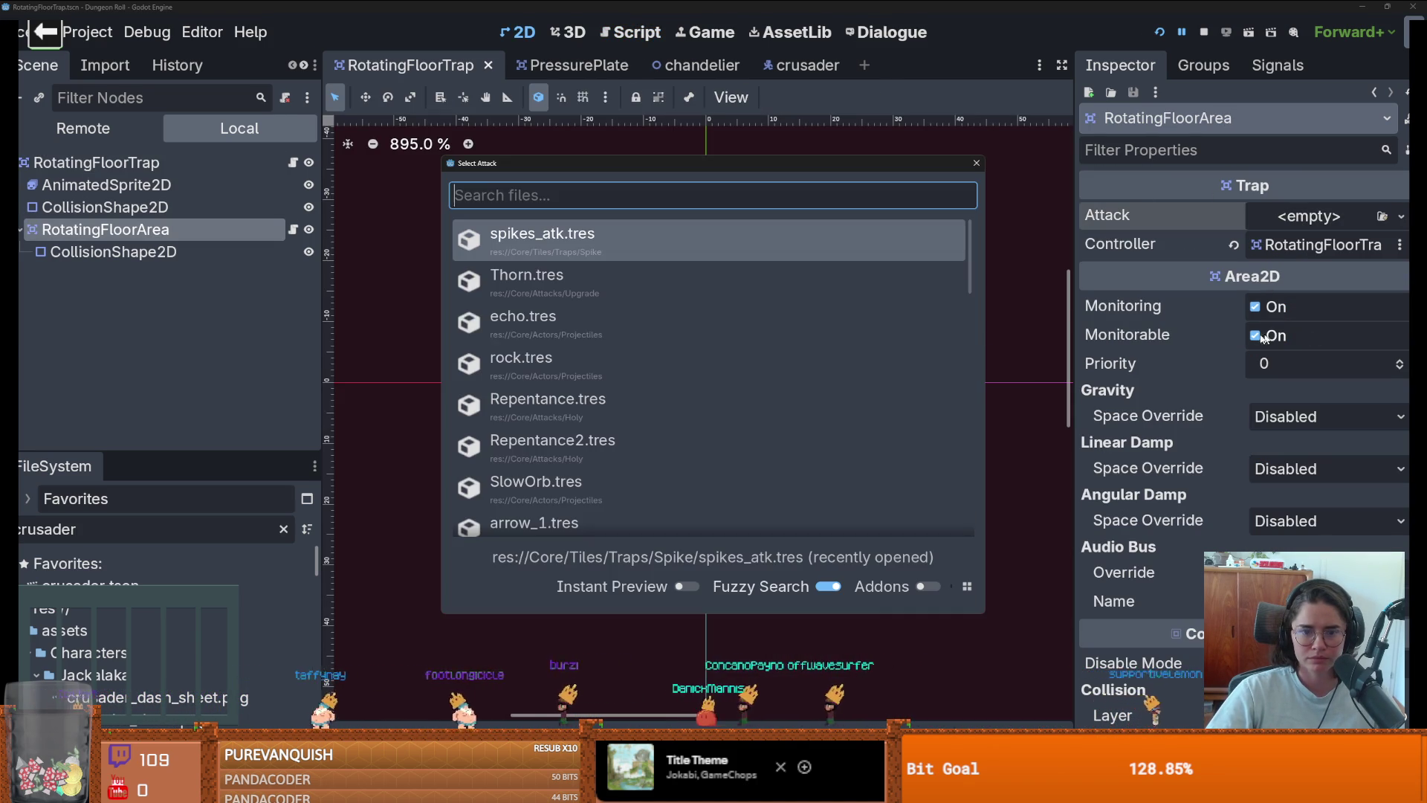
{"action": "double_click", "coordinate": [581, 248]}
{"action": "left_click", "coordinate": [1157, 32]}
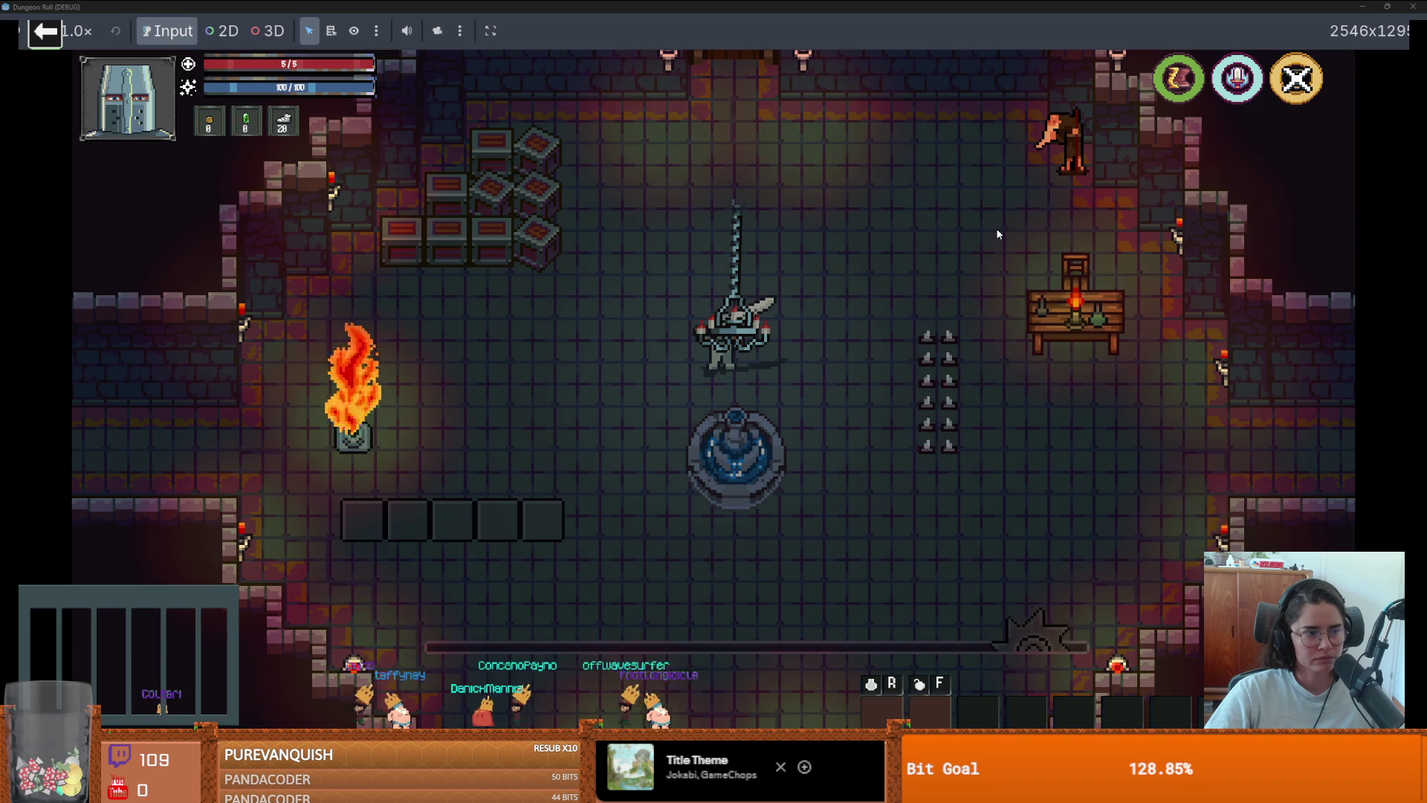
Walk the knight back and forth across the floor trap and blocks to confirm the spikes deal damage.
{"action": "key", "text": "a"}
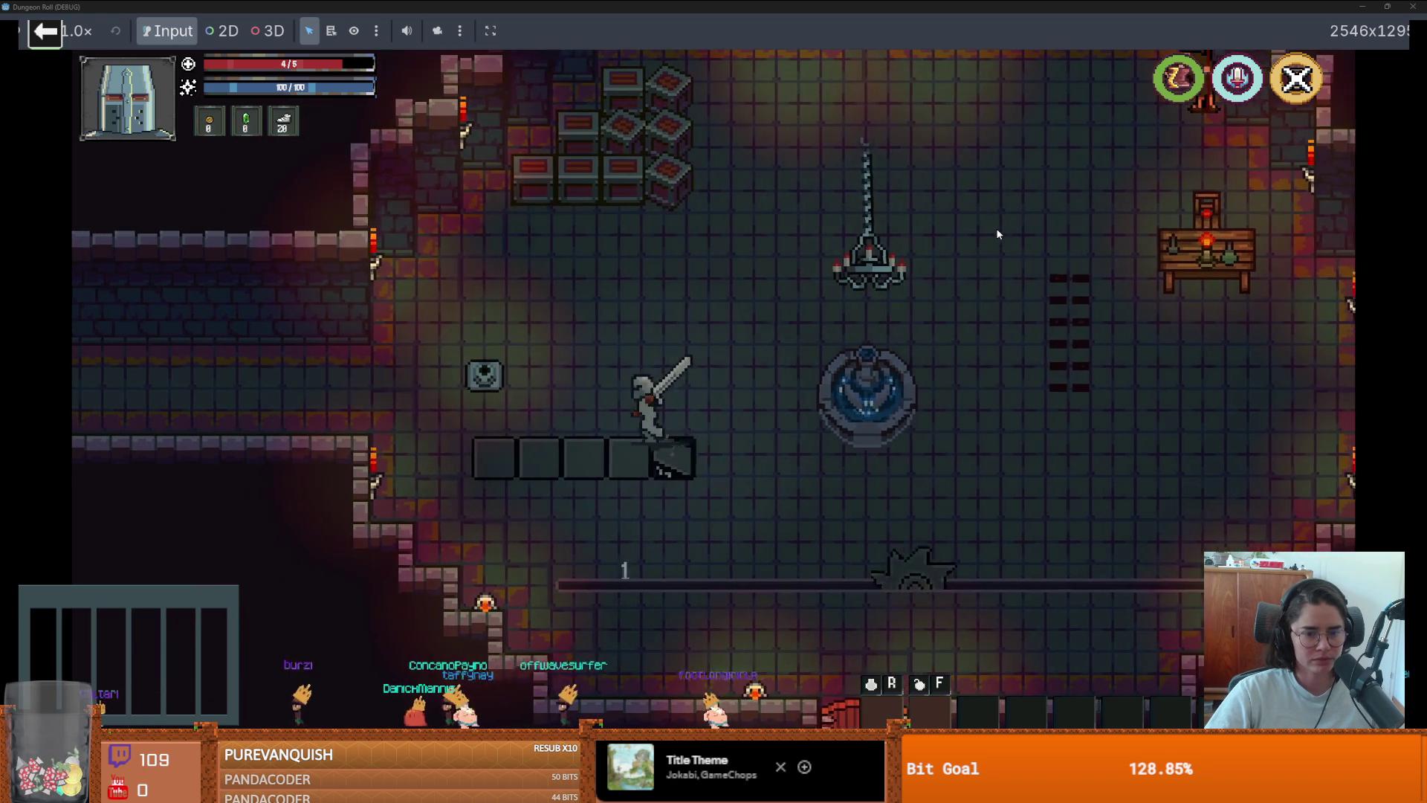
{"action": "key", "text": "w"}
{"action": "key", "text": "d"}
{"action": "key", "text": "s"}
{"action": "key", "text": "s"}
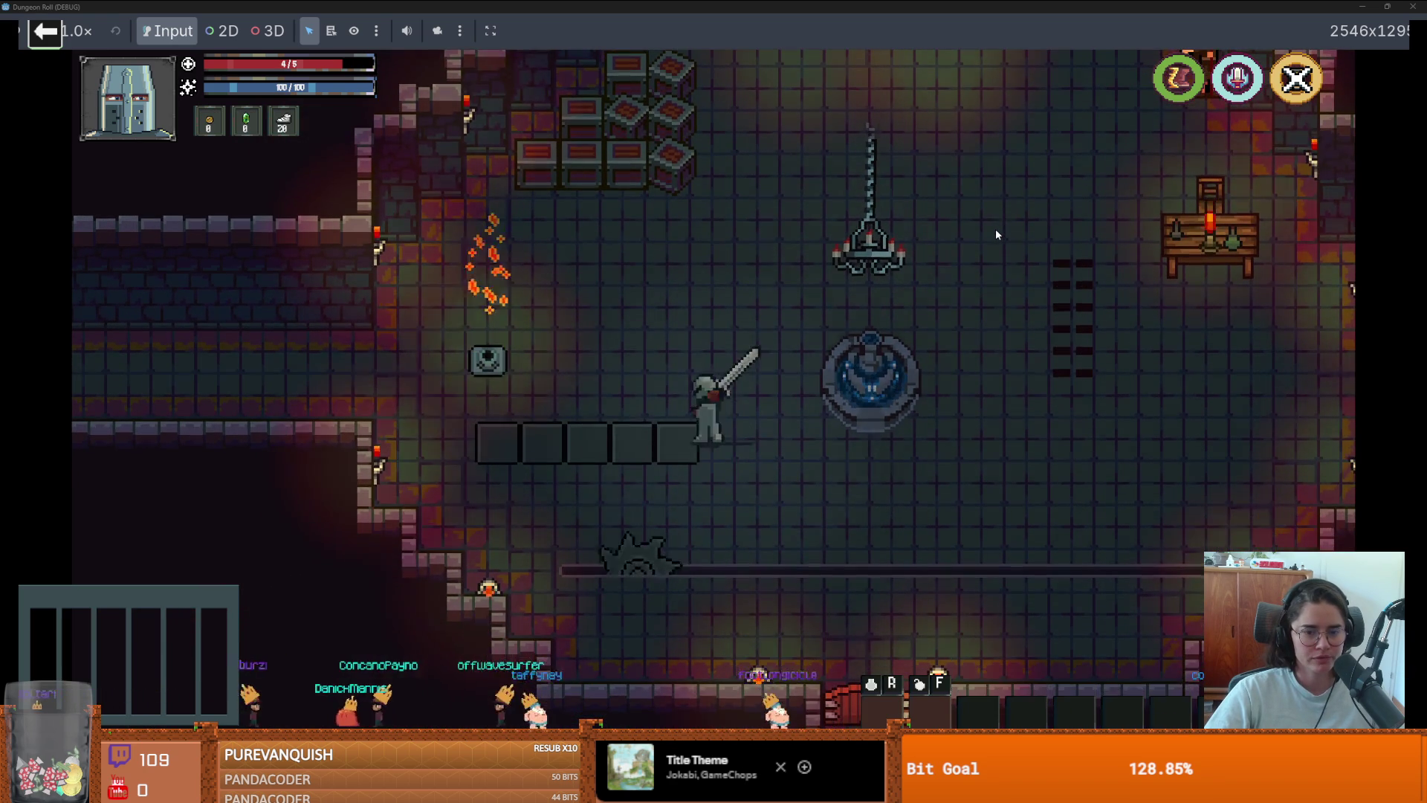
{"action": "key", "text": "a"}
{"action": "key", "text": "d"}
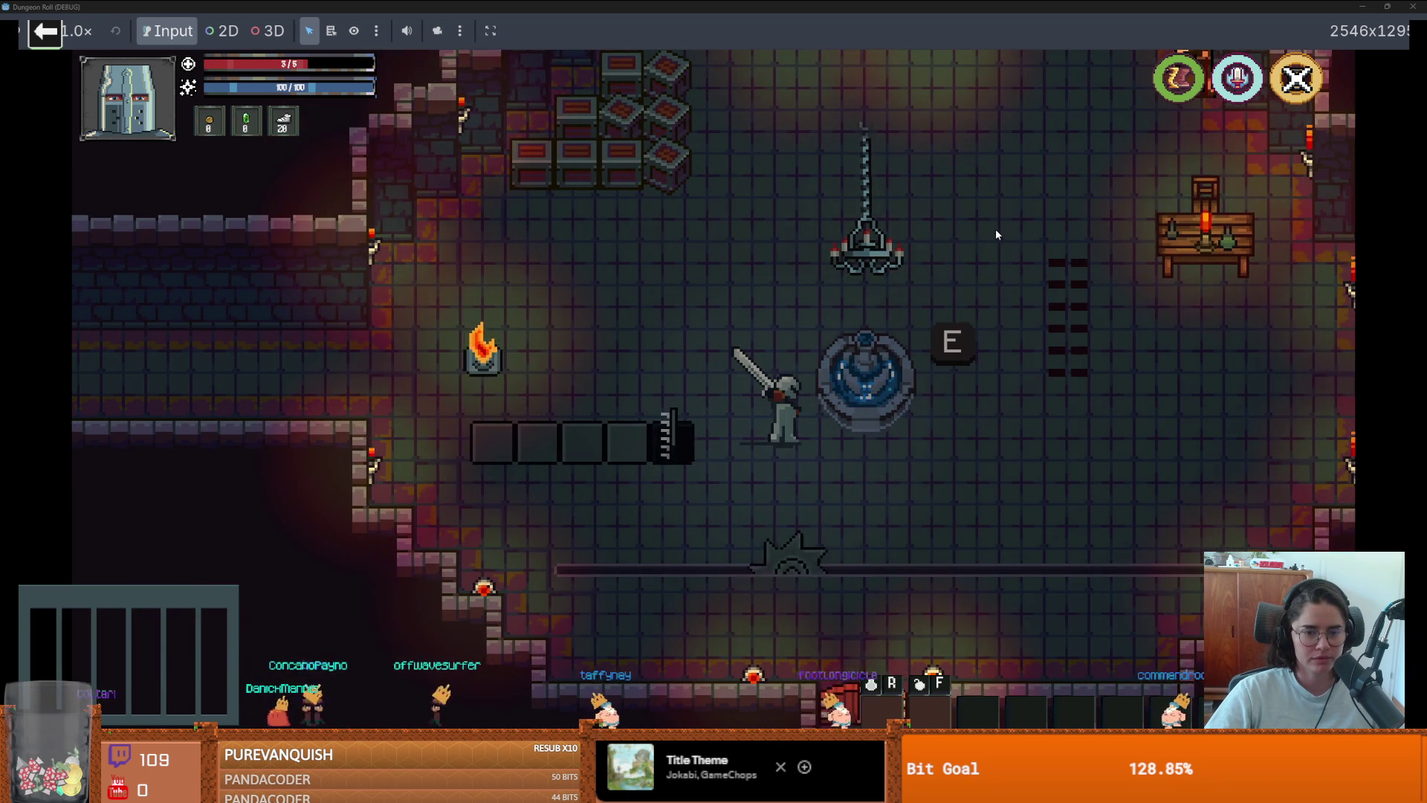
{"action": "key", "text": "a"}
{"action": "key", "text": "a"}
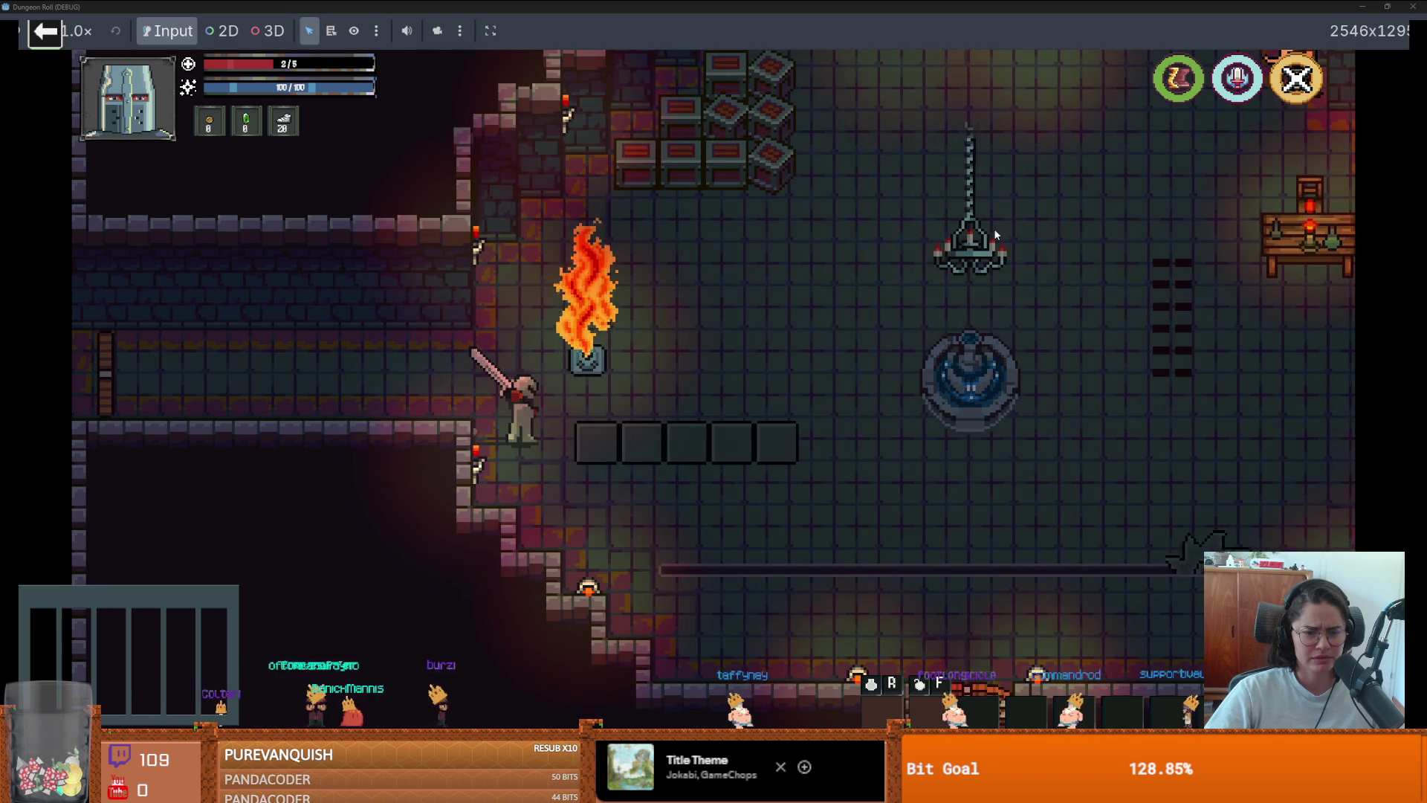
{"action": "key", "text": "d"}
{"action": "key", "text": "d"}
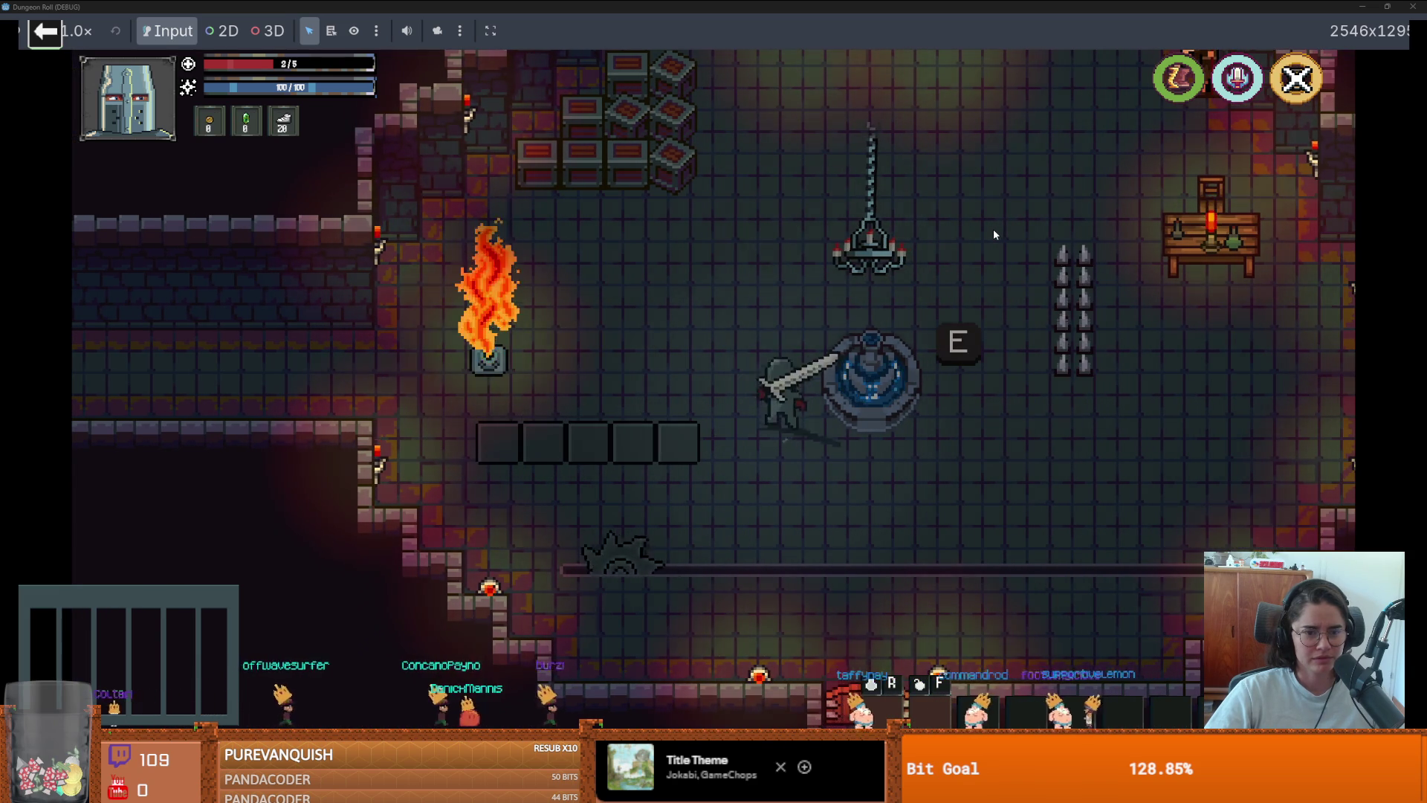
{"action": "key", "text": "a"}
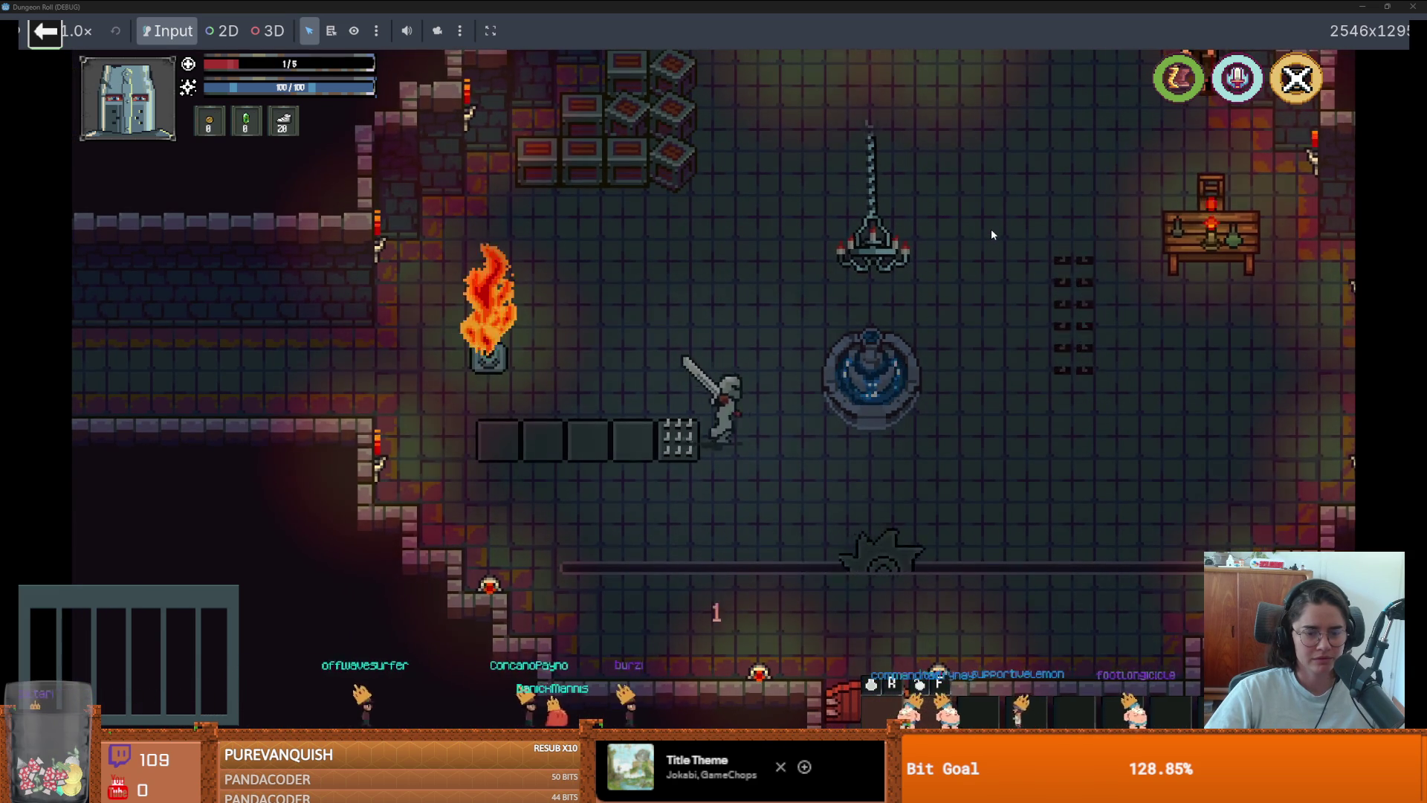
{"action": "key", "text": "d"}
{"action": "key", "text": "w"}
{"action": "key", "text": "a"}
{"action": "key", "text": "a"}
{"action": "key", "text": "s"}
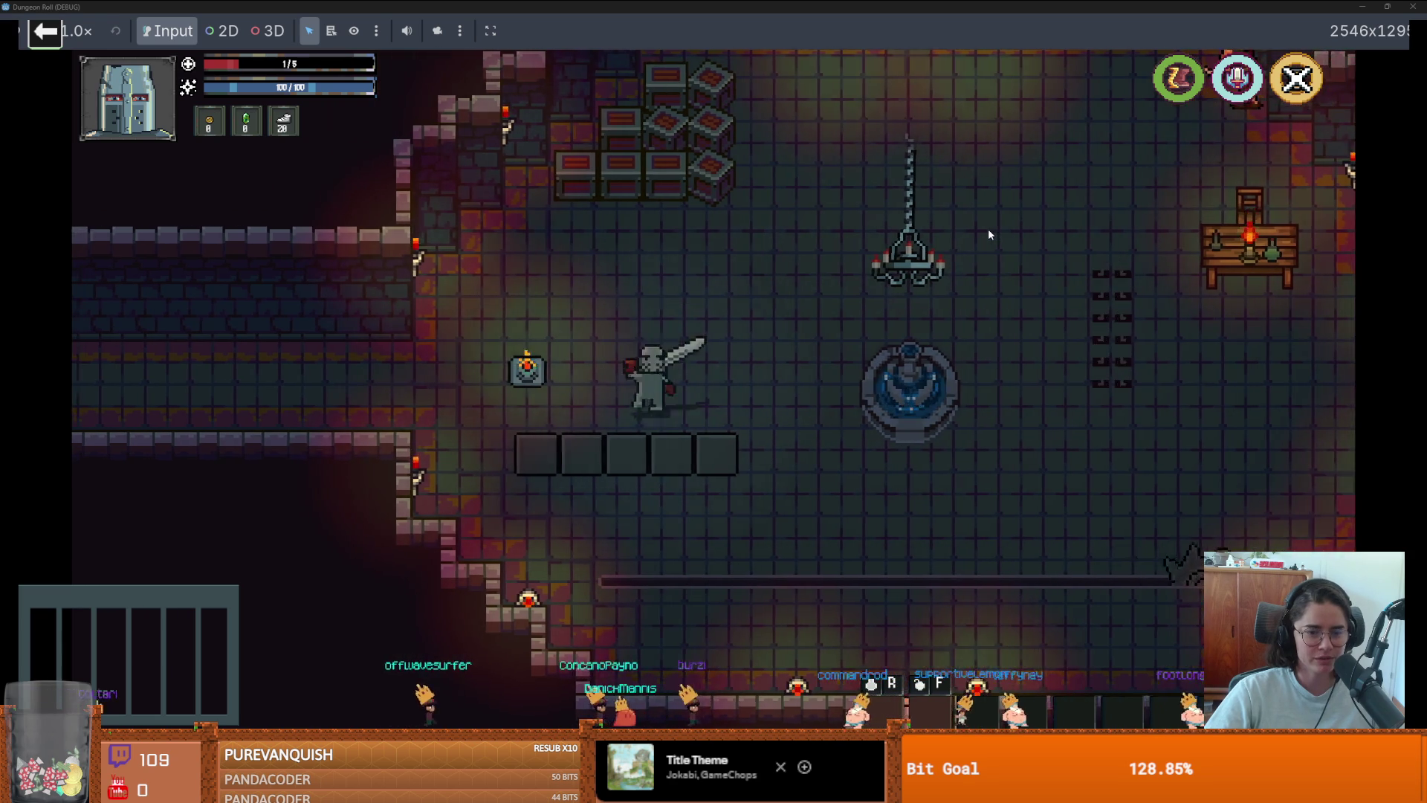
{"action": "key", "text": "w"}
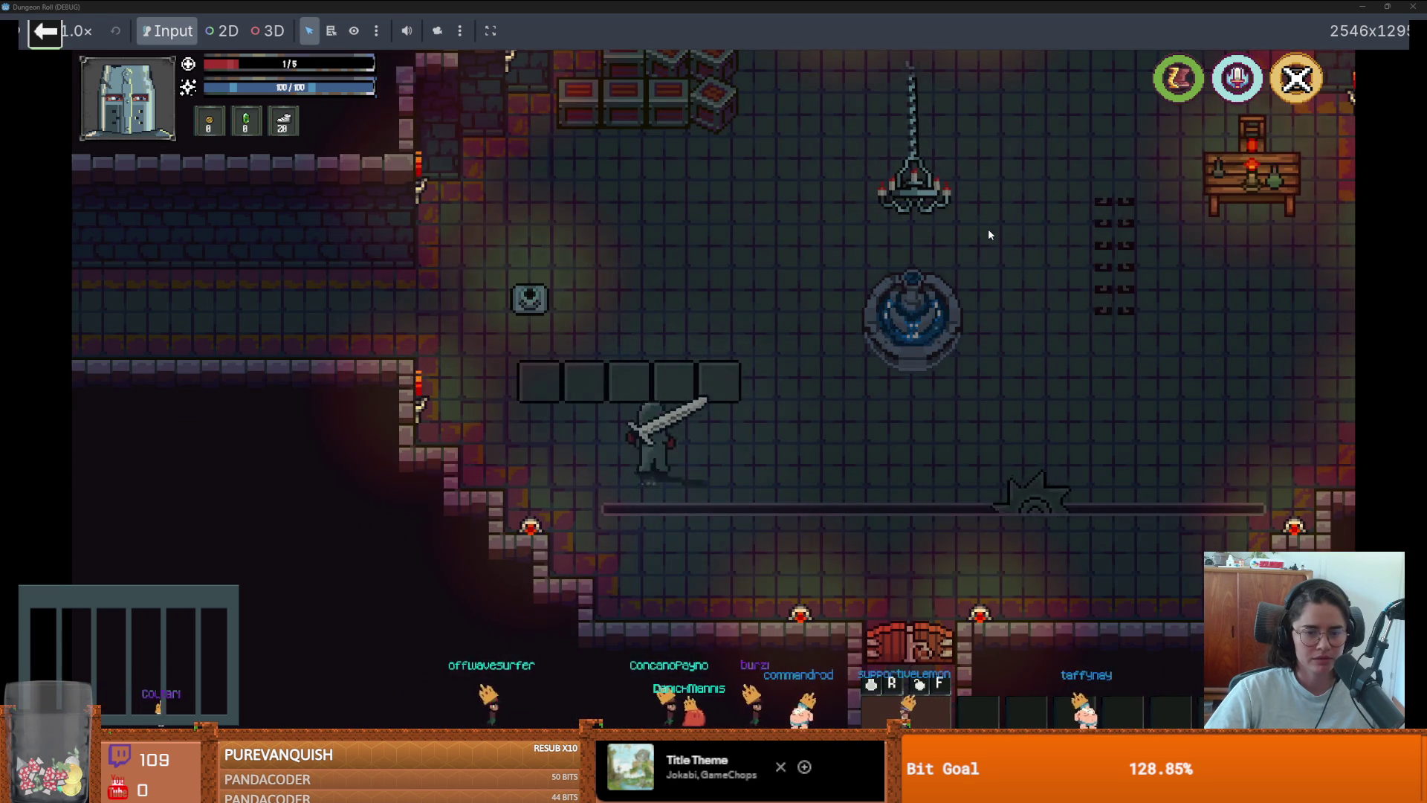
{"action": "key", "text": "d"}
{"action": "key", "text": "a"}
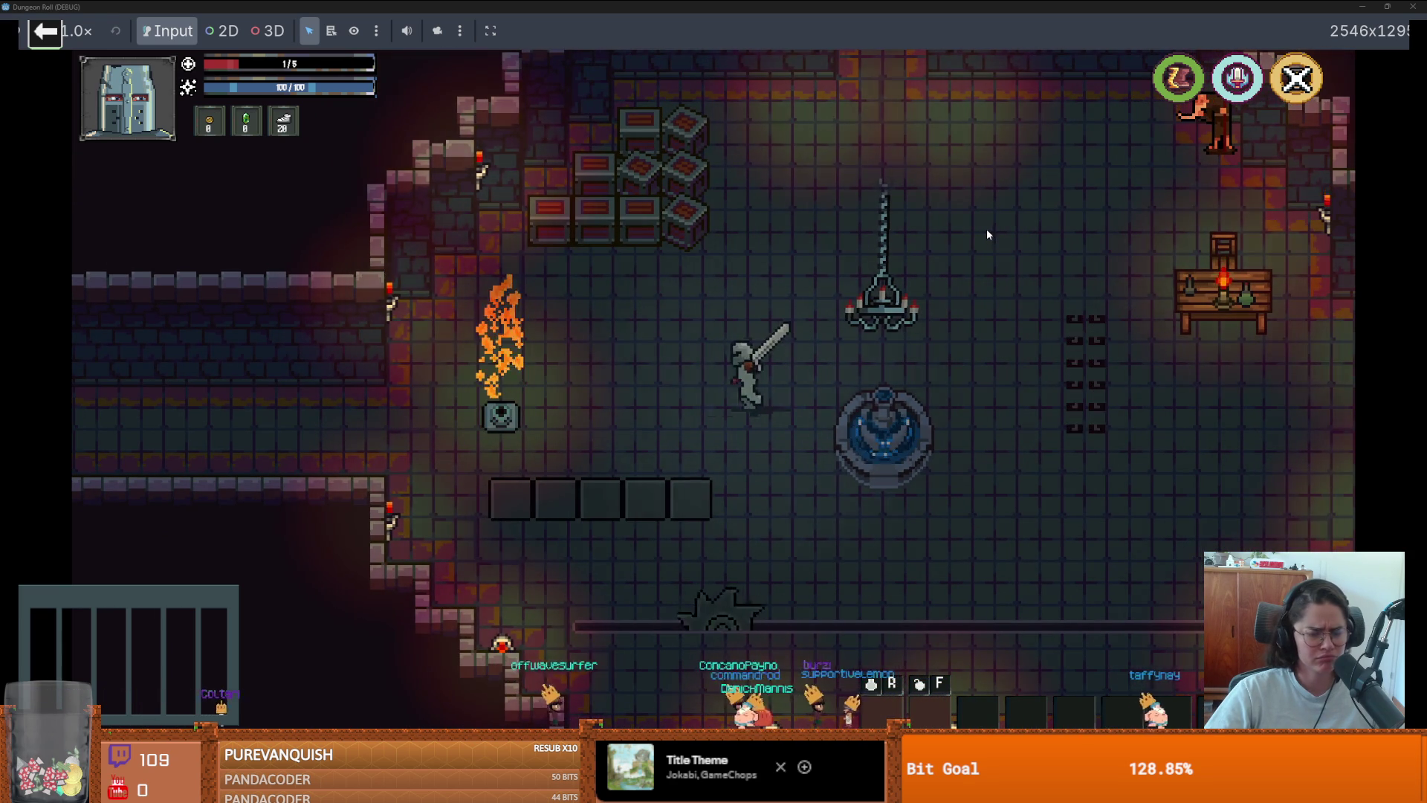
{"action": "key", "text": "s"}
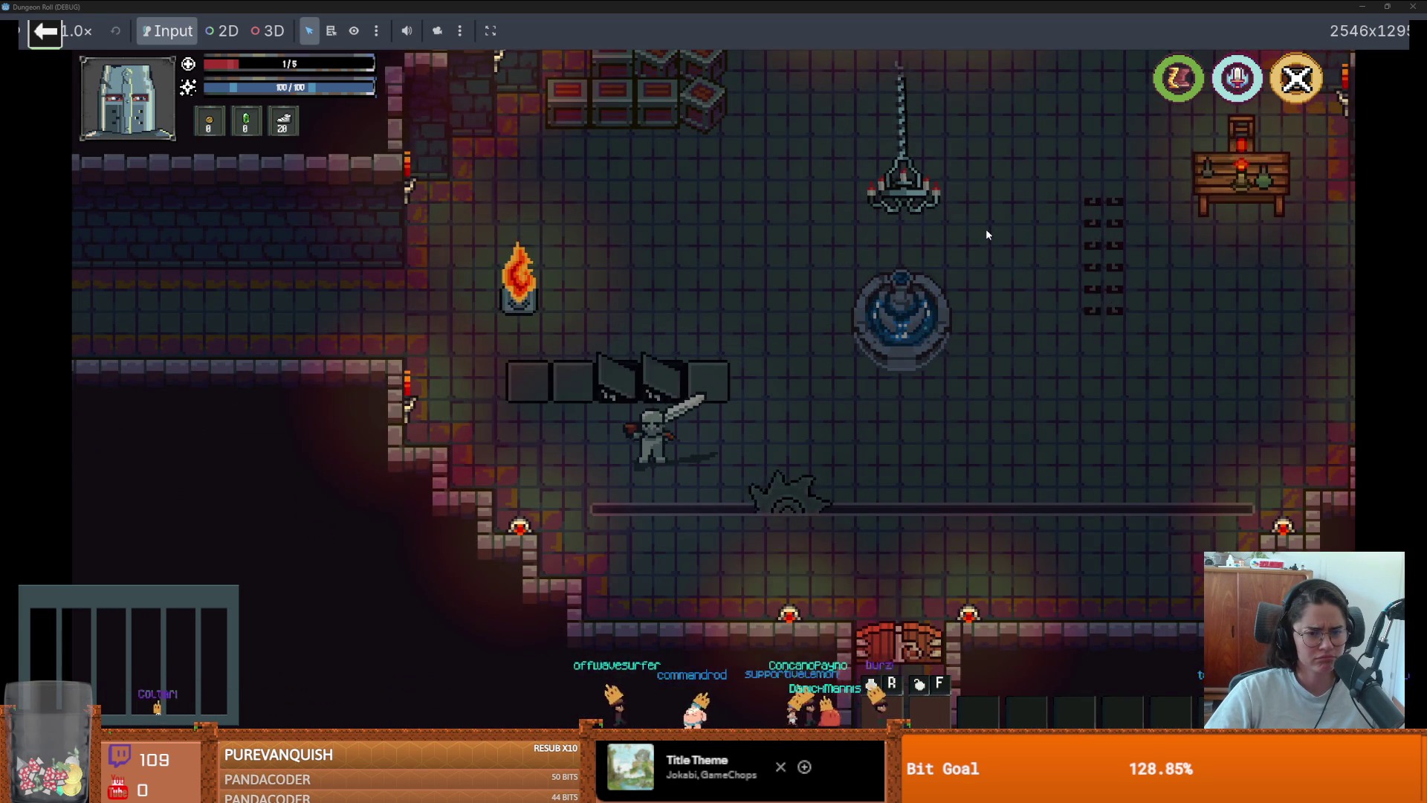
{"action": "key", "text": "w"}
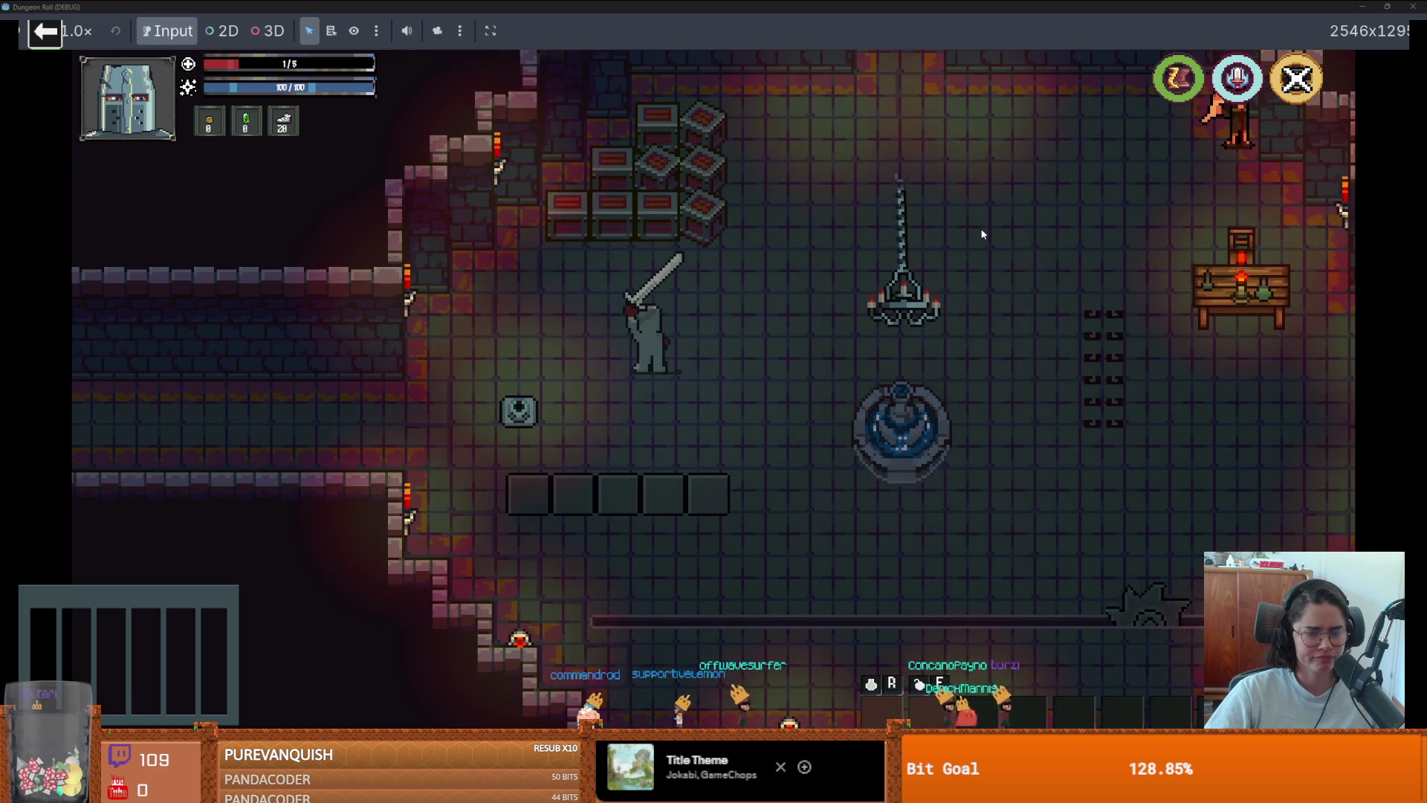
{"action": "key", "text": "s"}
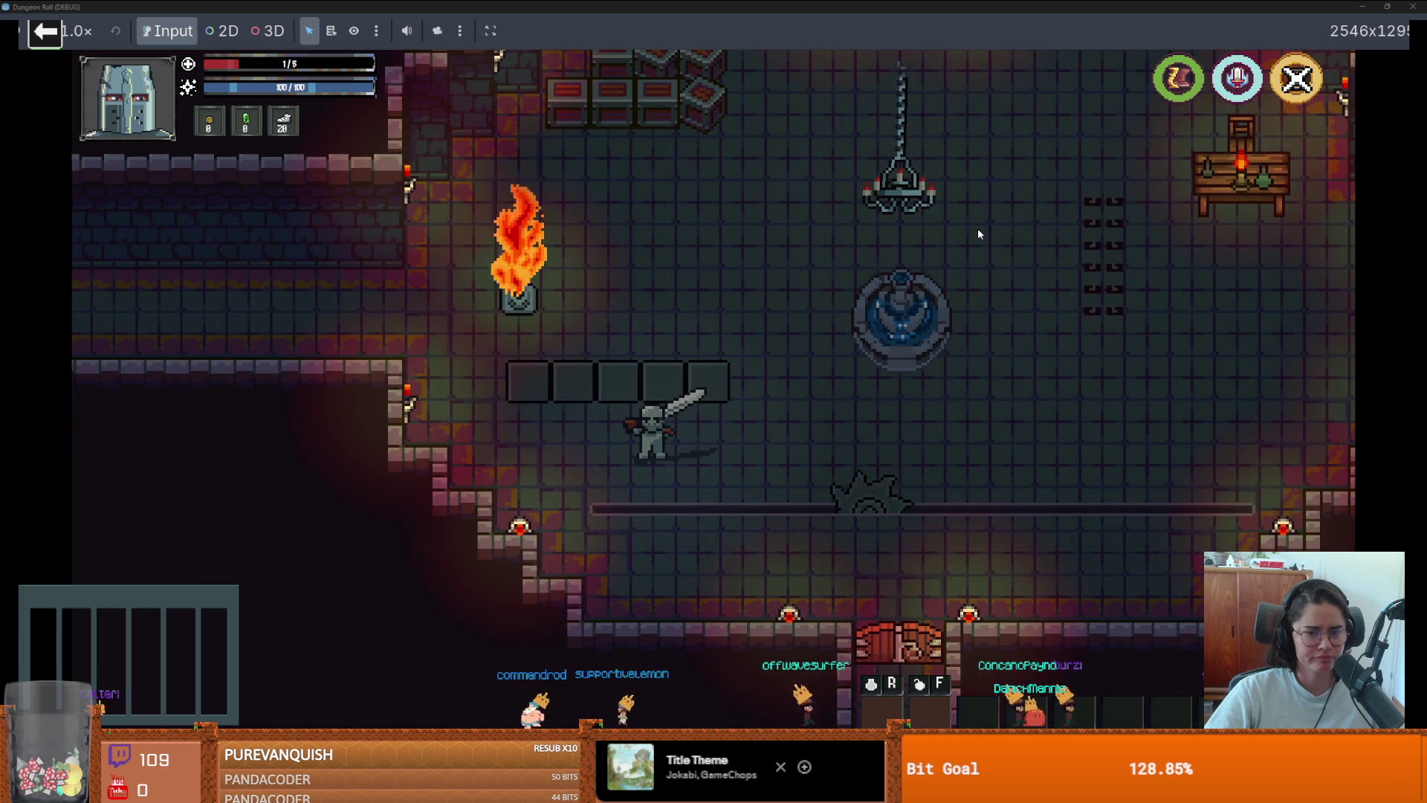
Stop the debug game and select the RotatingFloorTrap root node.
{"action": "key", "text": "super+Down"}
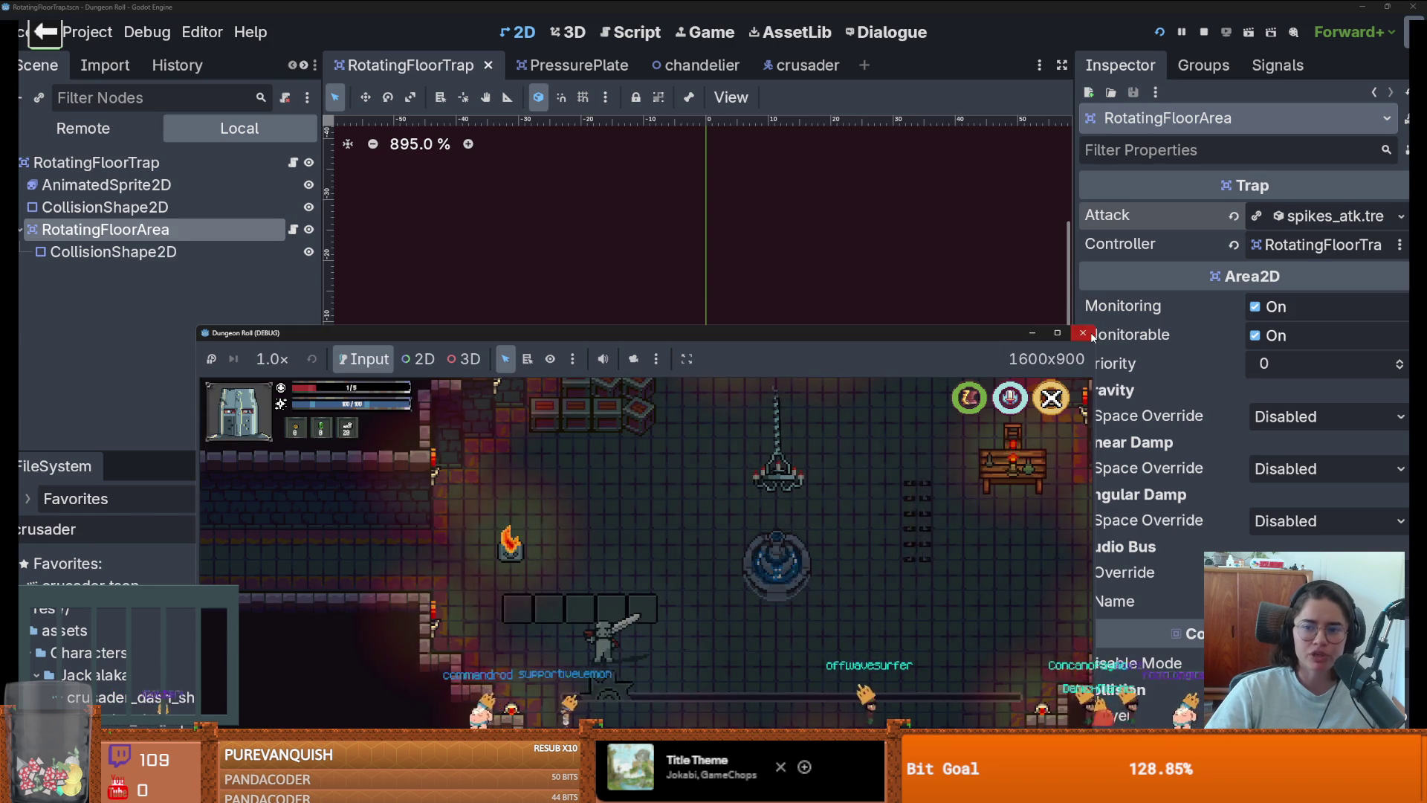
{"action": "left_click", "coordinate": [1090, 335]}
{"action": "left_click", "coordinate": [223, 132]}
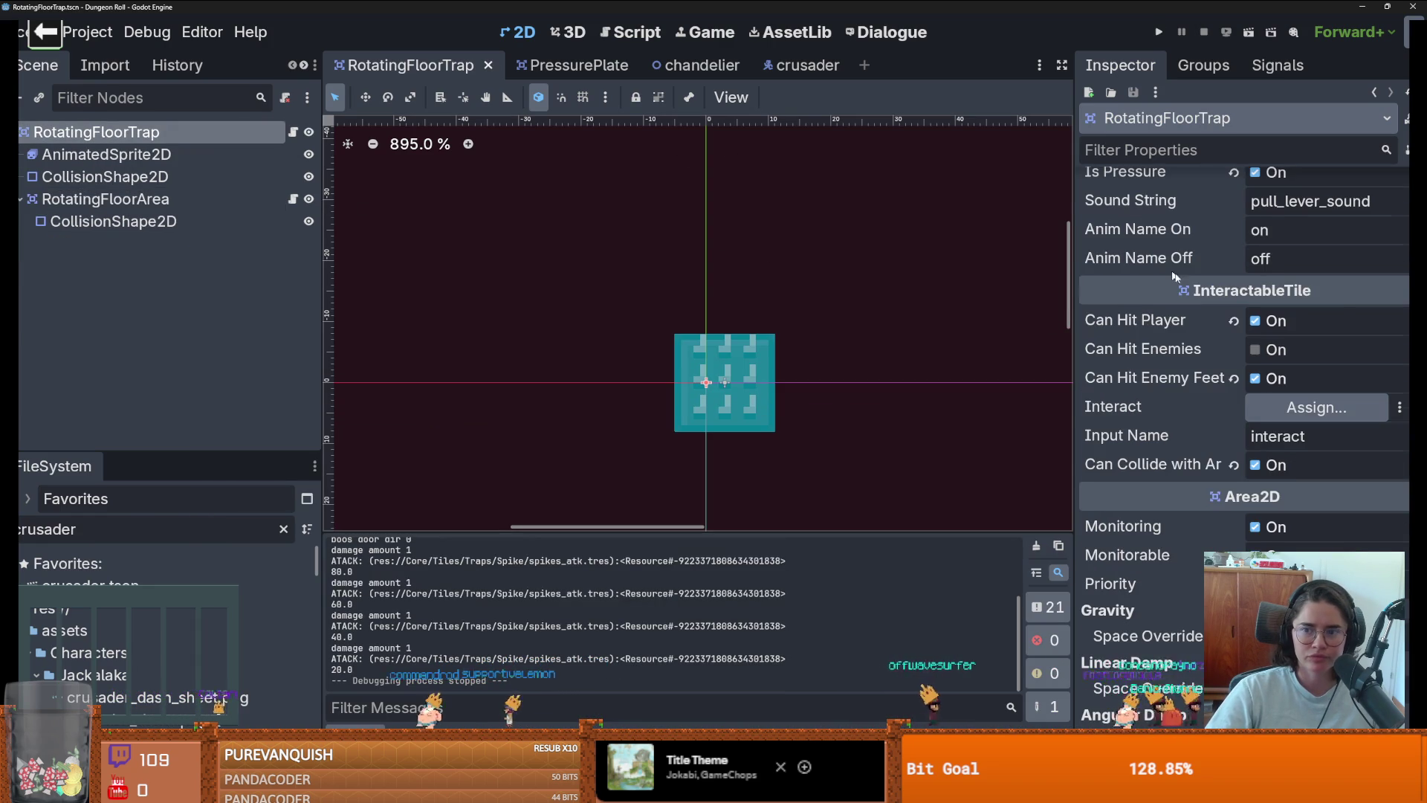
{"action": "scroll", "coordinate": [1189, 275], "scroll_direction": "up", "scroll_amount": 2}
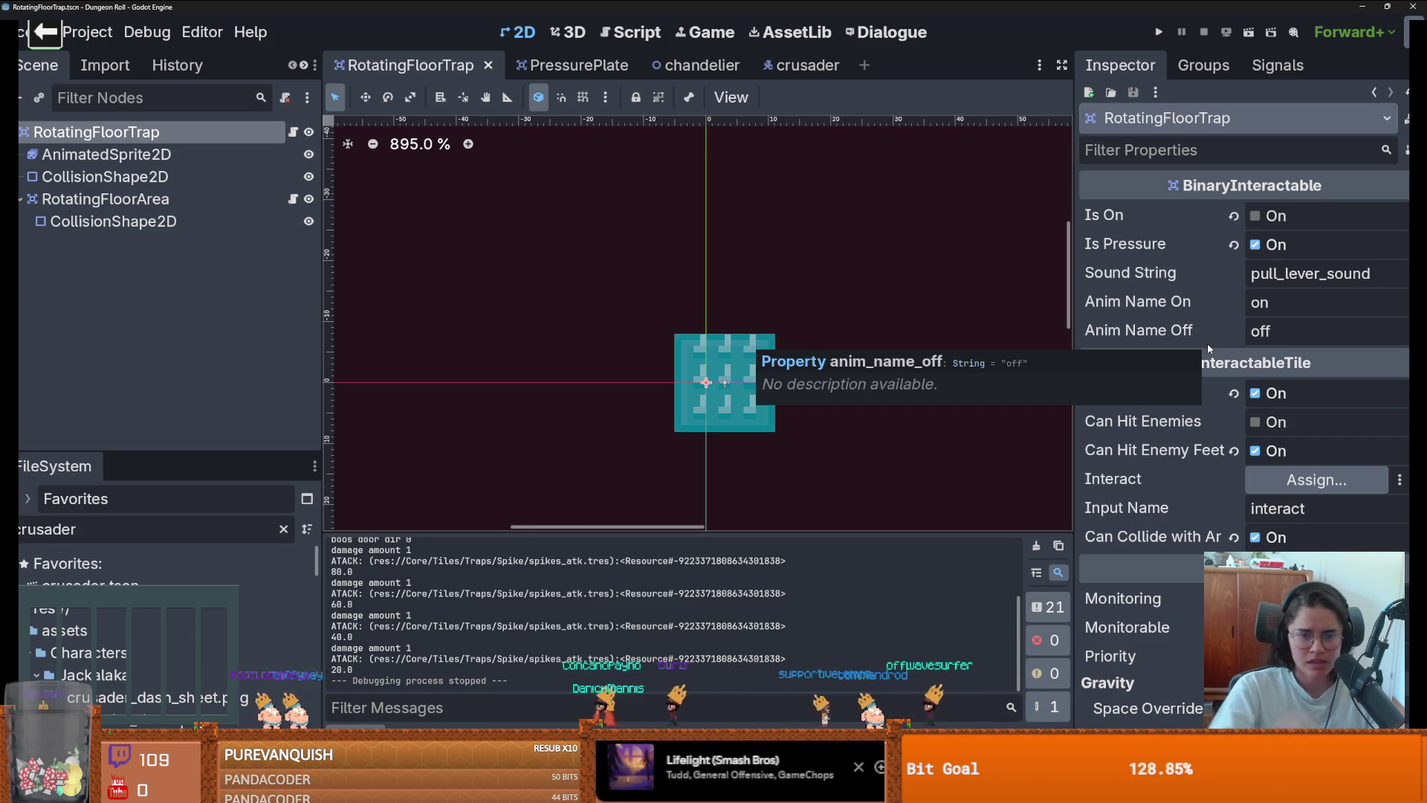
{"action": "left_click", "coordinate": [293, 198]}
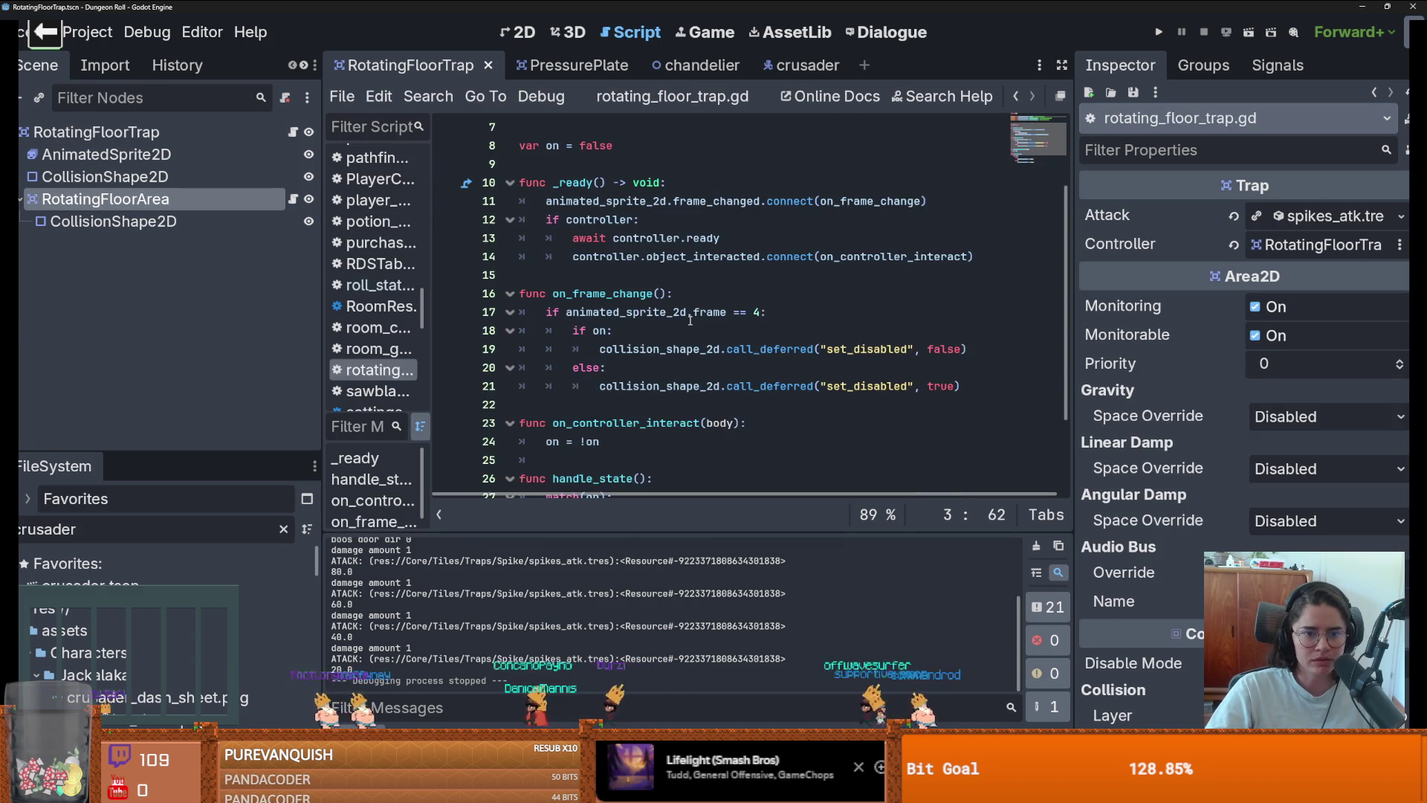
{"action": "scroll", "coordinate": [689, 320], "scroll_direction": "down", "scroll_amount": 1}
{"action": "scroll", "coordinate": [618, 366], "scroll_direction": "down", "scroll_amount": 1}
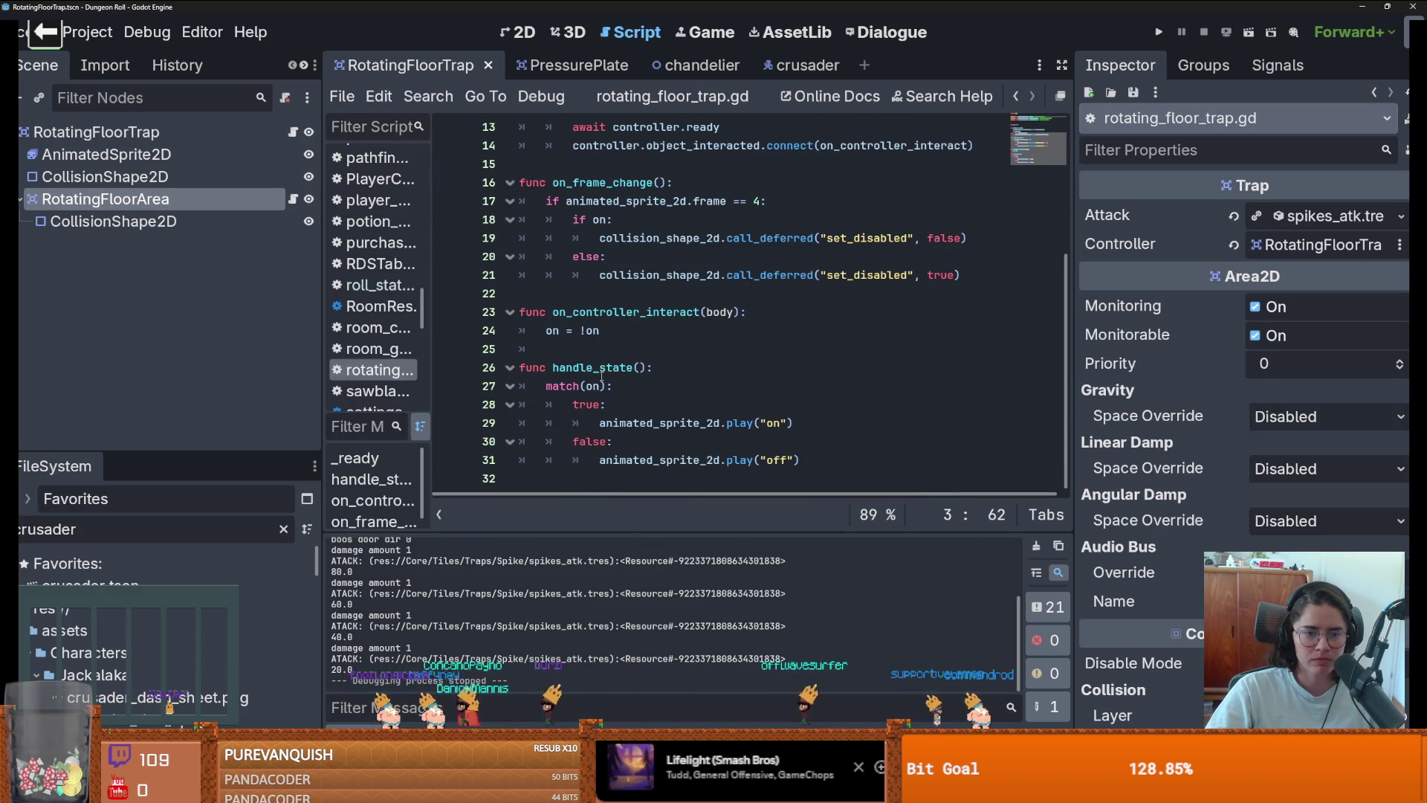
{"action": "left_click_drag", "start_coordinate": [648, 369], "coordinate": [553, 368]}
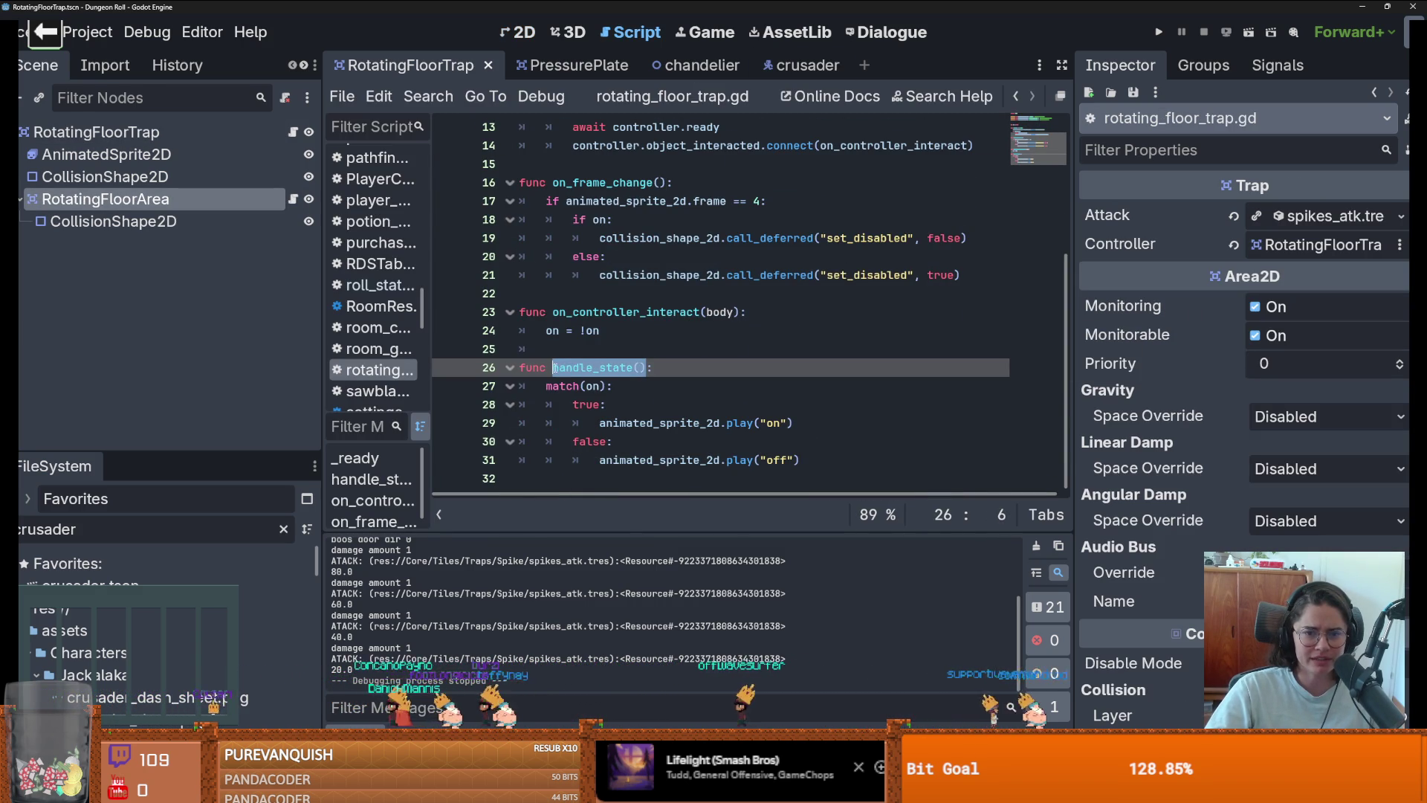
{"action": "scroll", "coordinate": [722, 400], "scroll_direction": "up", "scroll_amount": 1}
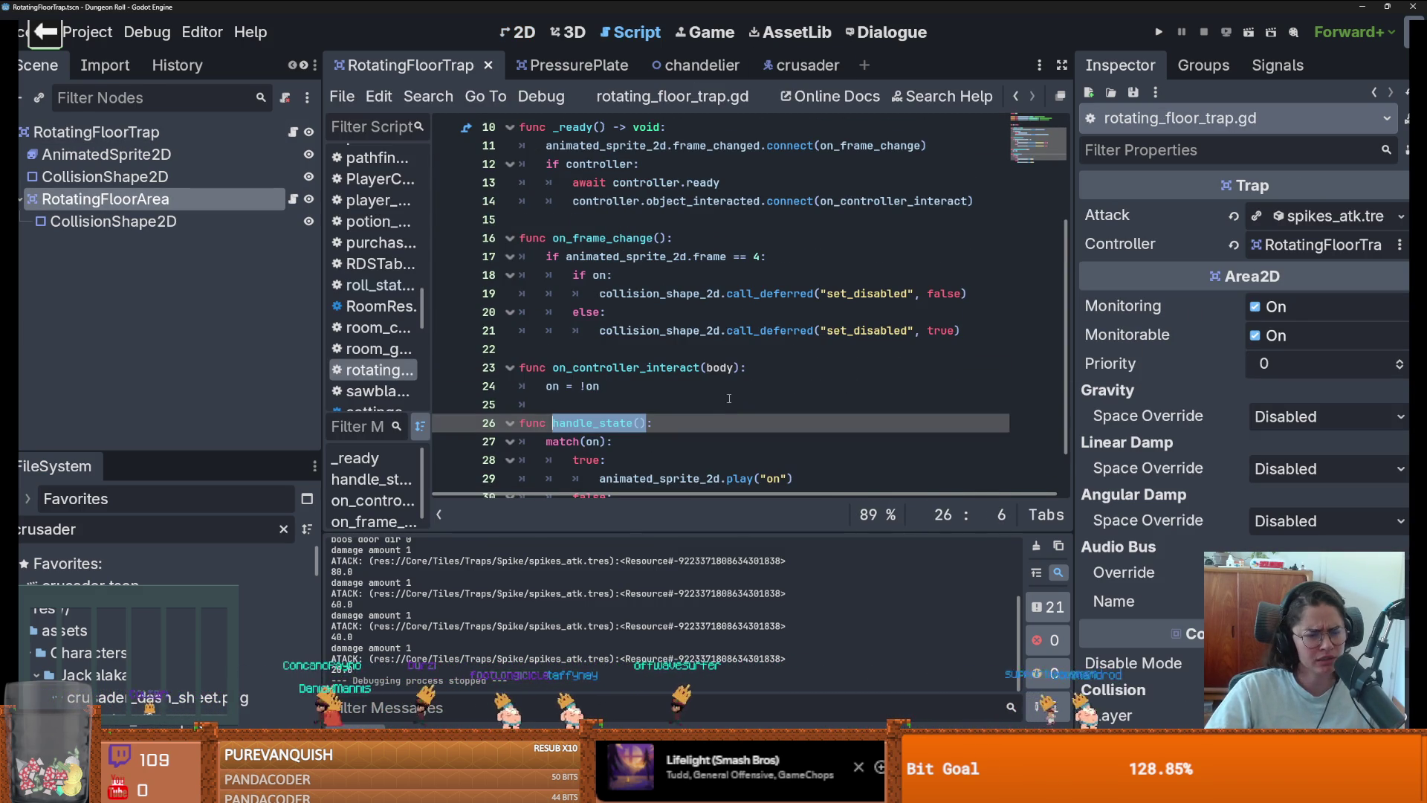
{"action": "scroll", "coordinate": [729, 398], "scroll_direction": "down", "scroll_amount": 1}
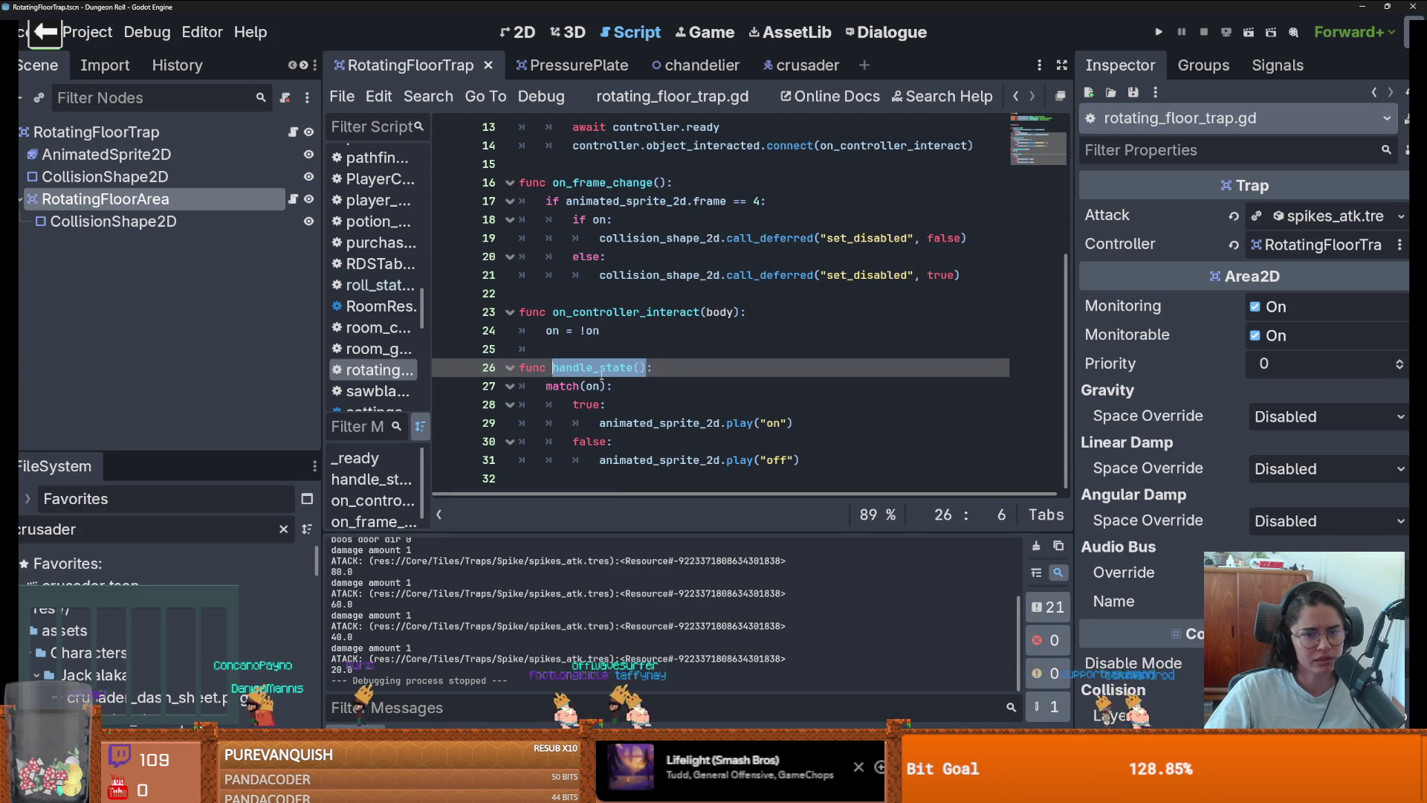
{"action": "scroll", "coordinate": [661, 374], "scroll_direction": "up", "scroll_amount": 3}
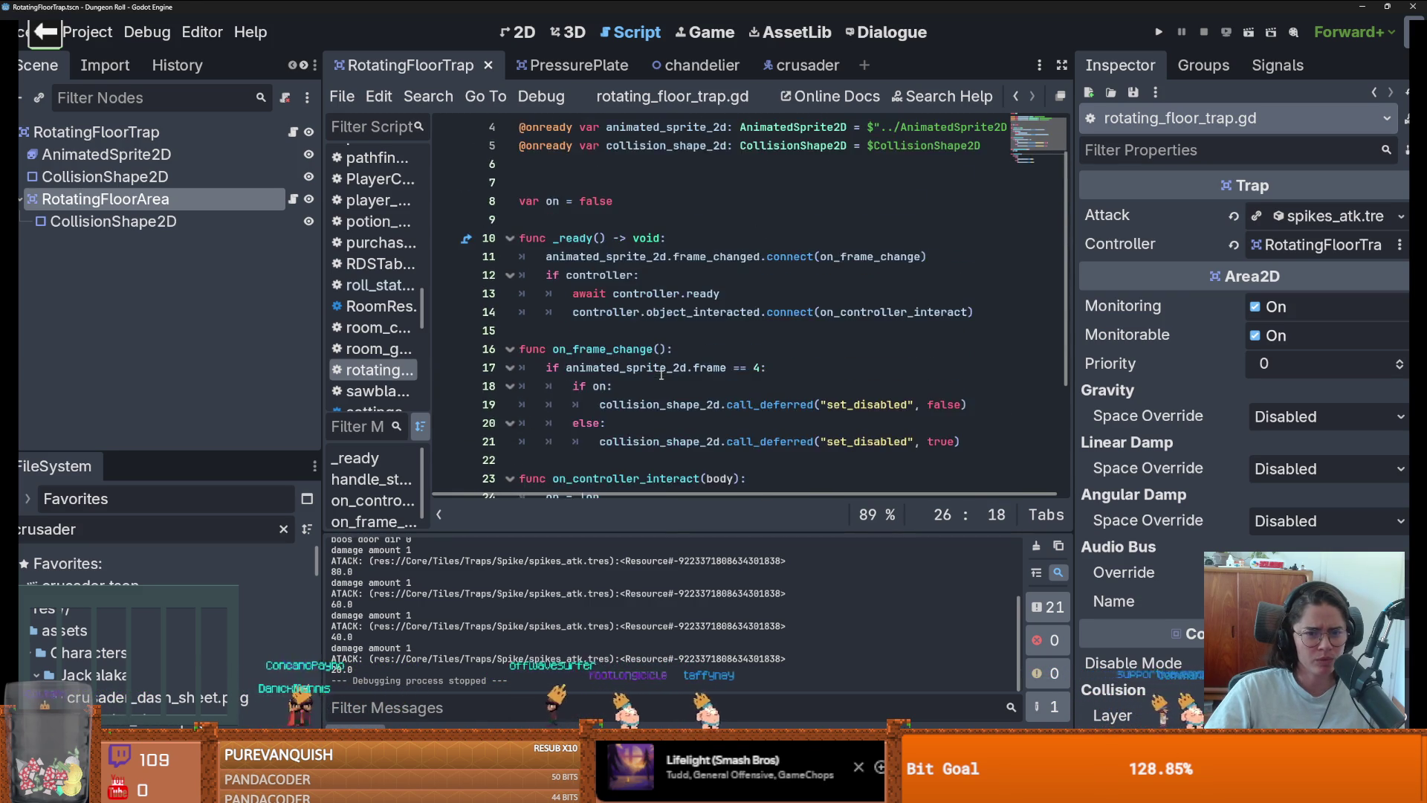
{"action": "scroll", "coordinate": [661, 375], "scroll_direction": "down", "scroll_amount": 1}
{"action": "scroll", "coordinate": [660, 375], "scroll_direction": "up", "scroll_amount": 1}
{"action": "scroll", "coordinate": [660, 374], "scroll_direction": "up", "scroll_amount": 1}
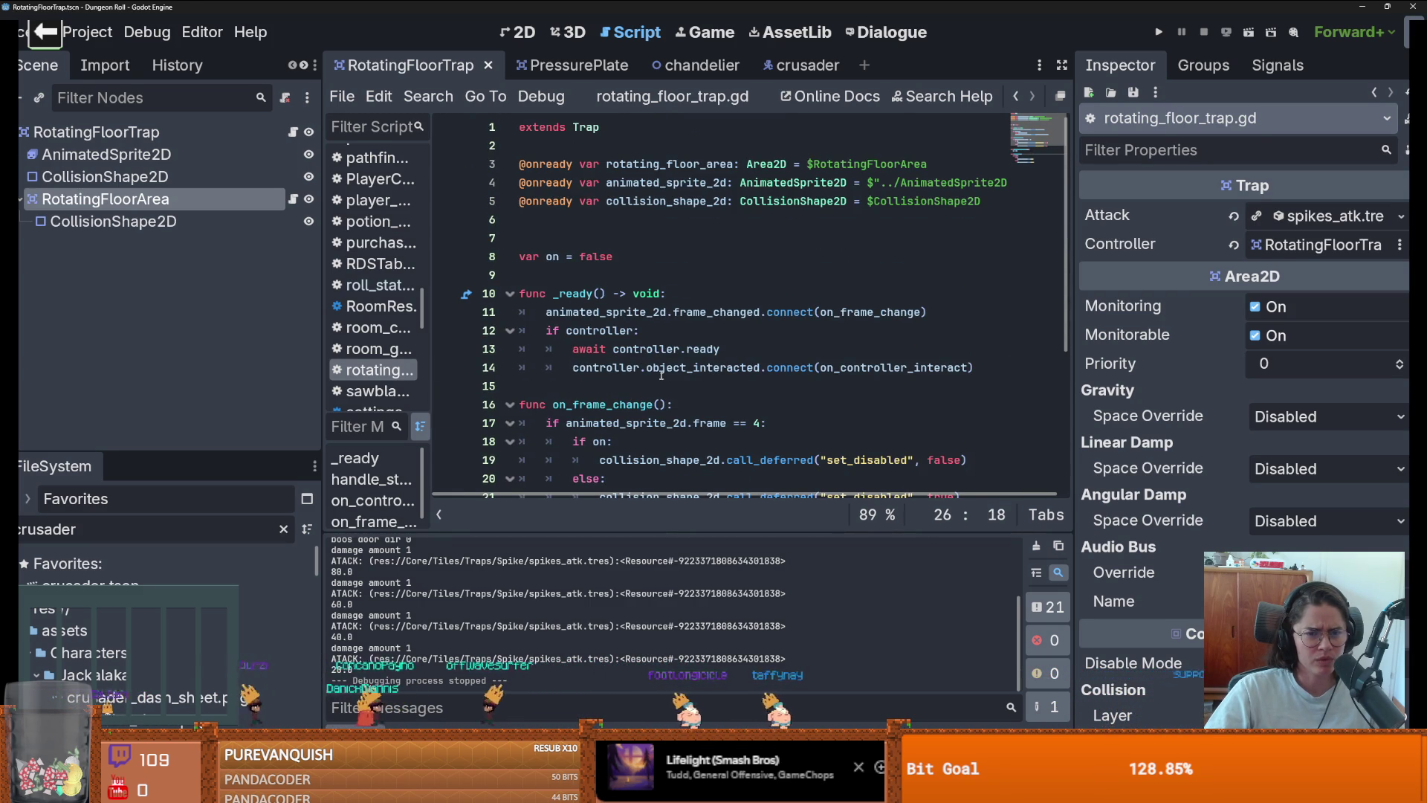
{"action": "left_click", "coordinate": [292, 131]}
{"action": "scroll", "coordinate": [688, 286], "scroll_direction": "down", "scroll_amount": 6}
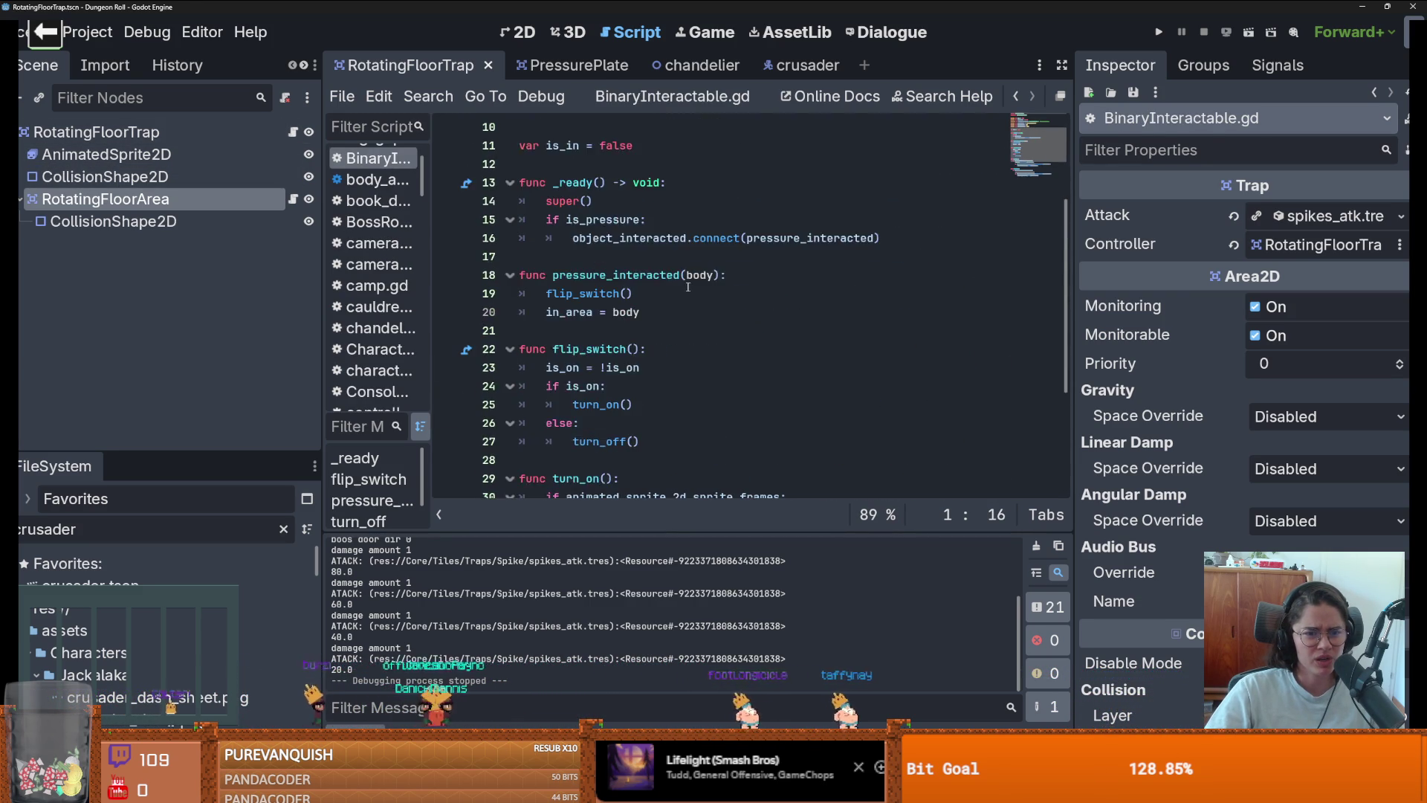
{"action": "scroll", "coordinate": [687, 287], "scroll_direction": "down", "scroll_amount": 1}
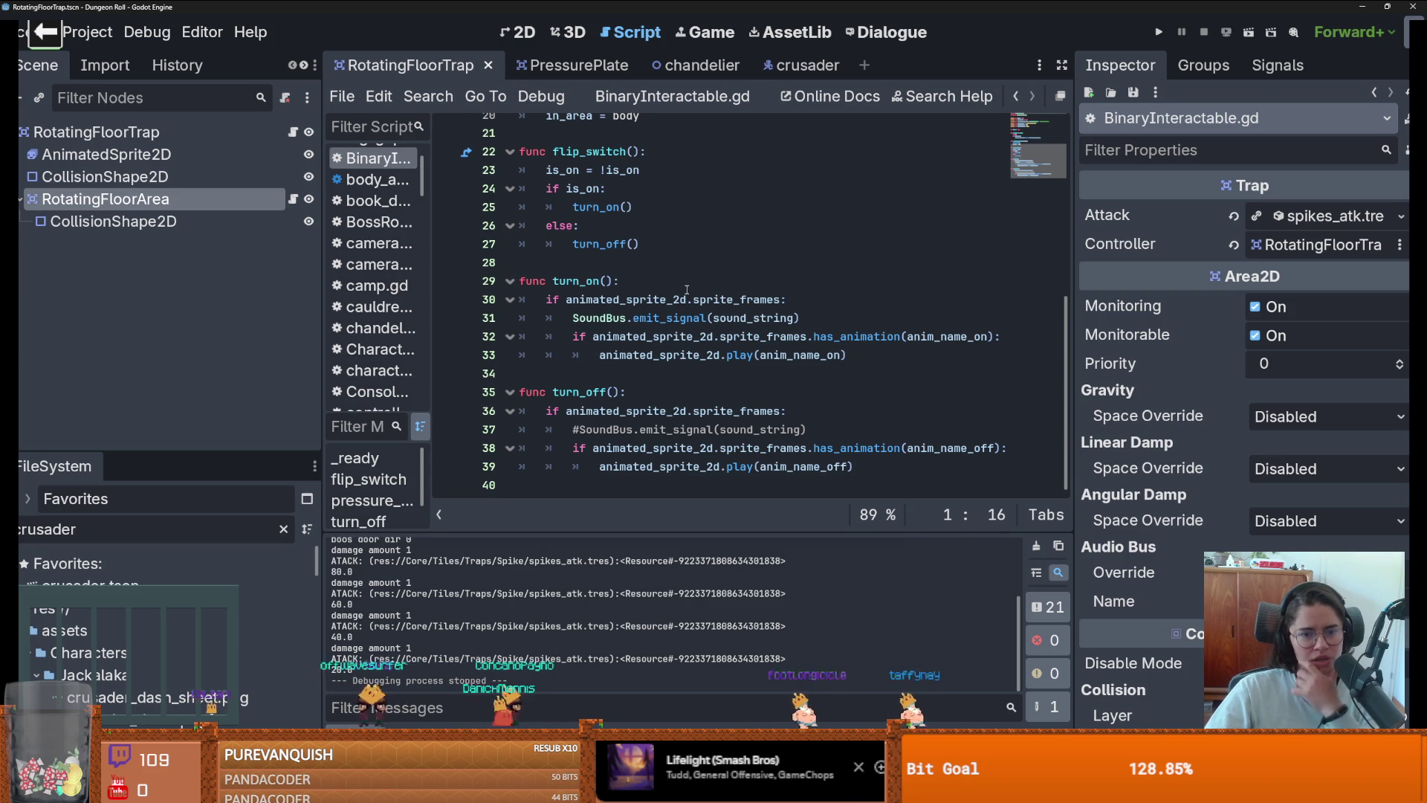
{"action": "double_click", "coordinate": [676, 354]}
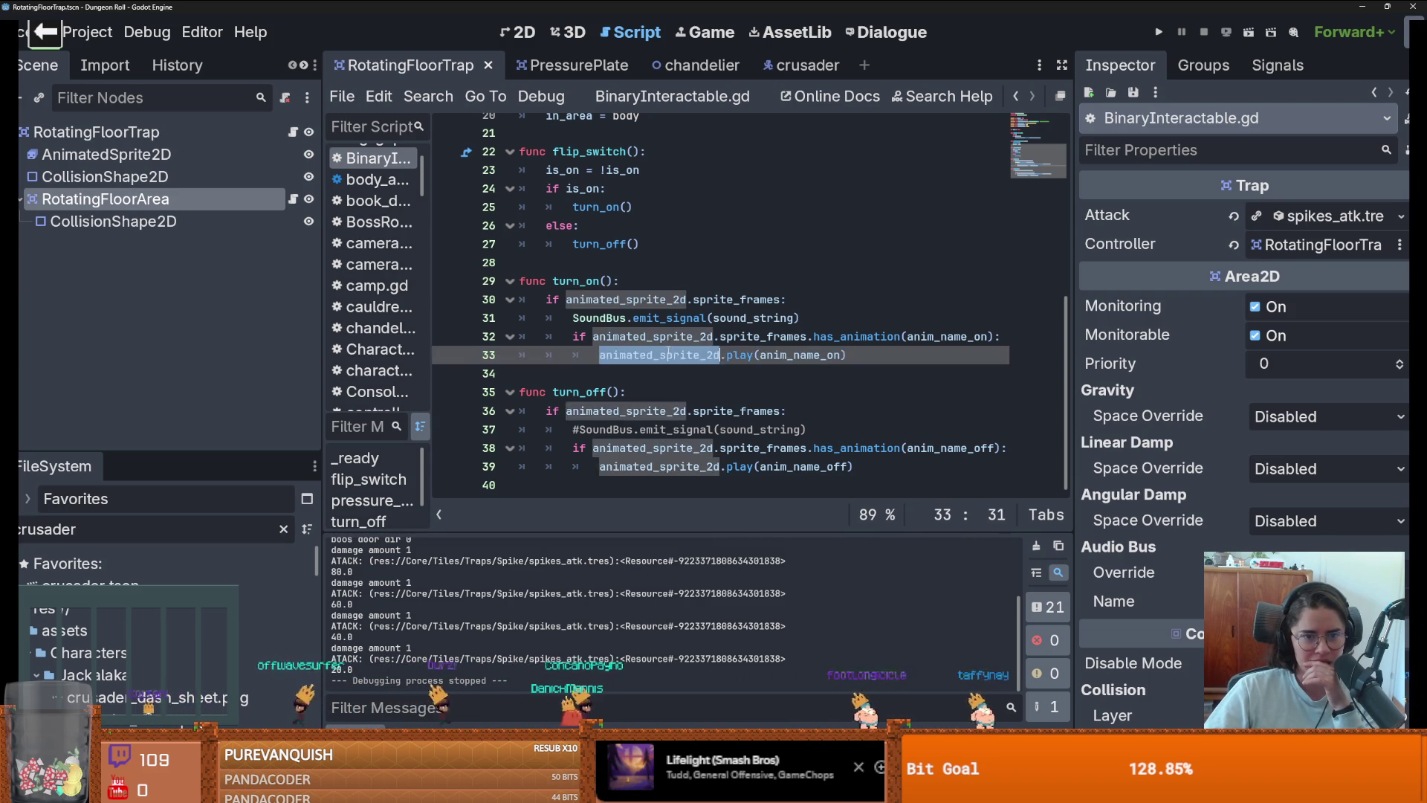
{"action": "scroll", "coordinate": [682, 357], "scroll_direction": "up", "scroll_amount": 5}
{"action": "scroll", "coordinate": [682, 357], "scroll_direction": "up", "scroll_amount": 2}
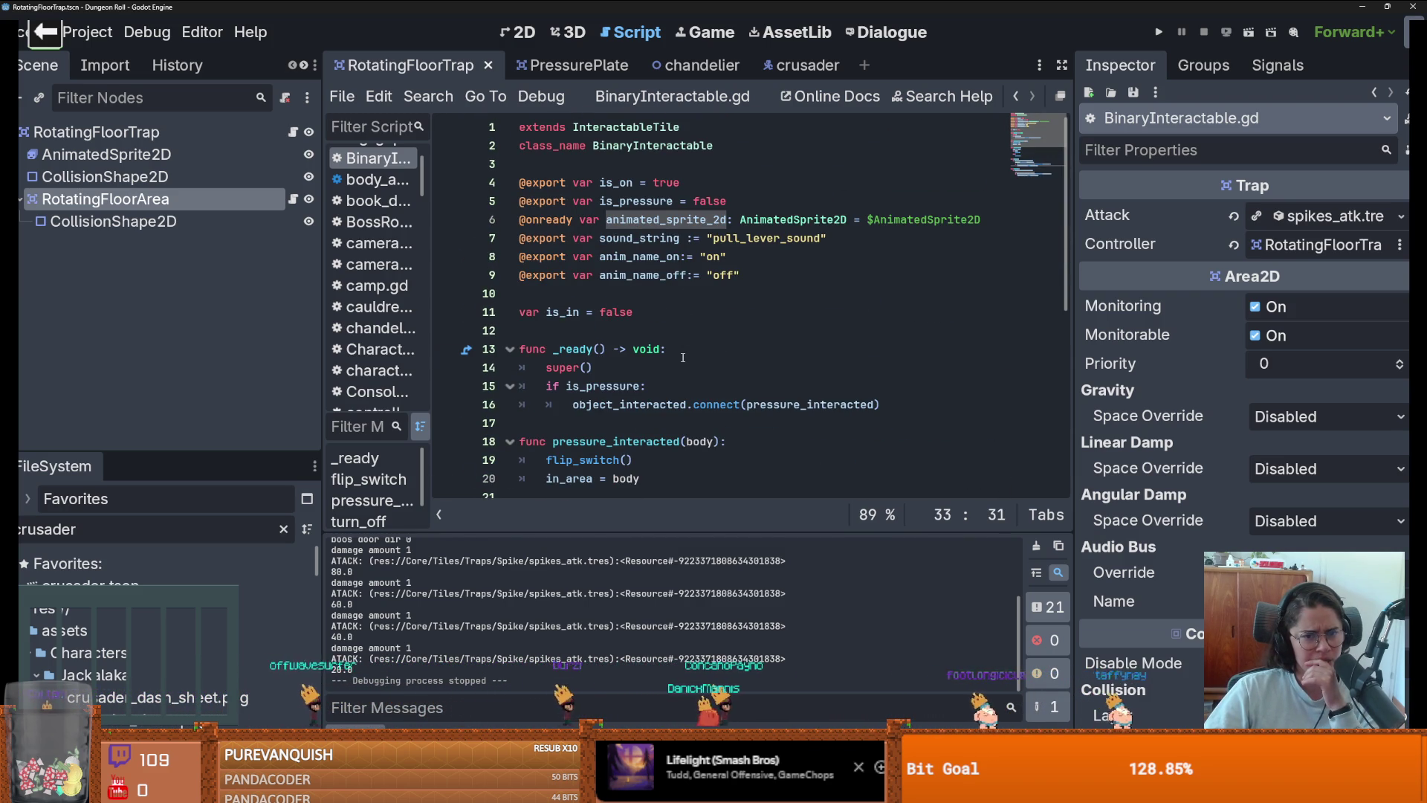
{"action": "scroll", "coordinate": [682, 357], "scroll_direction": "down", "scroll_amount": 3}
{"action": "scroll", "coordinate": [682, 357], "scroll_direction": "down", "scroll_amount": 3}
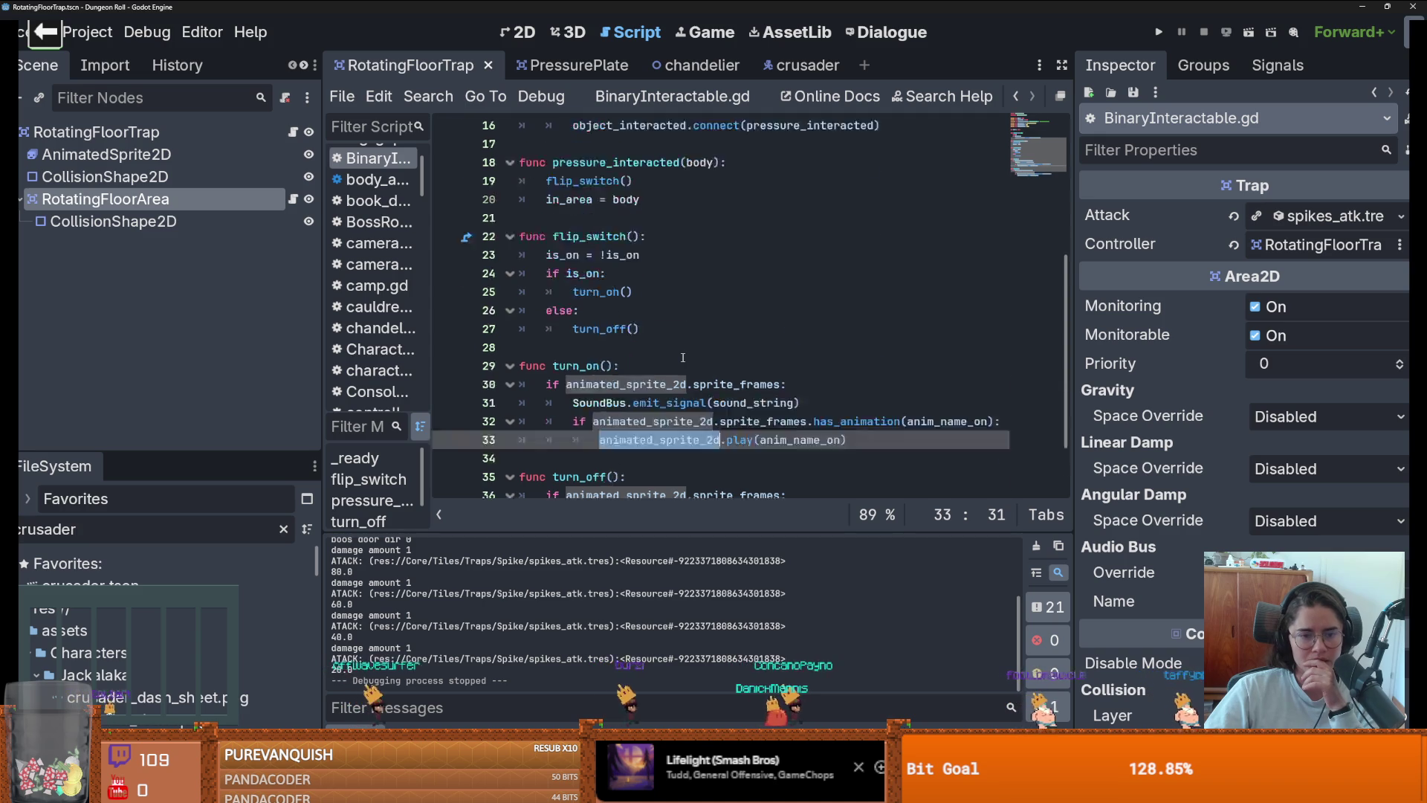
{"action": "scroll", "coordinate": [683, 357], "scroll_direction": "down", "scroll_amount": 1}
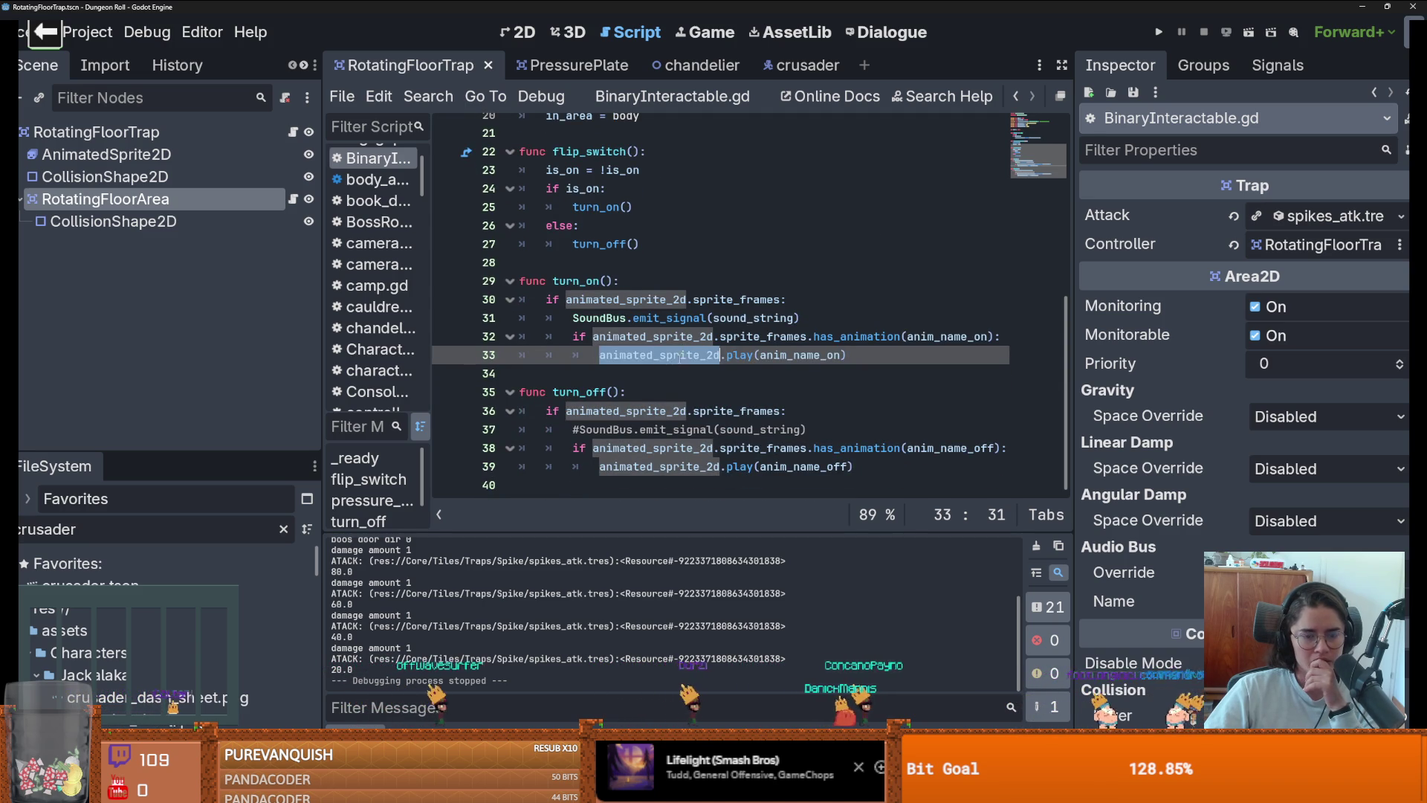
{"action": "left_click", "coordinate": [293, 198]}
{"action": "scroll", "coordinate": [636, 306], "scroll_direction": "down", "scroll_amount": 4}
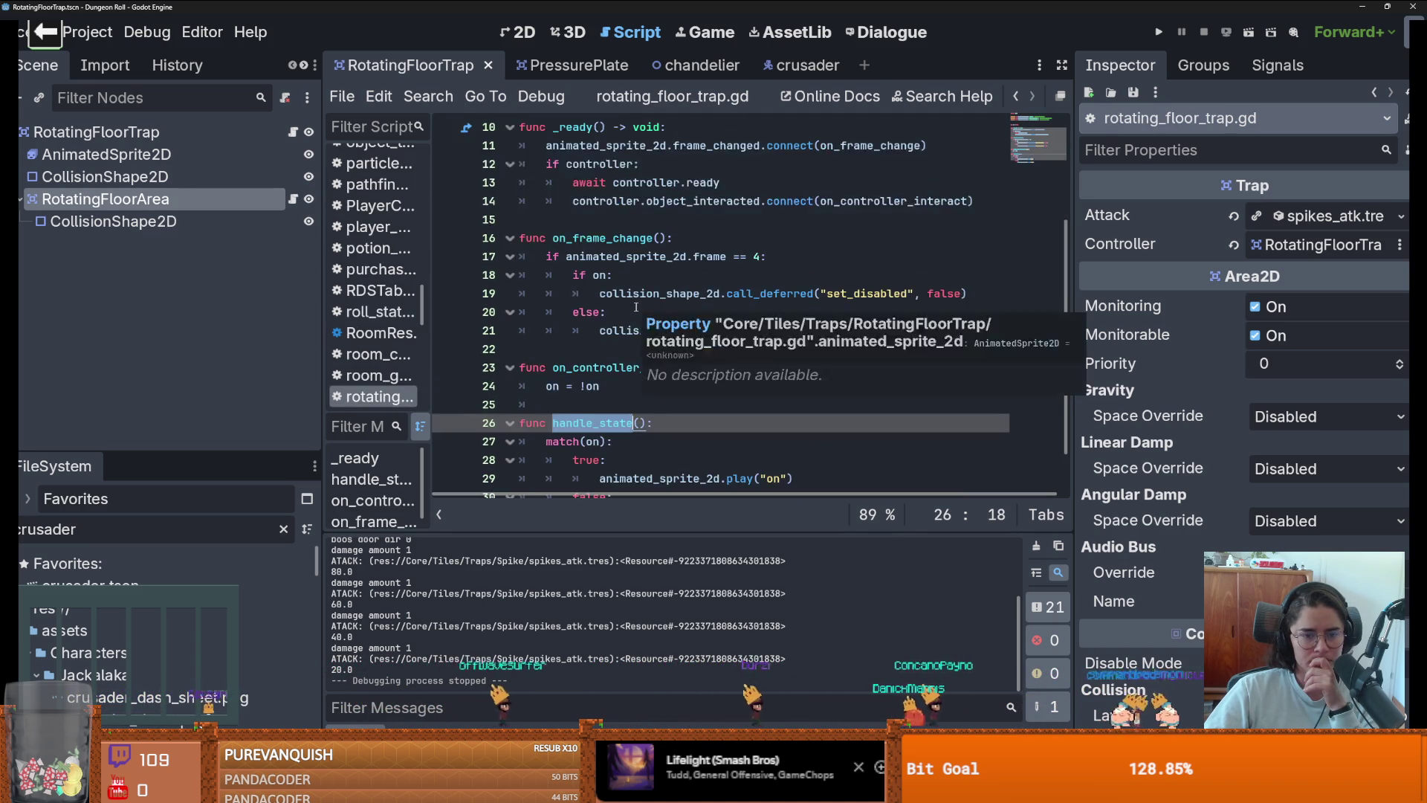
{"action": "scroll", "coordinate": [636, 307], "scroll_direction": "up", "scroll_amount": 1}
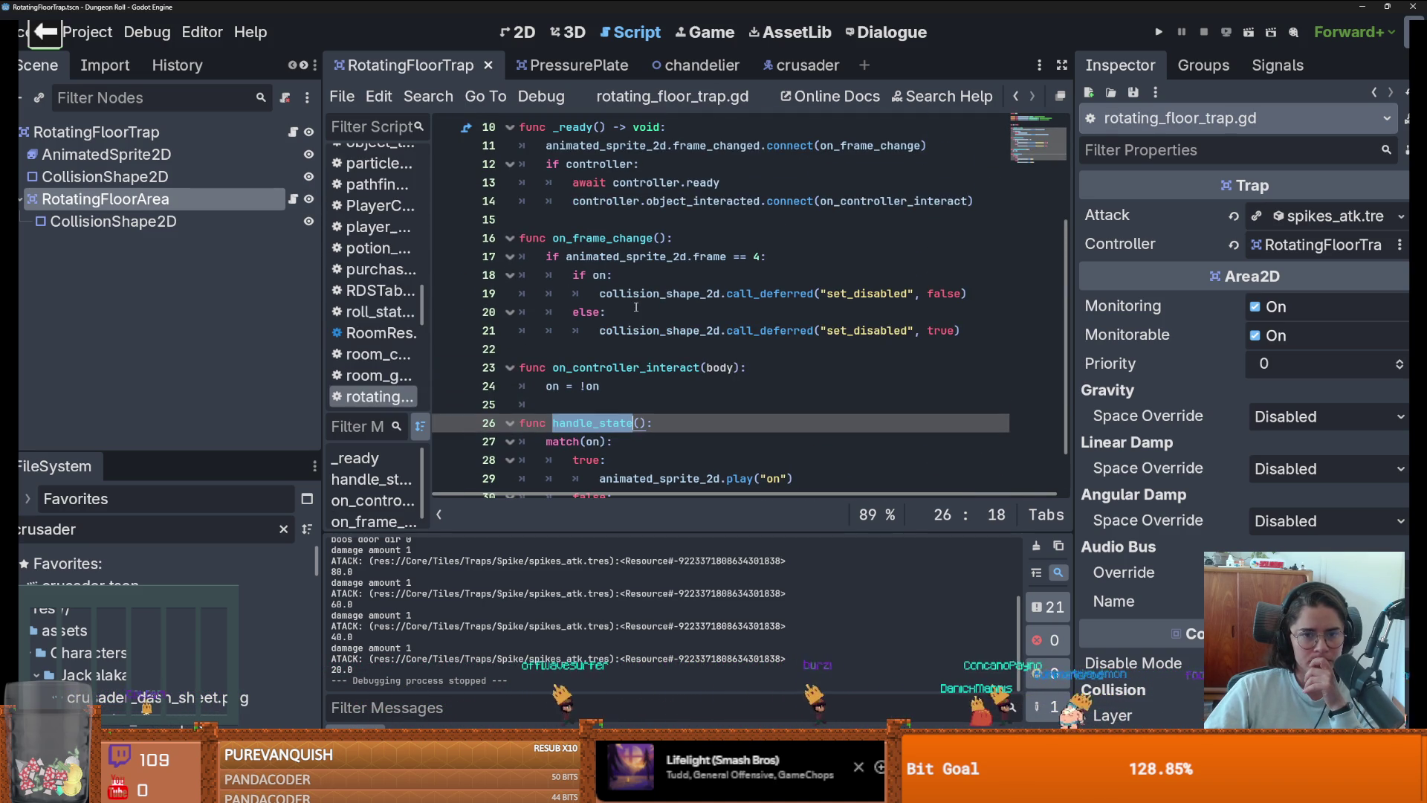
{"action": "scroll", "coordinate": [636, 307], "scroll_direction": "up", "scroll_amount": 2}
{"action": "scroll", "coordinate": [636, 307], "scroll_direction": "down", "scroll_amount": 2}
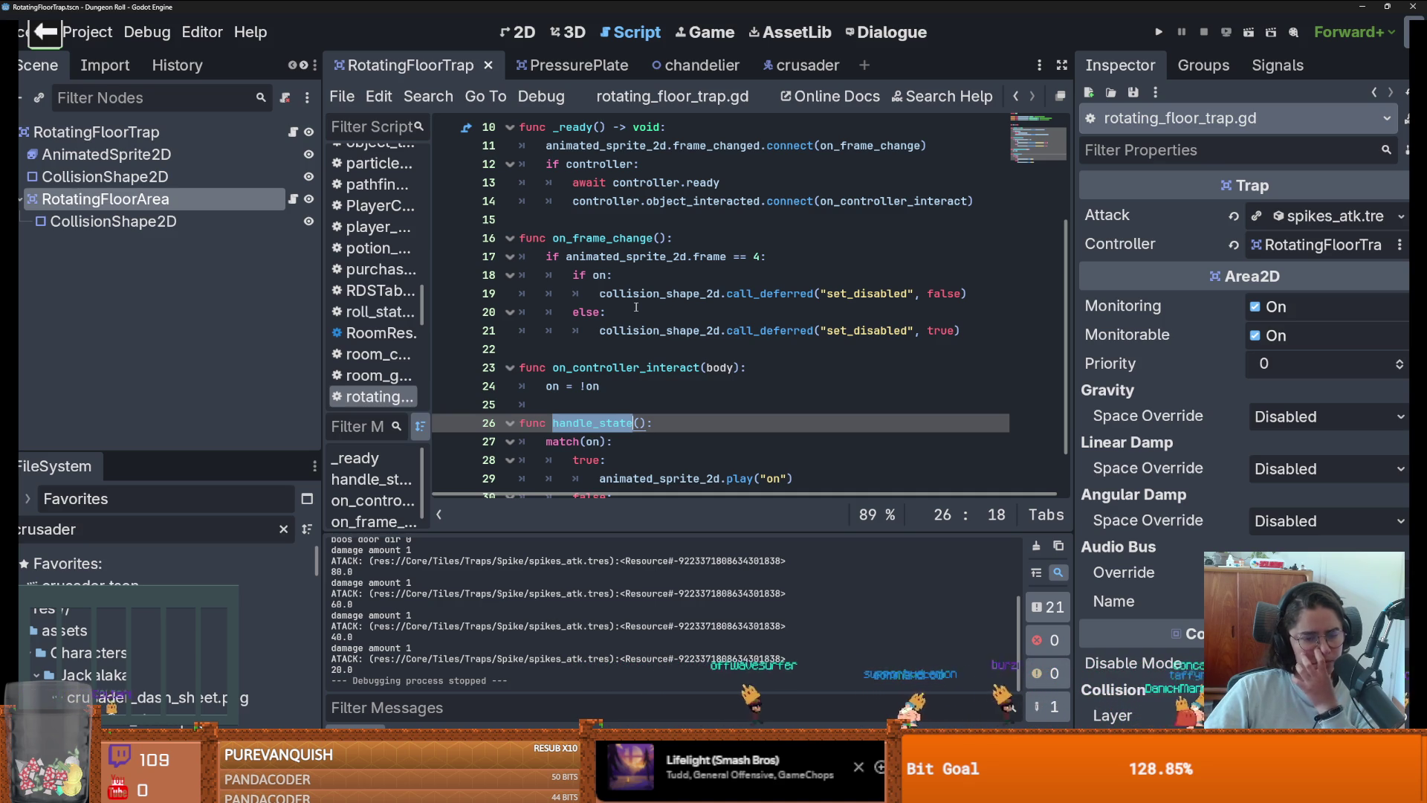
{"action": "key", "text": "alt+Left"}
{"action": "scroll", "coordinate": [641, 286], "scroll_direction": "up", "scroll_amount": 6}
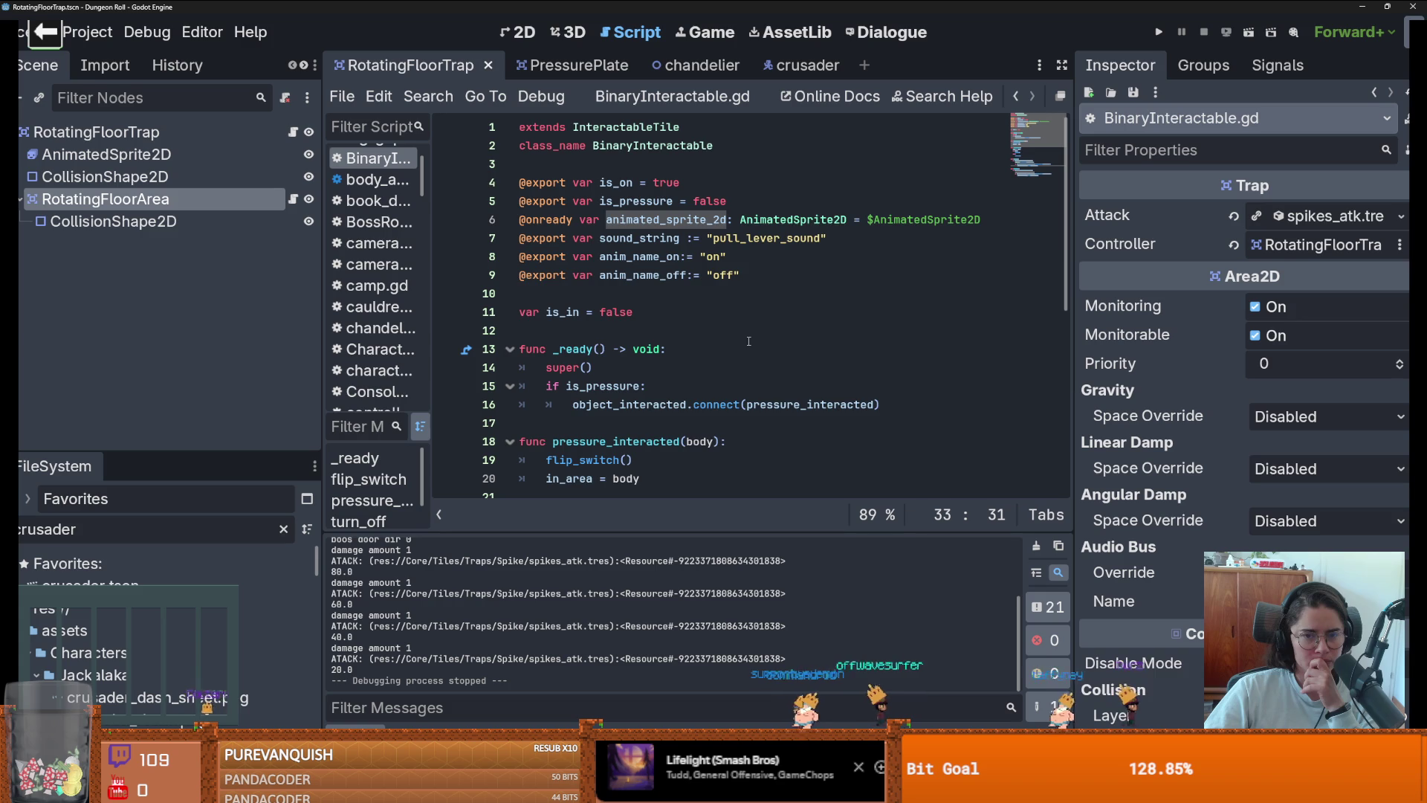
{"action": "scroll", "coordinate": [748, 342], "scroll_direction": "down", "scroll_amount": 1}
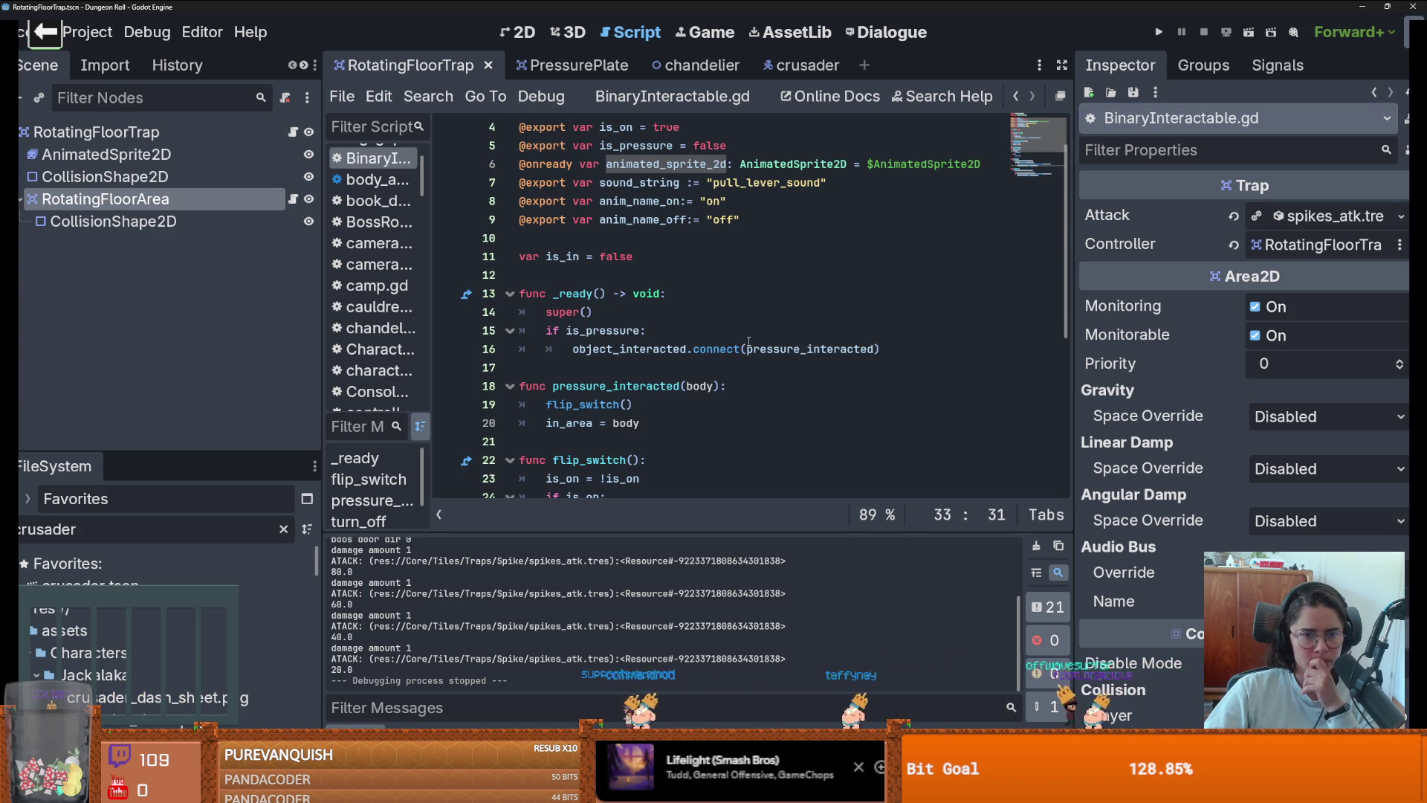
{"action": "scroll", "coordinate": [748, 341], "scroll_direction": "down", "scroll_amount": 1}
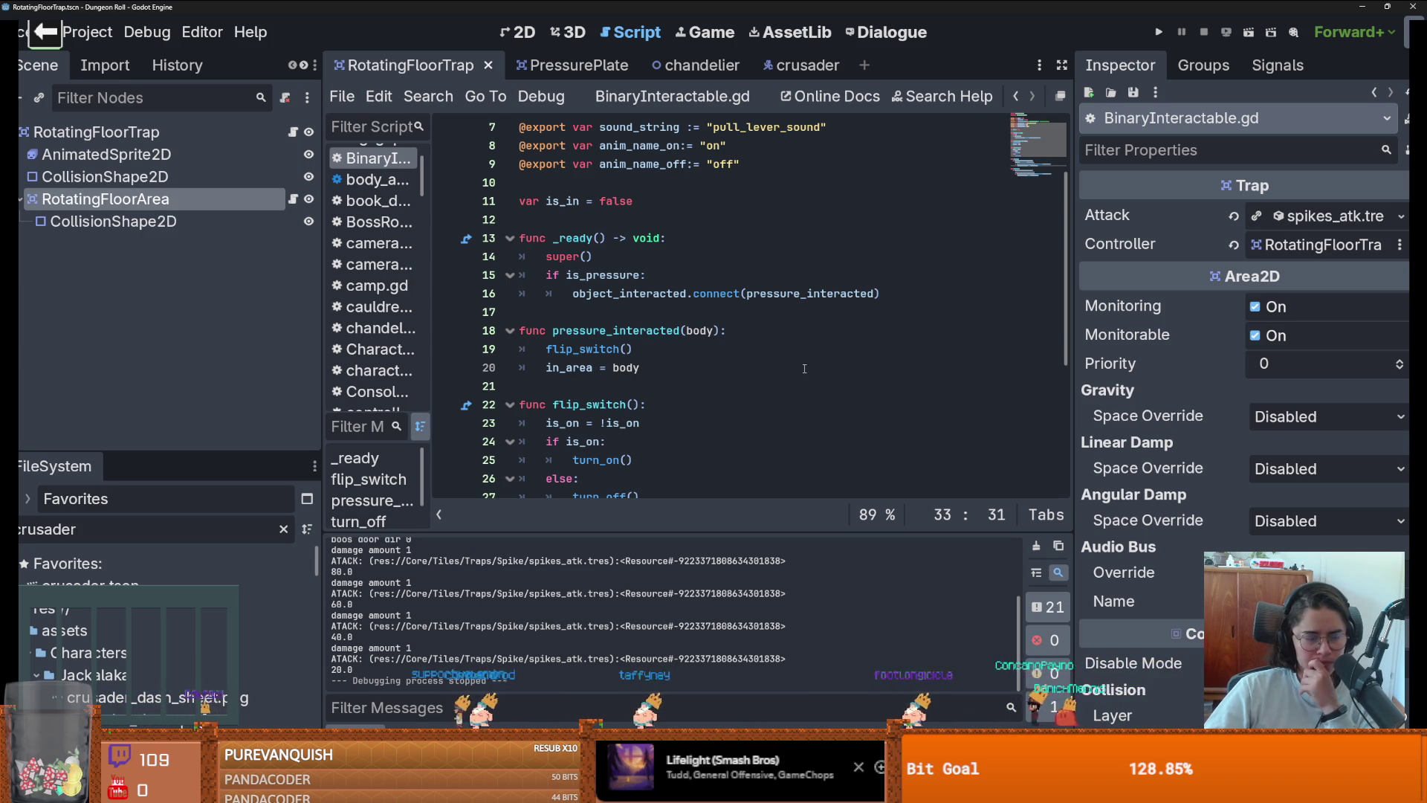
Duplicate AnimatedSprite2D, clear the original's Sprite Frames, and save the scene.
{"action": "left_click", "coordinate": [195, 156]}
{"action": "key", "text": "ctrl+d"}
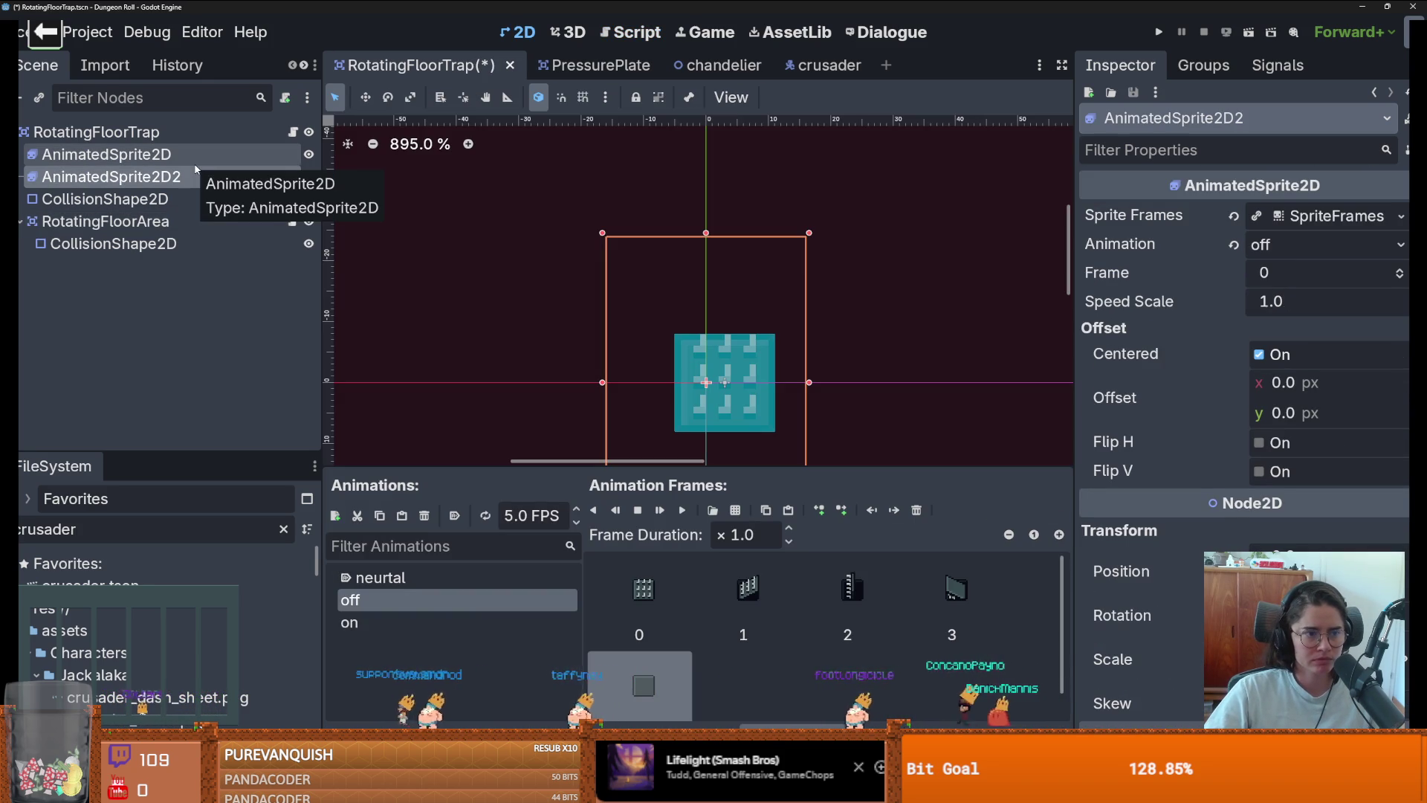
{"action": "left_click", "coordinate": [191, 155]}
{"action": "scroll", "coordinate": [1350, 216], "scroll_direction": "down", "scroll_amount": 10}
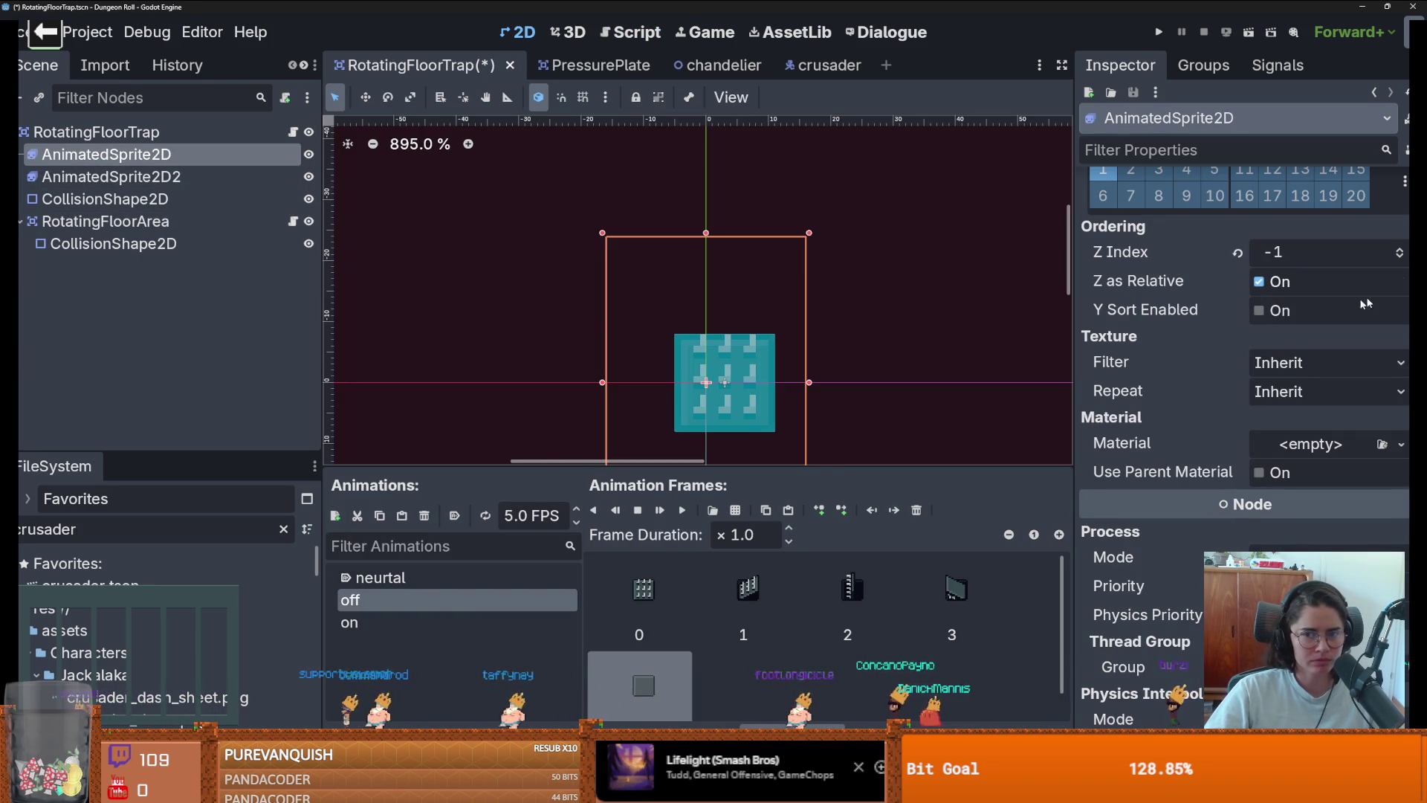
{"action": "scroll", "coordinate": [1350, 216], "scroll_direction": "up", "scroll_amount": 10}
{"action": "scroll", "coordinate": [1351, 216], "scroll_direction": "up", "scroll_amount": 1}
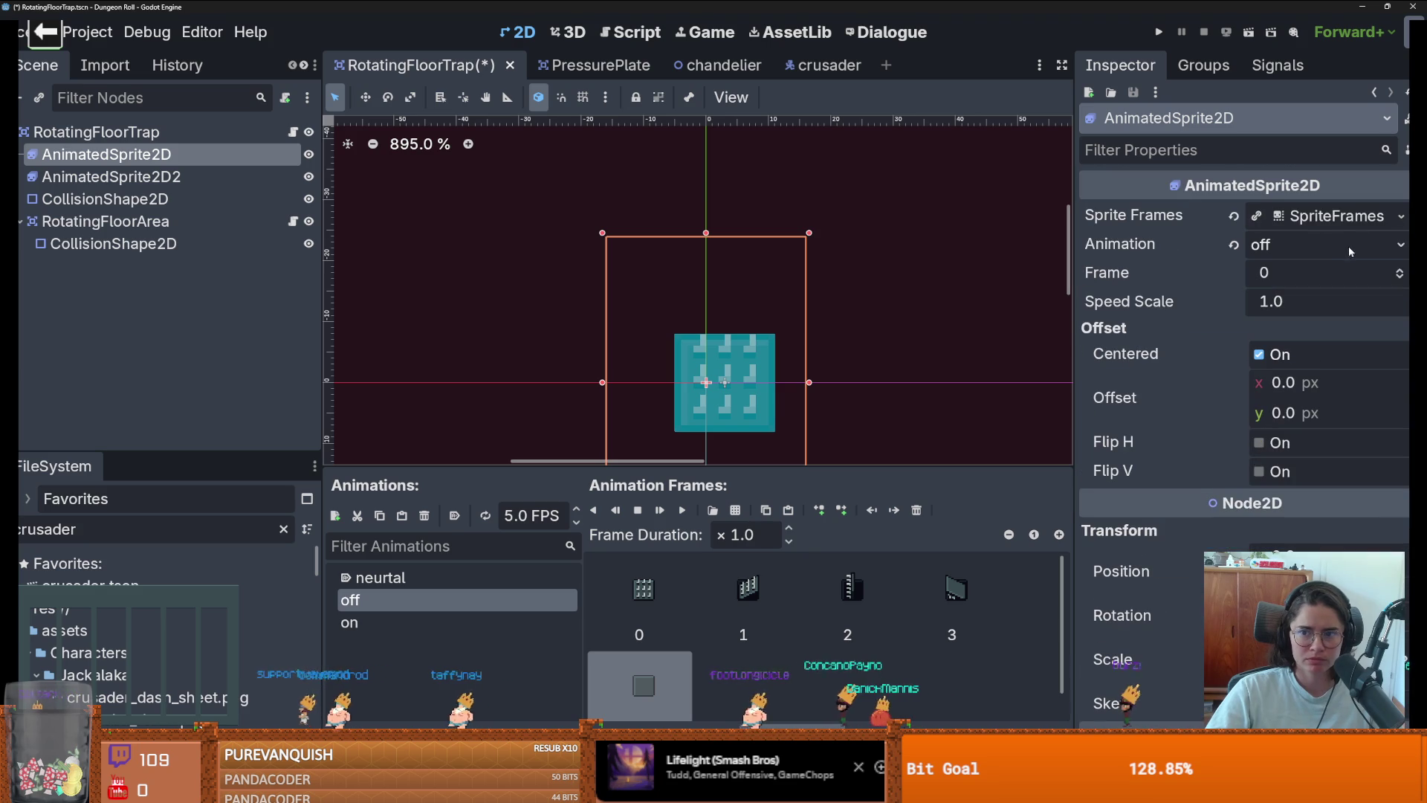
{"action": "left_click", "coordinate": [1233, 215]}
{"action": "key", "text": "ctrl+s"}
In rotating_floor_trap.gd, replace the line 4 sprite path with AnimatedSprite2D2 and save.
{"action": "left_click", "coordinate": [292, 221]}
{"action": "scroll", "coordinate": [652, 243], "scroll_direction": "up", "scroll_amount": 3}
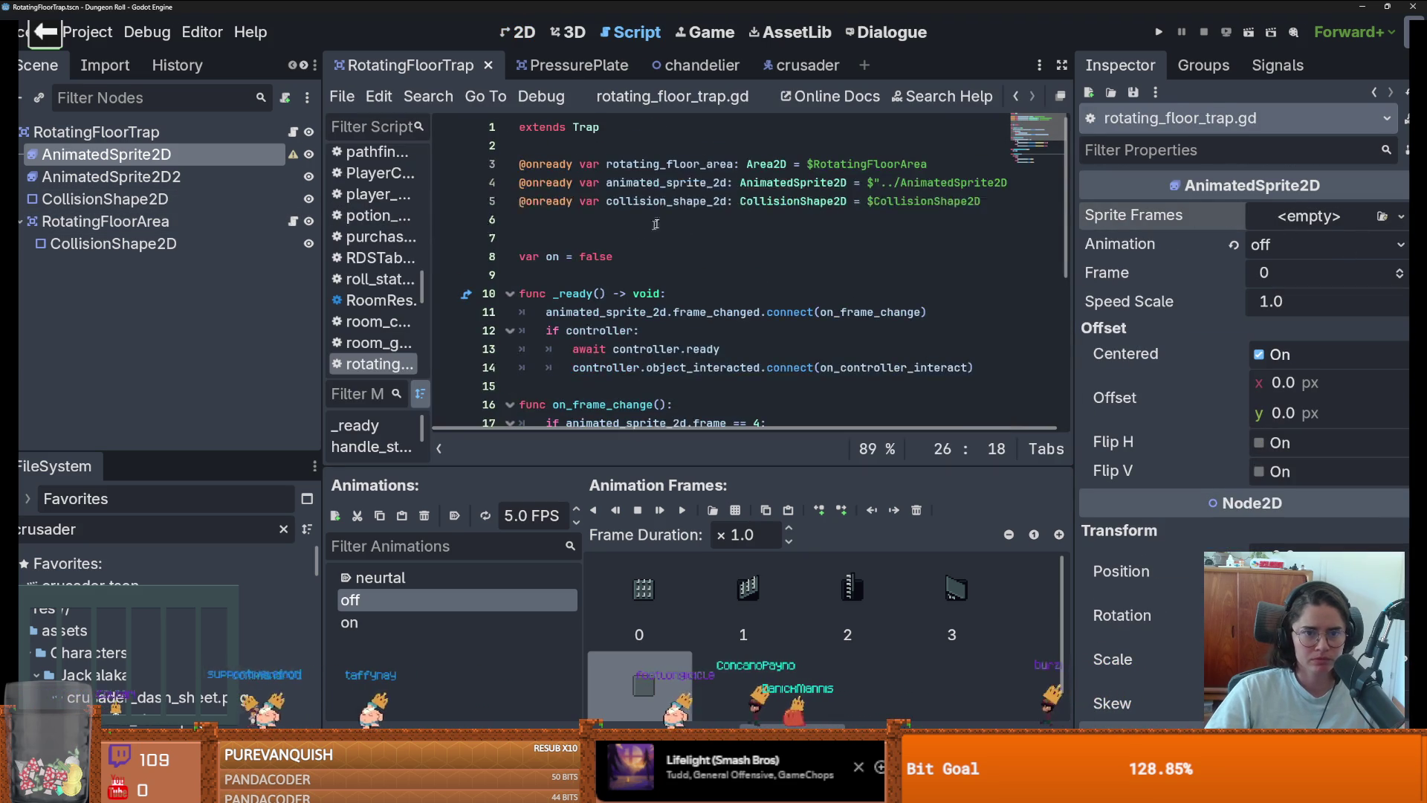
{"action": "left_click", "coordinate": [652, 243]}
{"action": "key", "text": "BackSpace"}
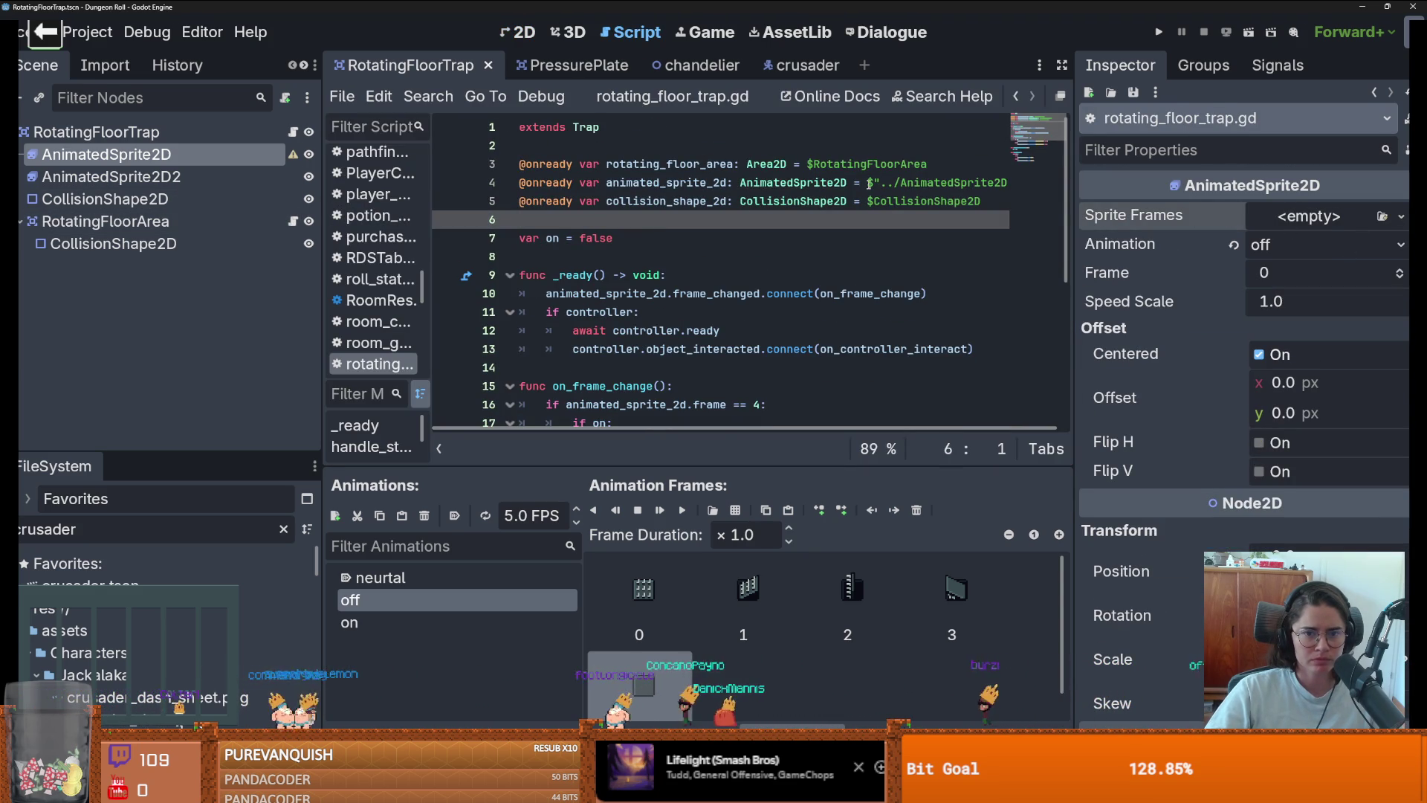
{"action": "left_click_drag", "start_coordinate": [862, 182], "coordinate": [1159, 173]}
{"action": "key", "text": "BackSpace"}
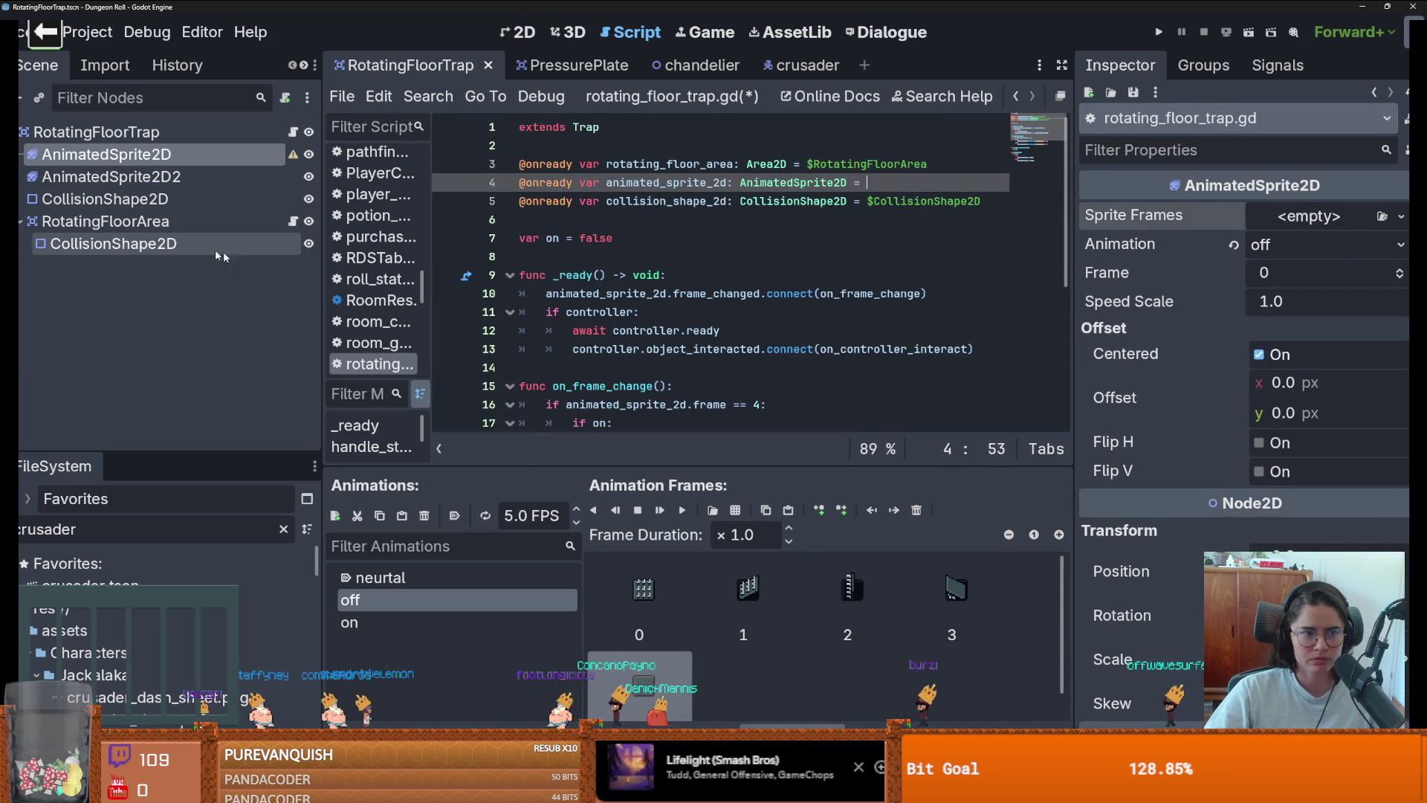
{"action": "left_click_drag", "start_coordinate": [112, 176], "coordinate": [988, 186]}
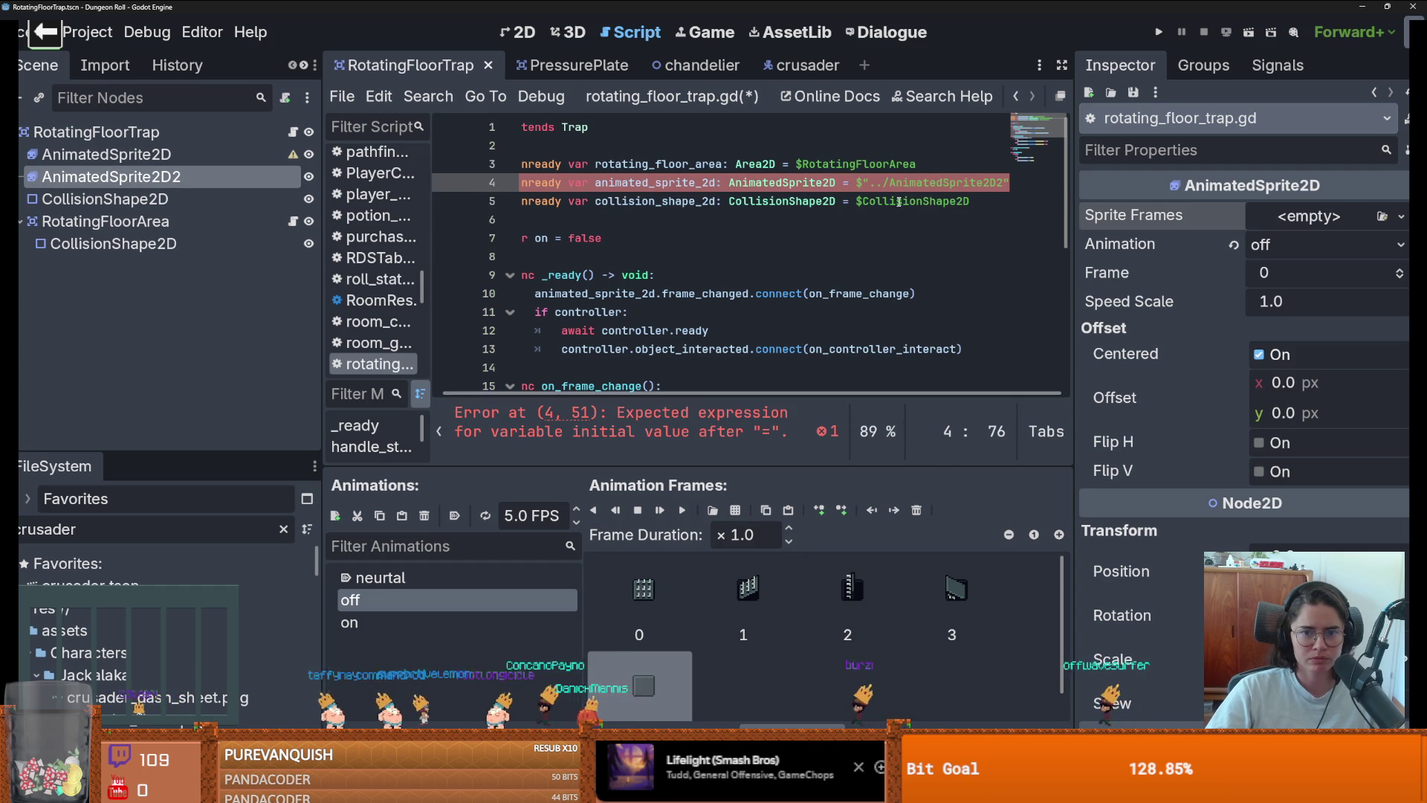
{"action": "key", "text": "ctrl+s"}
Enlarge the script editor panels, then switch over to Paint.
{"action": "scroll", "coordinate": [762, 256], "scroll_direction": "down", "scroll_amount": 3}
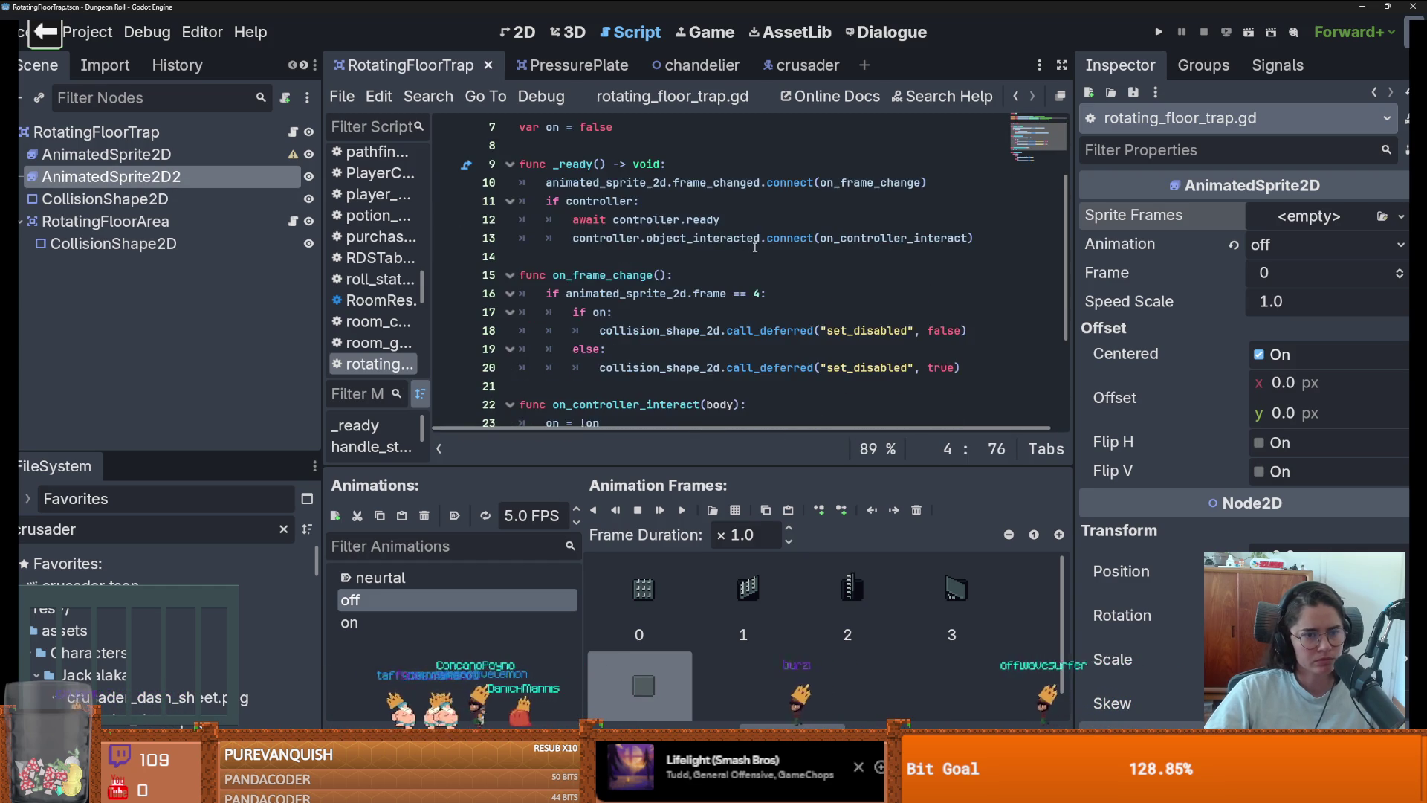
{"action": "scroll", "coordinate": [697, 236], "scroll_direction": "up", "scroll_amount": 2}
{"action": "mouse_move", "coordinate": [687, 235]}
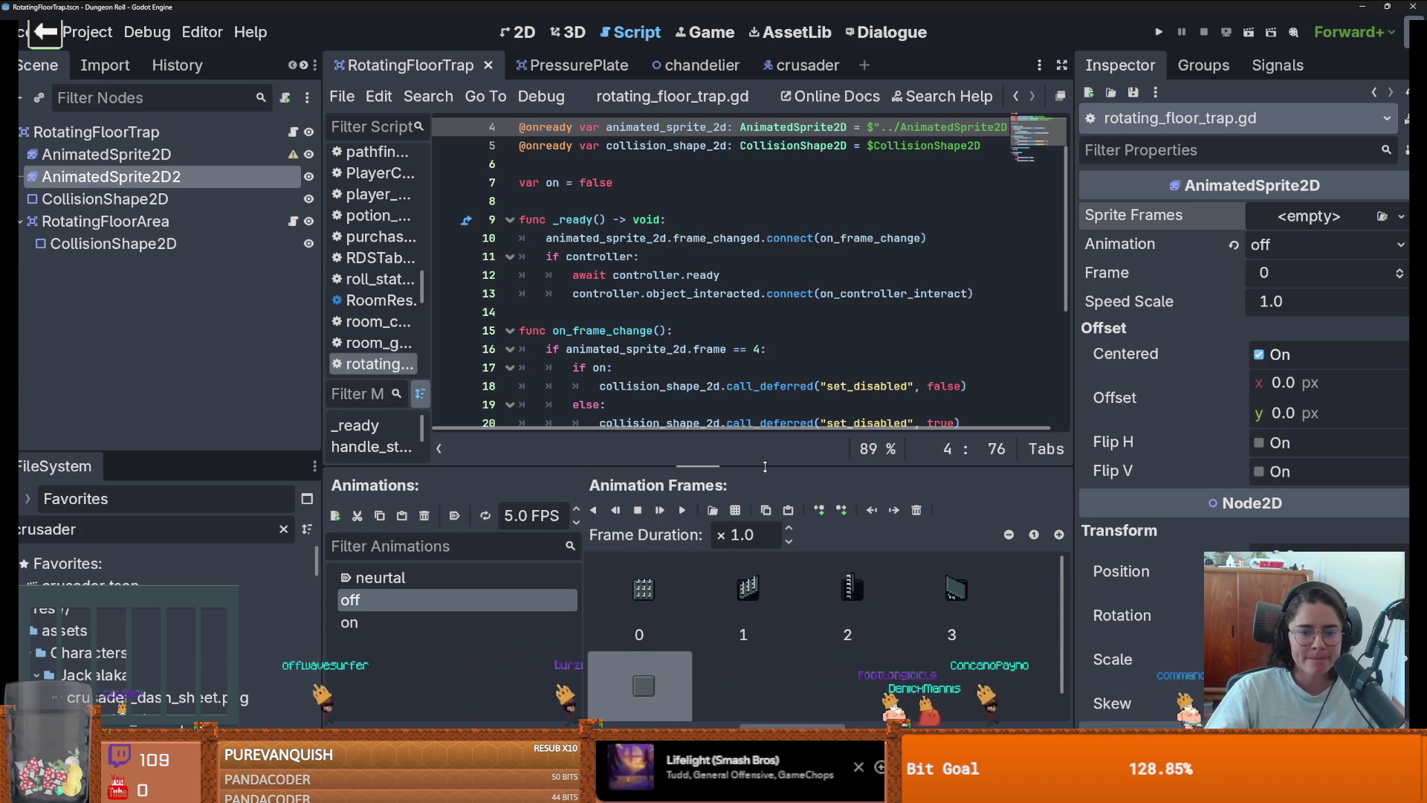
{"action": "left_click_drag", "start_coordinate": [764, 466], "coordinate": [765, 512]}
{"action": "left_click_drag", "start_coordinate": [321, 461], "coordinate": [259, 447]}
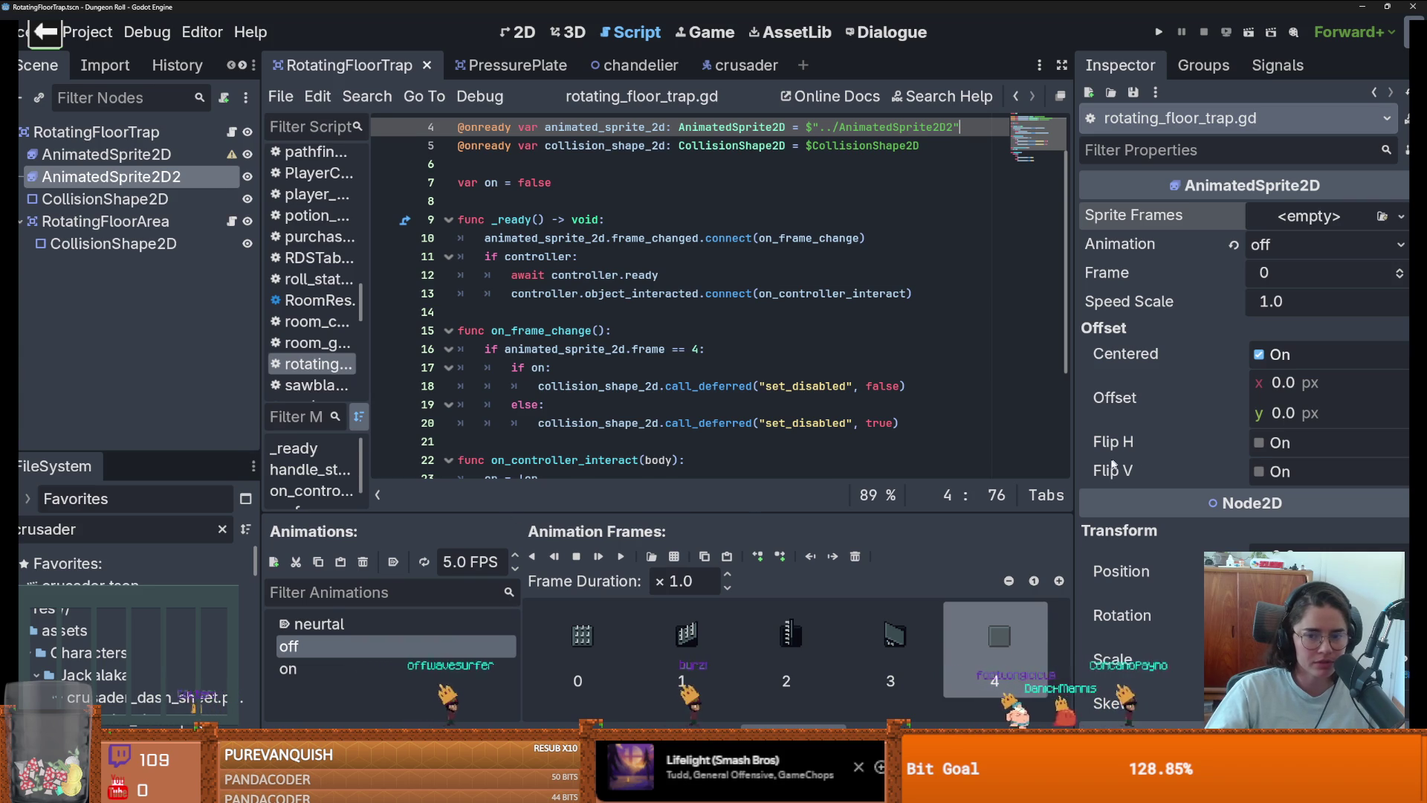
{"action": "left_click_drag", "start_coordinate": [1072, 466], "coordinate": [1093, 467]}
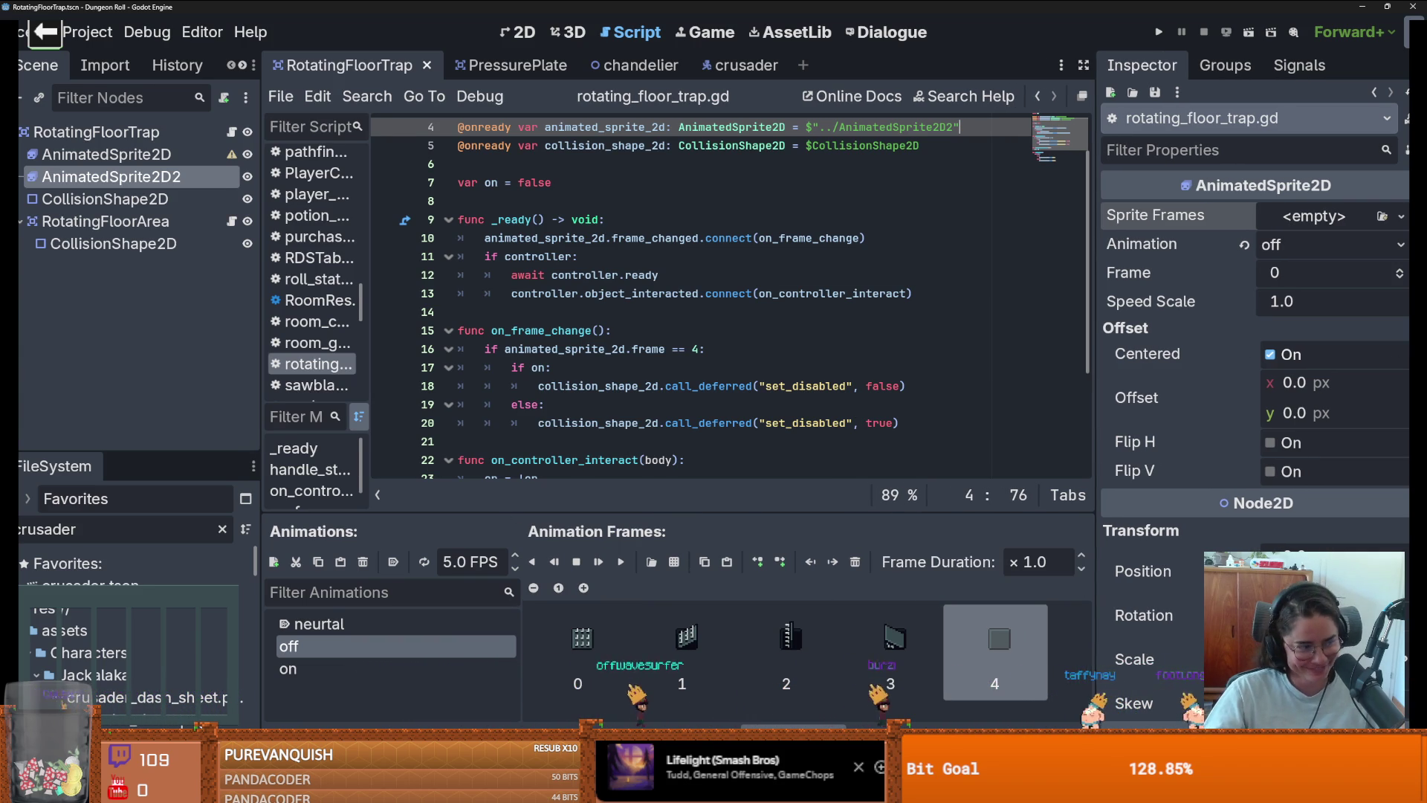
{"action": "key", "text": "alt+Tab"}
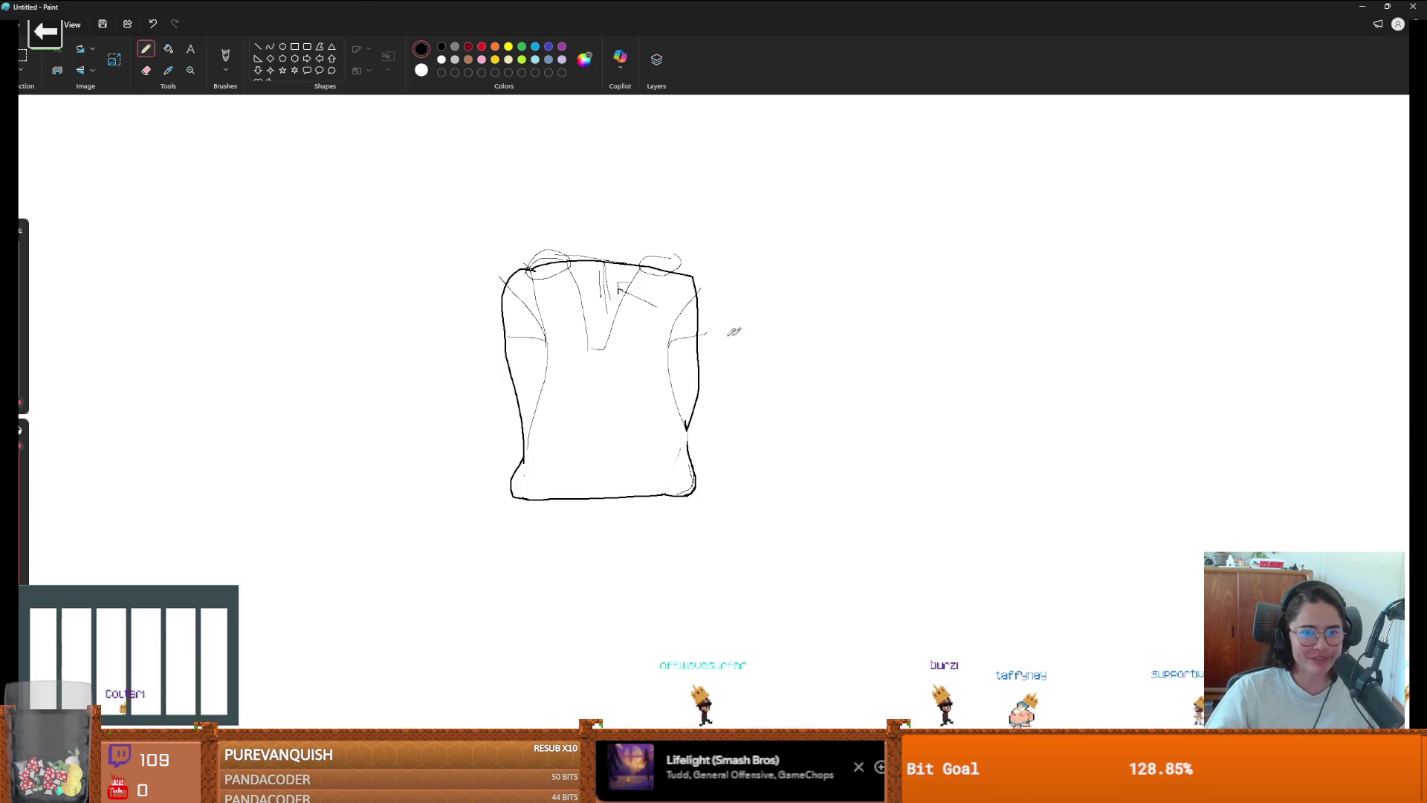
Select a region of the canvas above the existing block sketch.
{"action": "left_click", "coordinate": [146, 70]}
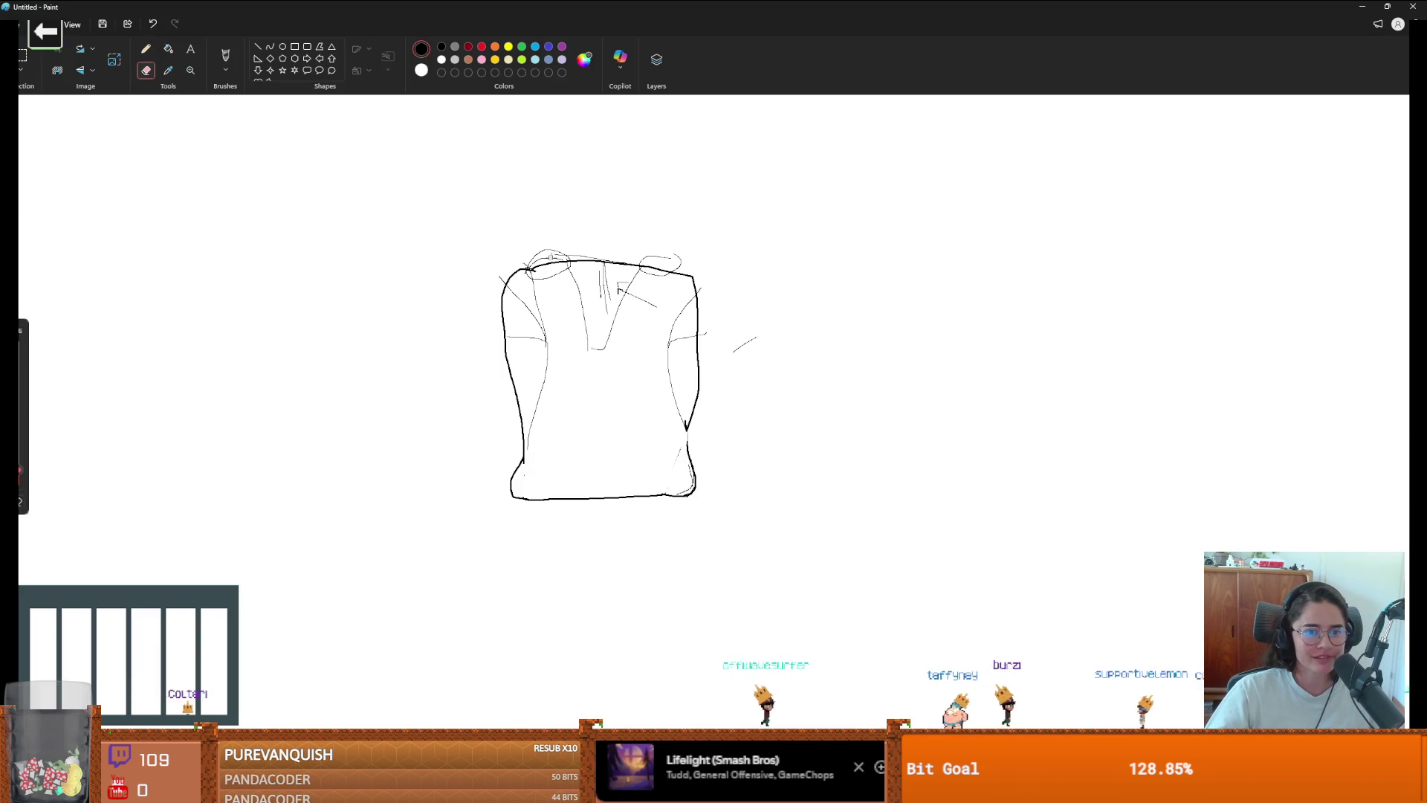
{"action": "left_click", "coordinate": [23, 55]}
{"action": "left_click_drag", "start_coordinate": [447, 234], "coordinate": [819, 530]}
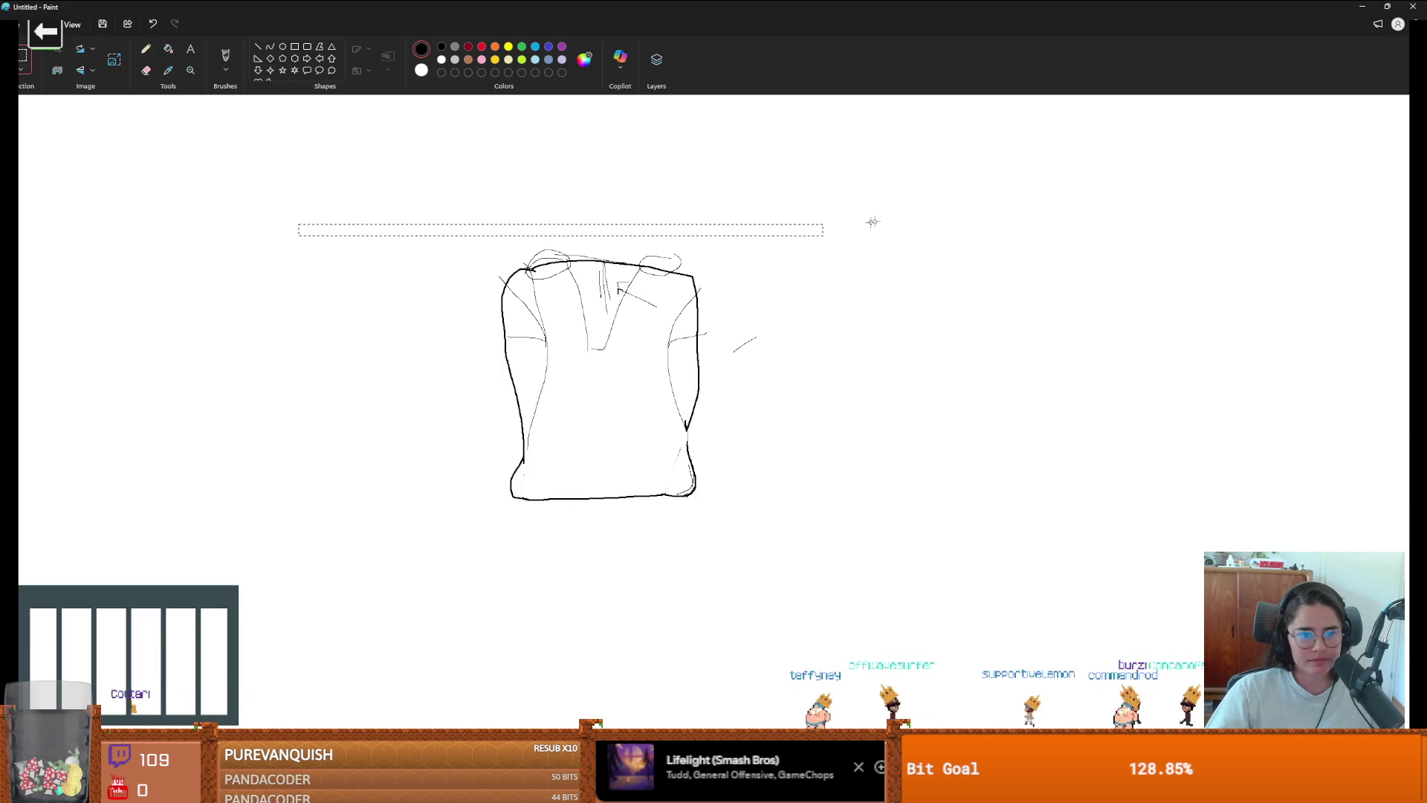
{"action": "scroll", "coordinate": [389, 277], "scroll_direction": "down", "scroll_amount": 3}
{"action": "scroll", "coordinate": [232, 290], "scroll_direction": "up", "scroll_amount": 3}
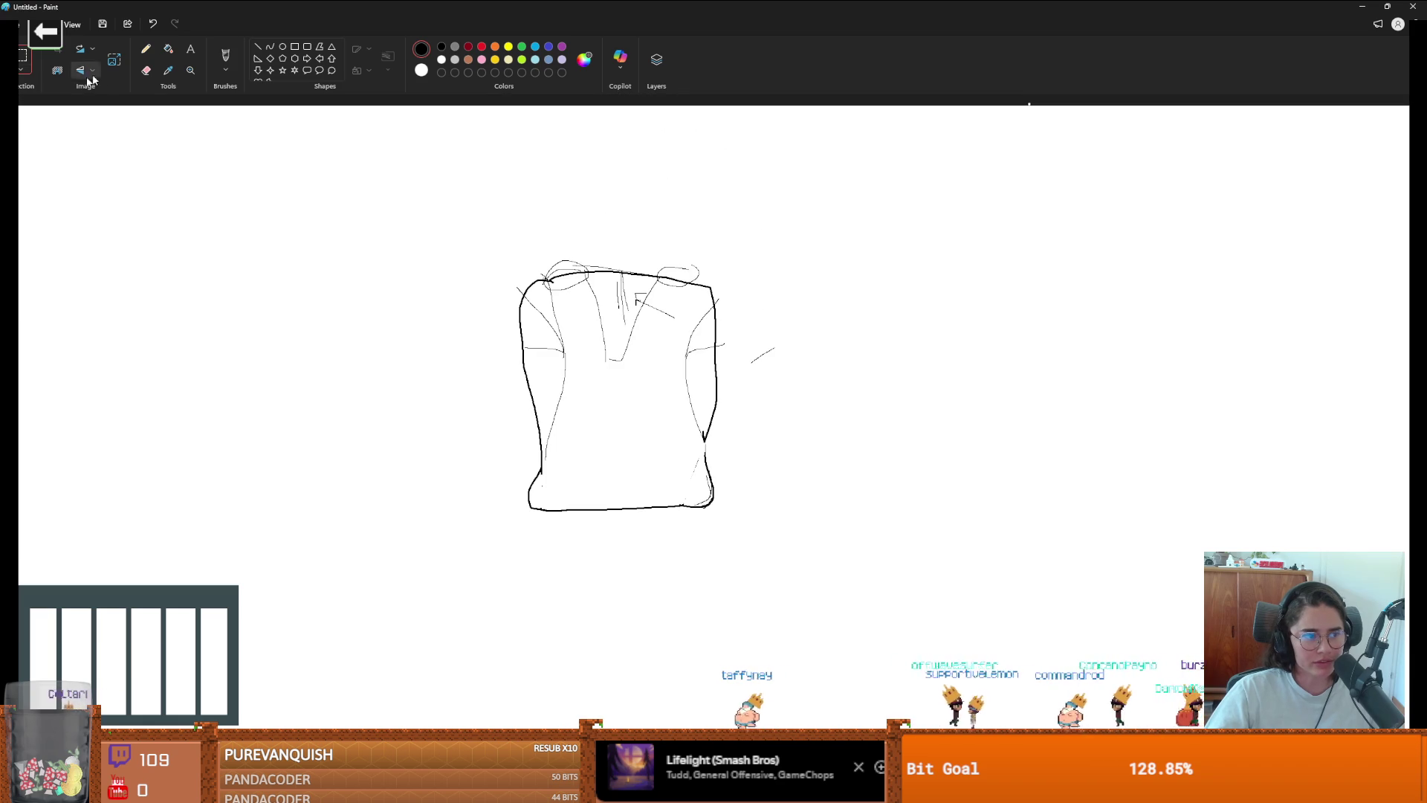
{"action": "scroll", "coordinate": [259, 150], "scroll_direction": "right", "scroll_amount": 5}
{"action": "scroll", "coordinate": [225, 123], "scroll_direction": "left", "scroll_amount": 2}
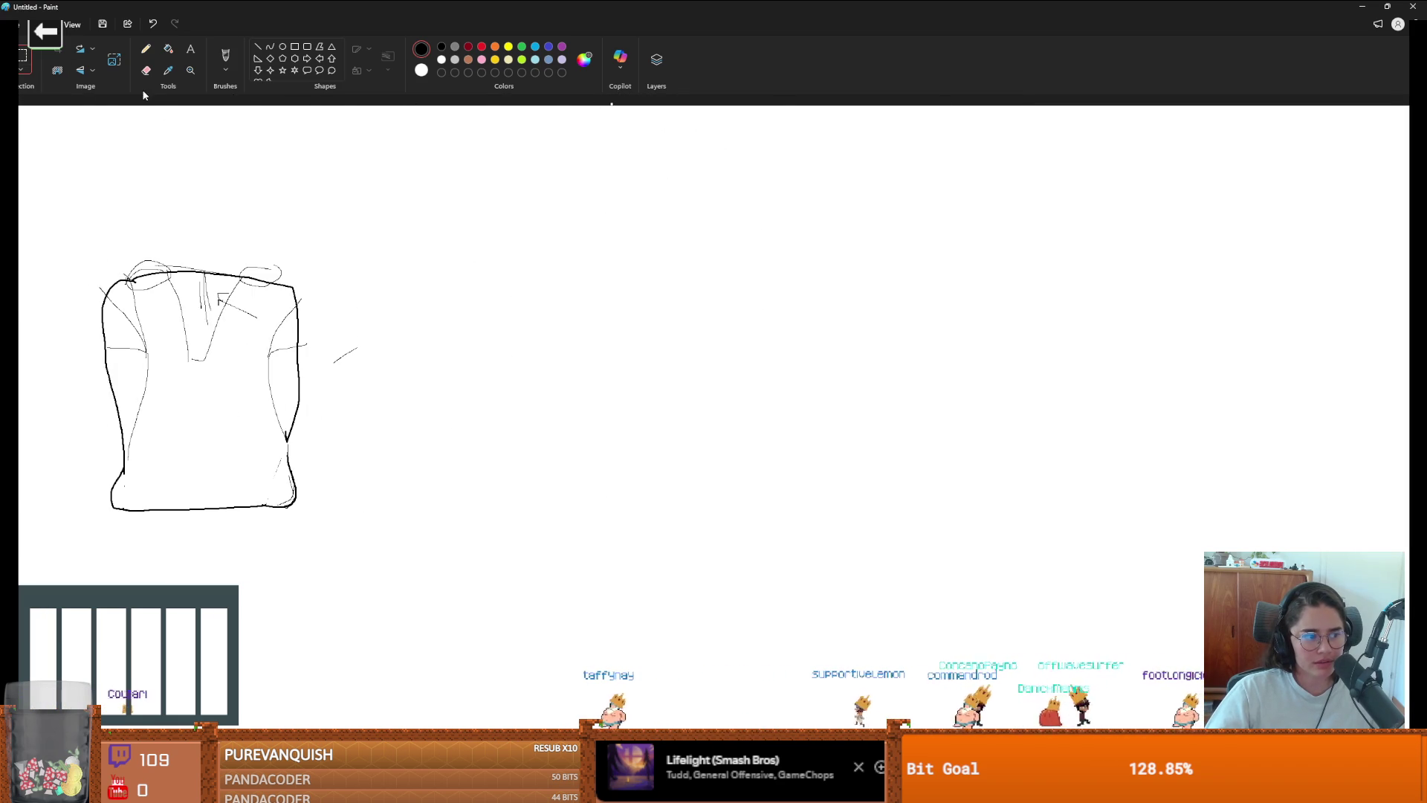
Pencil-sketch zig-zag teeth in the curved shape, a long slab, and a loop to the right.
{"action": "left_click", "coordinate": [147, 52]}
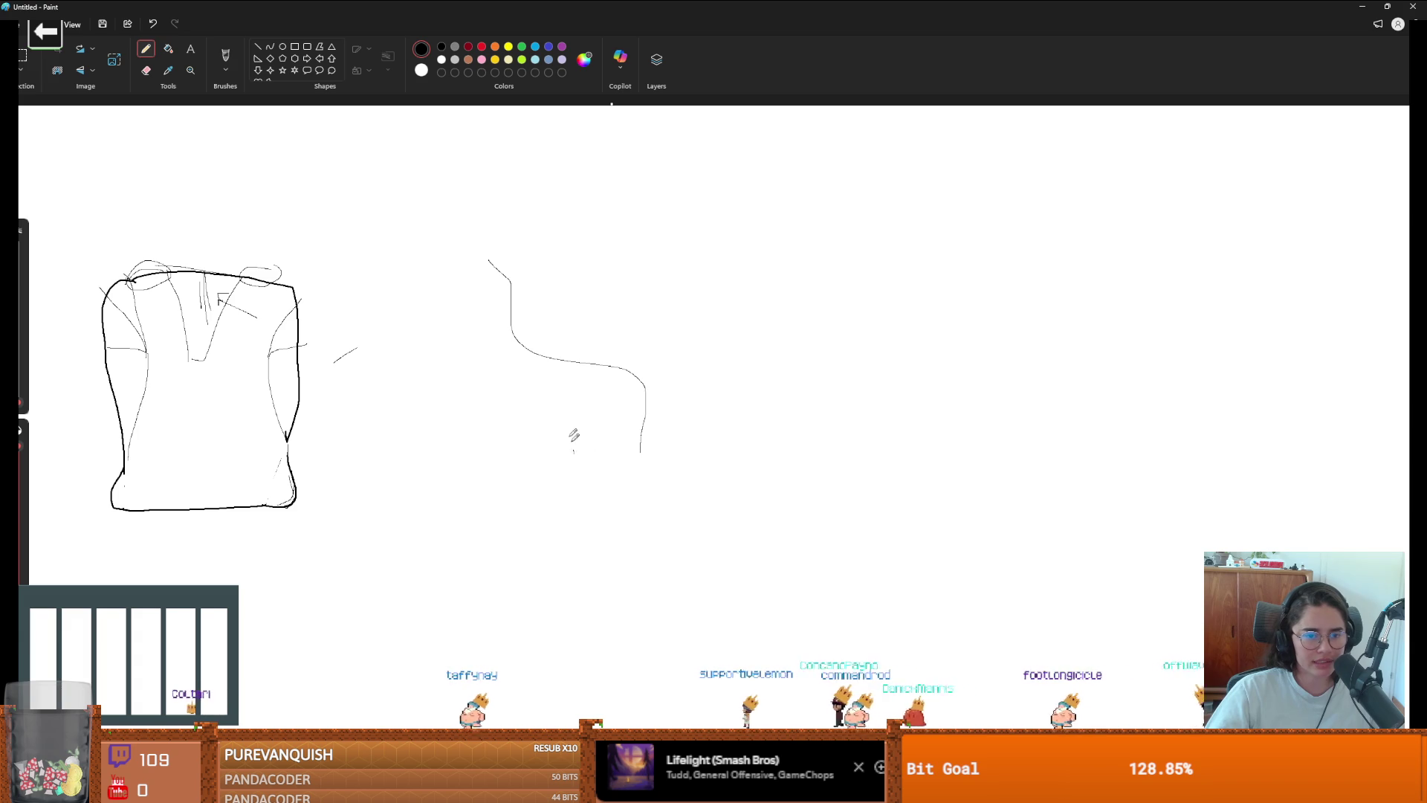
{"action": "mouse_move", "coordinate": [589, 382]}
{"action": "left_mouse_down"}
{"action": "mouse_move", "coordinate": [583, 414]}
{"action": "mouse_move", "coordinate": [492, 267]}
{"action": "left_mouse_up"}
{"action": "key", "text": "ctrl+z"}
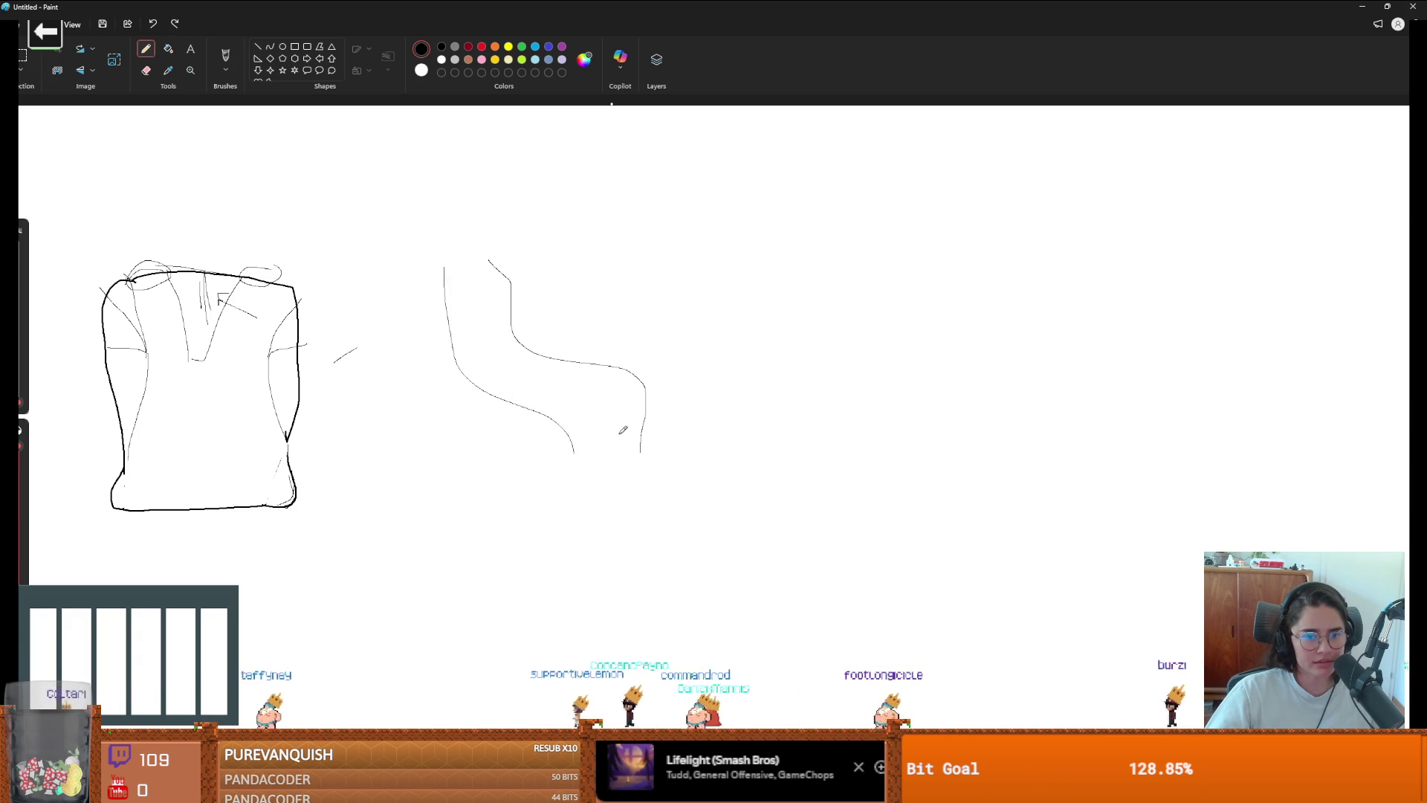
{"action": "left_click_drag", "start_coordinate": [624, 424], "coordinate": [472, 273]}
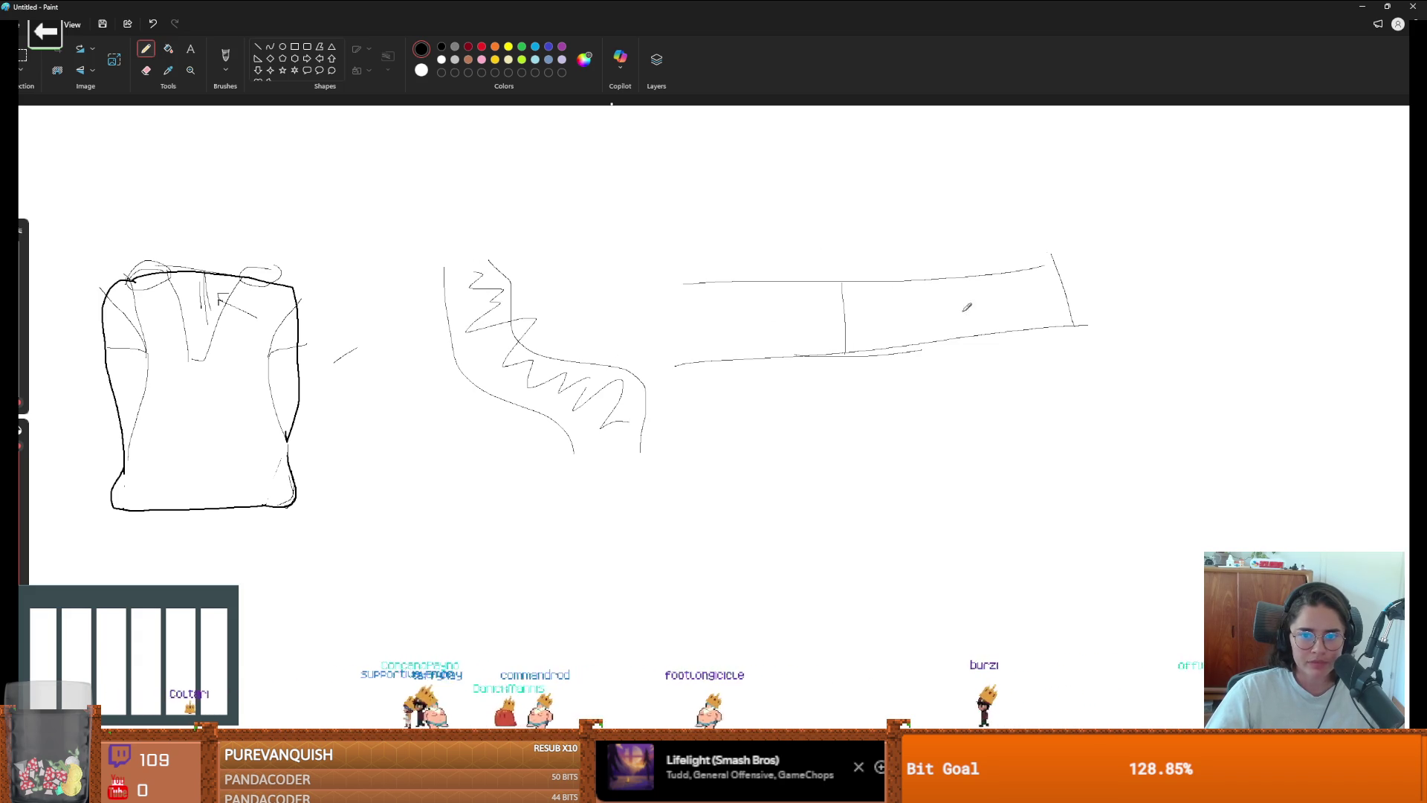
{"action": "mouse_move", "coordinate": [646, 240]}
{"action": "left_mouse_down"}
{"action": "mouse_move", "coordinate": [1028, 328]}
{"action": "mouse_move", "coordinate": [1090, 196]}
{"action": "mouse_move", "coordinate": [887, 277]}
{"action": "left_mouse_up"}
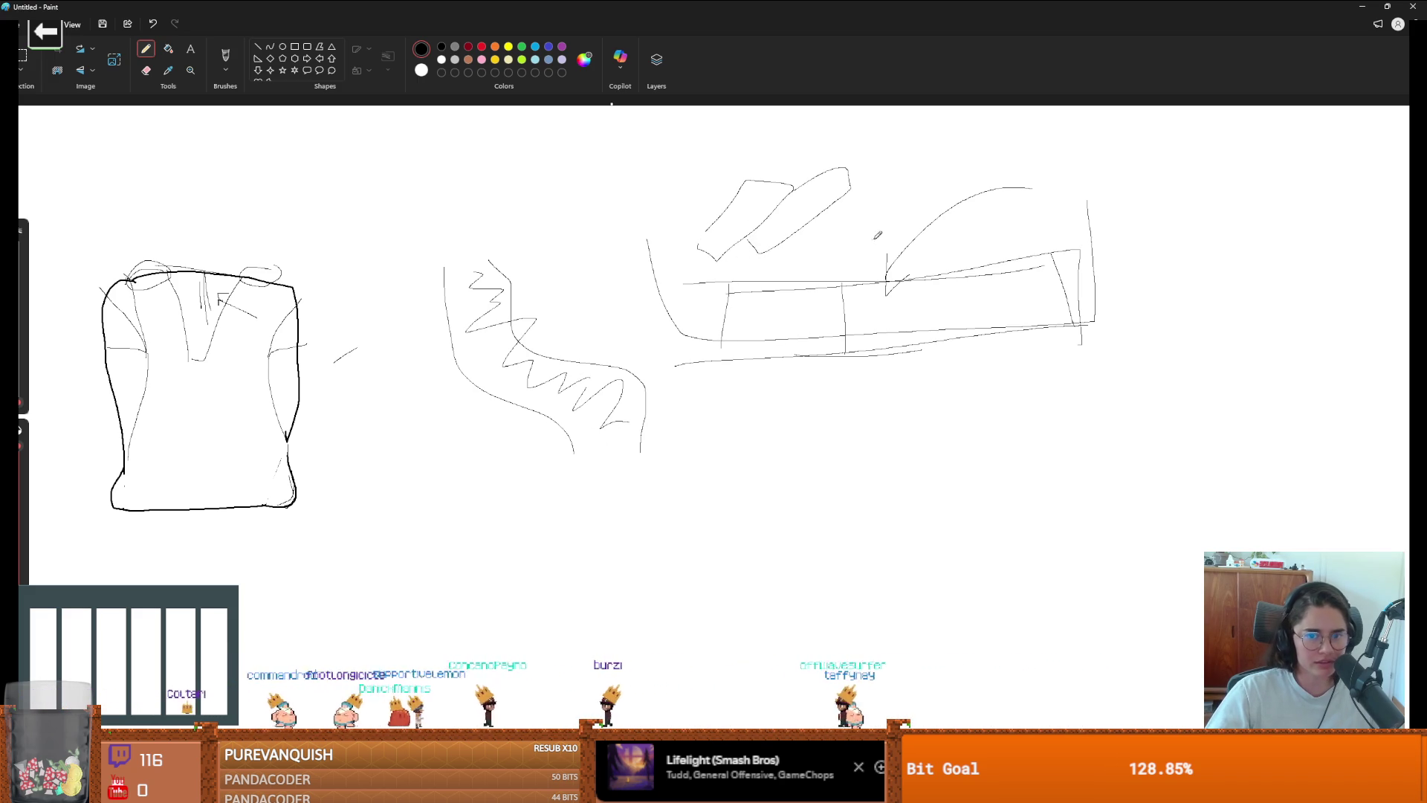
{"action": "left_click_drag", "start_coordinate": [824, 313], "coordinate": [1214, 259]}
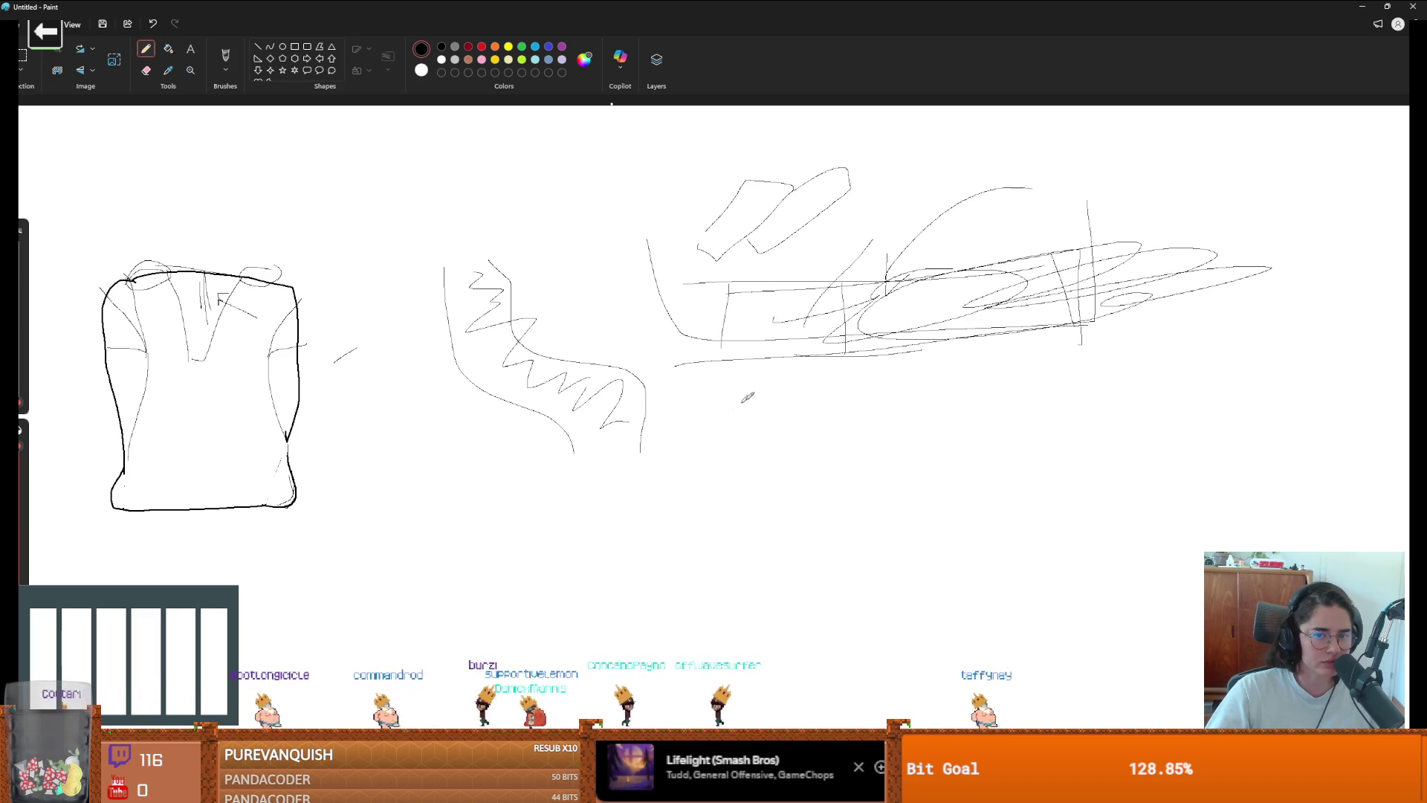
{"action": "scroll", "coordinate": [748, 402], "scroll_direction": "down", "scroll_amount": 3}
{"action": "scroll", "coordinate": [800, 424], "scroll_direction": "up", "scroll_amount": 1}
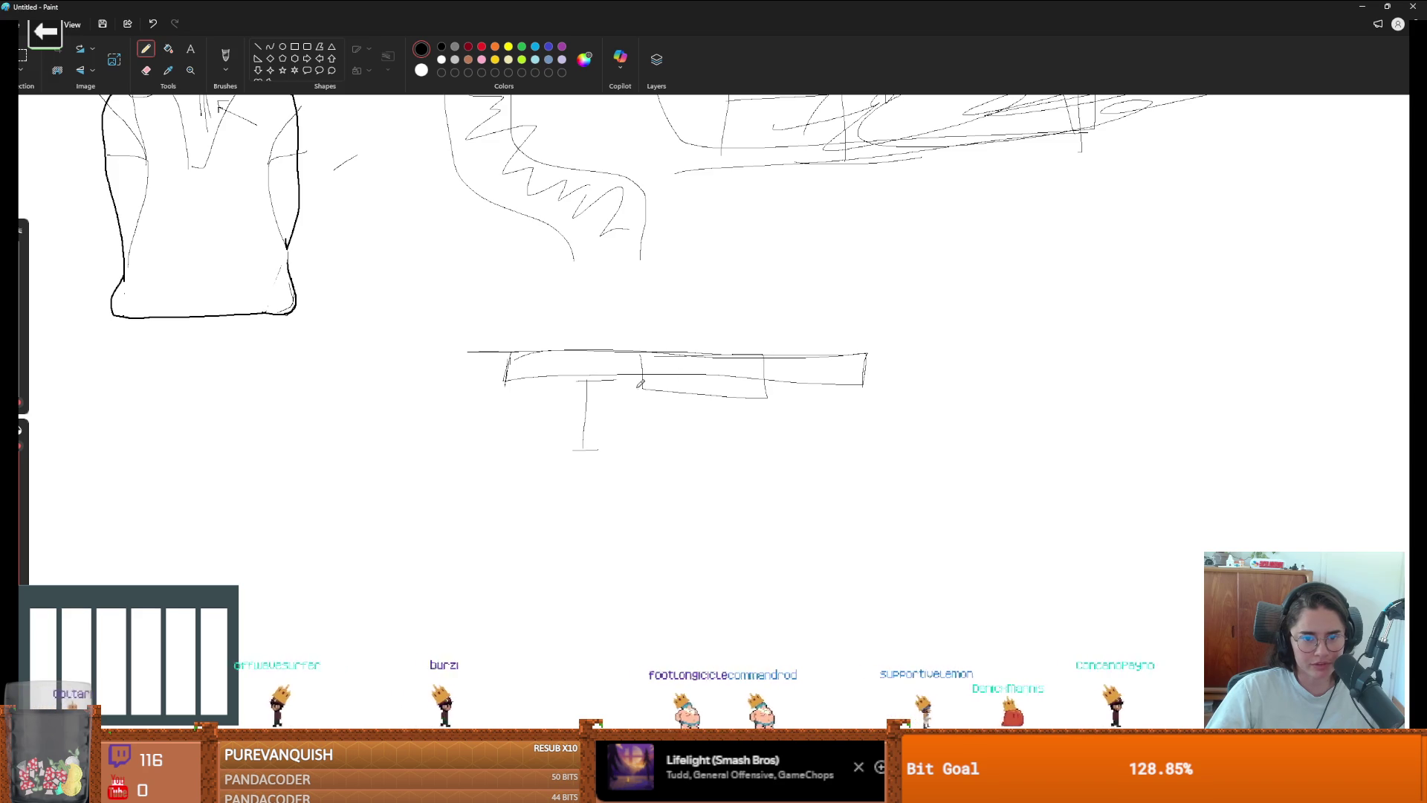
Draw another stroke and the top edge of a new slanted slab.
{"action": "left_click_drag", "start_coordinate": [775, 413], "coordinate": [632, 392]}
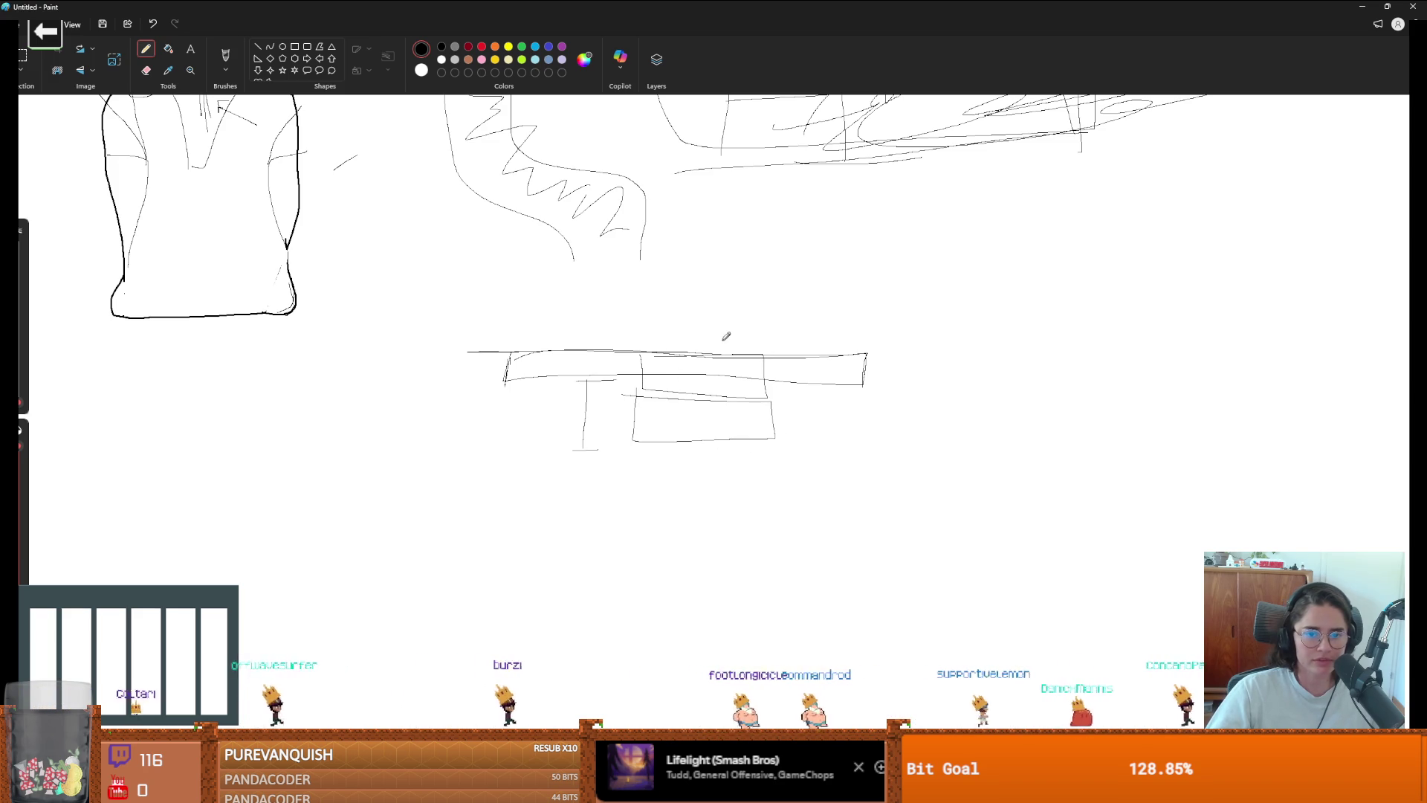
{"action": "scroll", "coordinate": [709, 362], "scroll_direction": "down", "scroll_amount": 2}
{"action": "scroll", "coordinate": [710, 361], "scroll_direction": "up", "scroll_amount": 3}
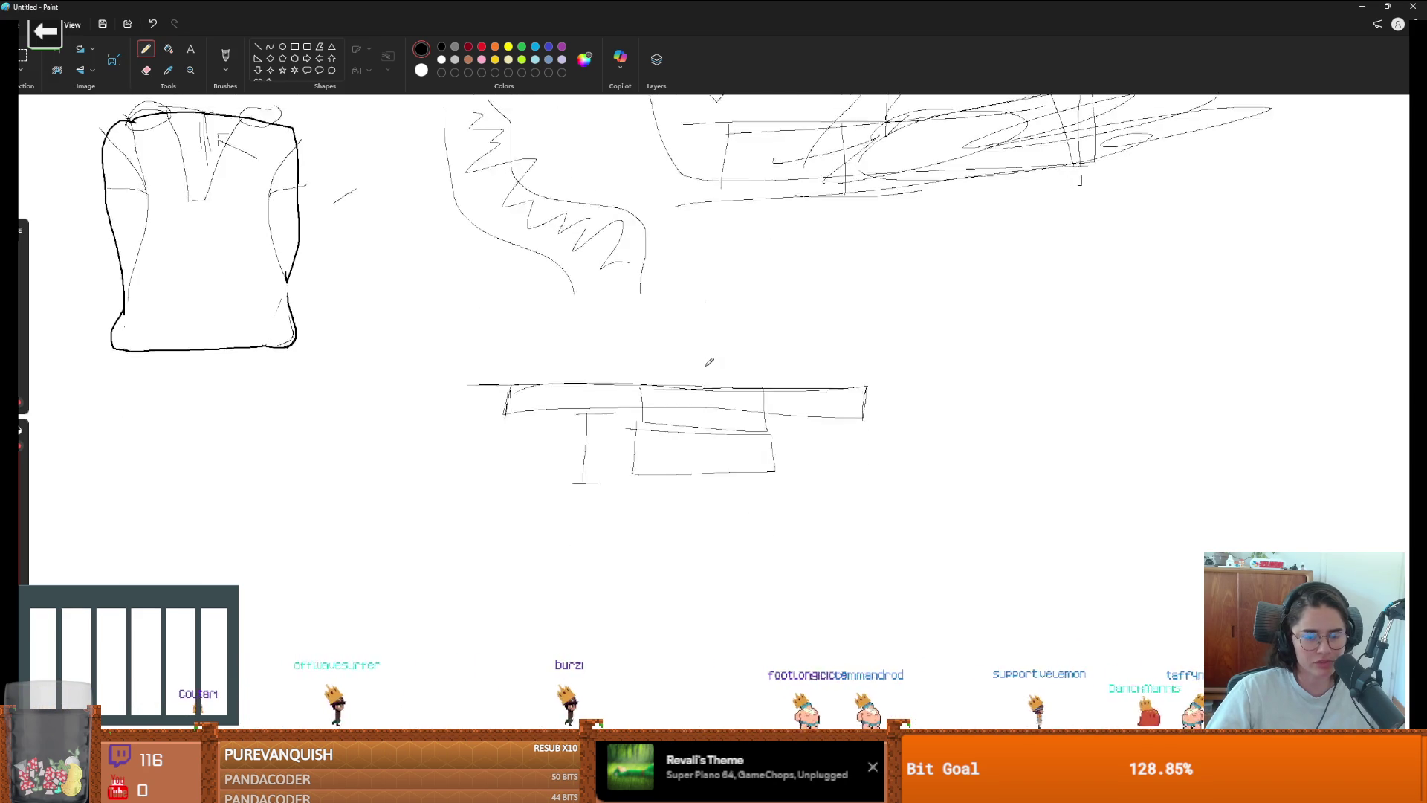
{"action": "scroll", "coordinate": [817, 364], "scroll_direction": "down", "scroll_amount": 1}
{"action": "scroll", "coordinate": [998, 371], "scroll_direction": "up", "scroll_amount": 2}
{"action": "scroll", "coordinate": [942, 381], "scroll_direction": "down", "scroll_amount": 2}
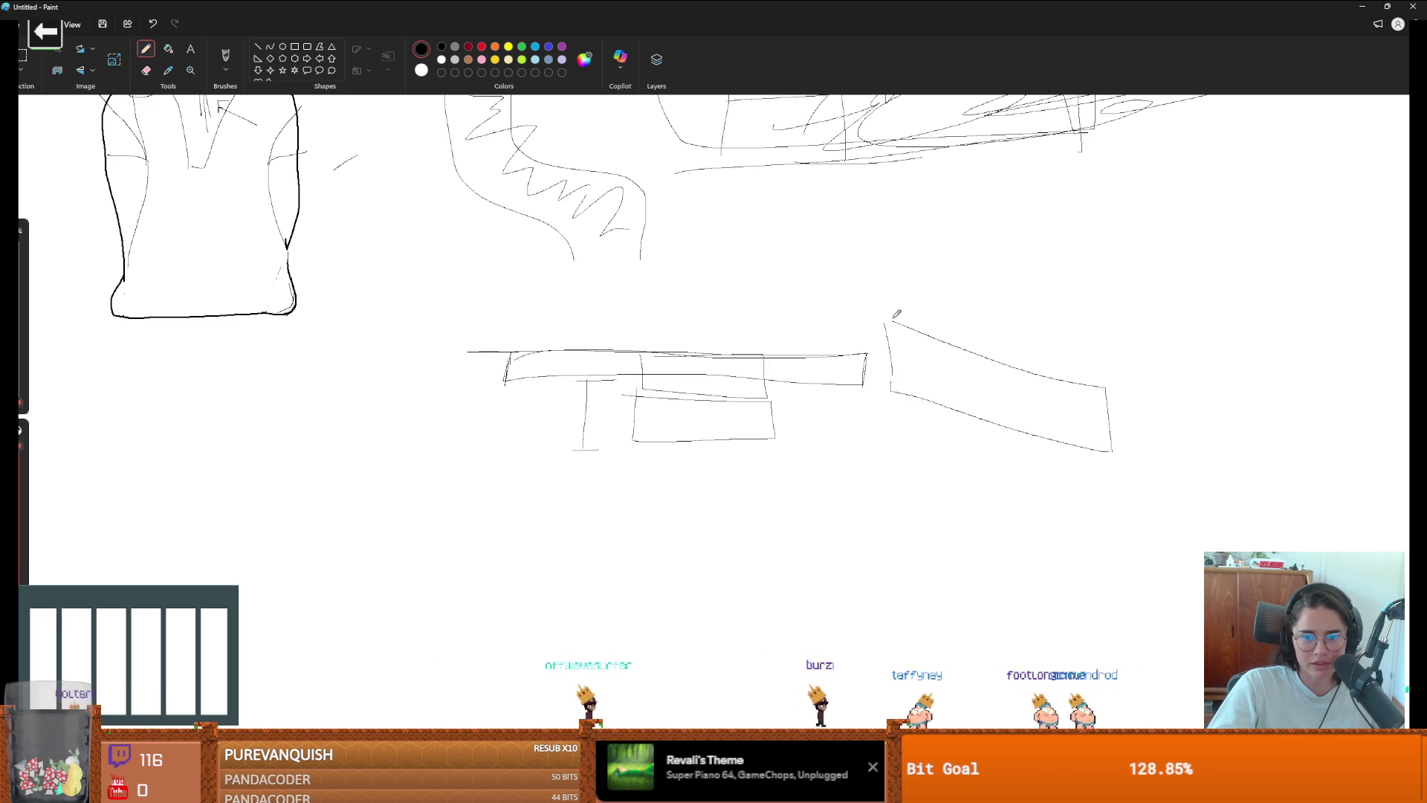
{"action": "mouse_move", "coordinate": [871, 288]}
{"action": "left_mouse_down"}
{"action": "mouse_move", "coordinate": [942, 293]}
{"action": "mouse_move", "coordinate": [1122, 346]}
{"action": "left_mouse_up"}
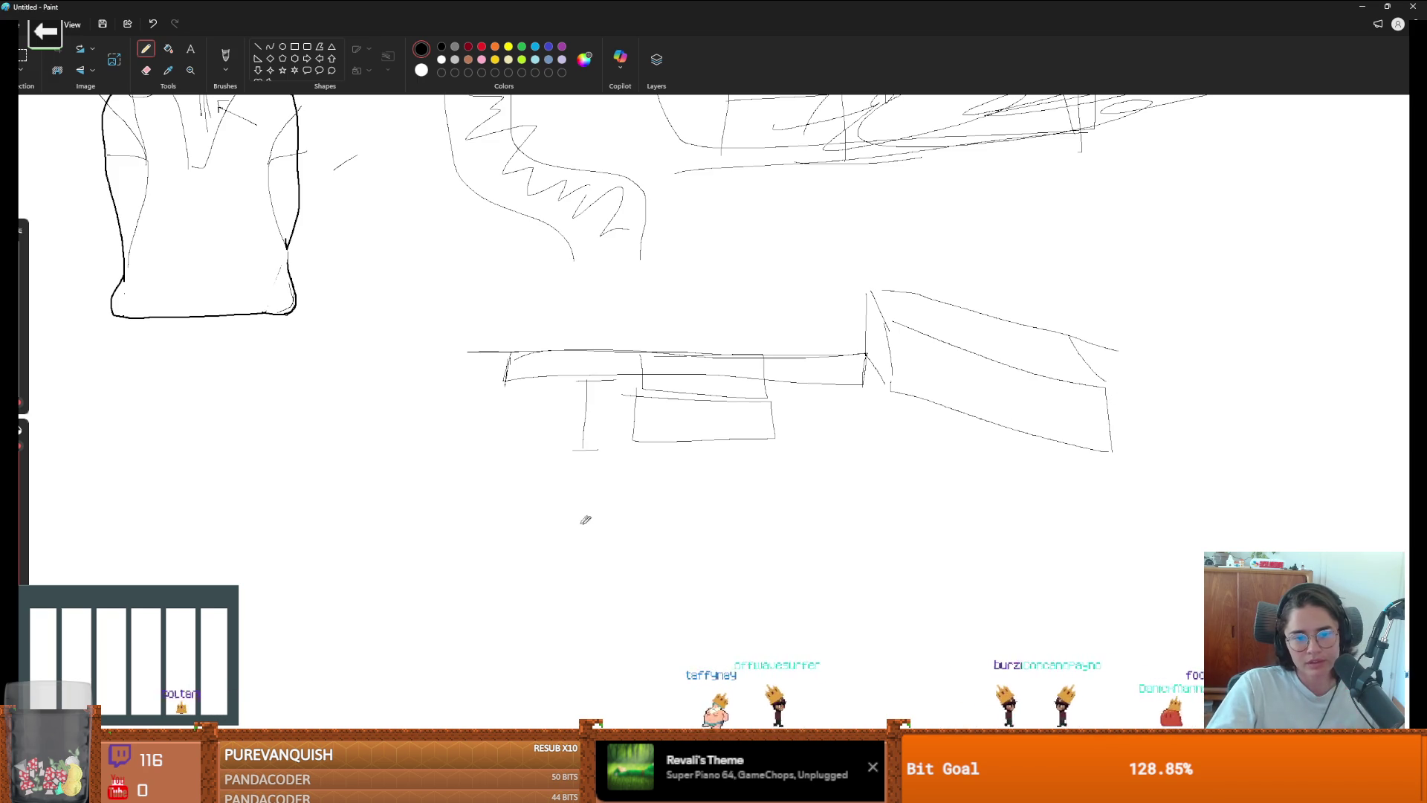
Sketch two tilted floor panels and a small box in the lower-left of the canvas.
{"action": "left_click_drag", "start_coordinate": [148, 584], "coordinate": [281, 437]}
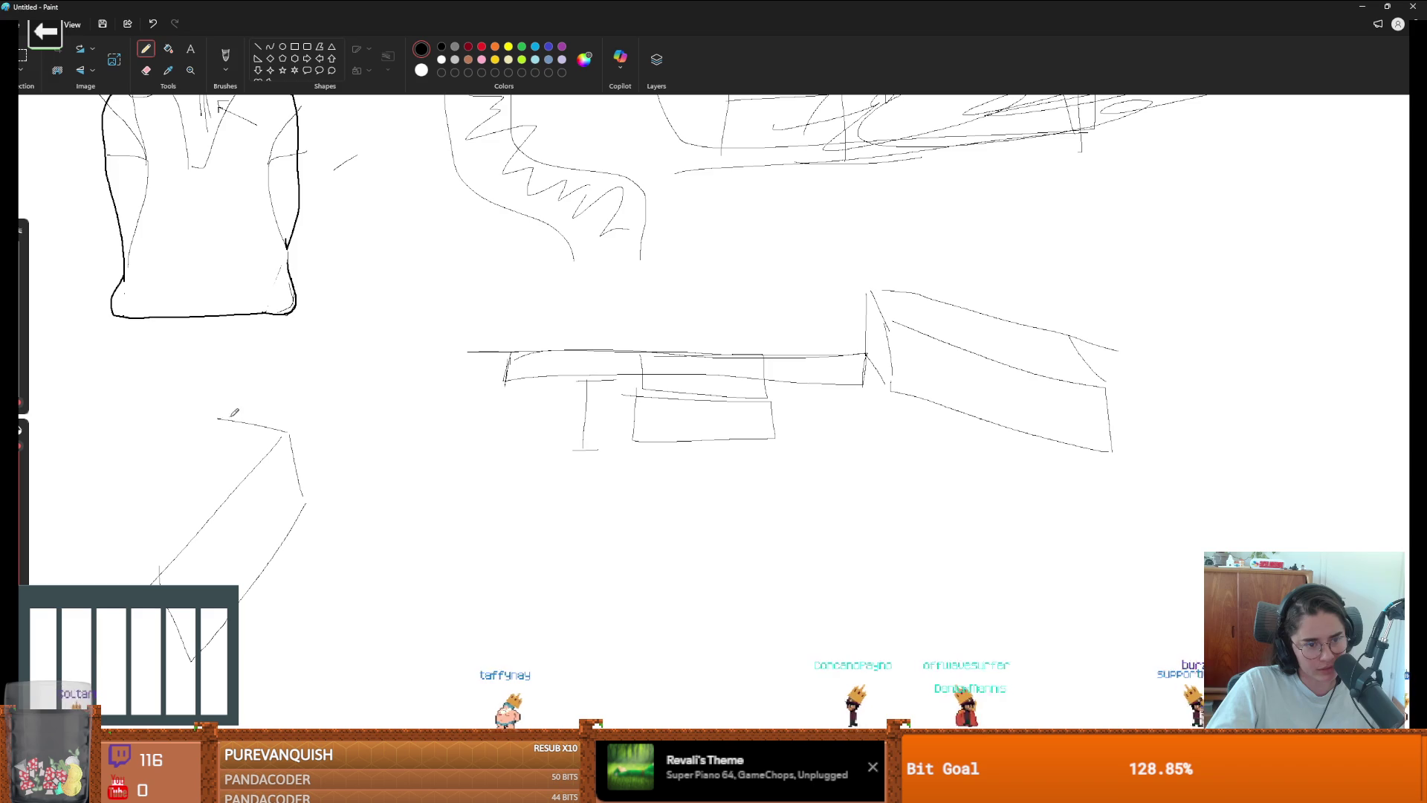
{"action": "left_click_drag", "start_coordinate": [220, 420], "coordinate": [114, 552]}
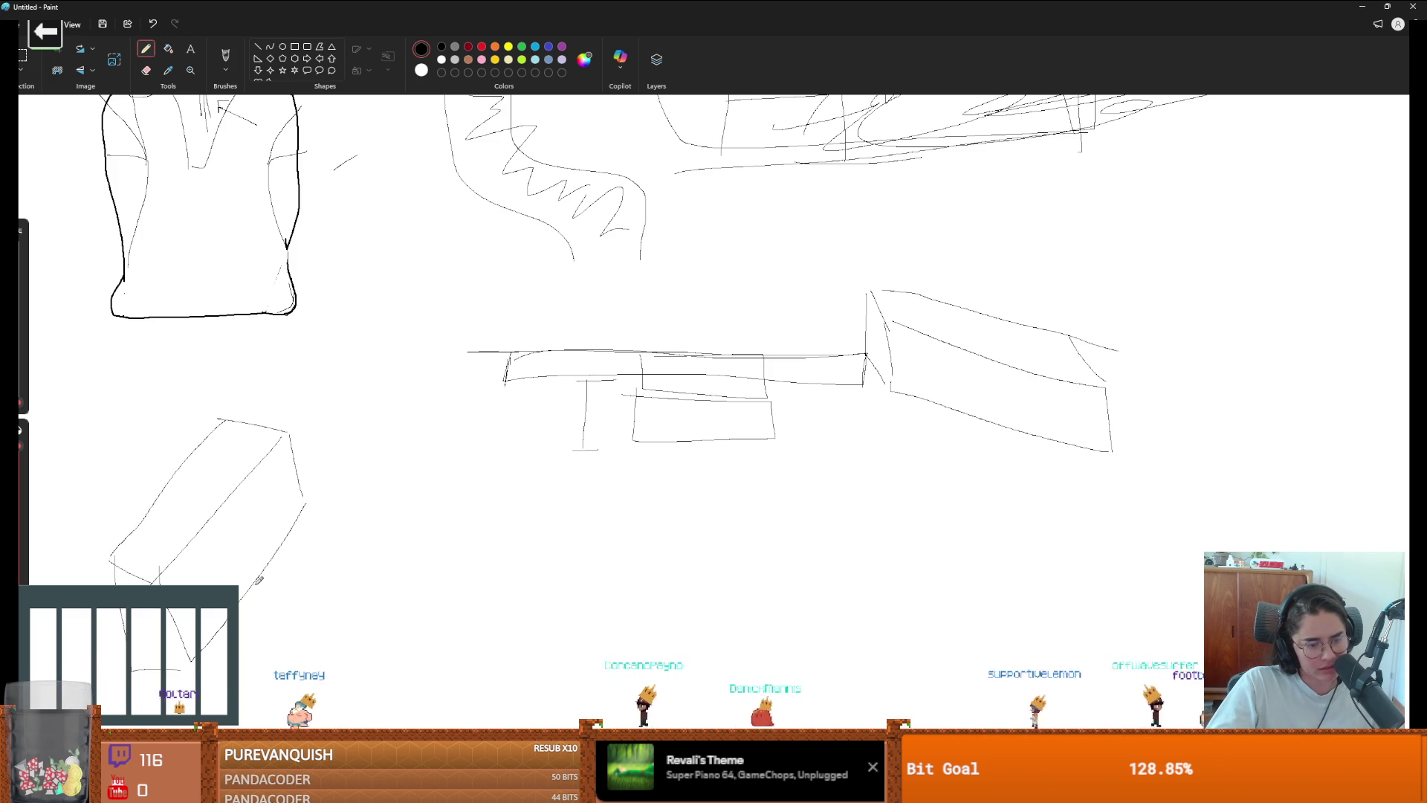
{"action": "left_click_drag", "start_coordinate": [192, 583], "coordinate": [248, 581]}
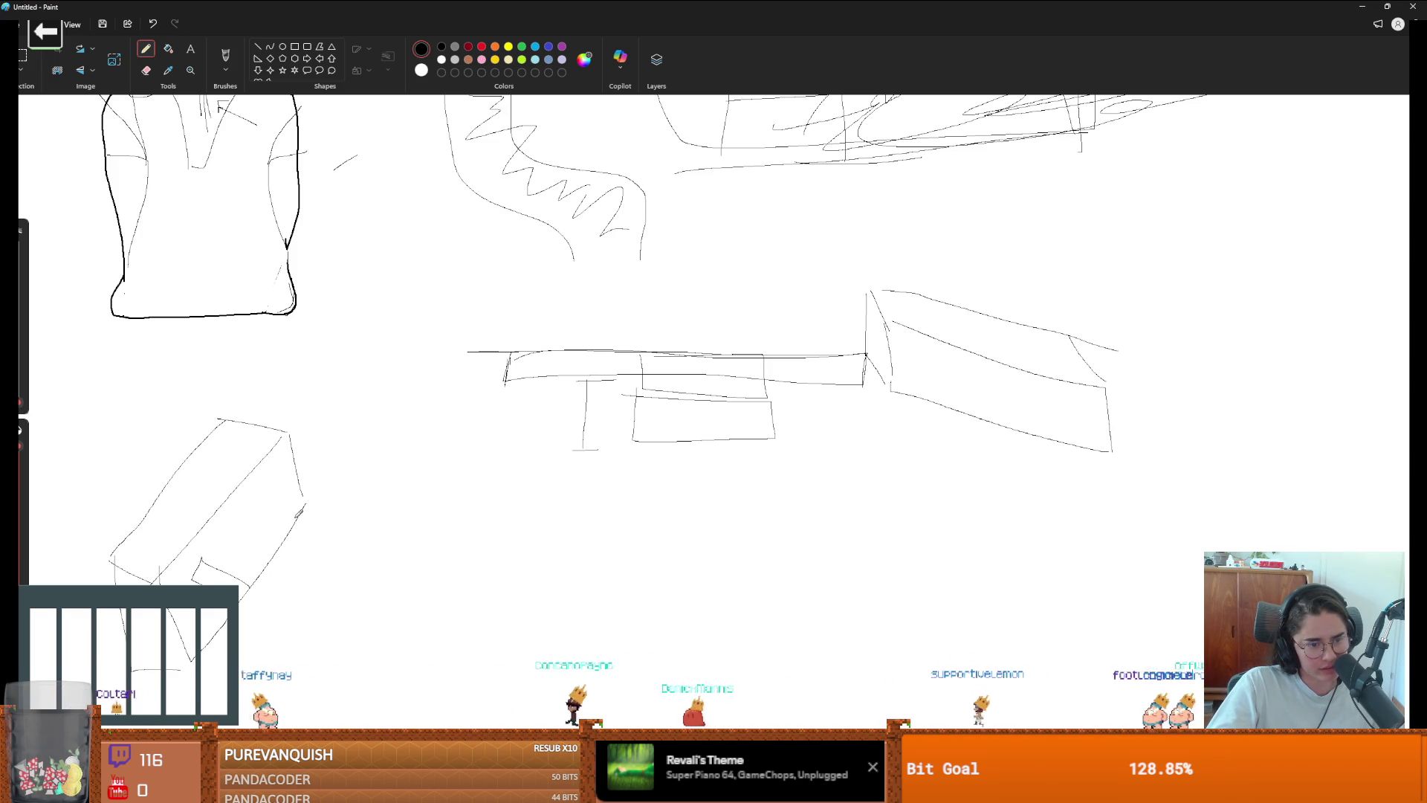
{"action": "mouse_move", "coordinate": [239, 494]}
{"action": "left_mouse_down"}
{"action": "mouse_move", "coordinate": [281, 540]}
{"action": "mouse_move", "coordinate": [372, 526]}
{"action": "mouse_move", "coordinate": [441, 576]}
{"action": "mouse_move", "coordinate": [241, 532]}
{"action": "left_mouse_up"}
{"action": "mouse_move", "coordinate": [245, 587]}
{"action": "left_mouse_down"}
{"action": "mouse_move", "coordinate": [419, 628]}
{"action": "mouse_move", "coordinate": [401, 660]}
{"action": "left_mouse_up"}
{"action": "left_click_drag", "start_coordinate": [239, 612], "coordinate": [401, 657]}
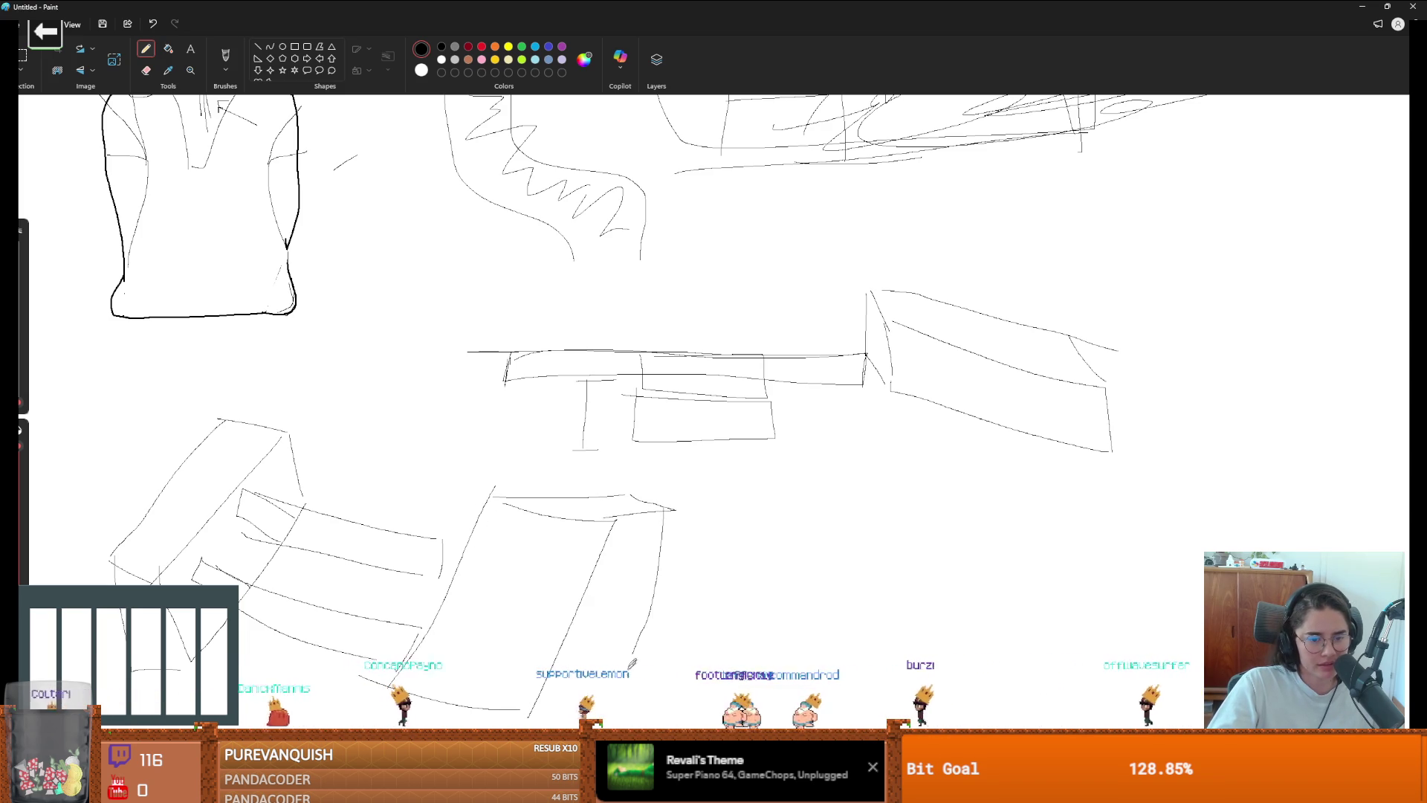
Add a few extra lines beside the zigzag sketch, then return to Godot.
{"action": "scroll", "coordinate": [443, 713], "scroll_direction": "up", "scroll_amount": 2}
{"action": "scroll", "coordinate": [657, 471], "scroll_direction": "down", "scroll_amount": 5}
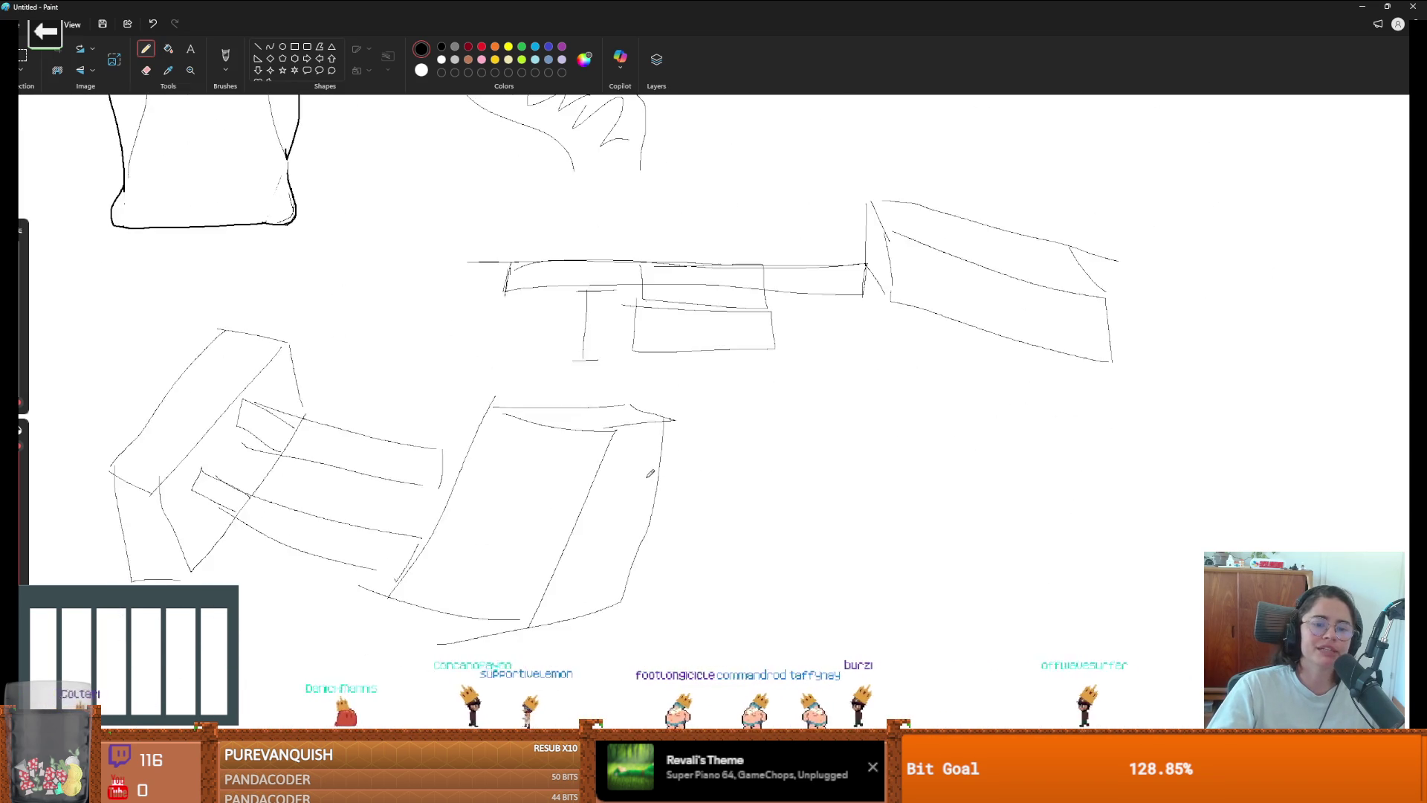
{"action": "scroll", "coordinate": [657, 471], "scroll_direction": "up", "scroll_amount": 8}
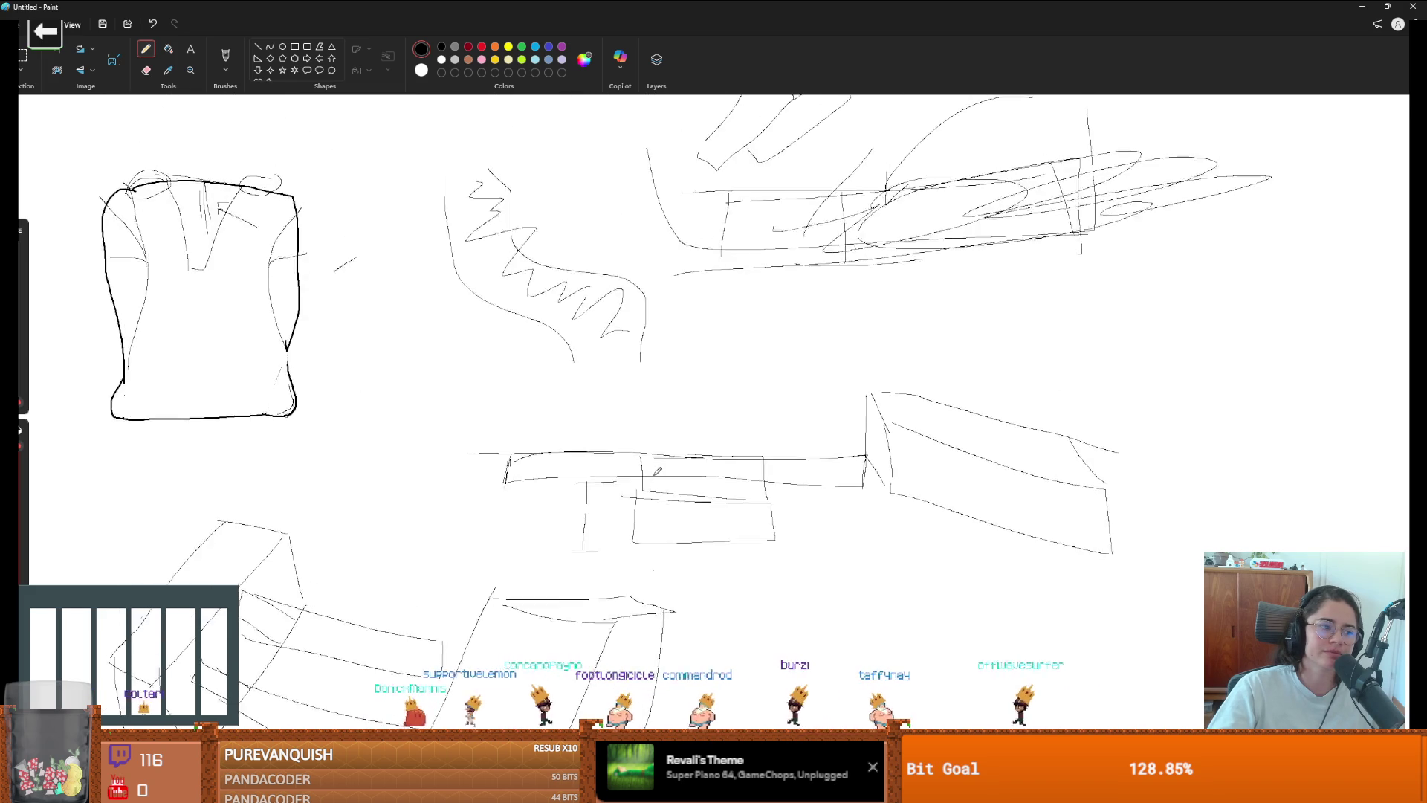
{"action": "scroll", "coordinate": [591, 495], "scroll_direction": "down", "scroll_amount": 7}
{"action": "scroll", "coordinate": [591, 496], "scroll_direction": "up", "scroll_amount": 5}
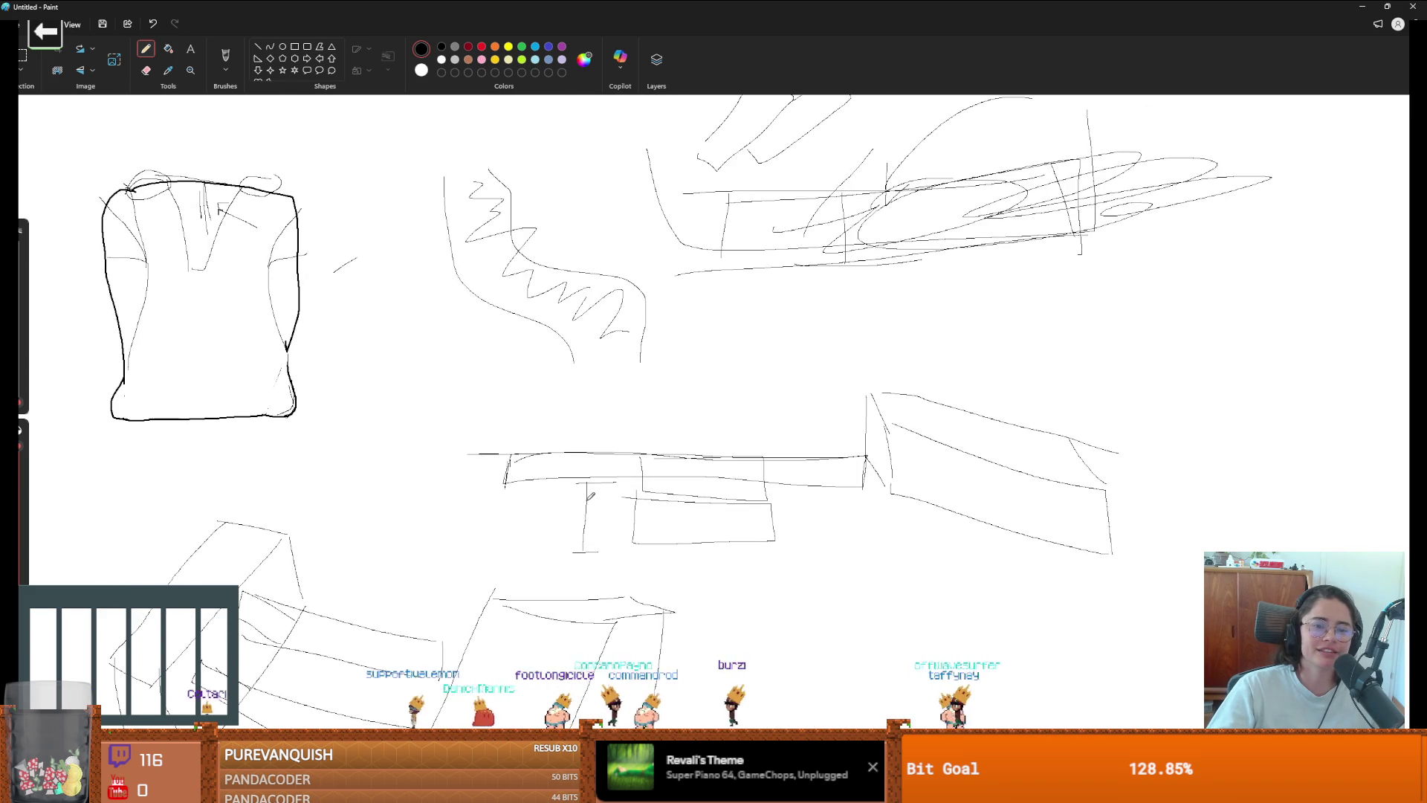
{"action": "scroll", "coordinate": [591, 496], "scroll_direction": "up", "scroll_amount": 2}
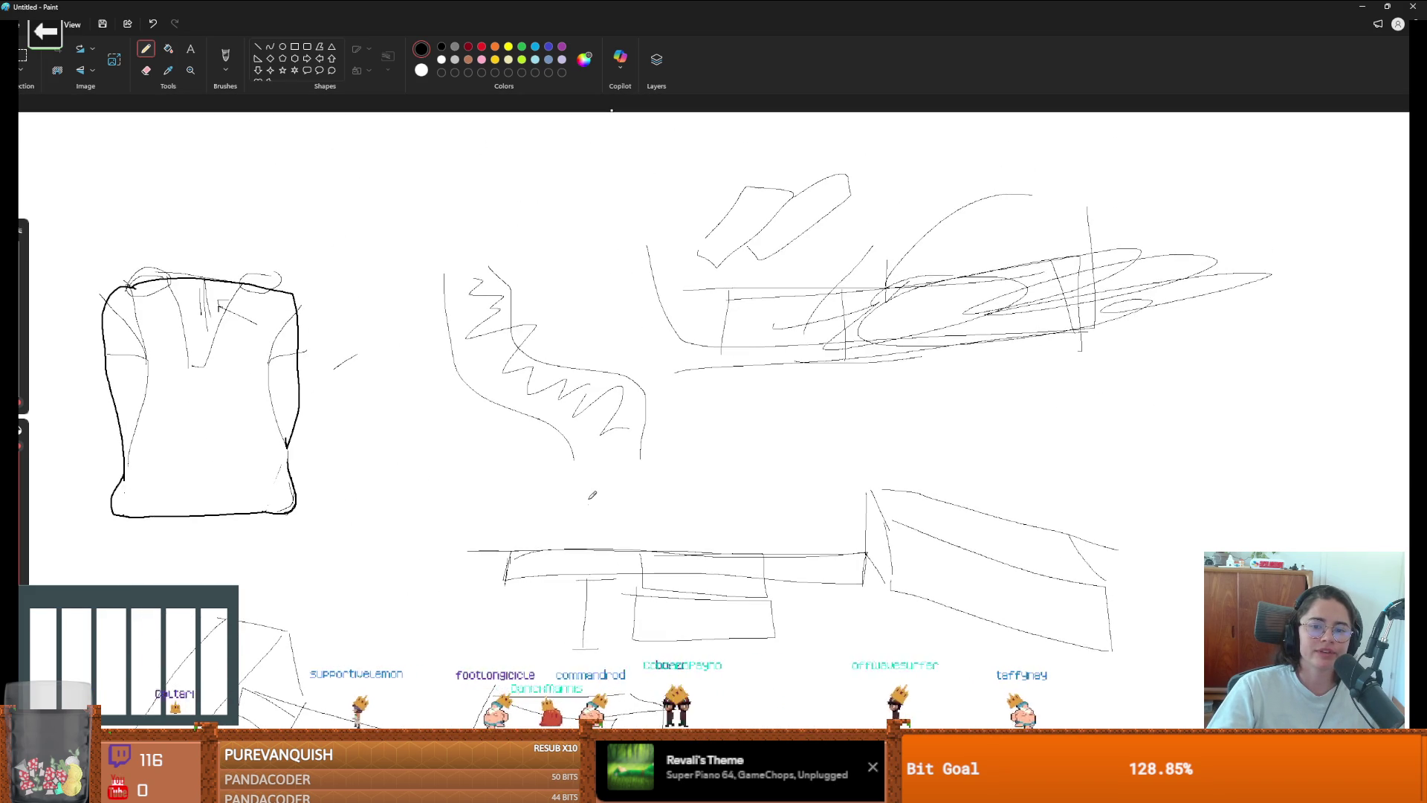
{"action": "scroll", "coordinate": [640, 355], "scroll_direction": "down", "scroll_amount": 2}
{"action": "left_click_drag", "start_coordinate": [618, 341], "coordinate": [627, 285]}
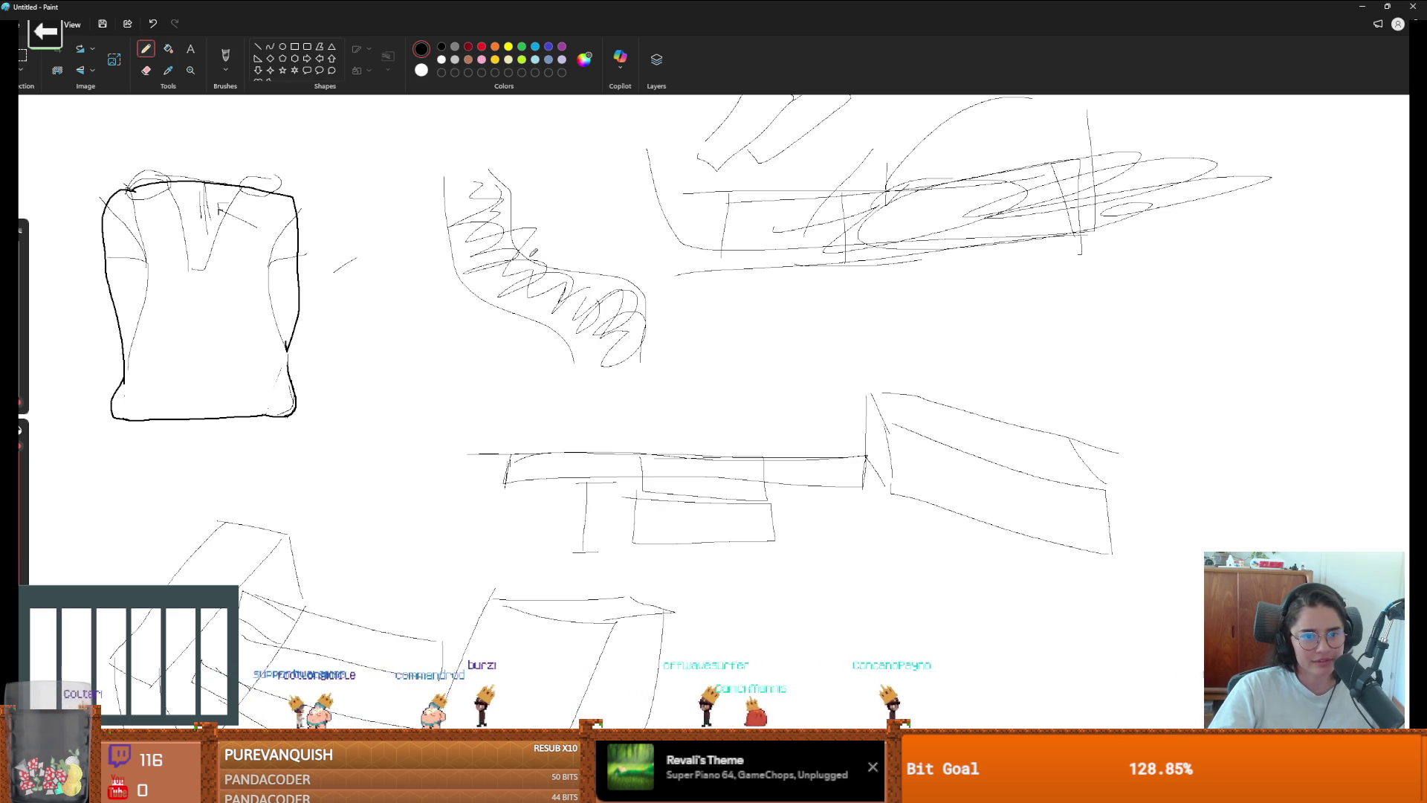
{"action": "key", "text": "alt+Tab"}
Save the rotating floor trap scene and adjust the scene tree panel width.
{"action": "scroll", "coordinate": [718, 313], "scroll_direction": "up", "scroll_amount": 1}
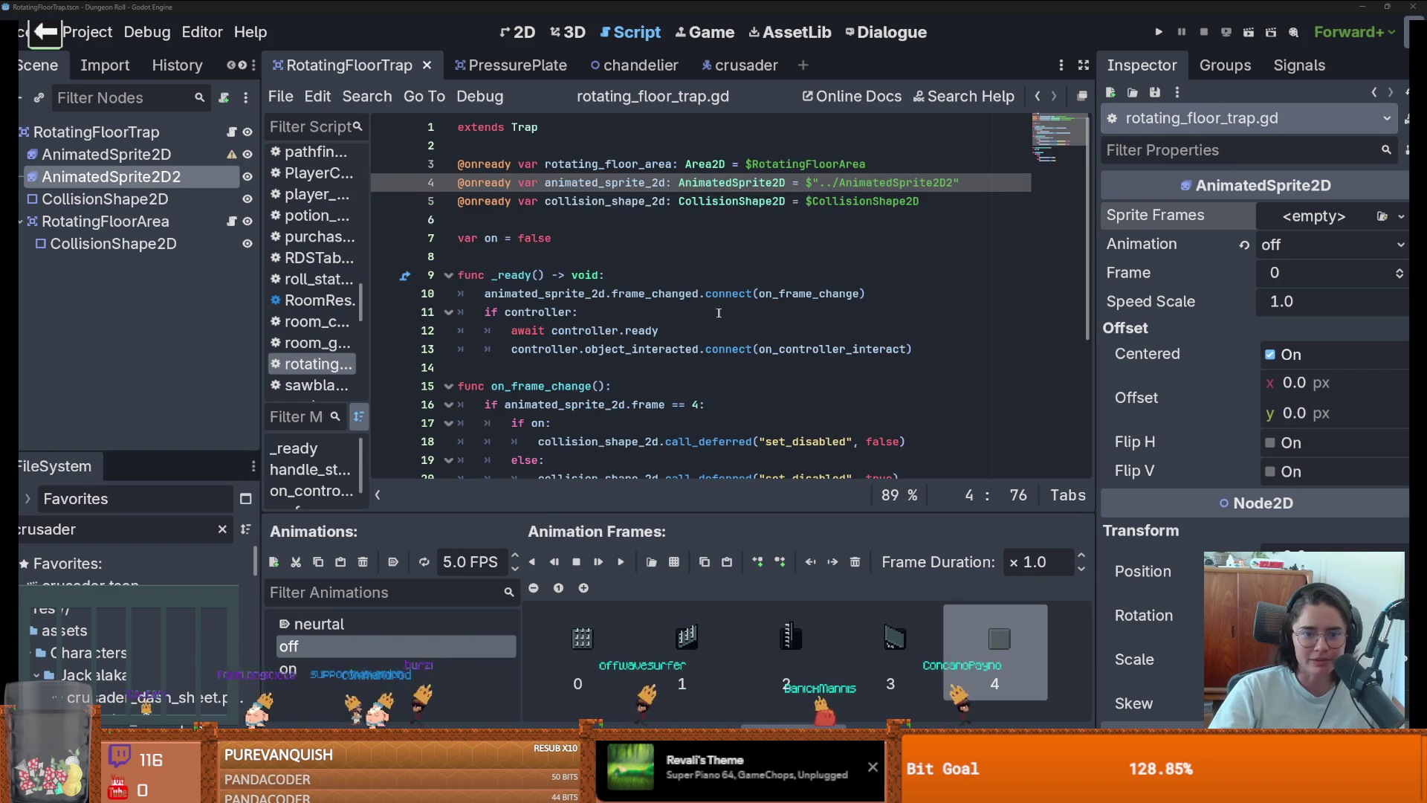
{"action": "mouse_move", "coordinate": [804, 297]}
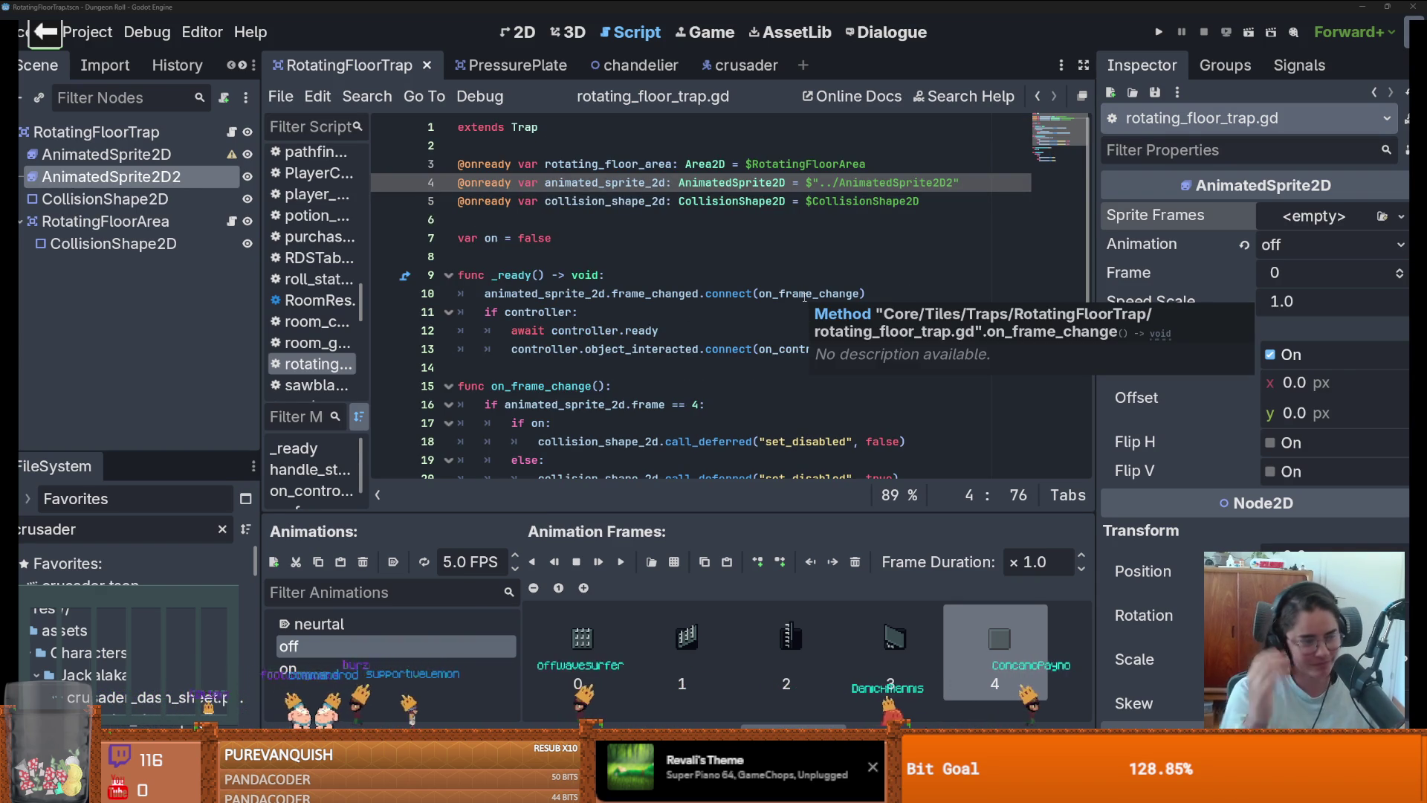
{"action": "left_click", "coordinate": [539, 240]}
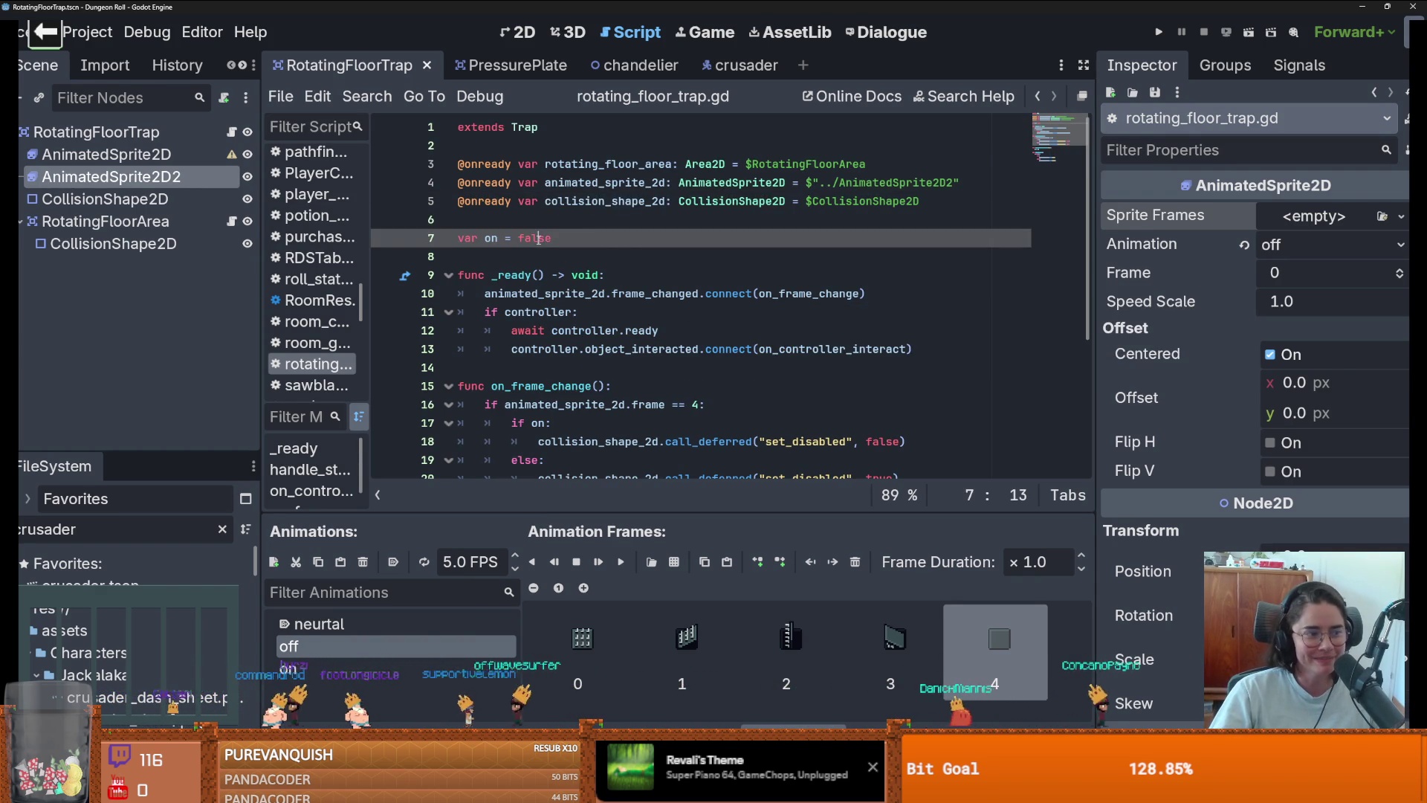
{"action": "key", "text": "ctrl+s"}
{"action": "left_click", "coordinate": [597, 259]}
{"action": "scroll", "coordinate": [597, 260], "scroll_direction": "down", "scroll_amount": 4}
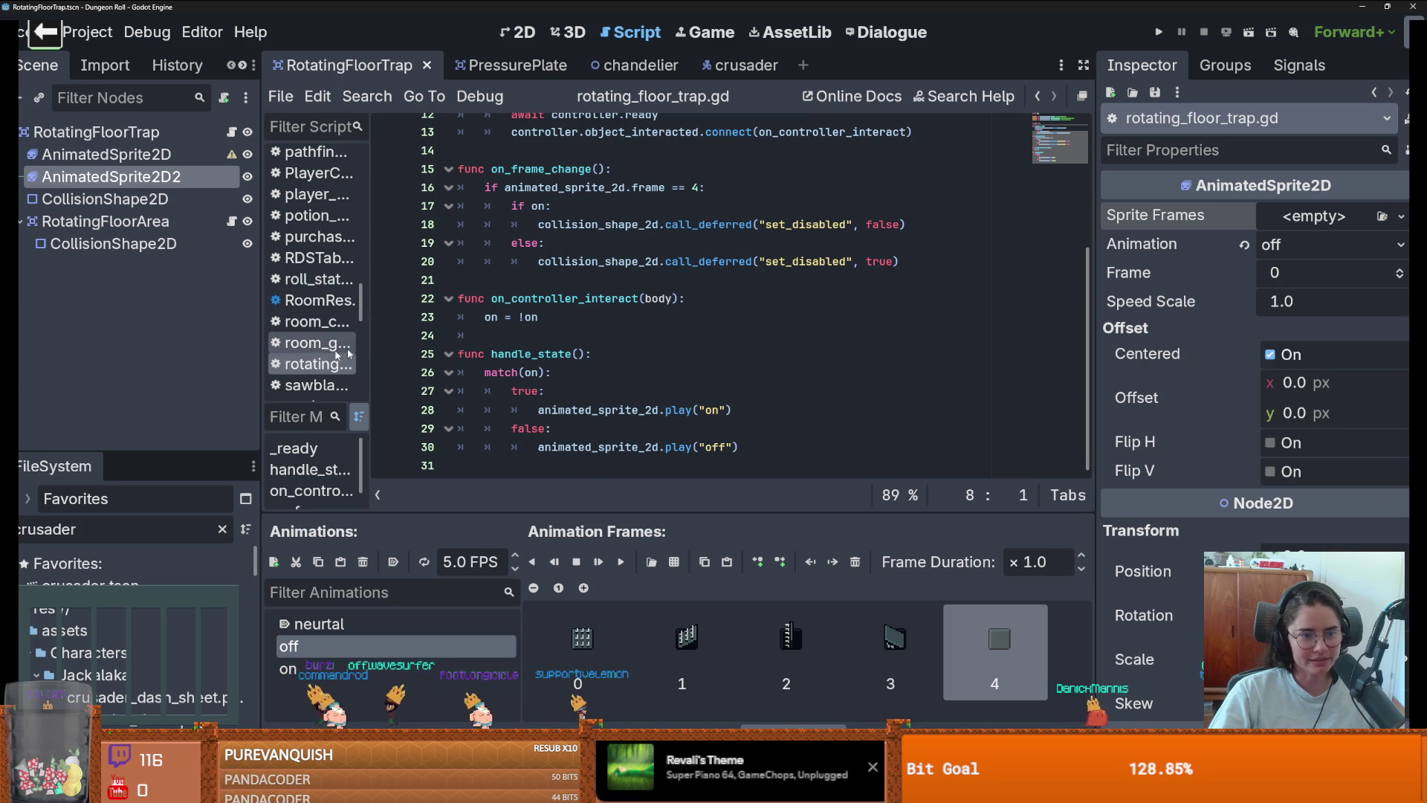
{"action": "left_click_drag", "start_coordinate": [261, 350], "coordinate": [240, 357]}
{"action": "scroll", "coordinate": [609, 395], "scroll_direction": "up", "scroll_amount": 4}
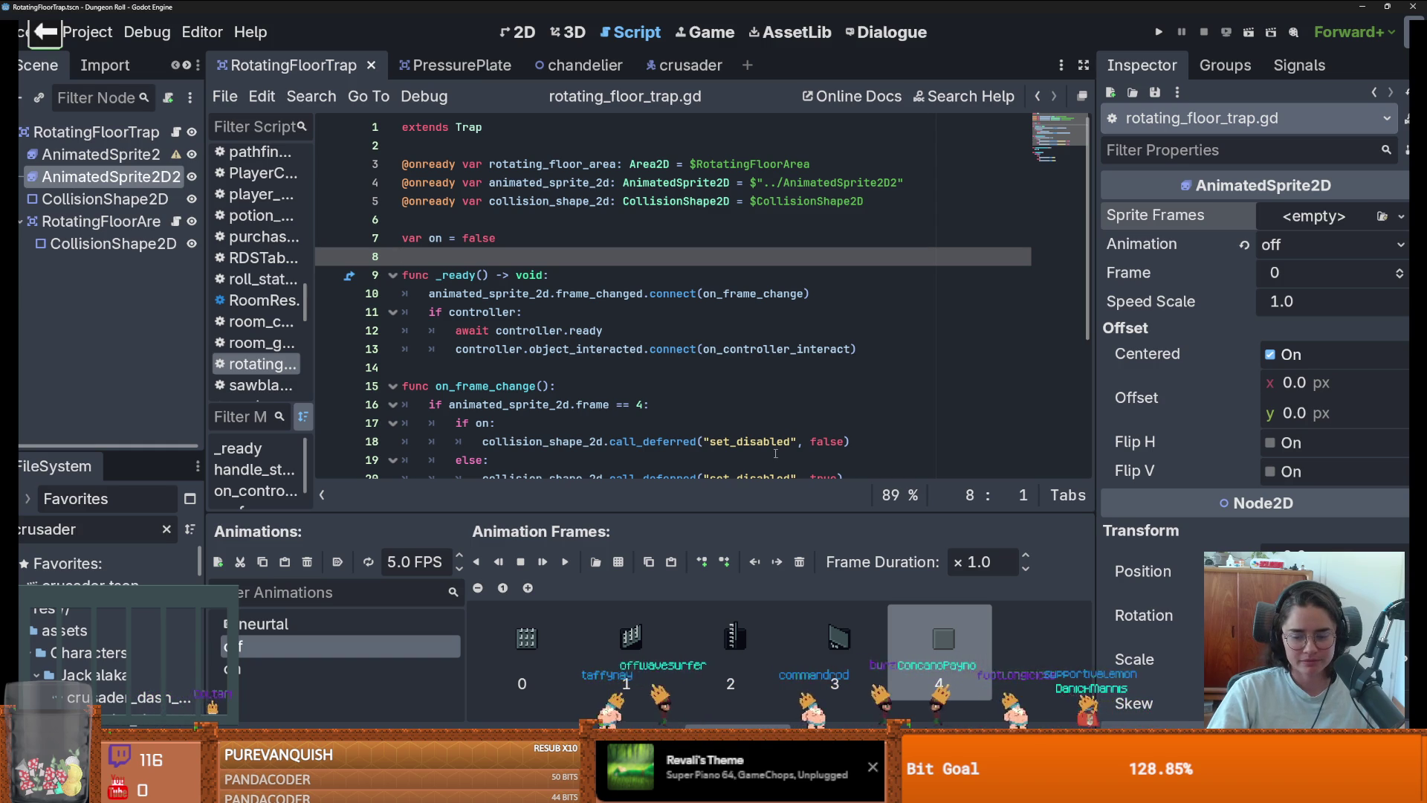
{"action": "scroll", "coordinate": [635, 451], "scroll_direction": "down", "scroll_amount": 3}
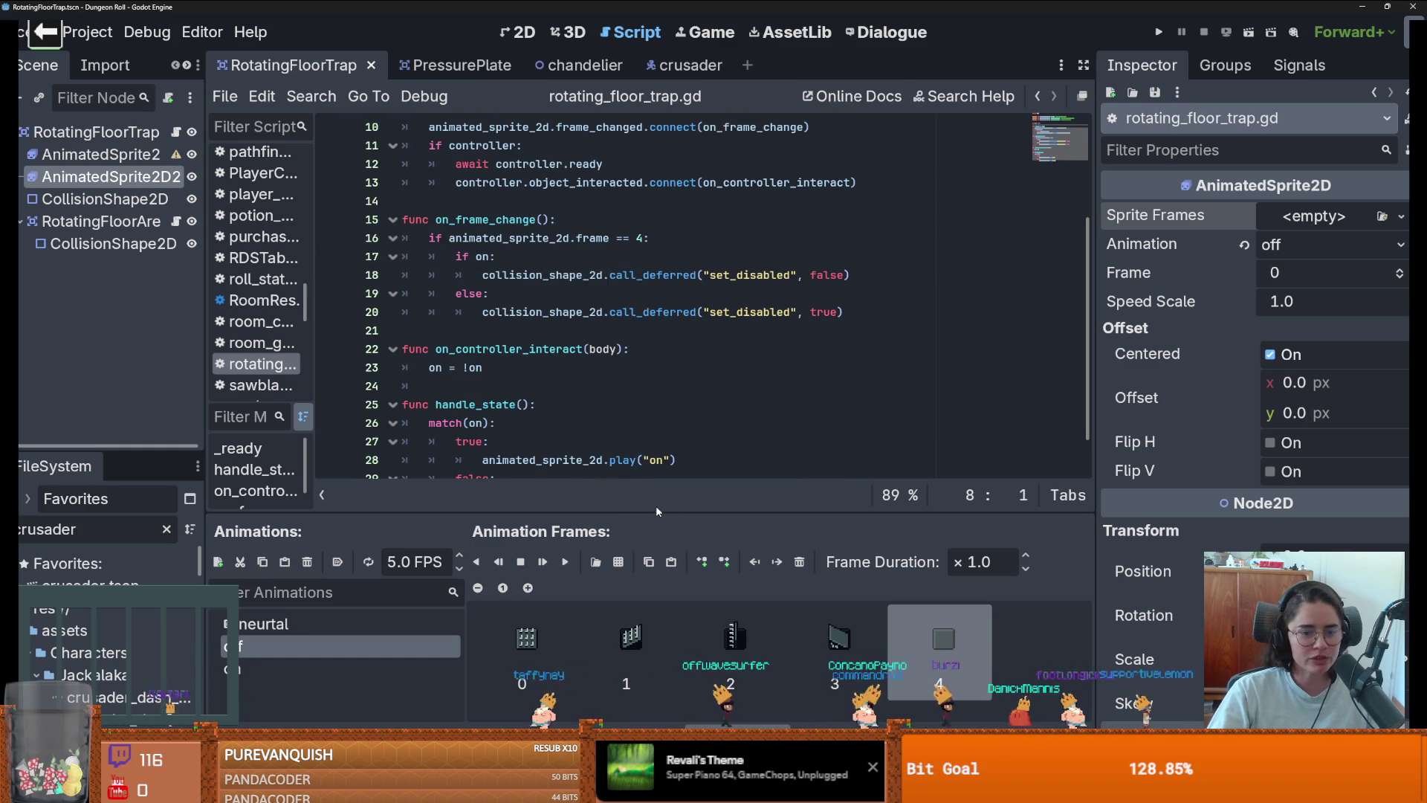
{"action": "scroll", "coordinate": [543, 411], "scroll_direction": "up", "scroll_amount": 3}
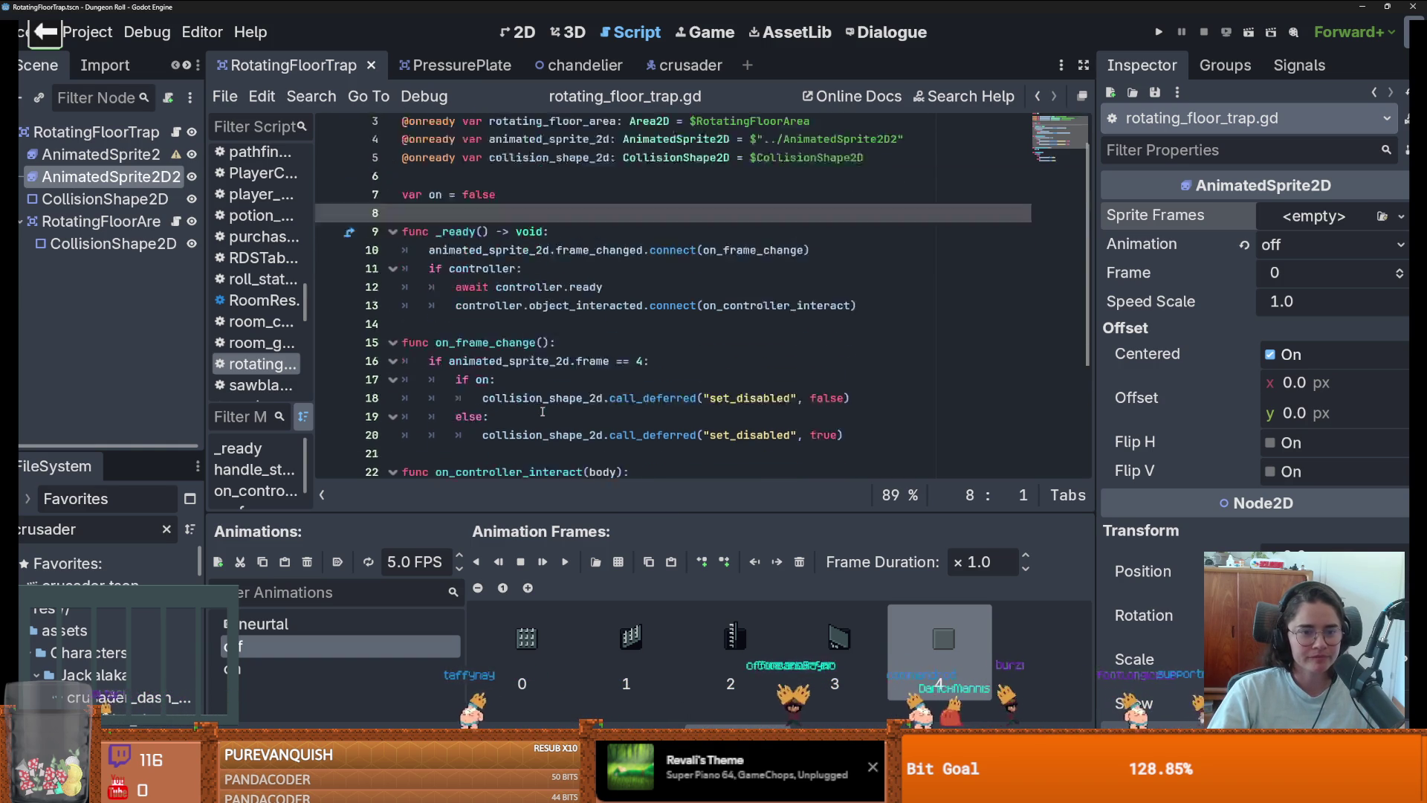
{"action": "left_click", "coordinate": [472, 226]}
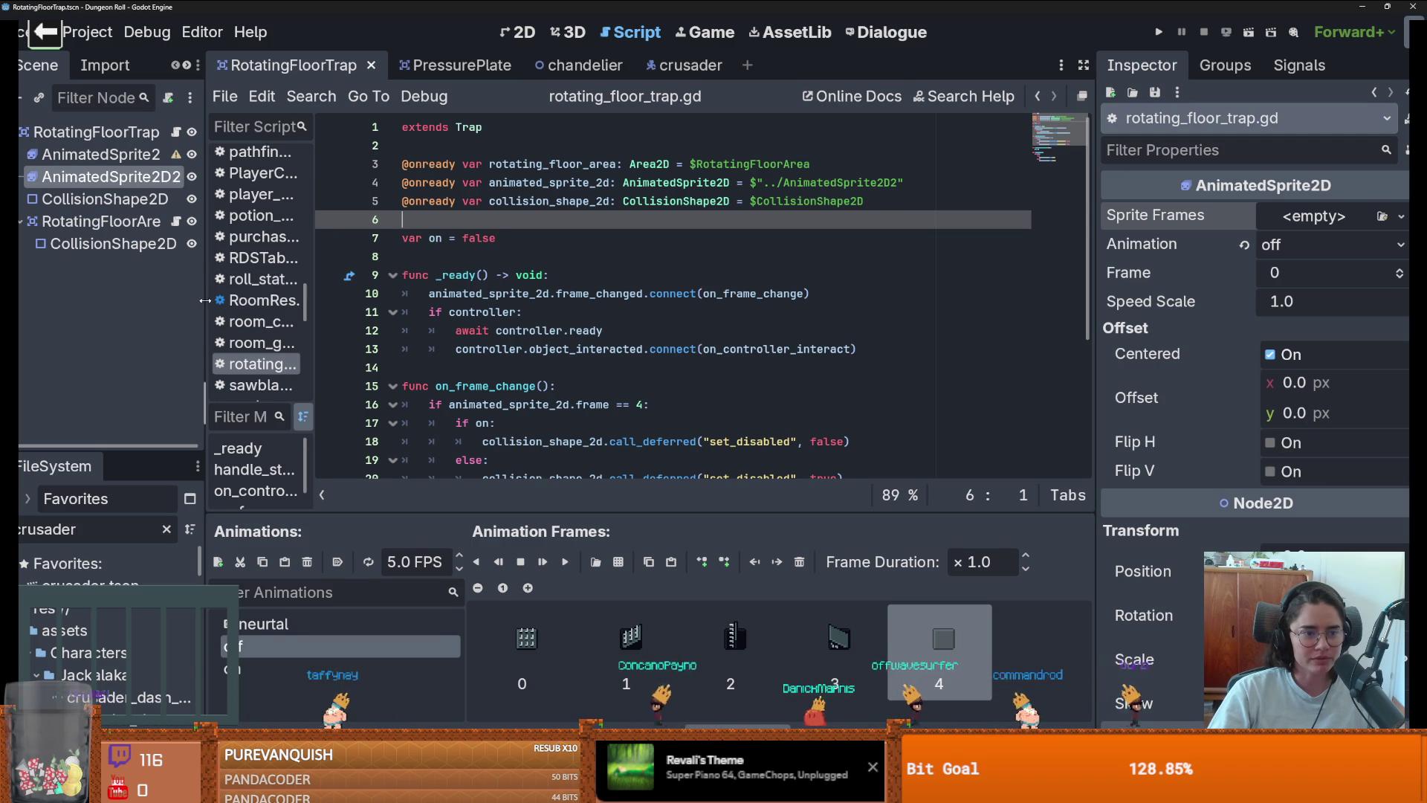
{"action": "left_click_drag", "start_coordinate": [205, 297], "coordinate": [223, 297]}
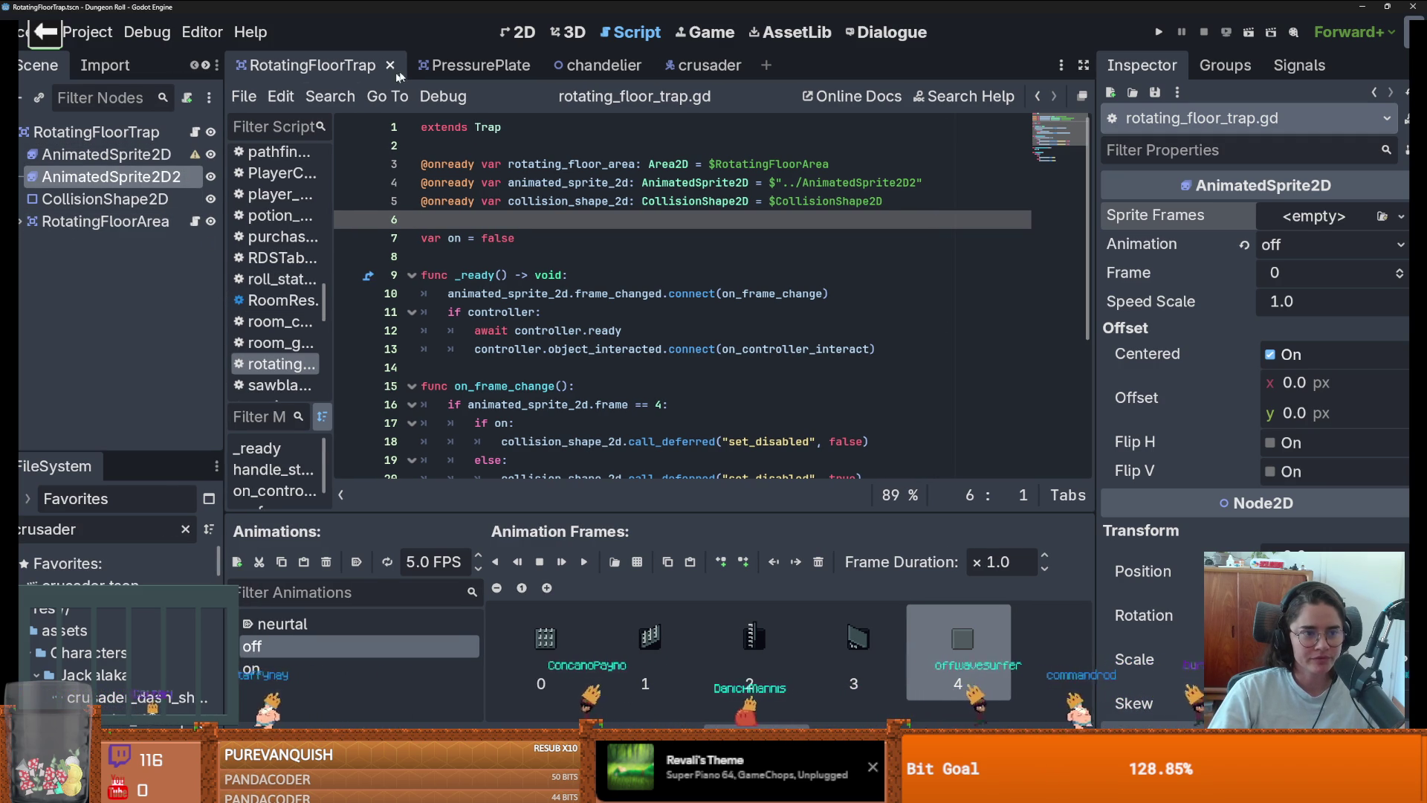
Browse the PressurePlate, chandelier and crusader scenes, then open the first AnimatedSprite2D's BinaryInteractable.gd.
{"action": "left_click", "coordinate": [465, 66]}
{"action": "left_click", "coordinate": [587, 65]}
{"action": "left_click", "coordinate": [702, 65]}
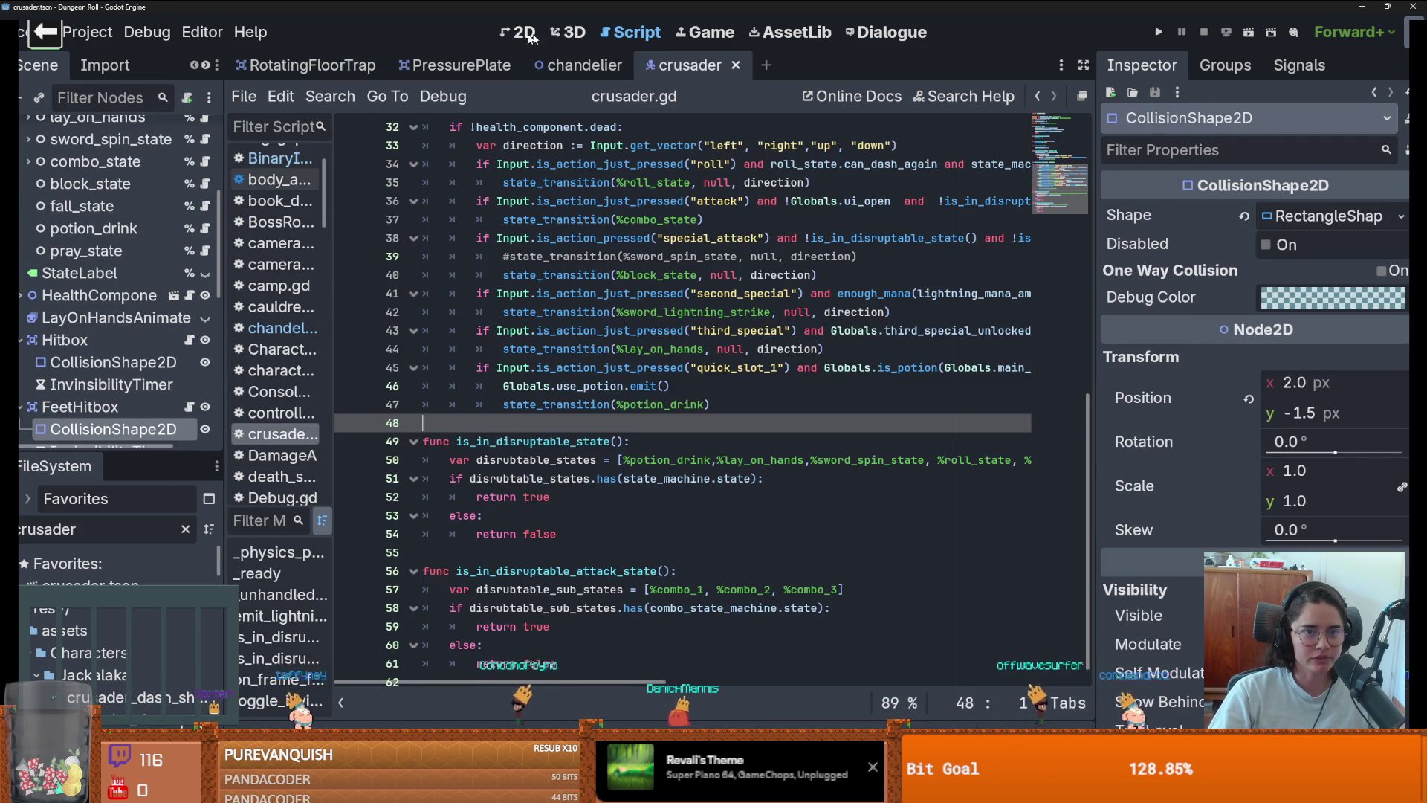
{"action": "left_click", "coordinate": [517, 32]}
{"action": "scroll", "coordinate": [598, 334], "scroll_direction": "down", "scroll_amount": 3}
{"action": "scroll", "coordinate": [598, 334], "scroll_direction": "up", "scroll_amount": 2}
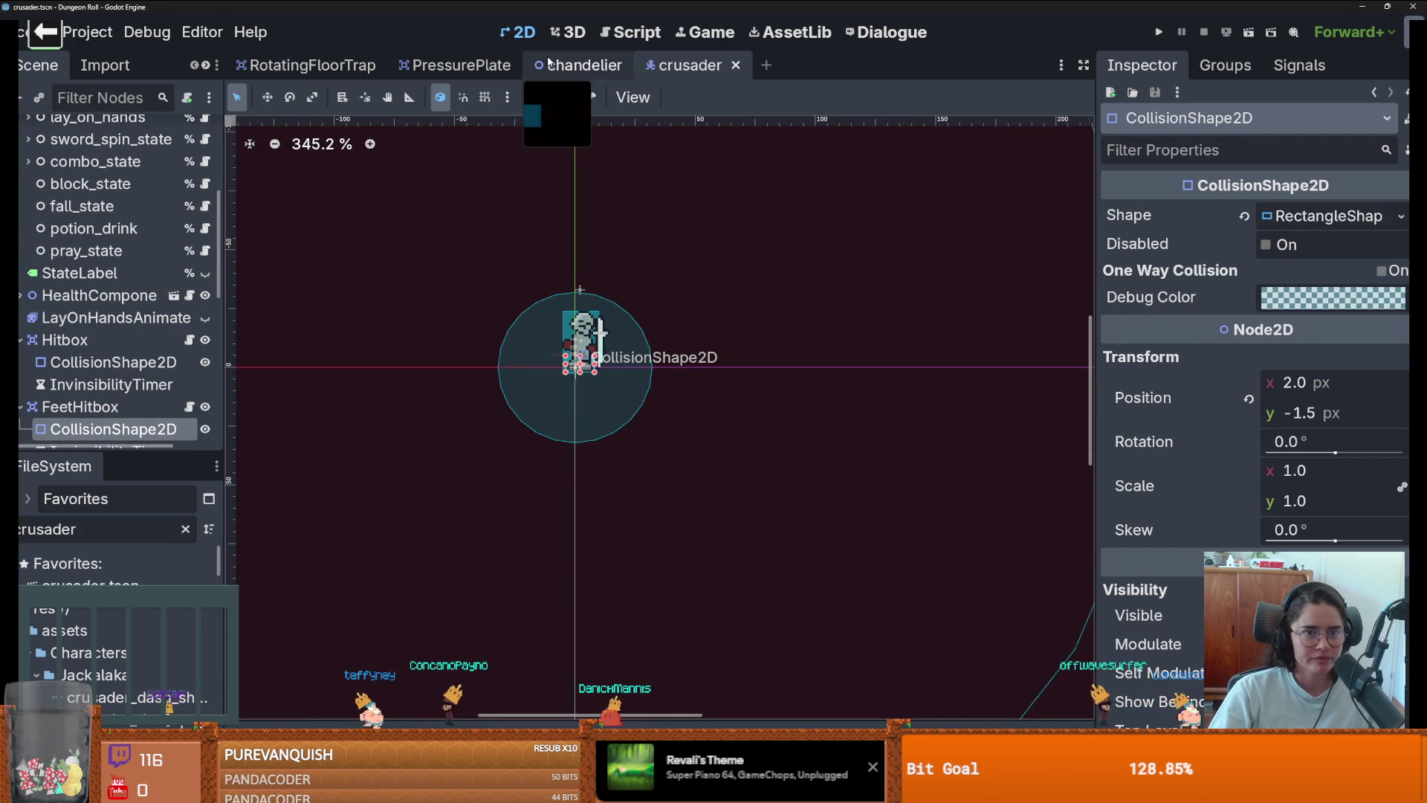
{"action": "left_click", "coordinate": [461, 65]}
{"action": "left_click", "coordinate": [290, 64]}
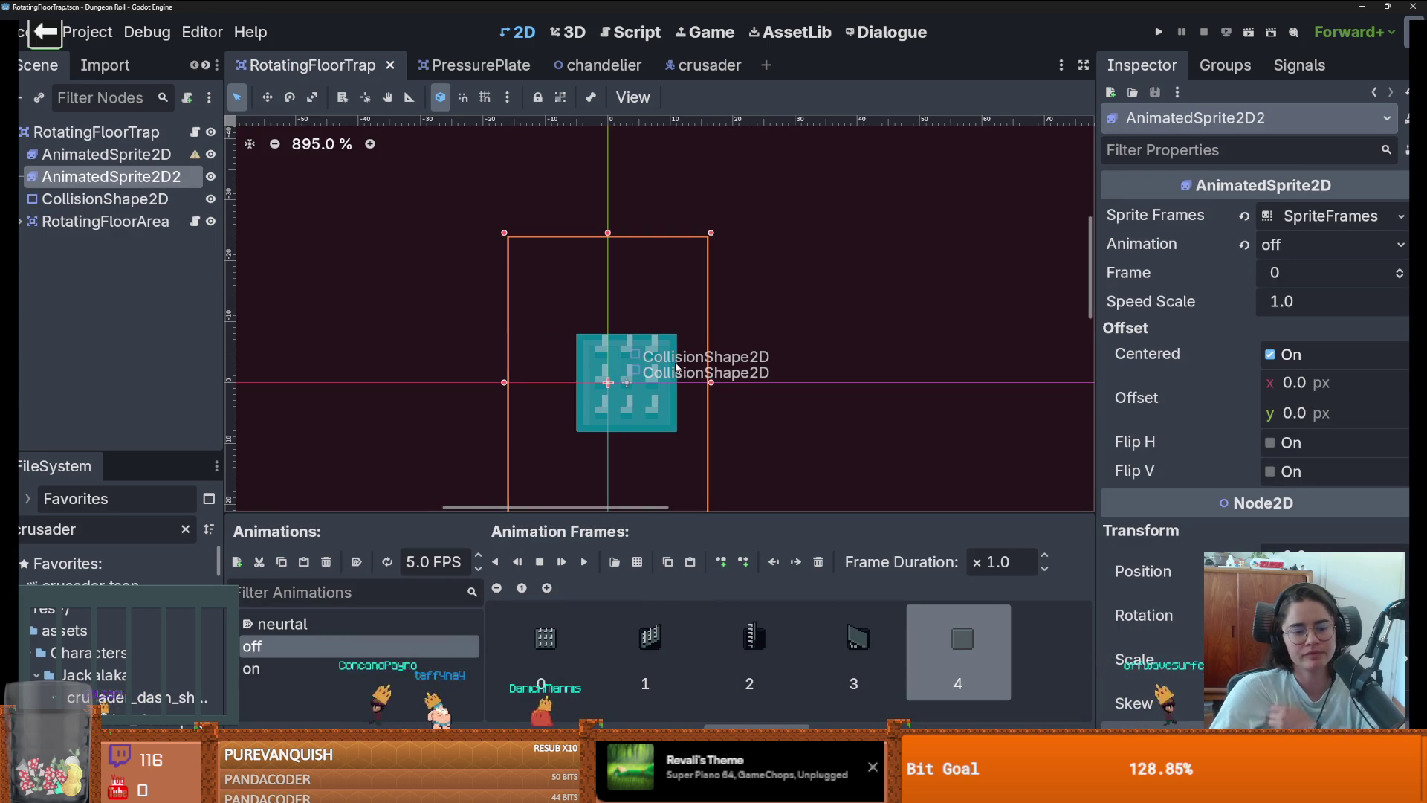
{"action": "scroll", "coordinate": [667, 341], "scroll_direction": "up", "scroll_amount": 1}
{"action": "scroll", "coordinate": [667, 342], "scroll_direction": "down", "scroll_amount": 2}
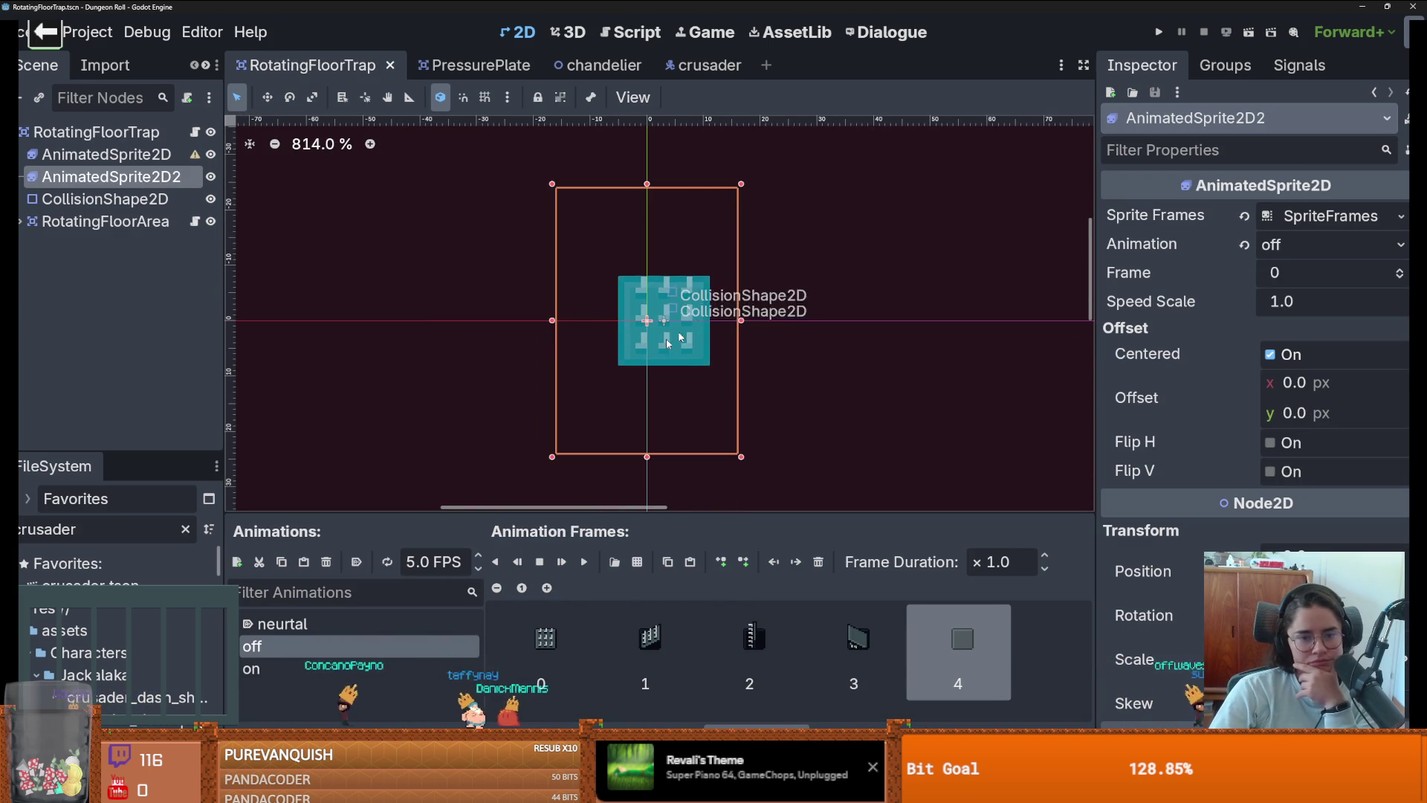
{"action": "left_click", "coordinate": [184, 152]}
{"action": "left_click", "coordinate": [194, 132]}
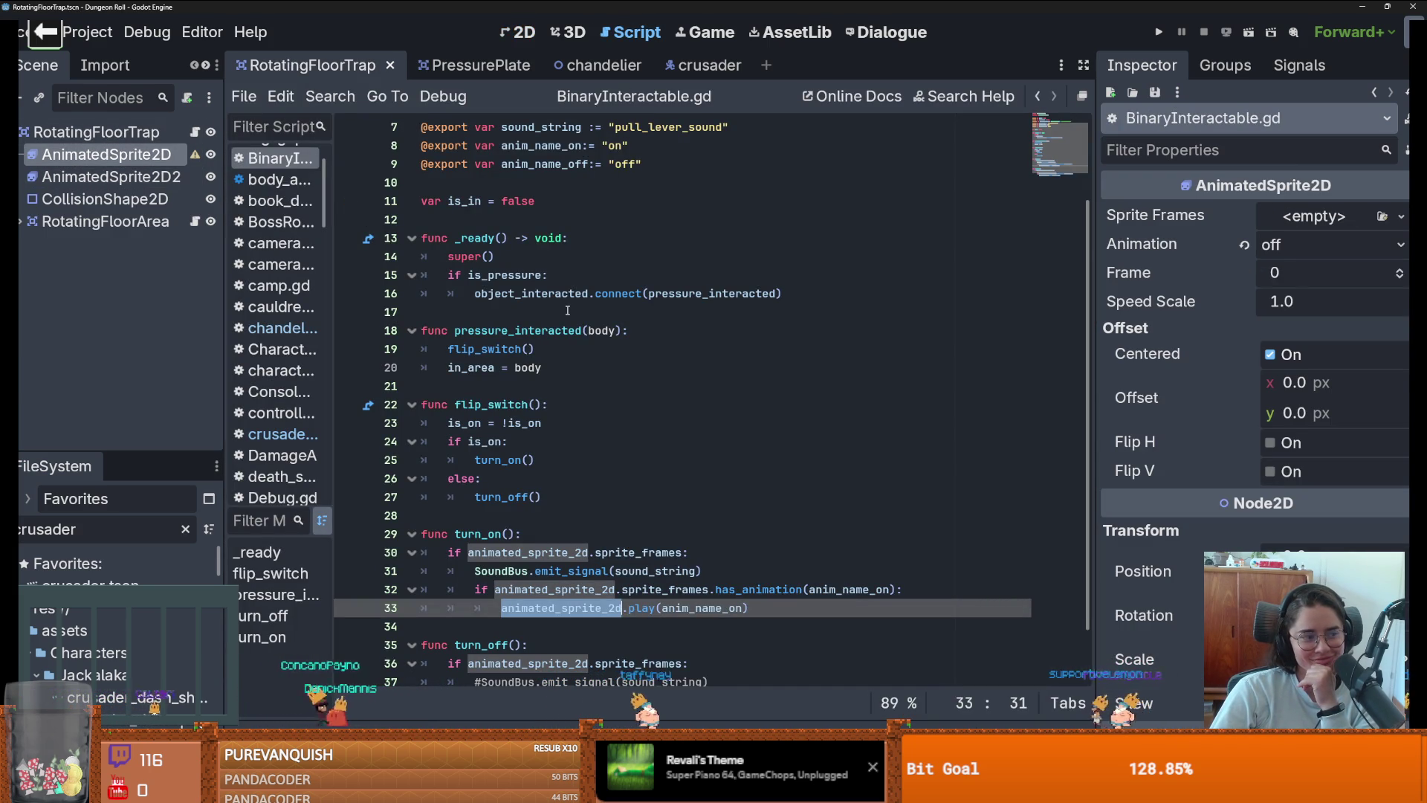
Reopen rotating_floor_trap.gd from RotatingFloorArea and insert a blank line above var on = false.
{"action": "scroll", "coordinate": [567, 310], "scroll_direction": "down", "scroll_amount": 1}
{"action": "left_click", "coordinate": [567, 309]}
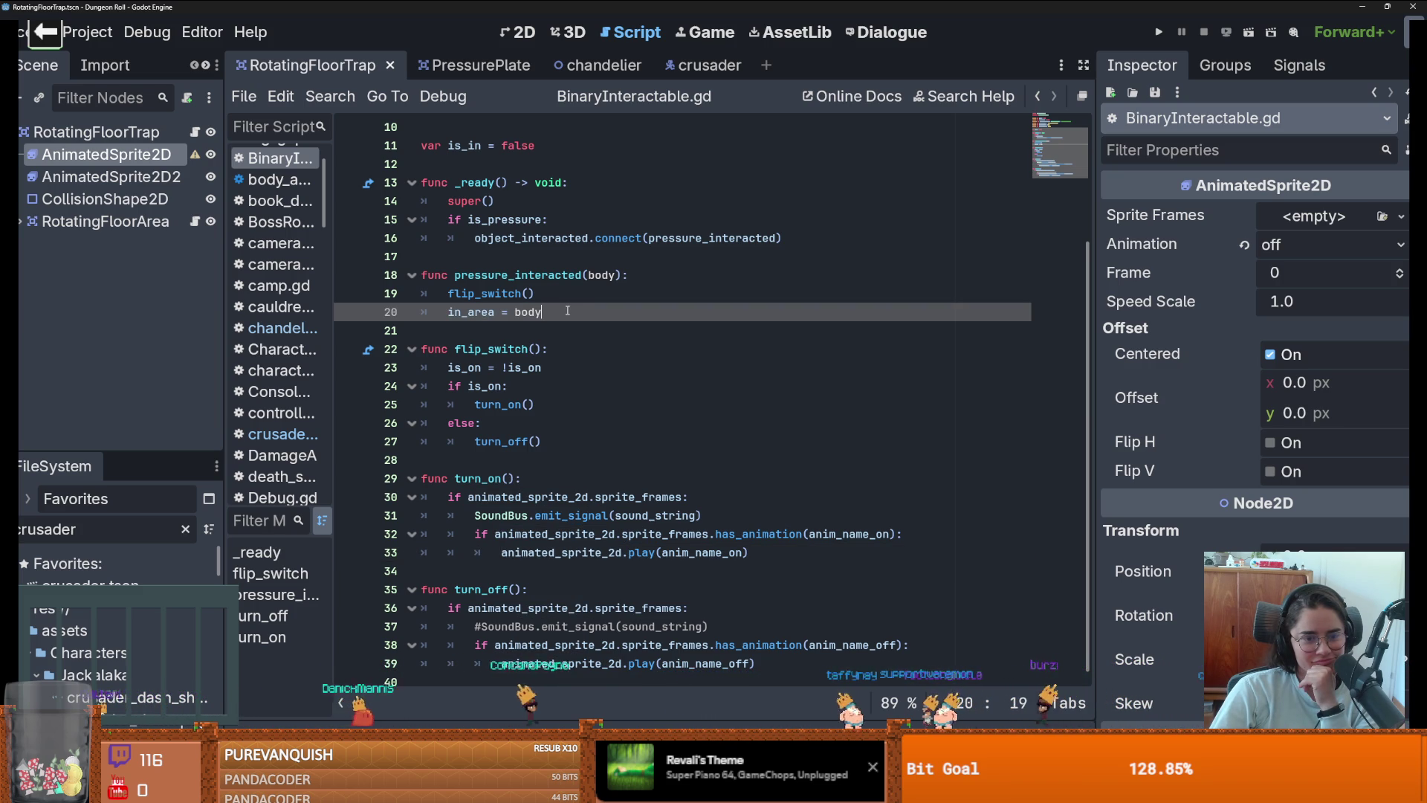
{"action": "scroll", "coordinate": [567, 310], "scroll_direction": "up", "scroll_amount": 3}
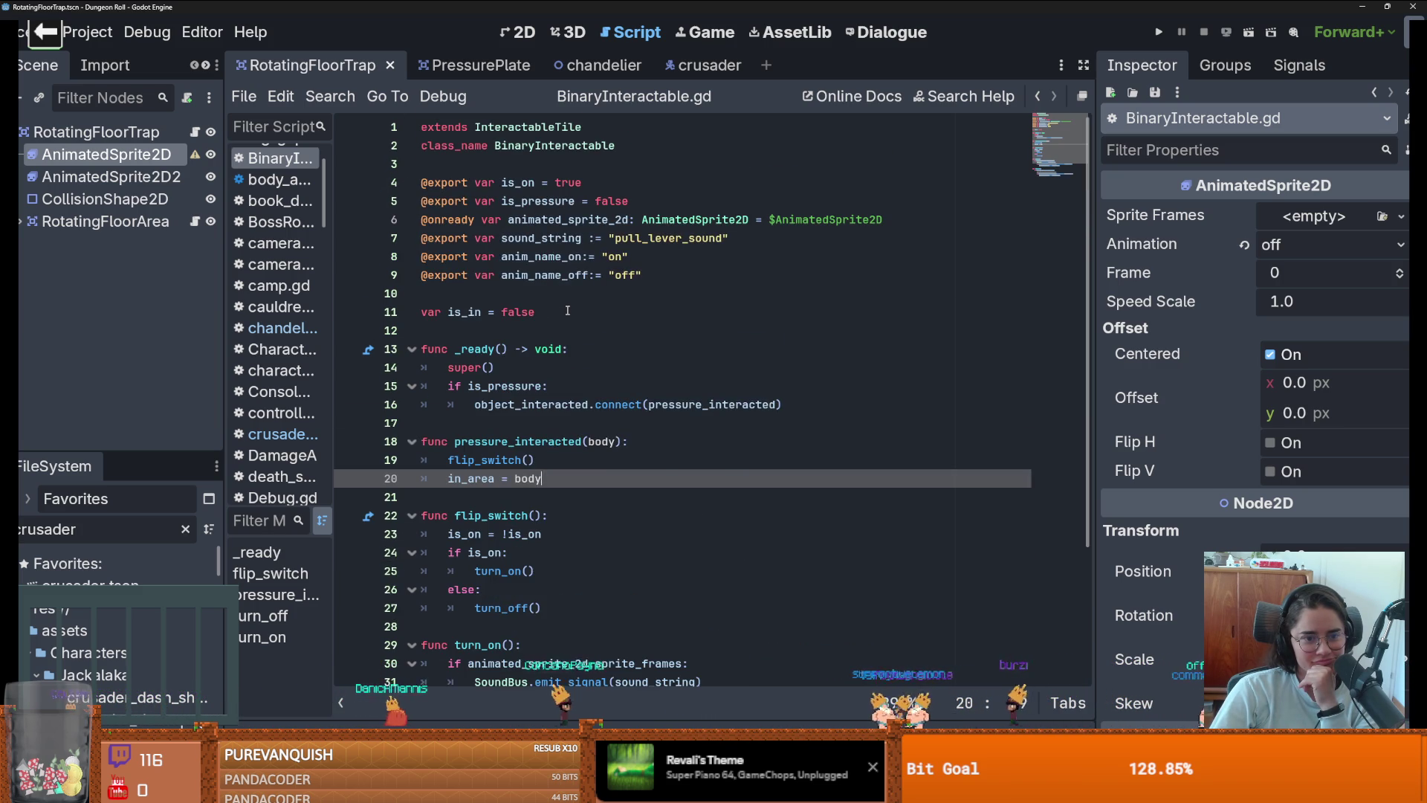
{"action": "left_click", "coordinate": [192, 220]}
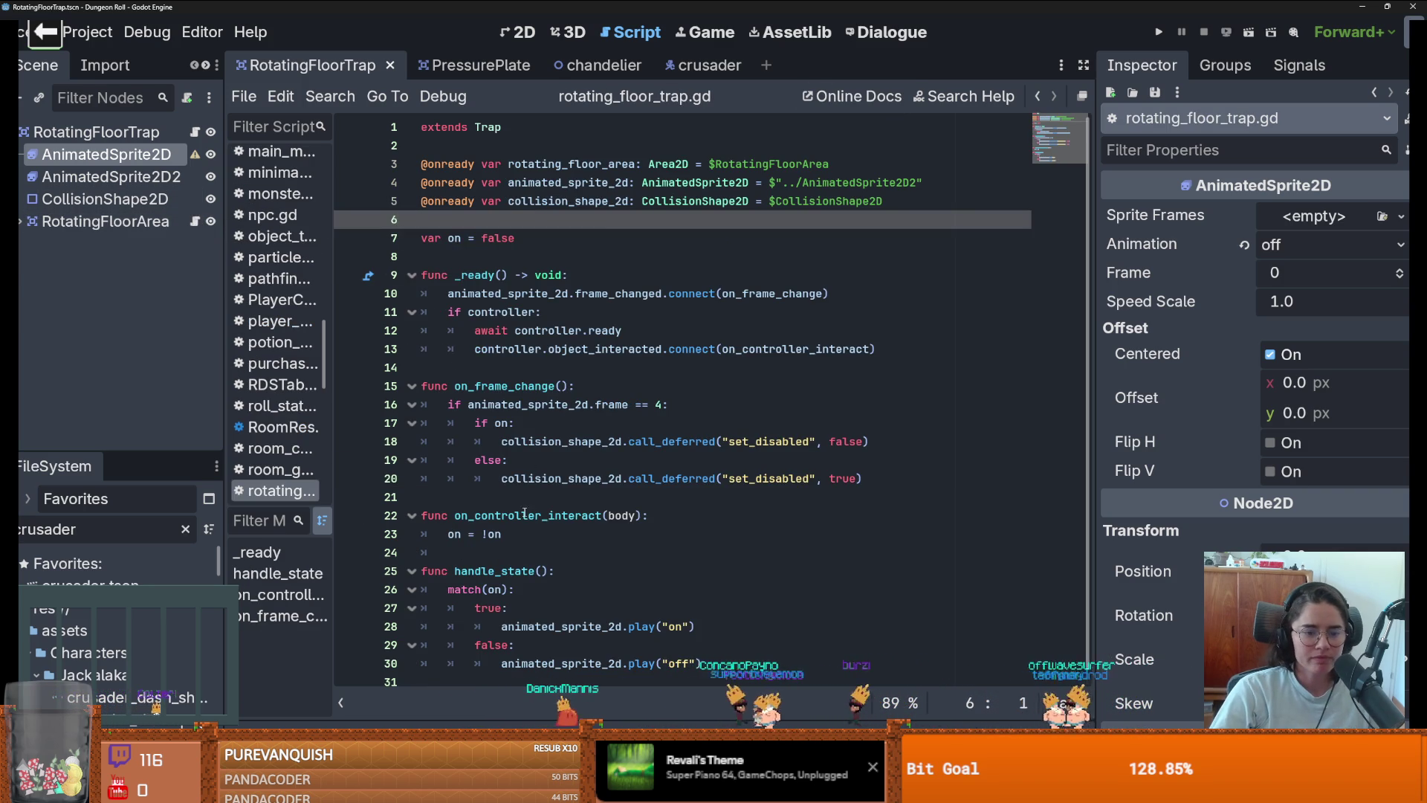
{"action": "key", "text": "ctrl+shift+Return"}
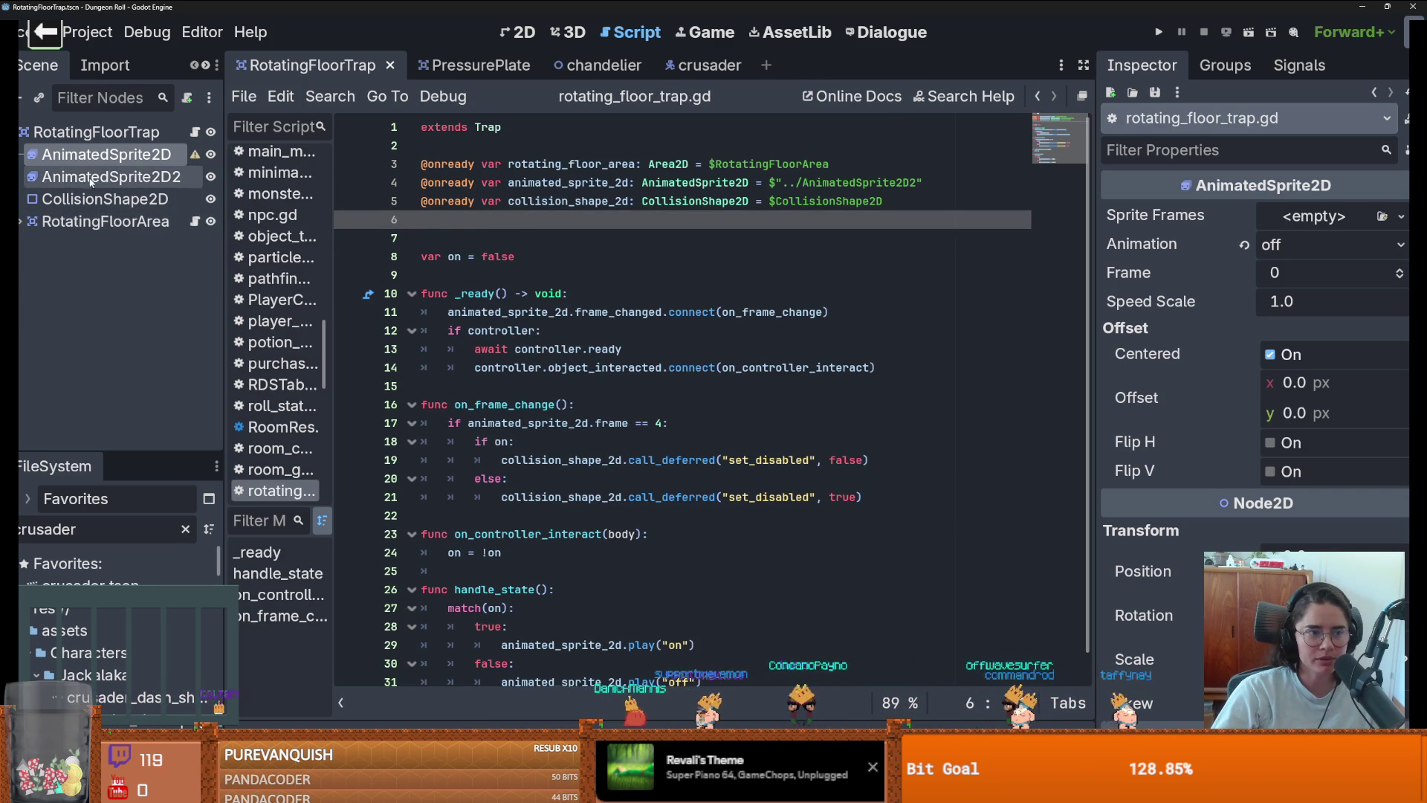
Add a Timer child under RotatingFloorArea, keep its 1.0 s wait time, and reopen the trap script.
{"action": "right_click", "coordinate": [77, 220]}
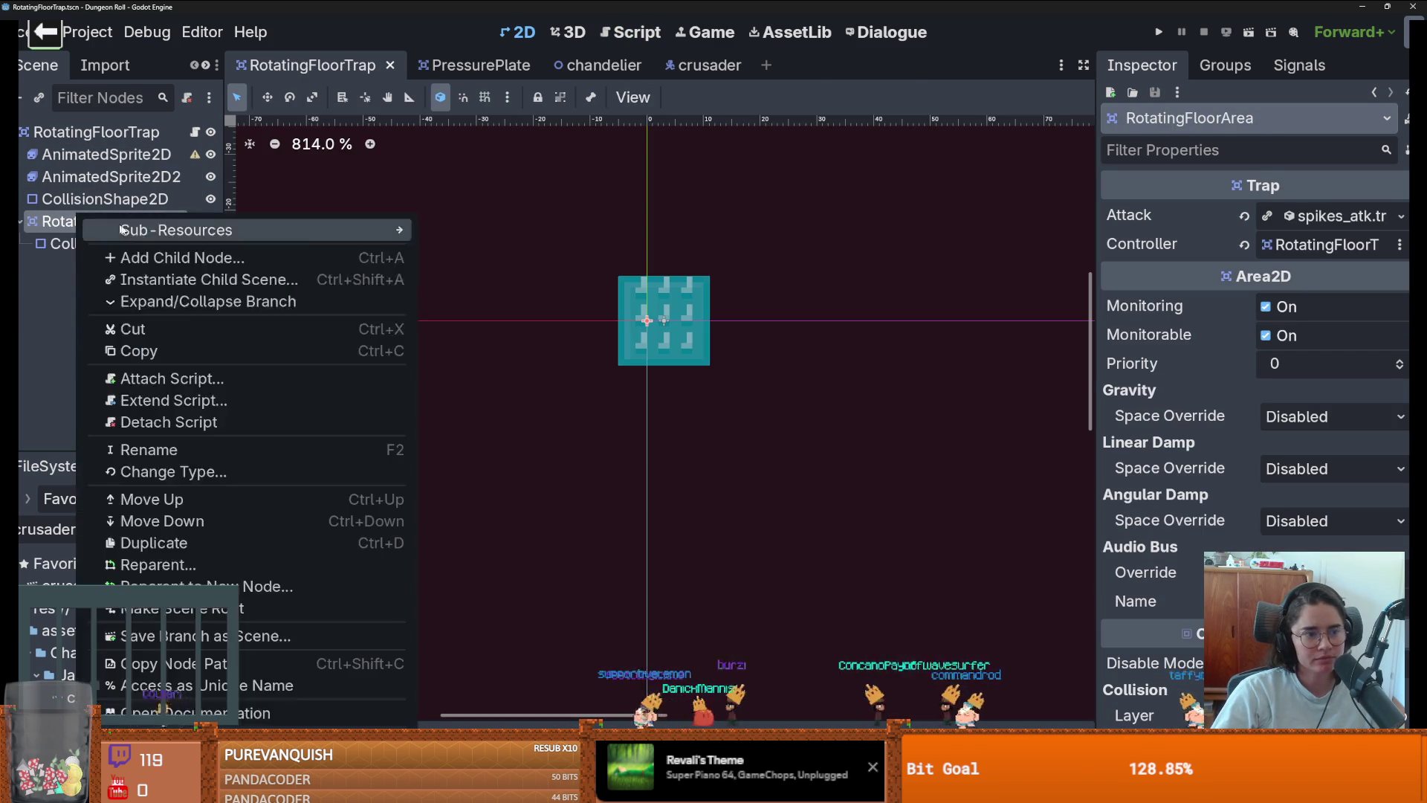
{"action": "left_click", "coordinate": [135, 257]}
{"action": "type", "text": "timer"}
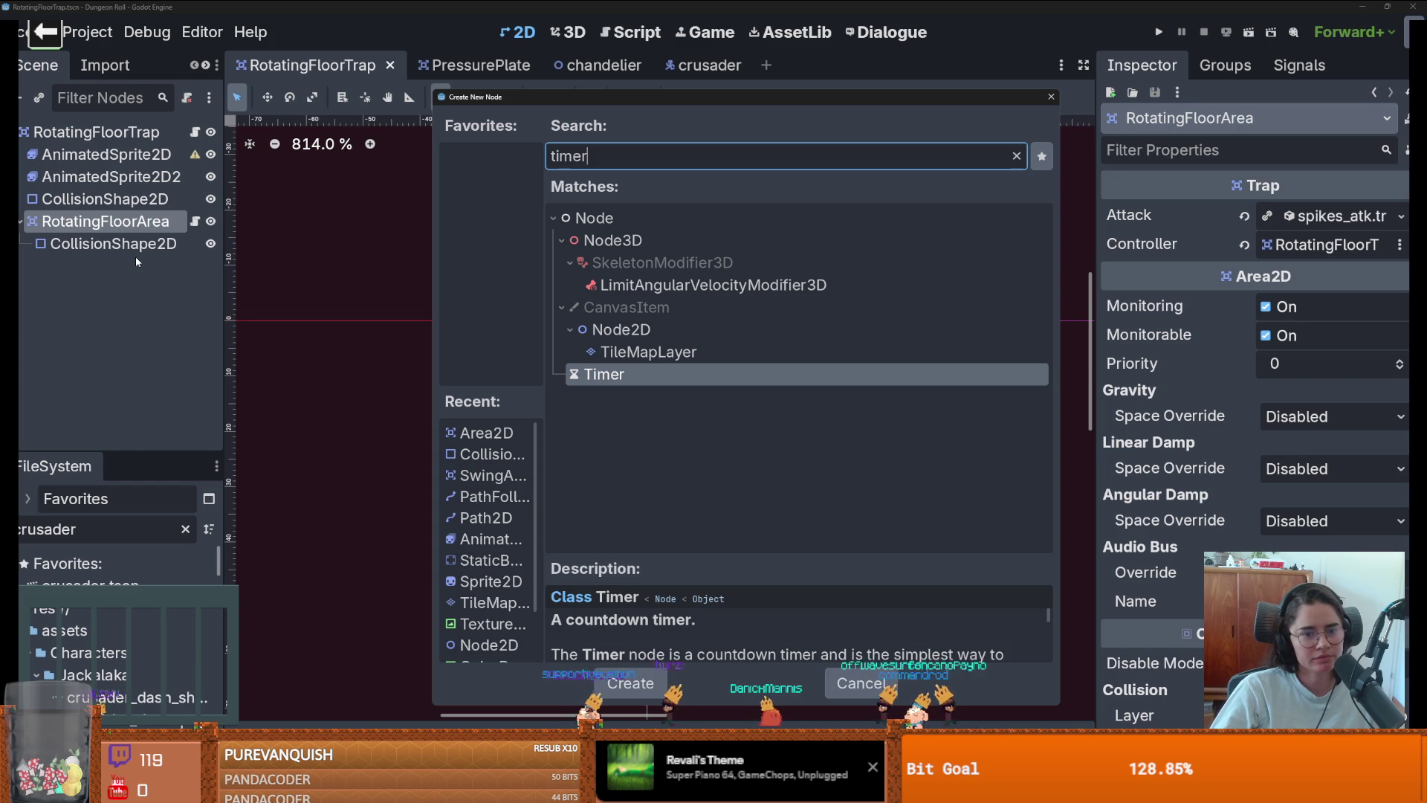
{"action": "key", "text": "Return"}
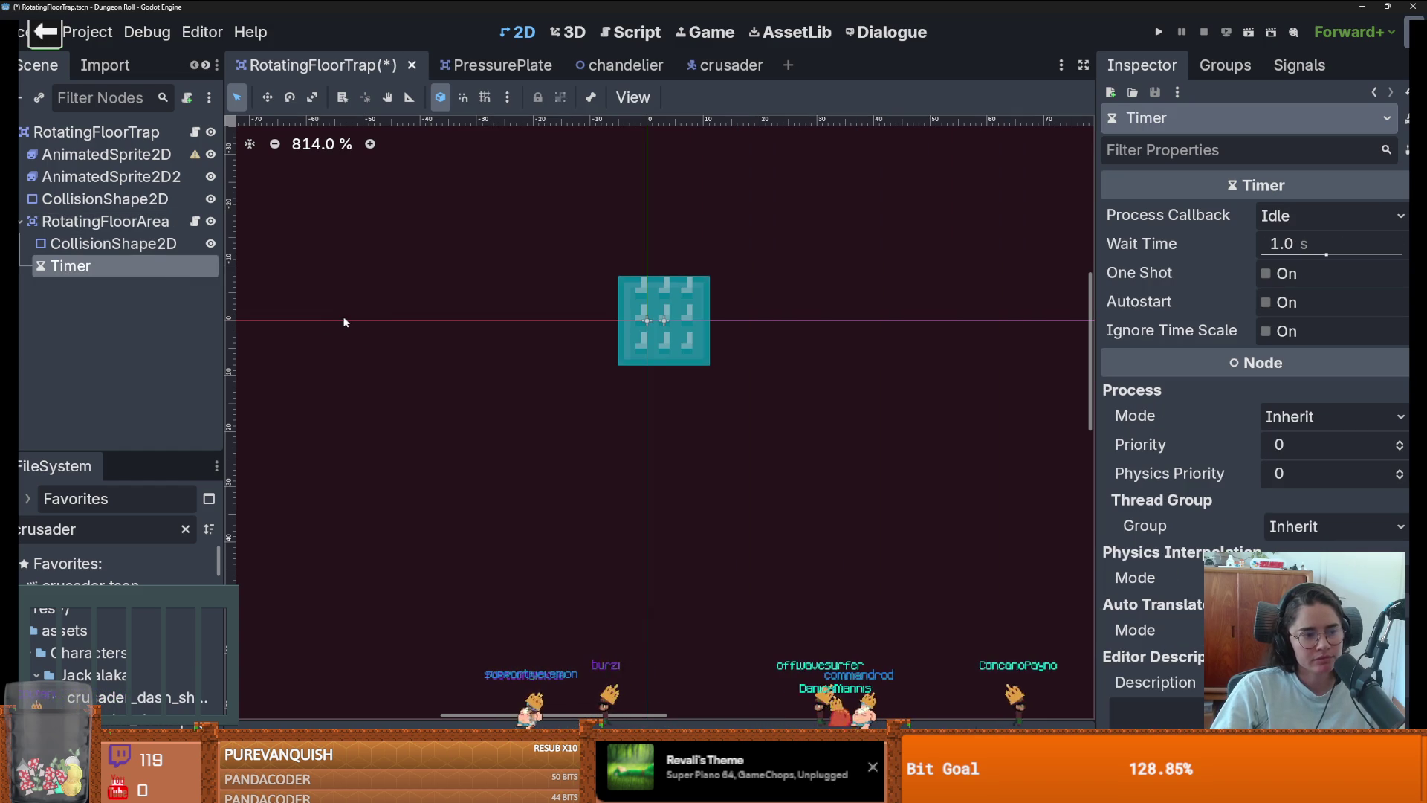
{"action": "left_click", "coordinate": [1282, 243]}
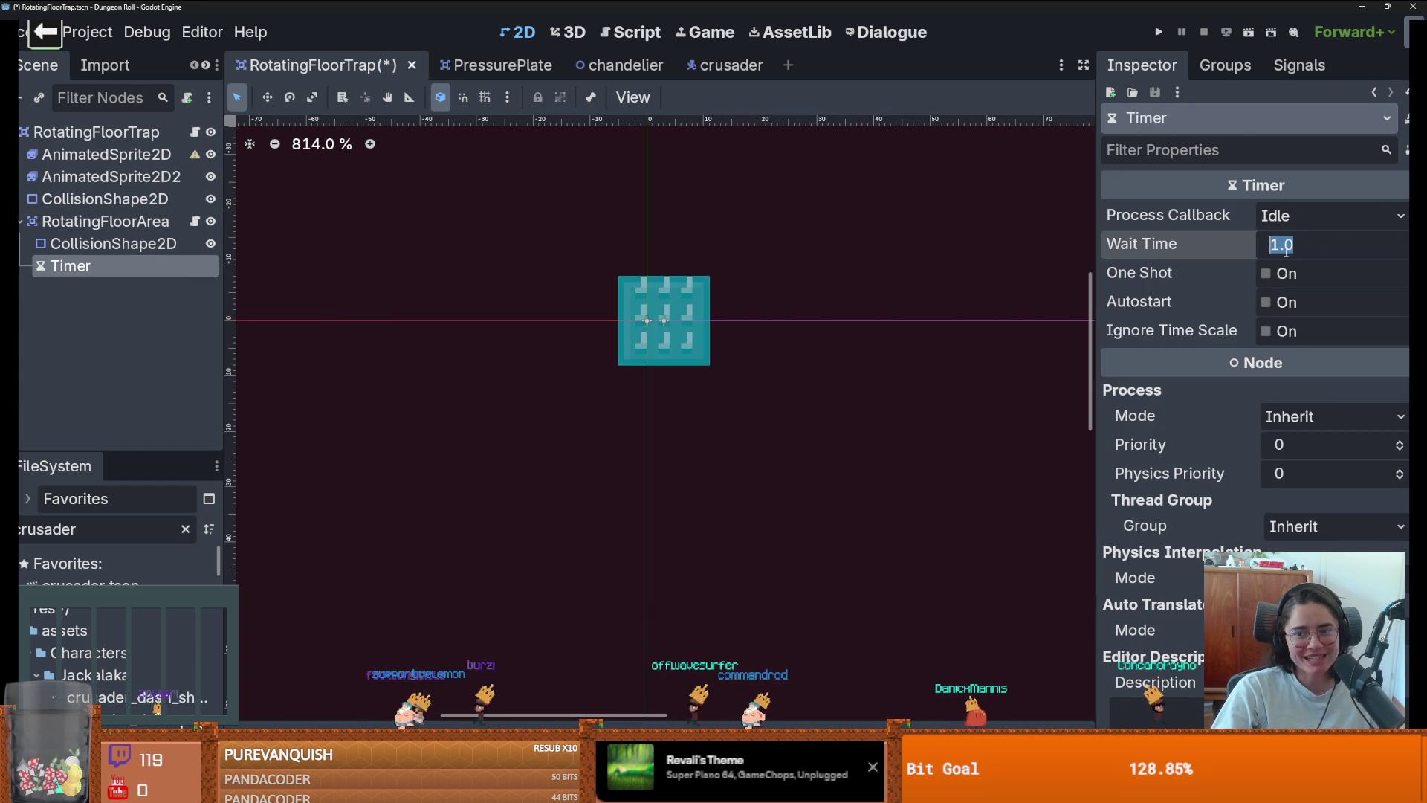
{"action": "key", "text": "Escape"}
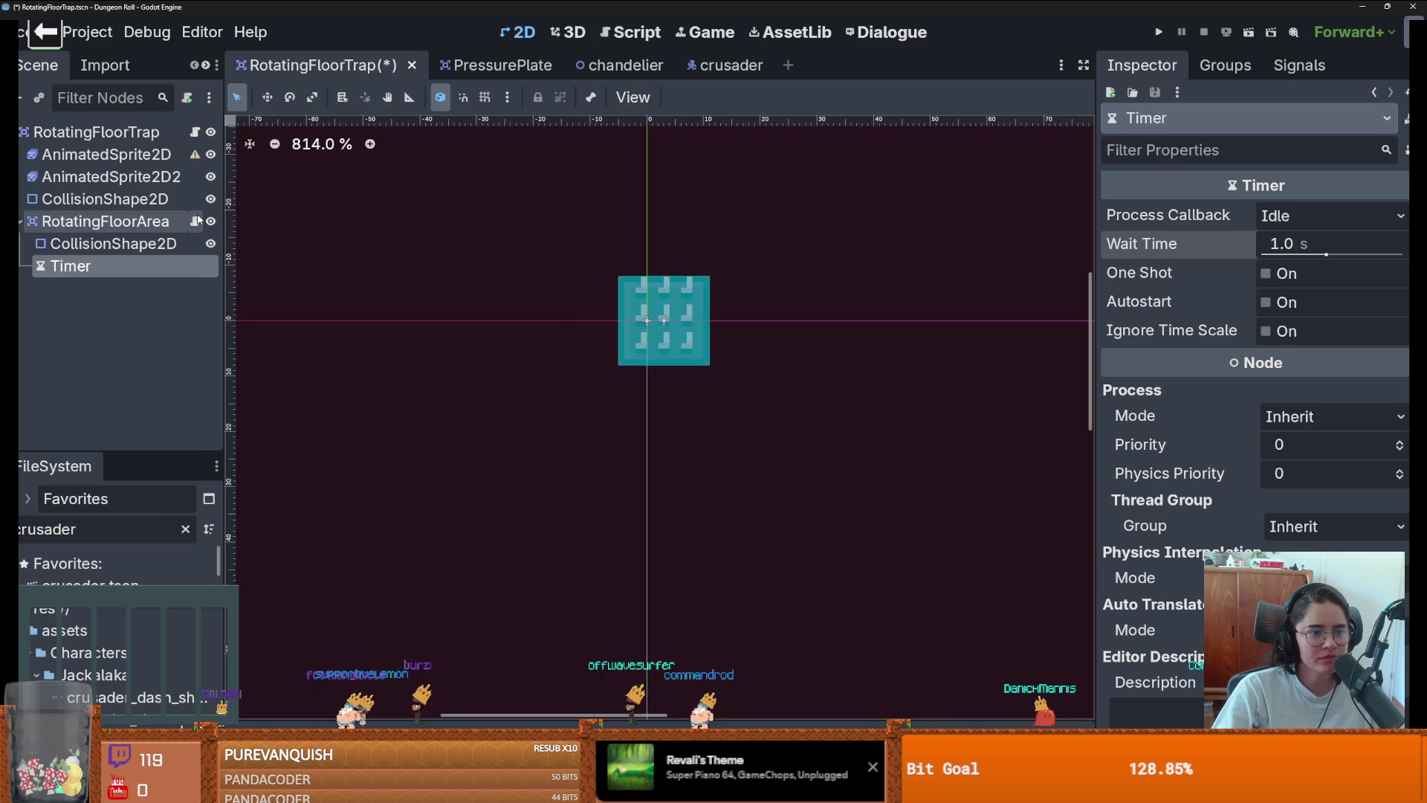
{"action": "left_click", "coordinate": [195, 221]}
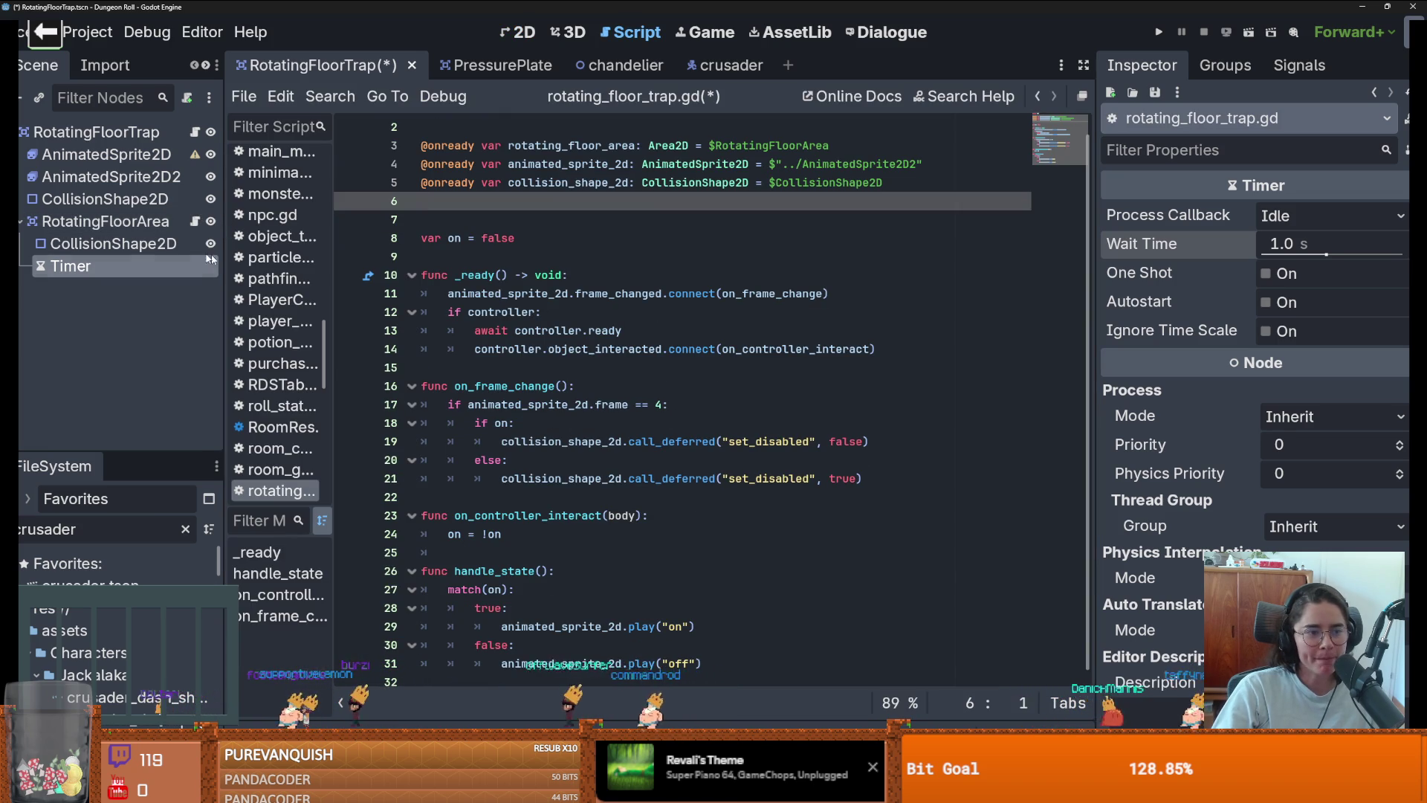
Add get_tree().create_timer(1.0).timeout and a handle_state() call after on = !on in on_controller_interact.
{"action": "left_click_drag", "start_coordinate": [210, 258], "coordinate": [506, 219]}
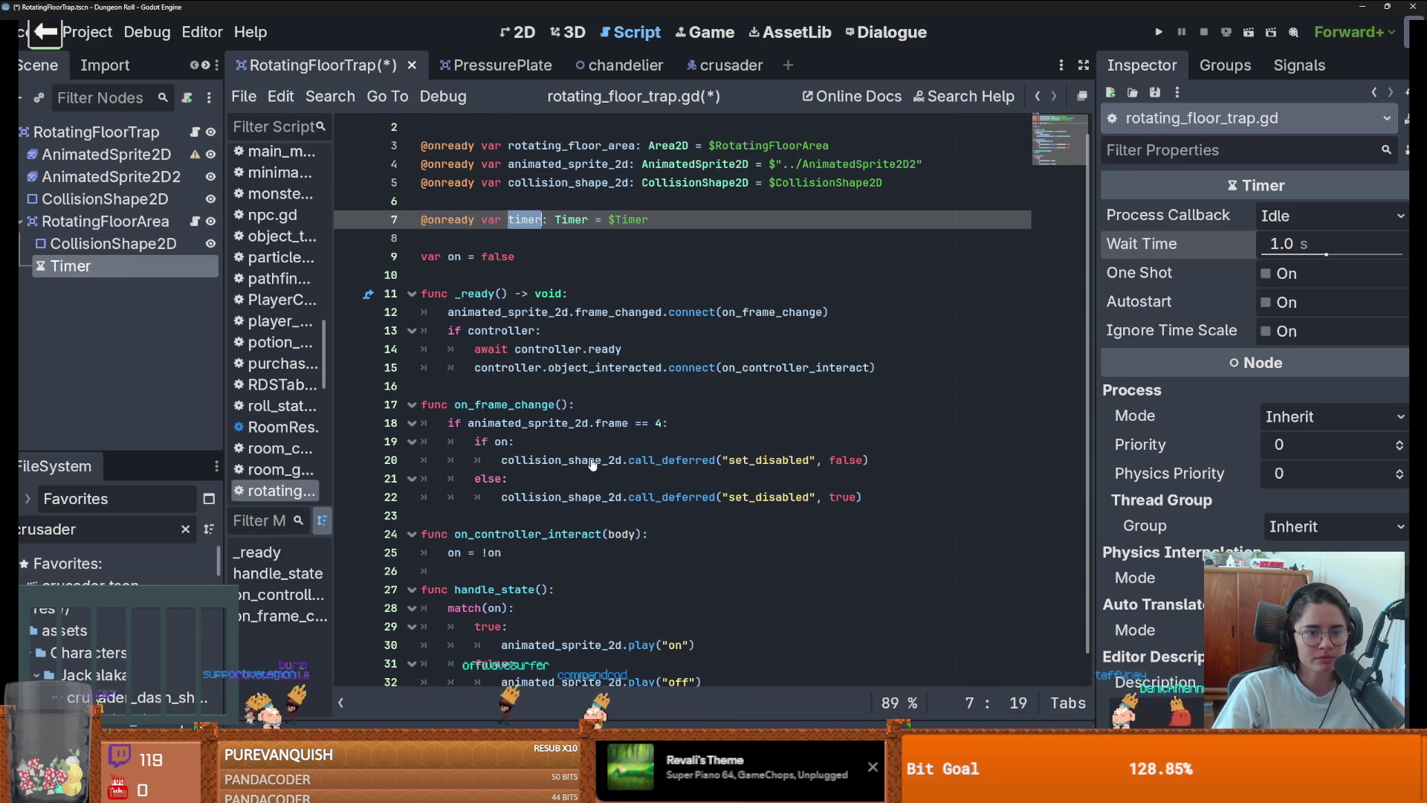
{"action": "key", "text": "ctrl+z"}
{"action": "left_click", "coordinate": [525, 535]}
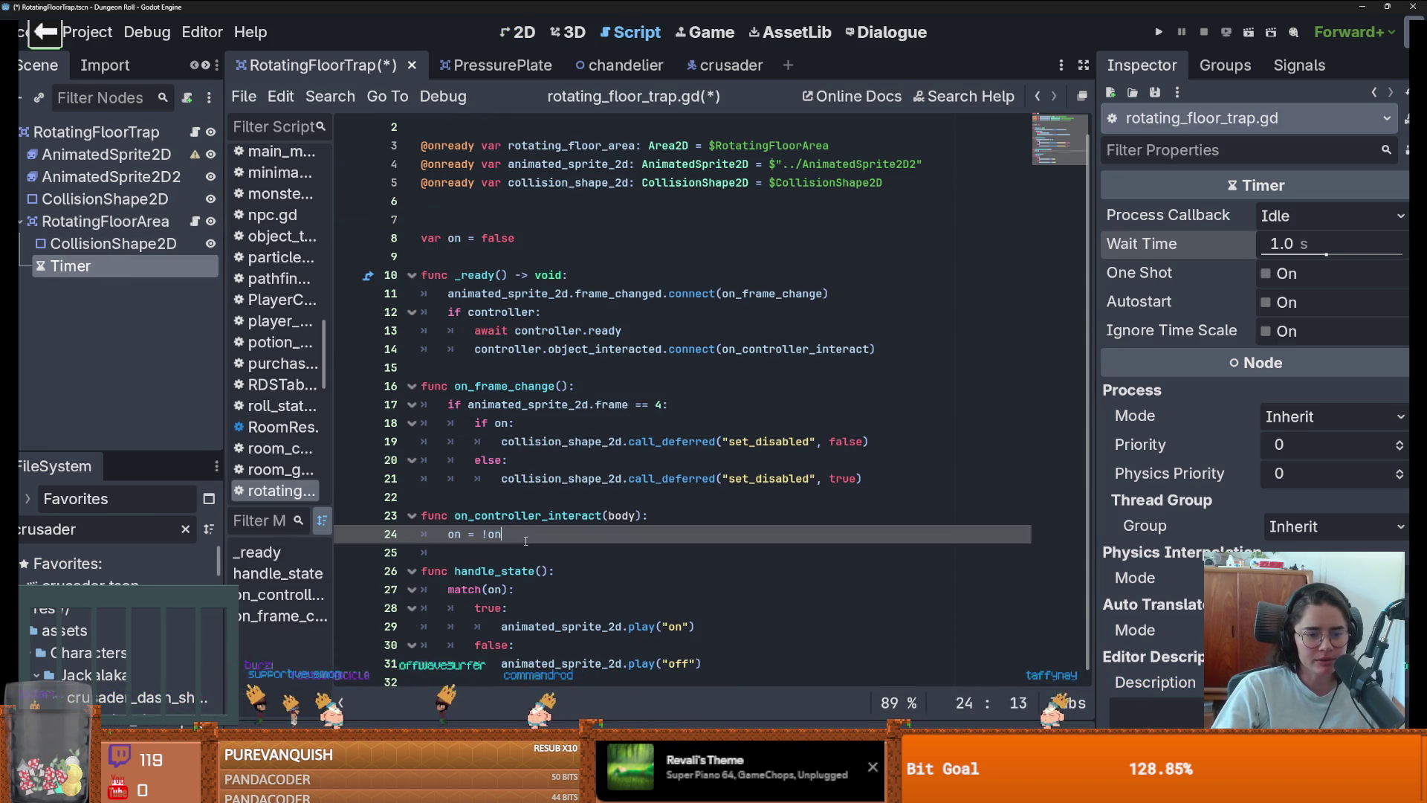
{"action": "key", "text": "Return"}
{"action": "type", "text": "get"}
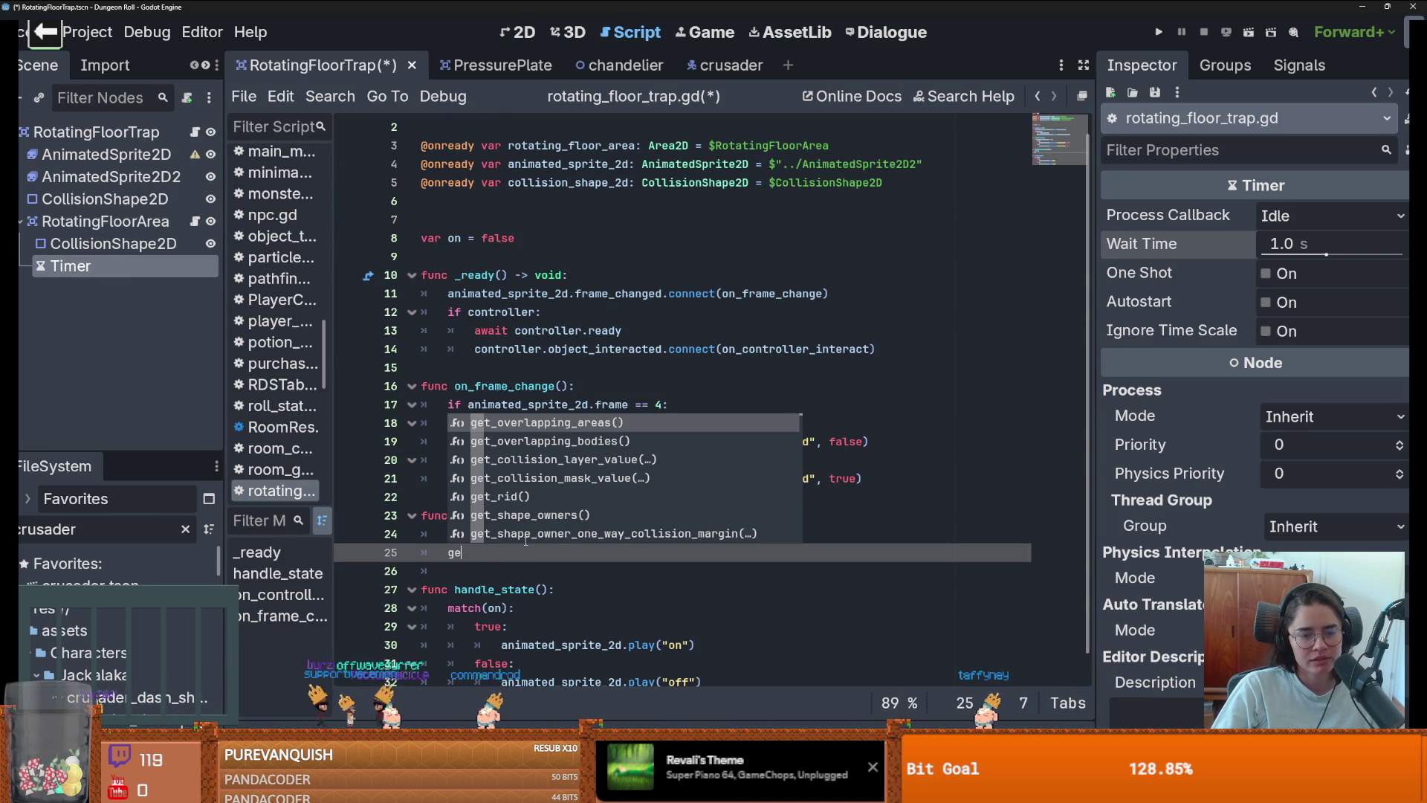
{"action": "type", "text": "_tree().cre"}
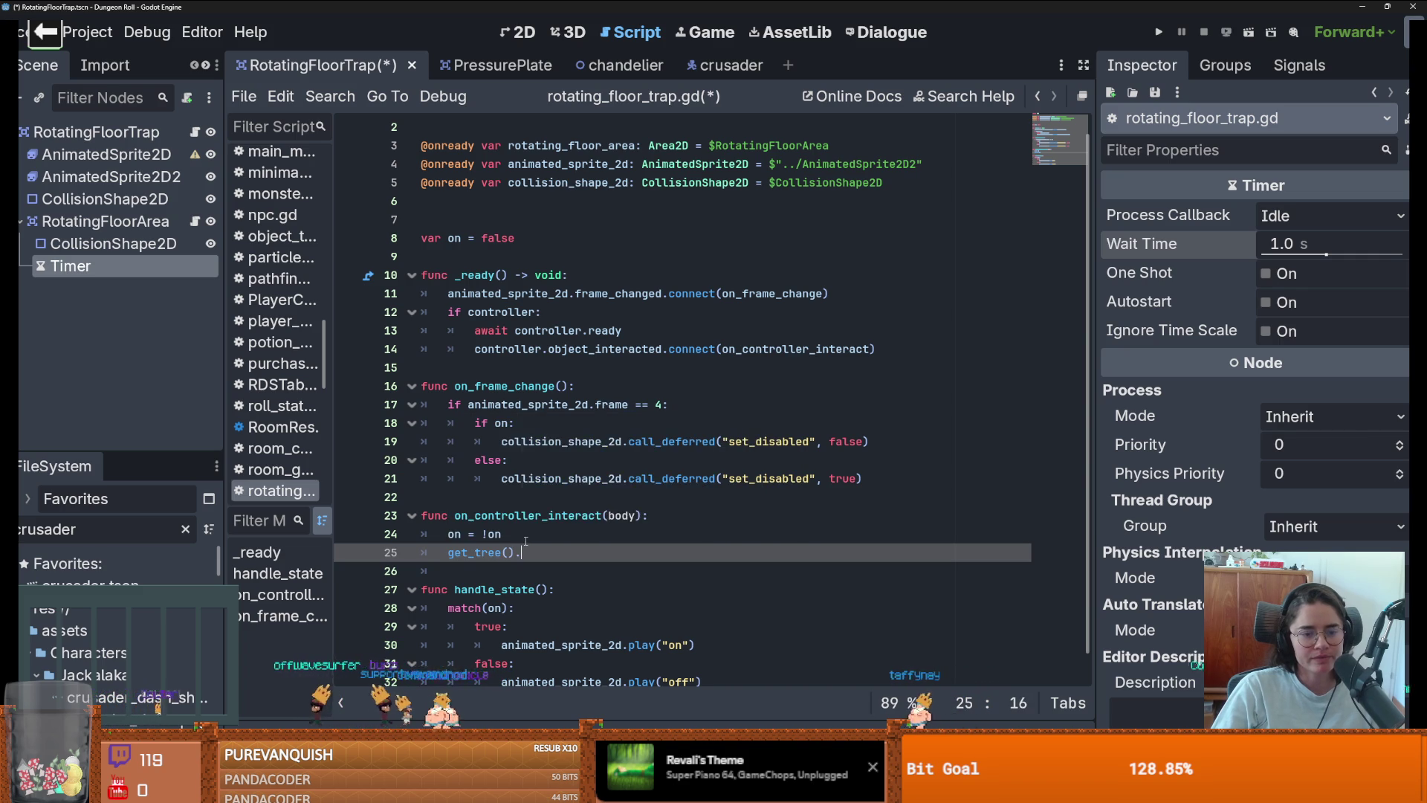
{"action": "key", "text": "Return"}
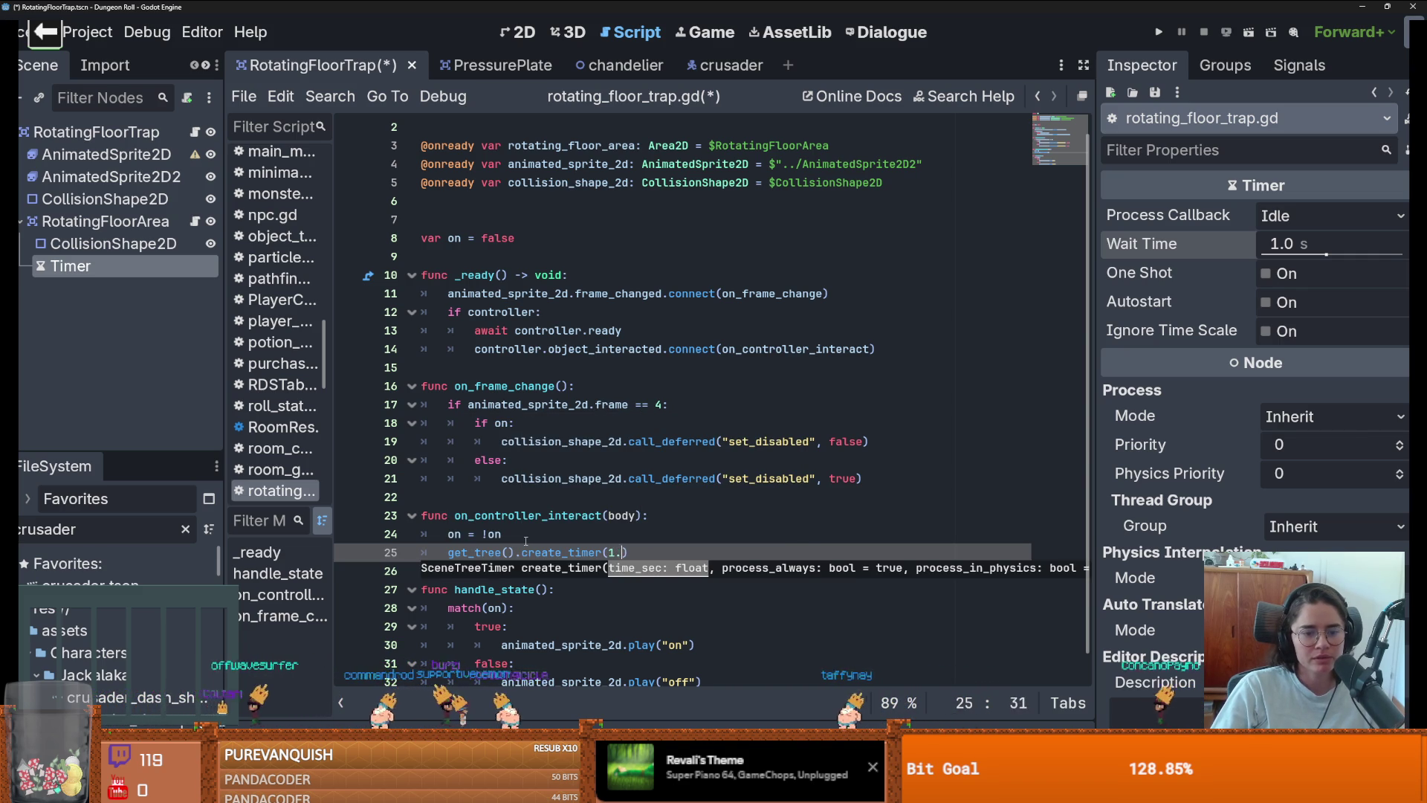
{"action": "type", "text": "meout"}
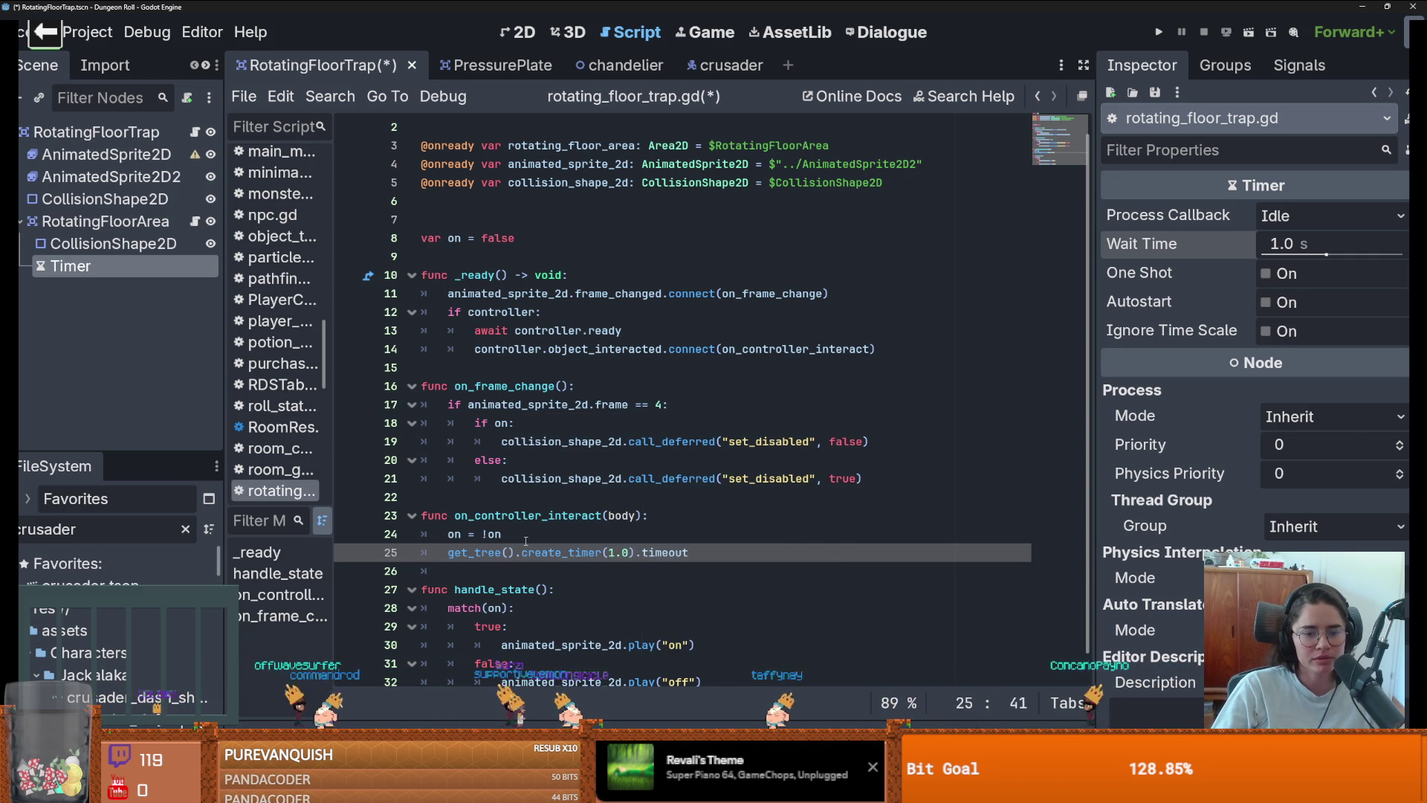
{"action": "key", "text": "Return"}
{"action": "key", "text": "Return"}
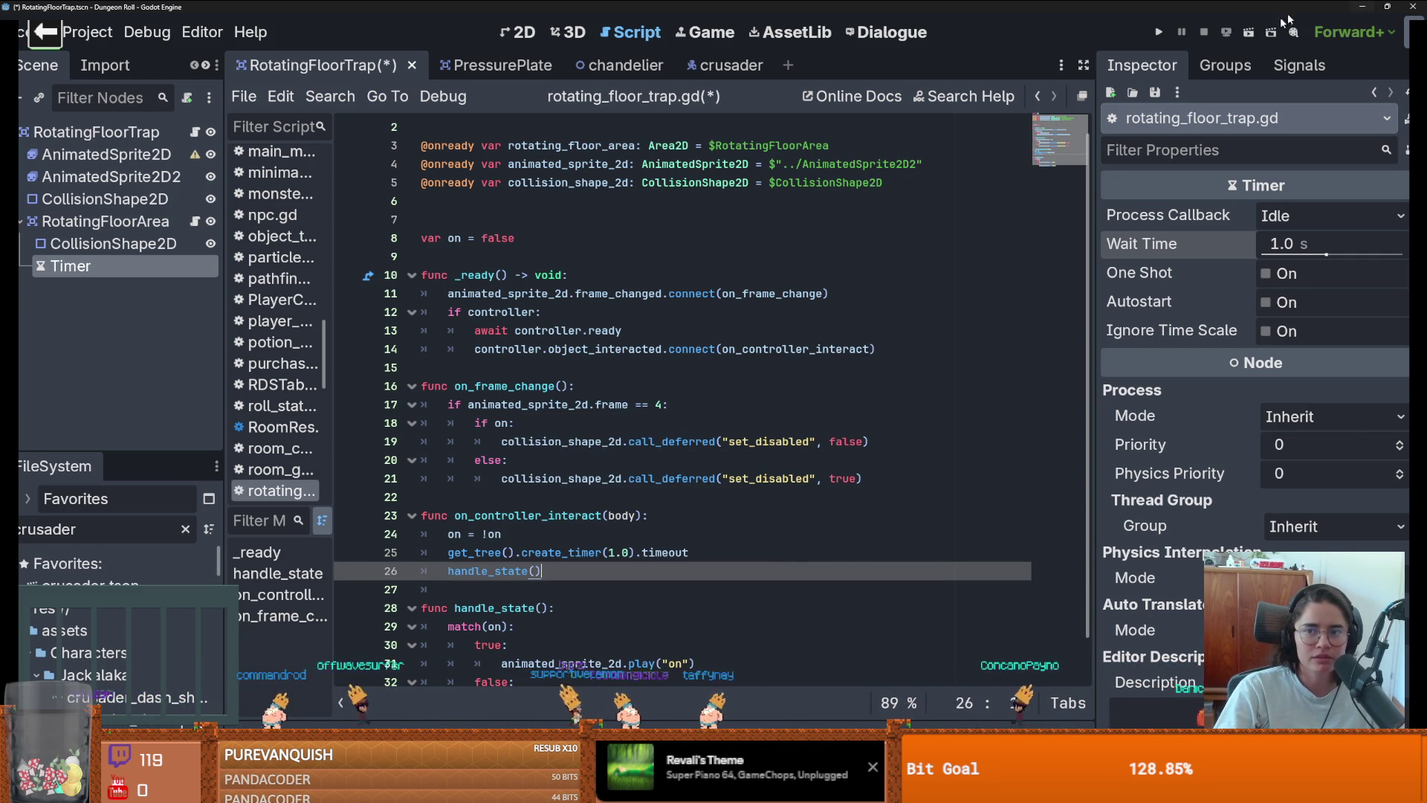
{"action": "left_click", "coordinate": [1159, 32]}
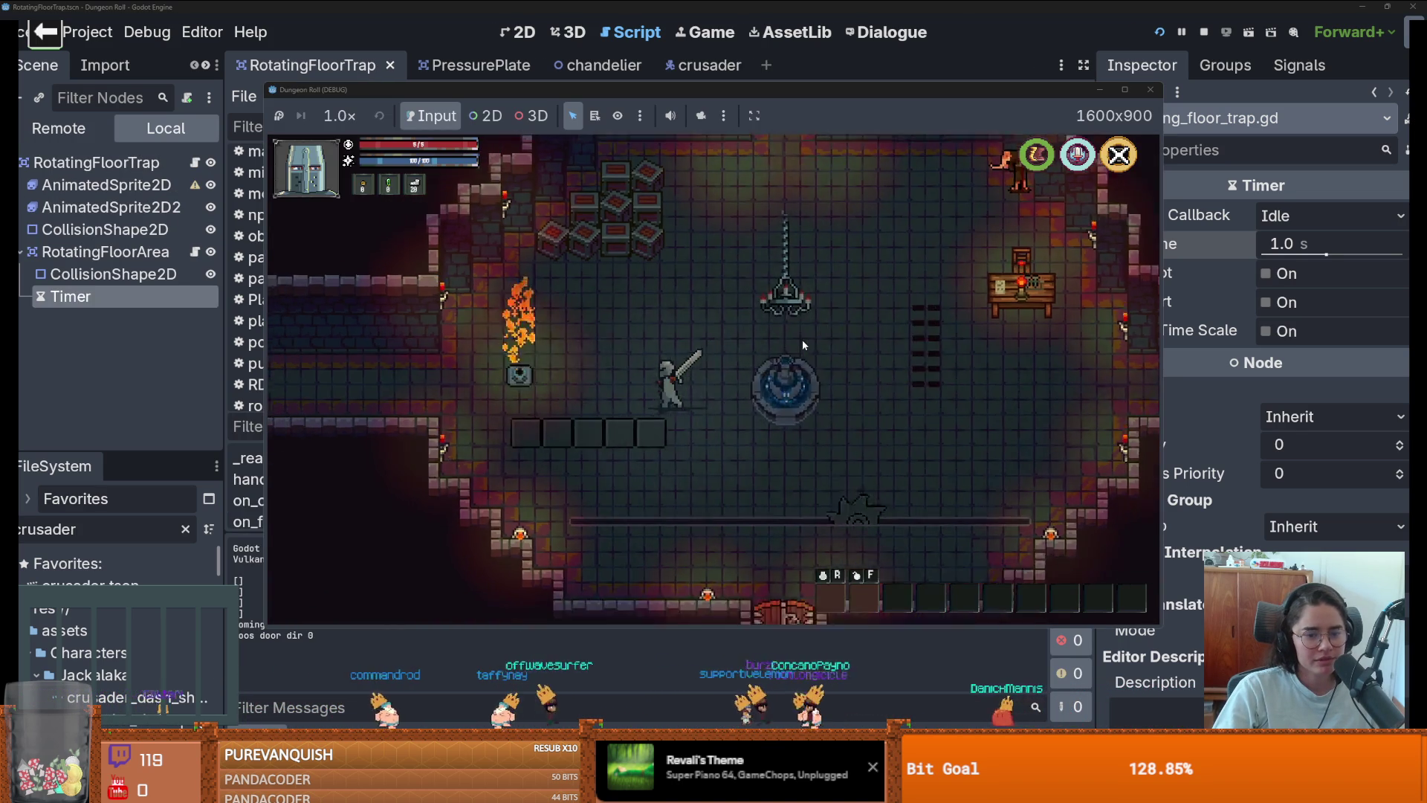
Walk the knight across the spike tiles to the fountain and interact with E, hitting the create_timer null error.
{"action": "key", "text": "a"}
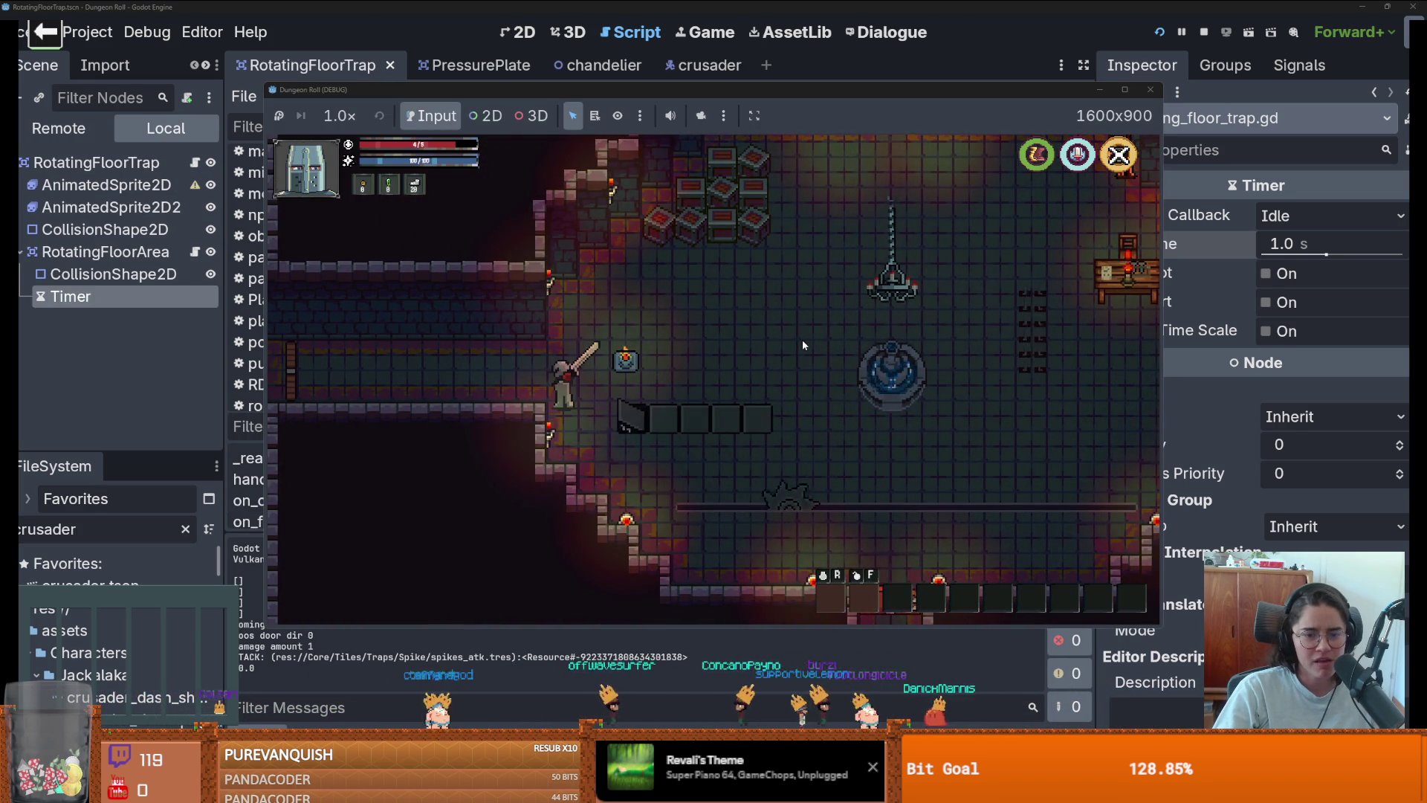
{"action": "key", "text": "d"}
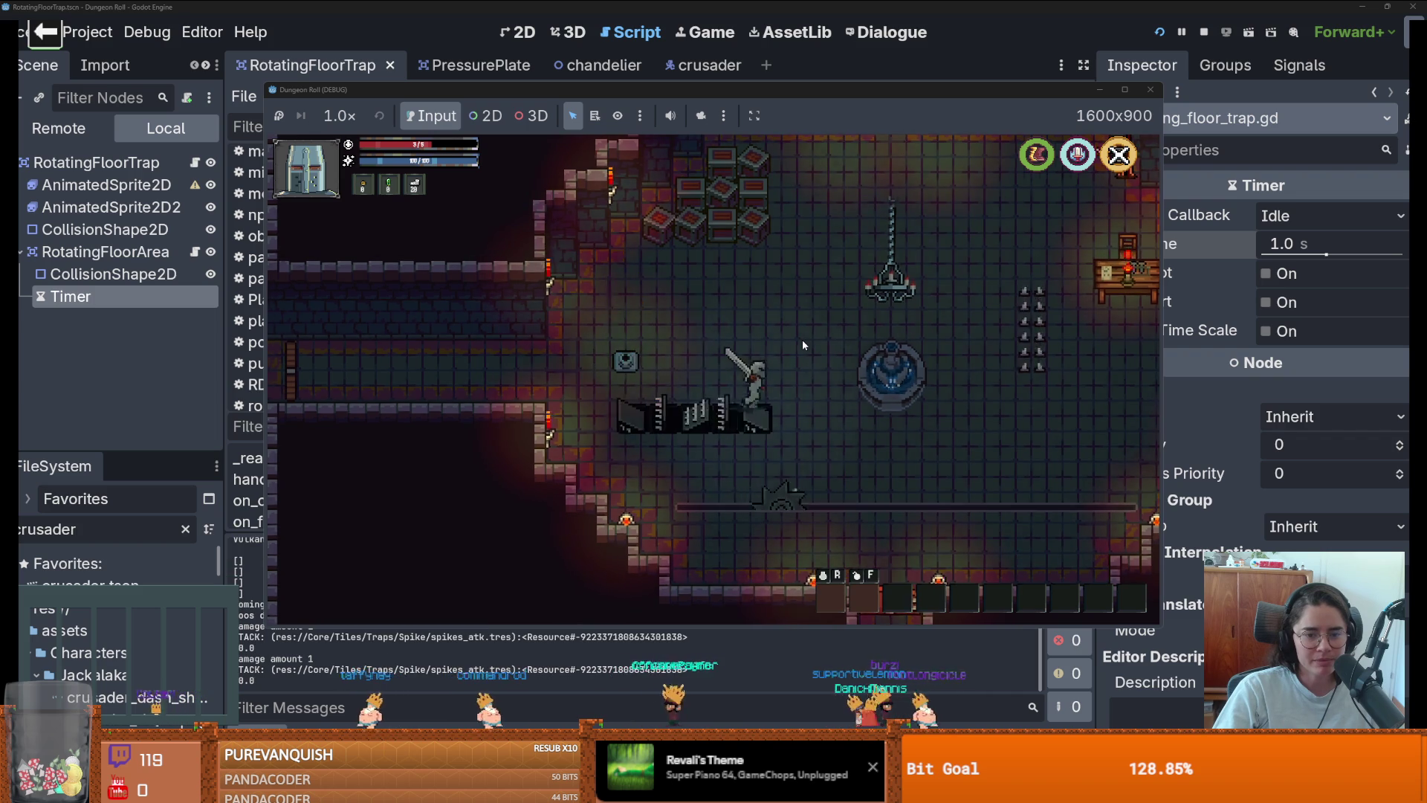
{"action": "key", "text": "d"}
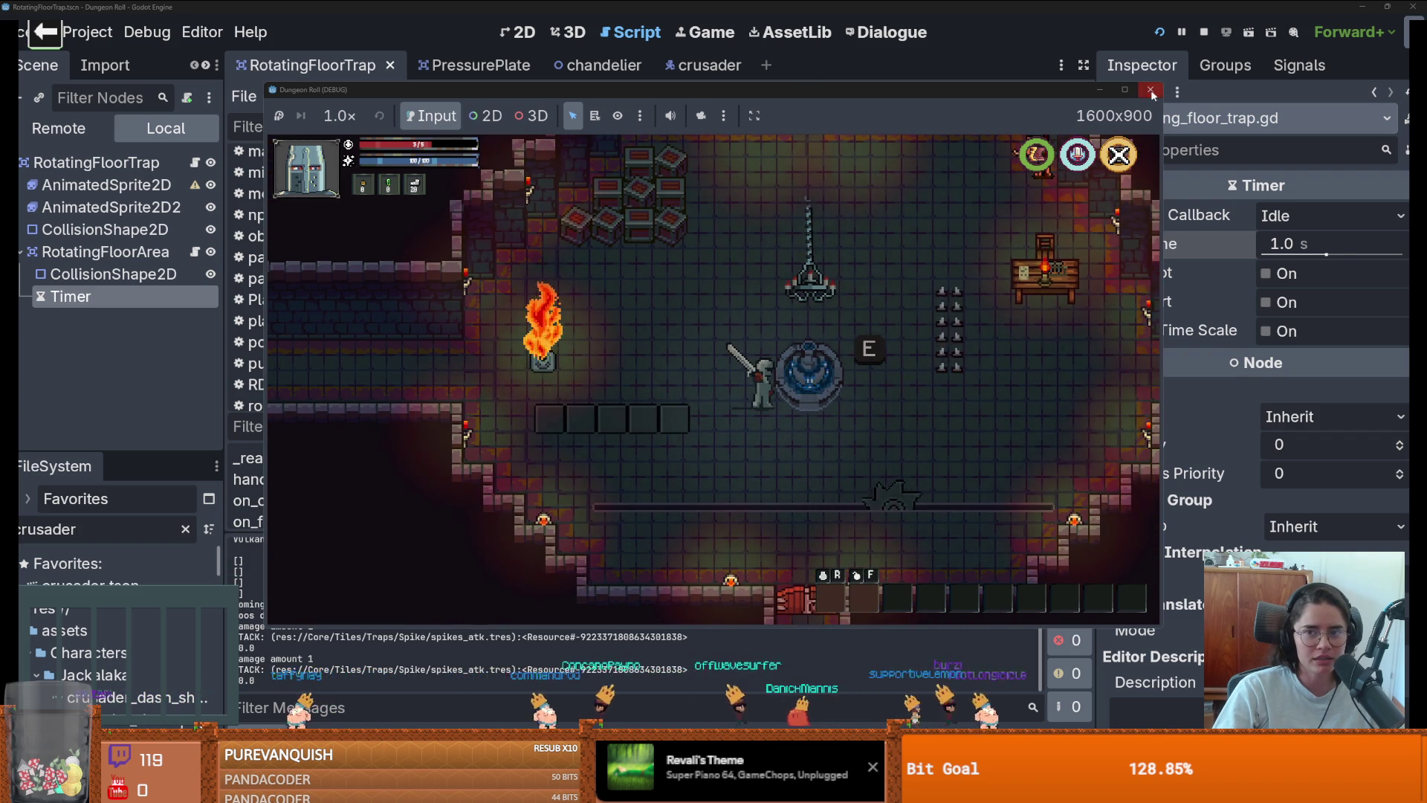
{"action": "key", "text": "e"}
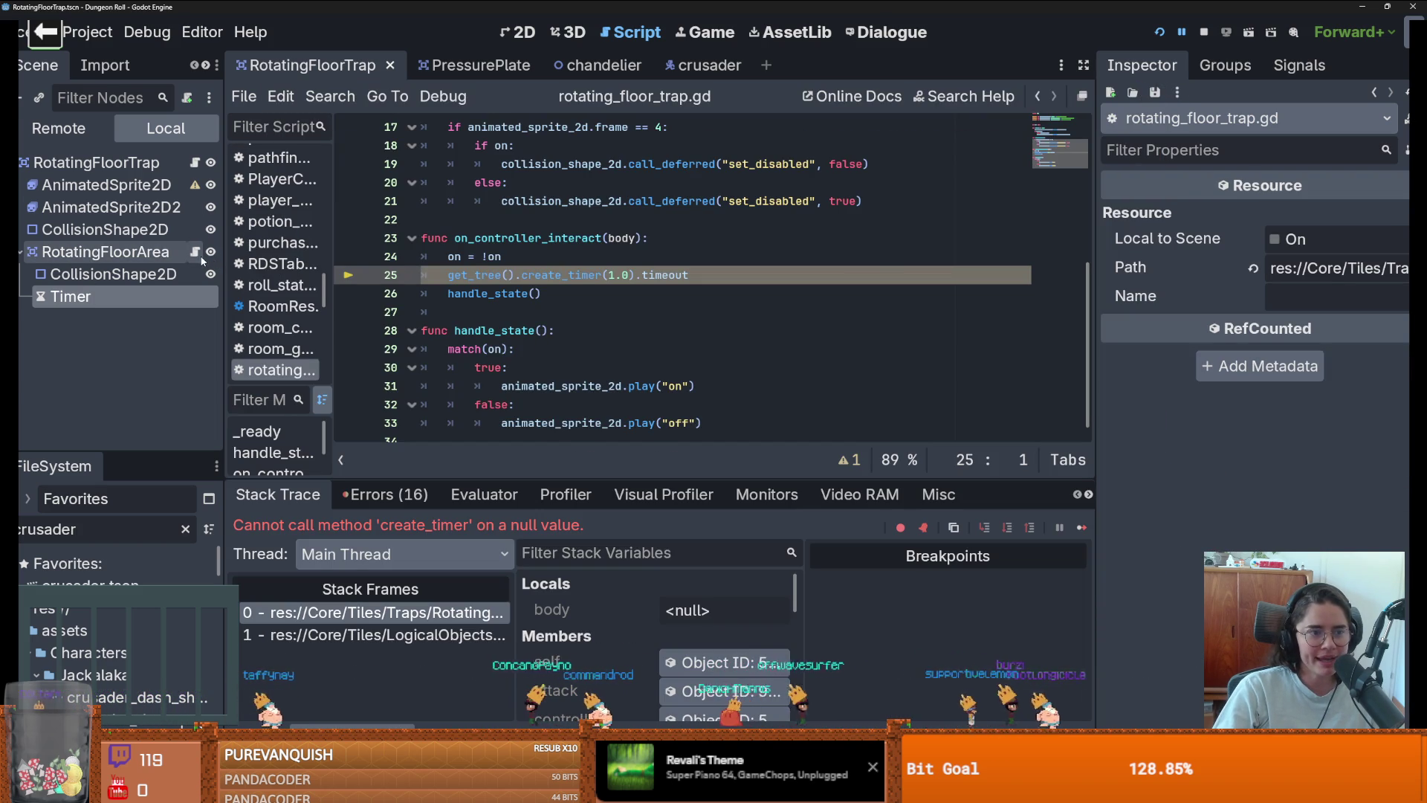
Review BinaryInteractable.gd and both AnimatedSprite2D nodes, then rerun the game from the trap script with F5.
{"action": "left_click", "coordinate": [195, 252]}
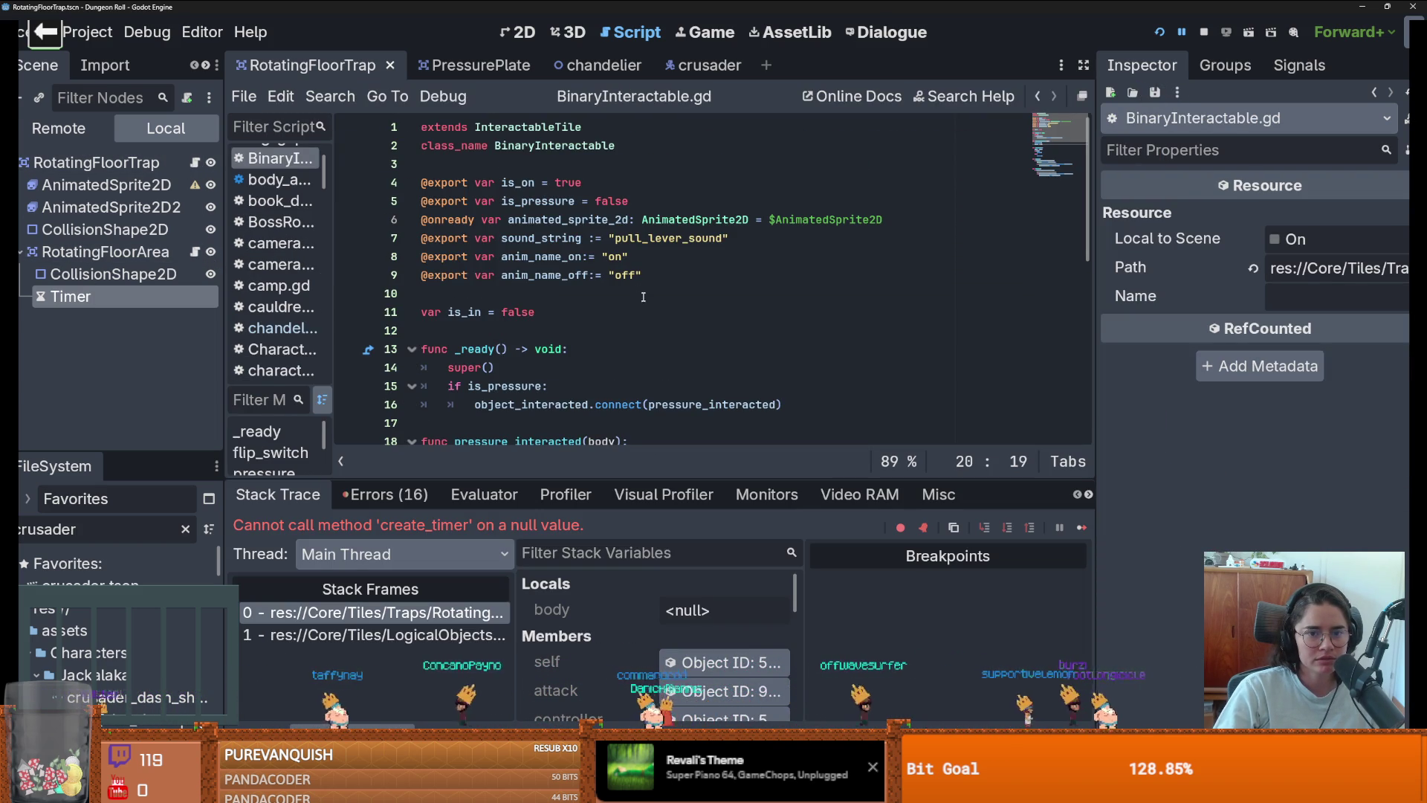
{"action": "left_click", "coordinate": [155, 206]}
{"action": "left_click", "coordinate": [148, 184]}
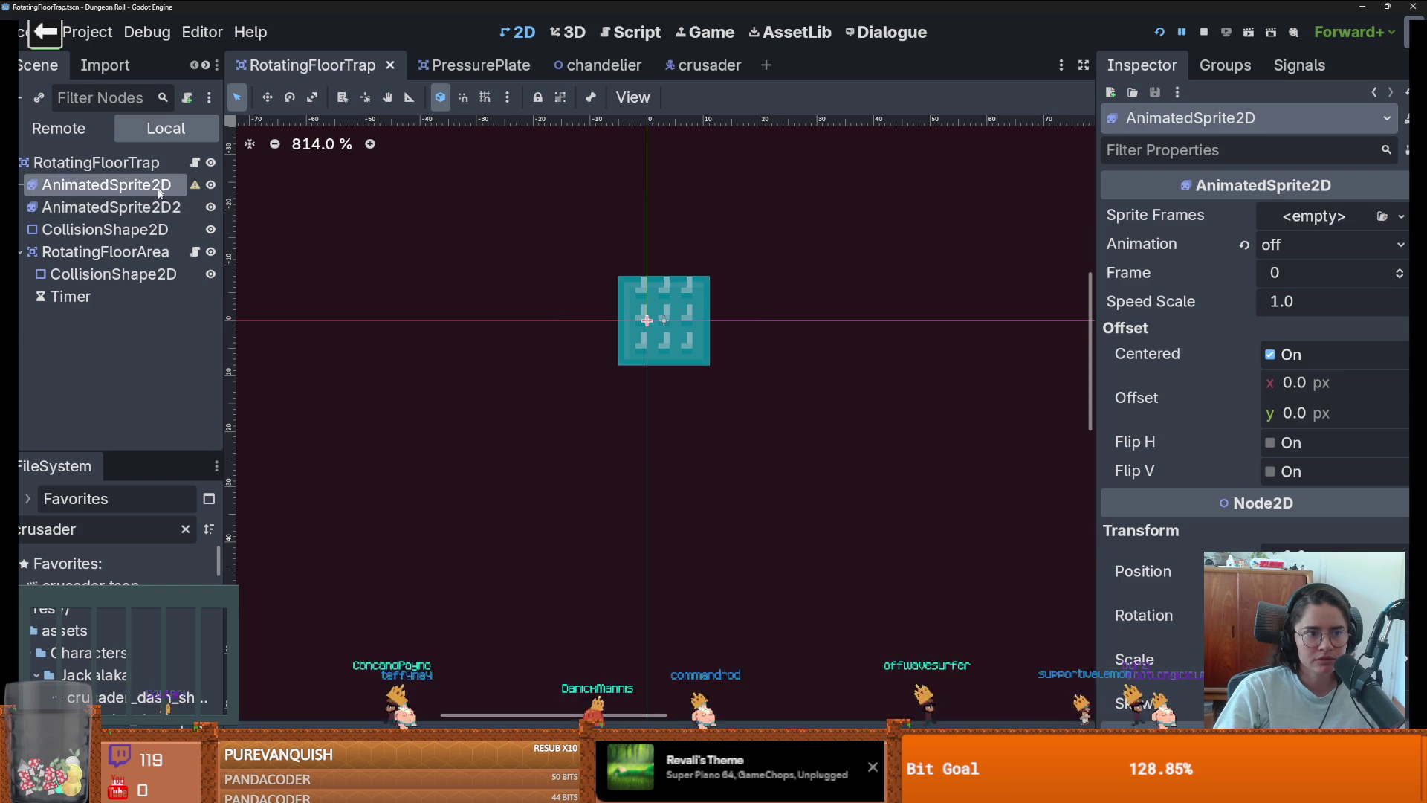
{"action": "left_click", "coordinate": [149, 206]}
{"action": "left_click", "coordinate": [194, 162]}
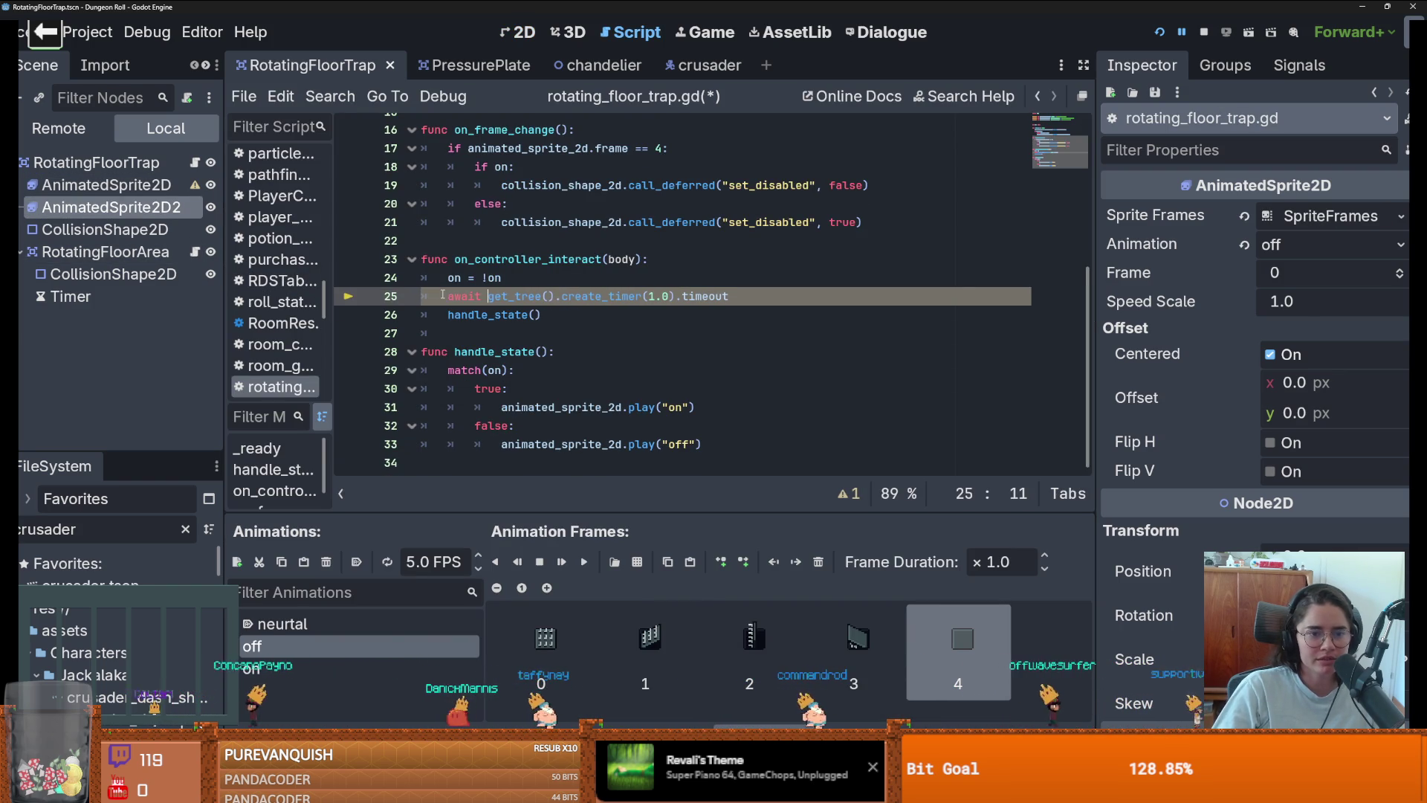
{"action": "key", "text": "F5"}
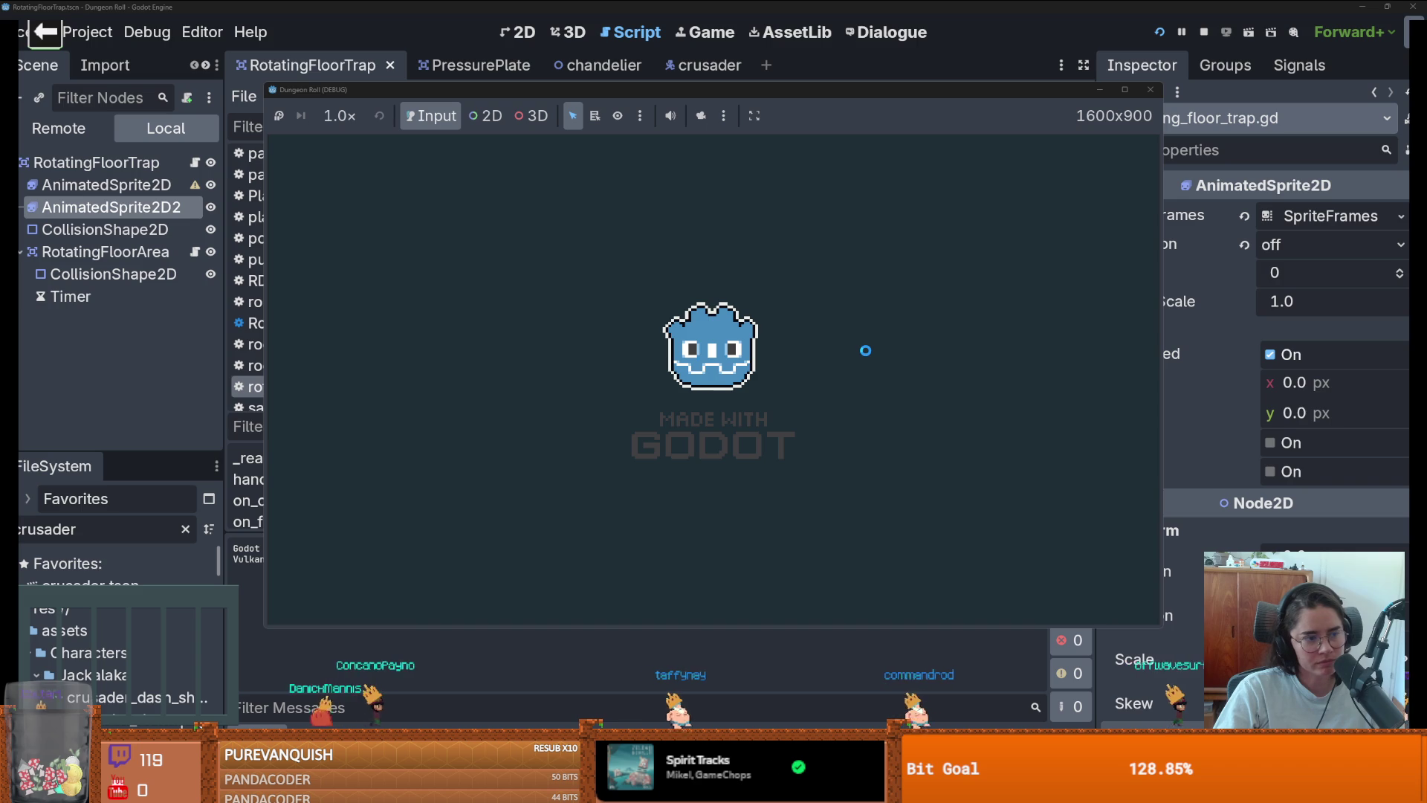
In Paint, draw a looping outline around the lower sketch and extend the vertical line into an arrow.
{"action": "key", "text": "alt+Tab"}
{"action": "left_click_drag", "start_coordinate": [763, 668], "coordinate": [857, 677]}
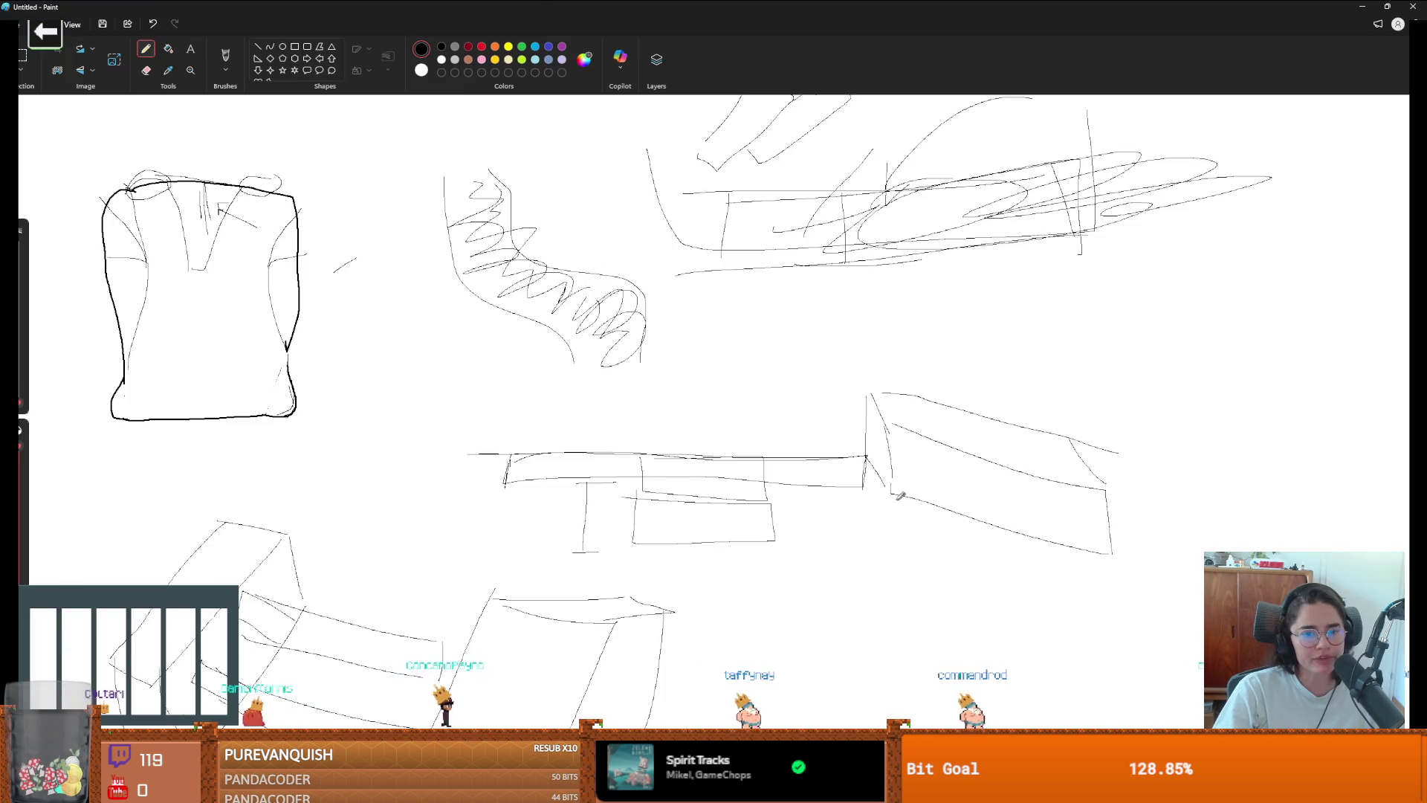
{"action": "scroll", "coordinate": [857, 676], "scroll_direction": "down", "scroll_amount": 3}
{"action": "mouse_move", "coordinate": [197, 490]}
{"action": "left_mouse_down"}
{"action": "mouse_move", "coordinate": [647, 653]}
{"action": "mouse_move", "coordinate": [312, 702]}
{"action": "mouse_move", "coordinate": [112, 587]}
{"action": "mouse_move", "coordinate": [308, 491]}
{"action": "mouse_move", "coordinate": [466, 726]}
{"action": "left_mouse_up"}
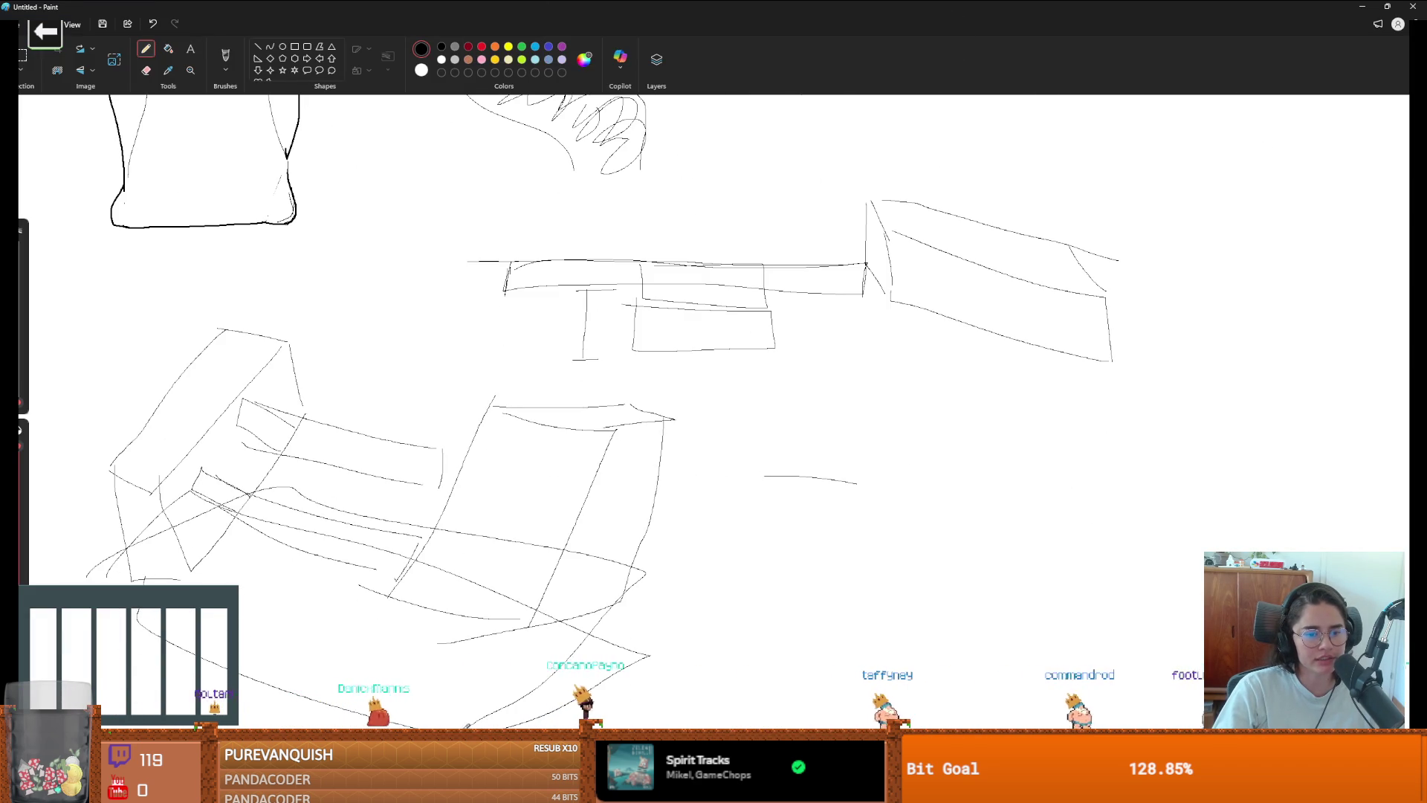
{"action": "mouse_move", "coordinate": [584, 360]}
{"action": "left_mouse_down"}
{"action": "mouse_move", "coordinate": [562, 504]}
{"action": "mouse_move", "coordinate": [553, 453]}
{"action": "left_mouse_up"}
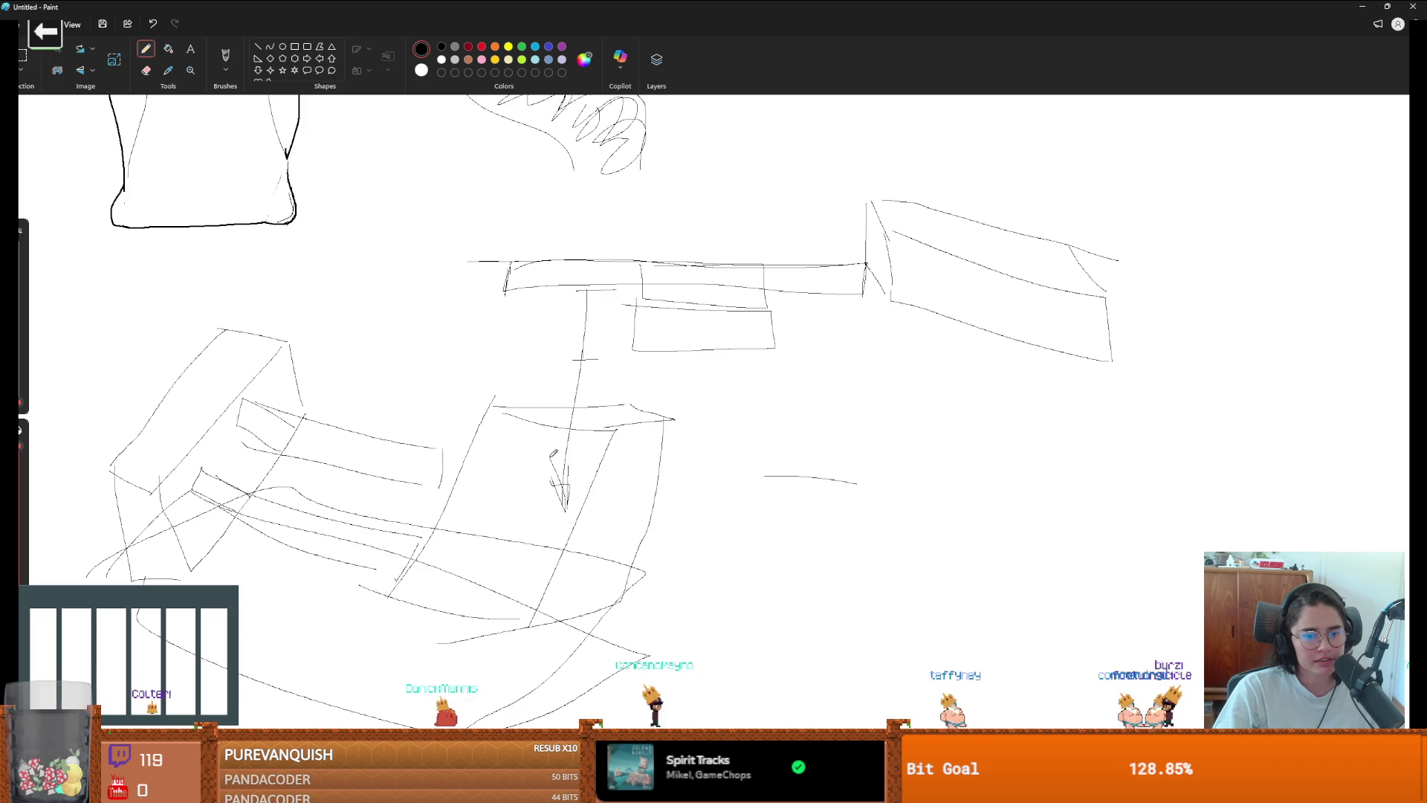
Glance at the running game, make rectangle selections on the sketch, then return to Godot.
{"action": "key", "text": "alt+Tab"}
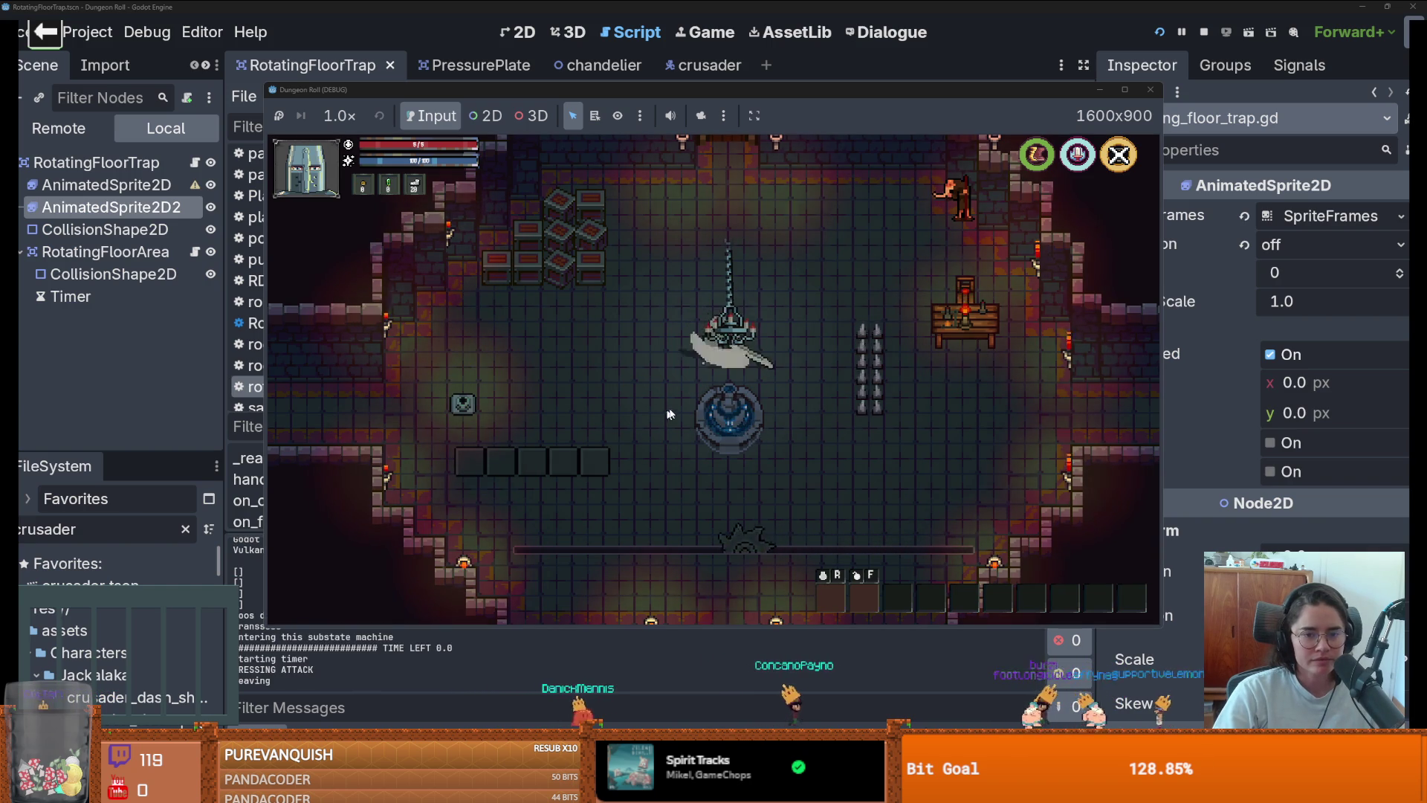
{"action": "key", "text": "alt+Tab"}
{"action": "scroll", "coordinate": [565, 409], "scroll_direction": "down", "scroll_amount": 4}
{"action": "scroll", "coordinate": [565, 408], "scroll_direction": "up", "scroll_amount": 4}
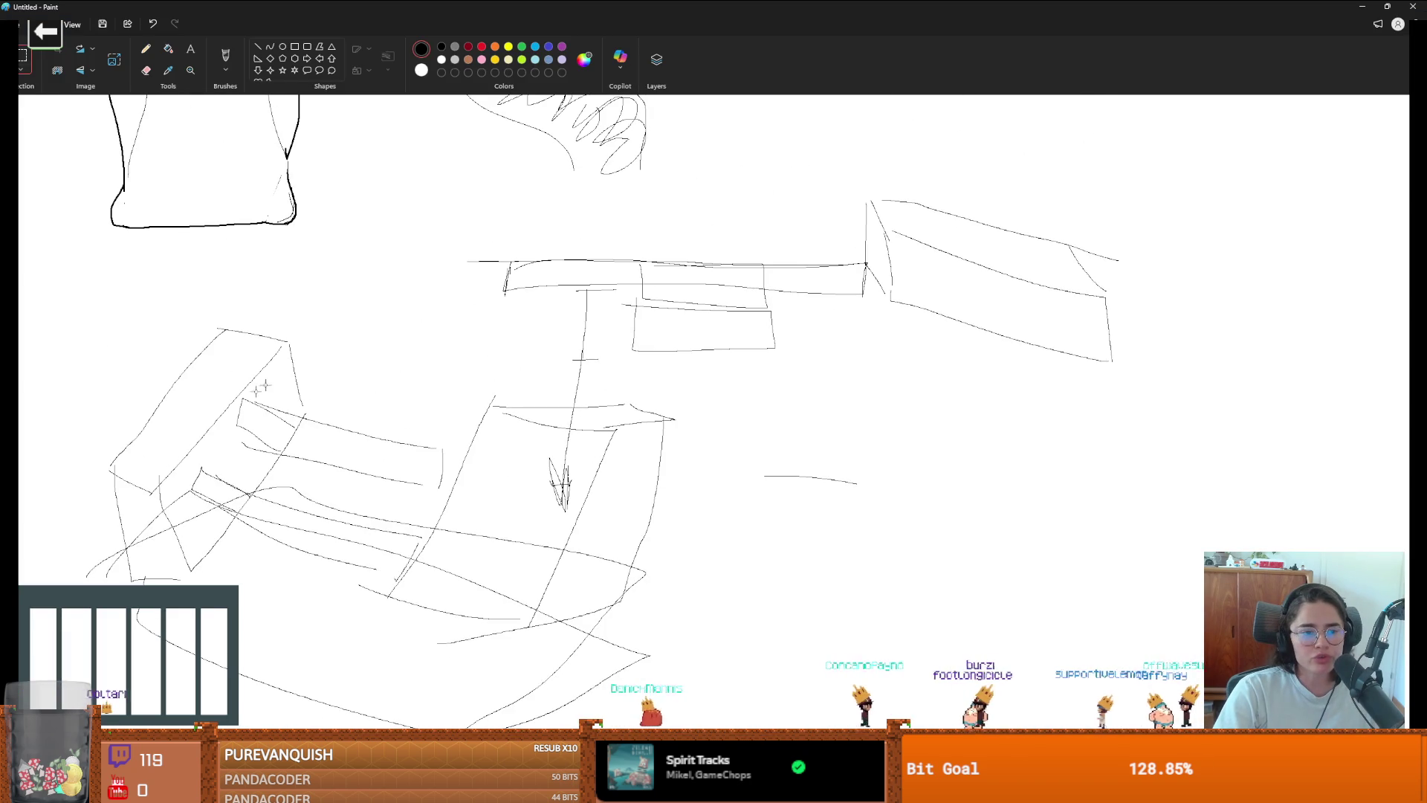
{"action": "left_click_drag", "start_coordinate": [202, 363], "coordinate": [655, 591]}
{"action": "left_click_drag", "start_coordinate": [763, 664], "coordinate": [72, 334]}
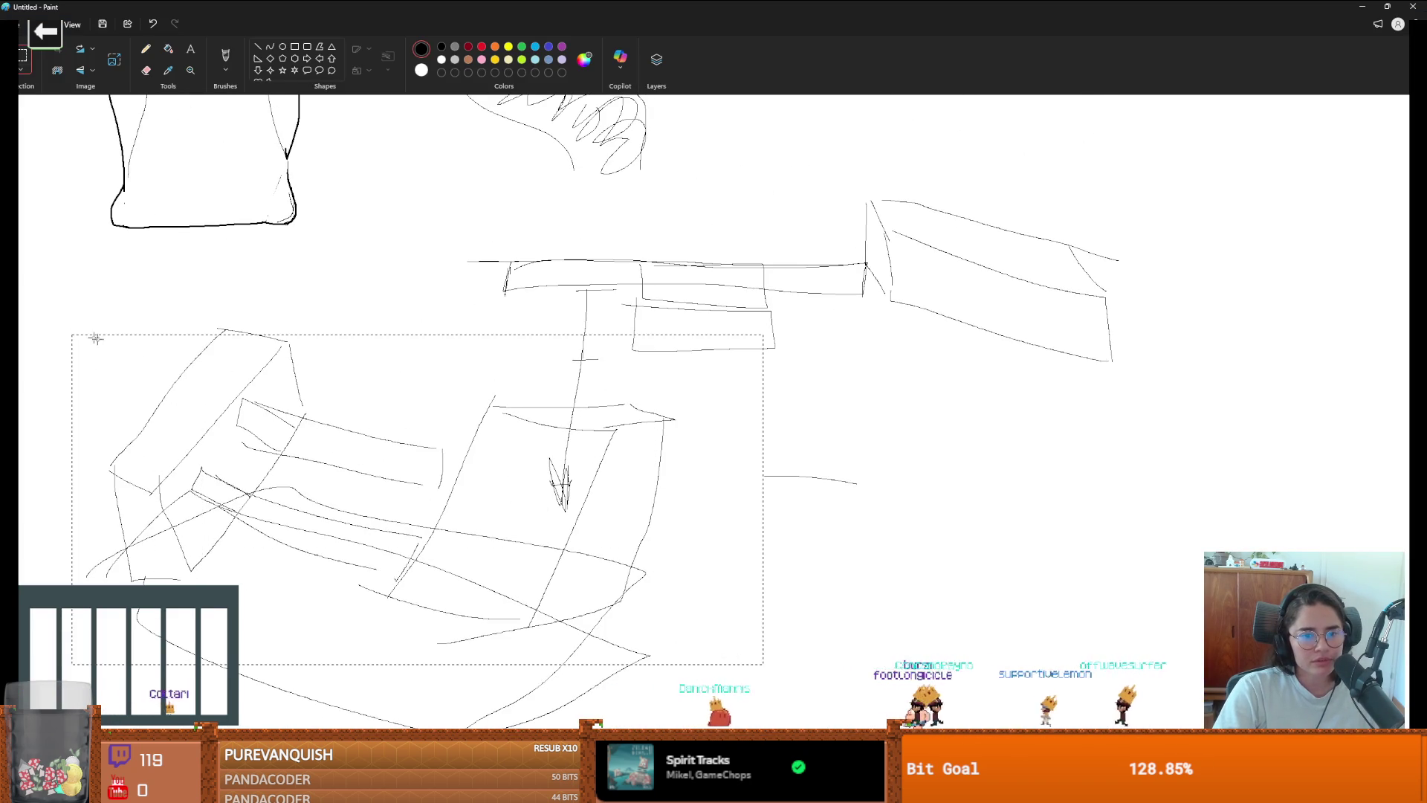
{"action": "scroll", "coordinate": [417, 520], "scroll_direction": "up", "scroll_amount": 4}
{"action": "scroll", "coordinate": [924, 523], "scroll_direction": "down", "scroll_amount": 5}
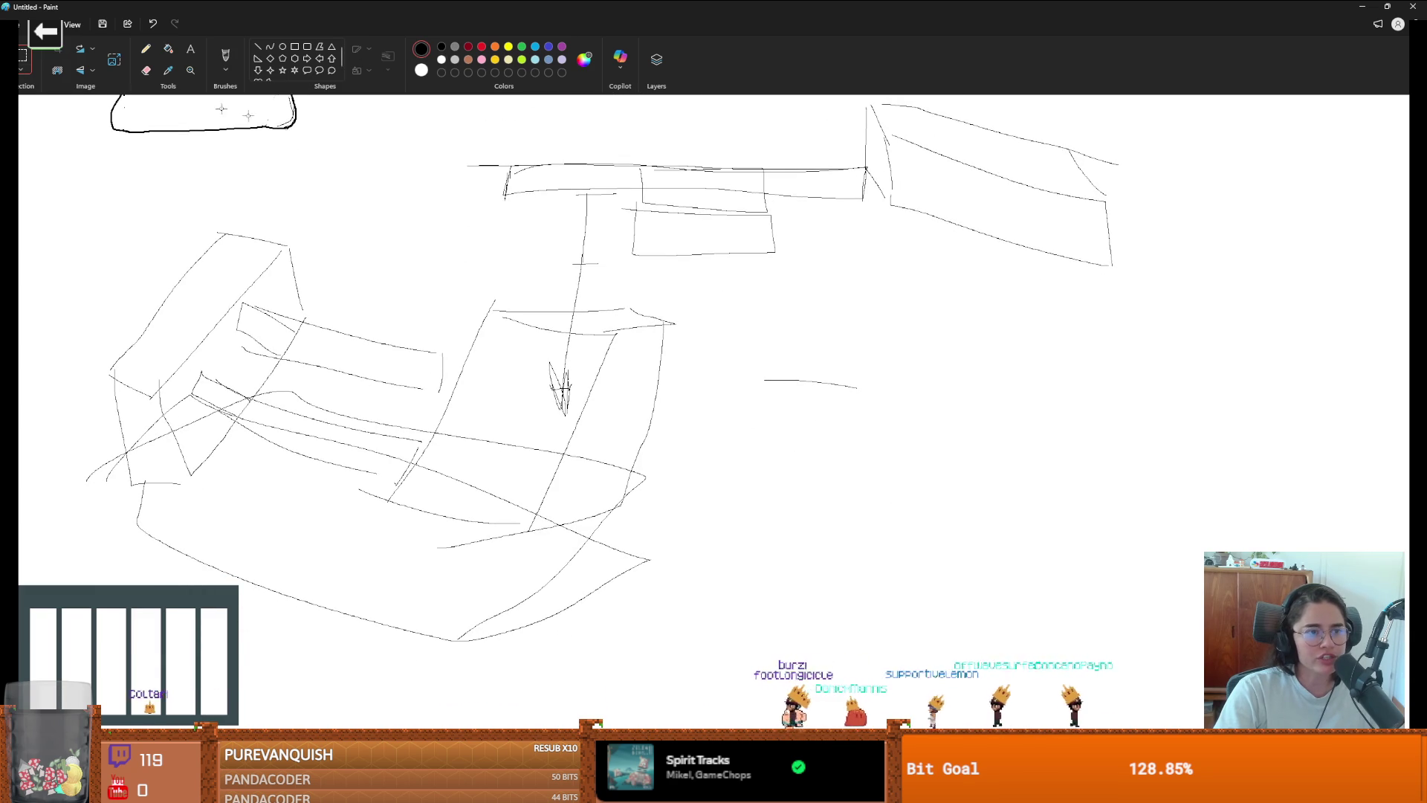
{"action": "key", "text": "alt+Tab"}
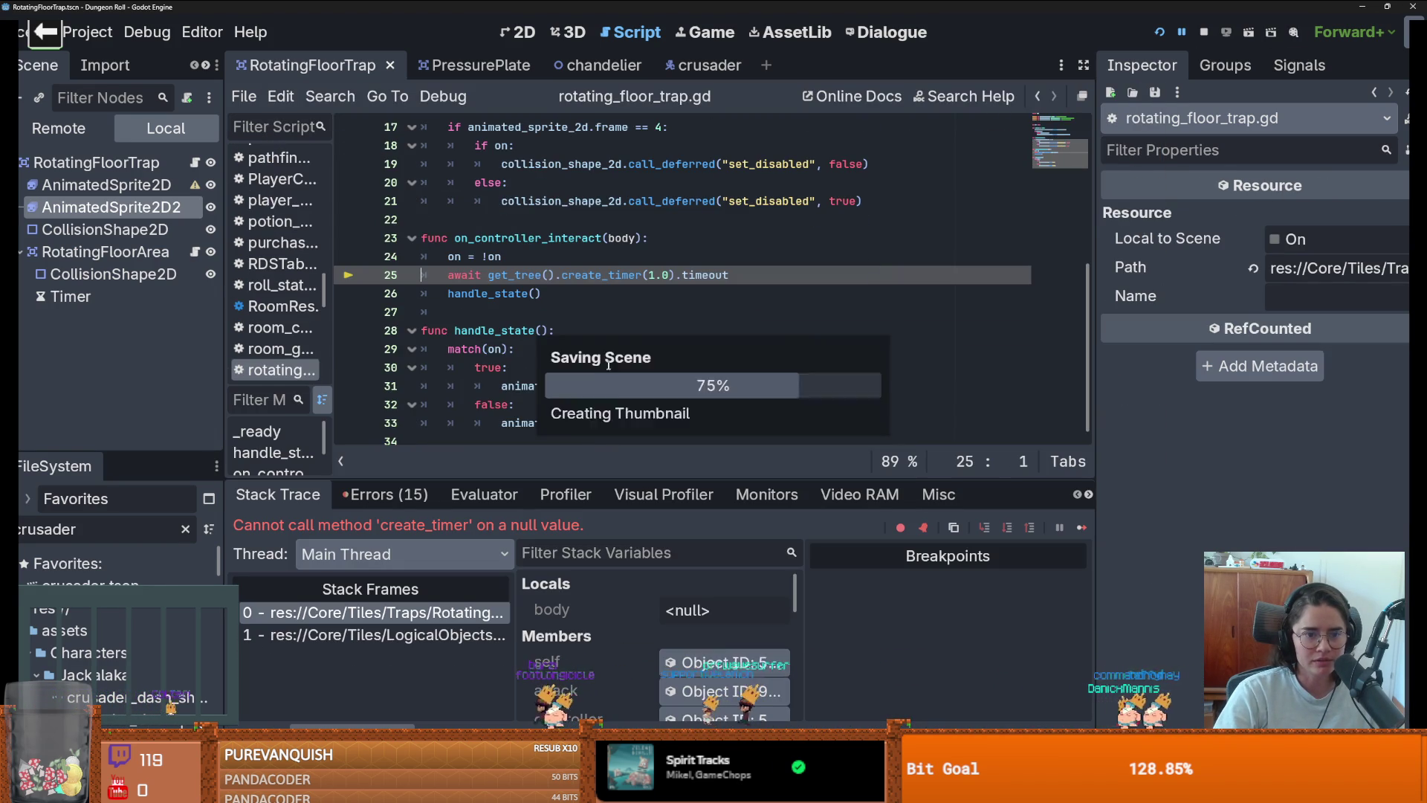
Scroll through the trap script and inspect the await on line 25.
{"action": "scroll", "coordinate": [605, 366], "scroll_direction": "up", "scroll_amount": 1}
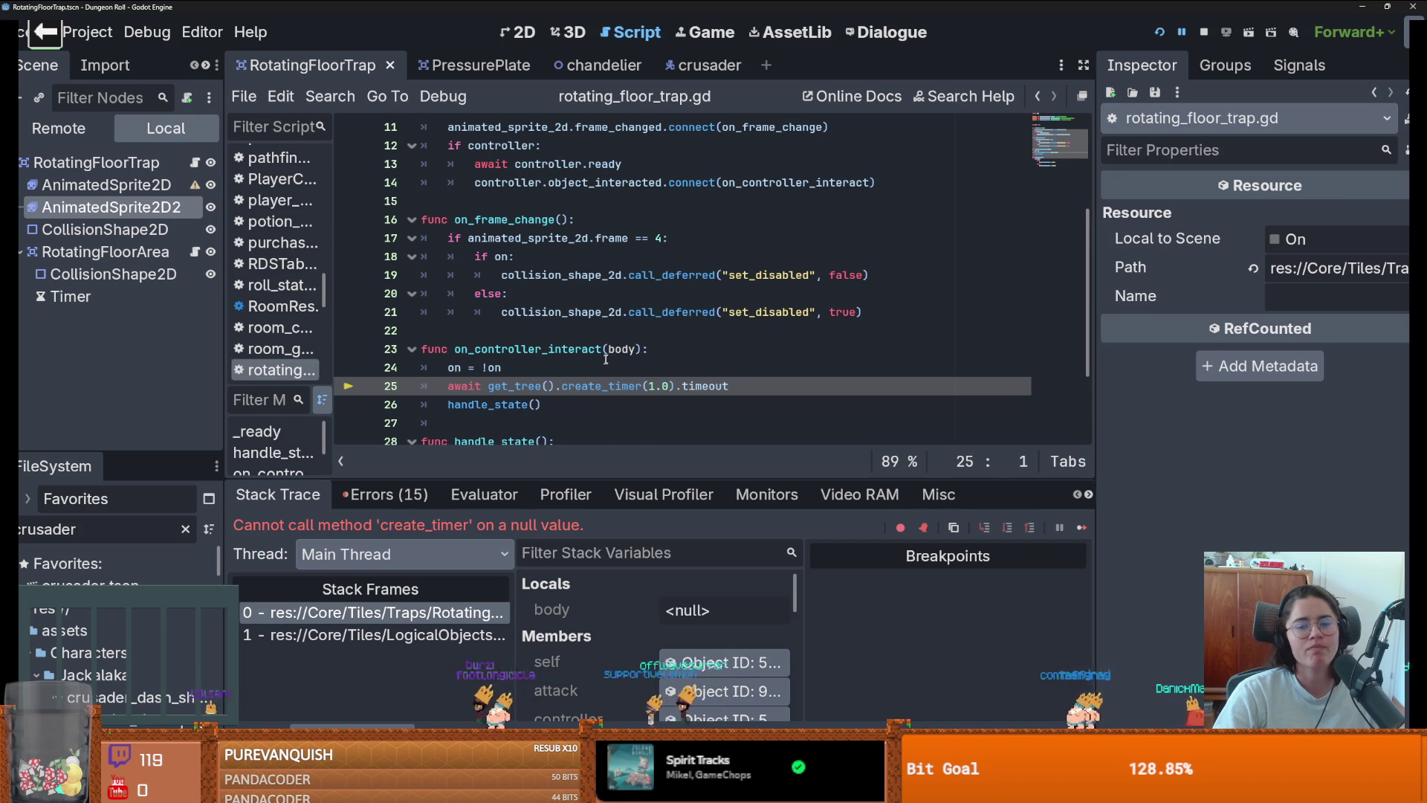
{"action": "scroll", "coordinate": [607, 357], "scroll_direction": "down", "scroll_amount": 1}
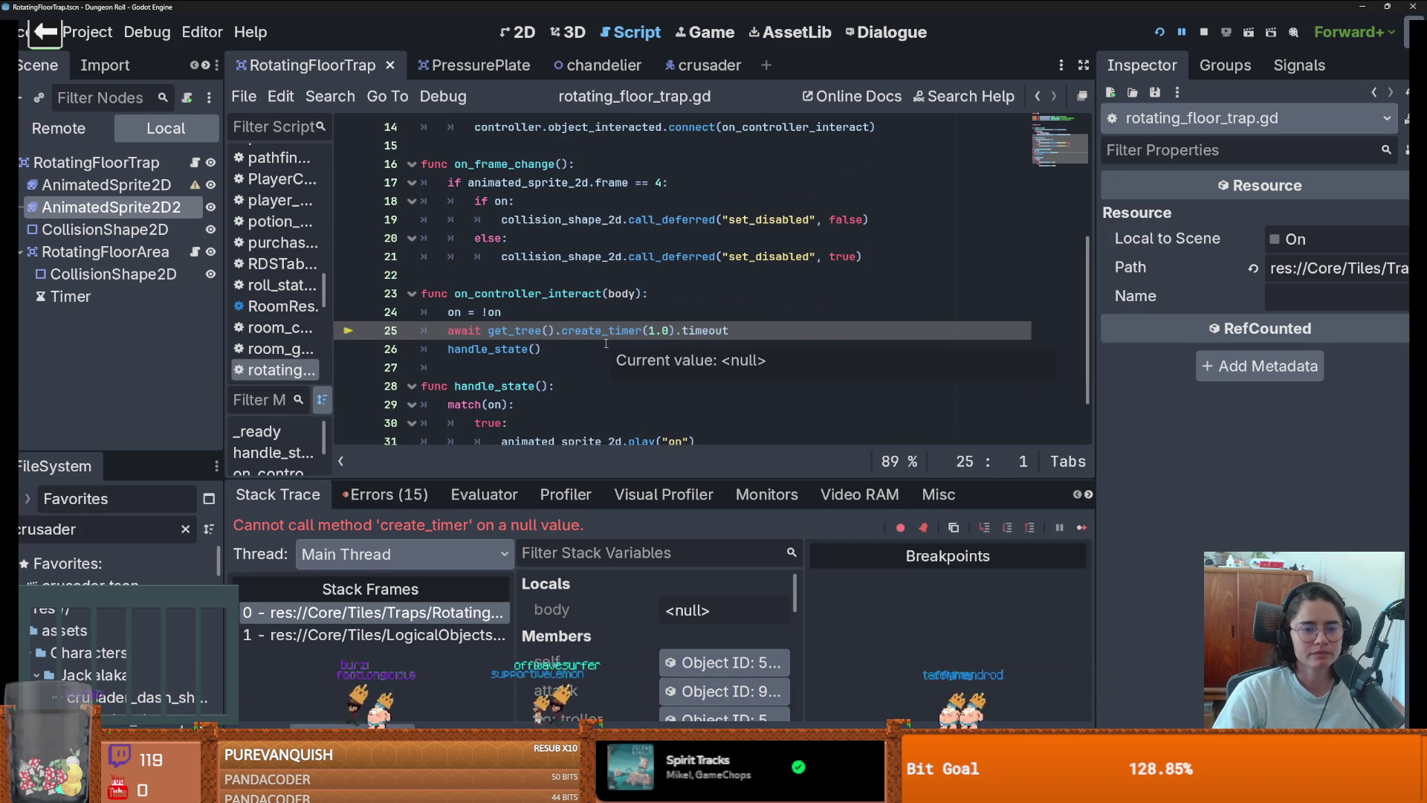
{"action": "scroll", "coordinate": [606, 343], "scroll_direction": "up", "scroll_amount": 6}
{"action": "scroll", "coordinate": [579, 365], "scroll_direction": "down", "scroll_amount": 3}
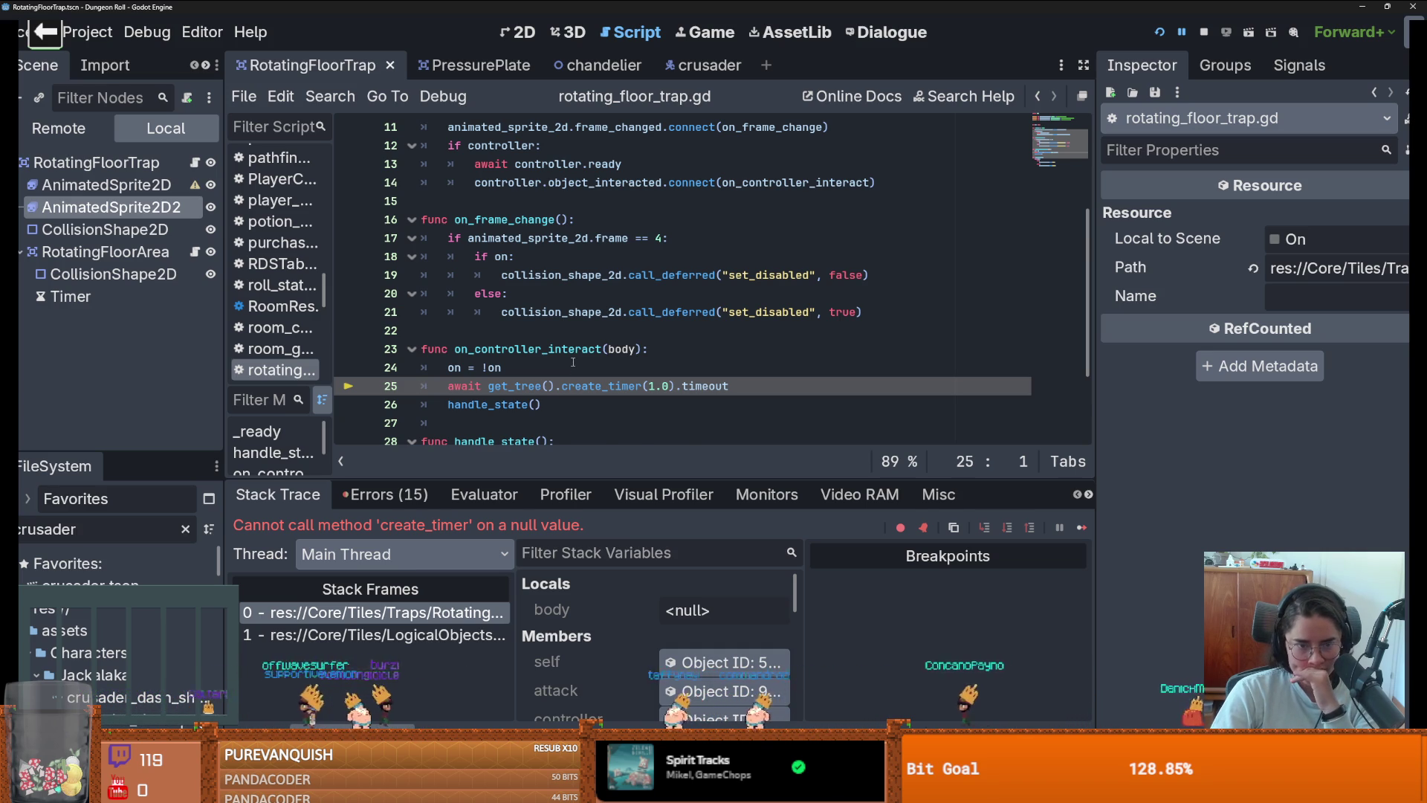
{"action": "scroll", "coordinate": [572, 361], "scroll_direction": "down", "scroll_amount": 2}
{"action": "scroll", "coordinate": [572, 360], "scroll_direction": "up", "scroll_amount": 2}
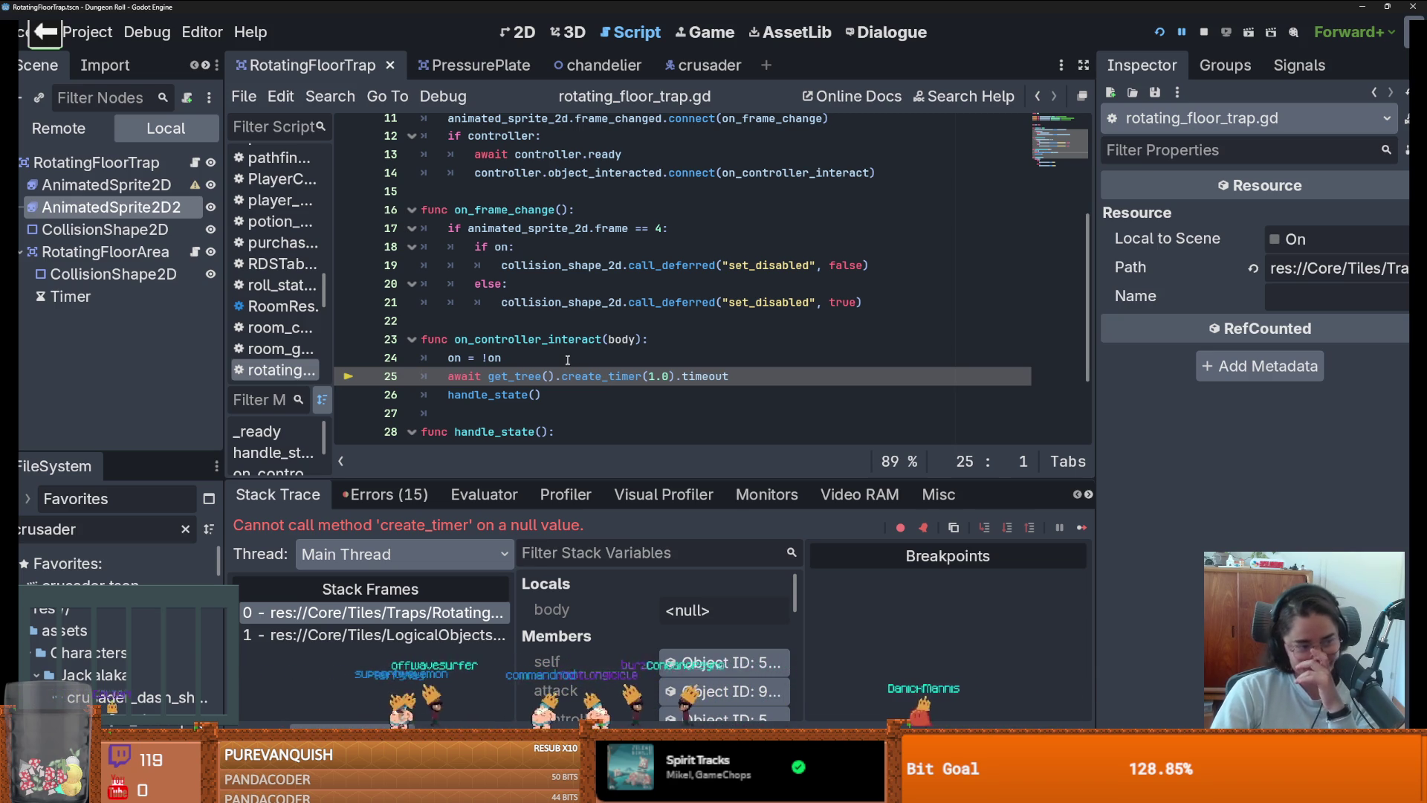
{"action": "scroll", "coordinate": [567, 353], "scroll_direction": "down", "scroll_amount": 3}
{"action": "scroll", "coordinate": [520, 327], "scroll_direction": "up", "scroll_amount": 2}
{"action": "left_click", "coordinate": [476, 321]}
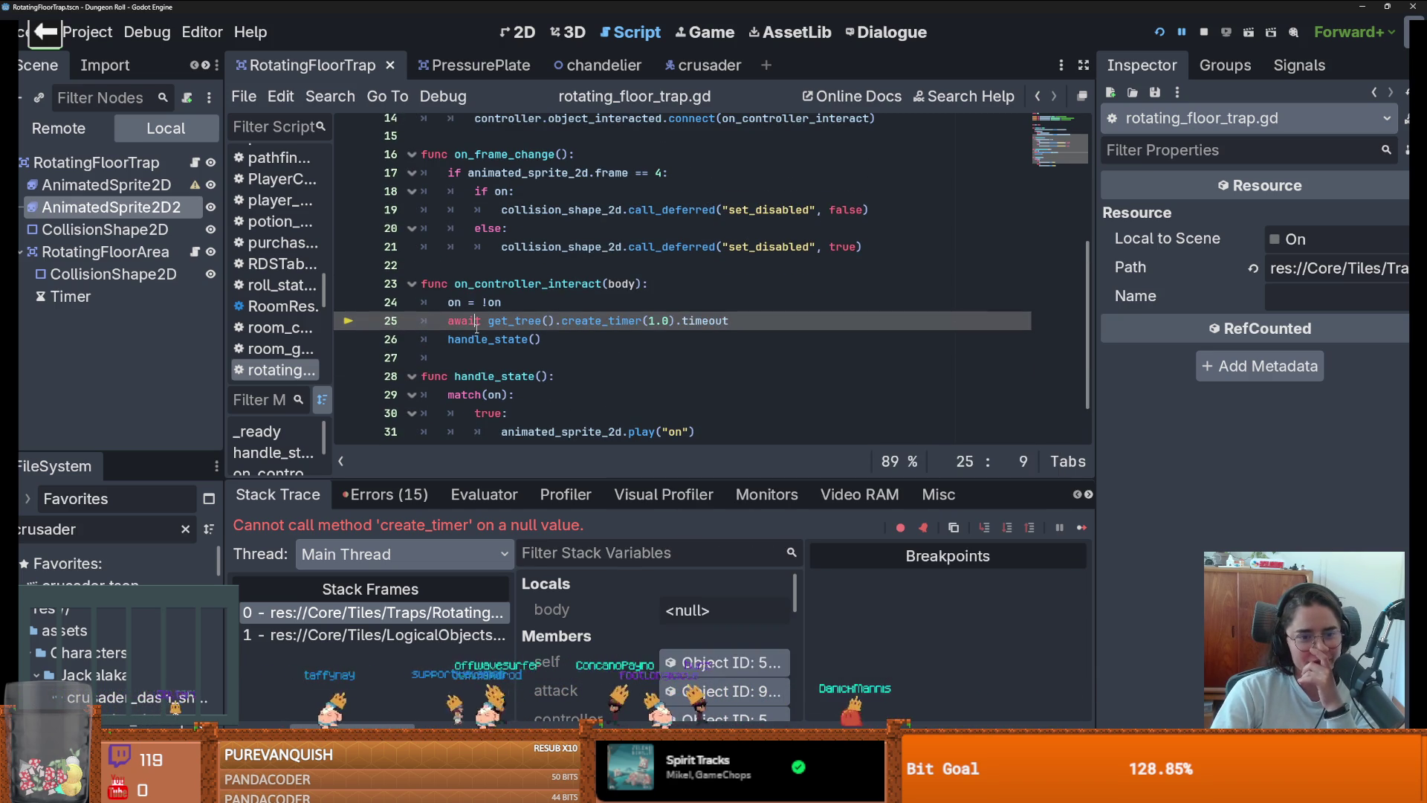
{"action": "scroll", "coordinate": [595, 356], "scroll_direction": "up", "scroll_amount": 4}
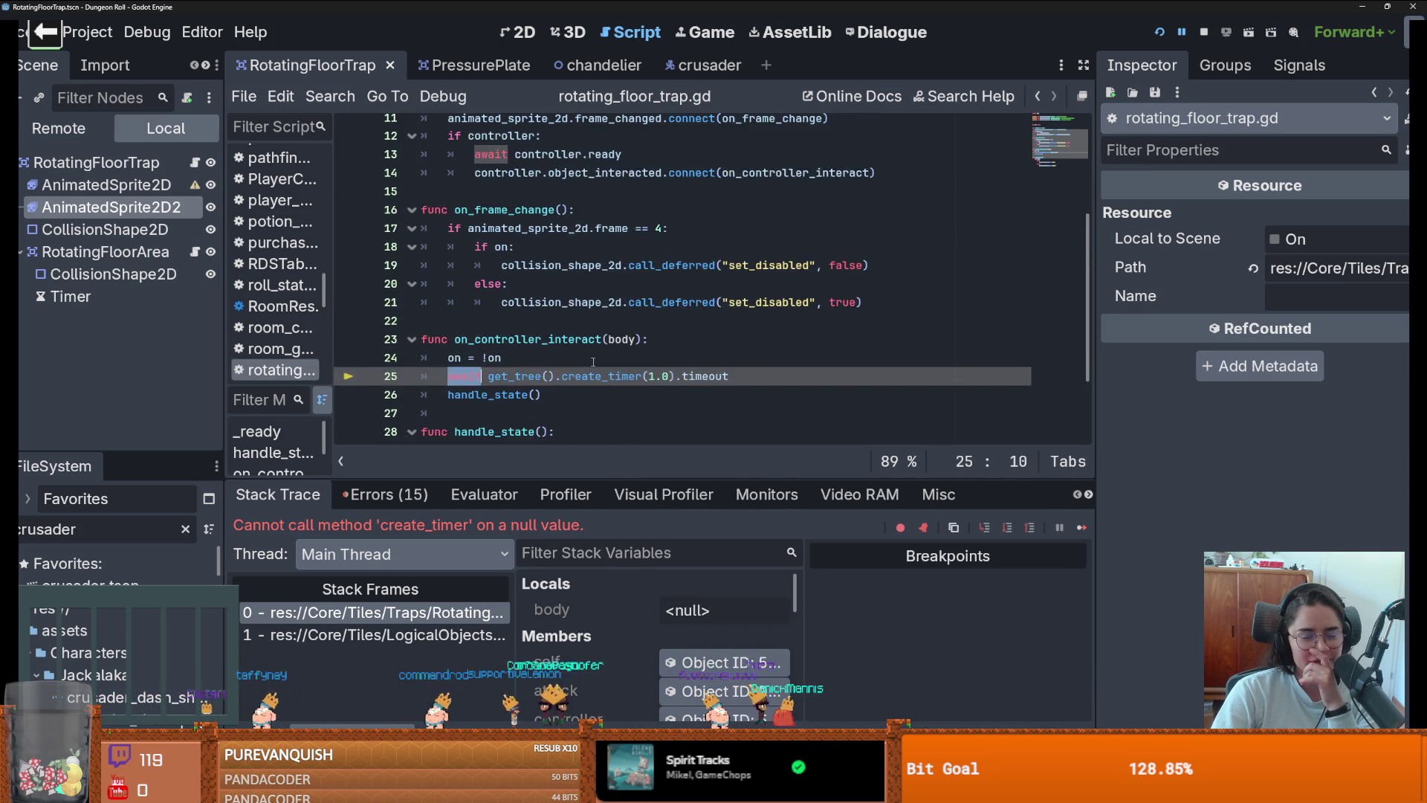
{"action": "scroll", "coordinate": [596, 356], "scroll_direction": "down", "scroll_amount": 4}
Inspect the handle_state call on line 26 and animated_sprite_2d on line 11.
{"action": "left_click", "coordinate": [523, 339]}
{"action": "double_click", "coordinate": [522, 339]}
{"action": "scroll", "coordinate": [581, 365], "scroll_direction": "down", "scroll_amount": 3}
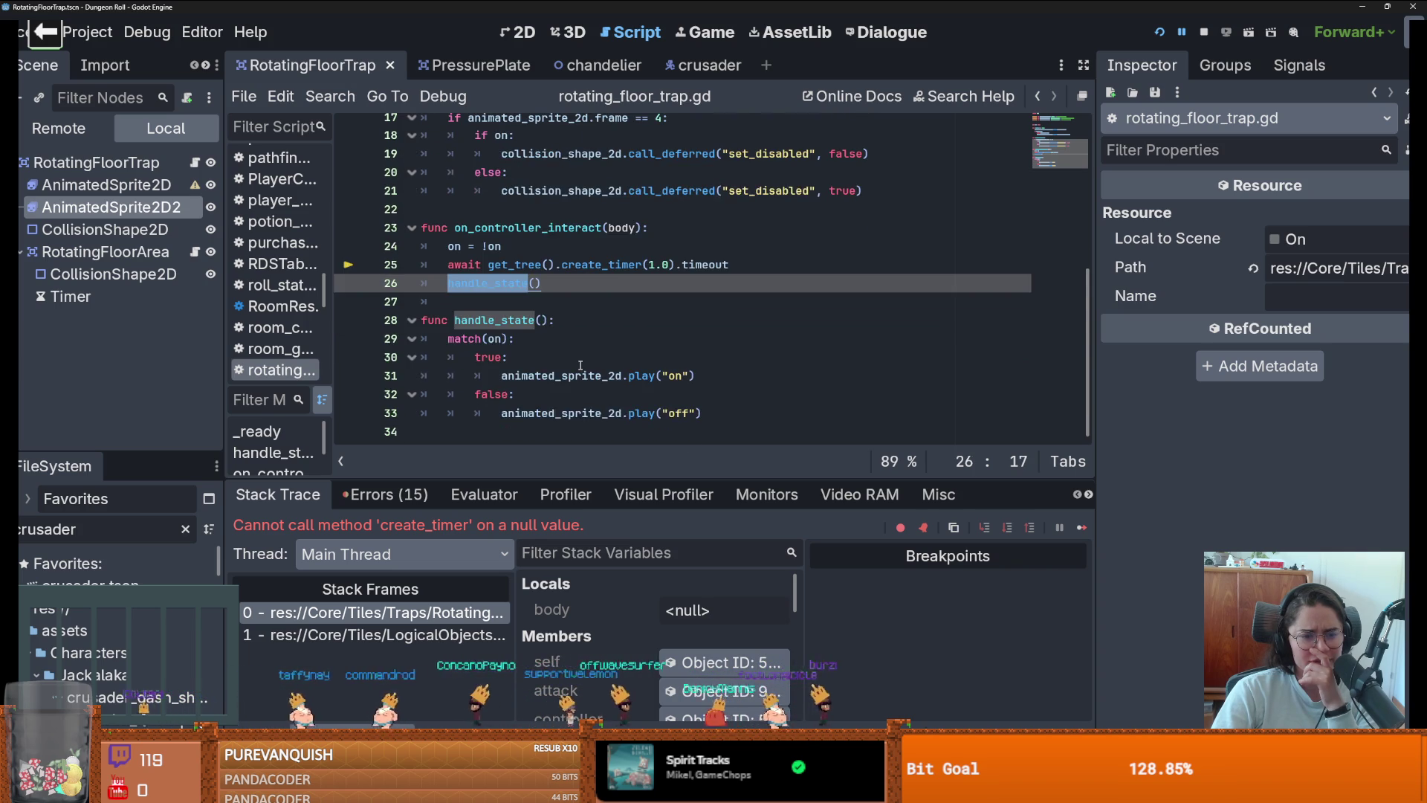
{"action": "scroll", "coordinate": [580, 365], "scroll_direction": "up", "scroll_amount": 3}
{"action": "scroll", "coordinate": [580, 365], "scroll_direction": "up", "scroll_amount": 2}
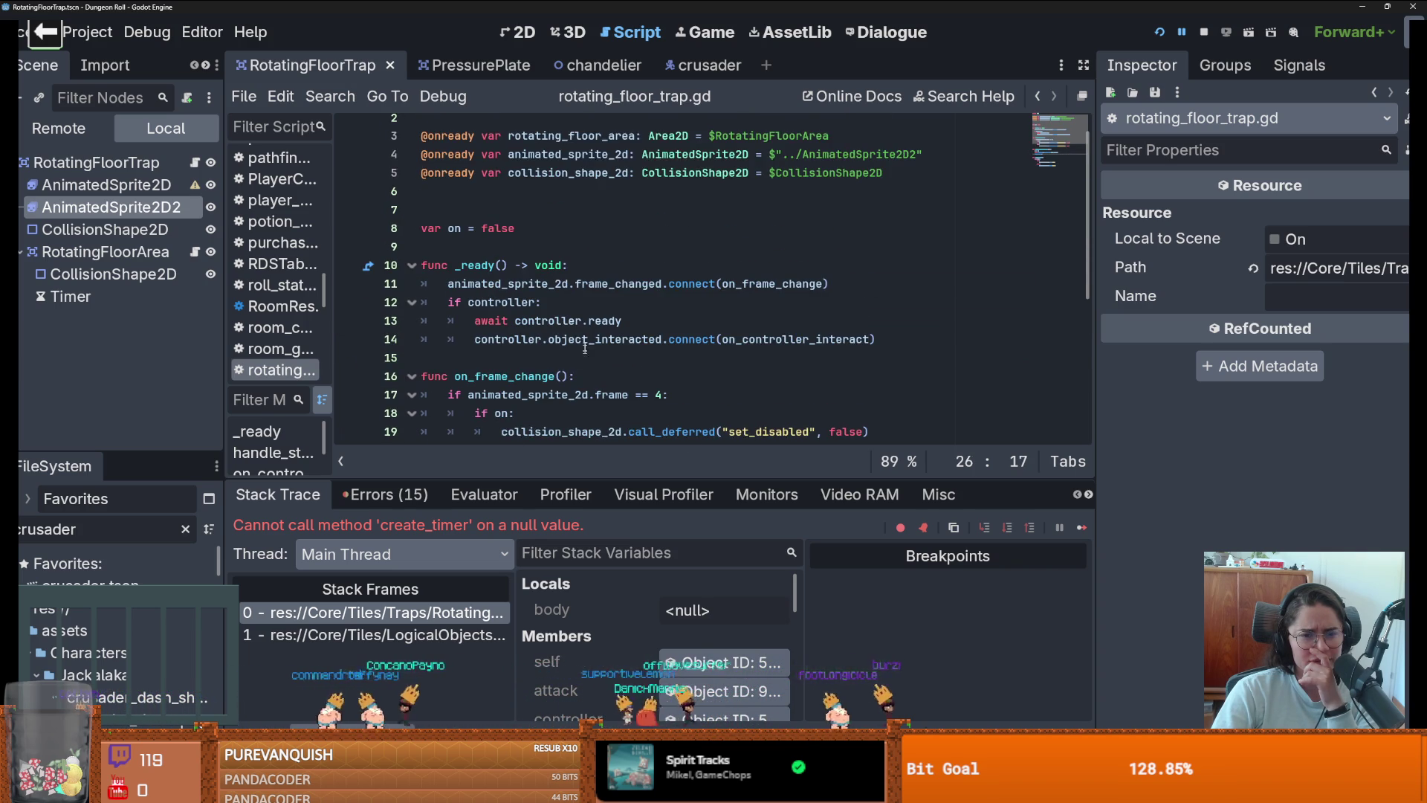
{"action": "double_click", "coordinate": [552, 285]}
{"action": "mouse_move", "coordinate": [552, 285]}
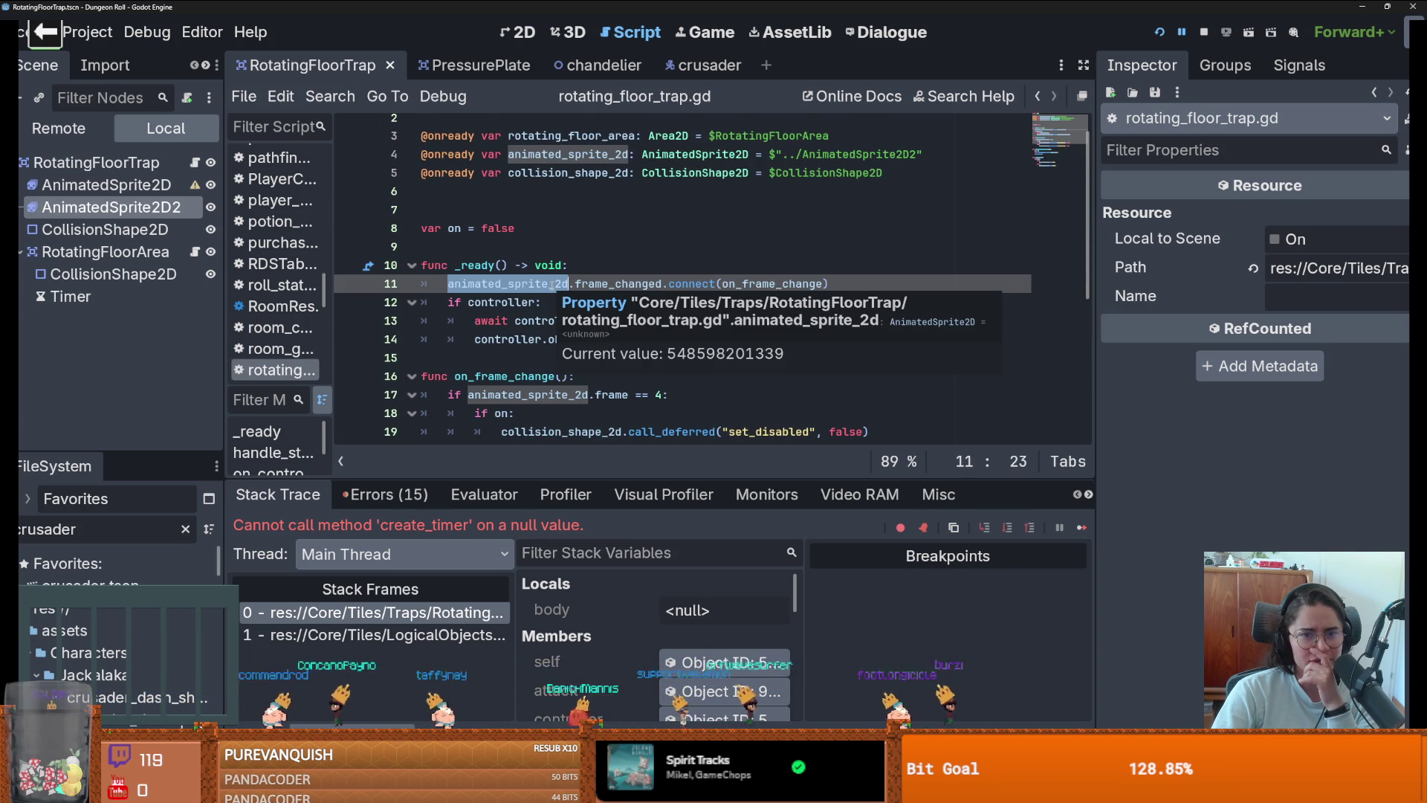
Show the debugger's Errors list and drag its splitter up to enlarge it.
{"action": "scroll", "coordinate": [668, 363], "scroll_direction": "down", "scroll_amount": 2}
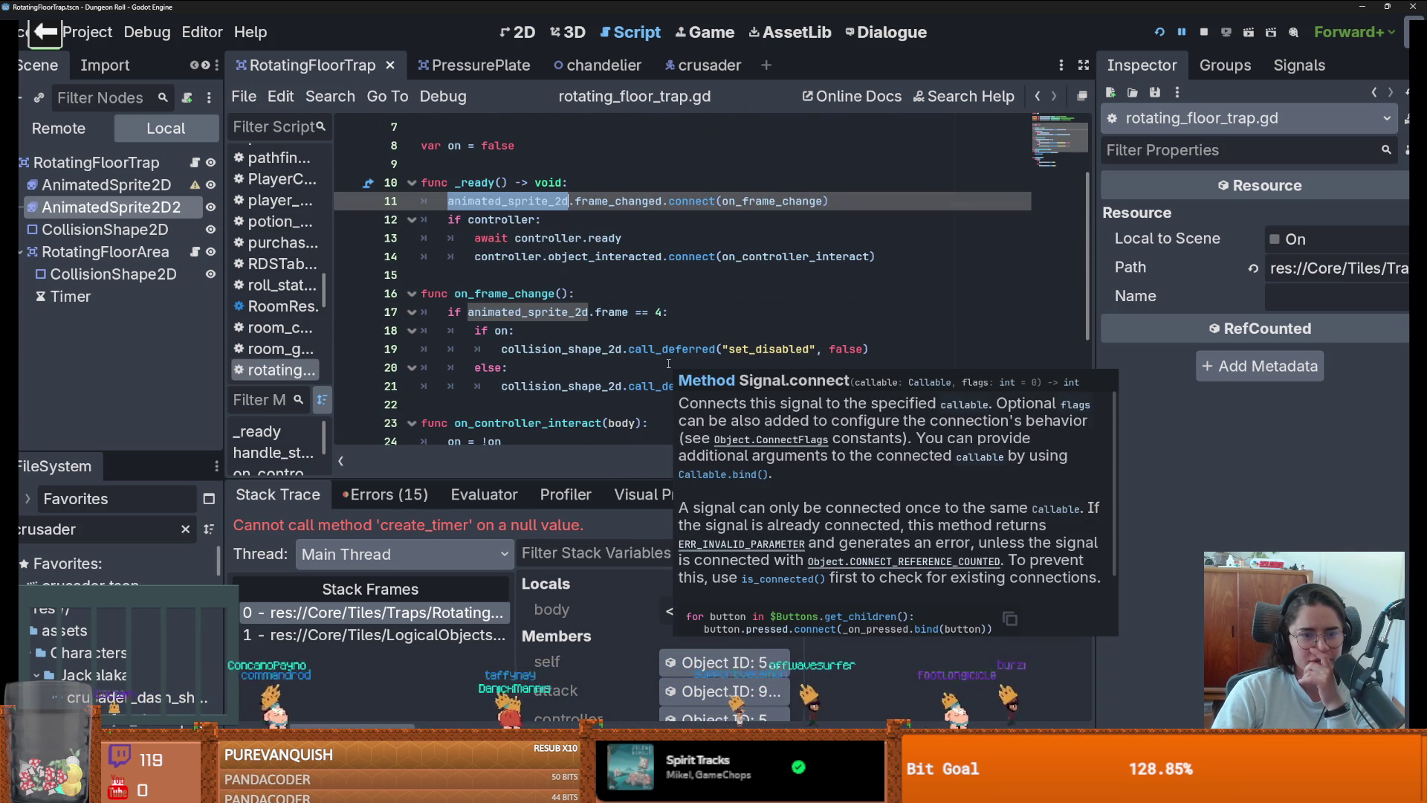
{"action": "scroll", "coordinate": [668, 364], "scroll_direction": "down", "scroll_amount": 2}
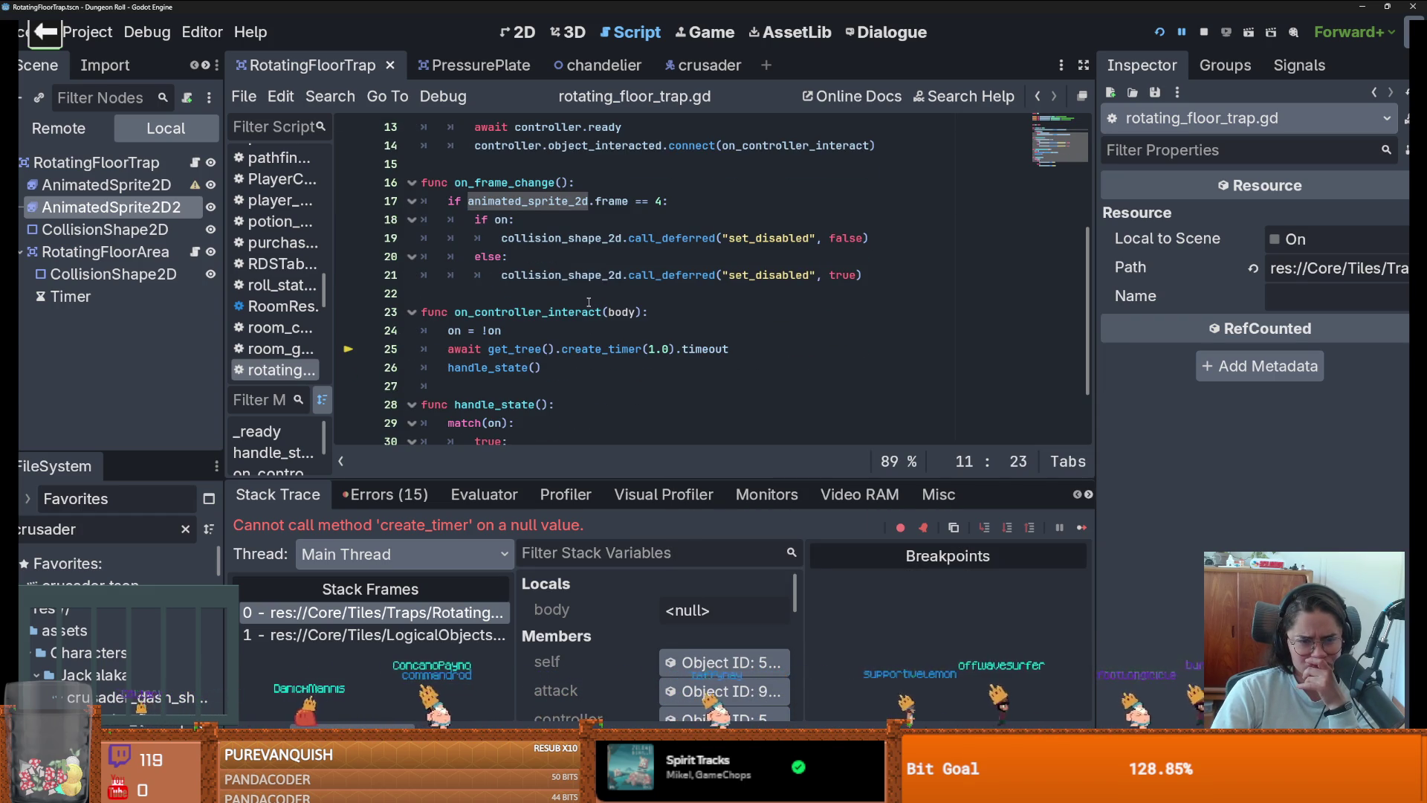
{"action": "scroll", "coordinate": [588, 302], "scroll_direction": "down", "scroll_amount": 1}
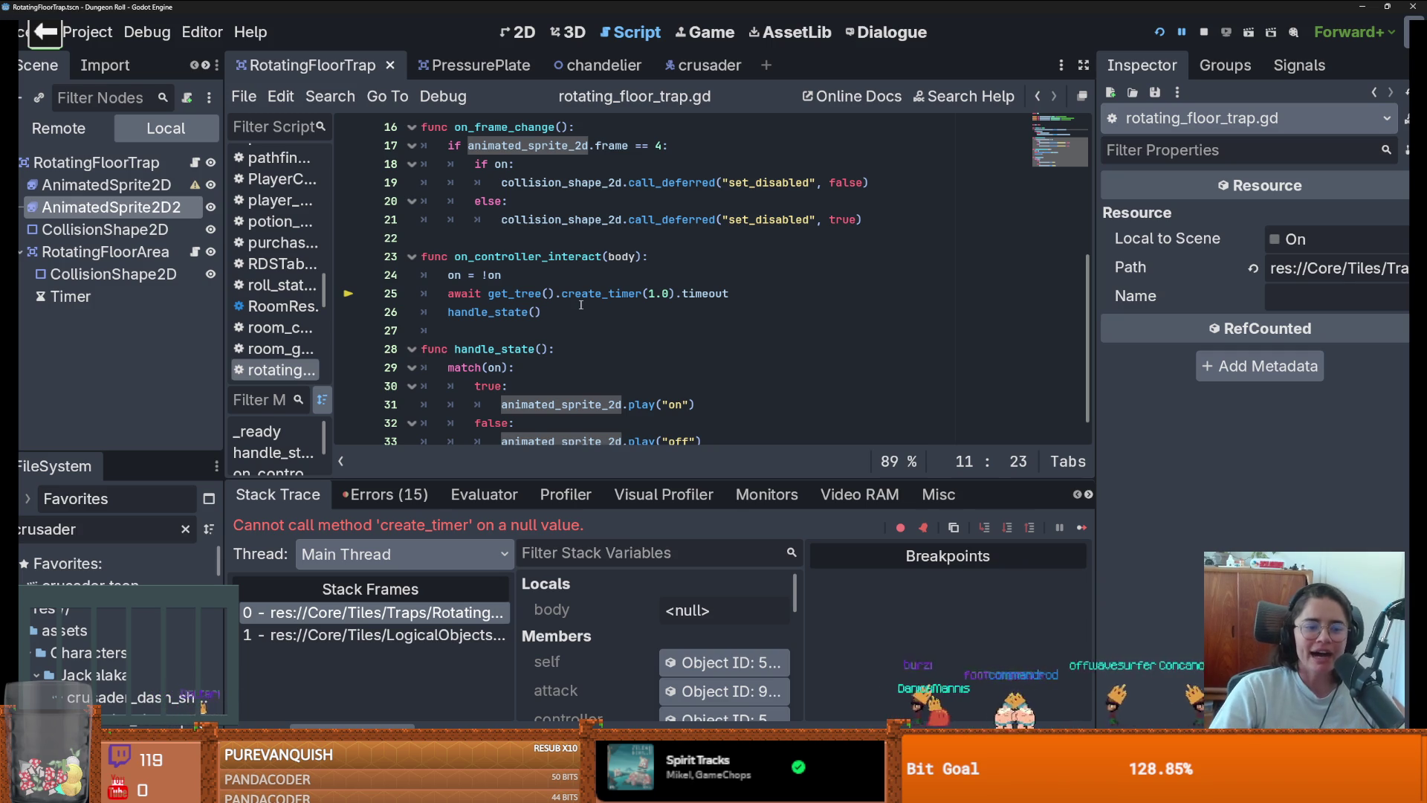
{"action": "left_click", "coordinate": [403, 497]}
{"action": "left_click_drag", "start_coordinate": [451, 479], "coordinate": [452, 335]}
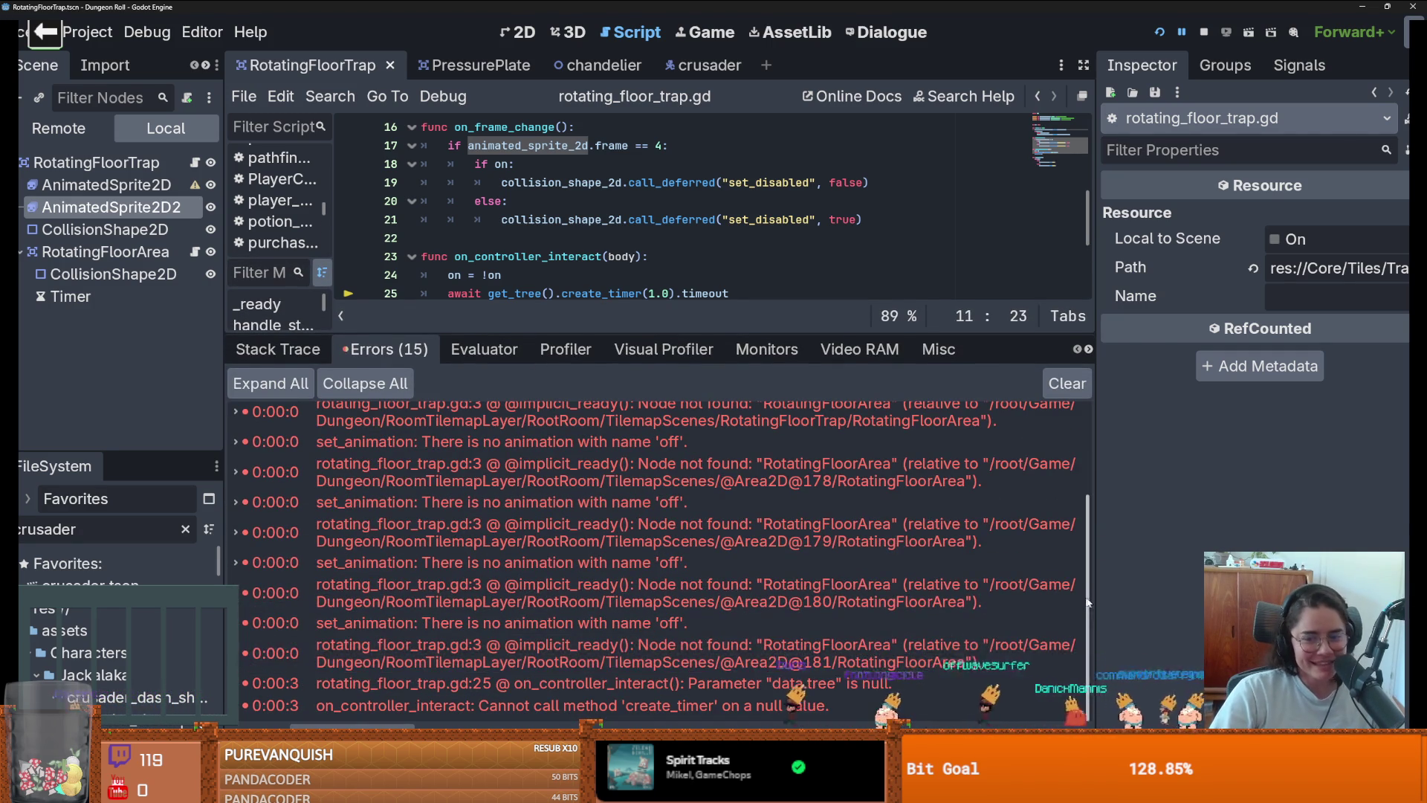
Widen the Errors panel and scroll it to read the missing 'off' animation and create_timer errors.
{"action": "left_click_drag", "start_coordinate": [1094, 595], "coordinate": [1268, 595]}
{"action": "scroll", "coordinate": [831, 617], "scroll_direction": "up", "scroll_amount": 3}
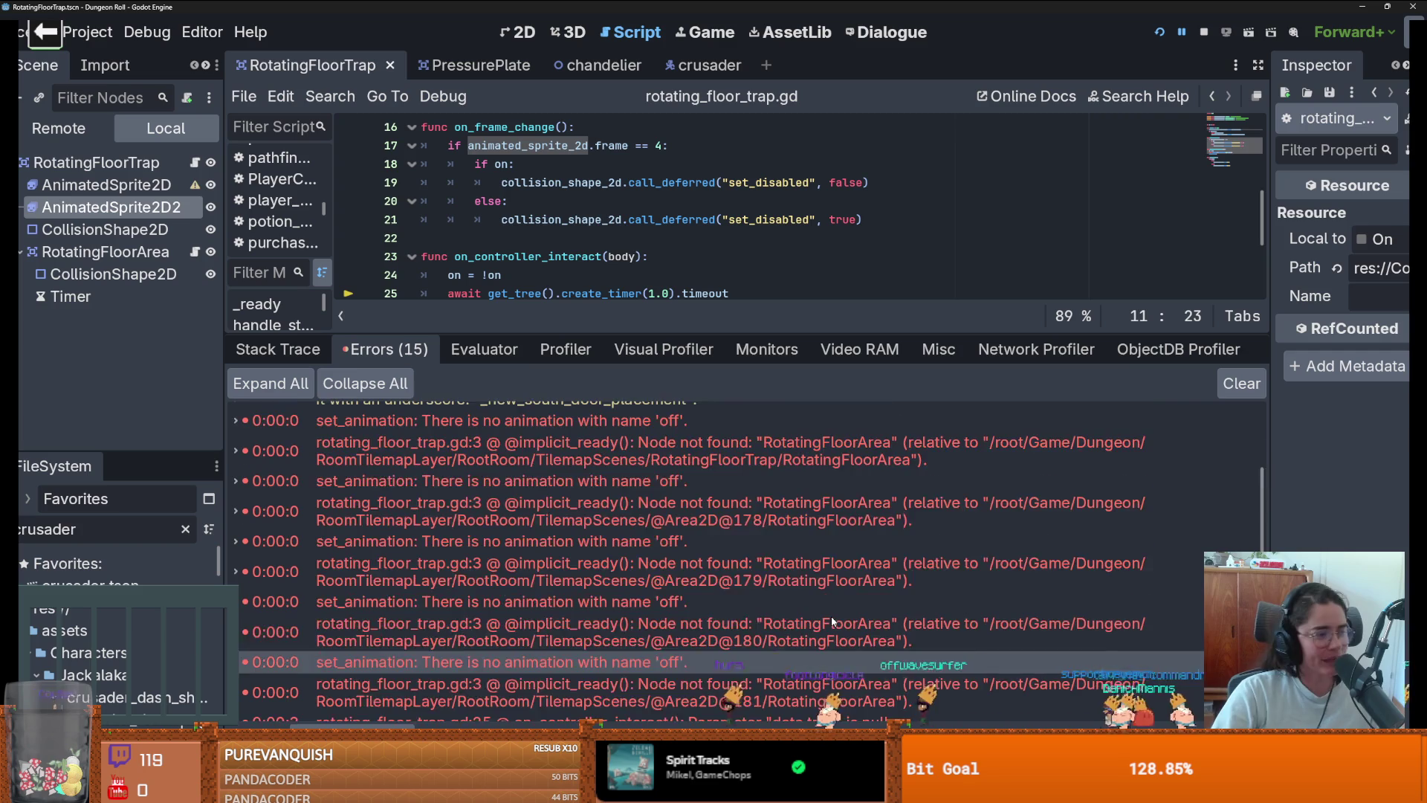
{"action": "scroll", "coordinate": [862, 631], "scroll_direction": "down", "scroll_amount": 2}
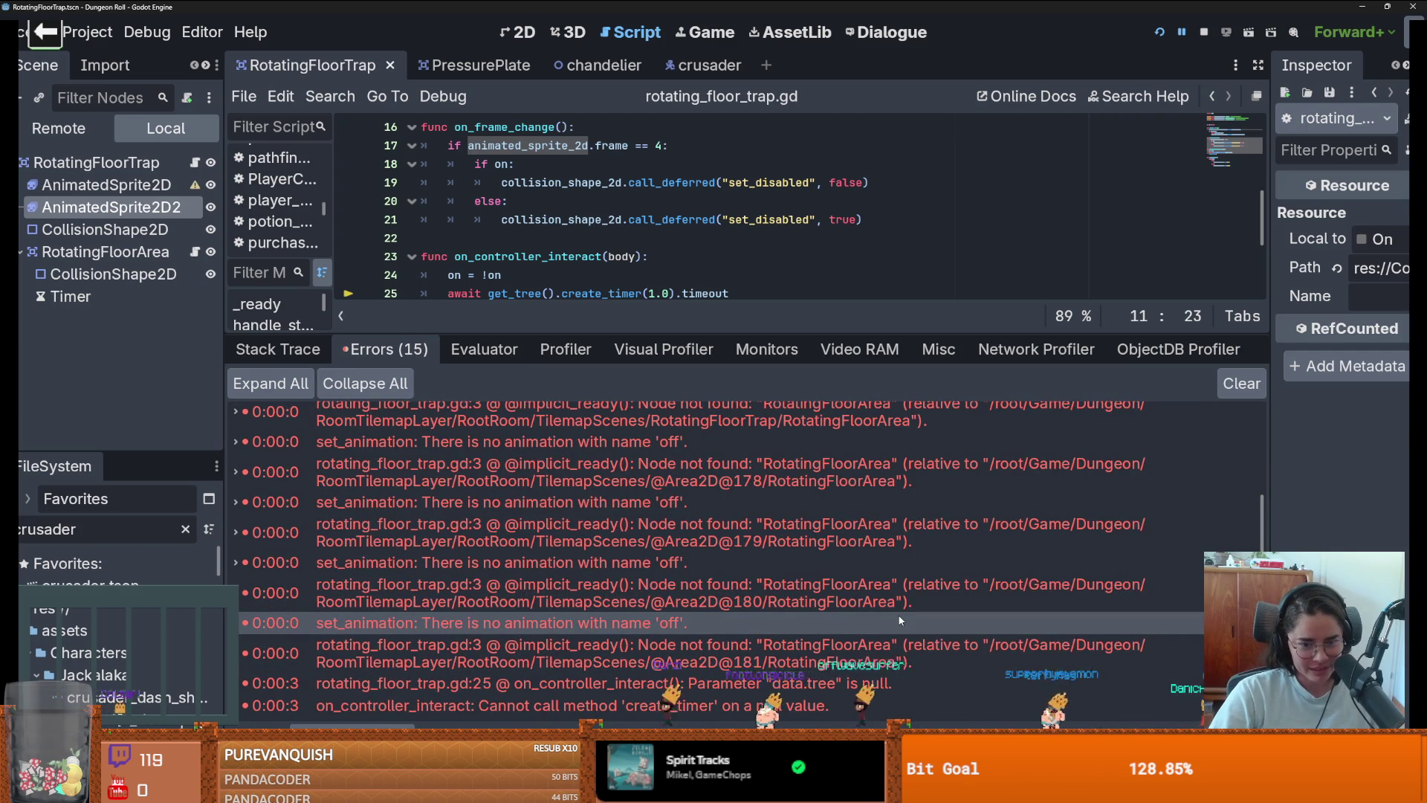
{"action": "mouse_move", "coordinate": [899, 620]}
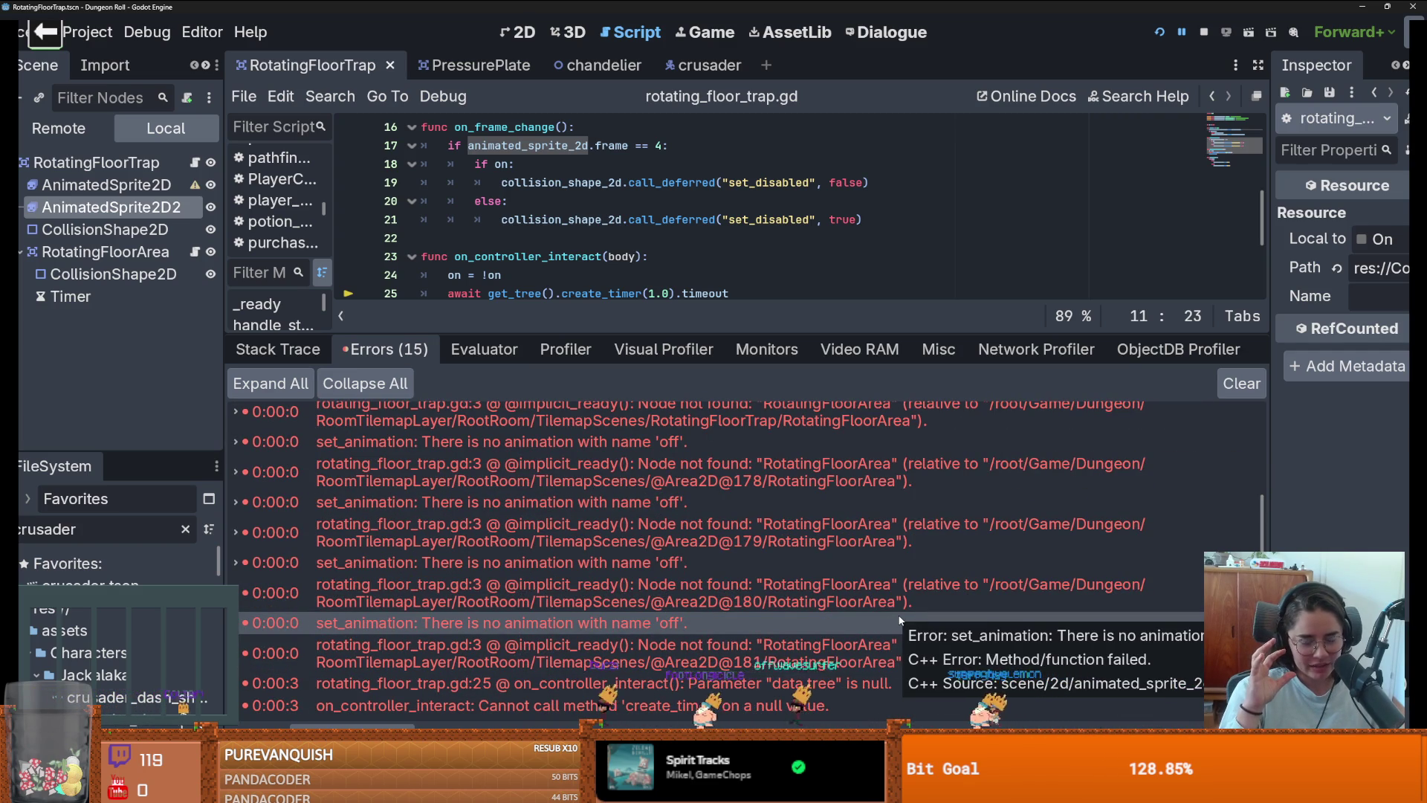
In Paint, draw a new box shape with the freehand pencil.
{"action": "key", "text": "alt+Tab"}
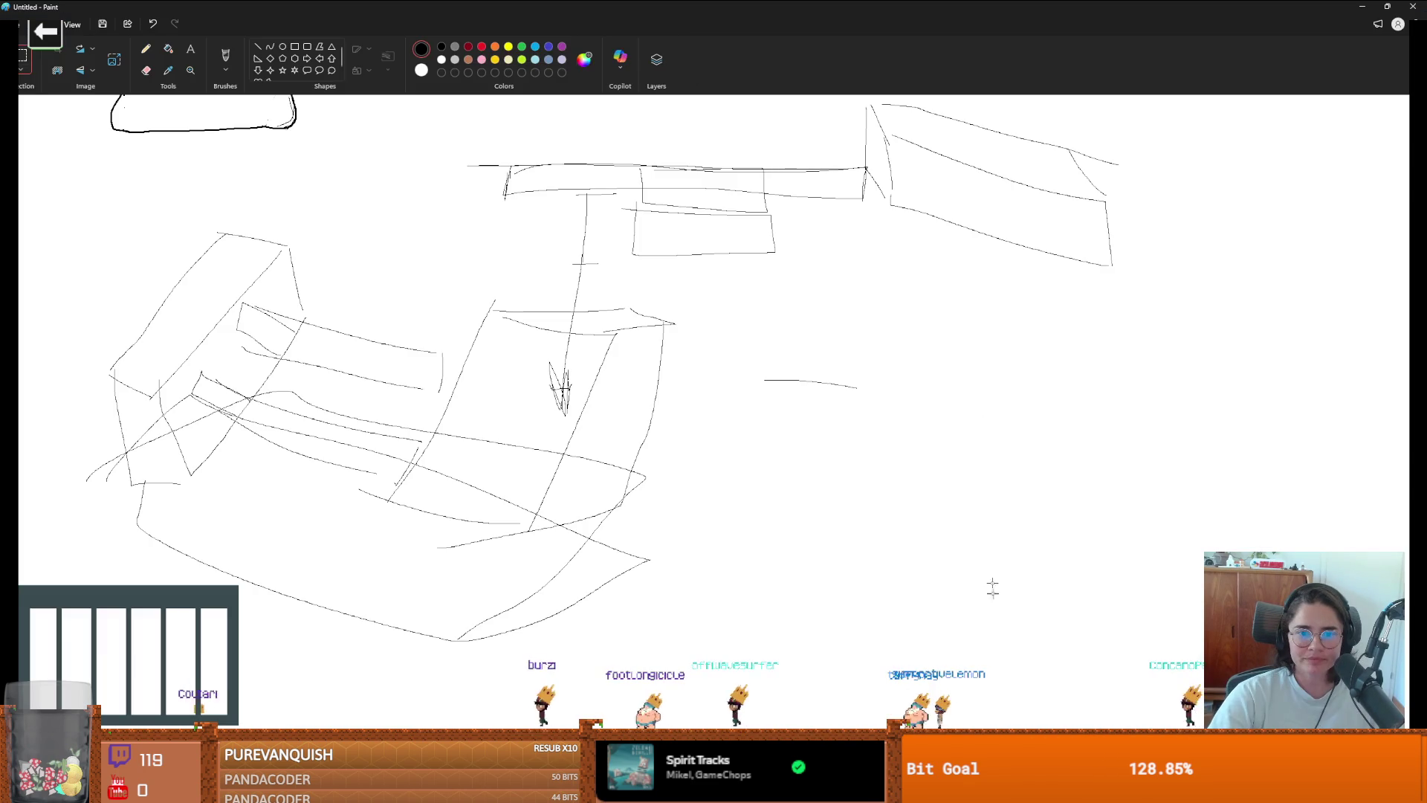
{"action": "mouse_move", "coordinate": [895, 300]}
{"action": "left_mouse_down"}
{"action": "mouse_move", "coordinate": [936, 372]}
{"action": "mouse_move", "coordinate": [1201, 674]}
{"action": "left_mouse_up"}
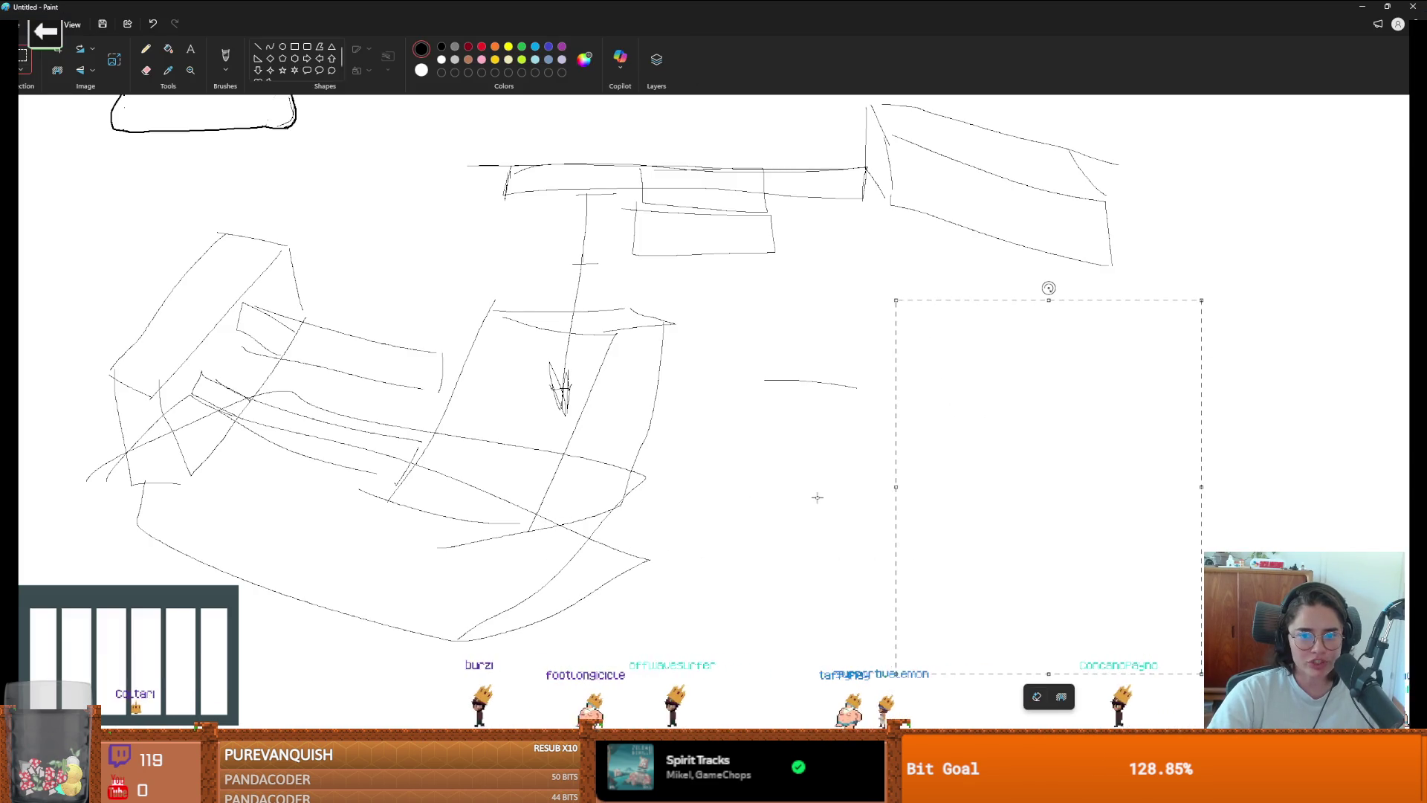
{"action": "left_click", "coordinate": [146, 48]}
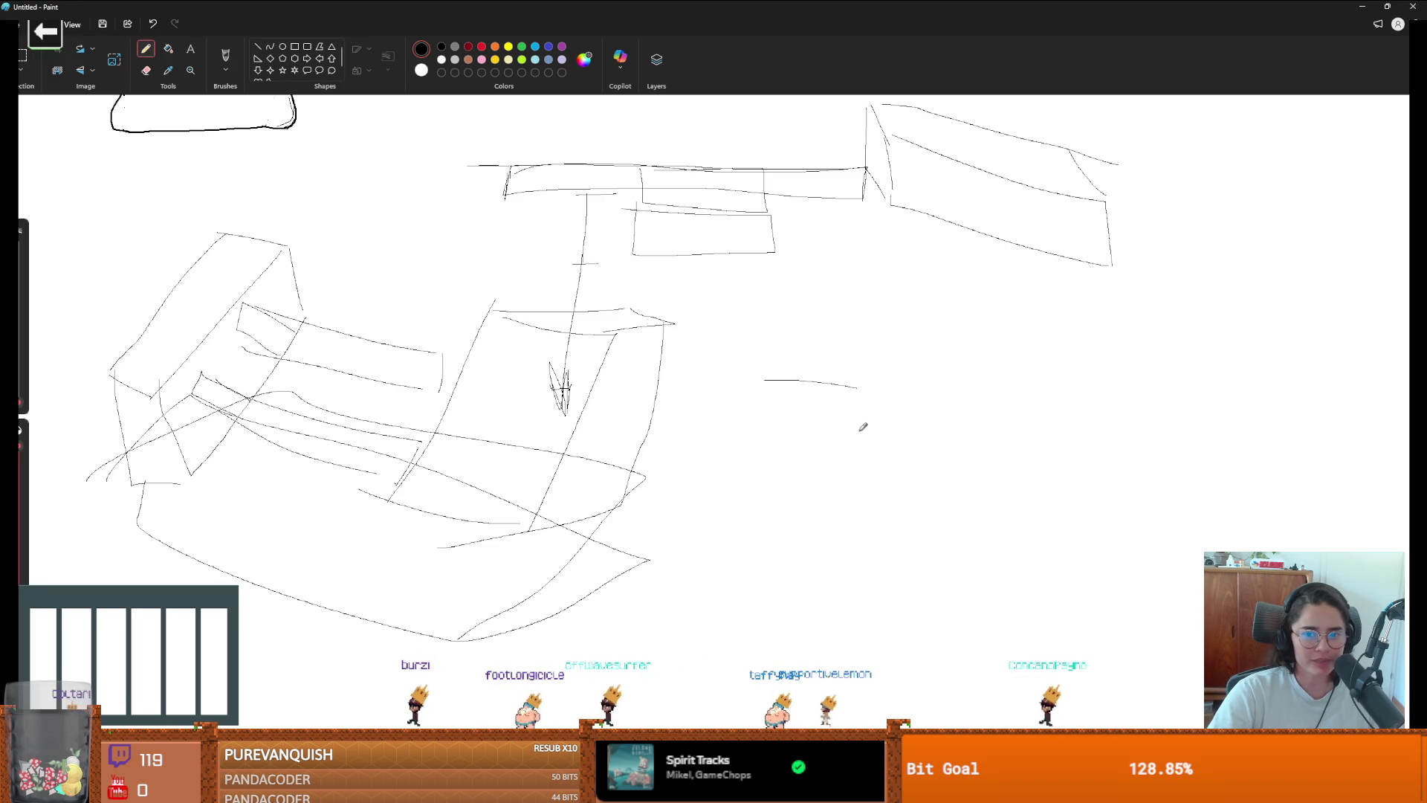
{"action": "mouse_move", "coordinate": [966, 390]}
{"action": "left_mouse_down"}
{"action": "mouse_move", "coordinate": [971, 443]}
{"action": "mouse_move", "coordinate": [1161, 533]}
{"action": "mouse_move", "coordinate": [966, 378]}
{"action": "mouse_move", "coordinate": [1065, 285]}
{"action": "mouse_move", "coordinate": [1189, 401]}
{"action": "left_mouse_up"}
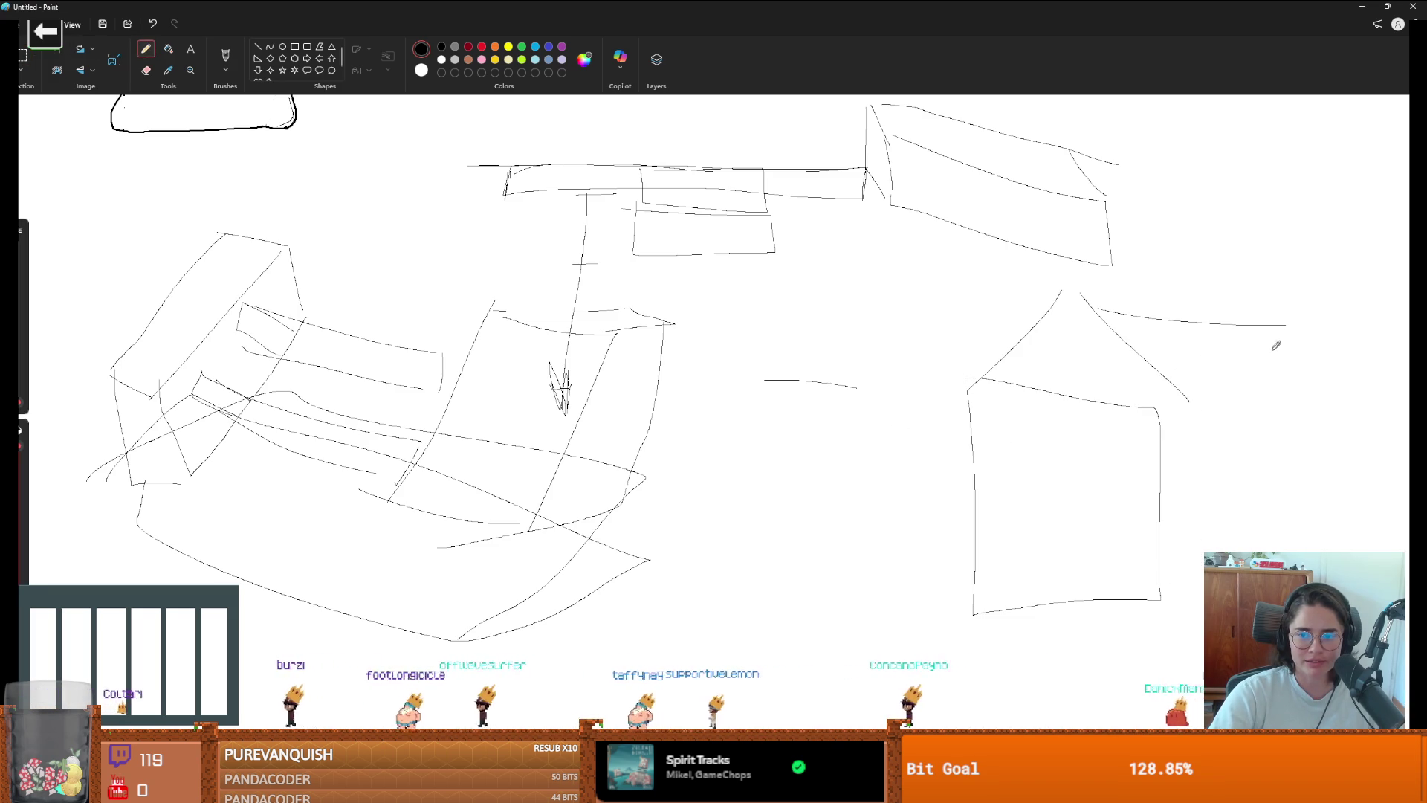
{"action": "left_click_drag", "start_coordinate": [1259, 525], "coordinate": [1163, 630]}
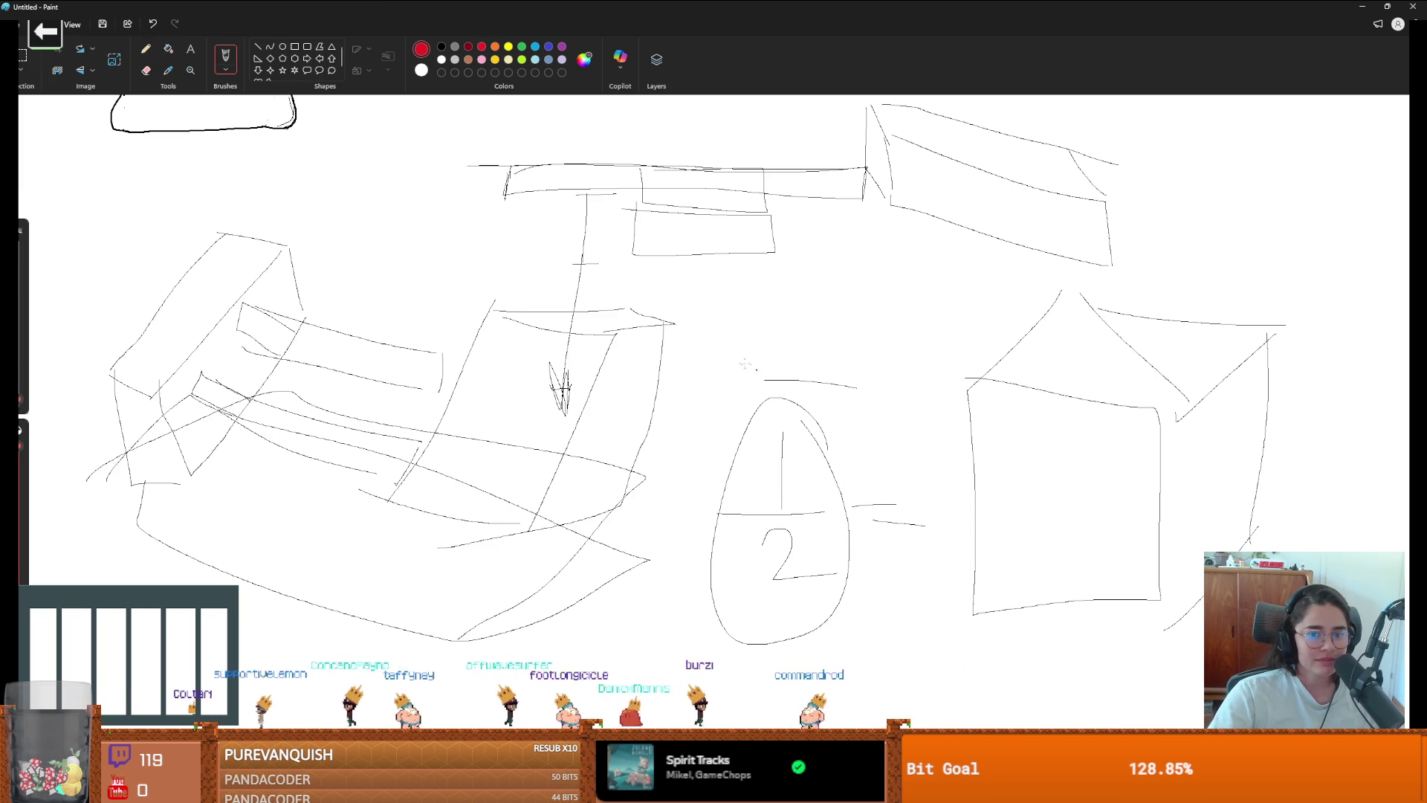
Cross out the egg marked 2 in red and loop red circles around it.
{"action": "left_click_drag", "start_coordinate": [936, 325], "coordinate": [742, 645]}
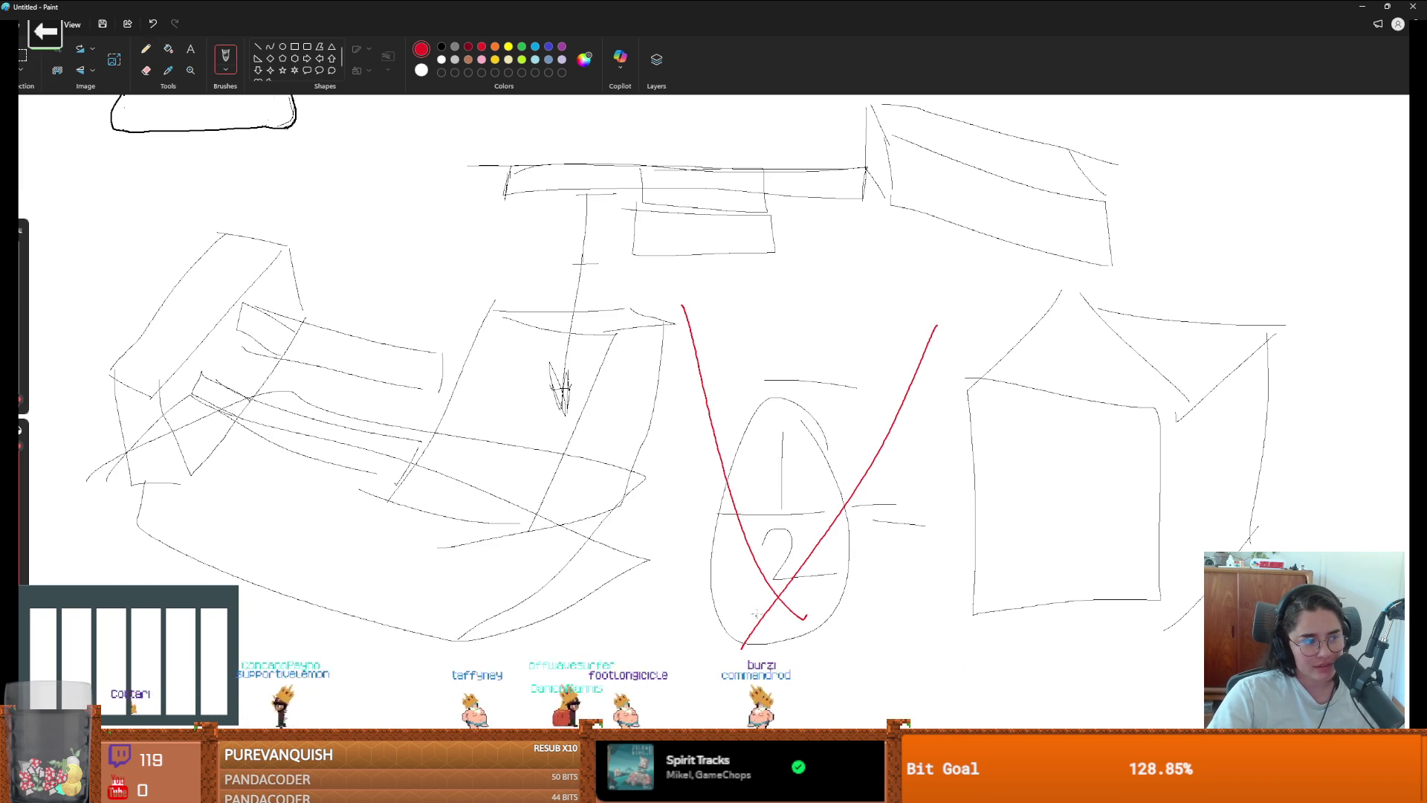
{"action": "mouse_move", "coordinate": [865, 468]}
{"action": "left_mouse_down"}
{"action": "mouse_move", "coordinate": [709, 483]}
{"action": "mouse_move", "coordinate": [855, 595]}
{"action": "left_mouse_up"}
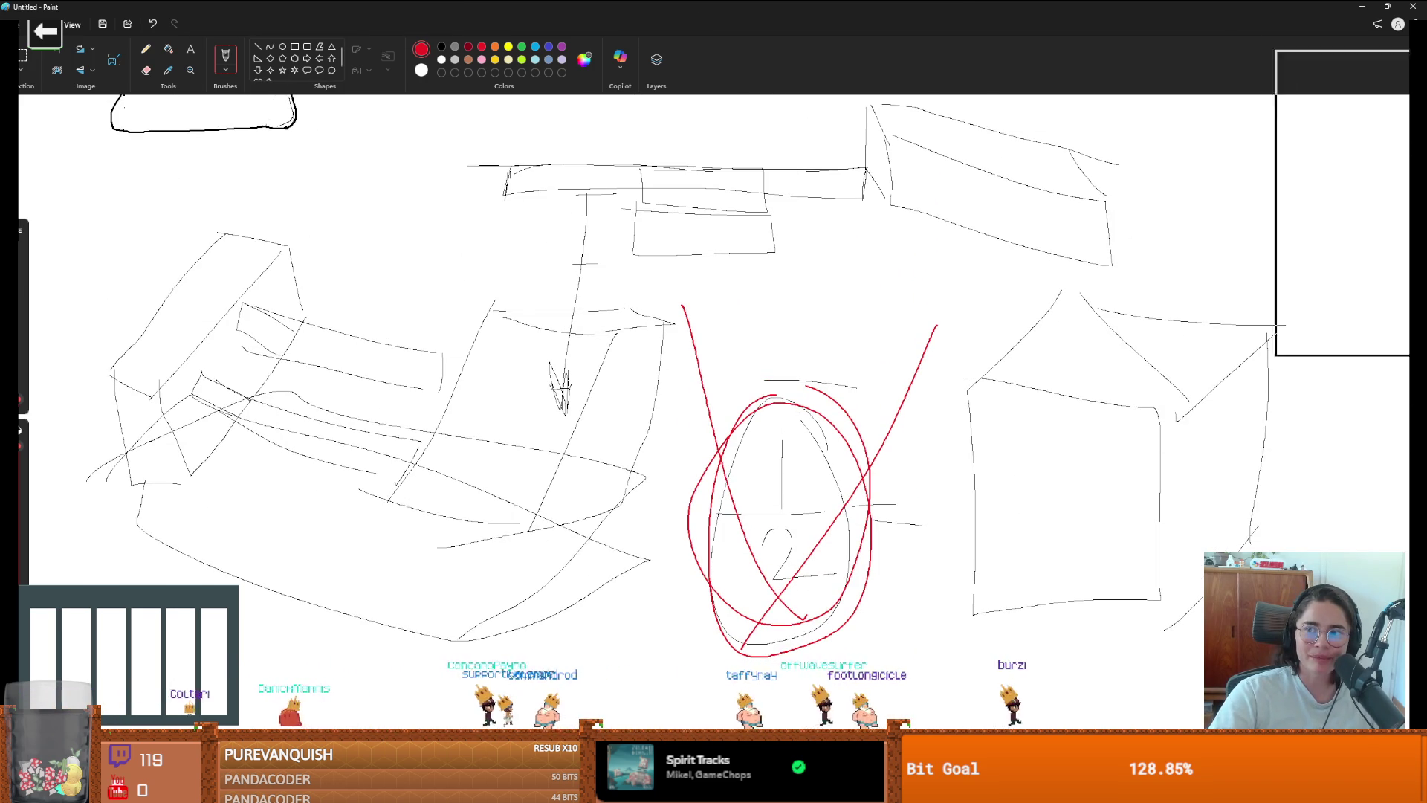
{"action": "key", "text": "alt+Tab"}
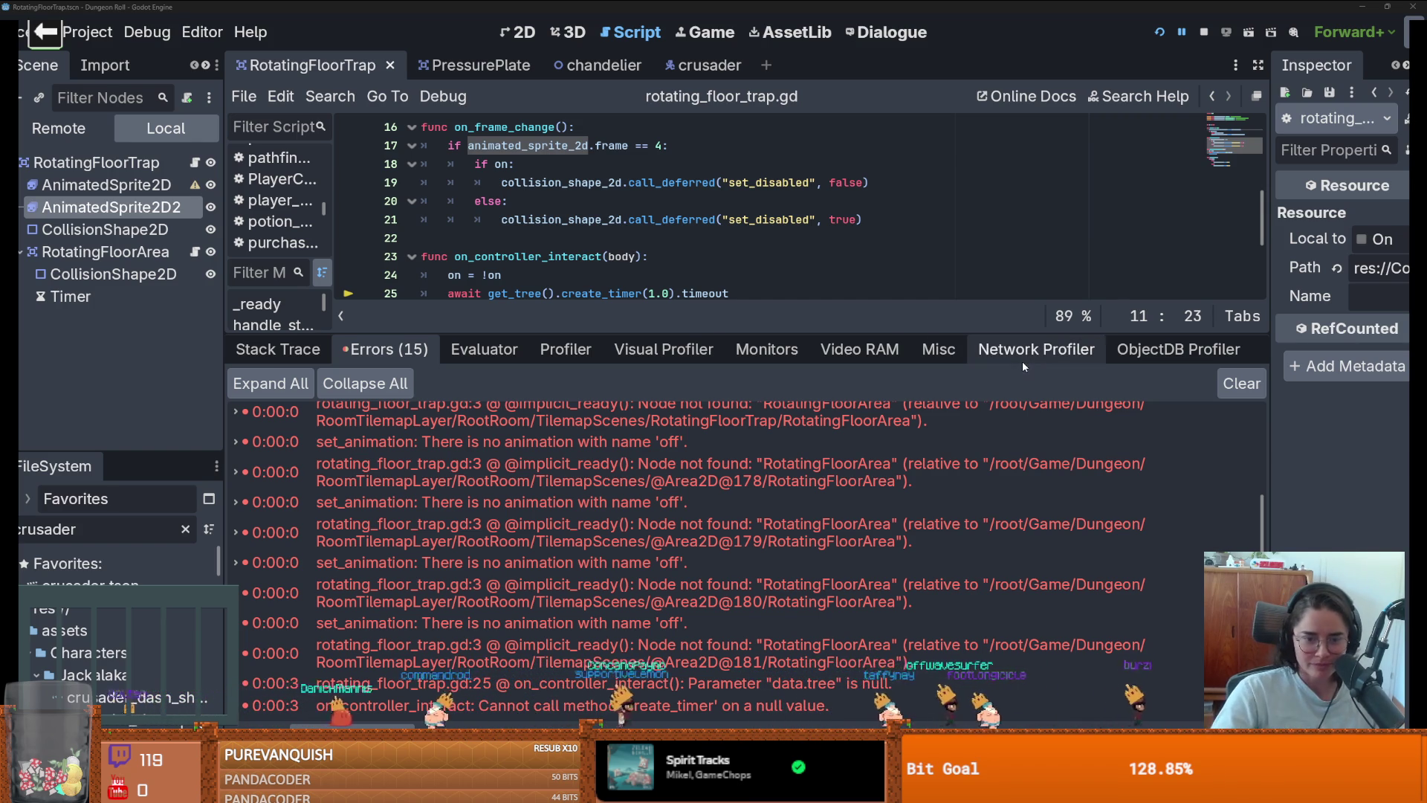
Enlarge the error list panel and widen the script editor area.
{"action": "scroll", "coordinate": [716, 608], "scroll_direction": "up", "scroll_amount": 3}
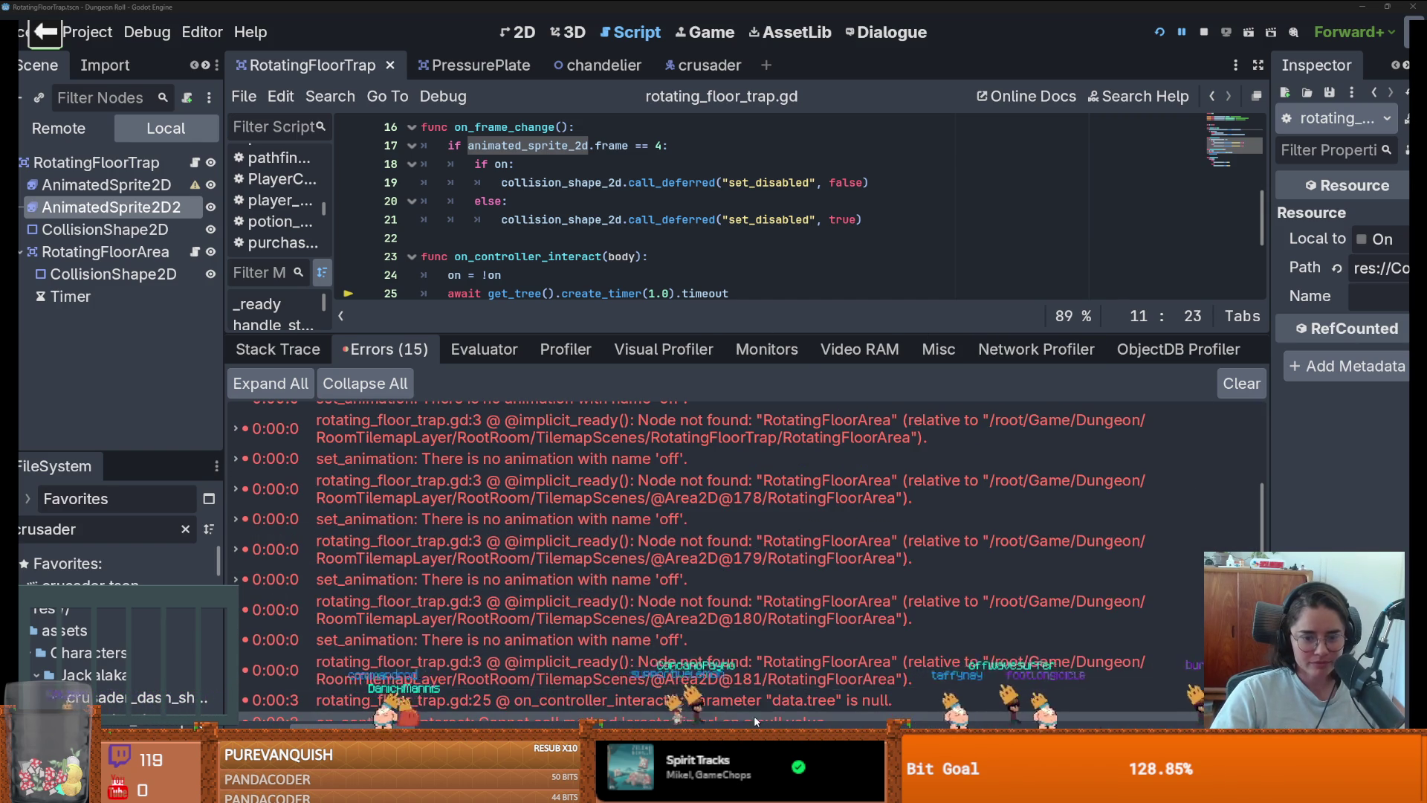
{"action": "left_click_drag", "start_coordinate": [785, 330], "coordinate": [785, 258]}
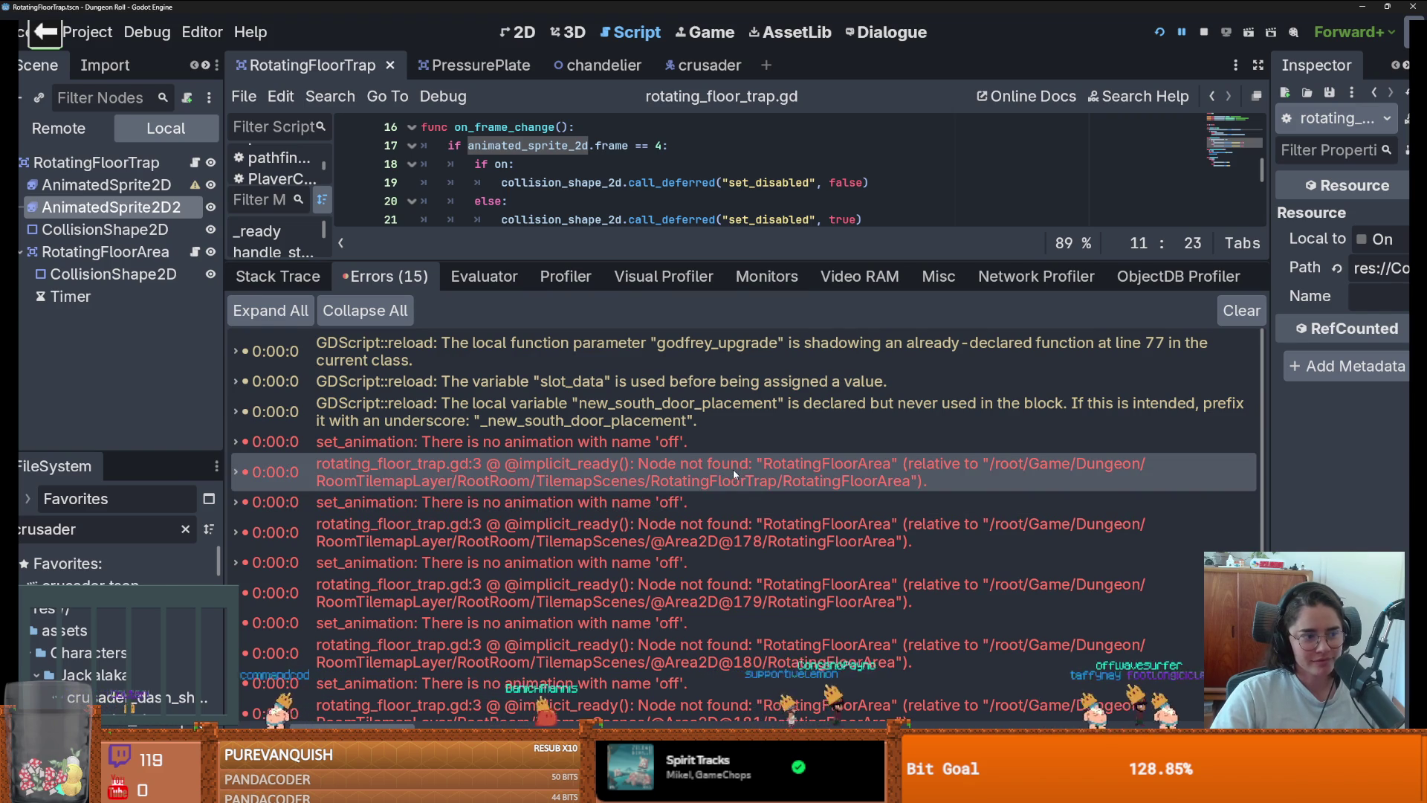
{"action": "mouse_move", "coordinate": [733, 470]}
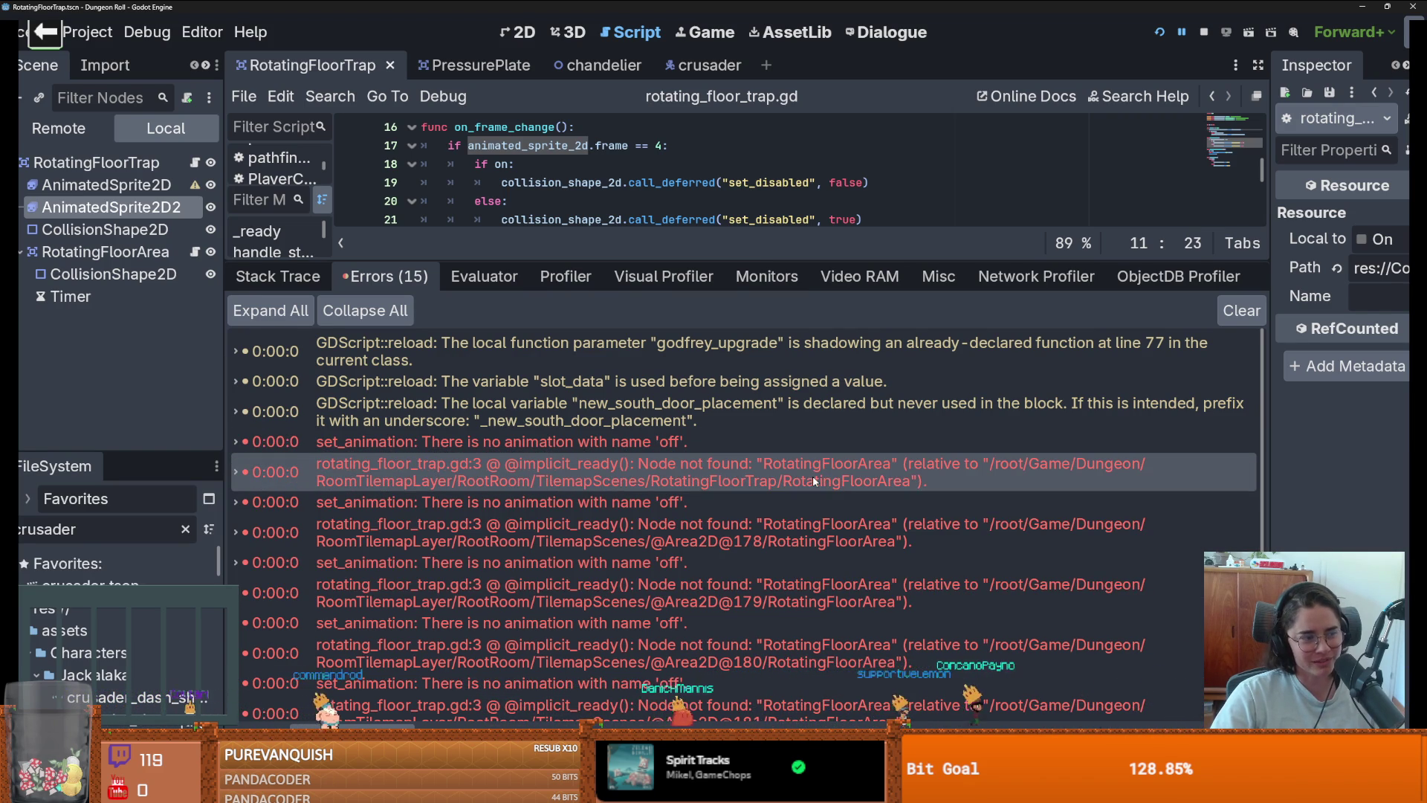
{"action": "mouse_move", "coordinate": [925, 470]}
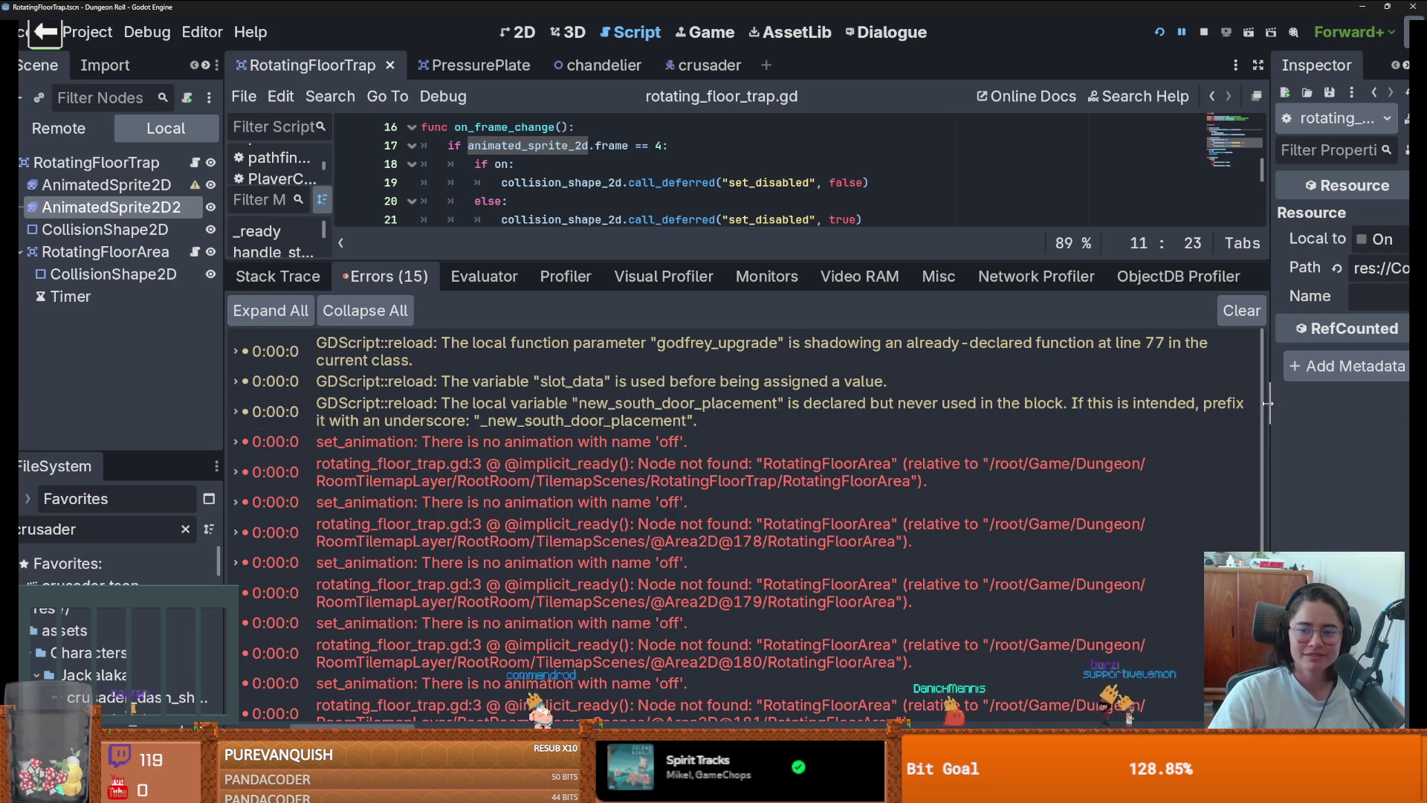
{"action": "left_click_drag", "start_coordinate": [223, 502], "coordinate": [175, 499]}
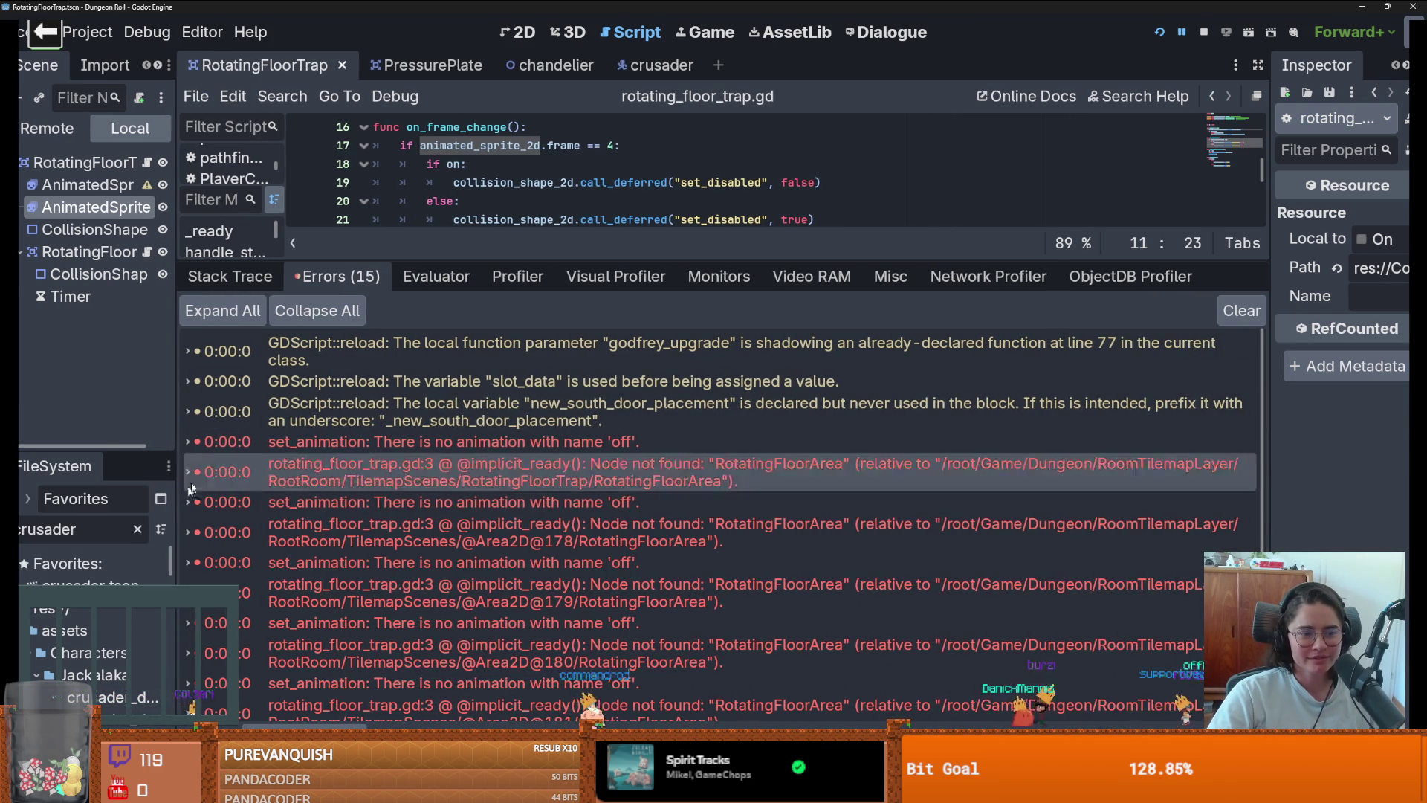
Expand and collapse the set_animation error details to read them.
{"action": "left_click", "coordinate": [187, 448]}
{"action": "left_click", "coordinate": [595, 440]}
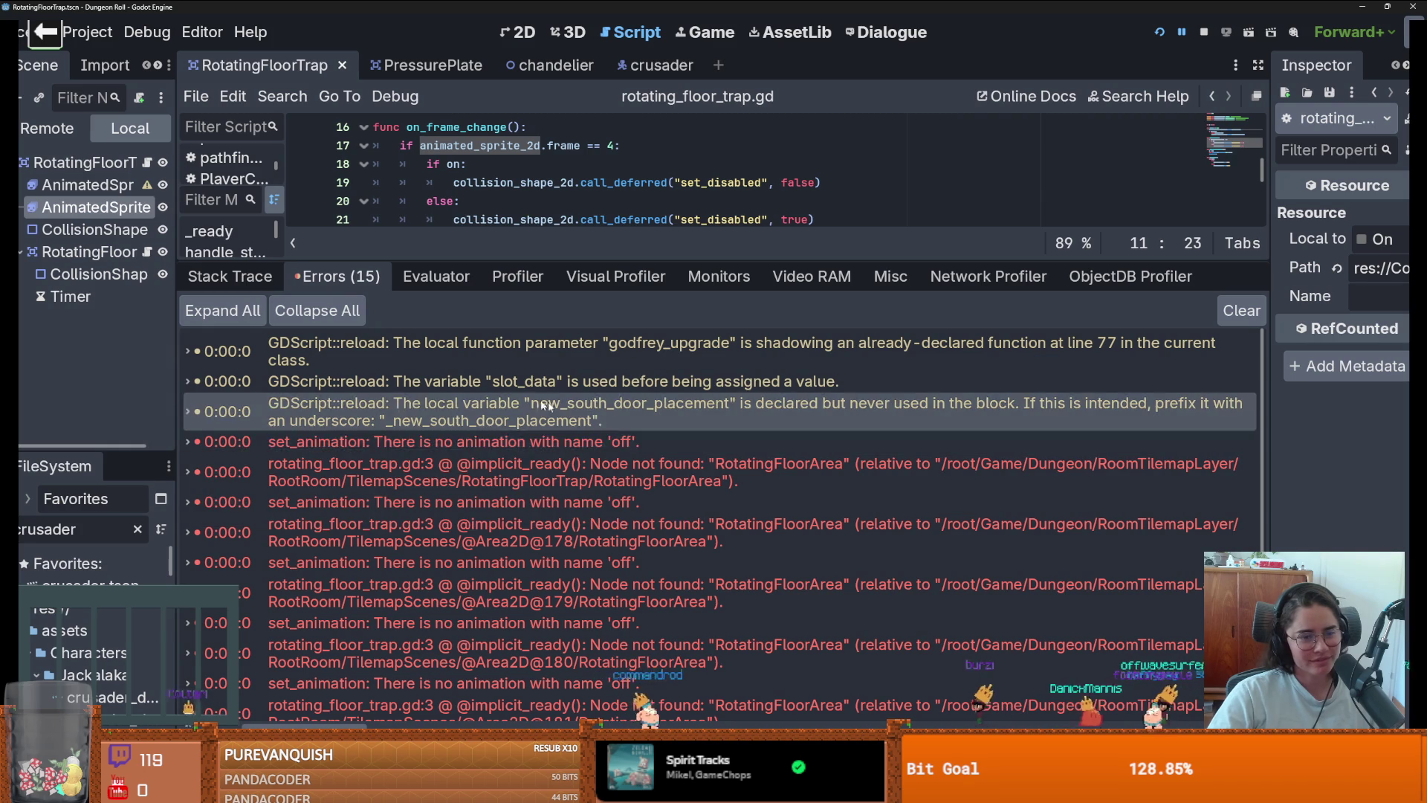
{"action": "left_click", "coordinate": [598, 441]}
{"action": "left_click", "coordinate": [543, 441]}
{"action": "left_click", "coordinate": [476, 441]}
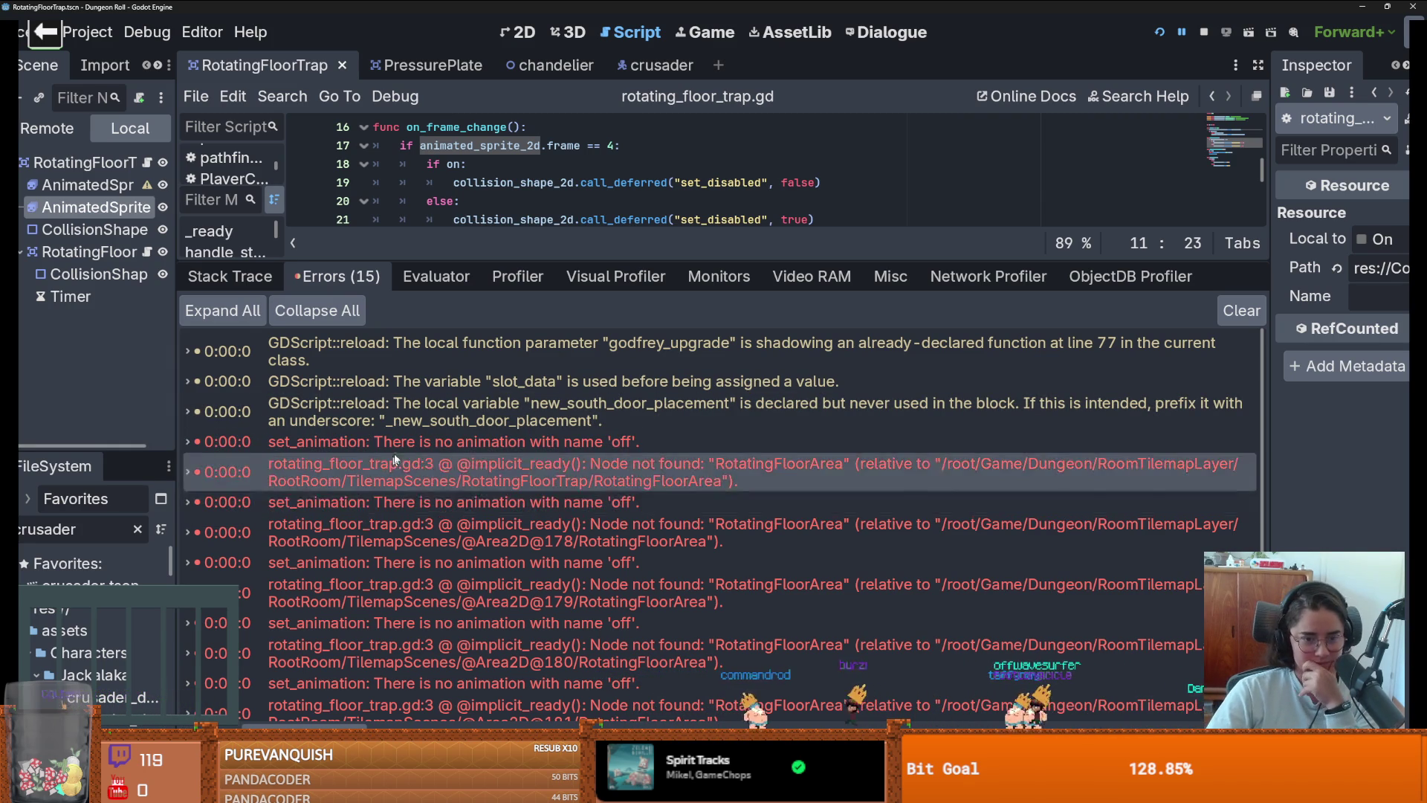
{"action": "left_click", "coordinate": [410, 442]}
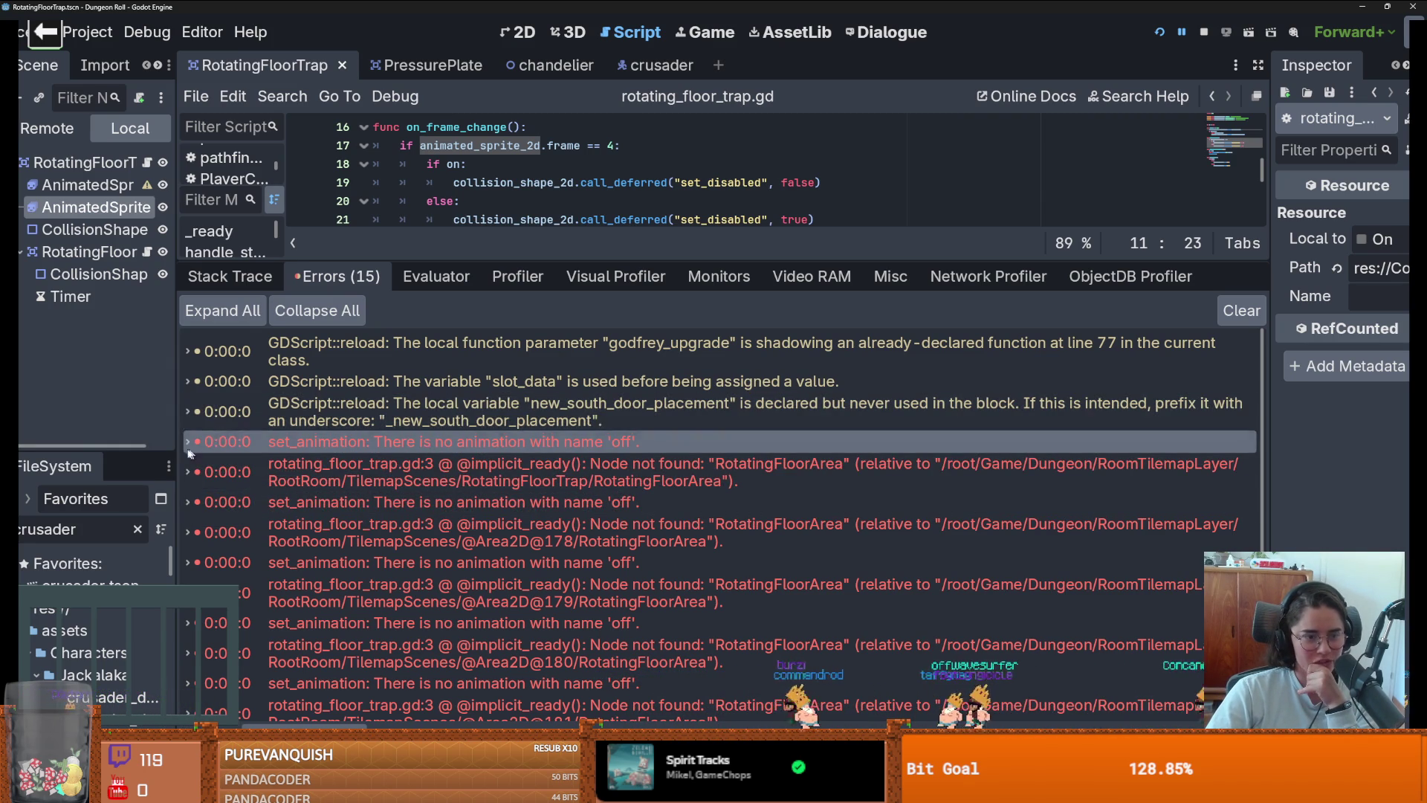
Widen the scene tree dock and open the AnimatedSprite2D node in the 2D view.
{"action": "left_click_drag", "start_coordinate": [179, 442], "coordinate": [259, 442]}
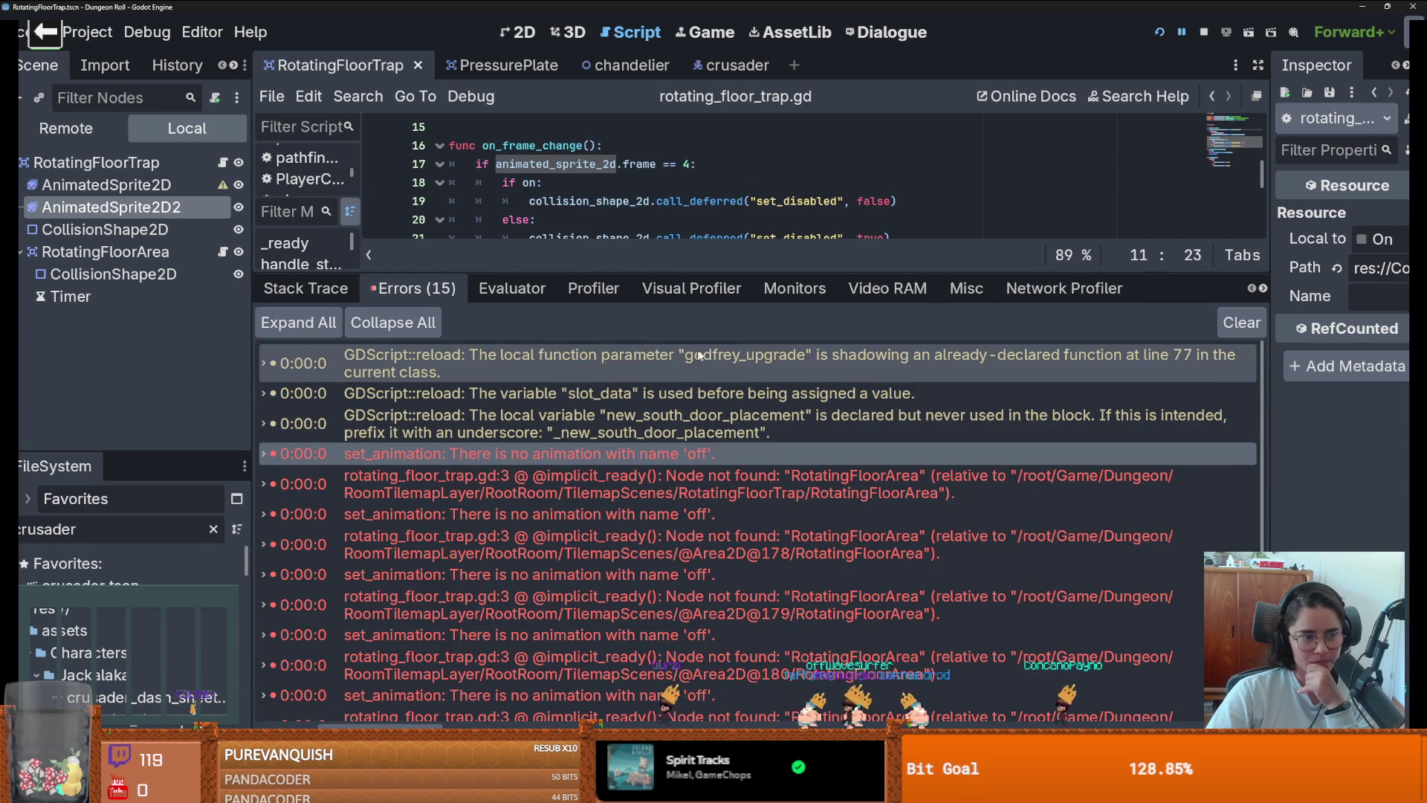
{"action": "left_click_drag", "start_coordinate": [702, 272], "coordinate": [702, 553]}
{"action": "scroll", "coordinate": [619, 439], "scroll_direction": "up", "scroll_amount": 4}
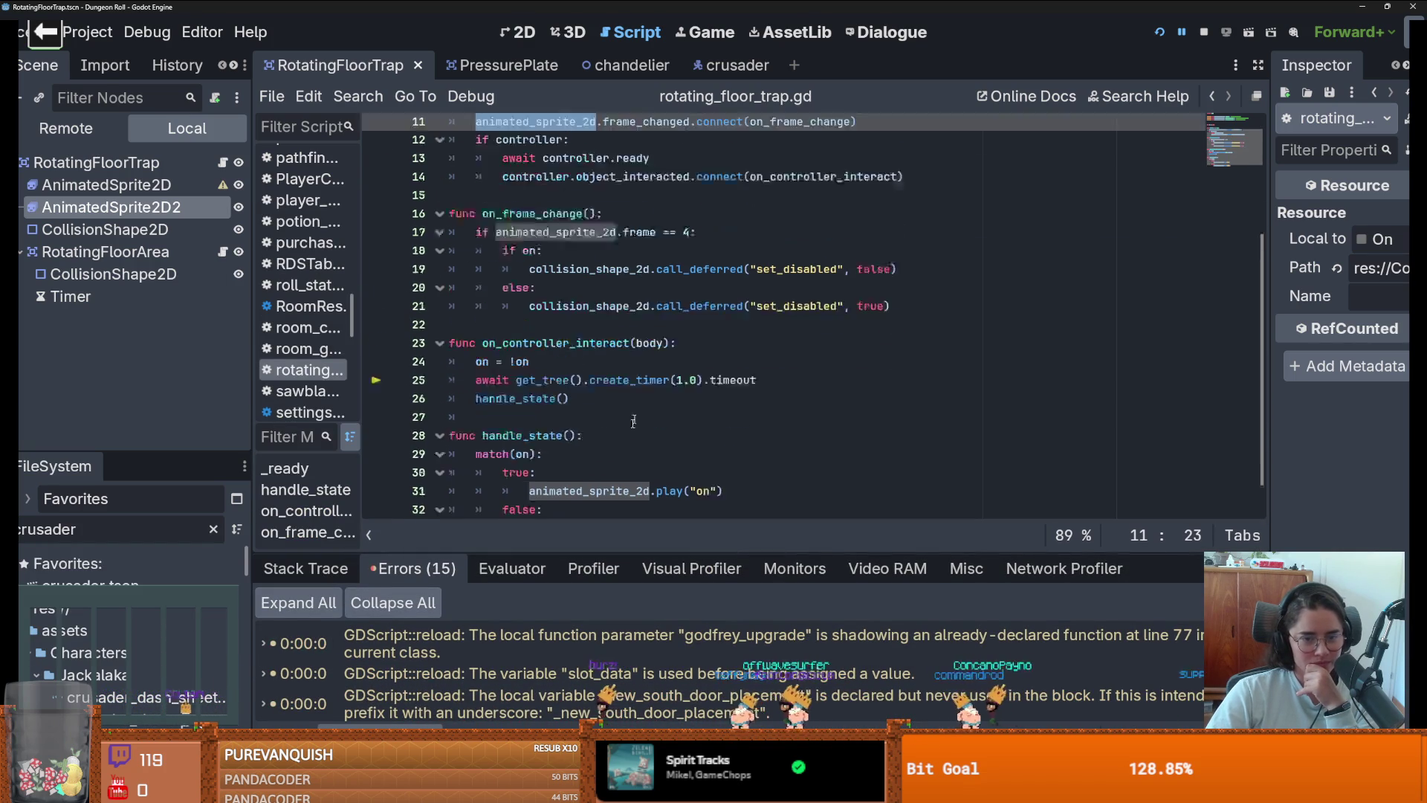
{"action": "left_click", "coordinate": [133, 185]}
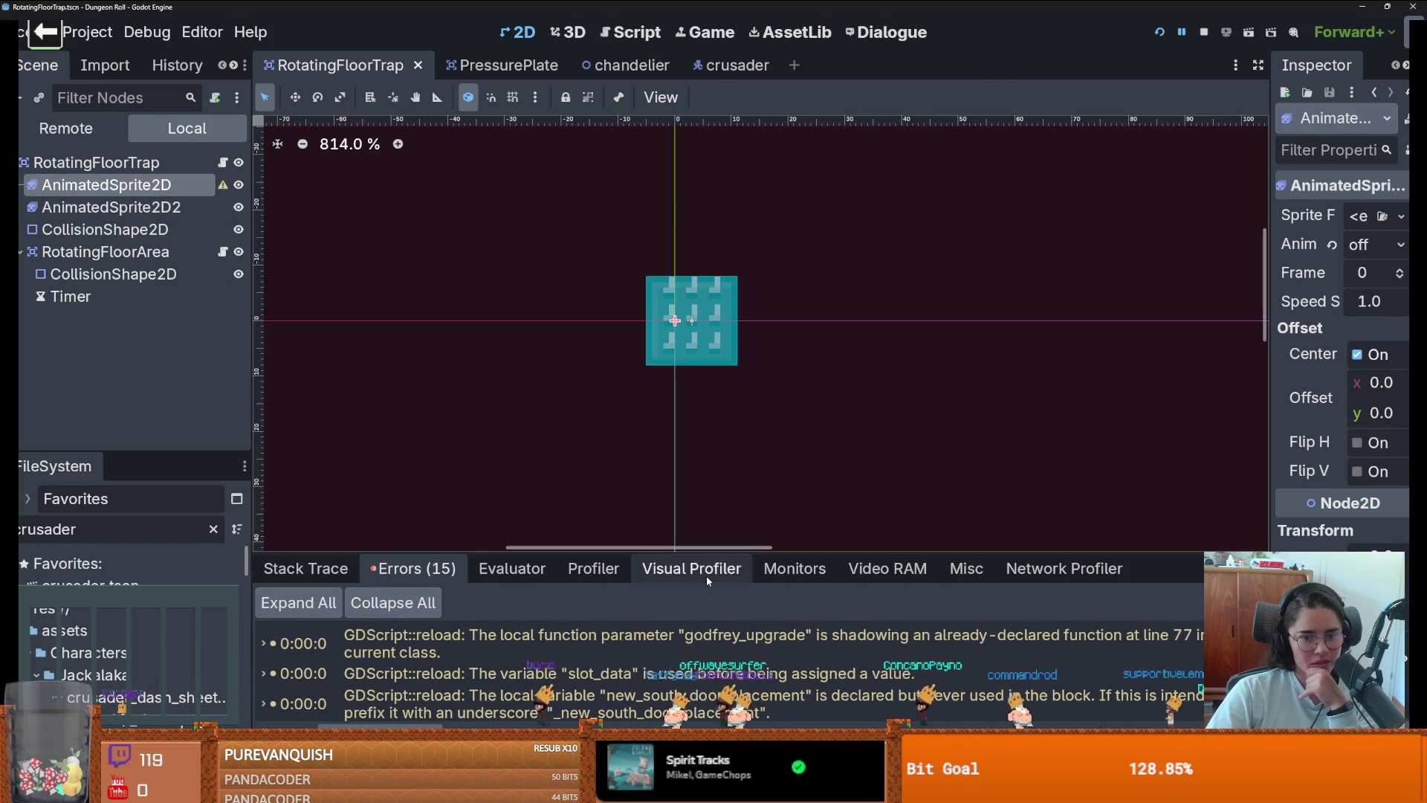
Check the Paint sketch, then enlarge the debugger panel to read the error messages.
{"action": "mouse_move", "coordinate": [698, 552]}
{"action": "left_mouse_down"}
{"action": "mouse_move", "coordinate": [678, 526]}
{"action": "mouse_move", "coordinate": [667, 540]}
{"action": "left_mouse_up"}
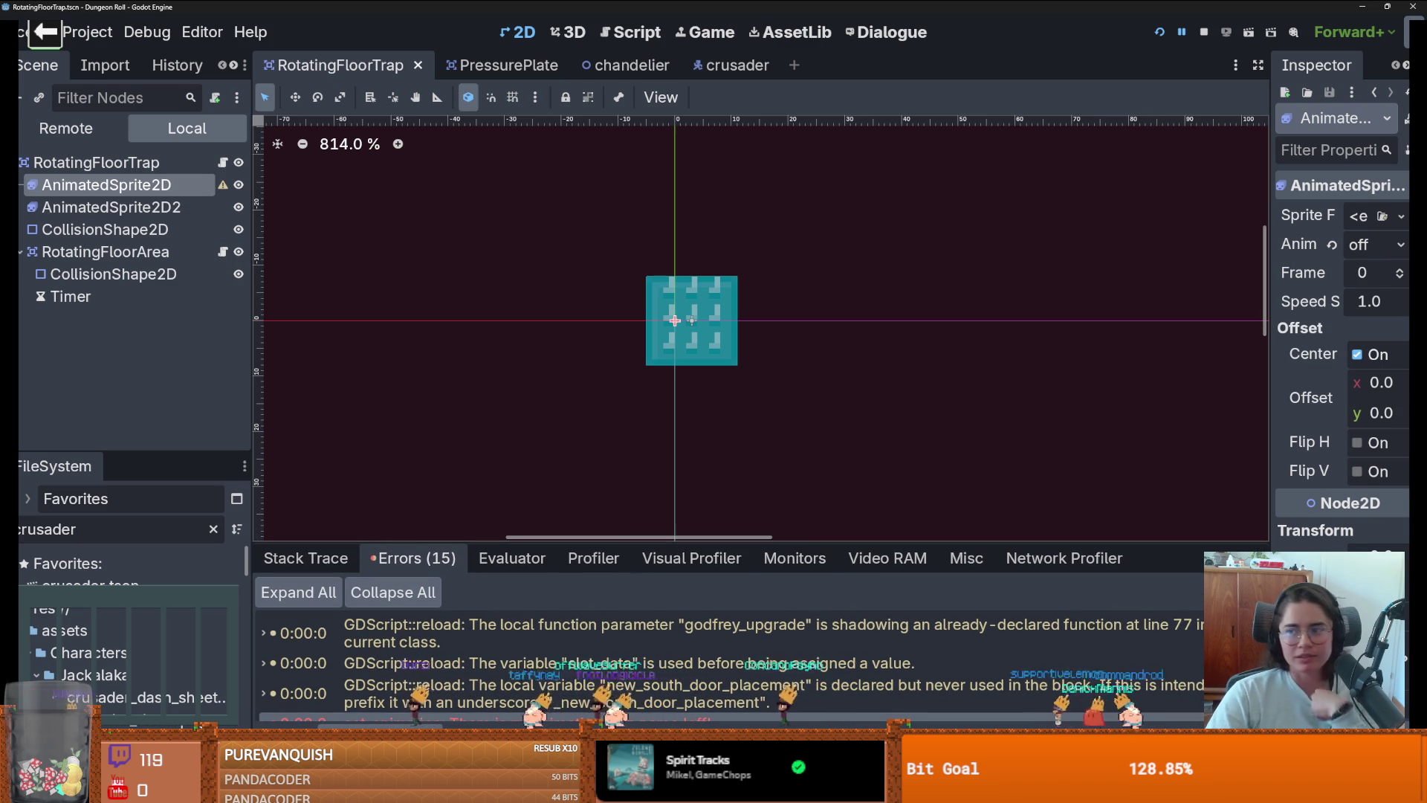
{"action": "key", "text": "alt+Tab"}
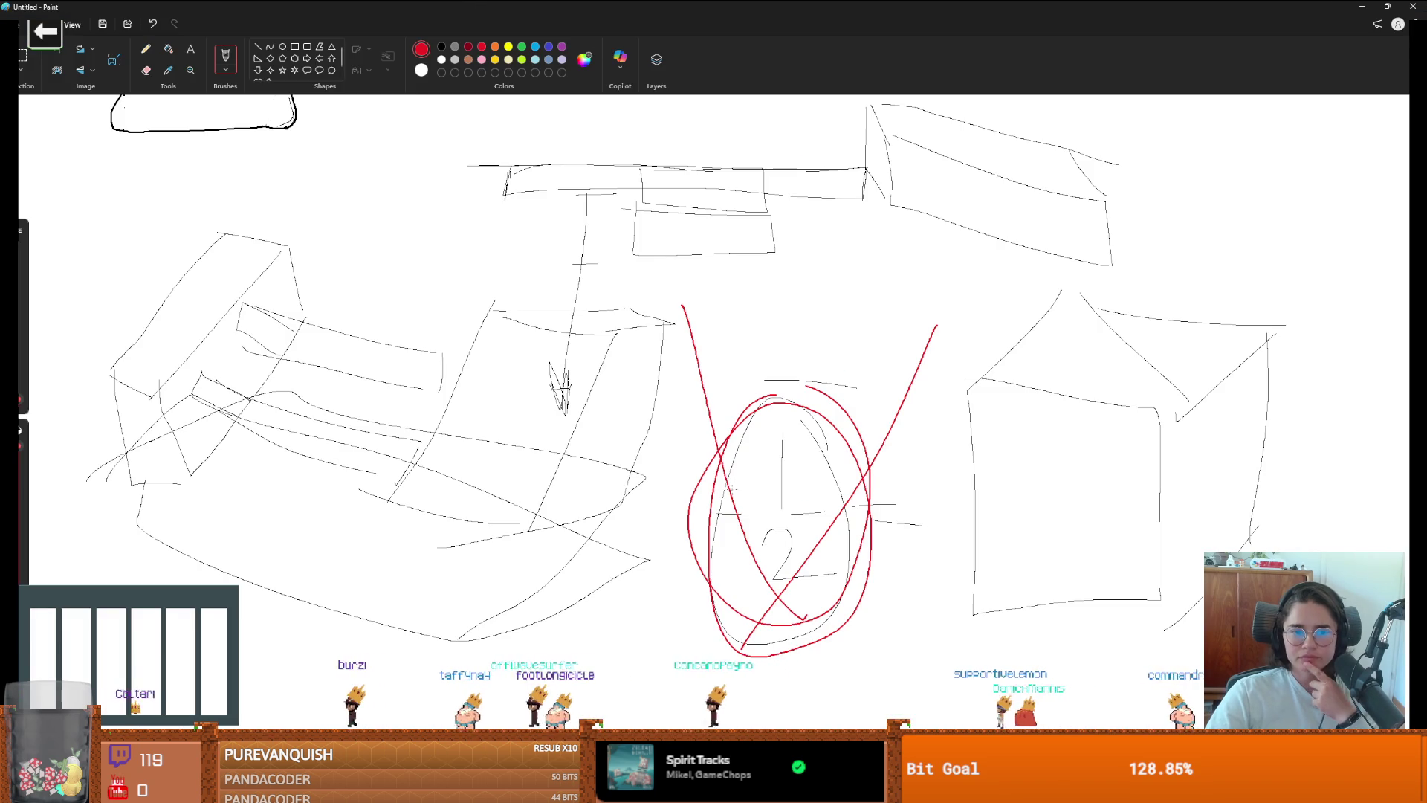
{"action": "key", "text": "alt+Tab"}
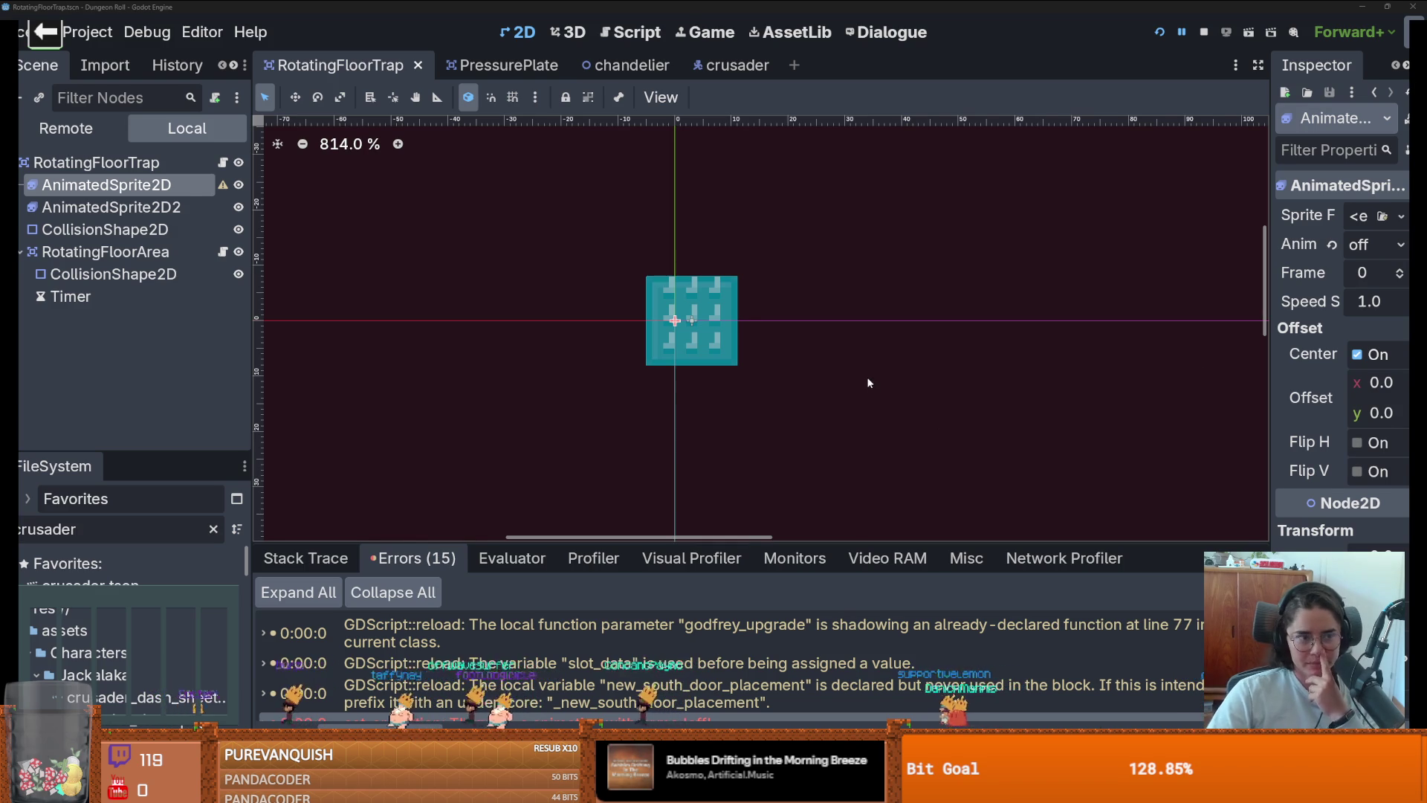
{"action": "scroll", "coordinate": [433, 364], "scroll_direction": "down", "scroll_amount": 2}
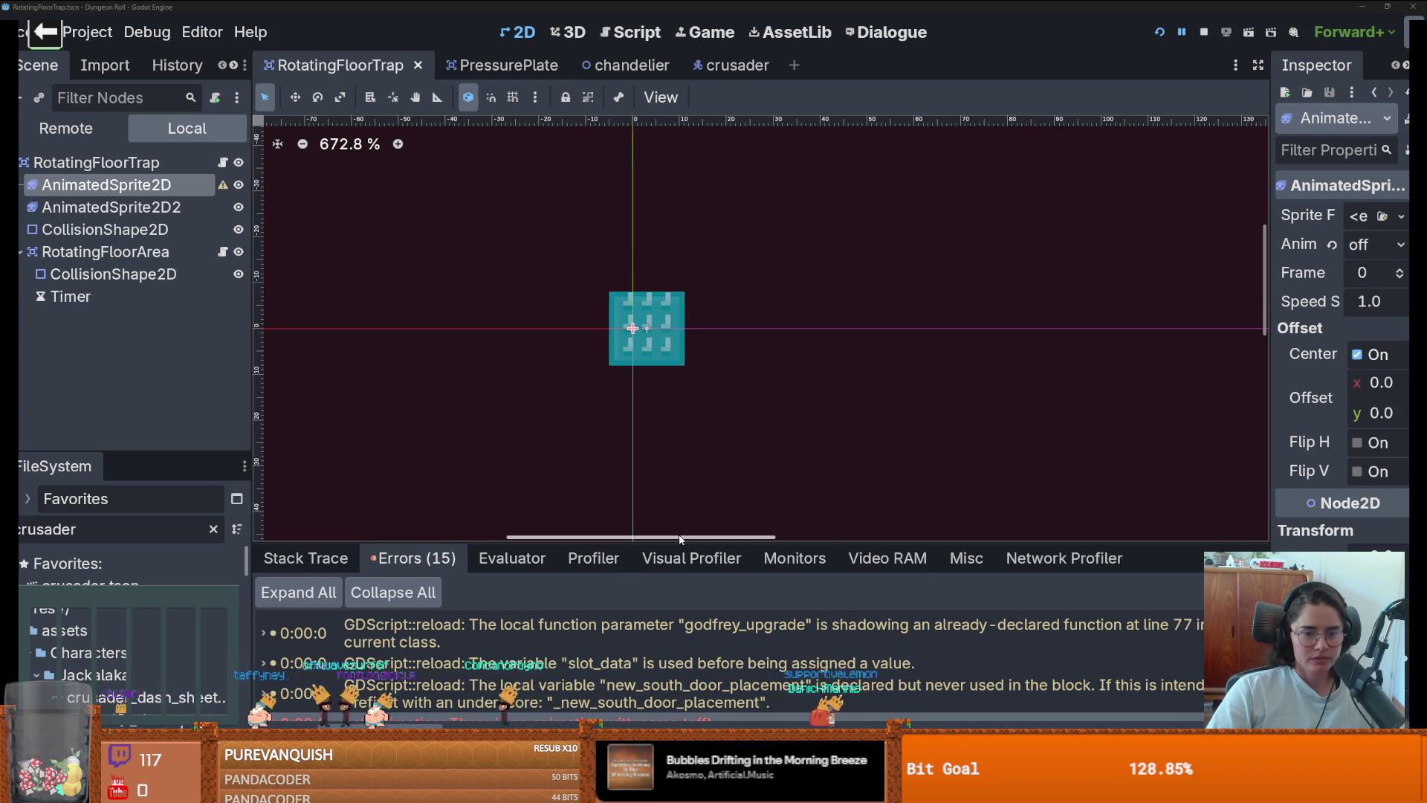
{"action": "left_click_drag", "start_coordinate": [680, 541], "coordinate": [692, 361]}
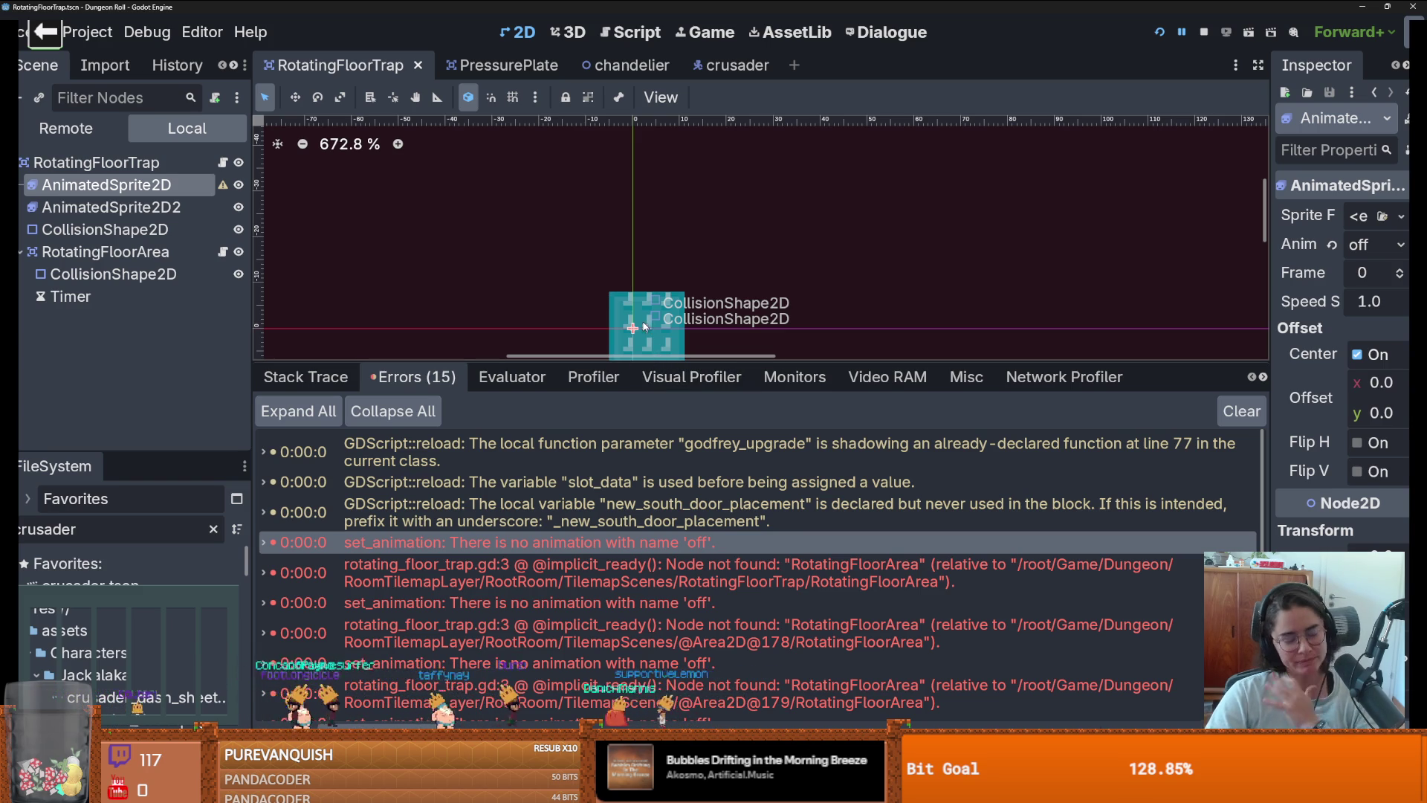
Give the scene canvas room and widen the Inspector to reach the Sprite Frames property.
{"action": "left_click_drag", "start_coordinate": [788, 362], "coordinate": [743, 514]}
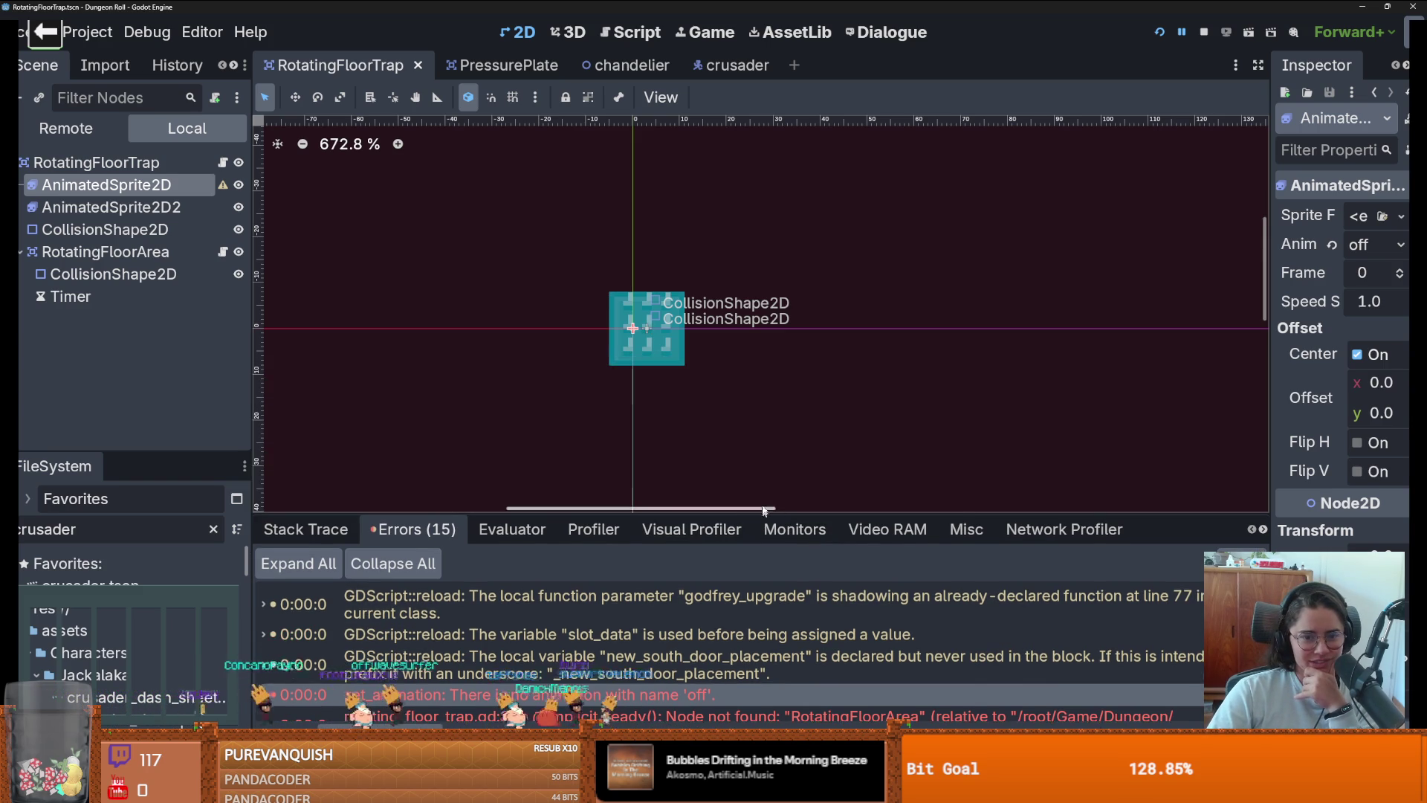
{"action": "scroll", "coordinate": [635, 395], "scroll_direction": "down", "scroll_amount": 1}
{"action": "scroll", "coordinate": [634, 395], "scroll_direction": "up", "scroll_amount": 2}
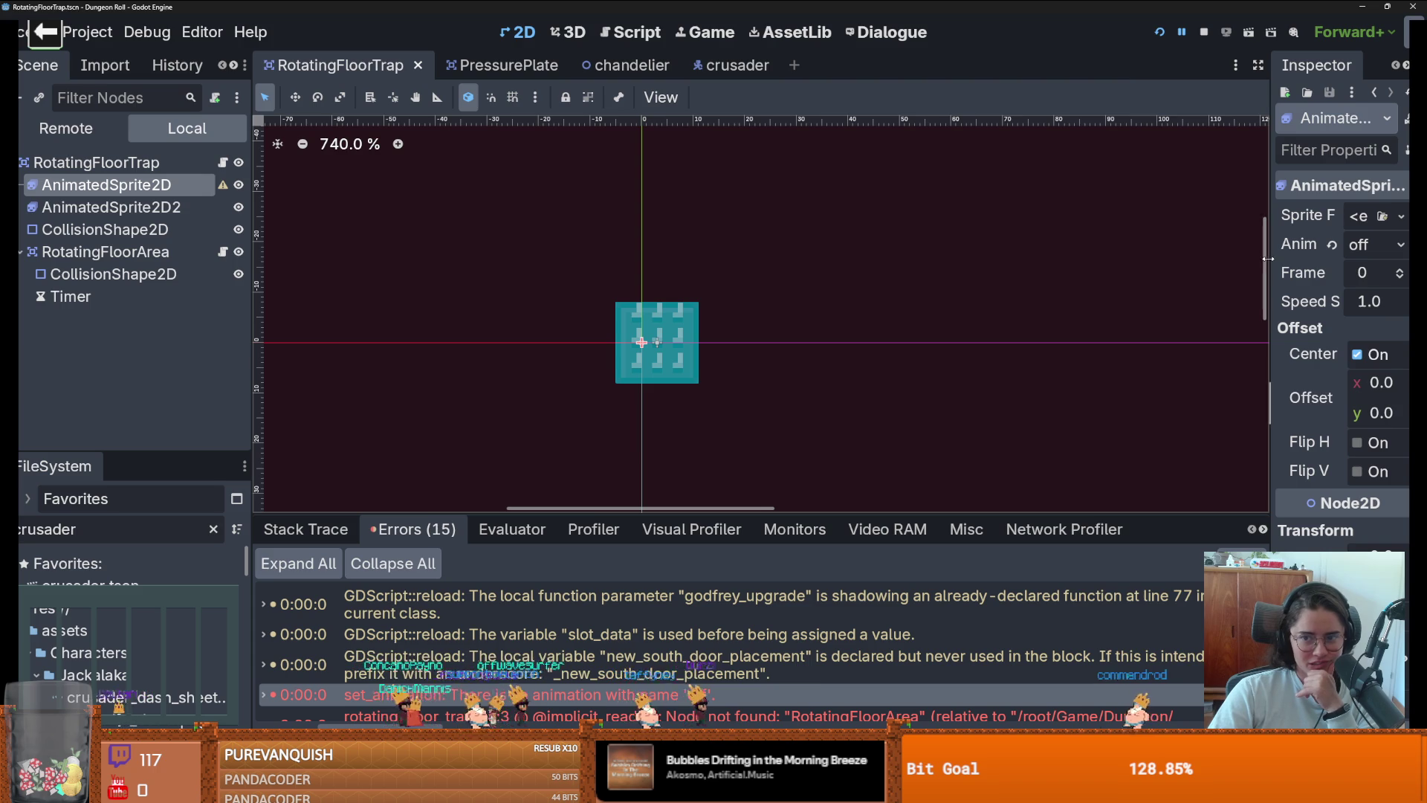
{"action": "left_click_drag", "start_coordinate": [1270, 264], "coordinate": [1142, 223]}
{"action": "left_click", "coordinate": [1400, 215]}
Create a new SpriteFrames with animations 'on' and 'off', then save and run the game.
{"action": "left_click", "coordinate": [1337, 268]}
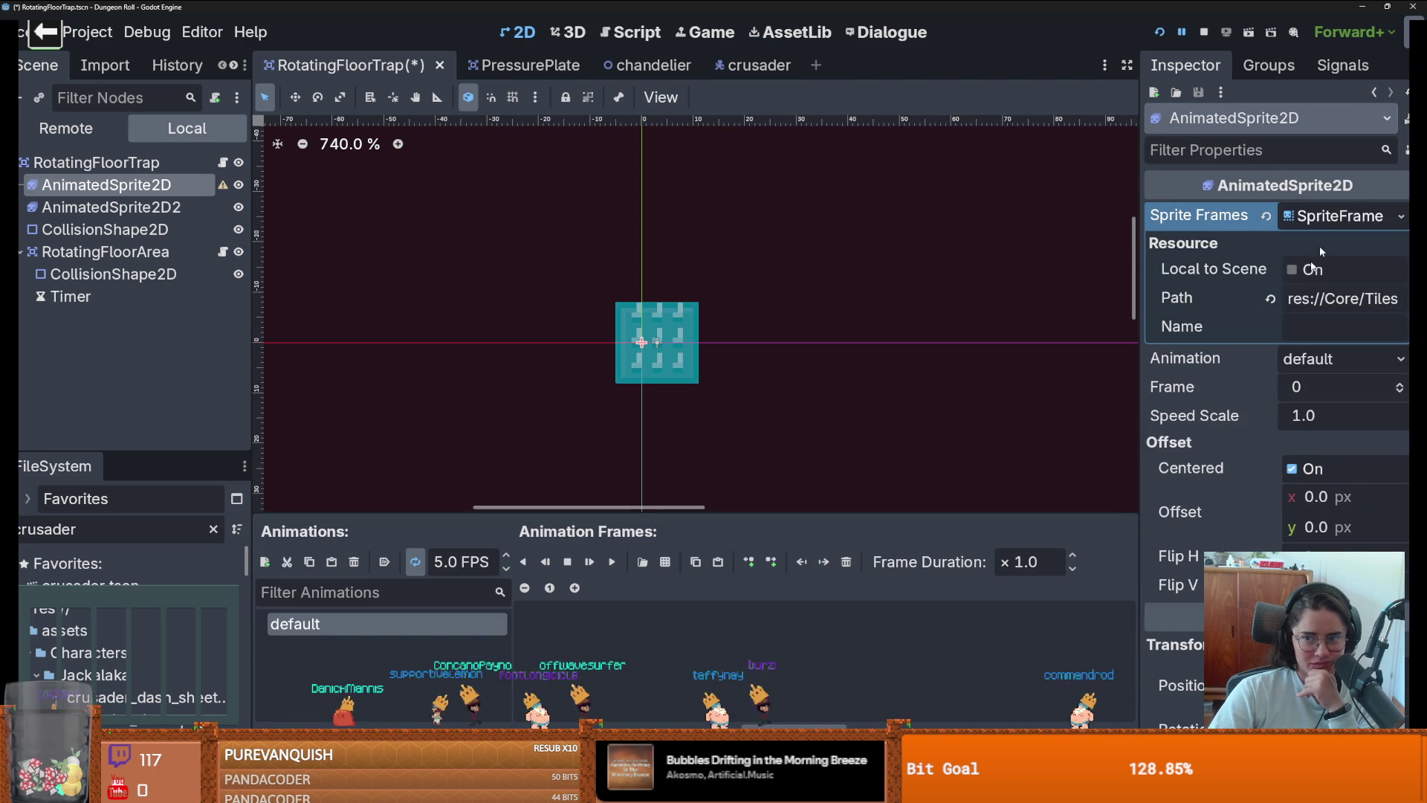
{"action": "double_click", "coordinate": [459, 624]}
{"action": "type", "text": "on"}
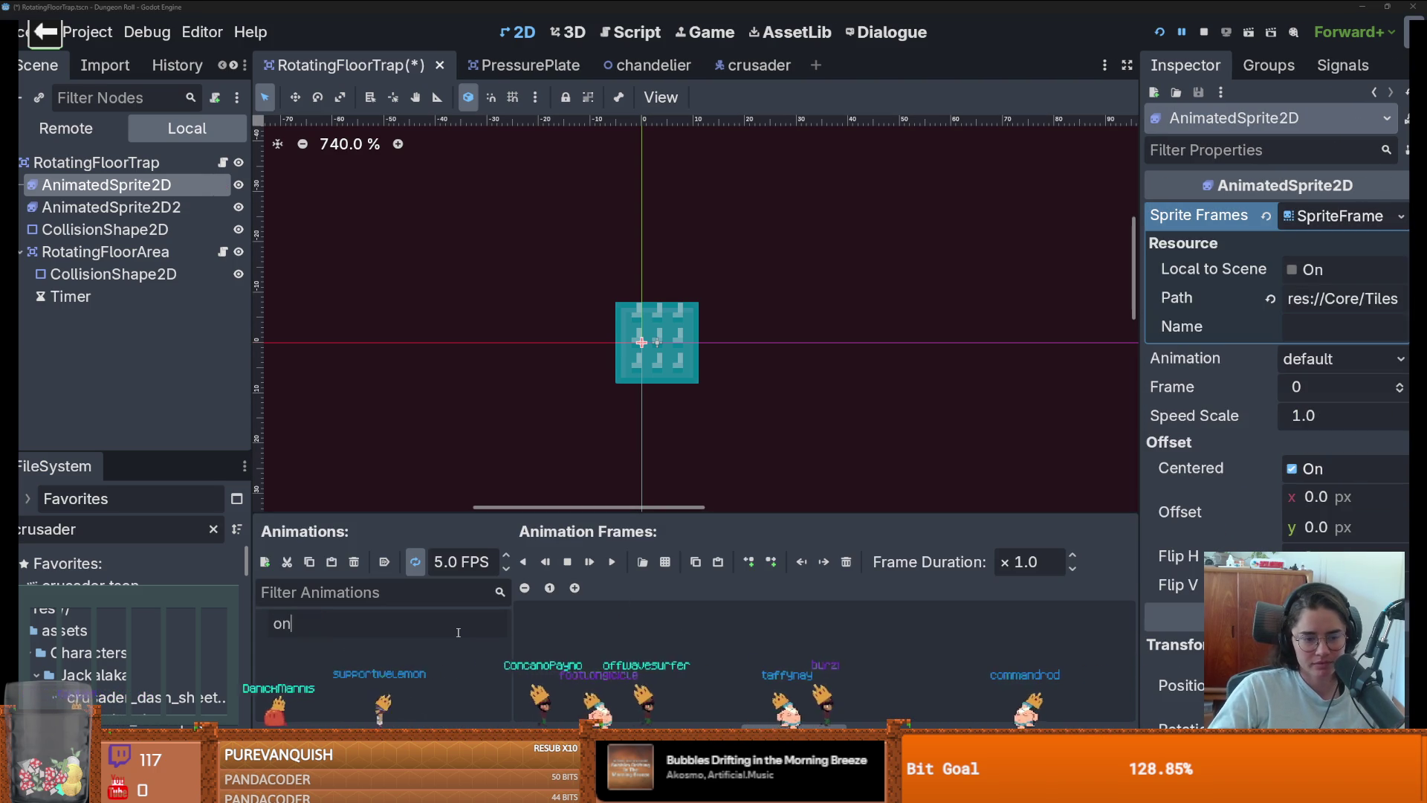
{"action": "left_click", "coordinate": [265, 562]}
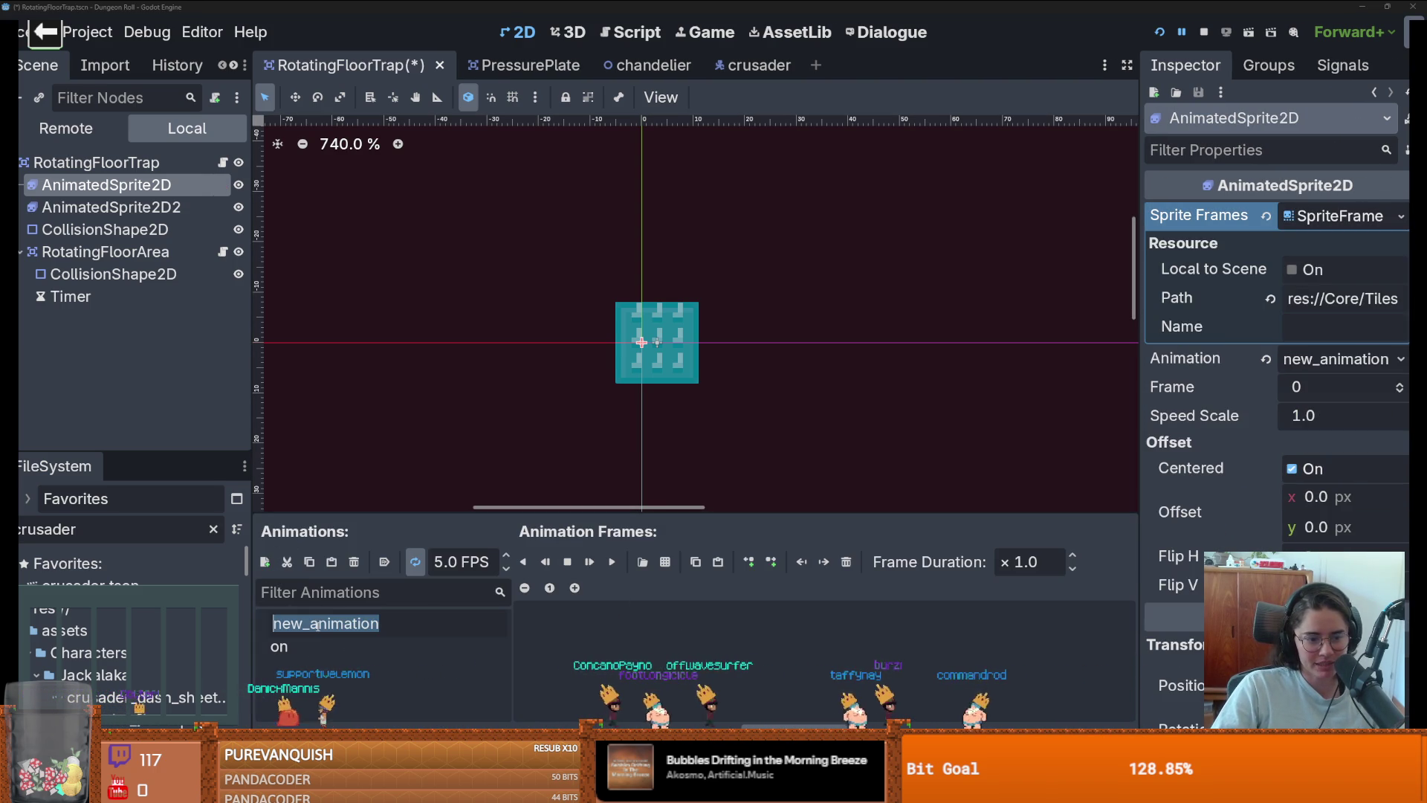
{"action": "type", "text": "off"}
{"action": "key", "text": "Return"}
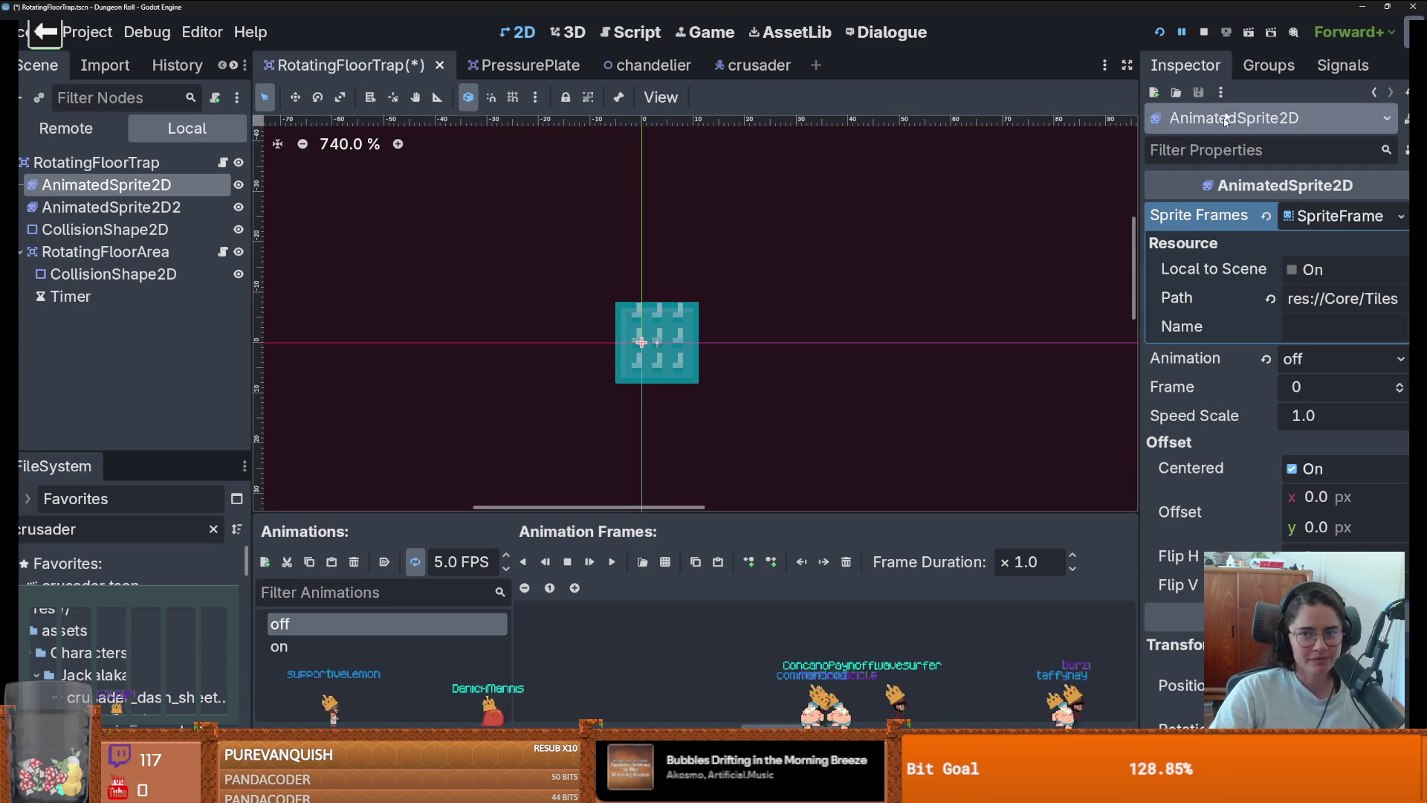
{"action": "left_click", "coordinate": [1160, 32]}
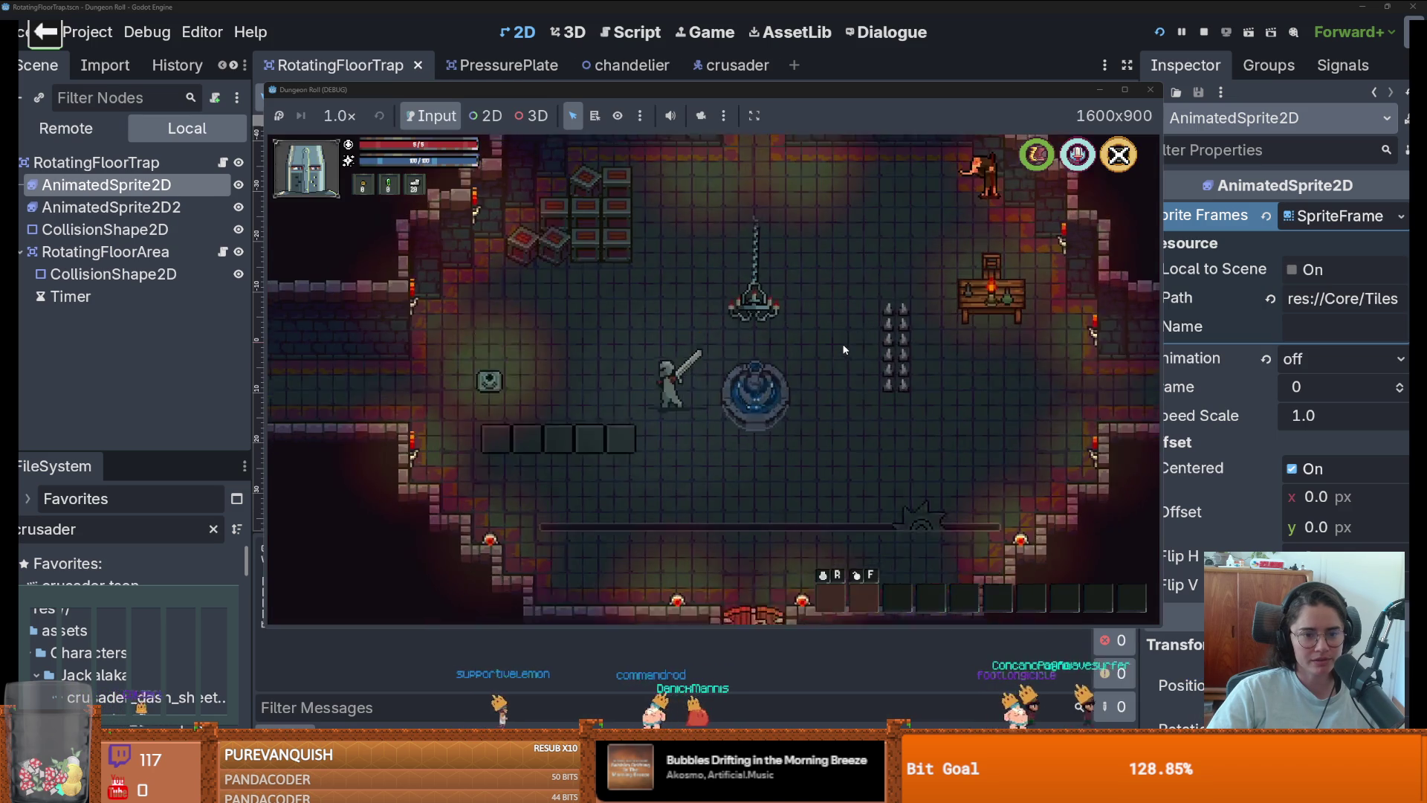
Walk the knight right, then left past the fountain and down toward the trap blocks.
{"action": "key", "text": "d"}
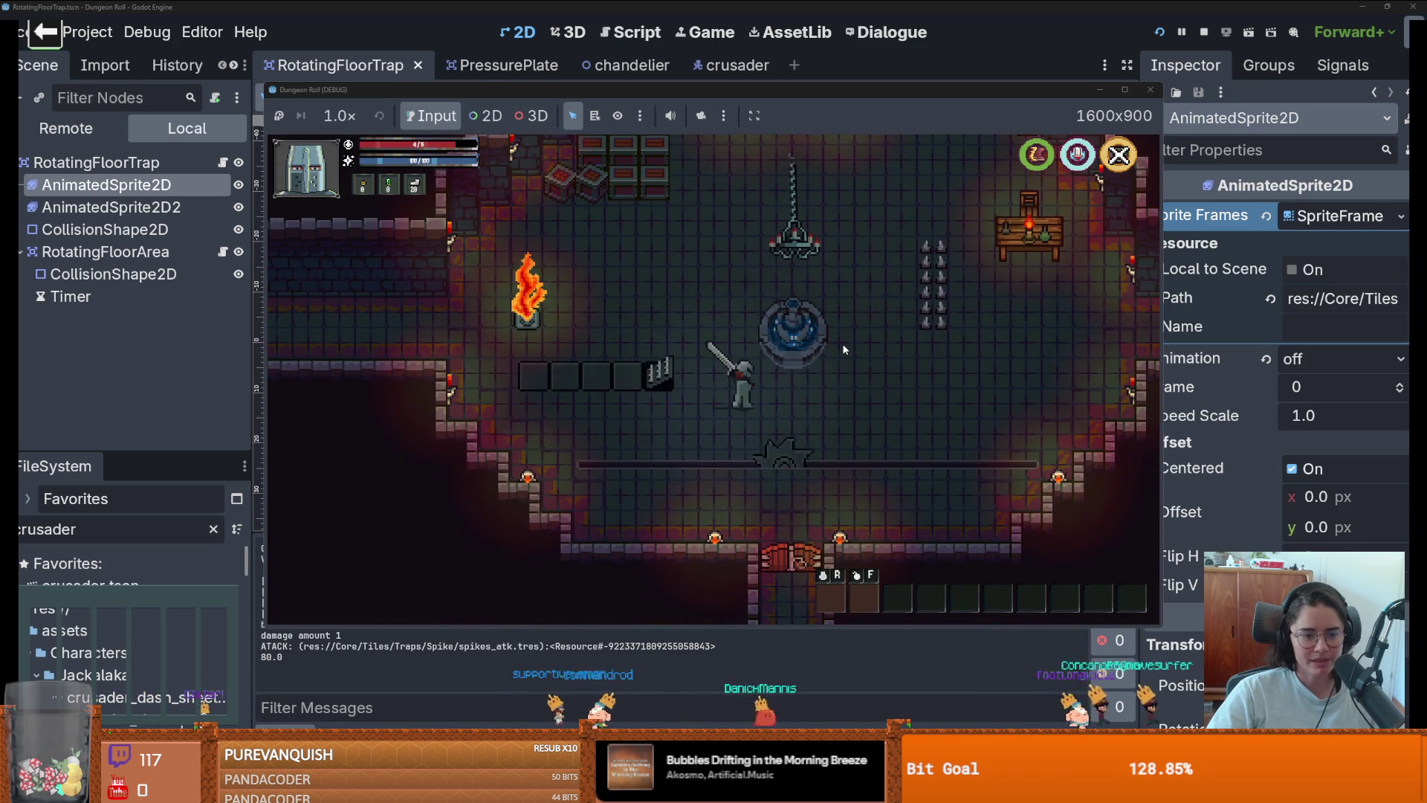
{"action": "key", "text": "a"}
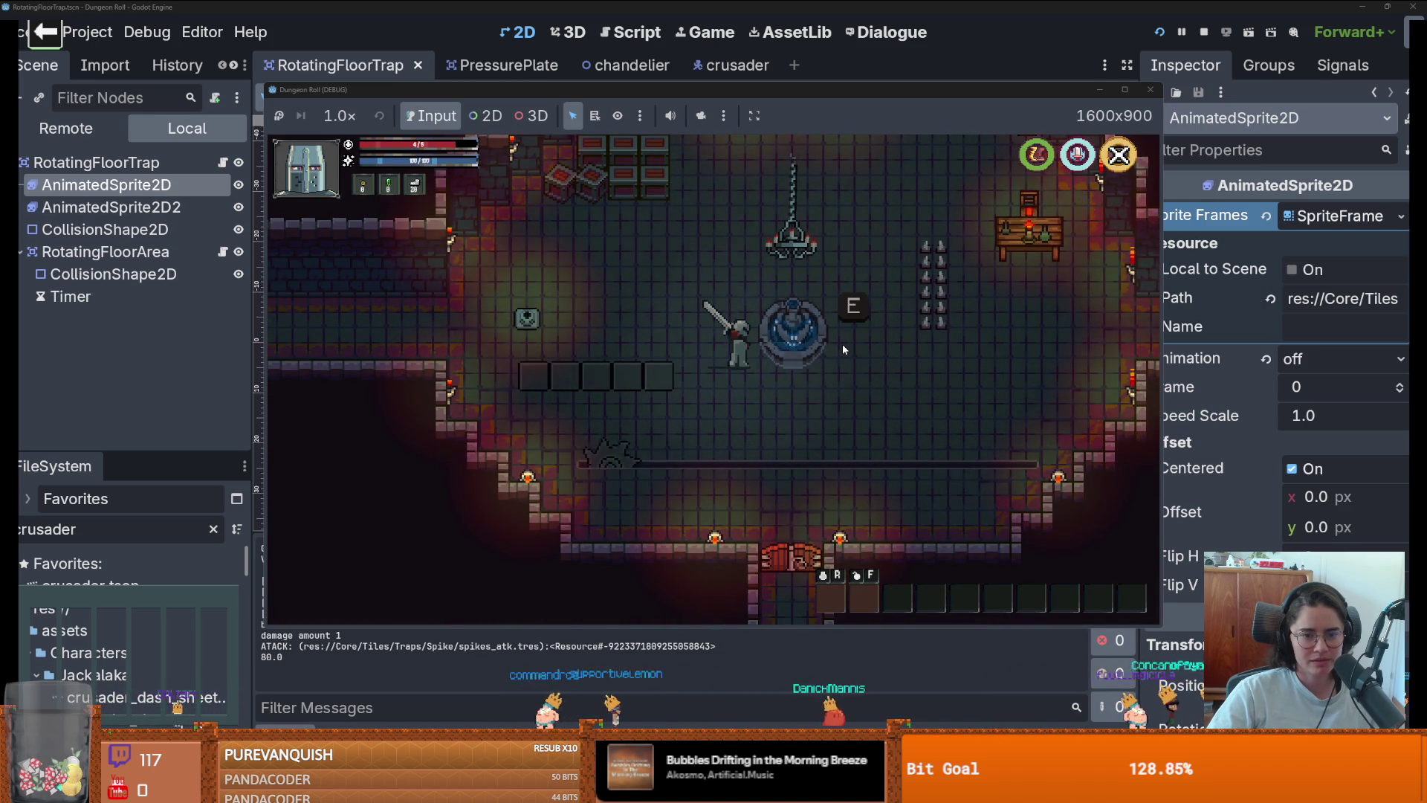
{"action": "key", "text": "a"}
{"action": "key", "text": "s"}
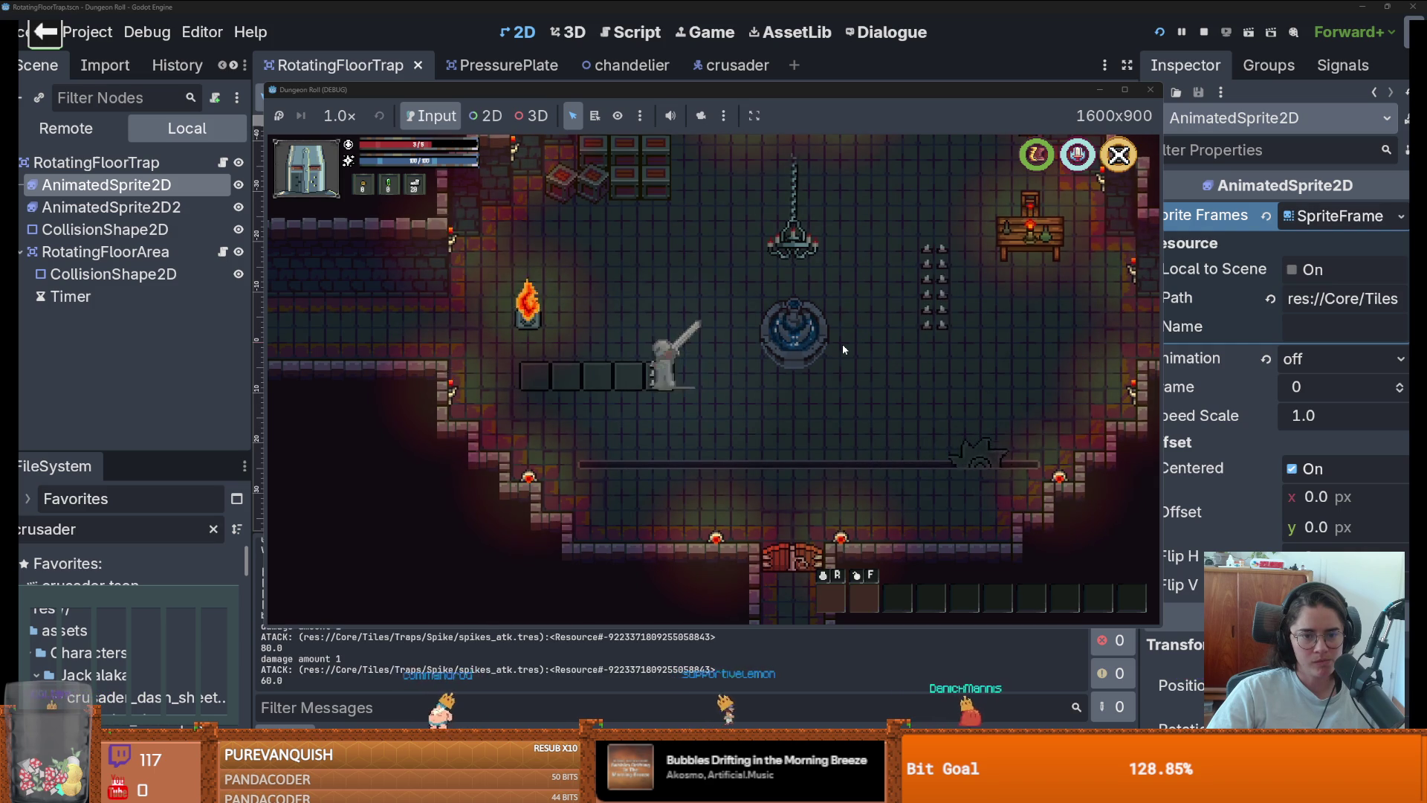
Interact with the trap, then tick Disabled on RotatingFloorArea's CollisionShape2D, save and rerun.
{"action": "key", "text": "e"}
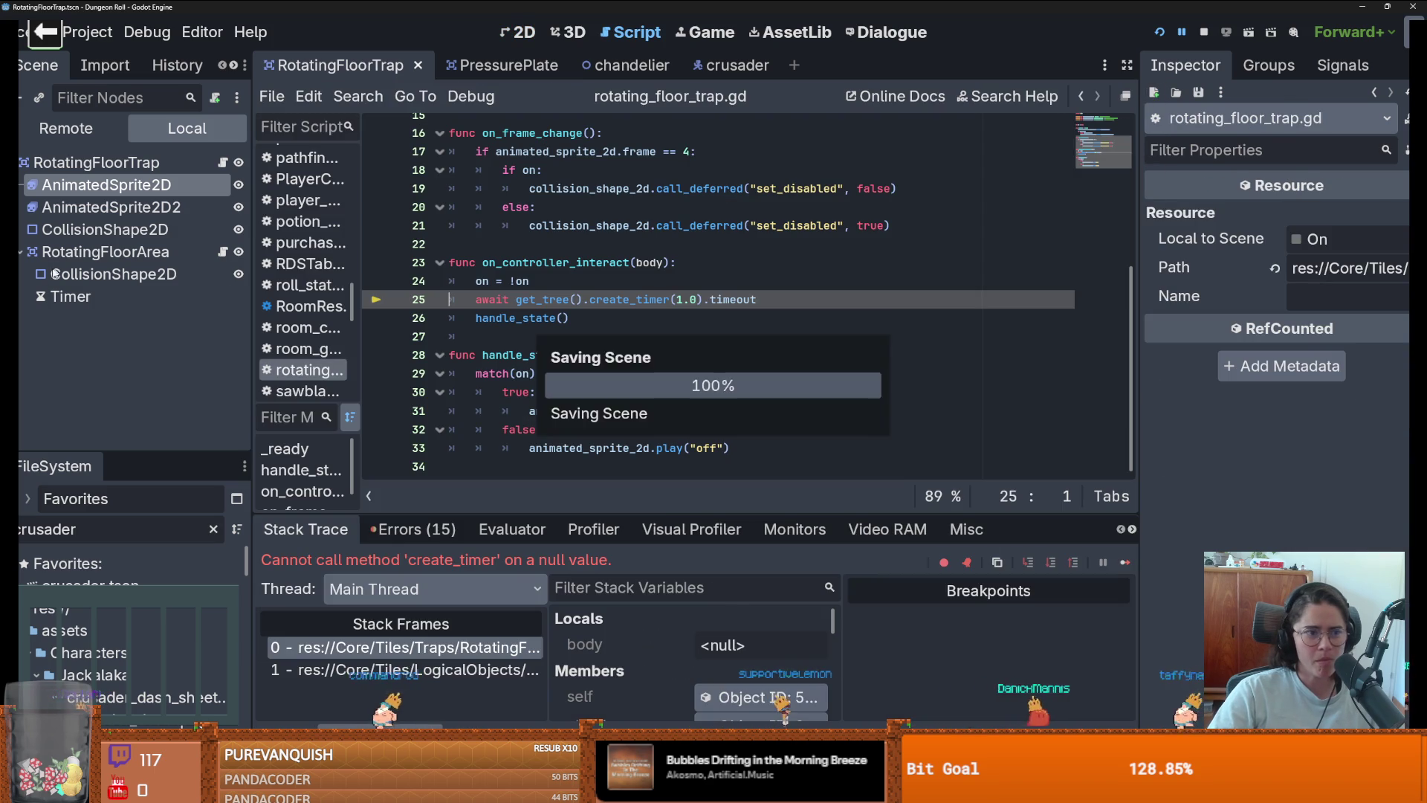
{"action": "left_click", "coordinate": [104, 207]}
{"action": "key", "text": "Down"}
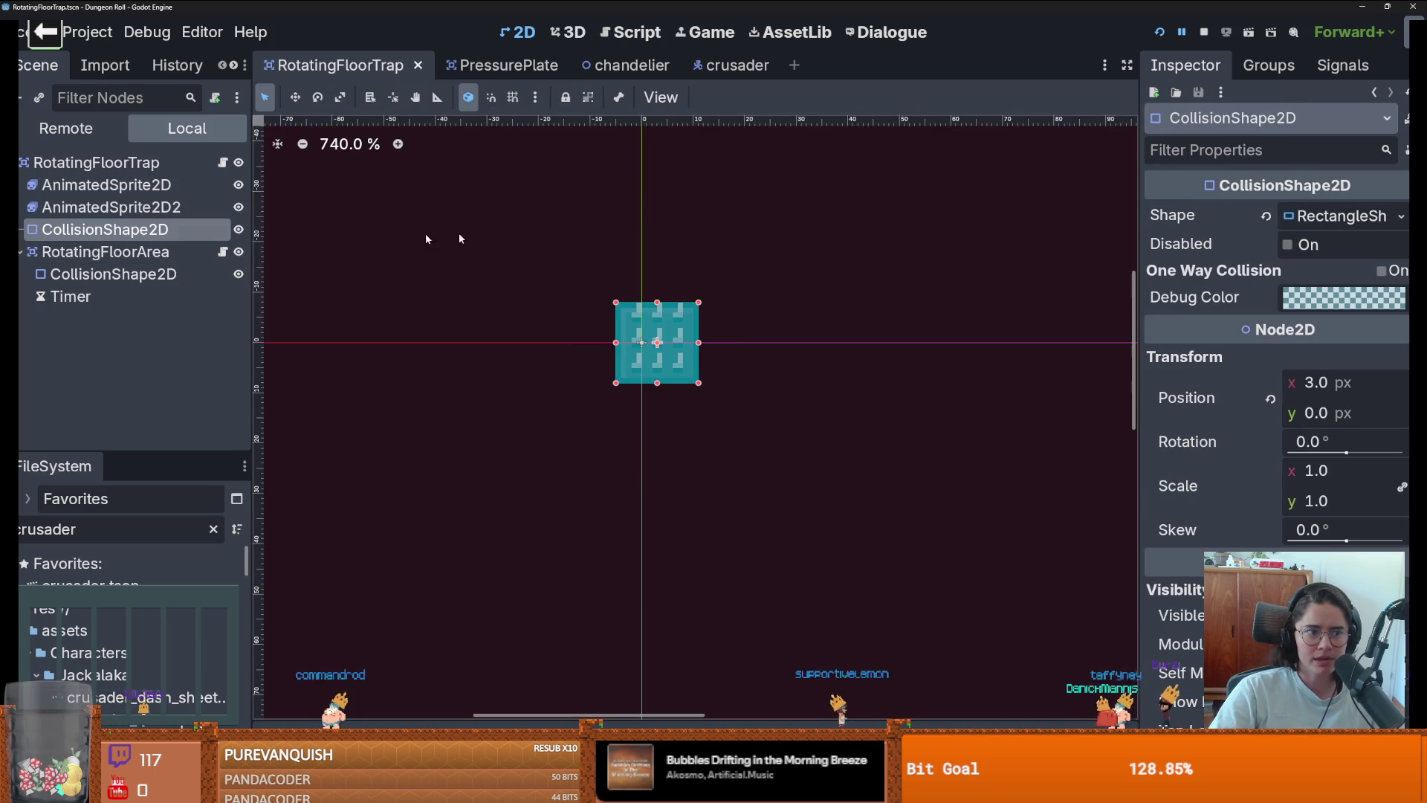
{"action": "key", "text": "Down"}
{"action": "key", "text": "Down"}
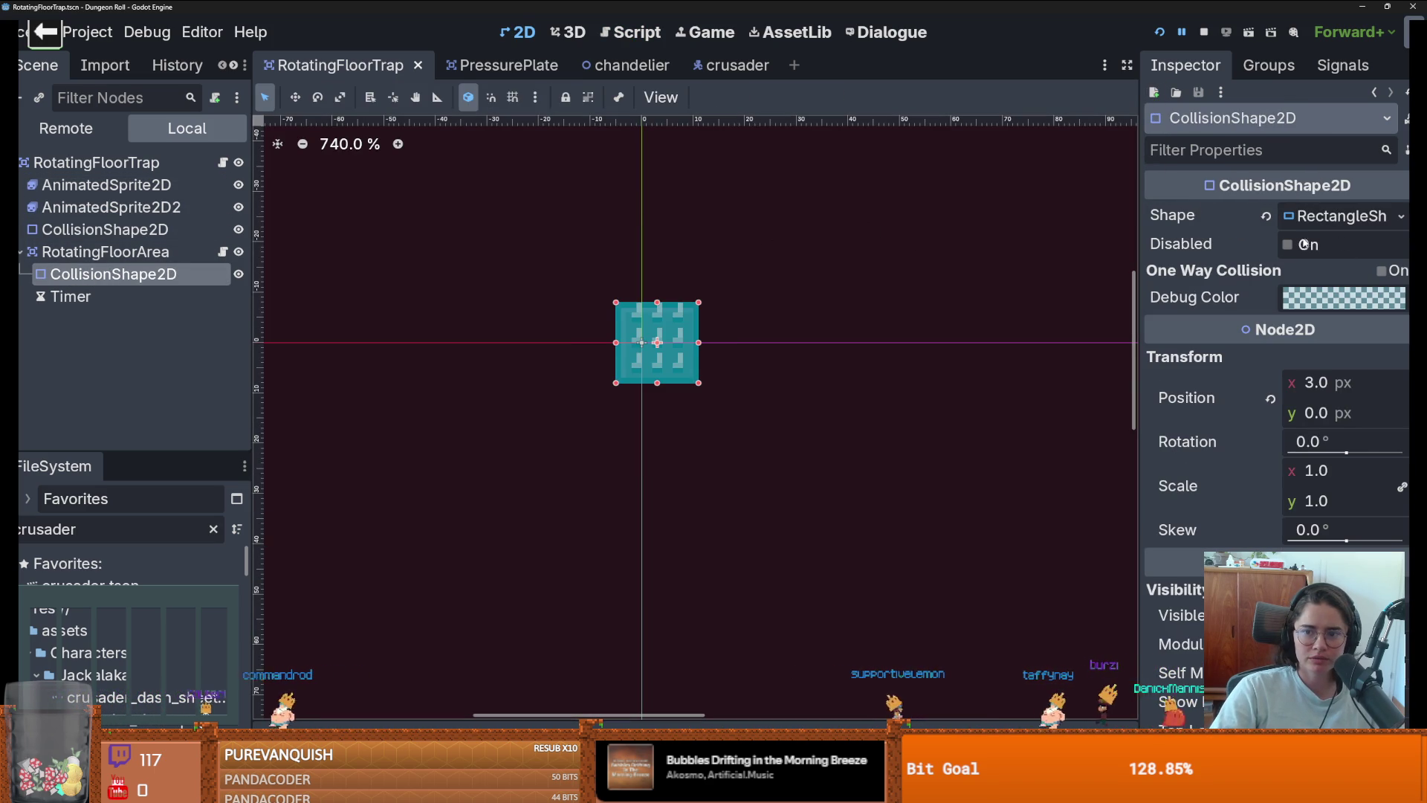
{"action": "left_click", "coordinate": [1288, 244]}
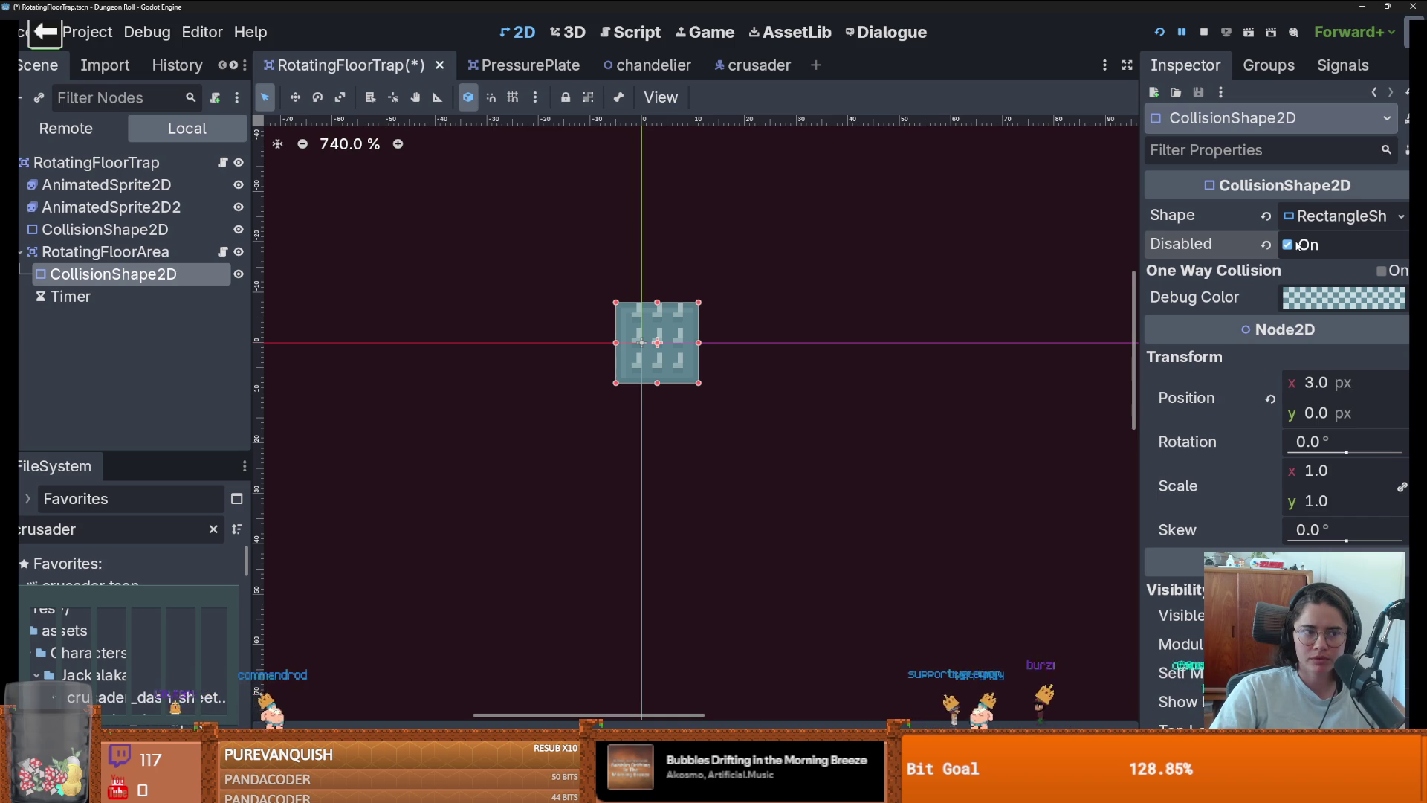
{"action": "left_click", "coordinate": [1139, 34]}
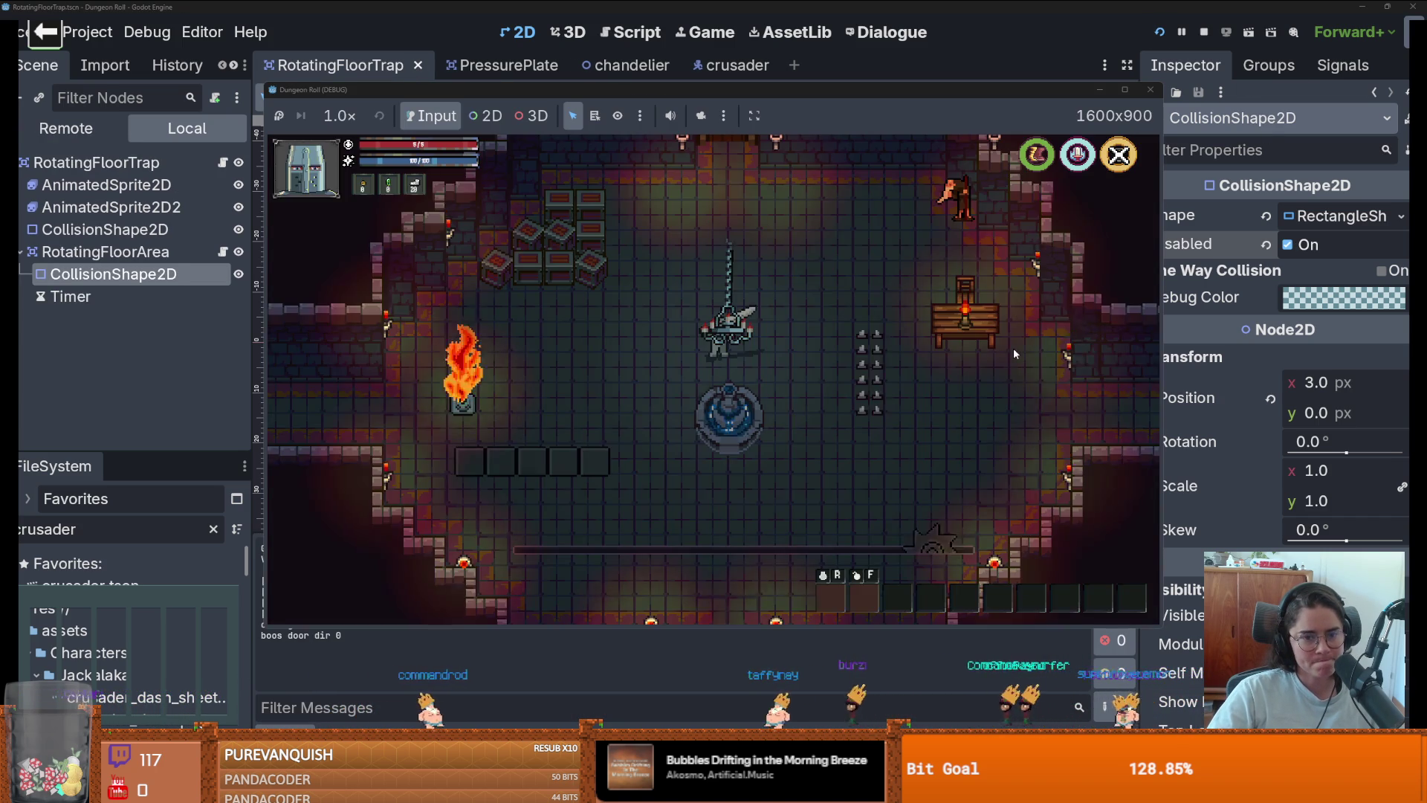
Stop the game, change the create_timer delay on line 25 to 3.0, and rerun with F5.
{"action": "key", "text": "a"}
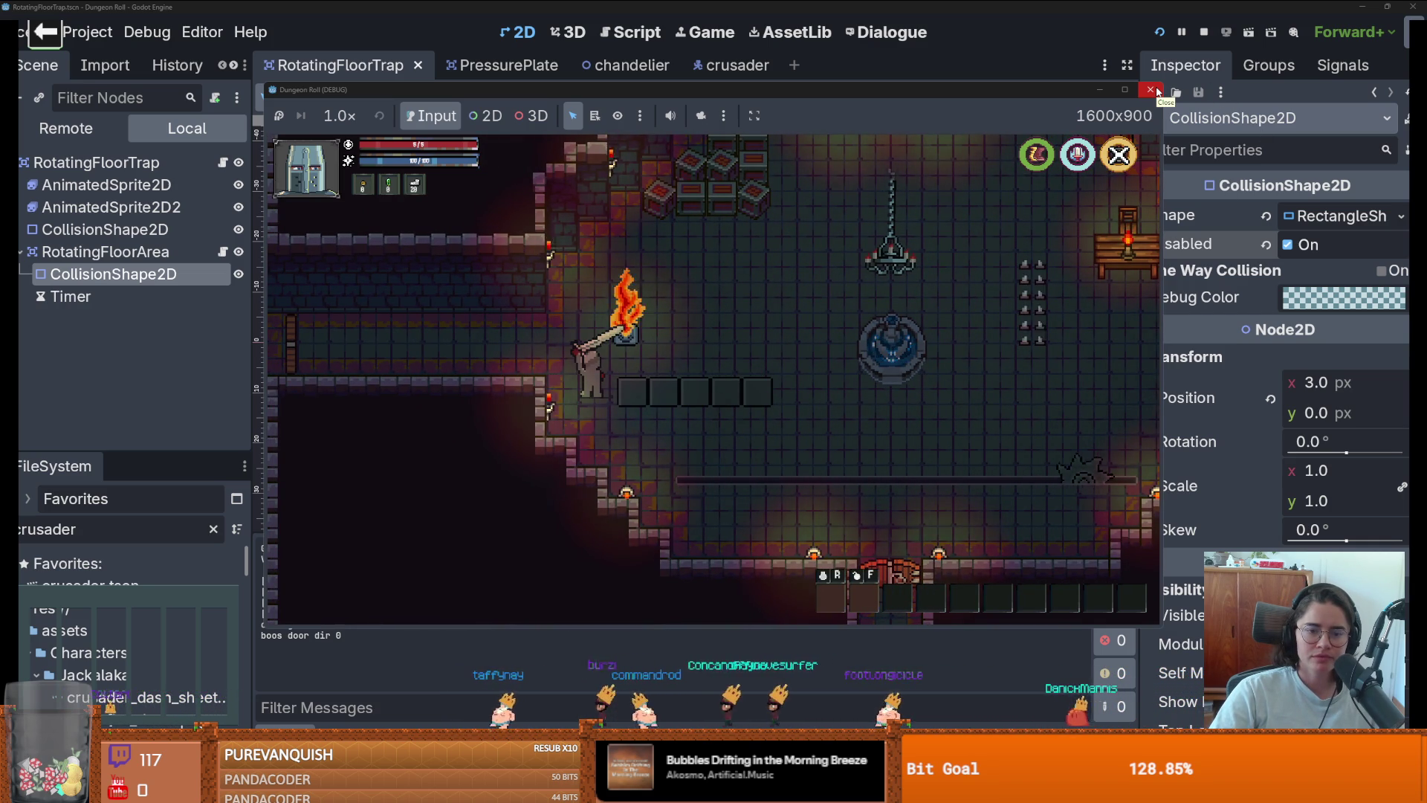
{"action": "left_click", "coordinate": [1157, 91]}
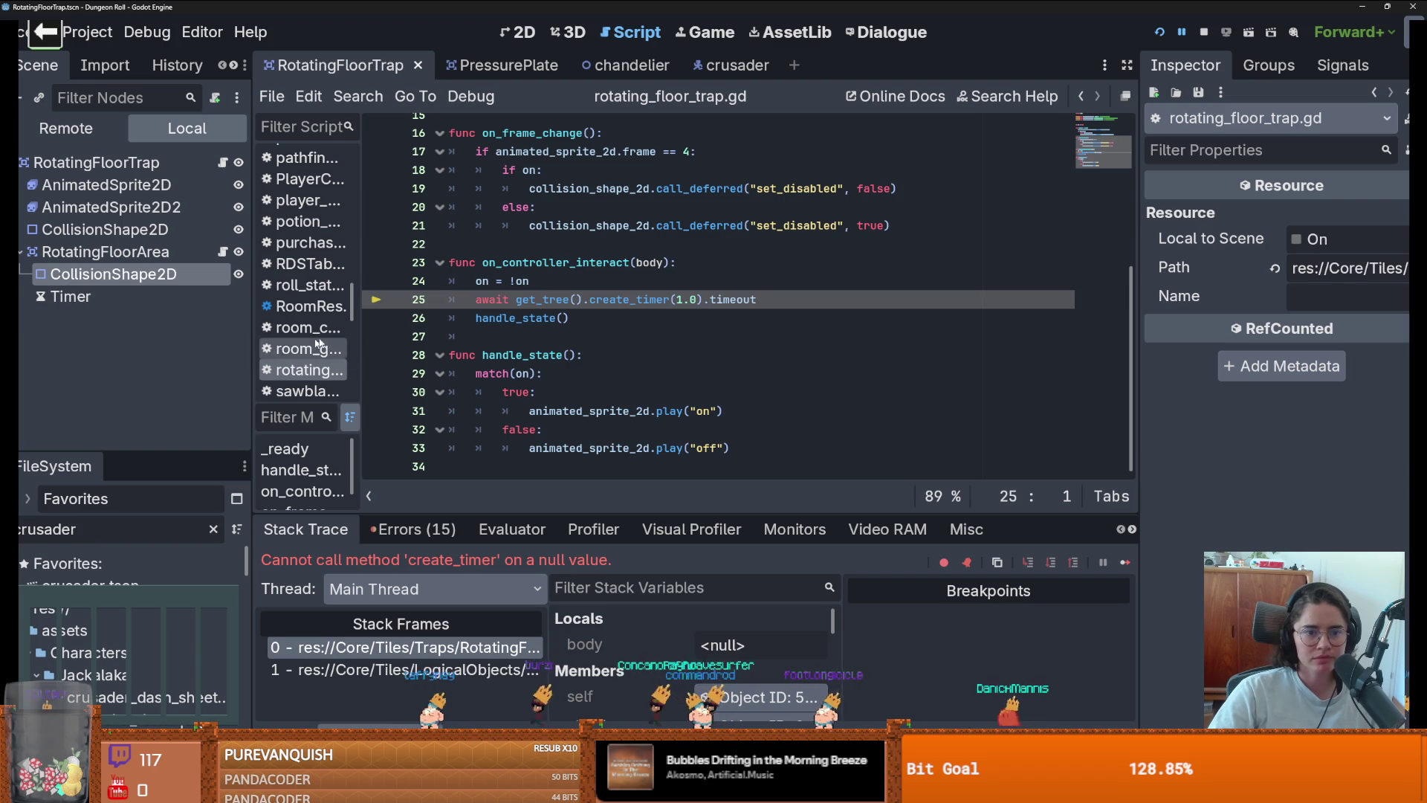
{"action": "scroll", "coordinate": [517, 341], "scroll_direction": "up", "scroll_amount": 2}
{"action": "scroll", "coordinate": [517, 340], "scroll_direction": "down", "scroll_amount": 1}
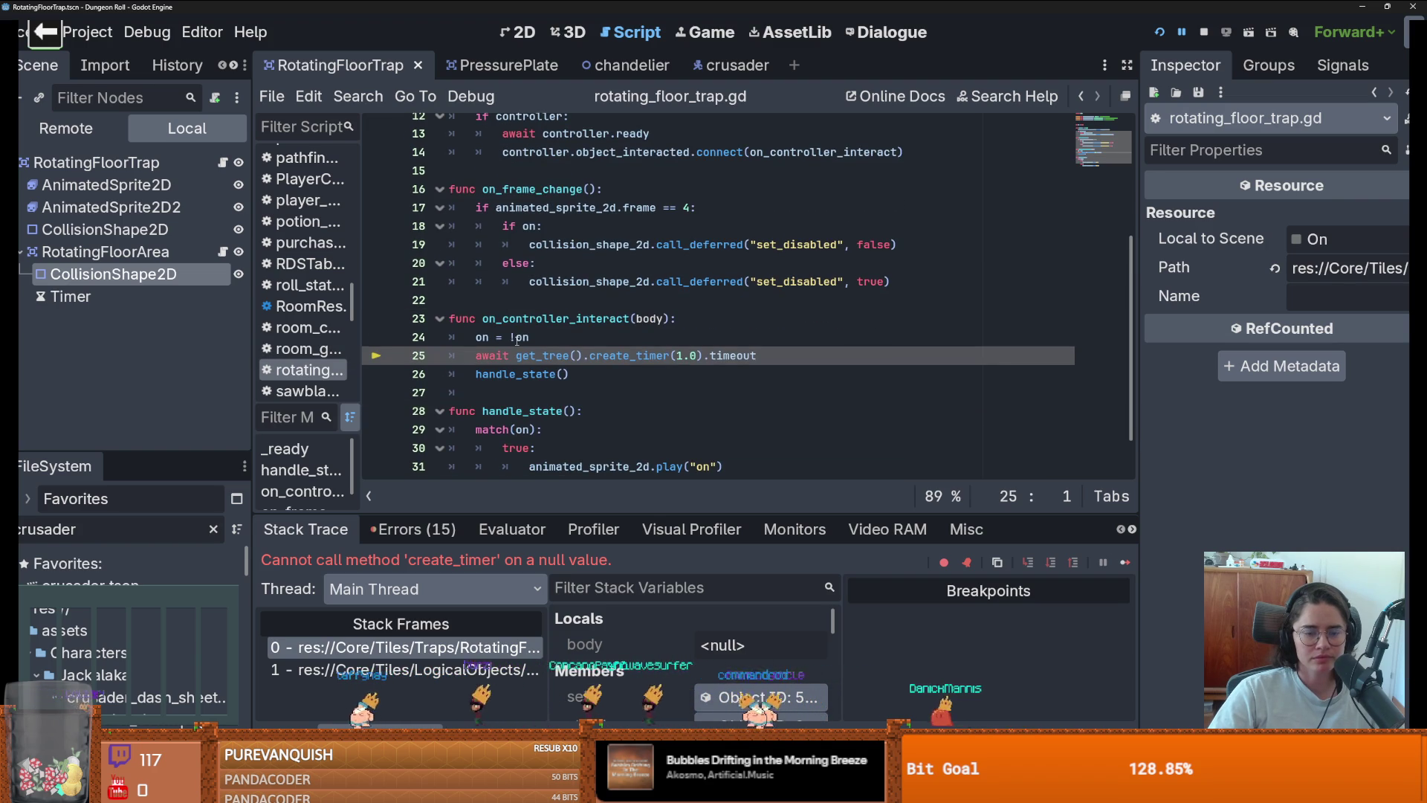
{"action": "scroll", "coordinate": [517, 341], "scroll_direction": "up", "scroll_amount": 2}
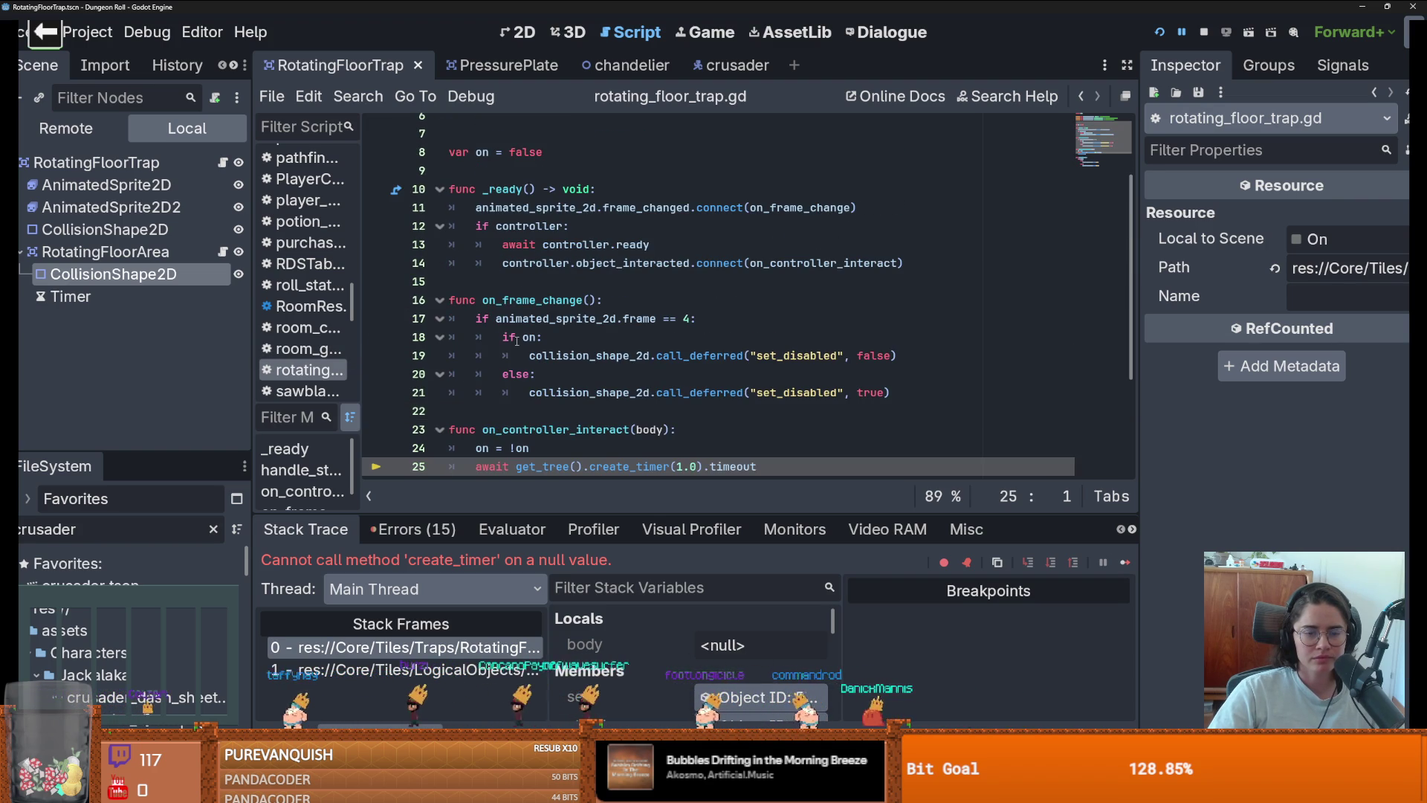
{"action": "scroll", "coordinate": [517, 340], "scroll_direction": "down", "scroll_amount": 1}
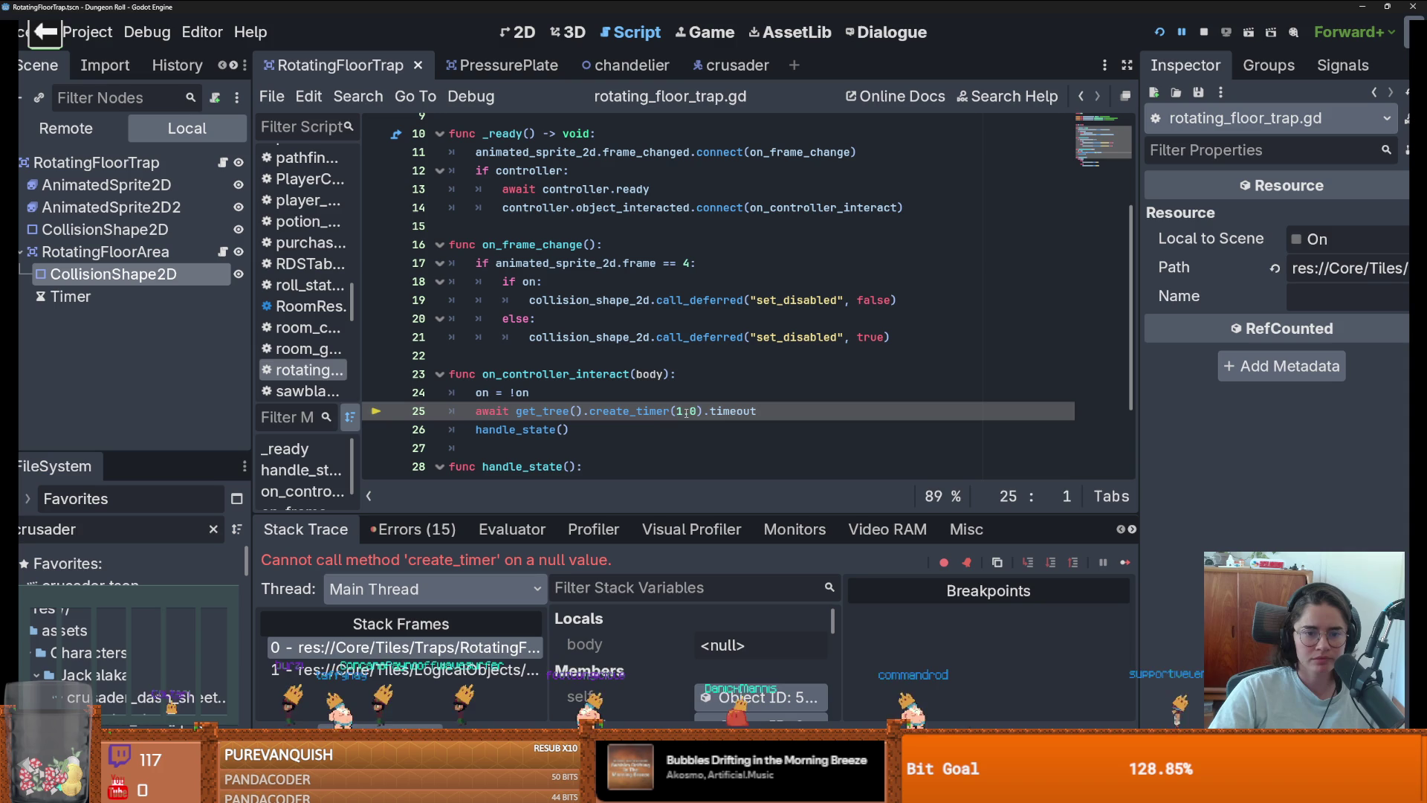
{"action": "type", "text": "1"}
{"action": "key", "text": "F5"}
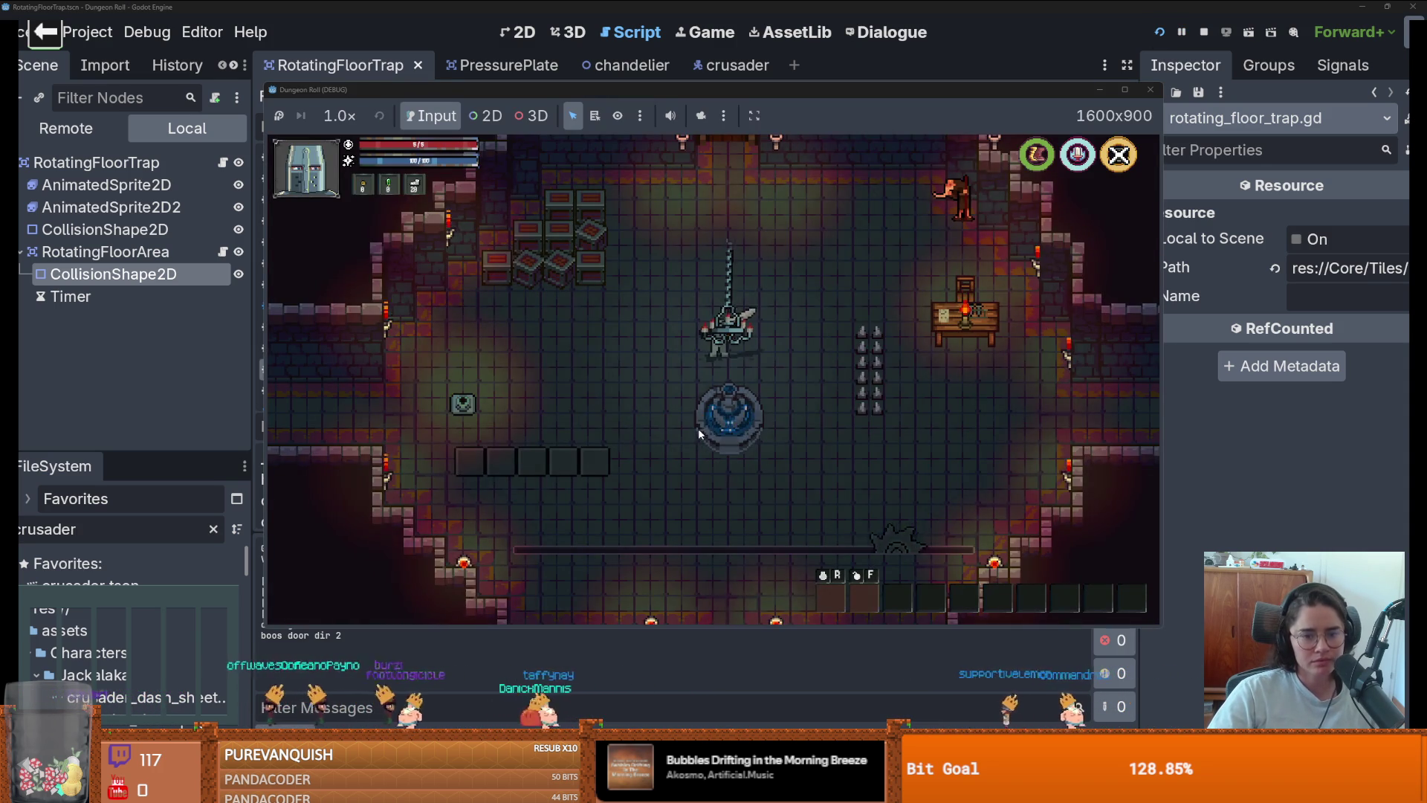
Walk the knight across the spike blocks to the fountain controller and trigger the trap.
{"action": "key", "text": "a+s"}
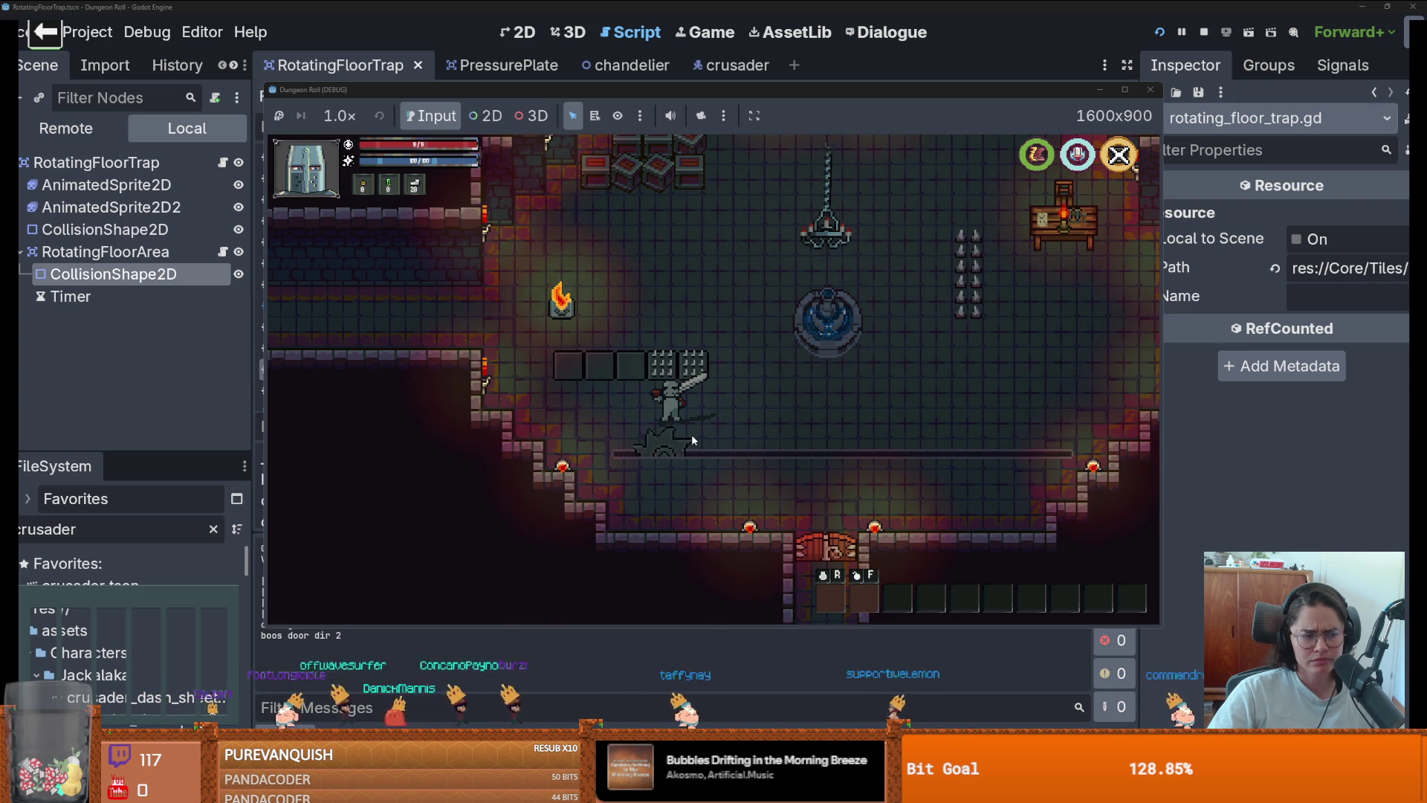
{"action": "key", "text": "d"}
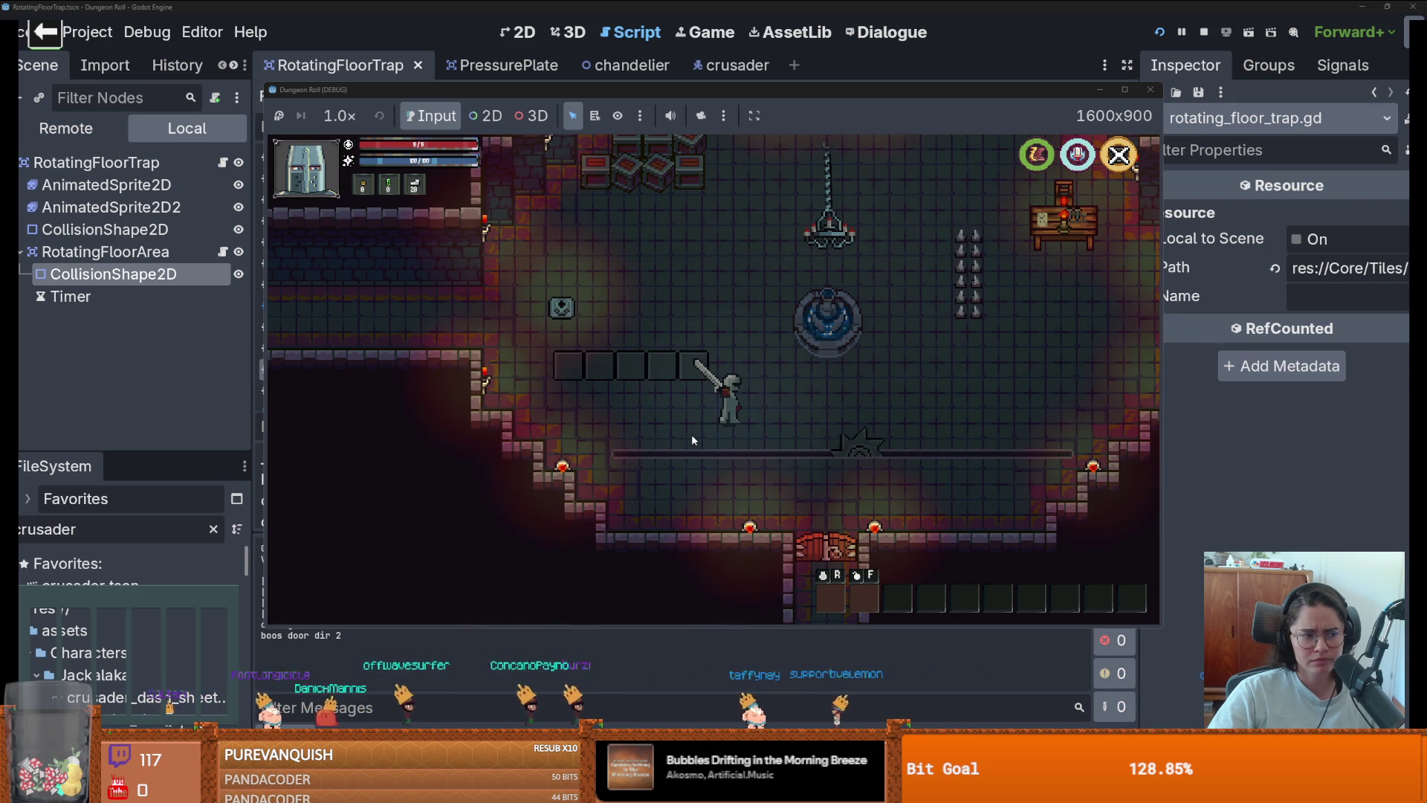
{"action": "key", "text": "w+d"}
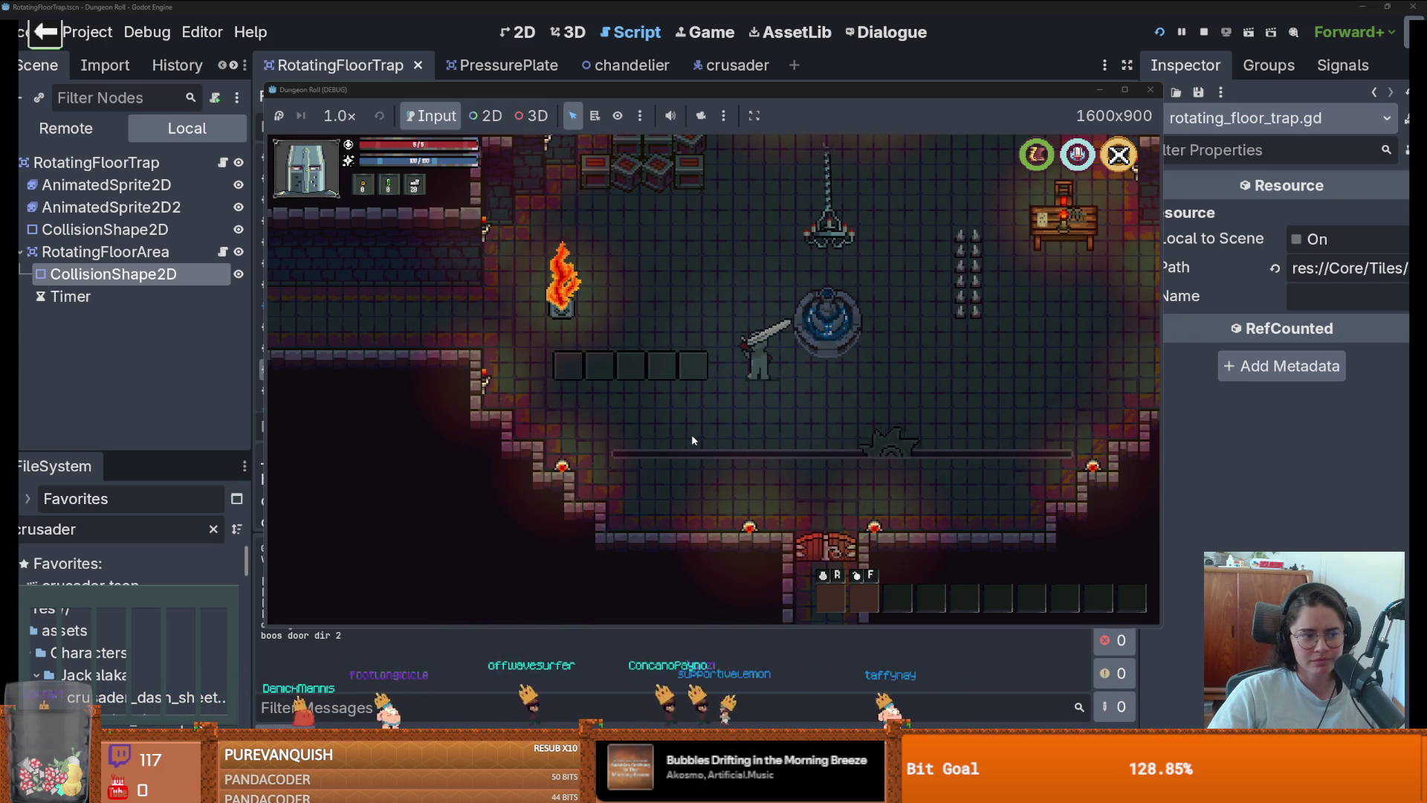
{"action": "key", "text": "a"}
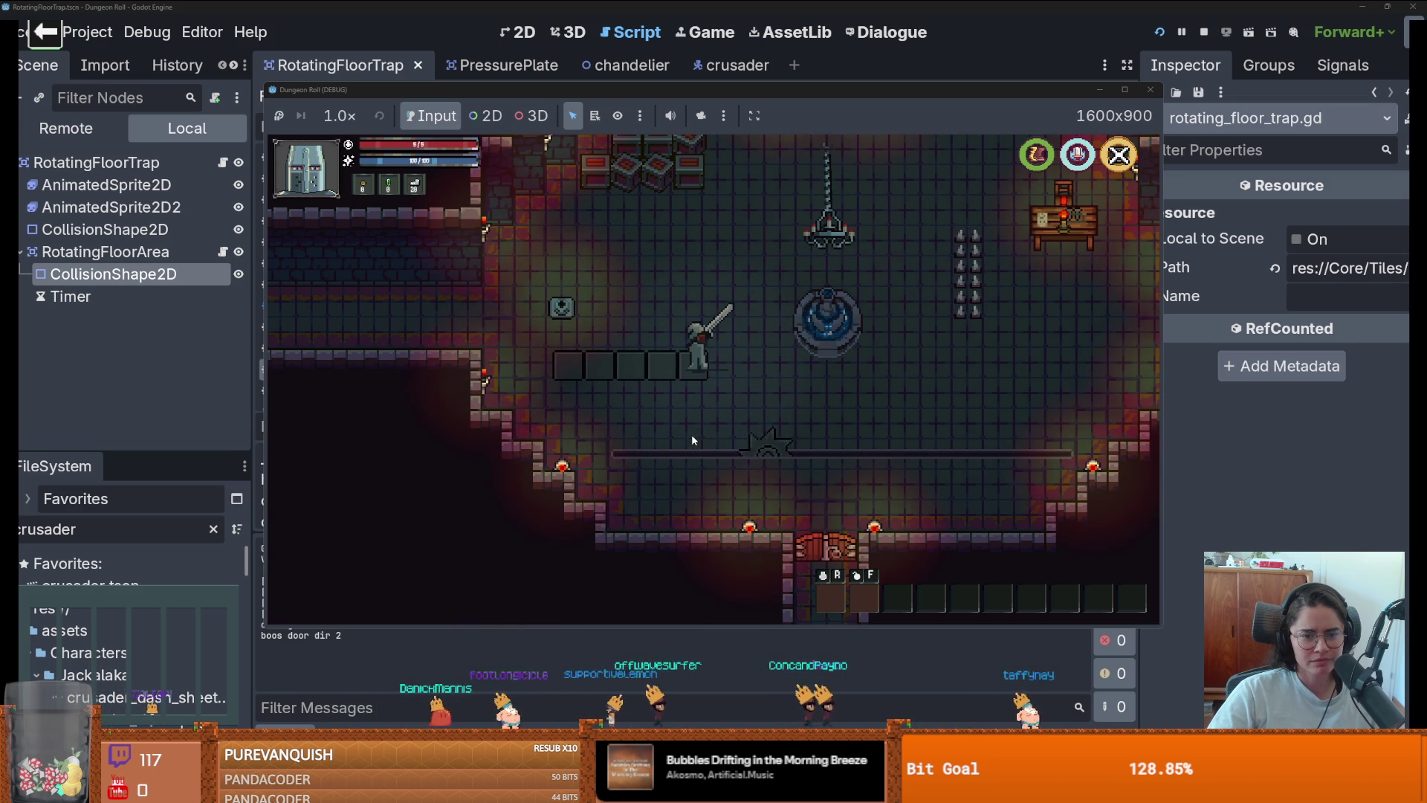
{"action": "key", "text": "d"}
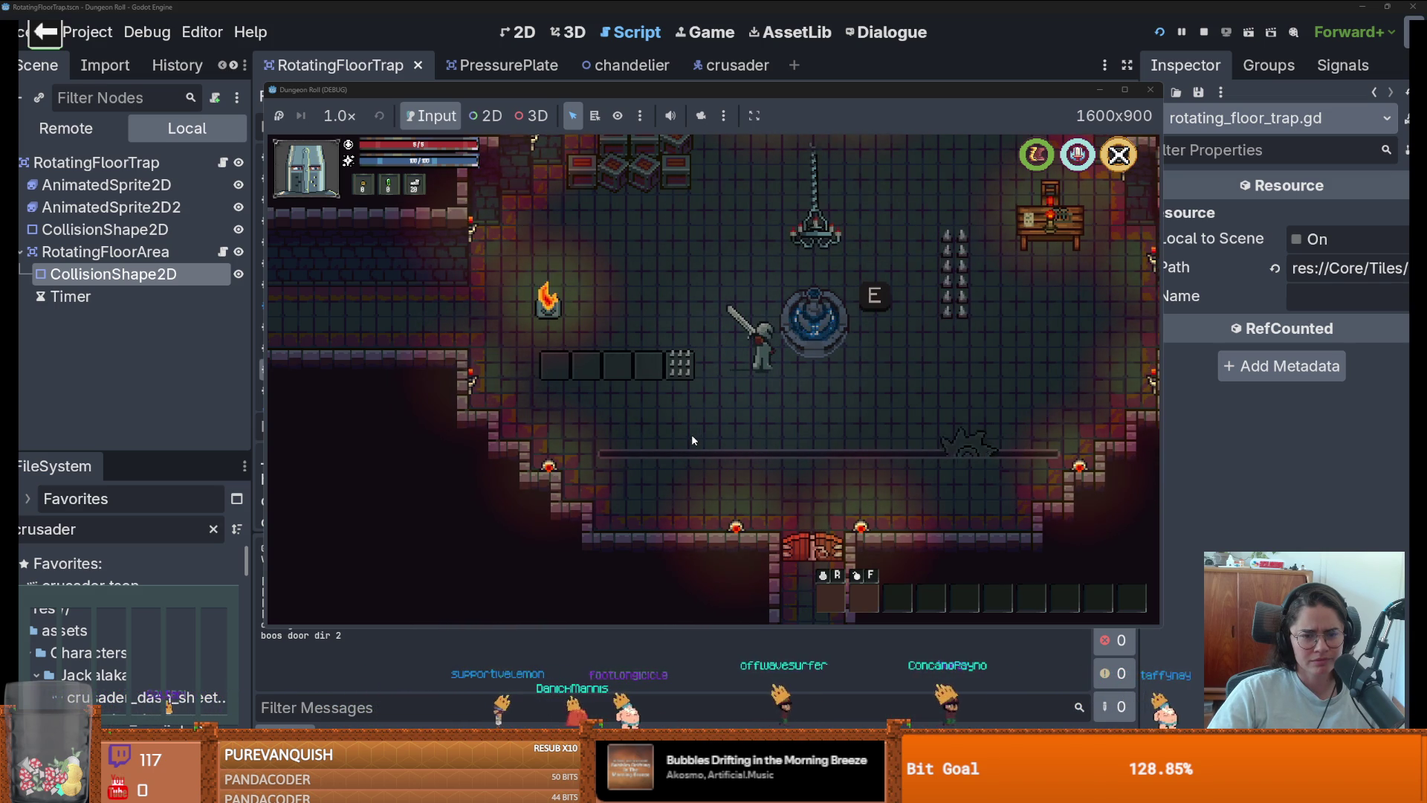
{"action": "key", "text": "e"}
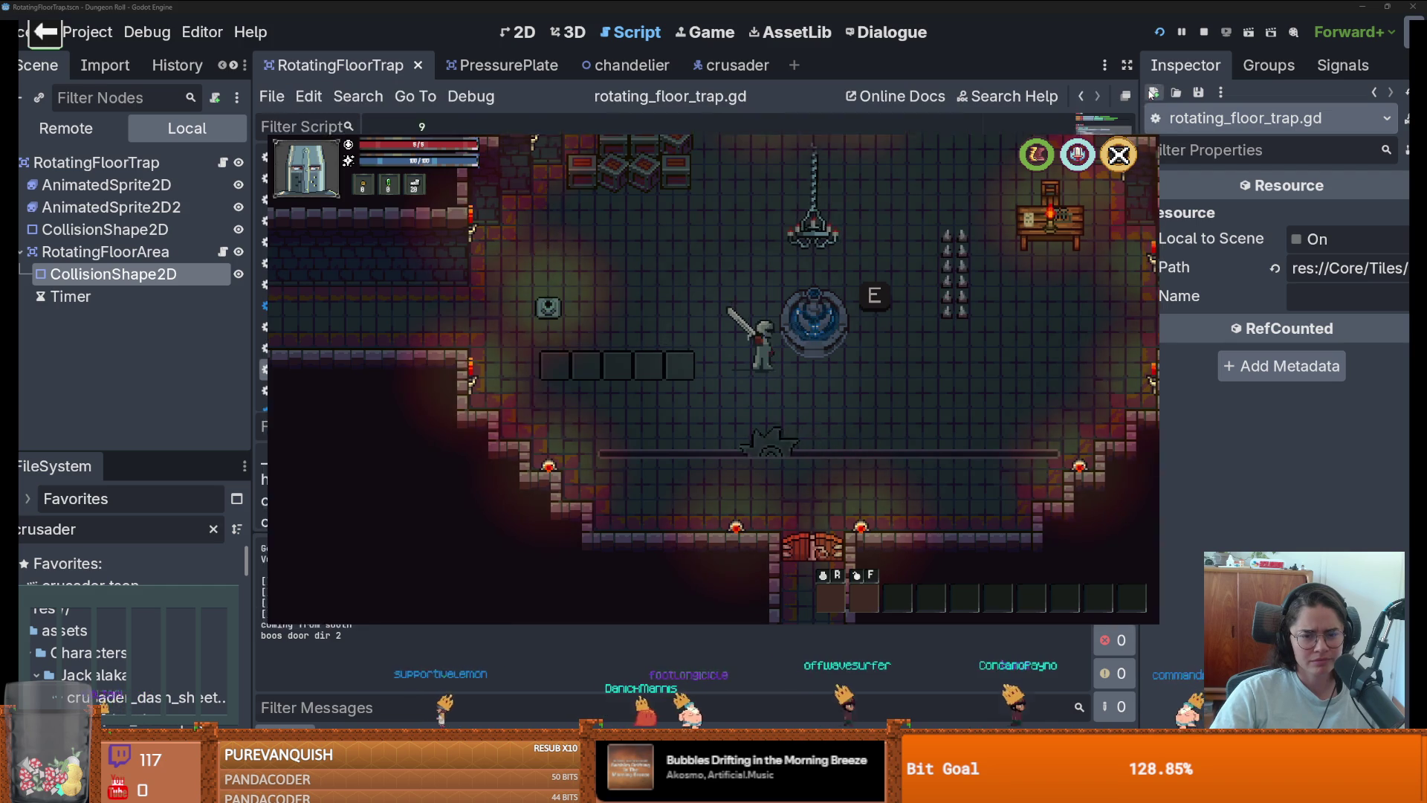
Relaunch the game, walk the knight left, then return to the timer line in the script.
{"action": "left_click", "coordinate": [1159, 32]}
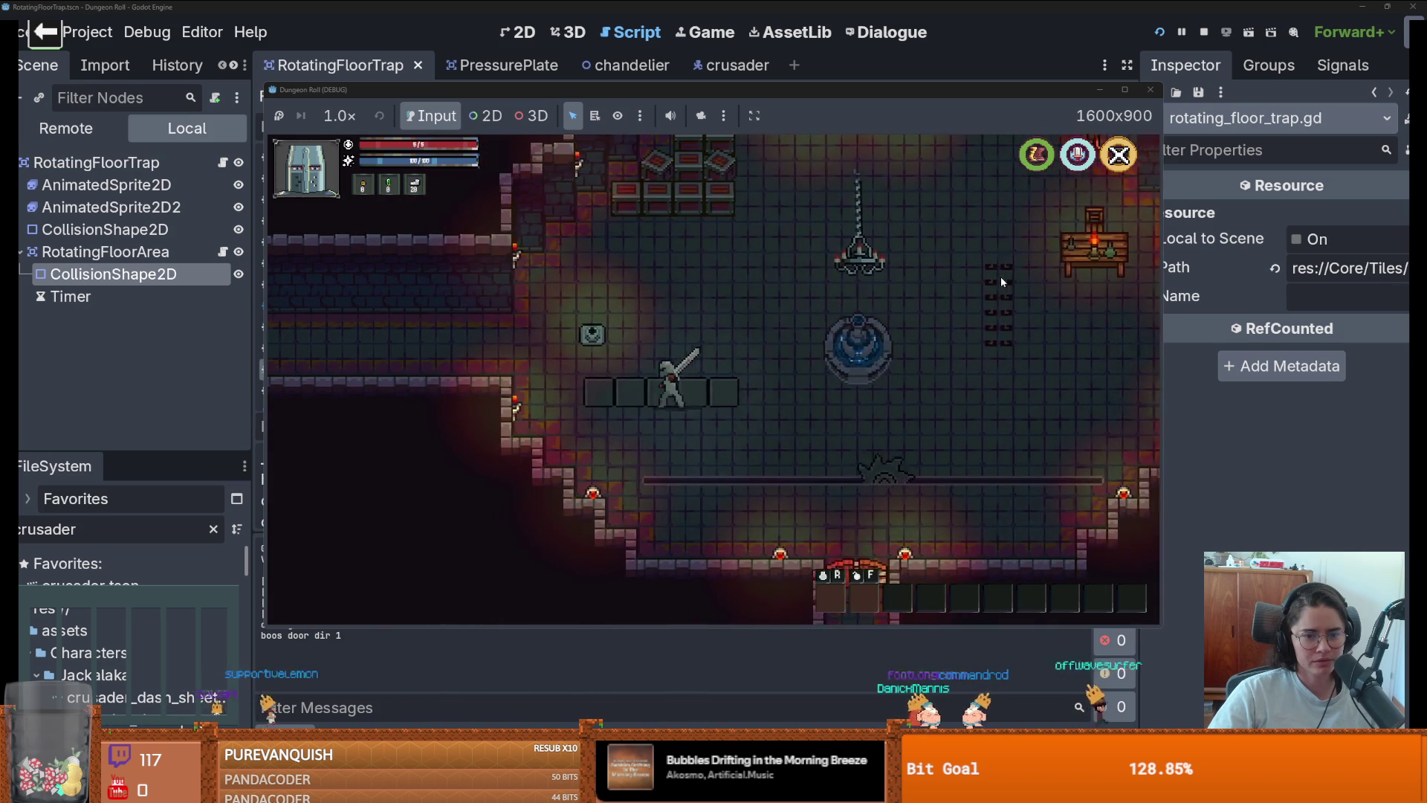
{"action": "key", "text": "a"}
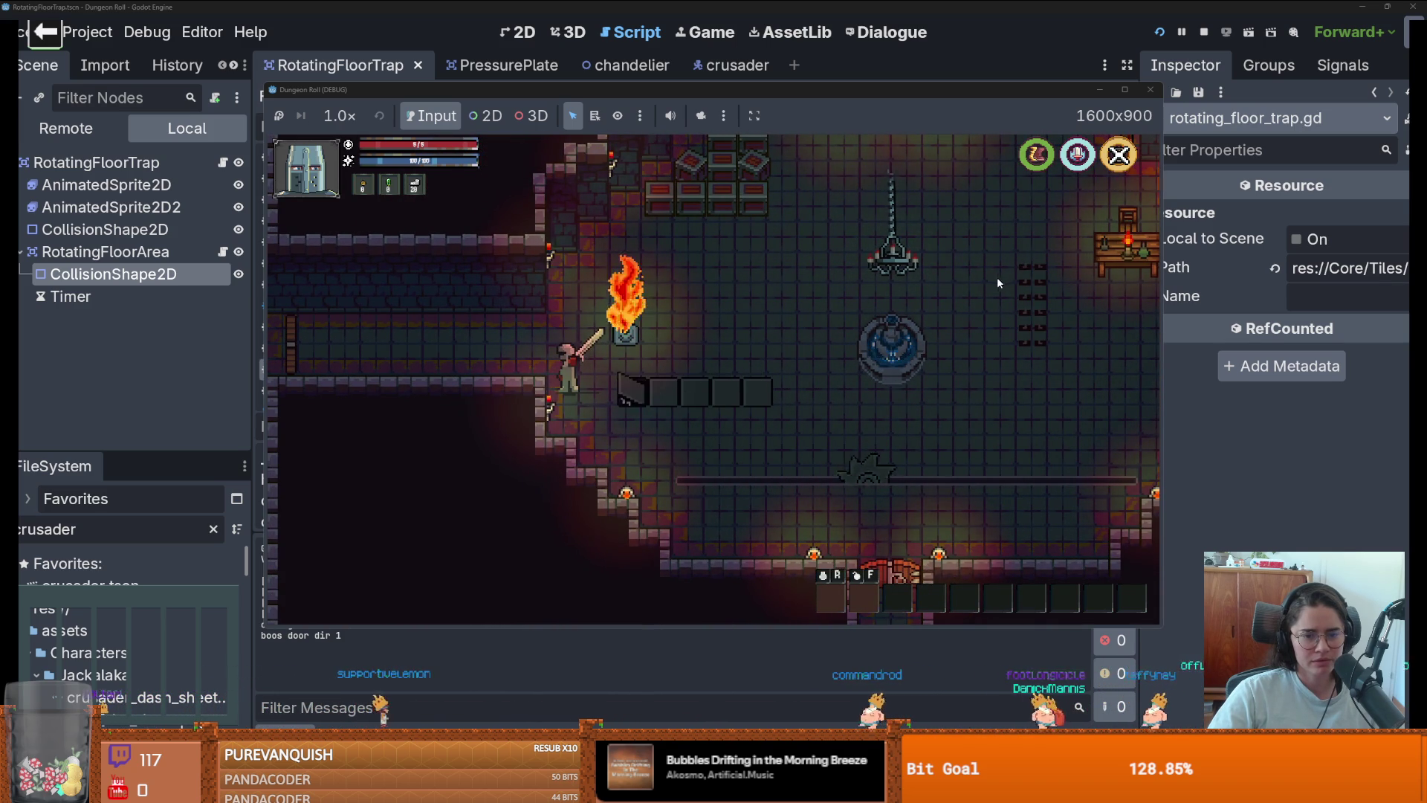
{"action": "left_click", "coordinate": [727, 327]}
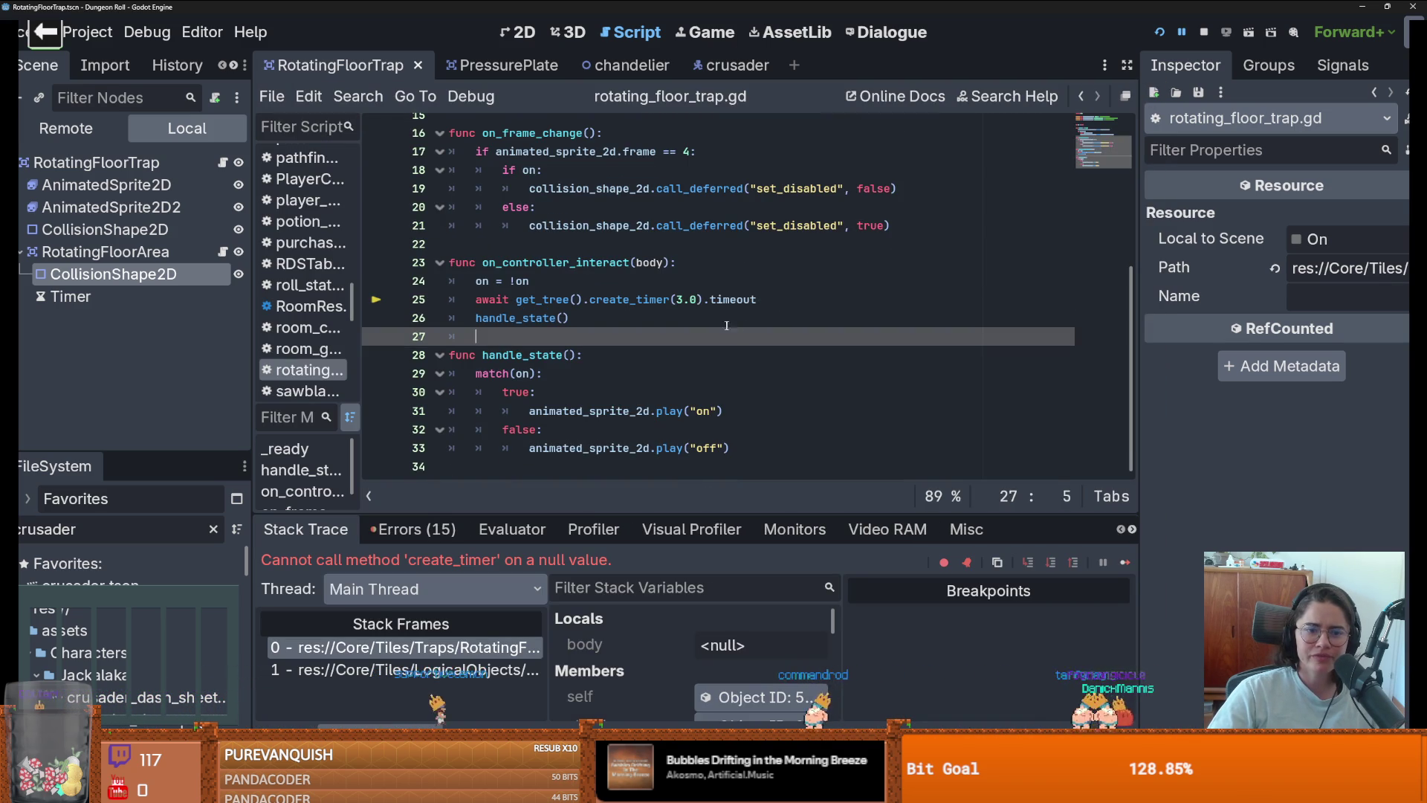
{"action": "left_click", "coordinate": [688, 308]}
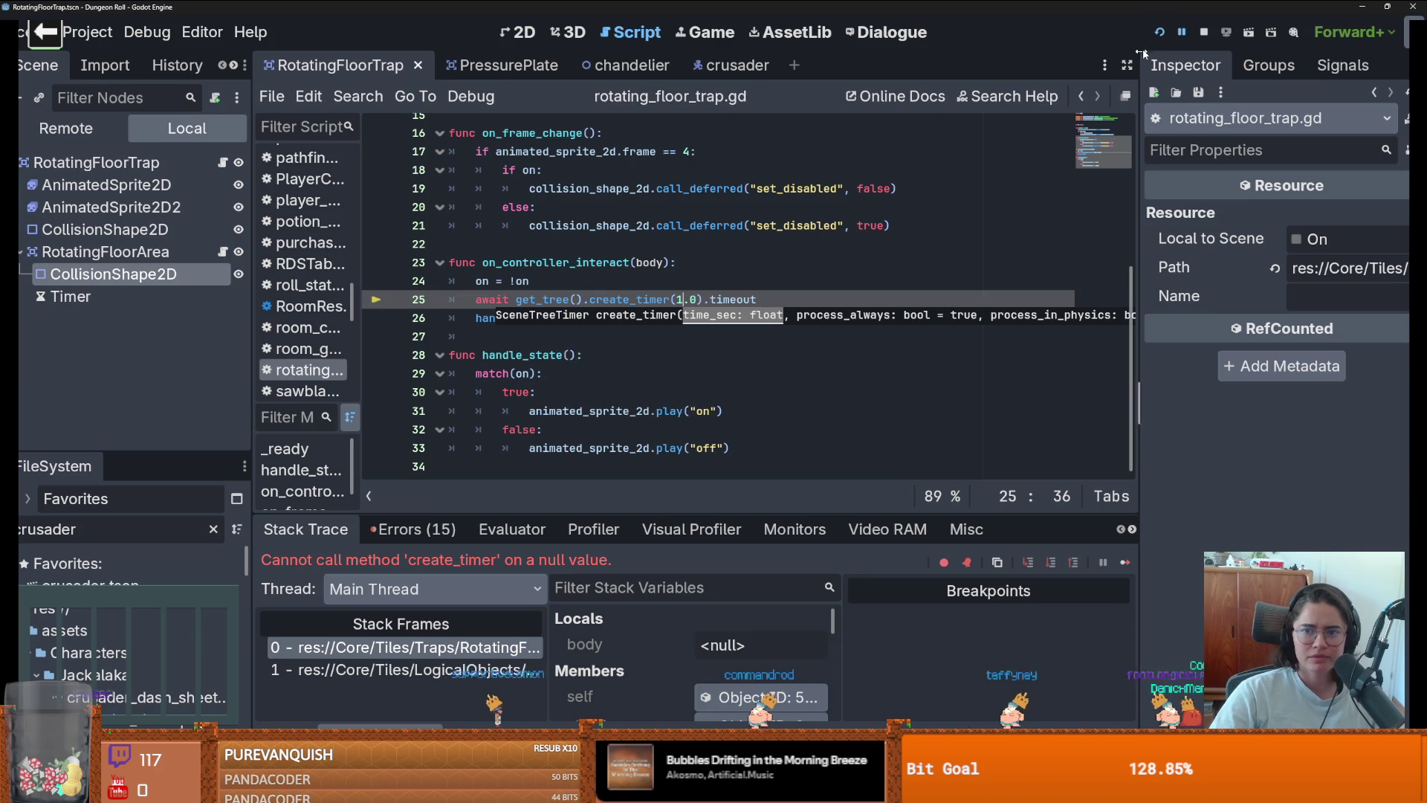
Rerun the game with the 1.0-second delay, walk past the stone blocks, then select RotatingFloorArea.
{"action": "key", "text": "F5"}
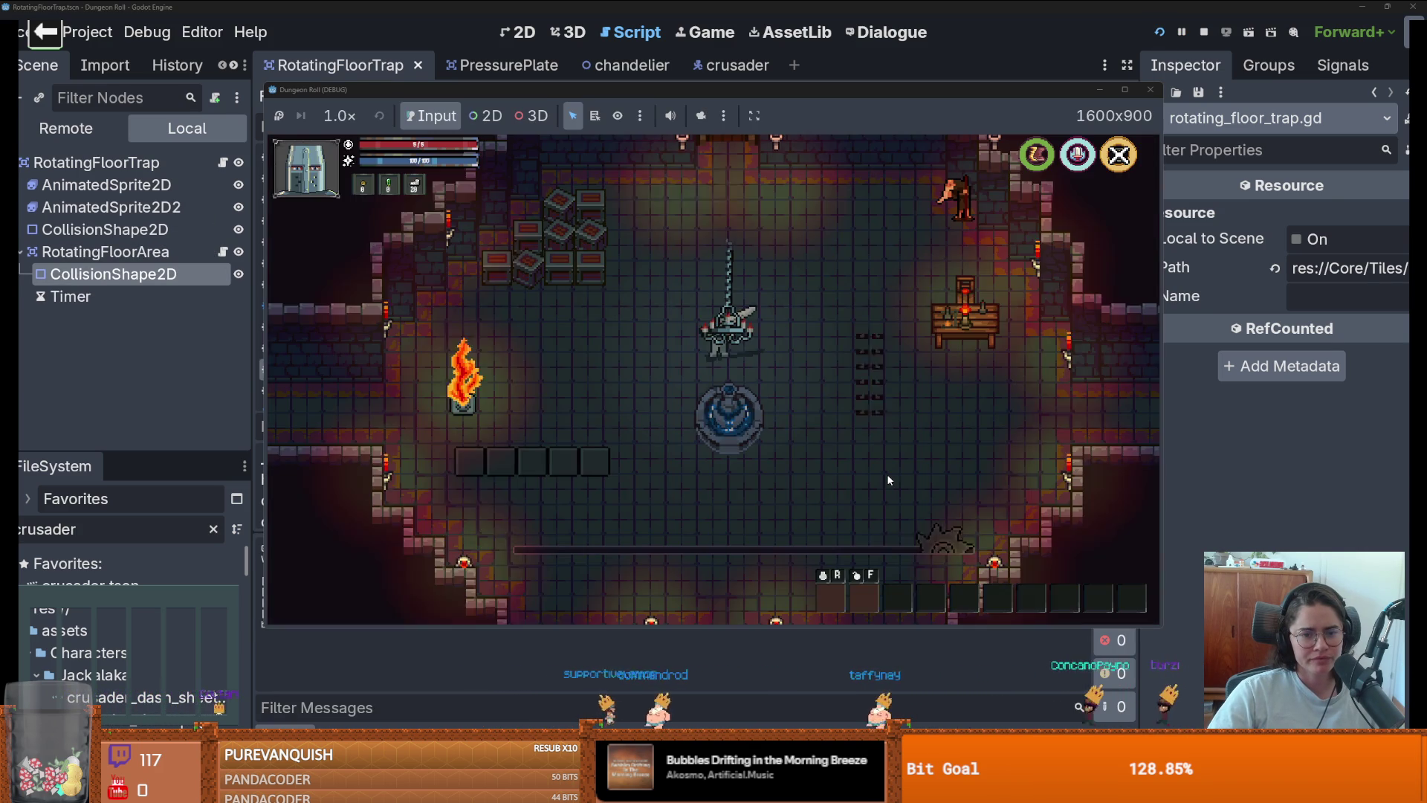
{"action": "key", "text": "a"}
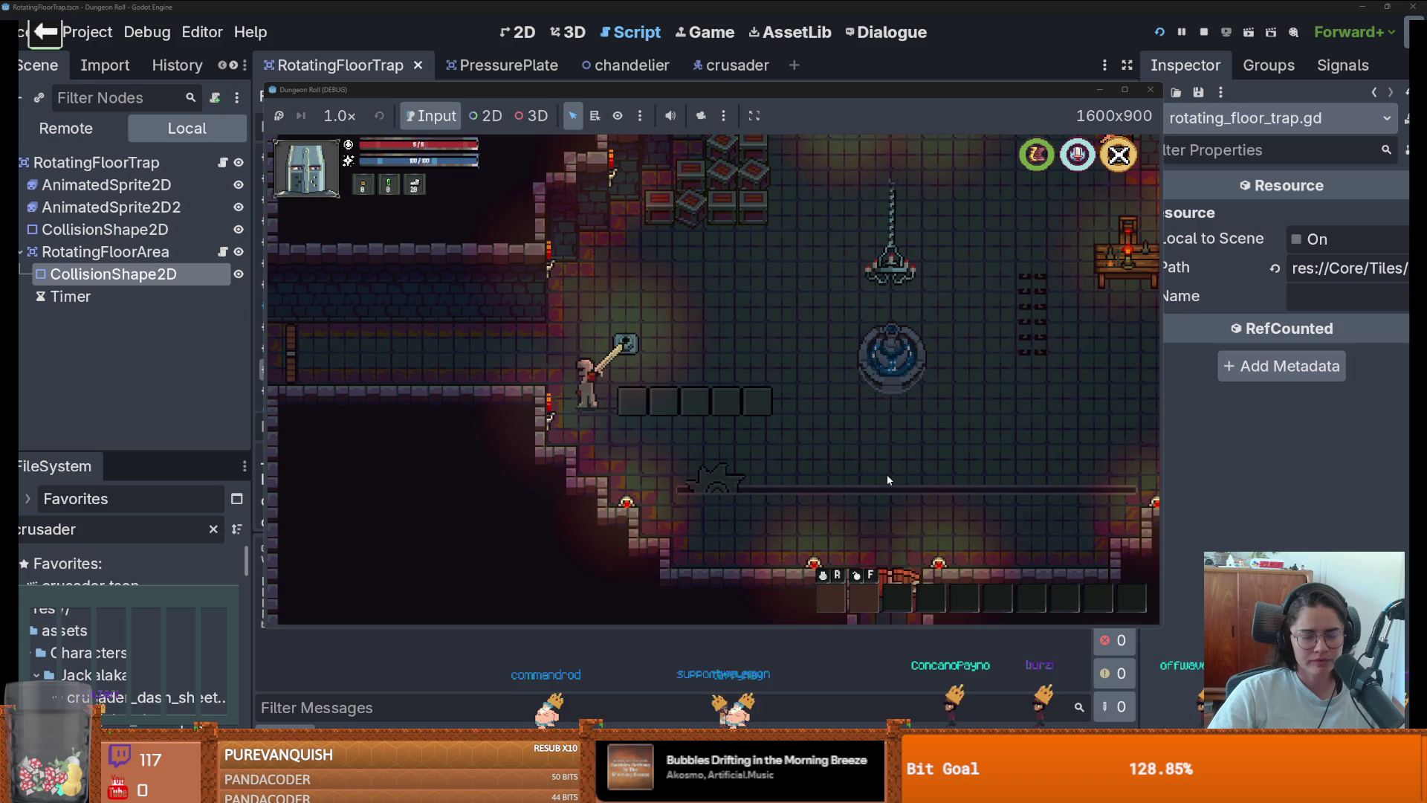
{"action": "key", "text": "d"}
{"action": "key", "text": "d"}
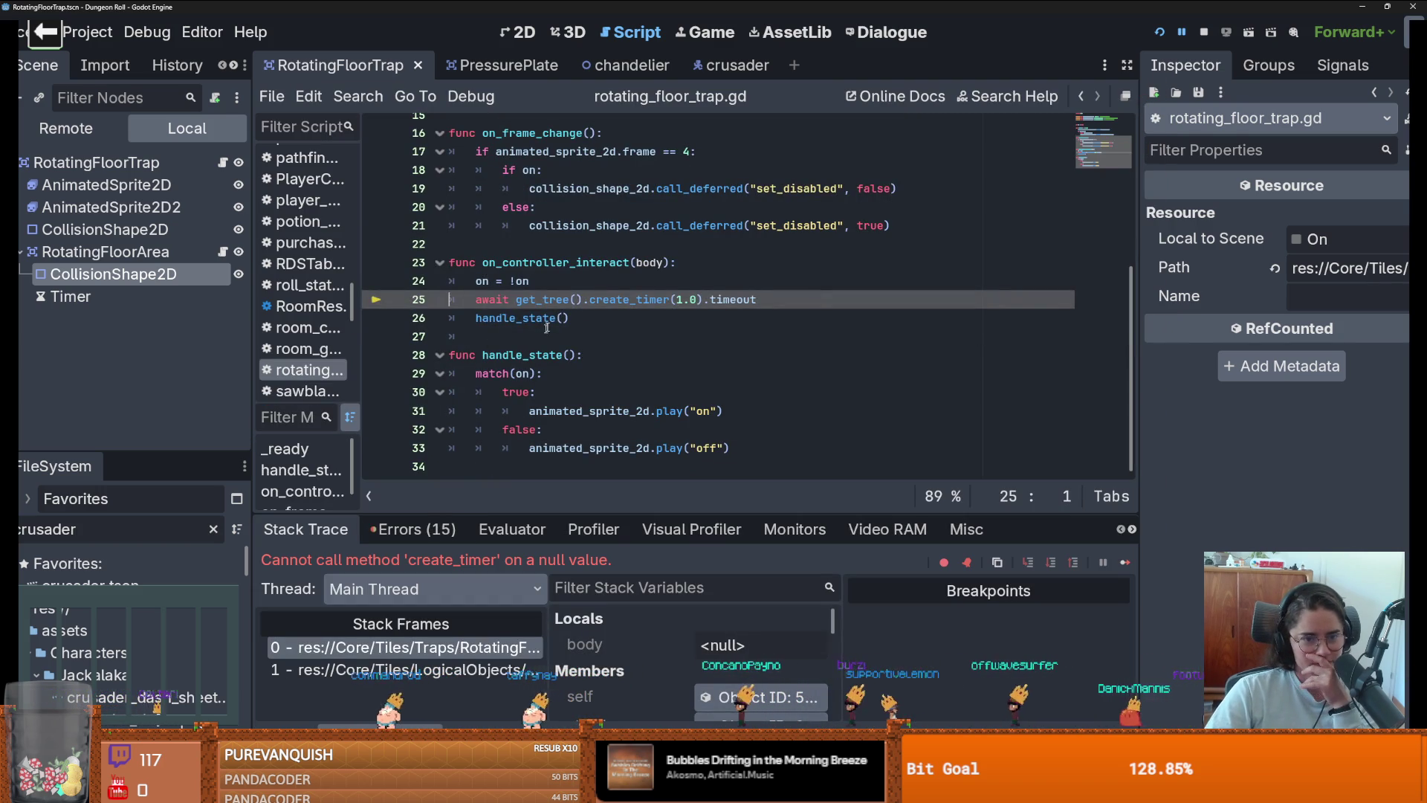
{"action": "left_click", "coordinate": [550, 318]}
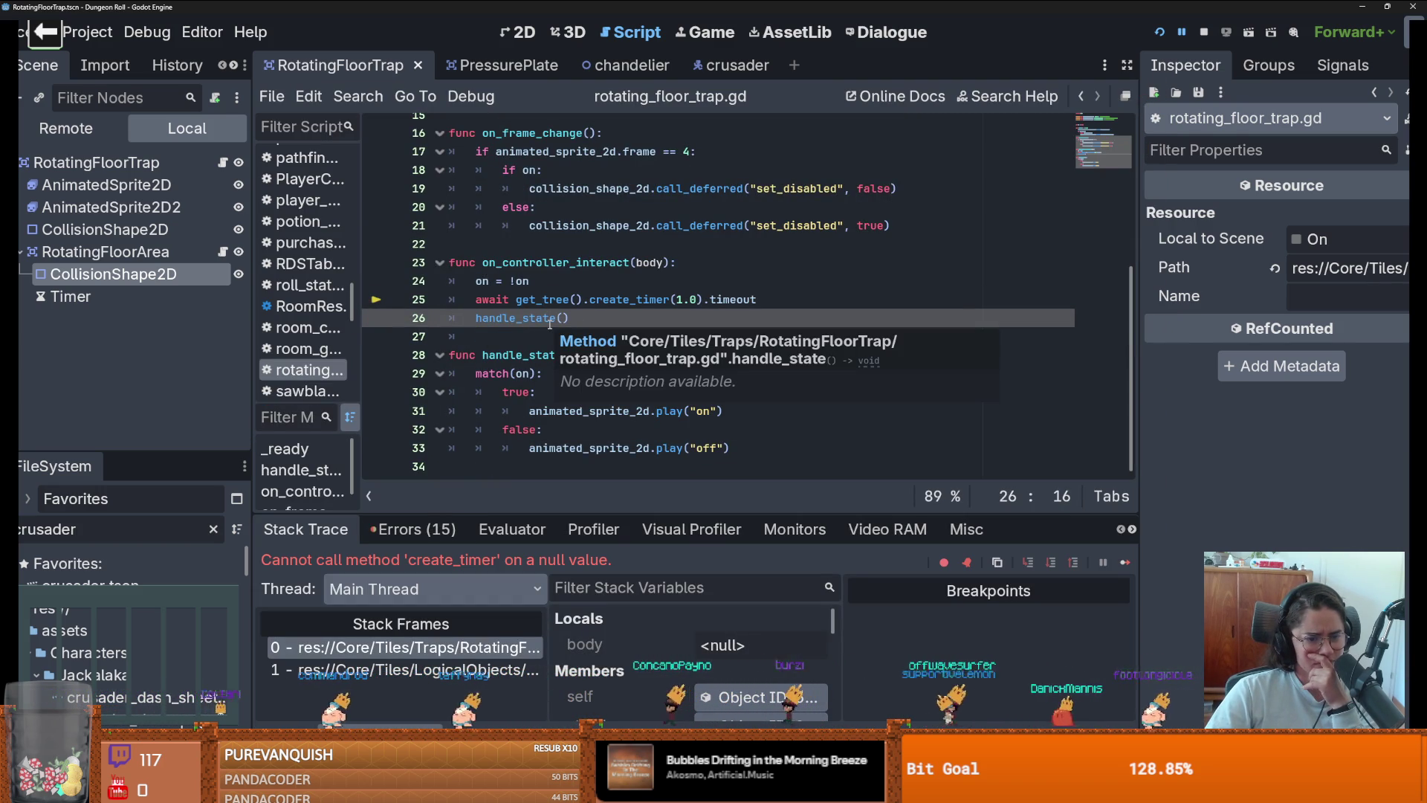
{"action": "left_click", "coordinate": [106, 251]}
Compare the 'on' and 'off' SpriteFrames animations of AnimatedSprite2D2.
{"action": "left_click", "coordinate": [111, 207]}
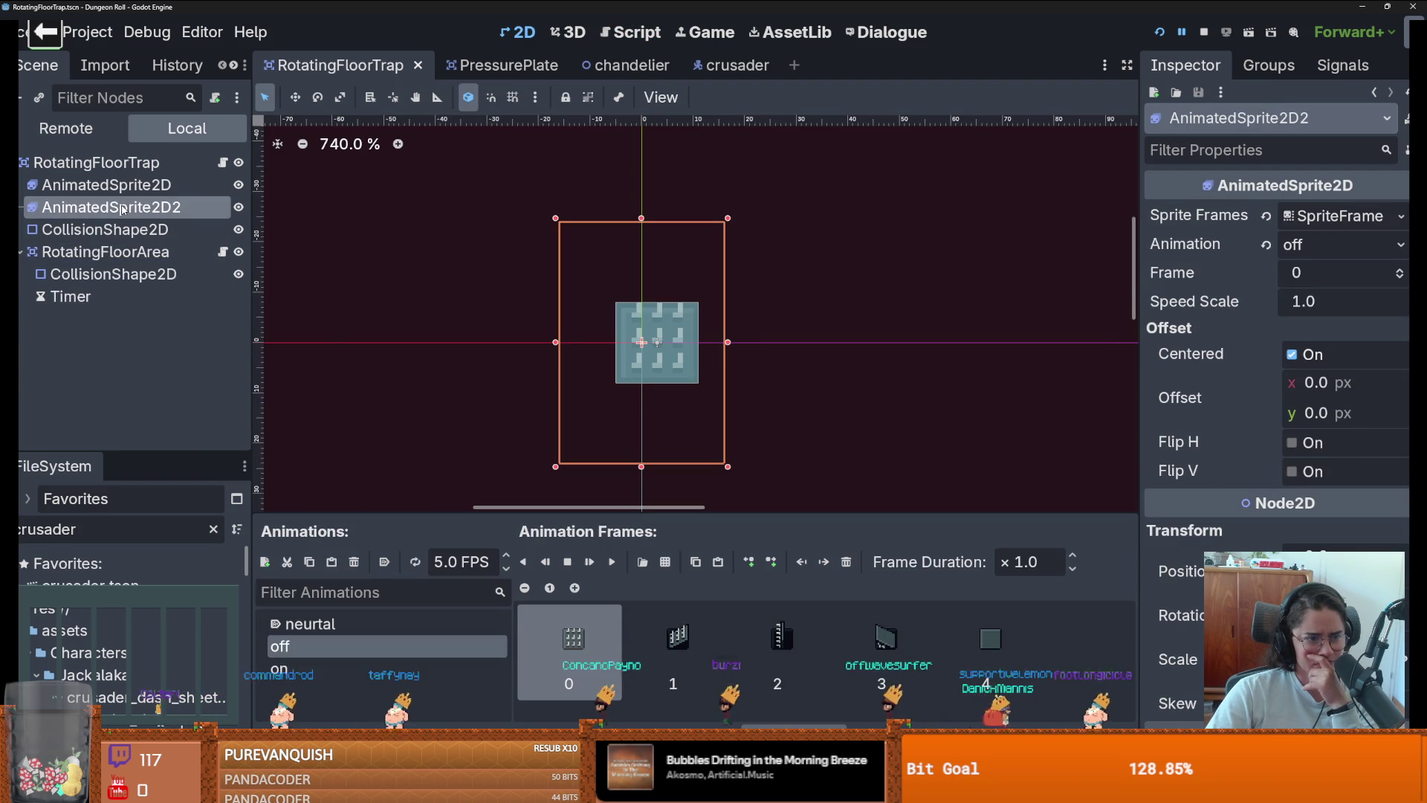
{"action": "left_click", "coordinate": [343, 670]}
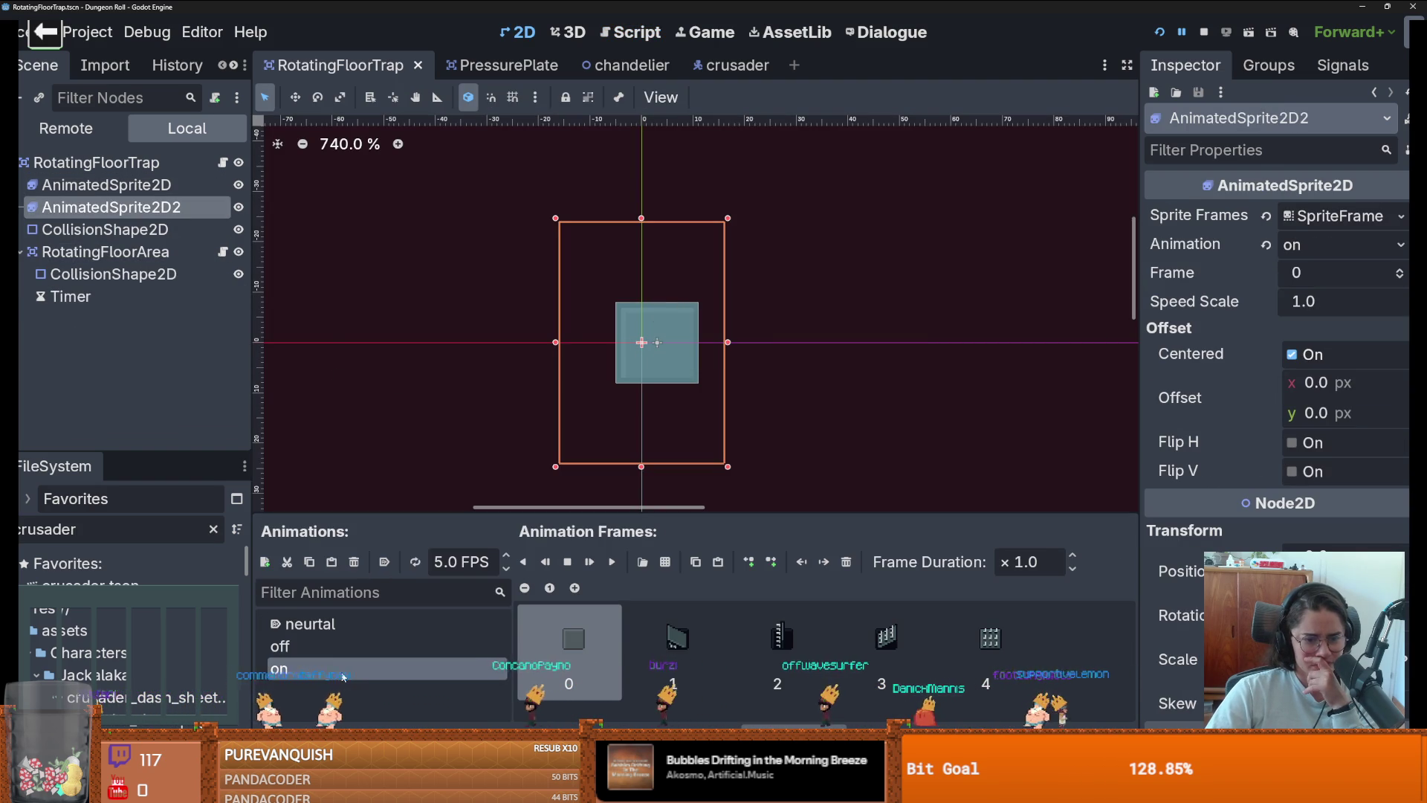
{"action": "left_click", "coordinate": [353, 645]}
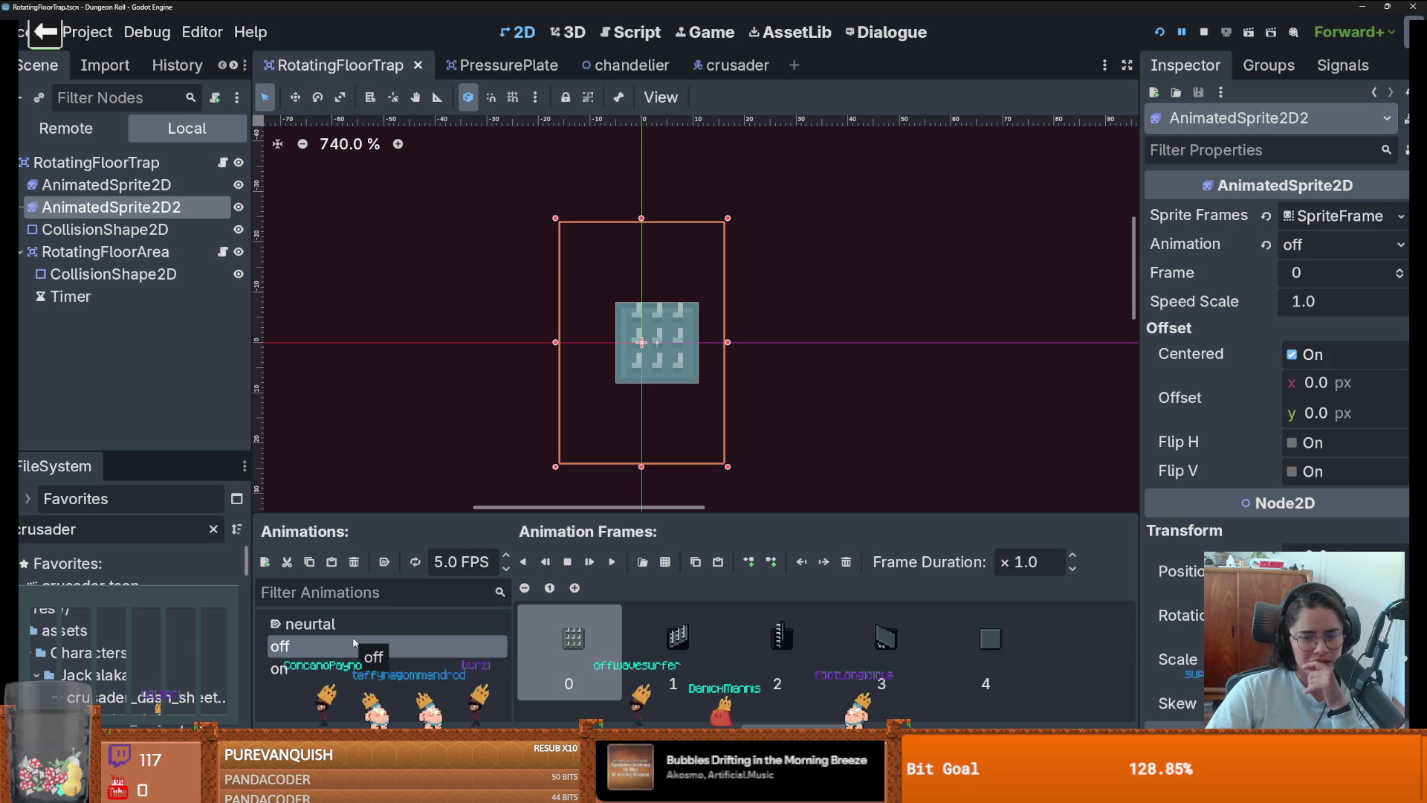
{"action": "left_click", "coordinate": [429, 672]}
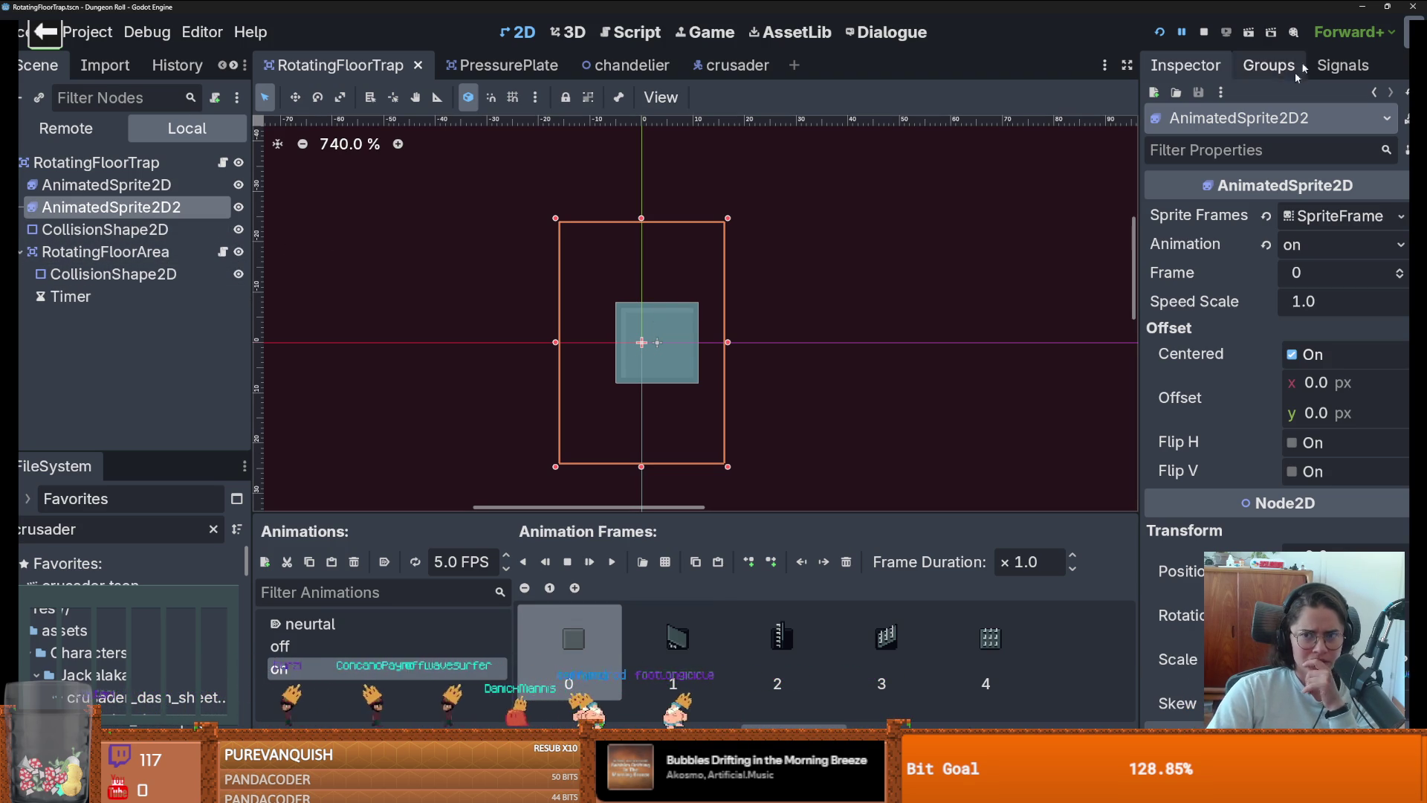
Run the game and walk the character over the trap toward the fountain, then stop.
{"action": "left_click", "coordinate": [1249, 32]}
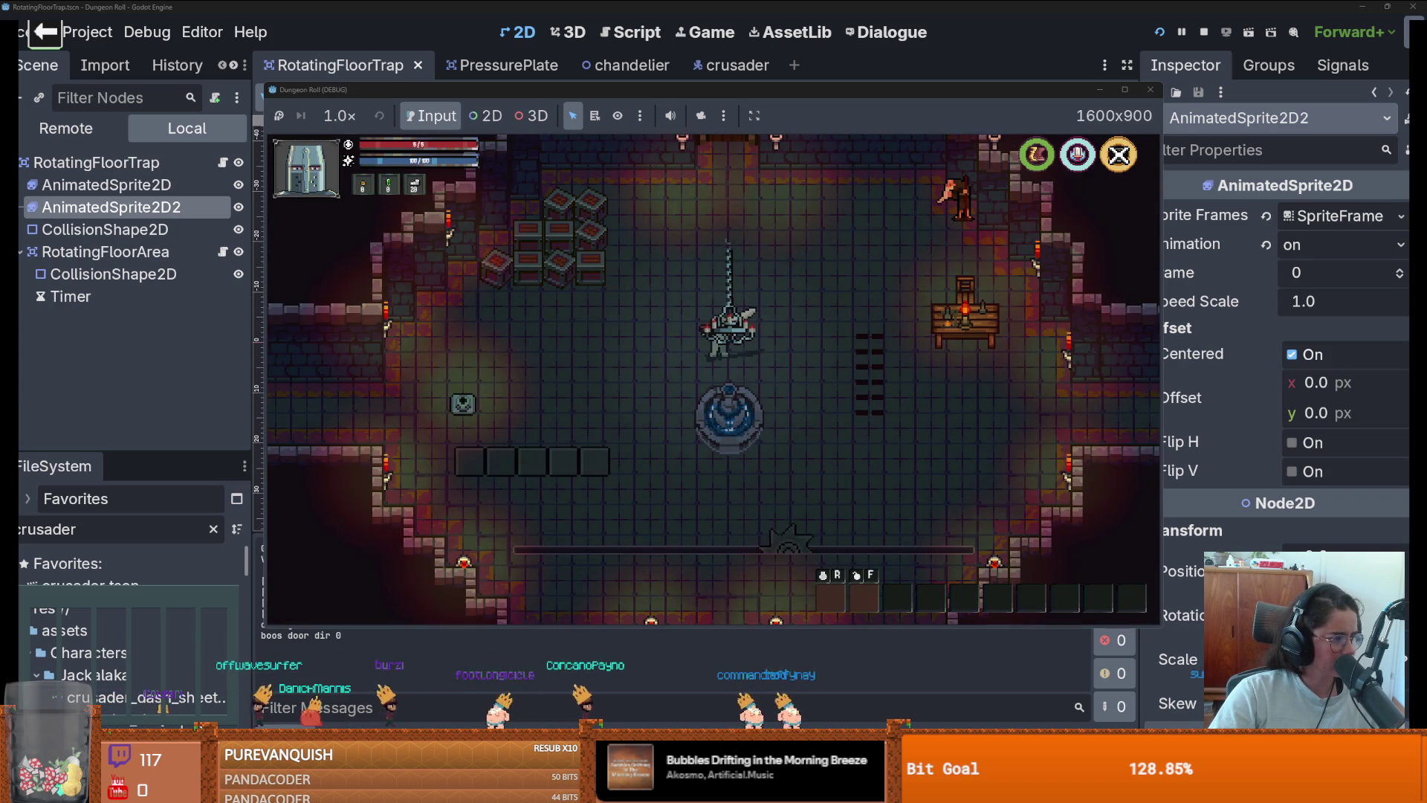
{"action": "left_click", "coordinate": [594, 461]}
{"action": "key", "text": "s"}
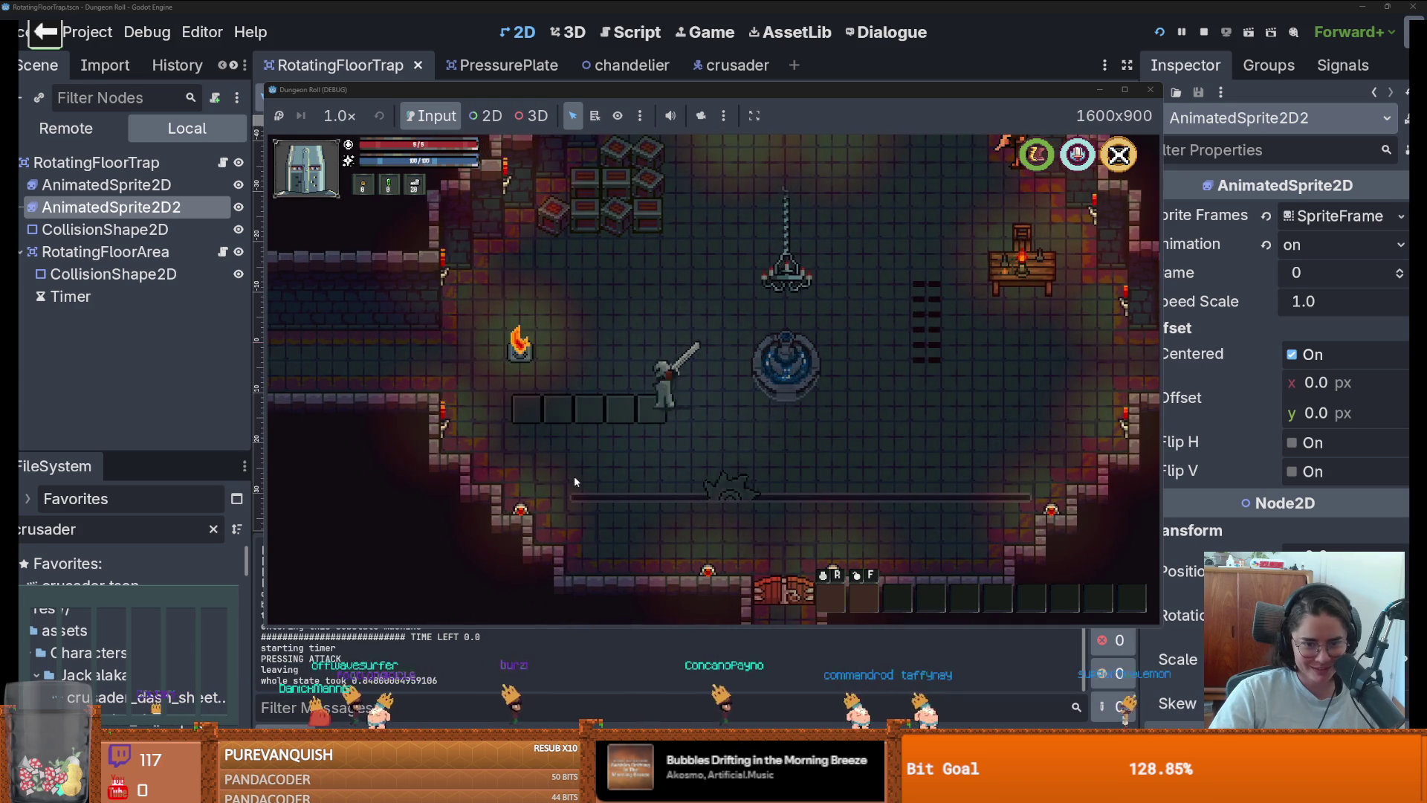
{"action": "key", "text": "d"}
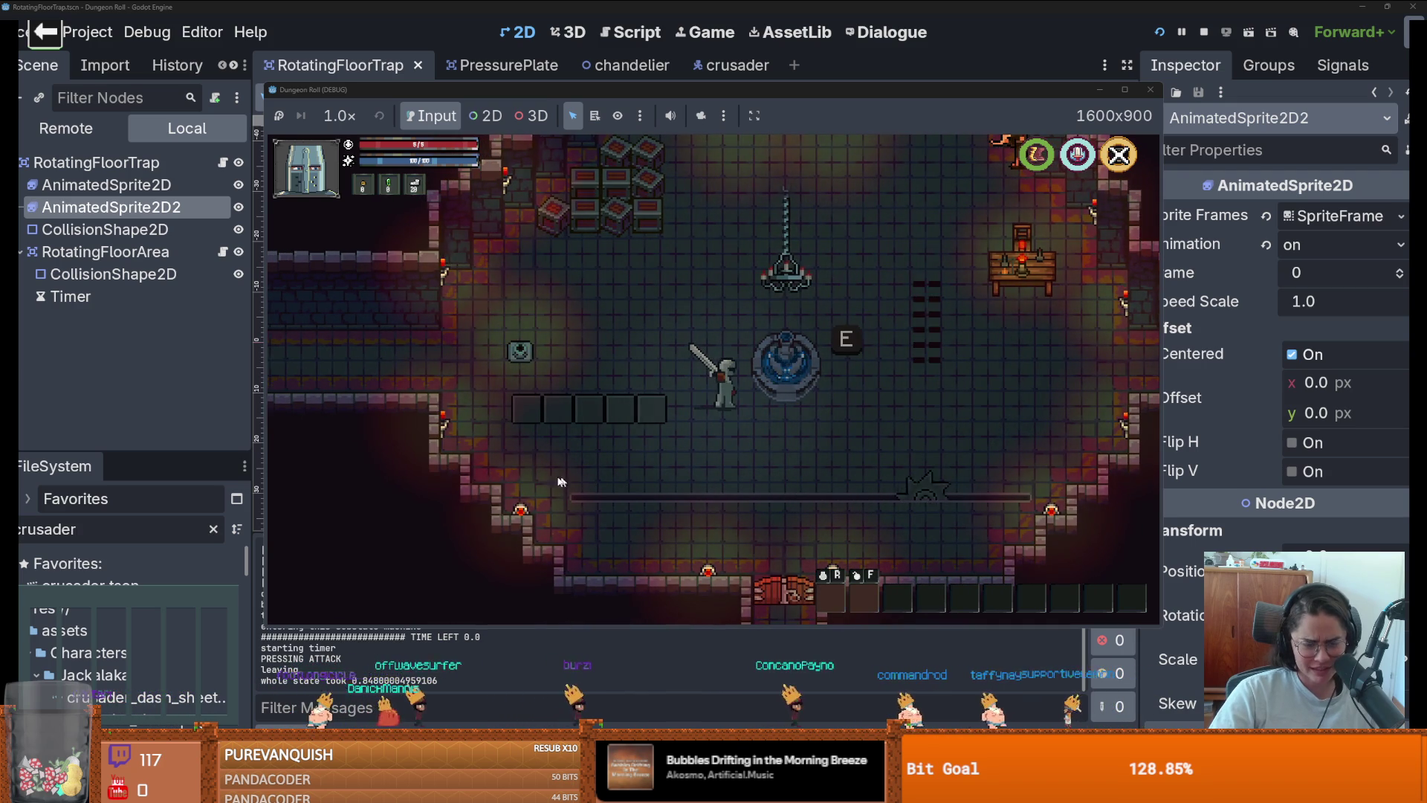
{"action": "key", "text": "a"}
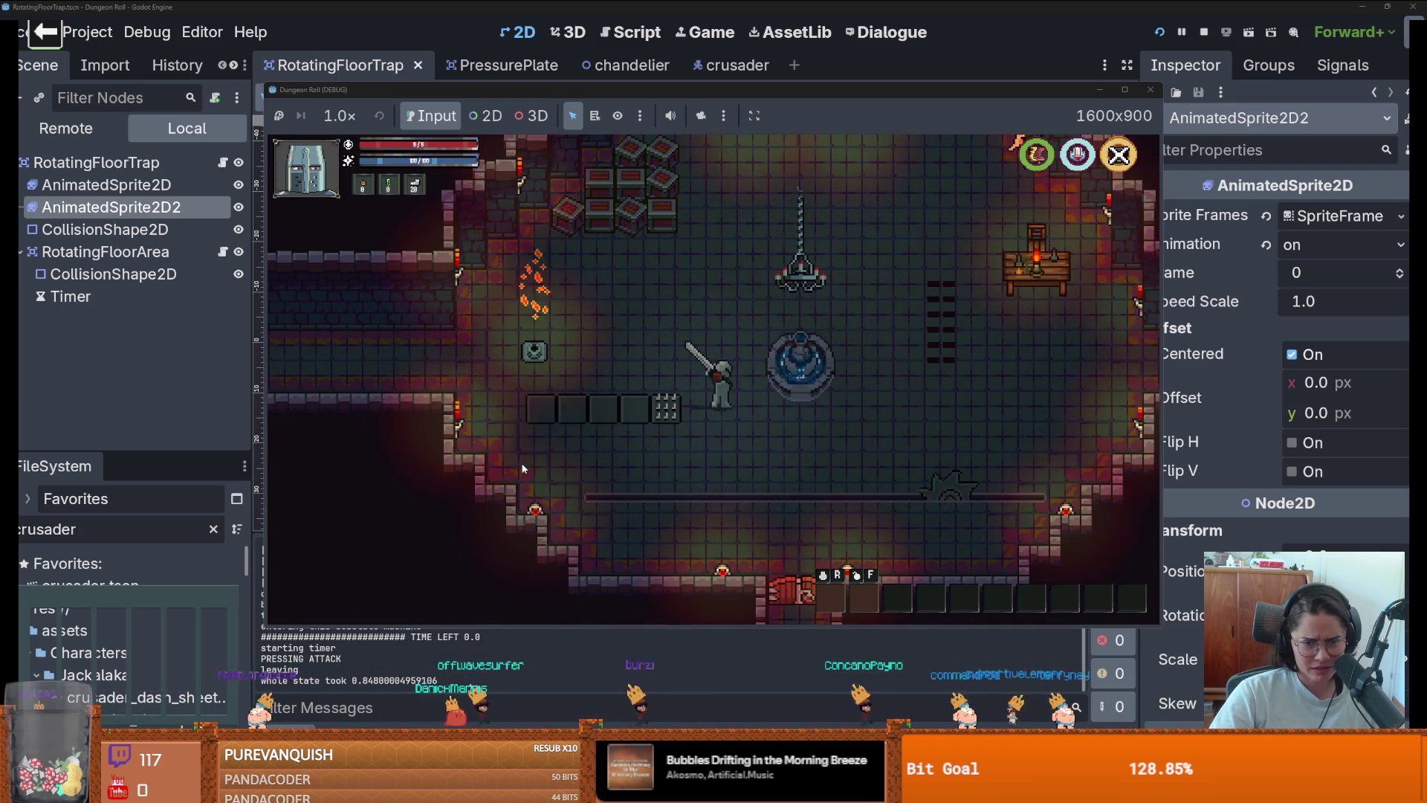
{"action": "left_click", "coordinate": [1161, 97]}
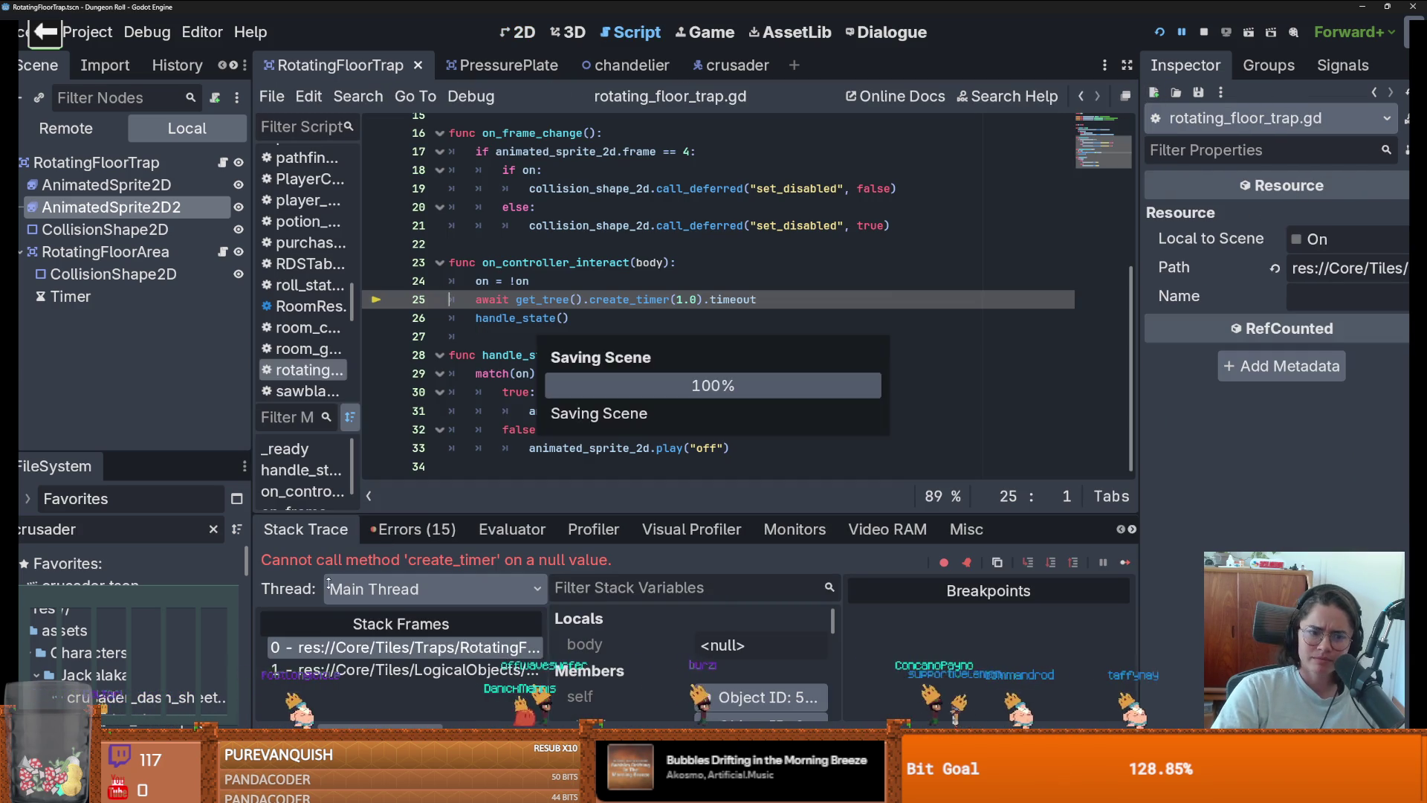
Preview AnimatedSprite2D2's off, on and neutral animations, leave it on 'off', and reopen rotating_floor_trap.gd.
{"action": "left_click", "coordinate": [105, 252]}
{"action": "left_click", "coordinate": [112, 208]}
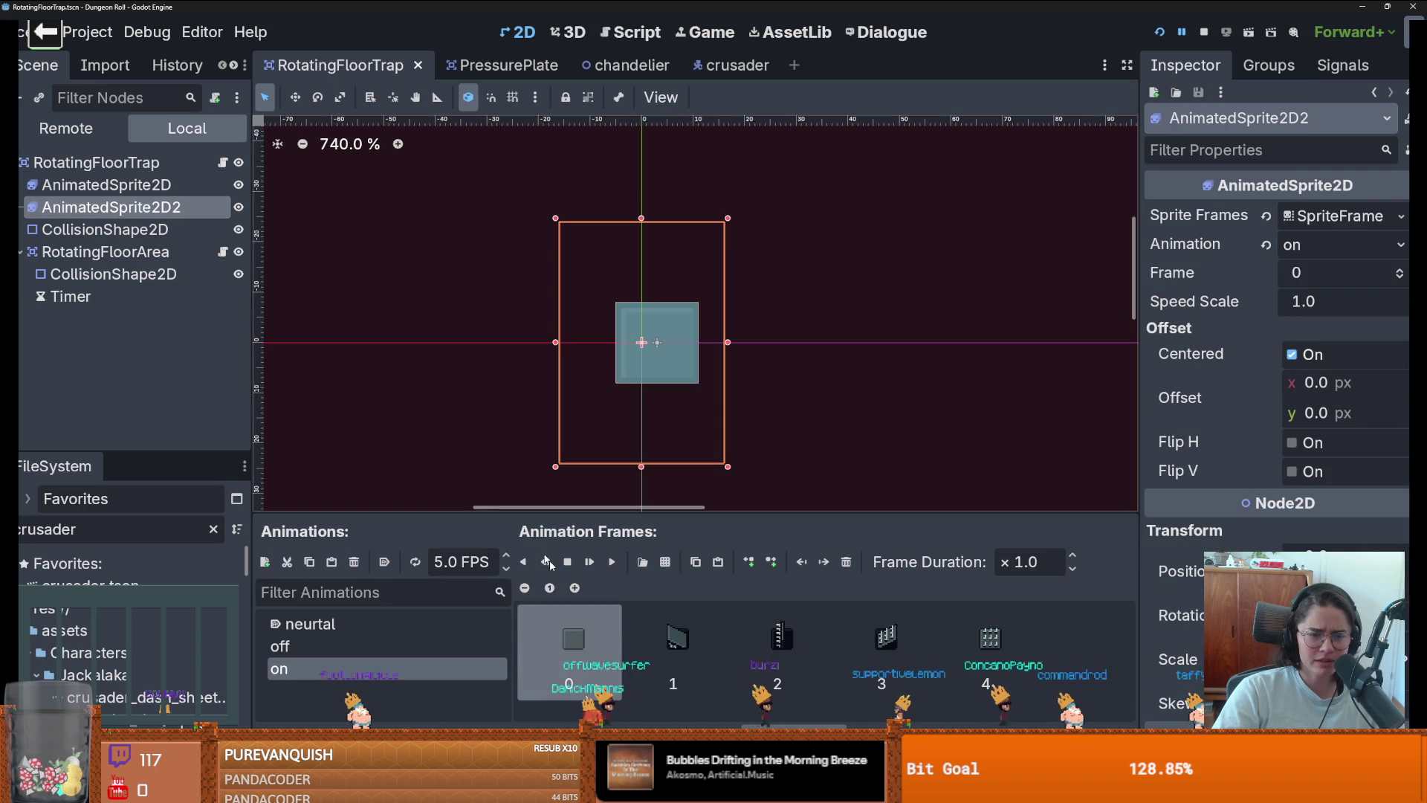
{"action": "left_click", "coordinate": [384, 646]}
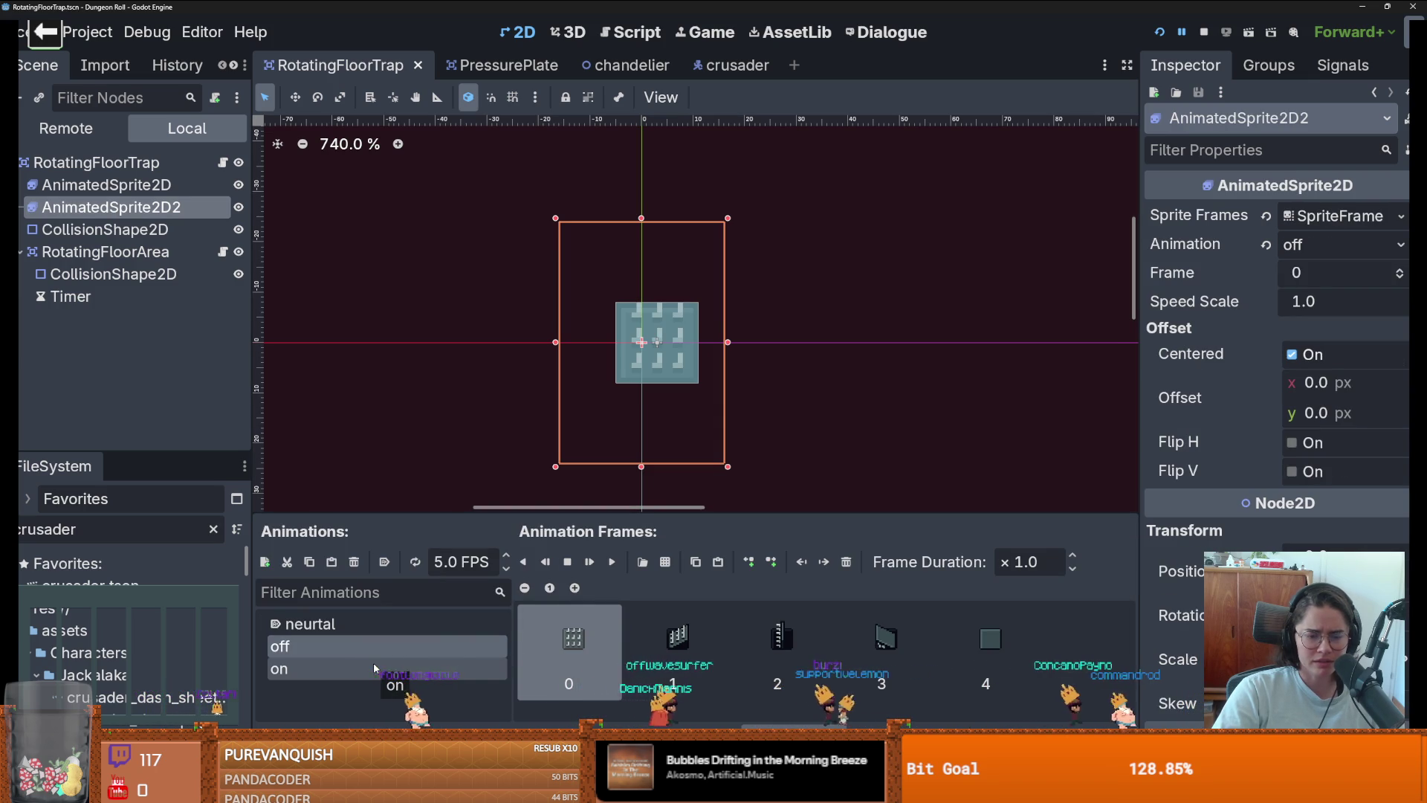
{"action": "left_click", "coordinate": [416, 669]}
{"action": "left_click", "coordinate": [421, 647]}
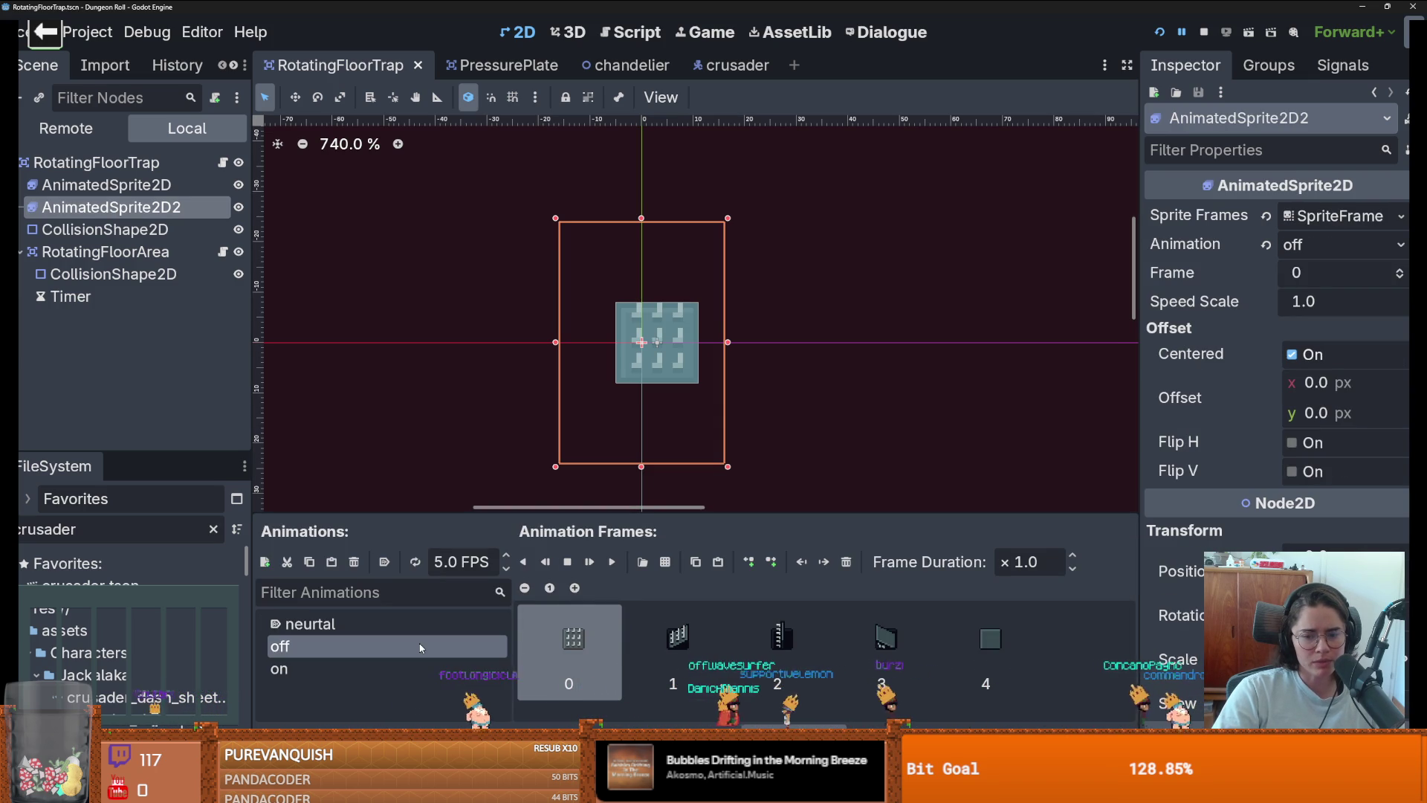
{"action": "left_click", "coordinate": [405, 624]}
{"action": "left_click", "coordinate": [401, 645]}
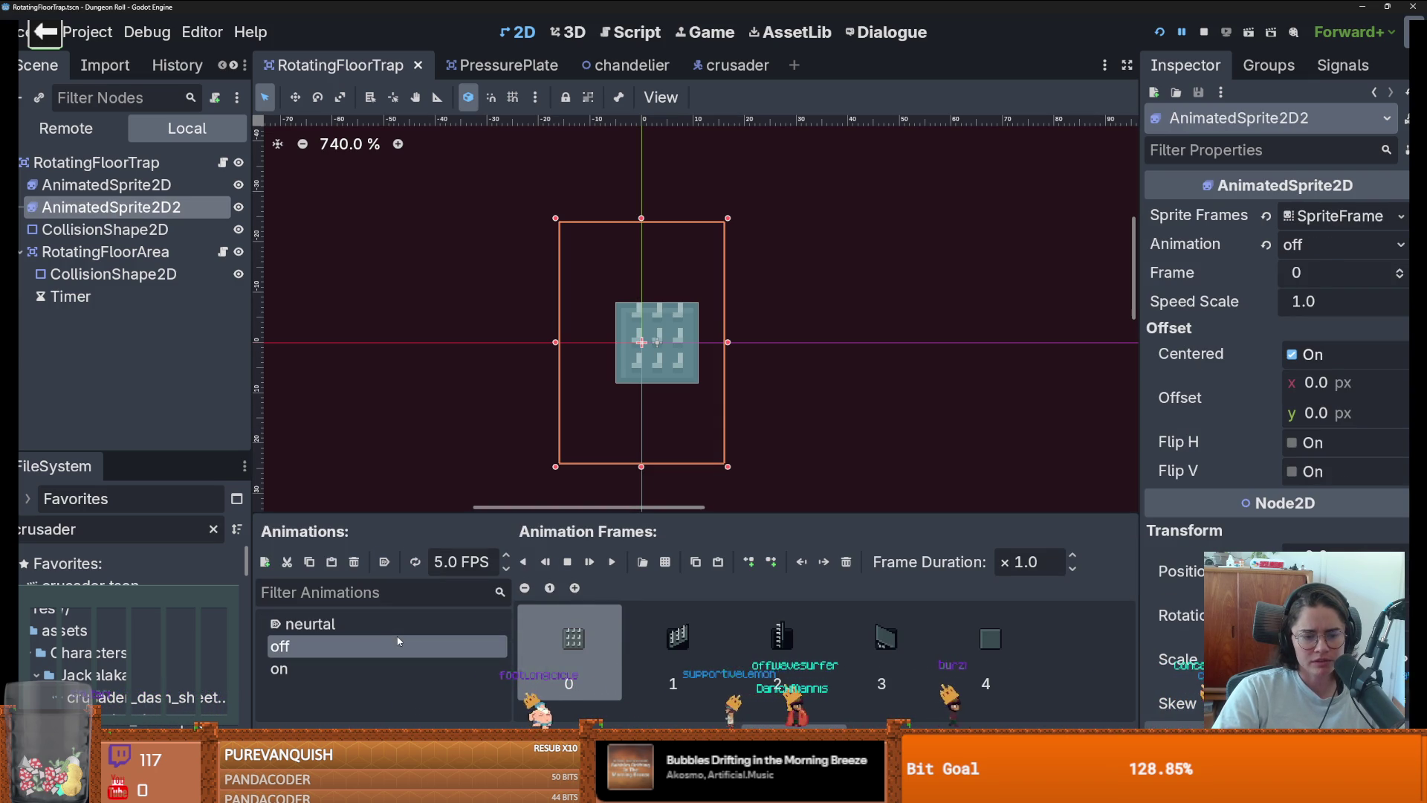
{"action": "left_click", "coordinate": [399, 626]}
{"action": "left_click", "coordinate": [393, 642]}
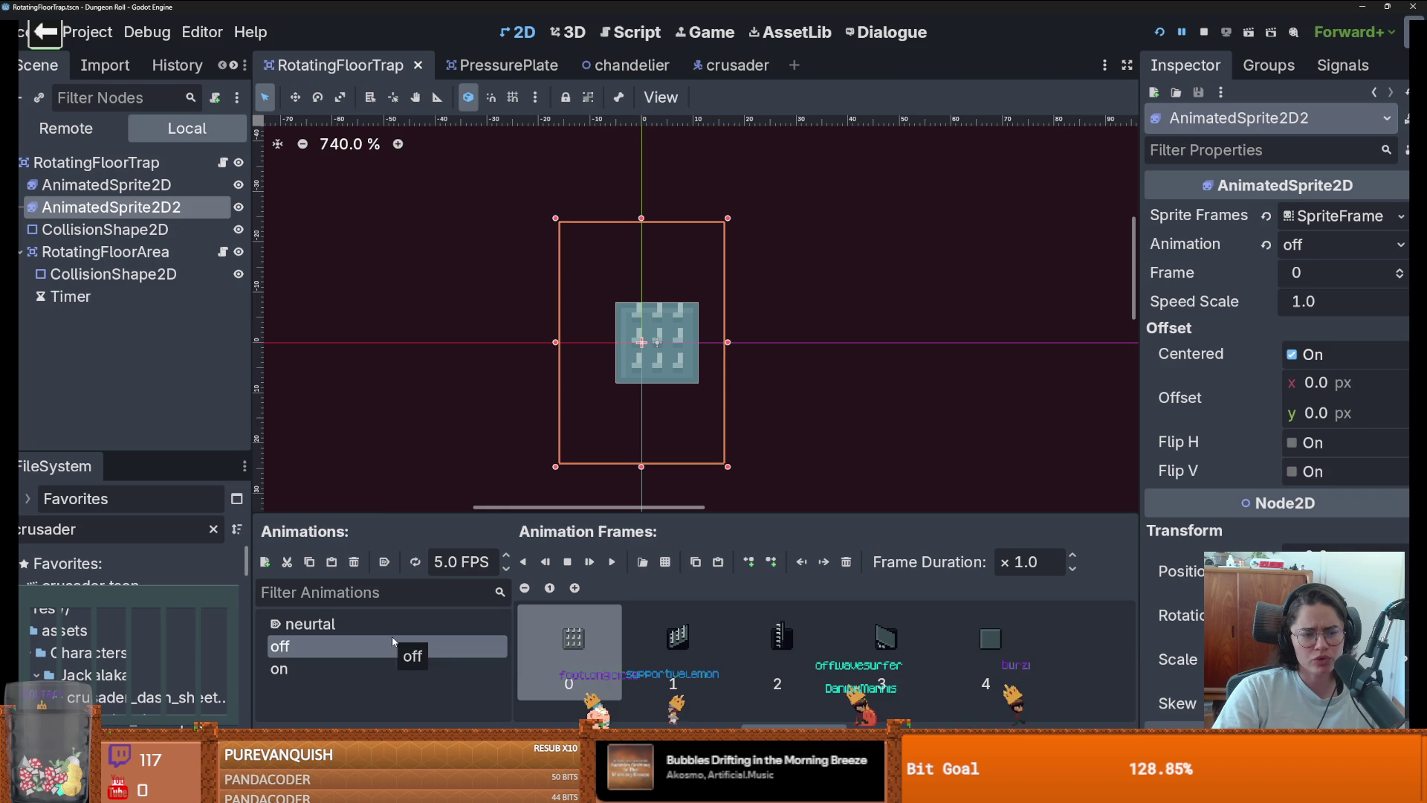
{"action": "left_click", "coordinate": [222, 251]}
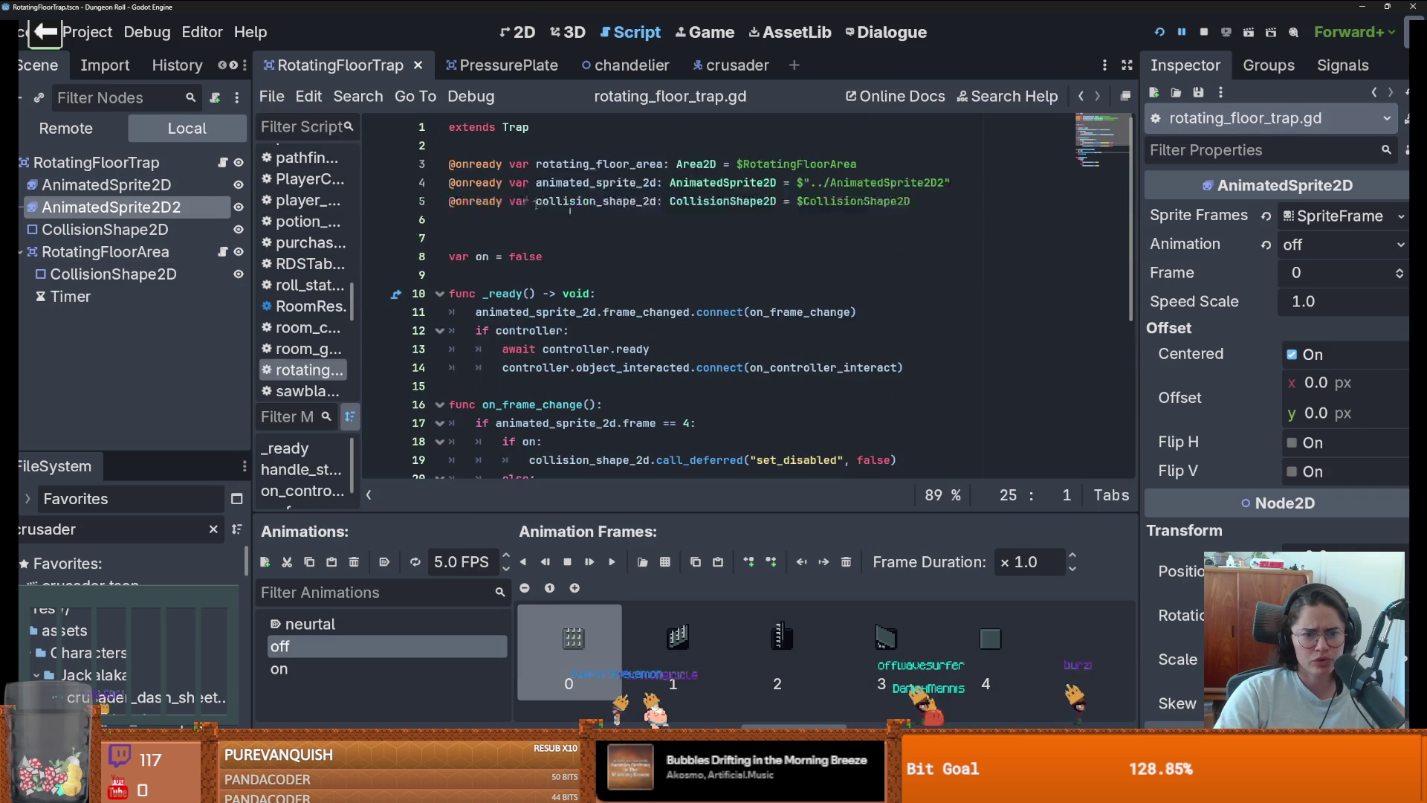
At the line 24 breakpoint, inspect the 'on' default value and step over to the next line.
{"action": "double_click", "coordinate": [528, 257]}
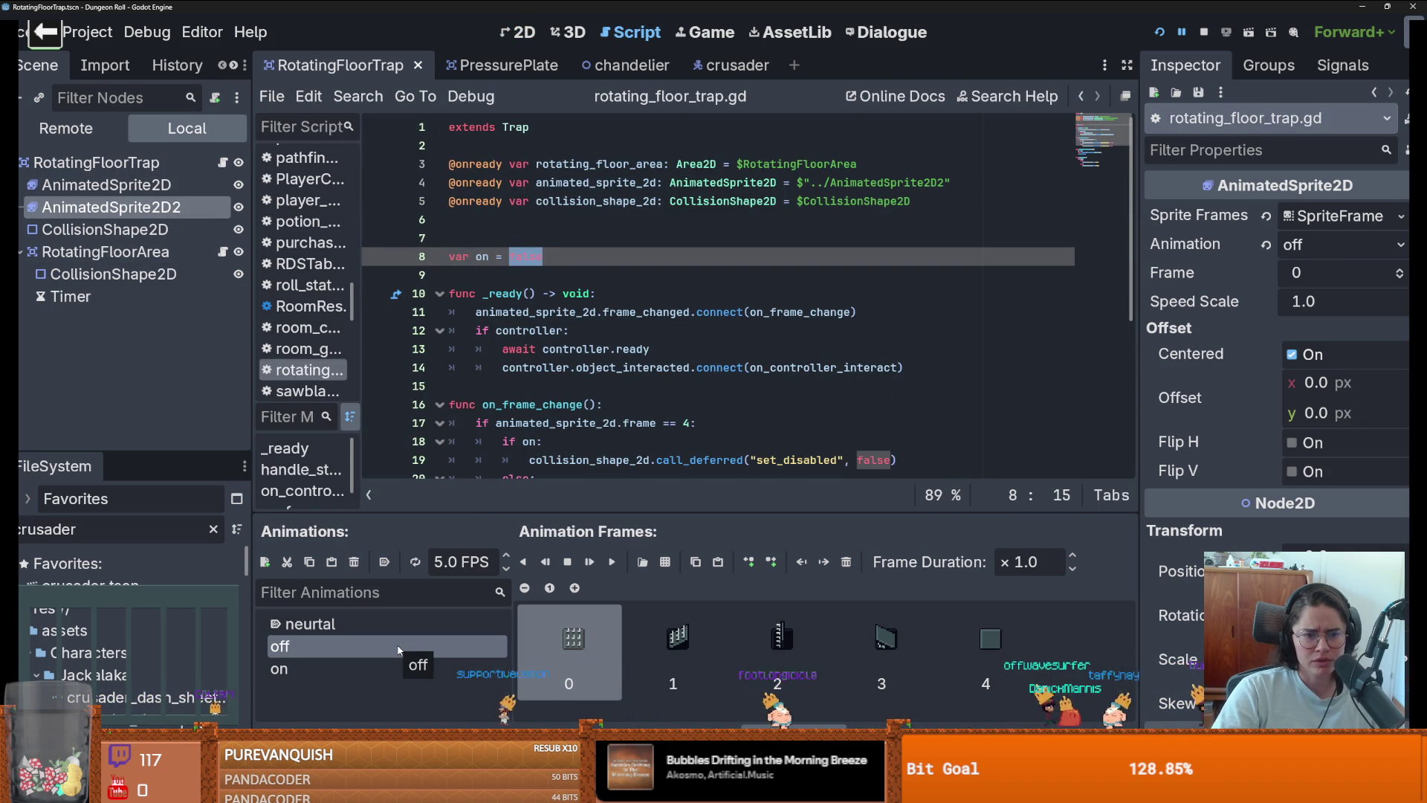
{"action": "scroll", "coordinate": [536, 391], "scroll_direction": "down", "scroll_amount": 4}
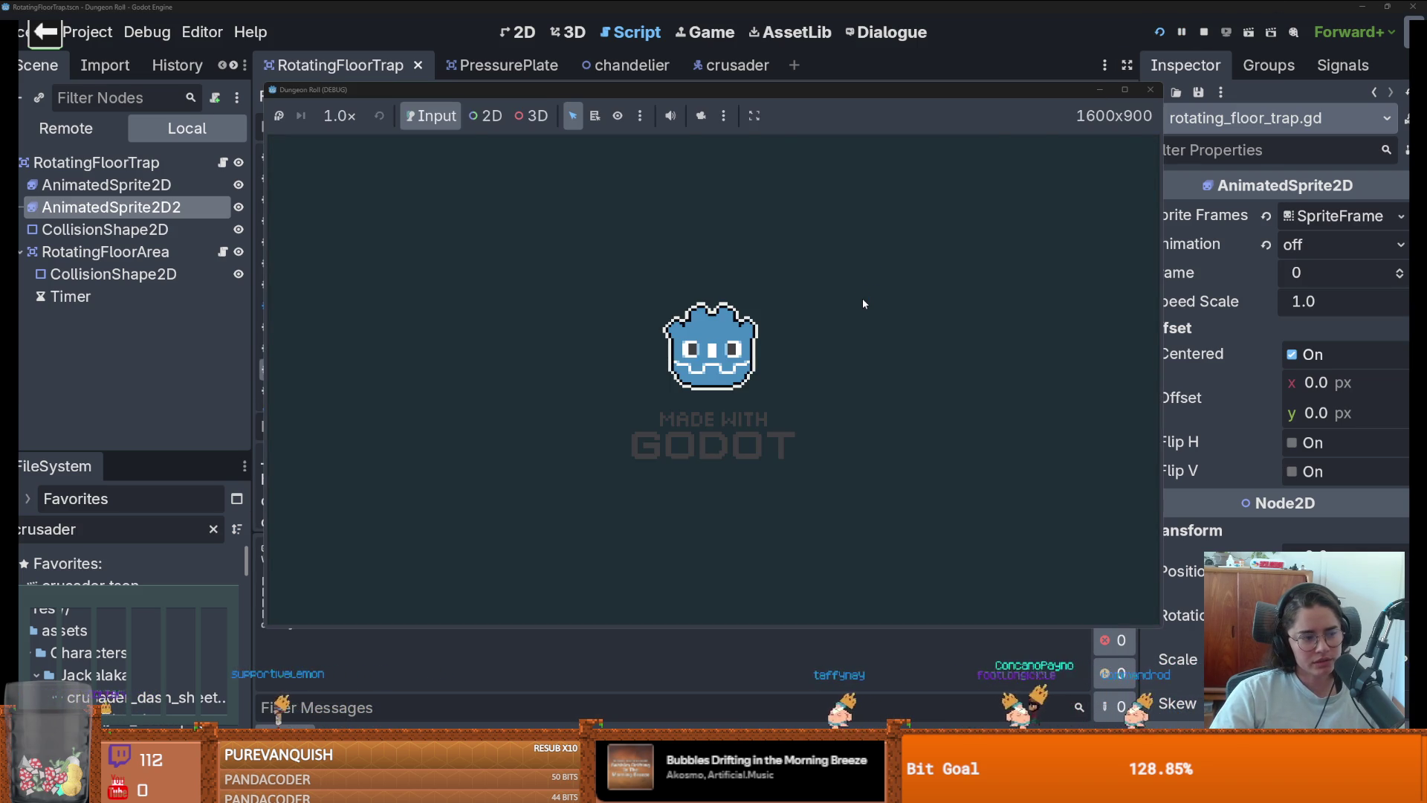
{"action": "type", "text": "d"}
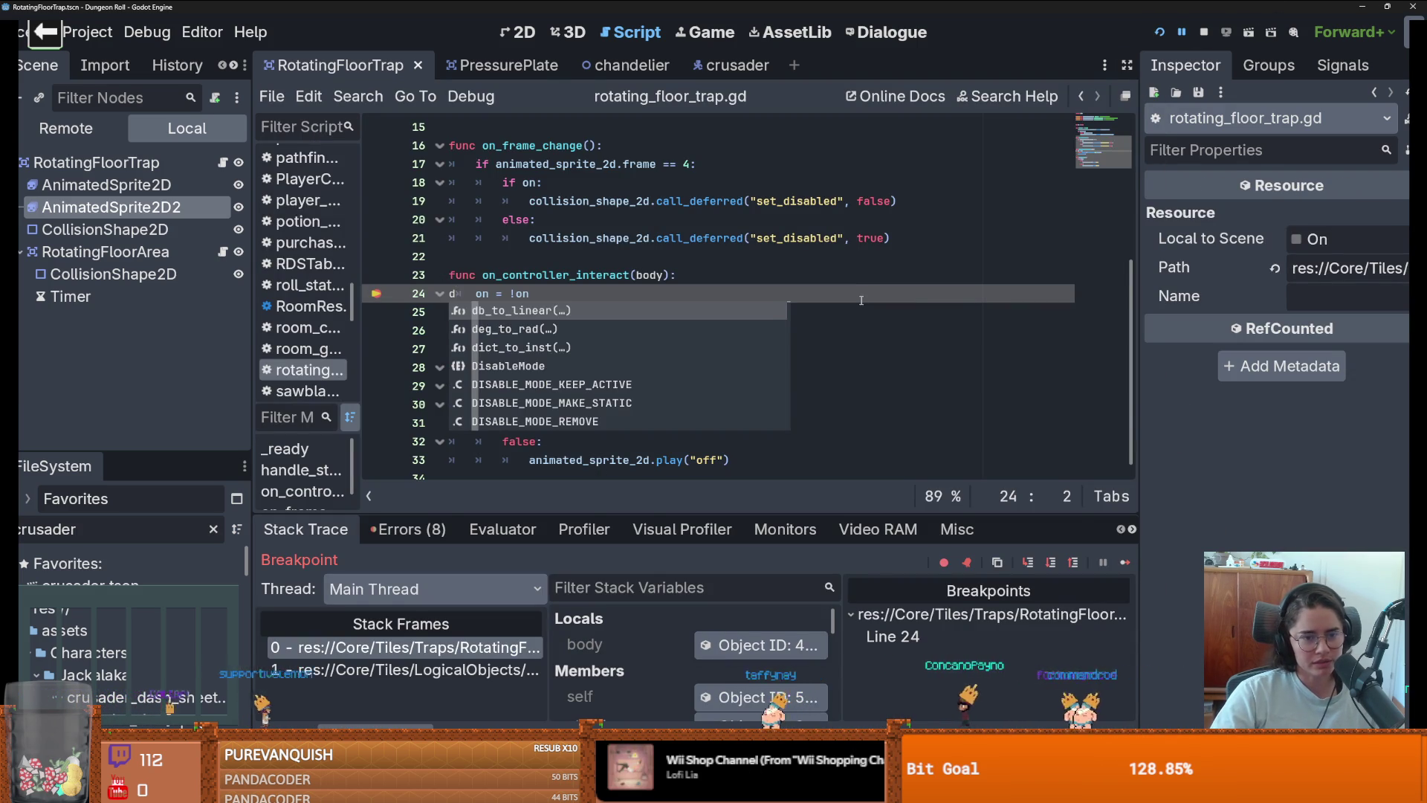
{"action": "key", "text": "BackSpace"}
{"action": "scroll", "coordinate": [712, 622], "scroll_direction": "down", "scroll_amount": 1}
{"action": "key", "text": "F10"}
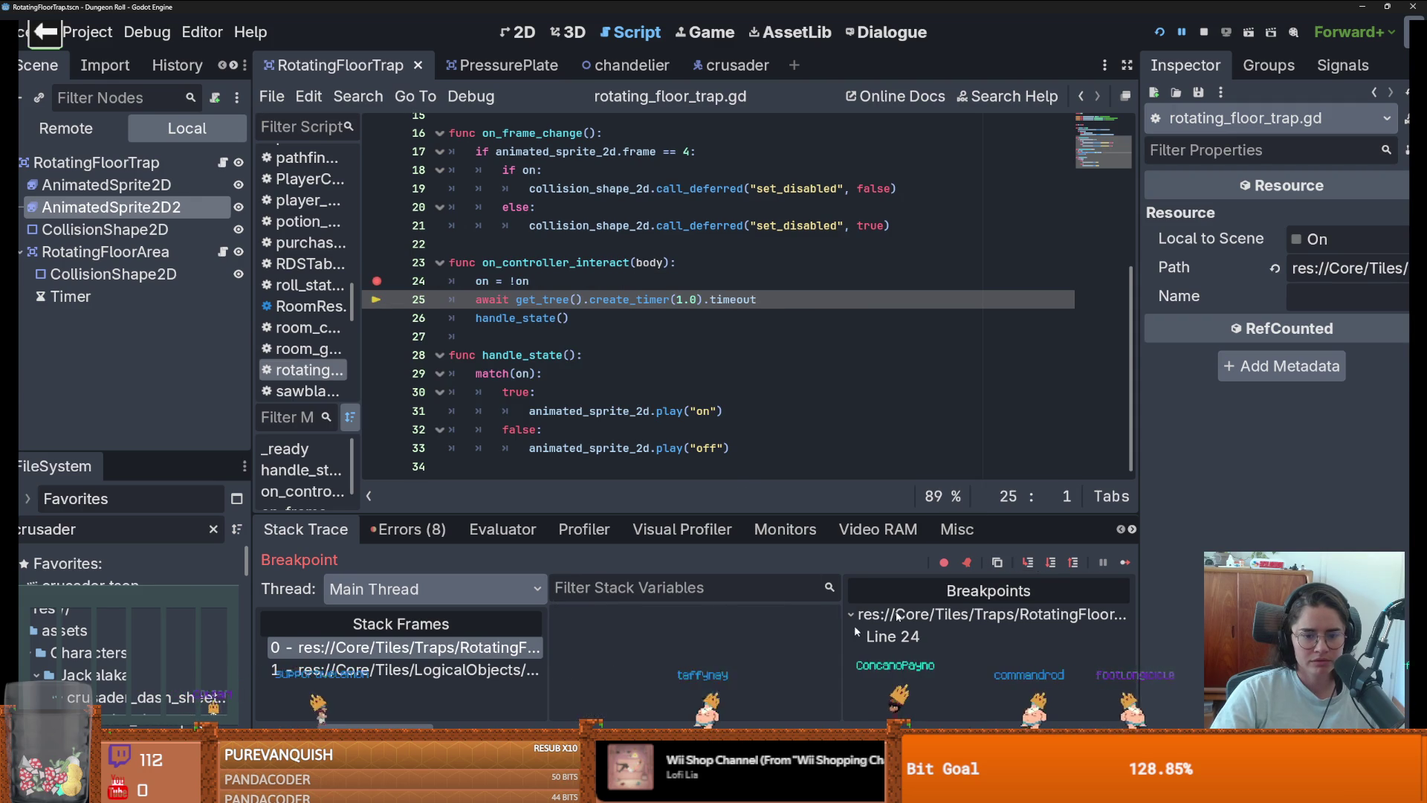
{"action": "scroll", "coordinate": [668, 654], "scroll_direction": "down", "scroll_amount": 5}
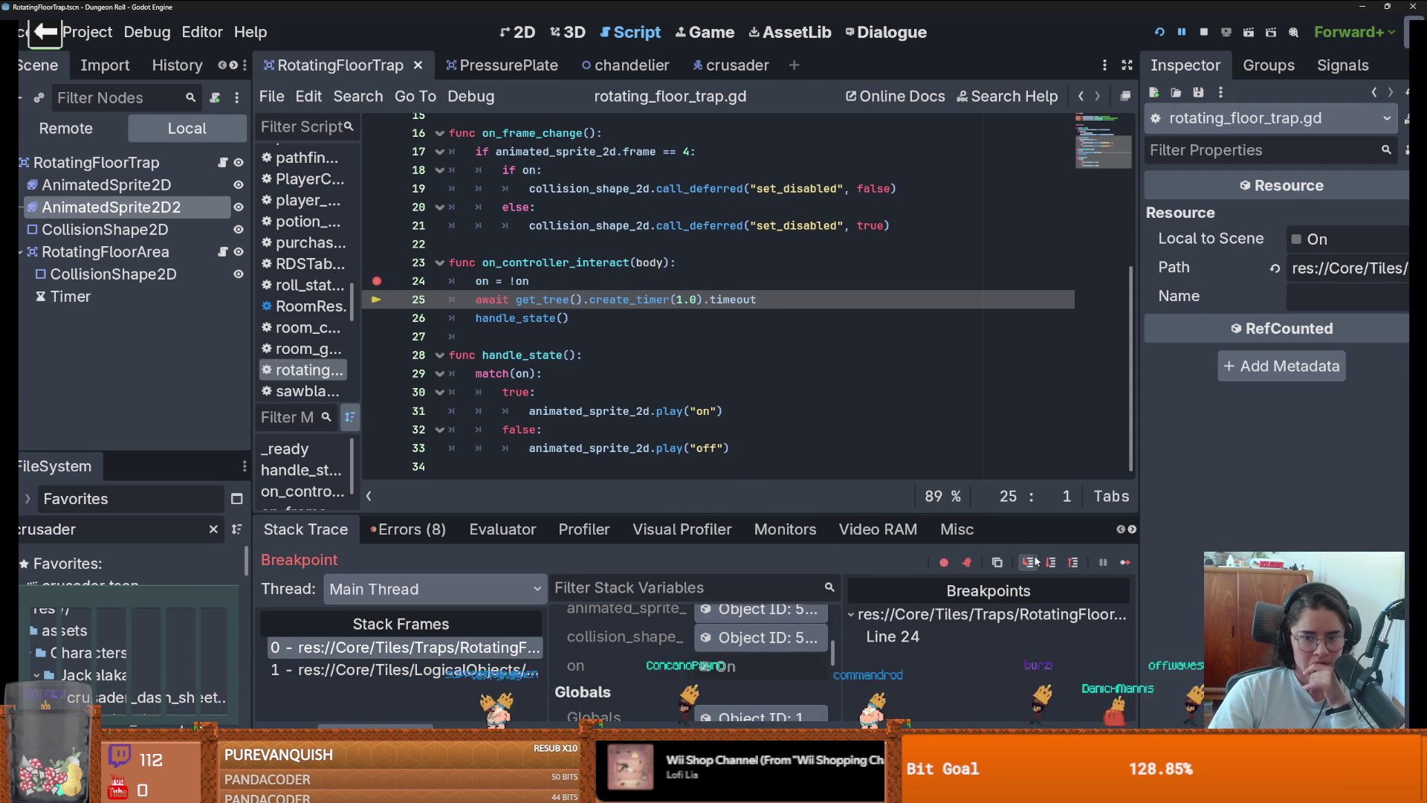
Continue execution twice, remove the line 24 breakpoint, and open BinaryInteractable.gd.
{"action": "left_click", "coordinate": [1126, 562]}
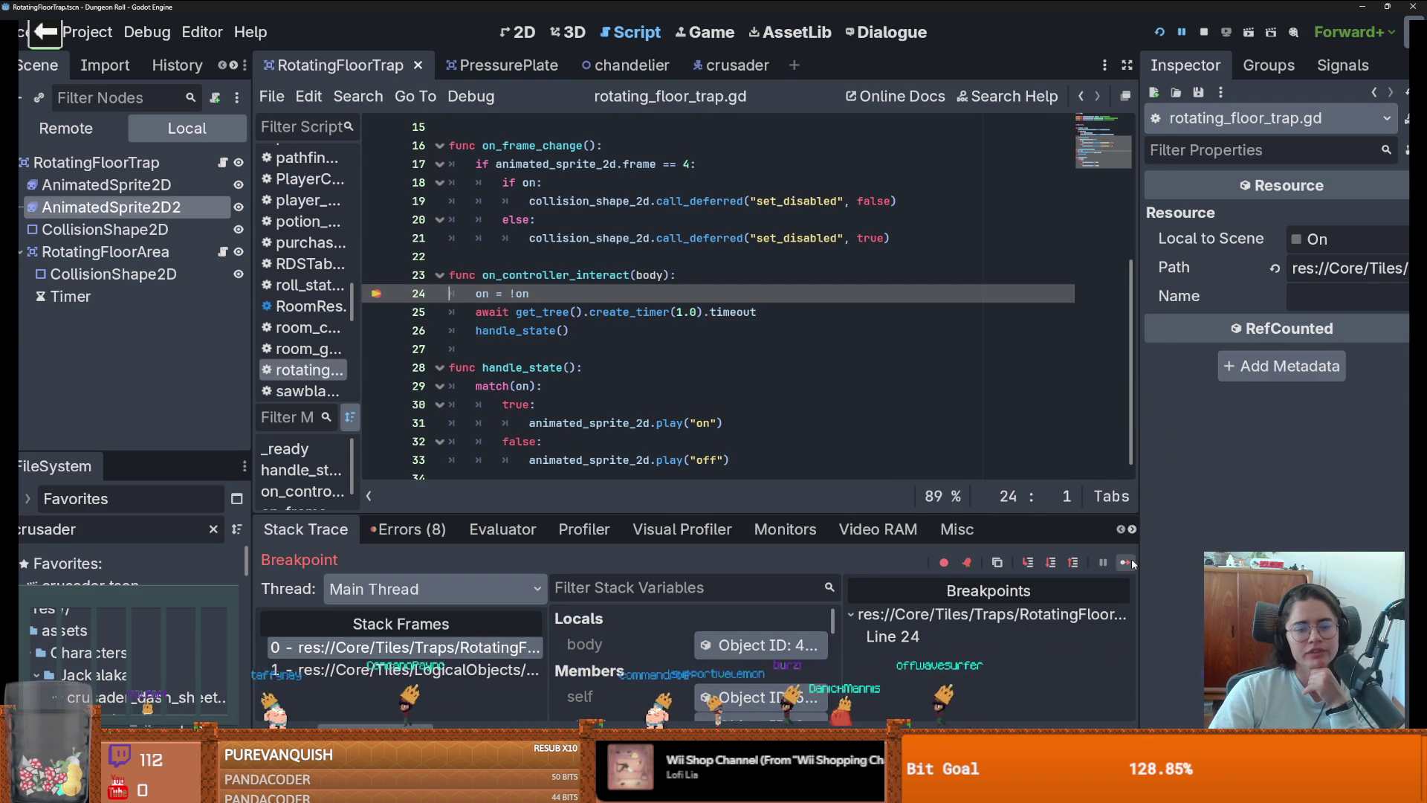
{"action": "left_click", "coordinate": [1127, 562]}
{"action": "left_click", "coordinate": [376, 293]}
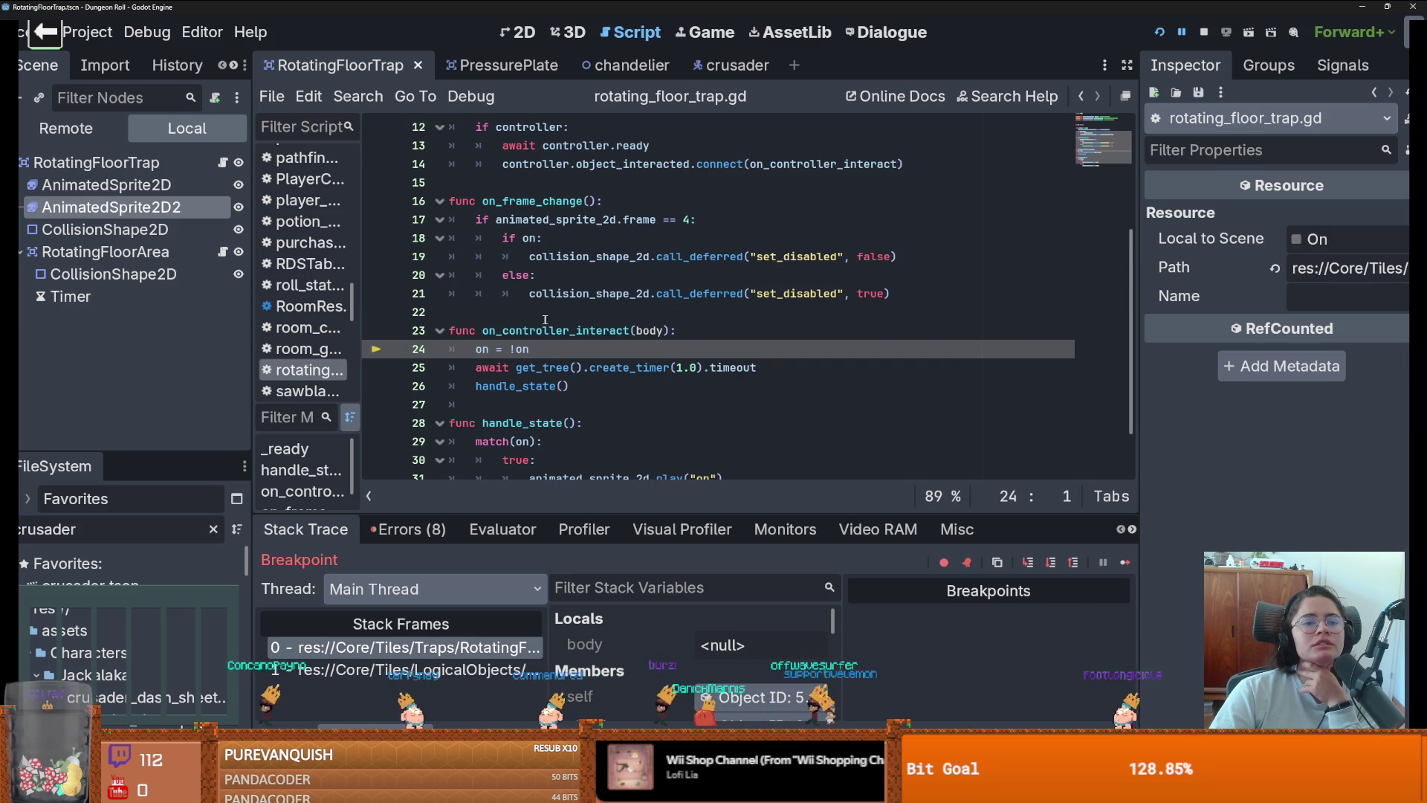
{"action": "scroll", "coordinate": [305, 260], "scroll_direction": "up", "scroll_amount": 10}
{"action": "left_click", "coordinate": [305, 158]}
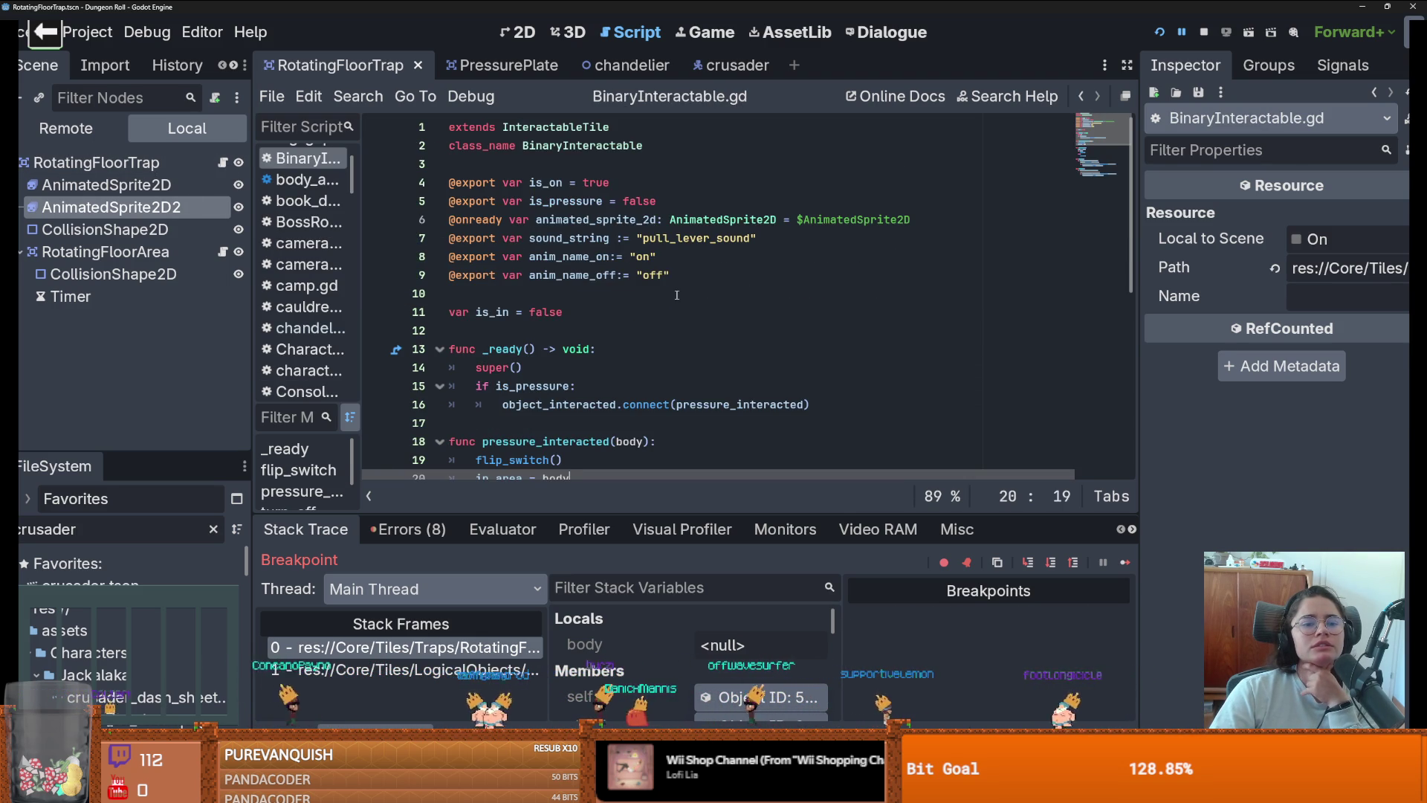
{"action": "scroll", "coordinate": [676, 296], "scroll_direction": "down", "scroll_amount": 2}
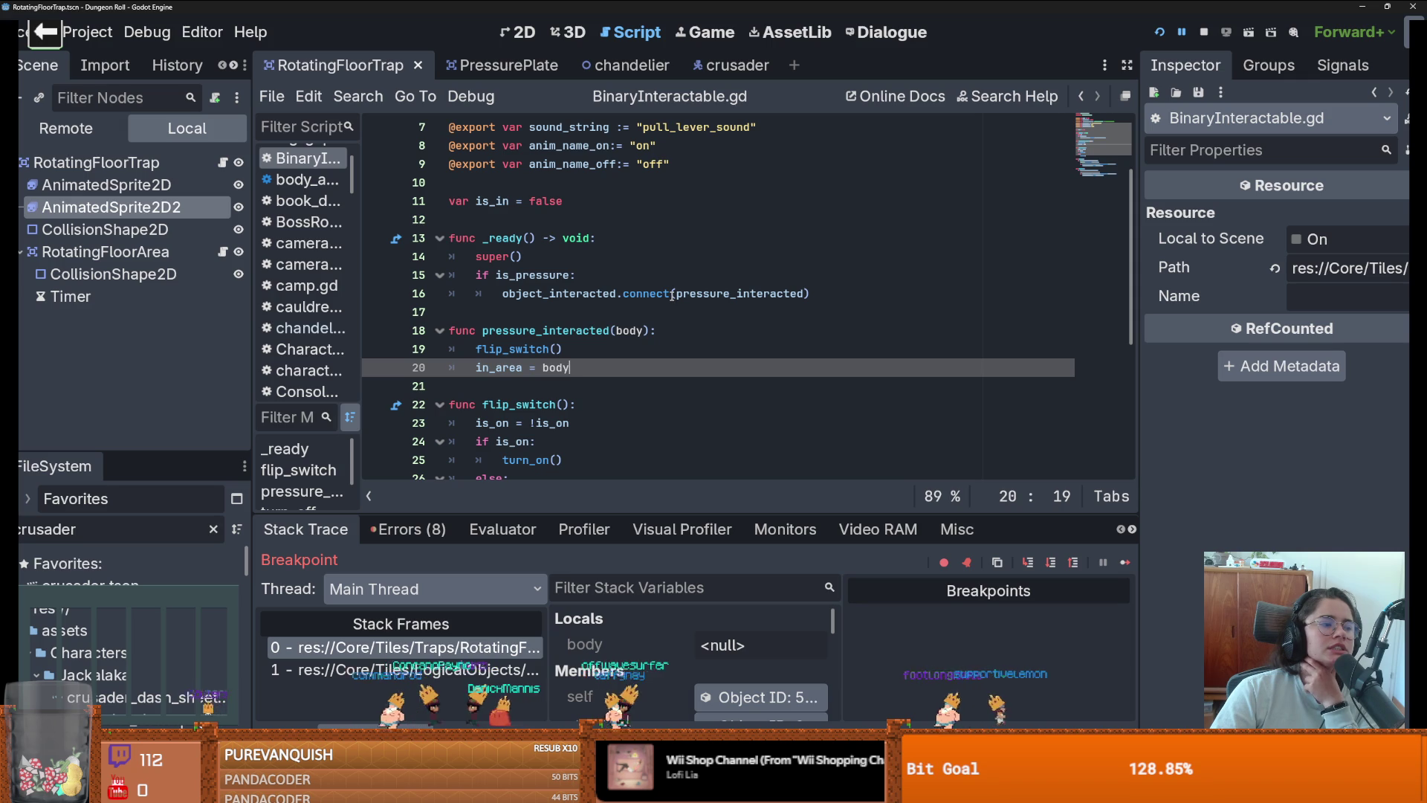
{"action": "mouse_move", "coordinate": [671, 295]}
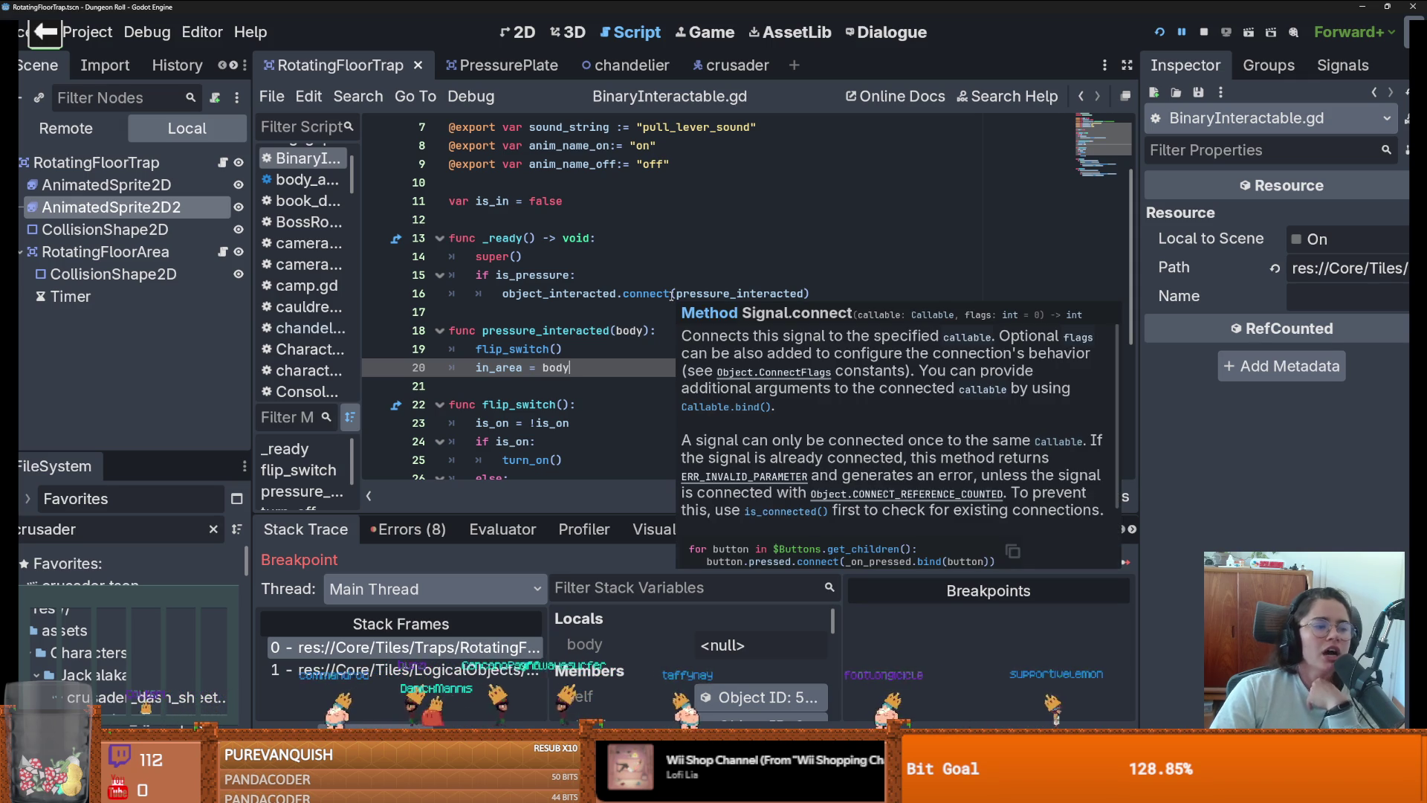
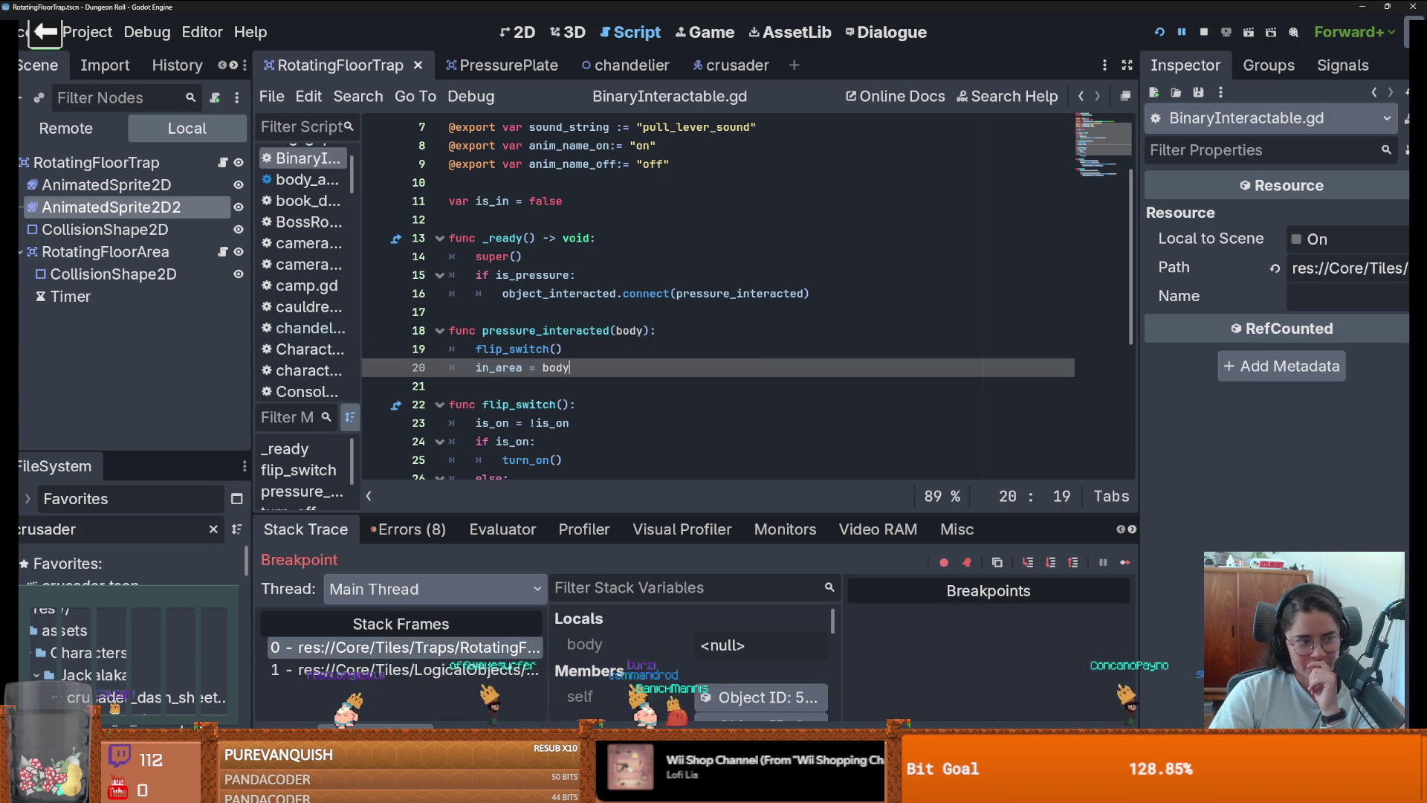
Review the in_area = body assignment in BinaryInteractable.gd's pressure_interacted, then open rotating_floor_trap.gd.
{"action": "double_click", "coordinate": [564, 368]}
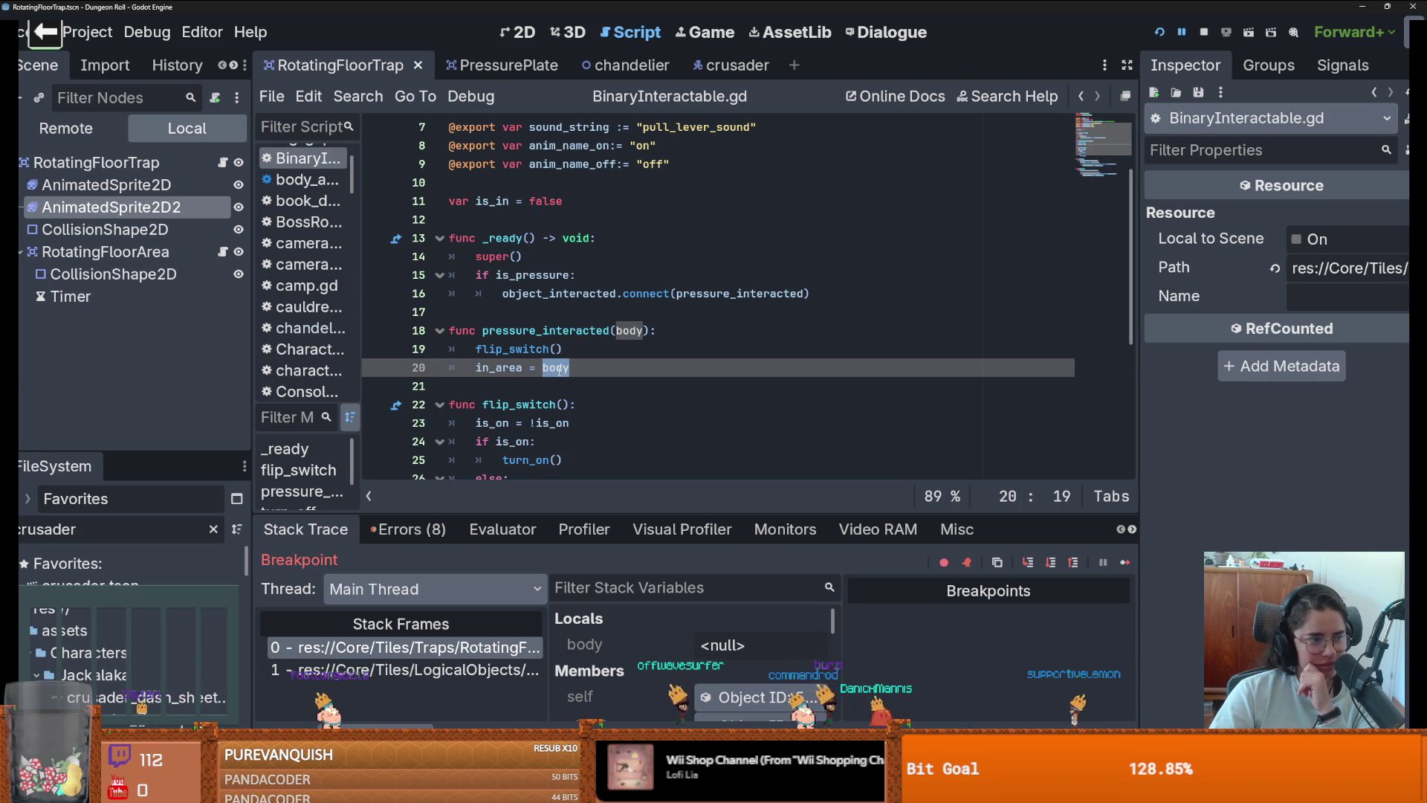
{"action": "mouse_move", "coordinate": [546, 350]}
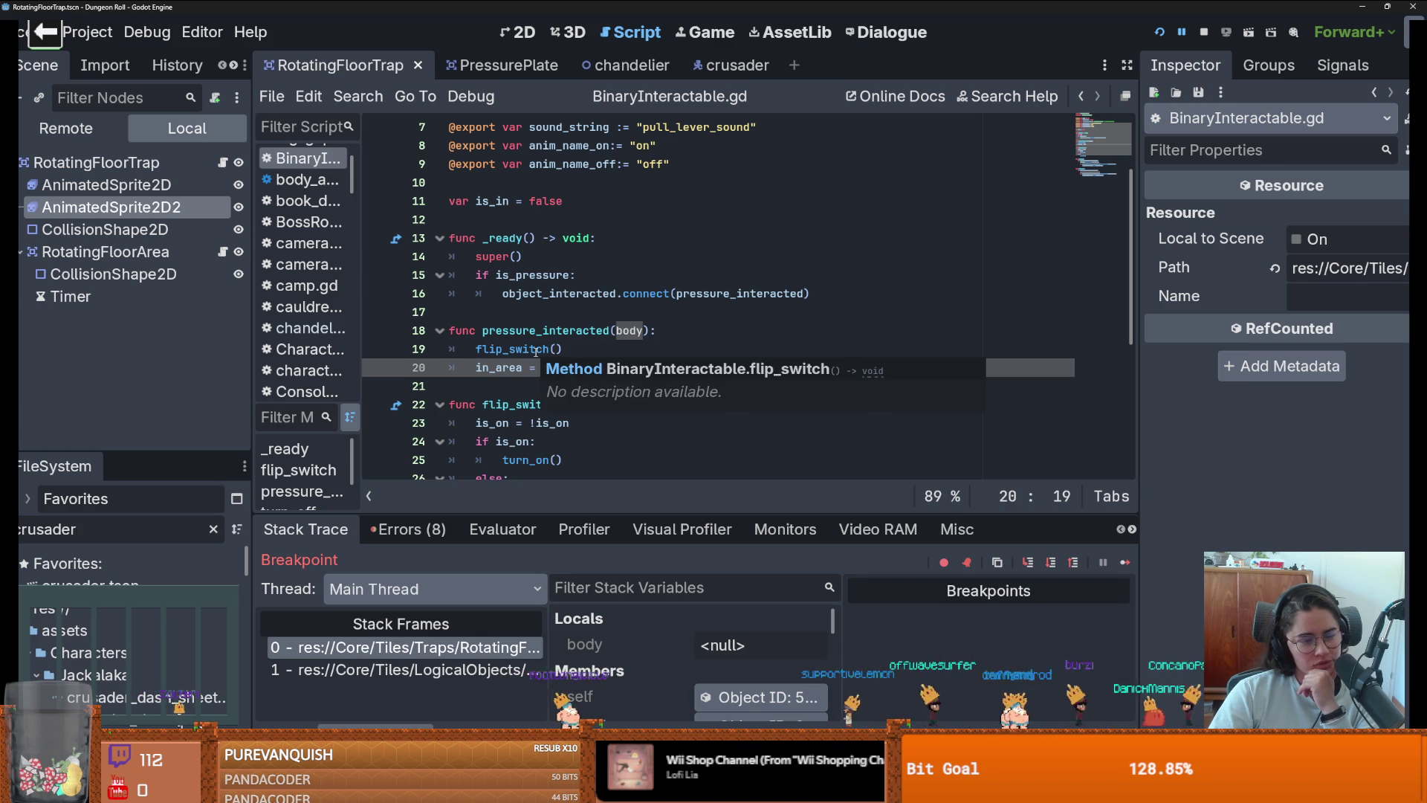
{"action": "left_click_drag", "start_coordinate": [549, 349], "coordinate": [482, 330]}
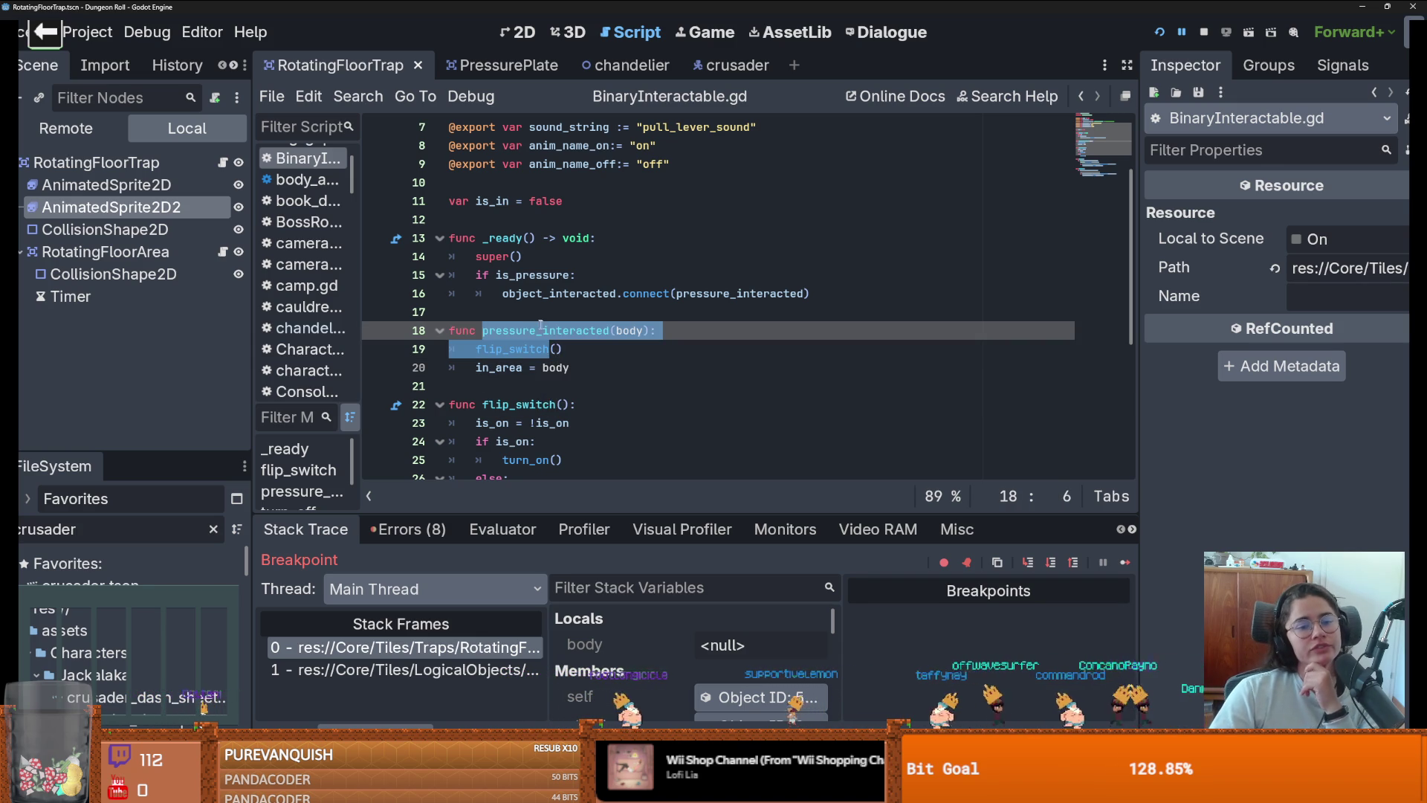
{"action": "left_click", "coordinate": [565, 330]}
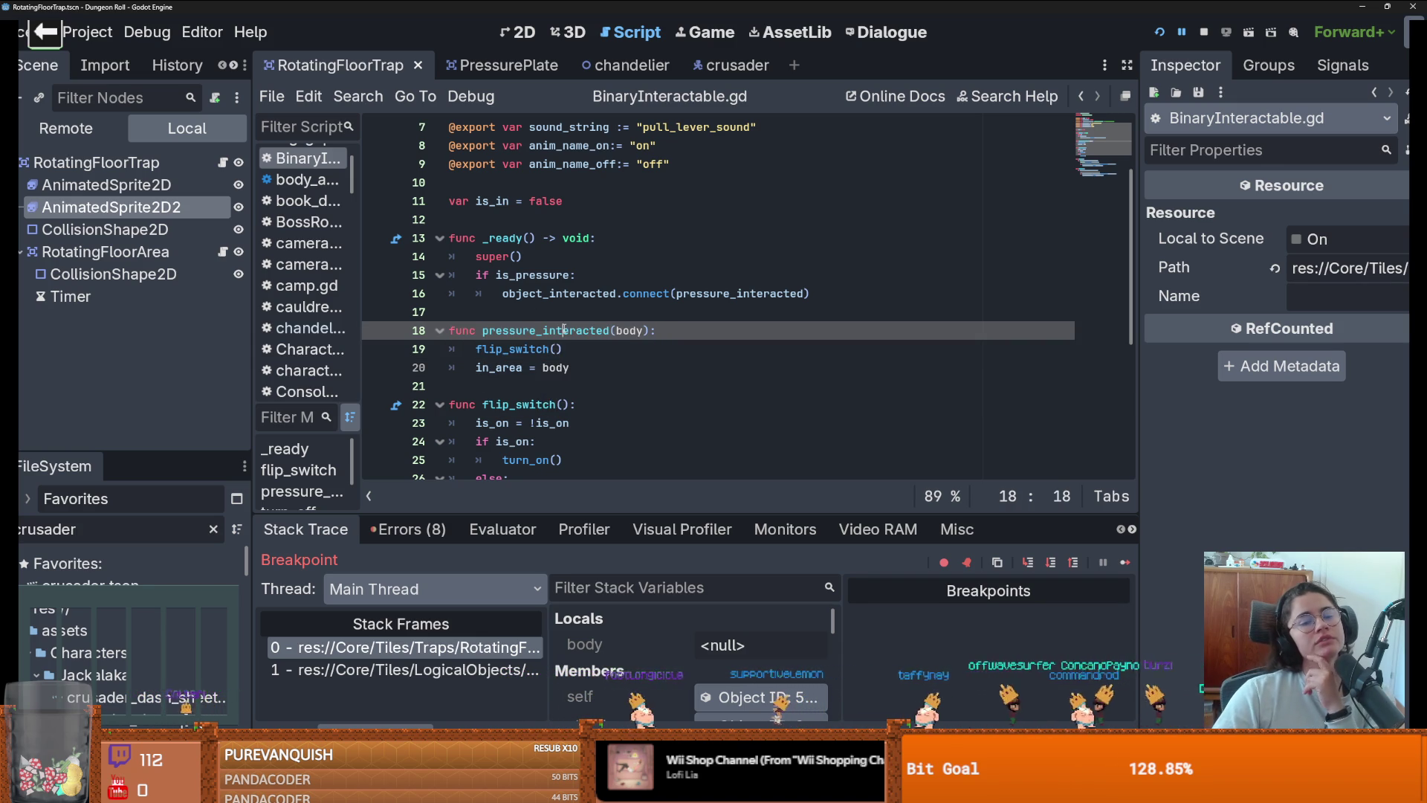
{"action": "left_click", "coordinate": [520, 372]}
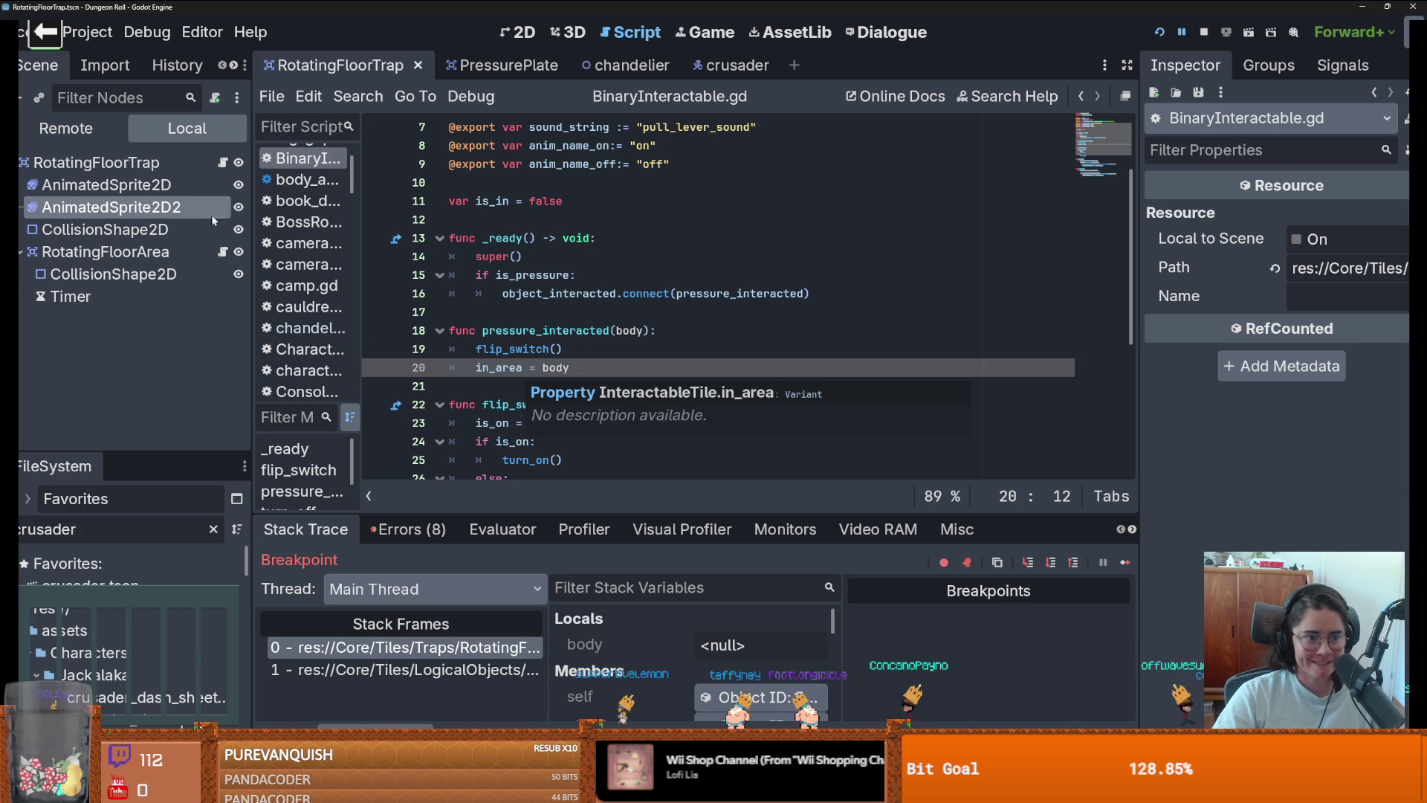
{"action": "left_click", "coordinate": [222, 252]}
{"action": "scroll", "coordinate": [520, 297], "scroll_direction": "up", "scroll_amount": 3}
Declare var interacted = true on line 7 of rotating_floor_trap.gd.
{"action": "left_click", "coordinate": [520, 235]}
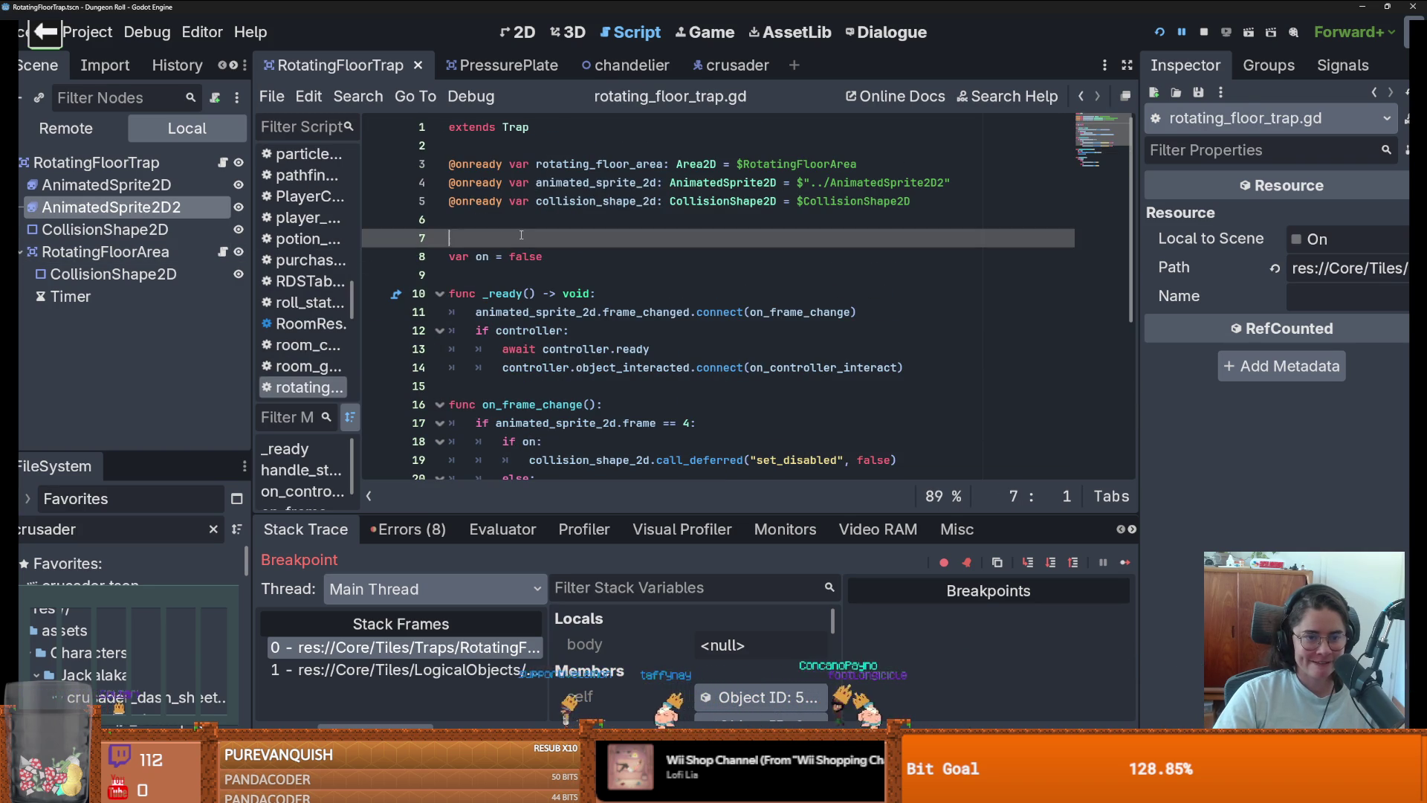
{"action": "type", "text": "var interacted = t"}
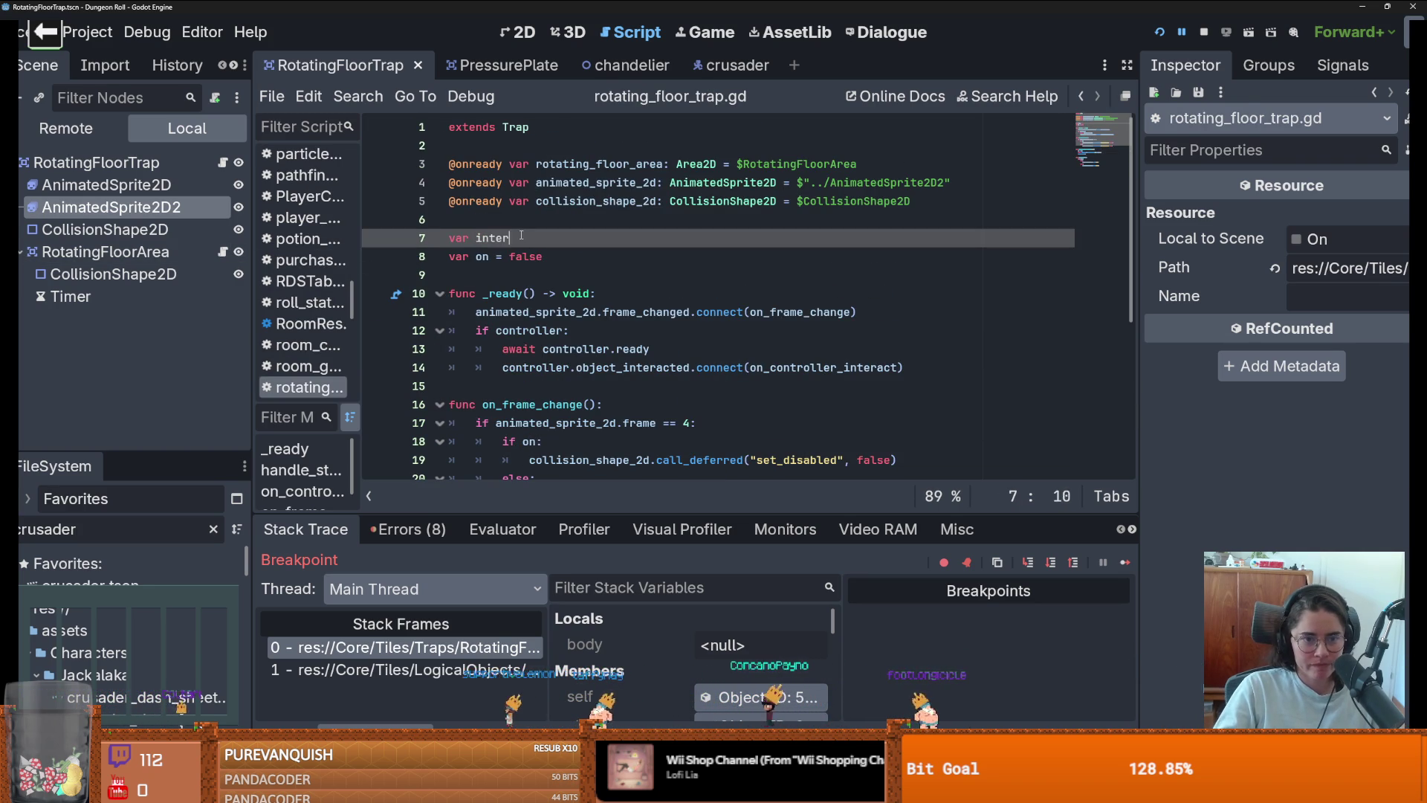
{"action": "type", "text": "rue"}
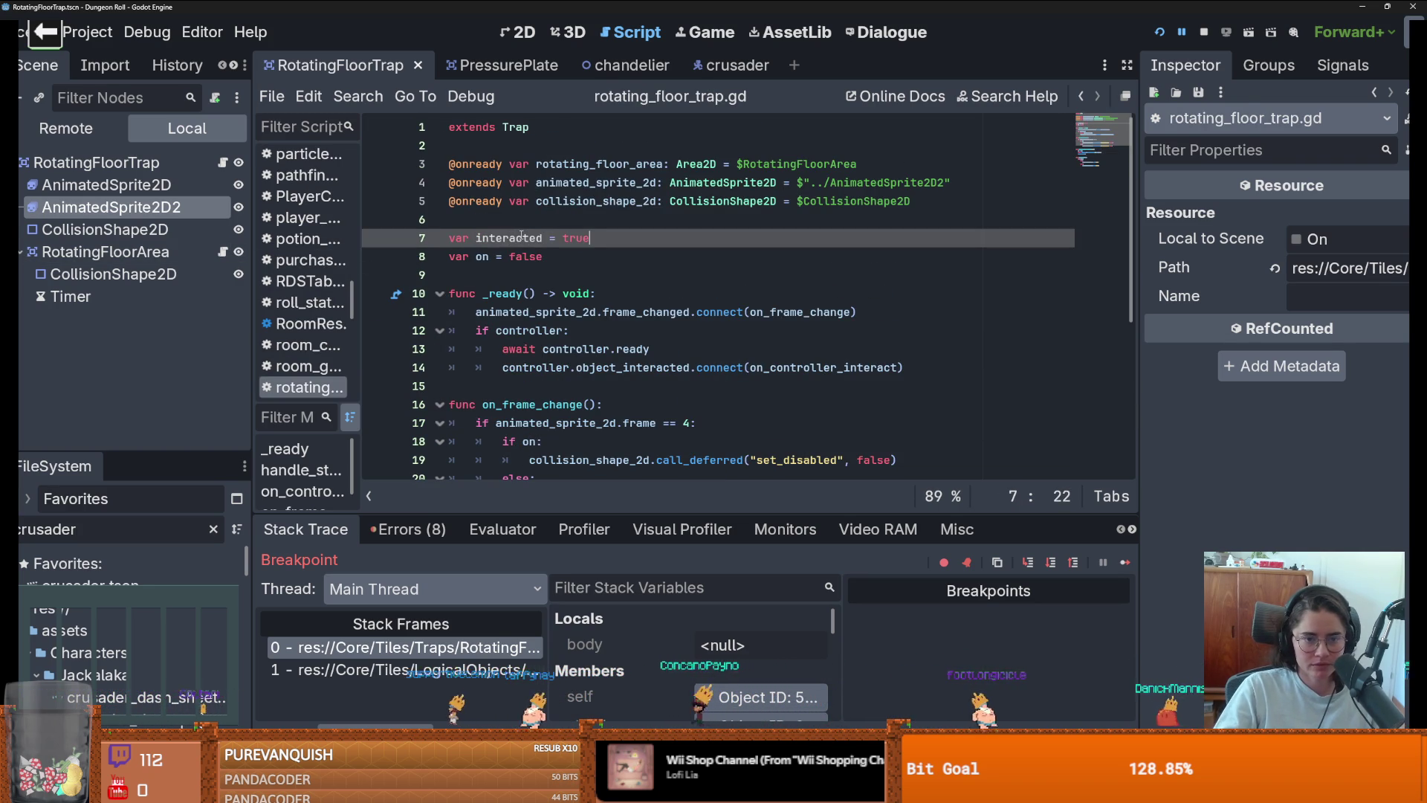
{"action": "left_click", "coordinate": [567, 295]}
{"action": "scroll", "coordinate": [566, 297], "scroll_direction": "down", "scroll_amount": 4}
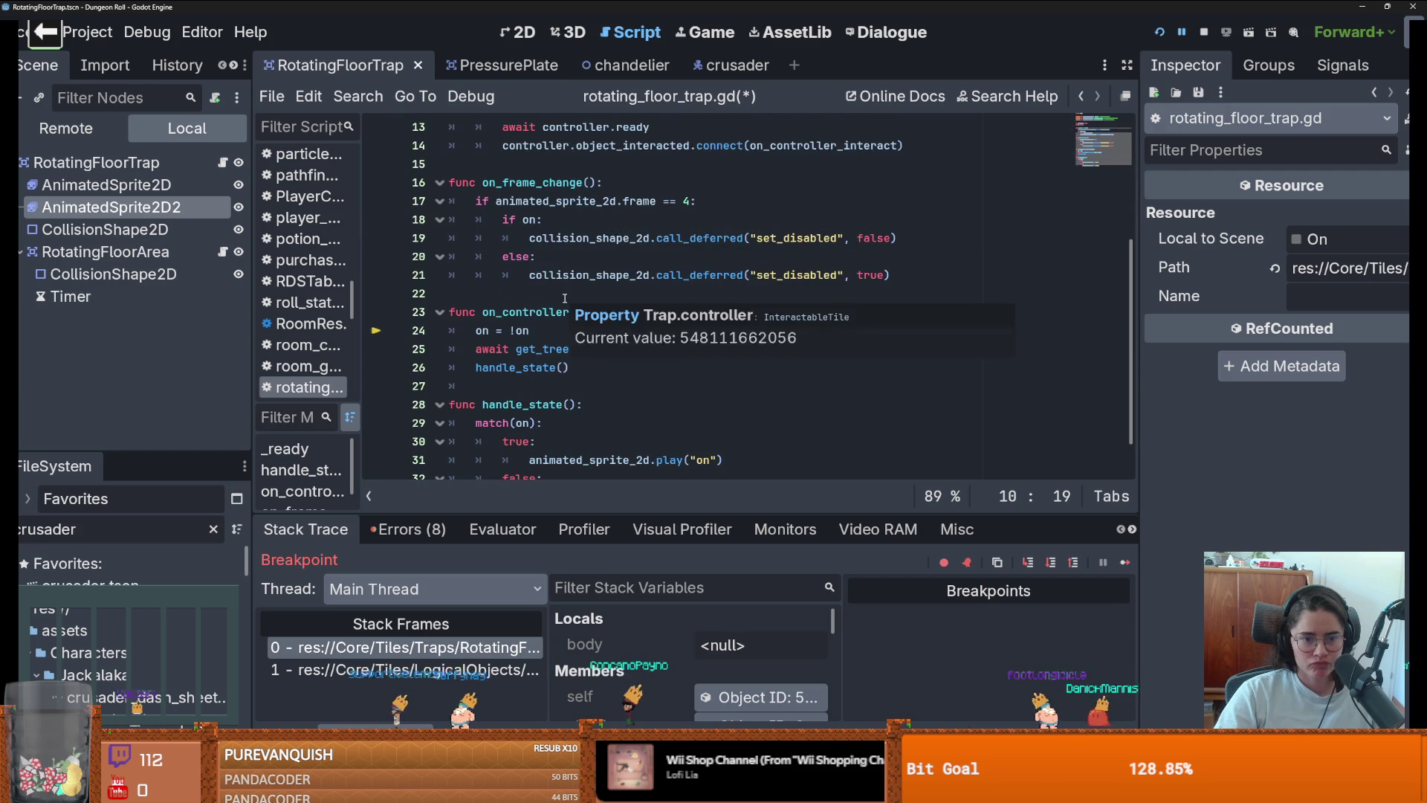
{"action": "left_click", "coordinate": [573, 379]}
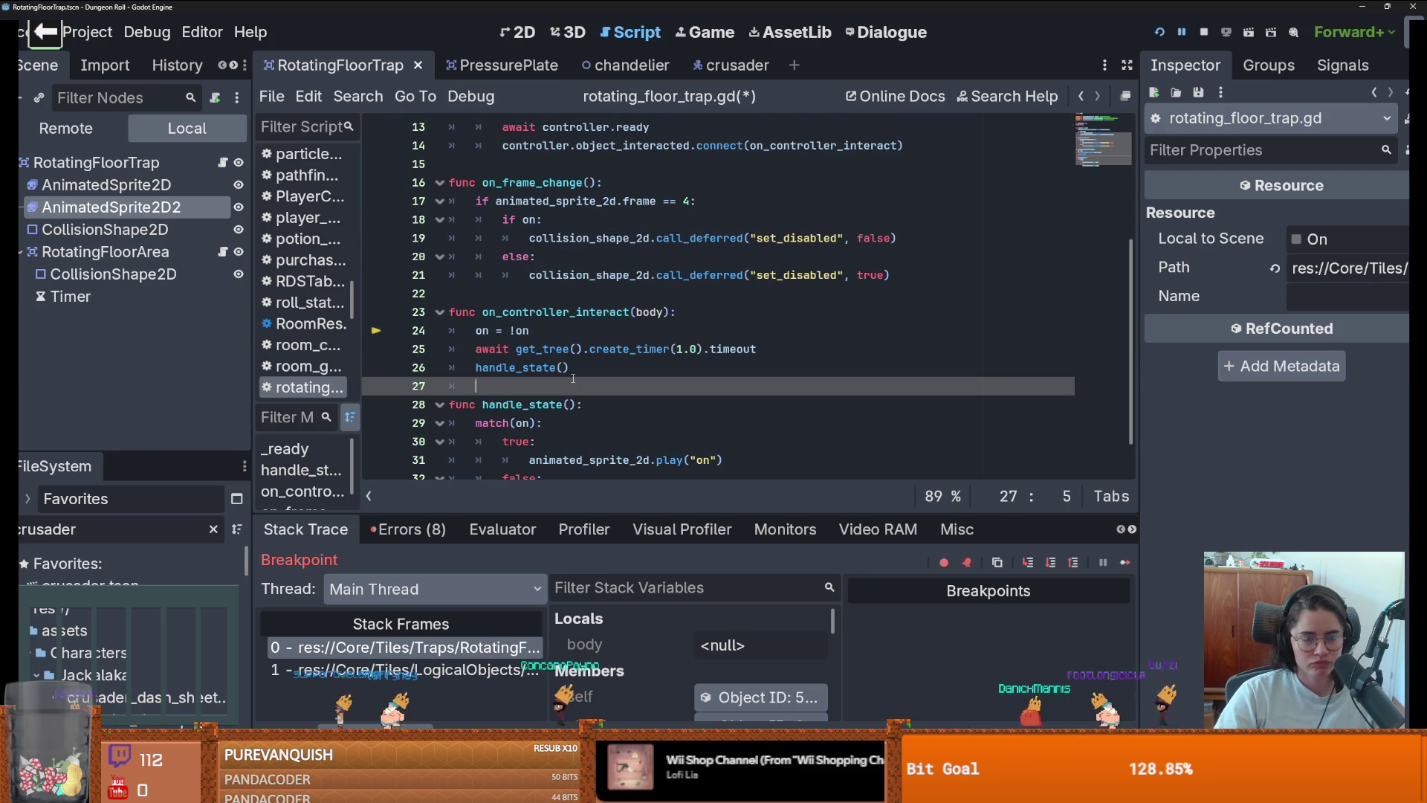
{"action": "key", "text": "Up"}
{"action": "scroll", "coordinate": [628, 384], "scroll_direction": "up", "scroll_amount": 4}
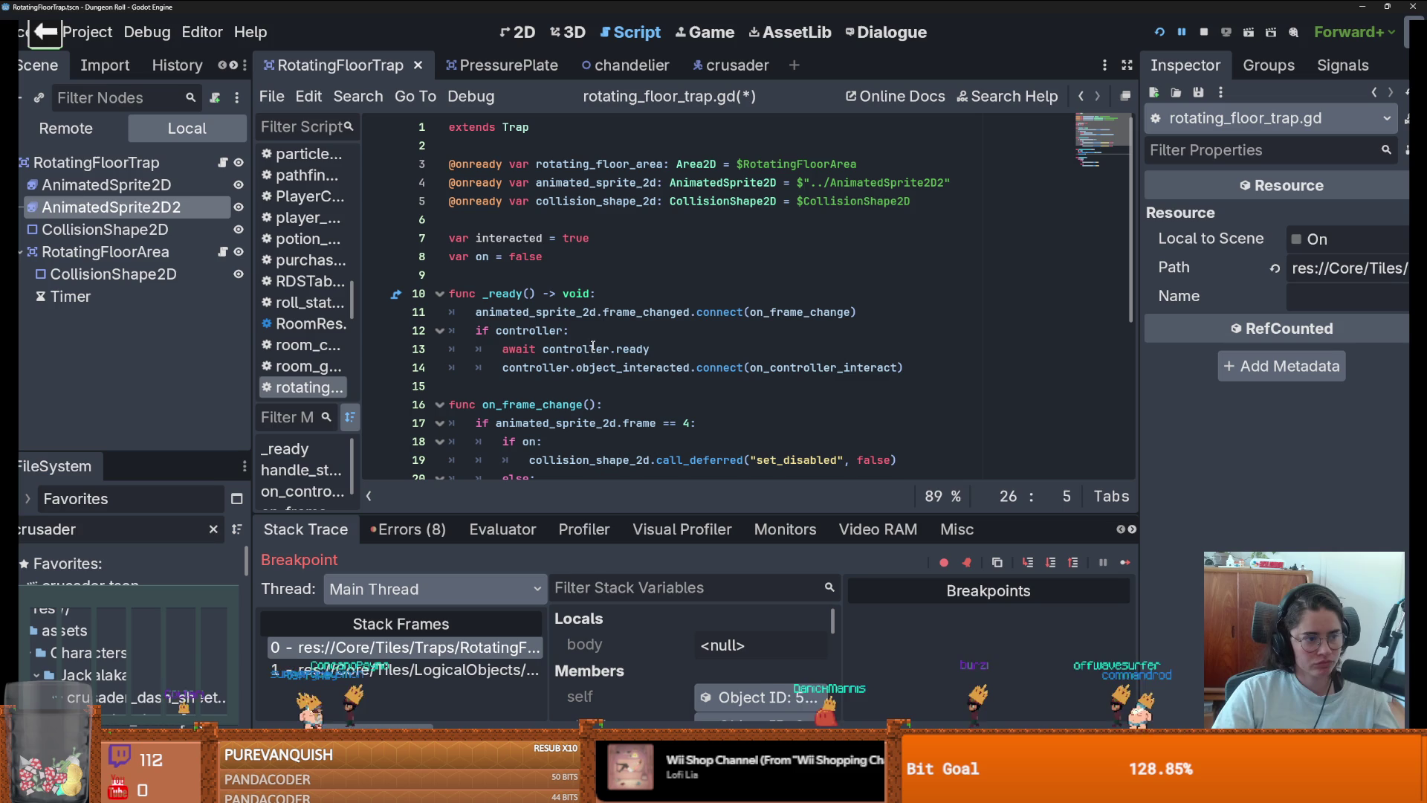
{"action": "mouse_move", "coordinate": [586, 352]}
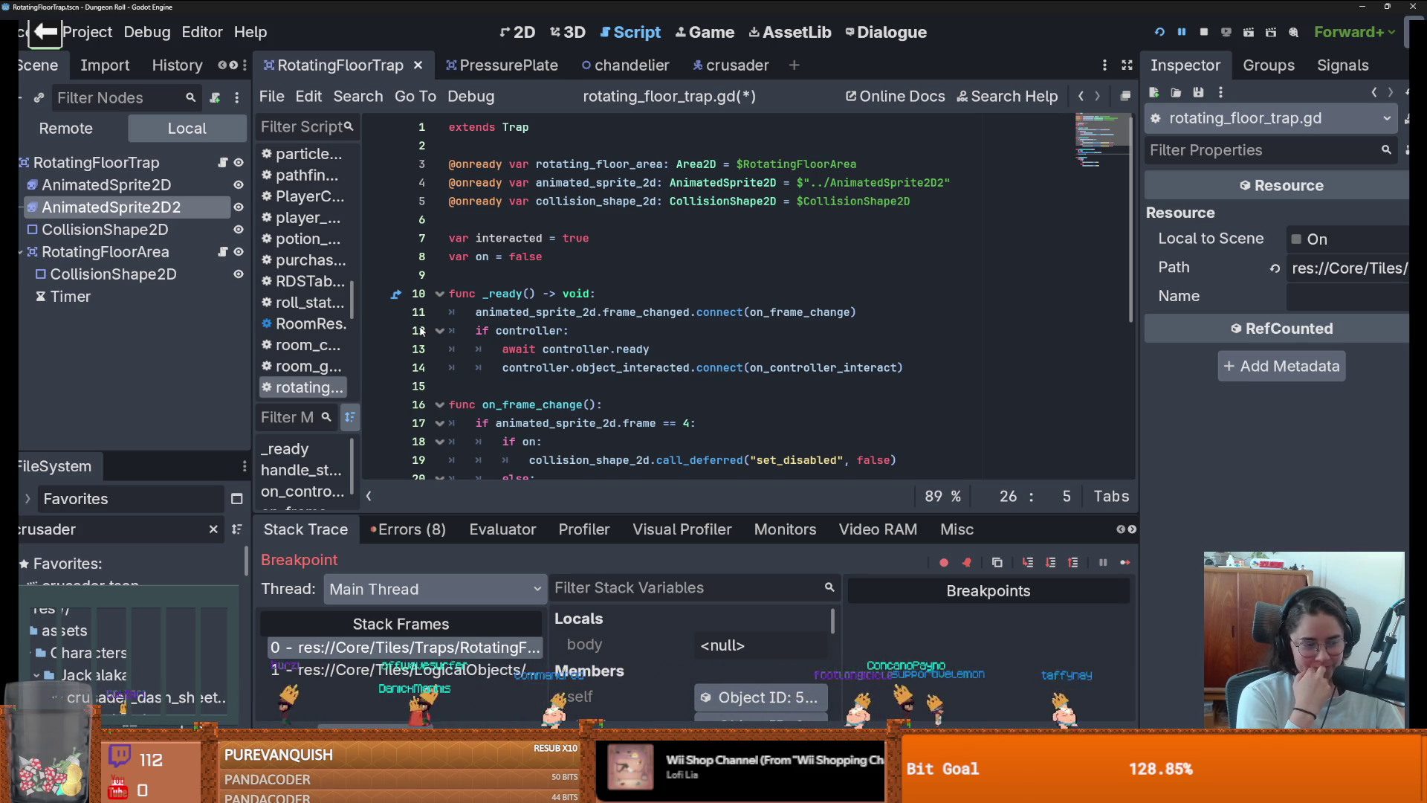
Save the script and review on_controller_interact's on = !on toggle and timer.
{"action": "left_click", "coordinate": [609, 239]}
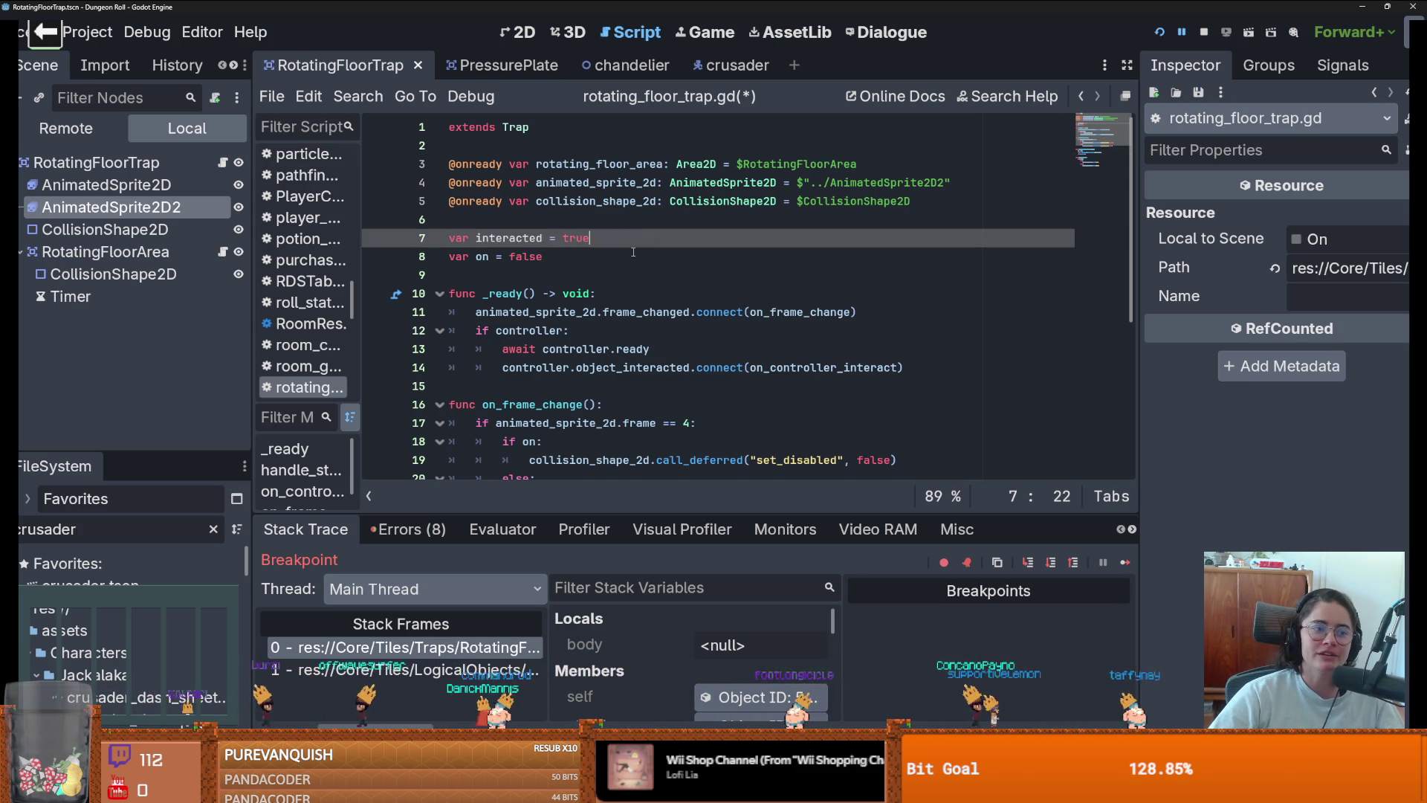
{"action": "key", "text": "ctrl+s"}
{"action": "scroll", "coordinate": [698, 352], "scroll_direction": "down", "scroll_amount": 3}
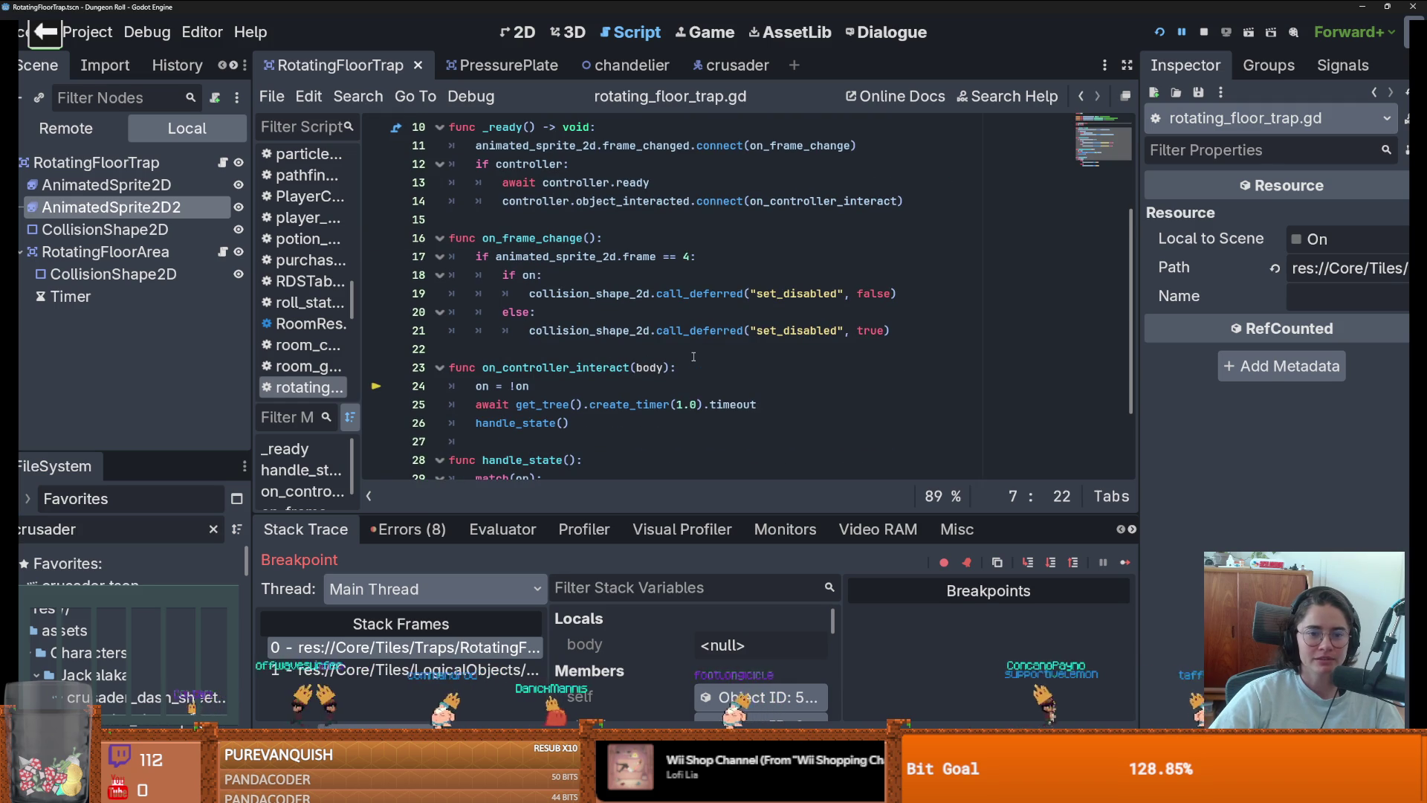
{"action": "scroll", "coordinate": [693, 357], "scroll_direction": "down", "scroll_amount": 2}
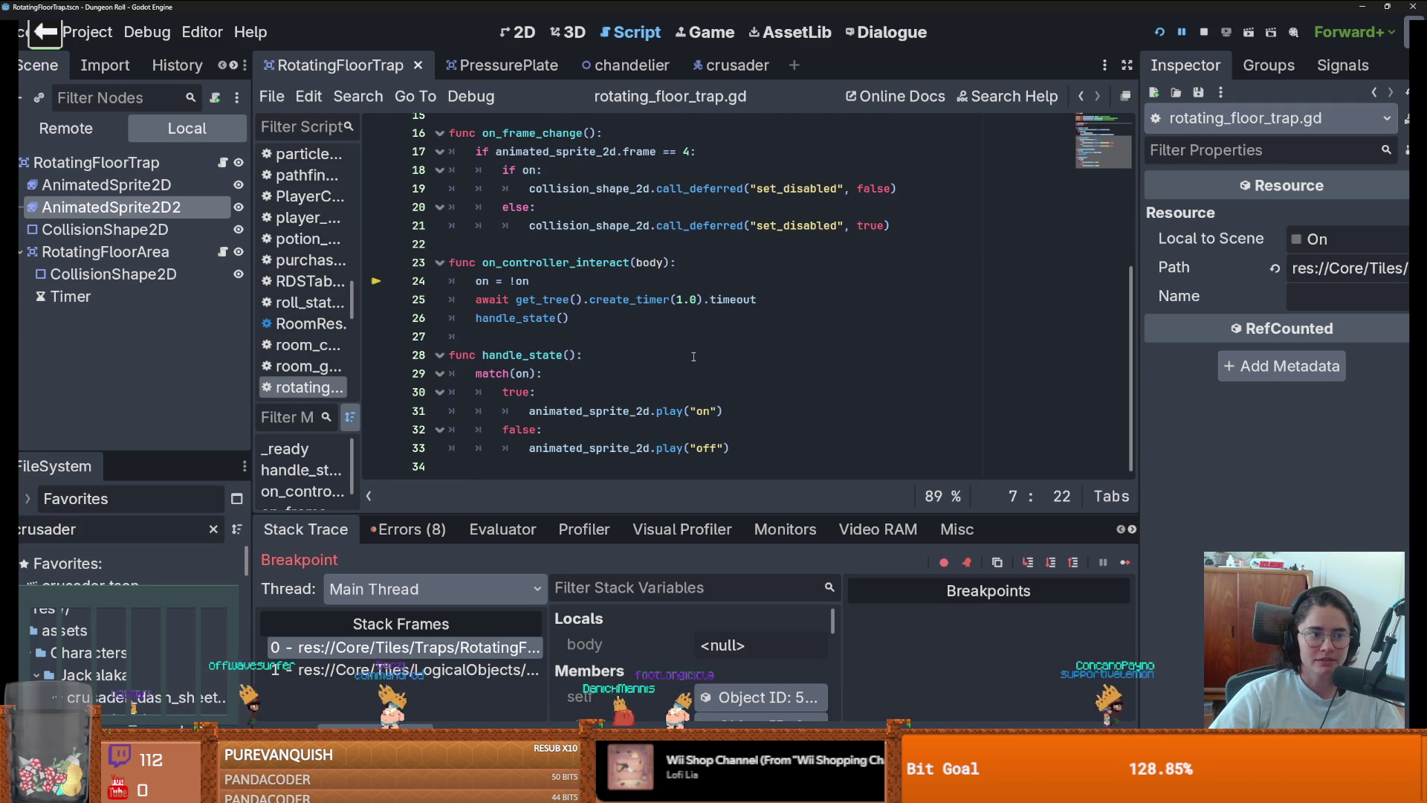
{"action": "scroll", "coordinate": [693, 357], "scroll_direction": "up", "scroll_amount": 4}
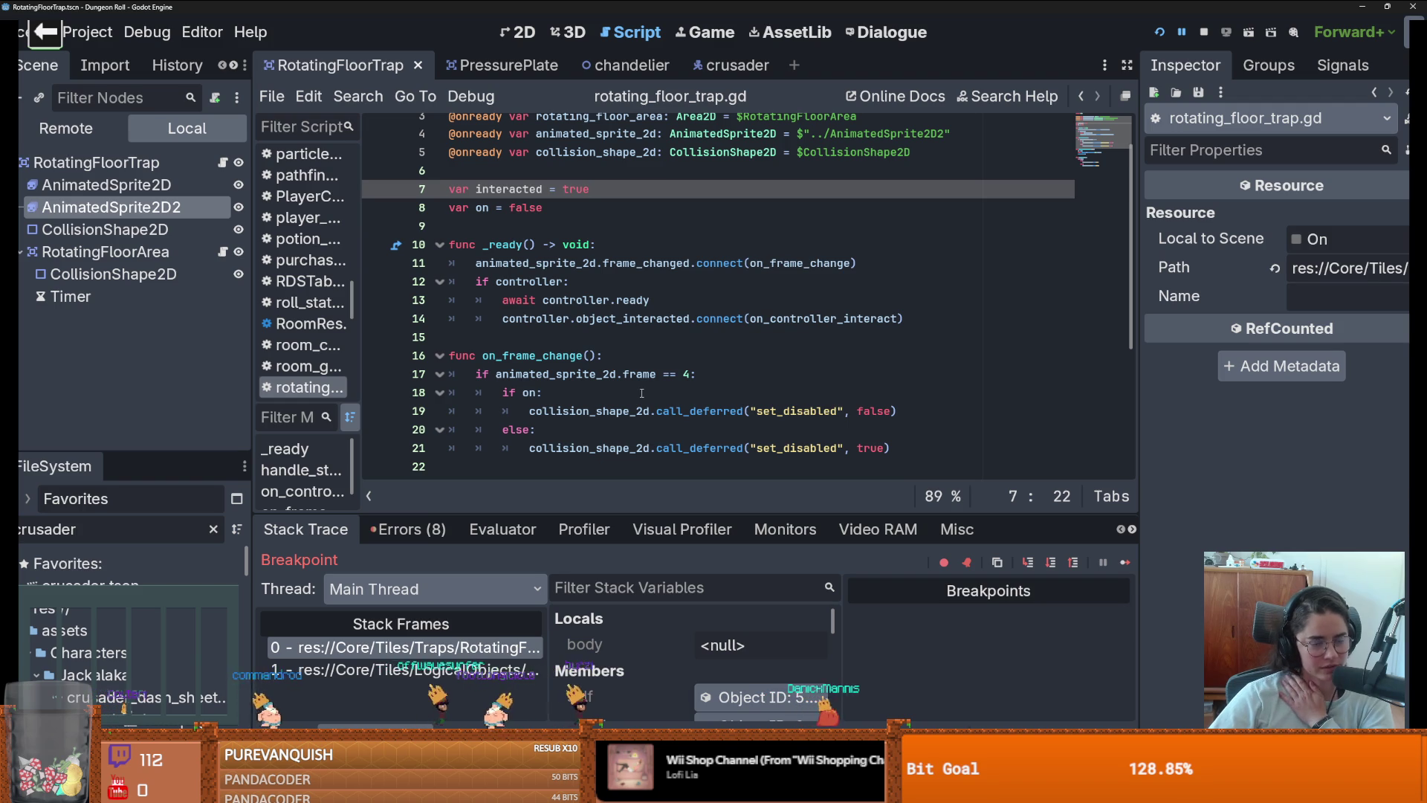
{"action": "scroll", "coordinate": [636, 403], "scroll_direction": "down", "scroll_amount": 1}
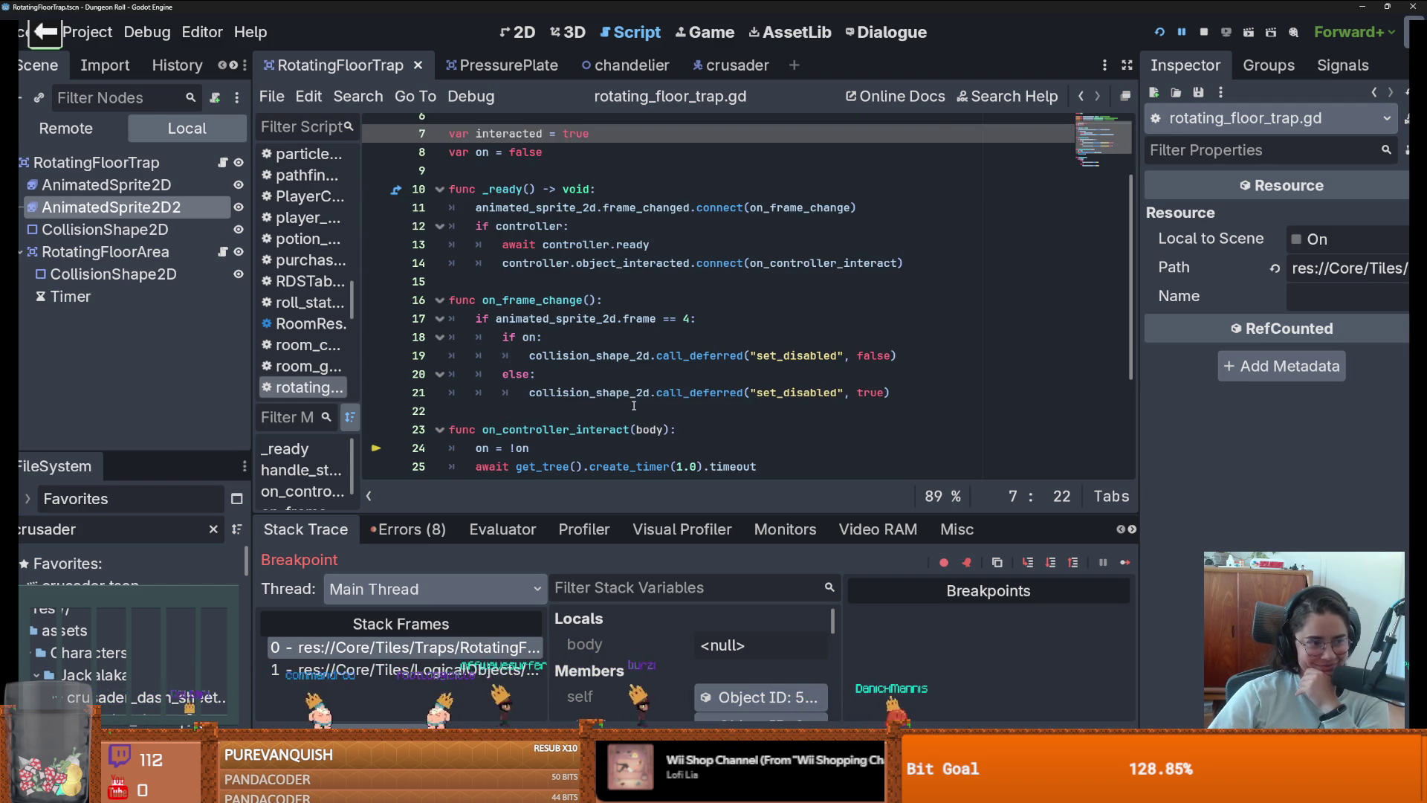
{"action": "scroll", "coordinate": [634, 405], "scroll_direction": "up", "scroll_amount": 2}
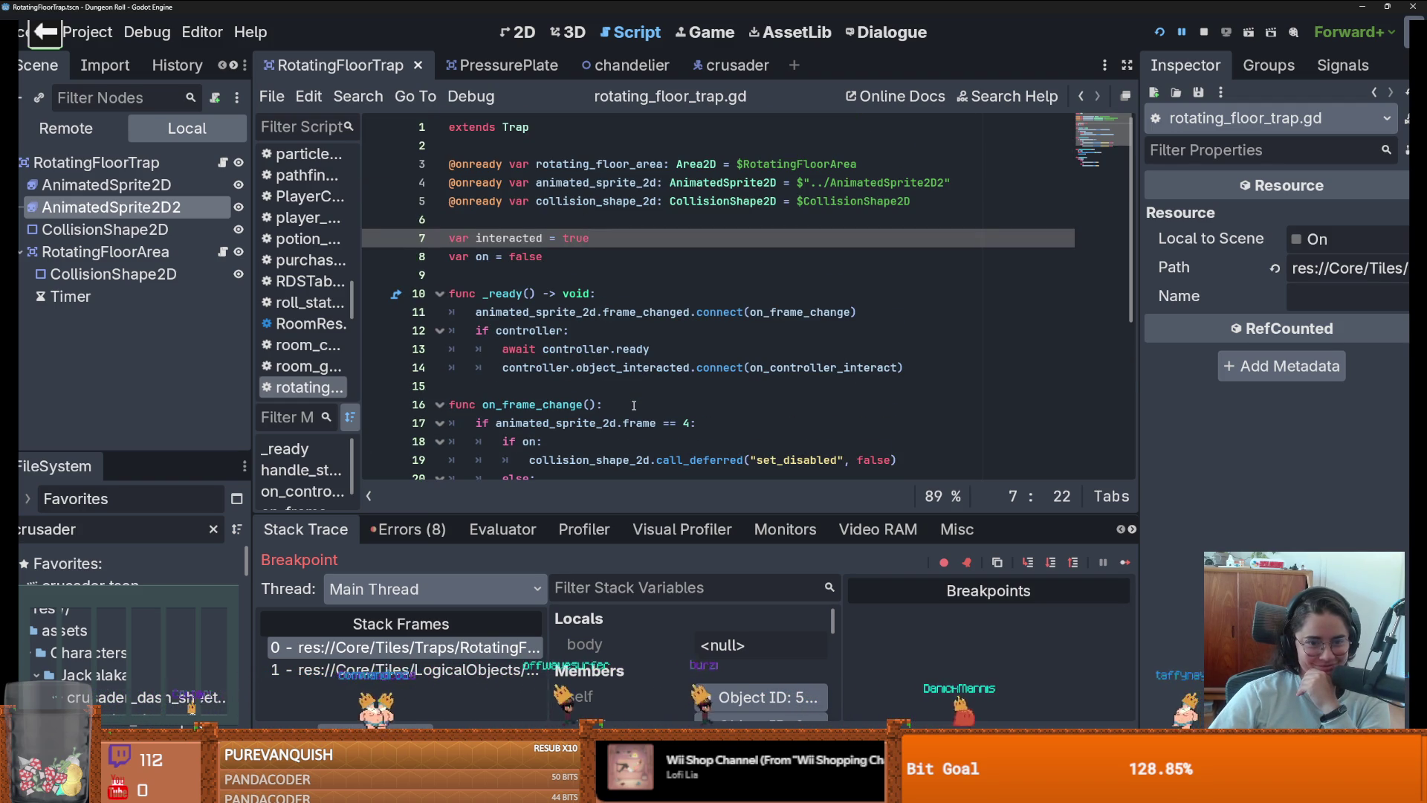
{"action": "scroll", "coordinate": [634, 405], "scroll_direction": "down", "scroll_amount": 2}
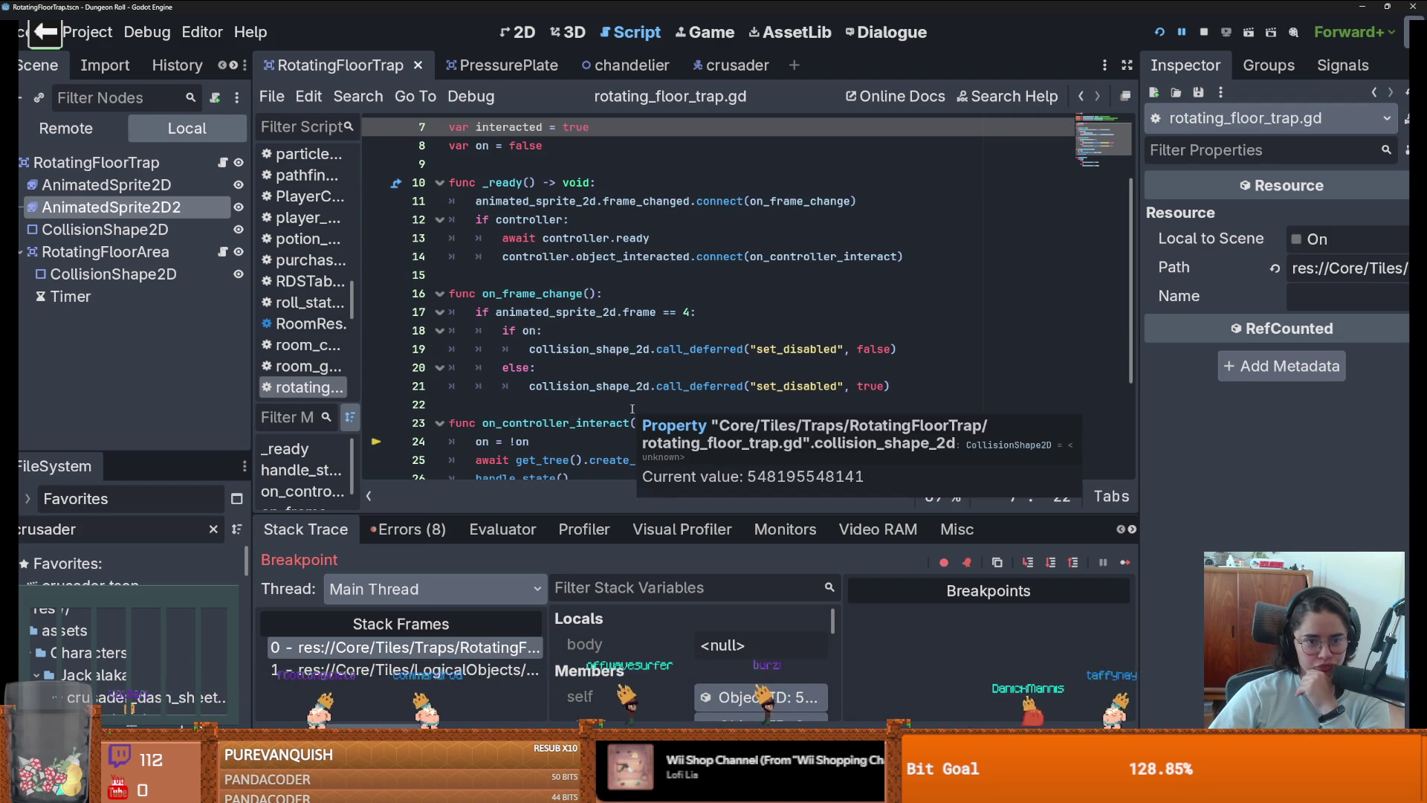
{"action": "scroll", "coordinate": [631, 409], "scroll_direction": "down", "scroll_amount": 1}
{"action": "scroll", "coordinate": [505, 280], "scroll_direction": "up", "scroll_amount": 3}
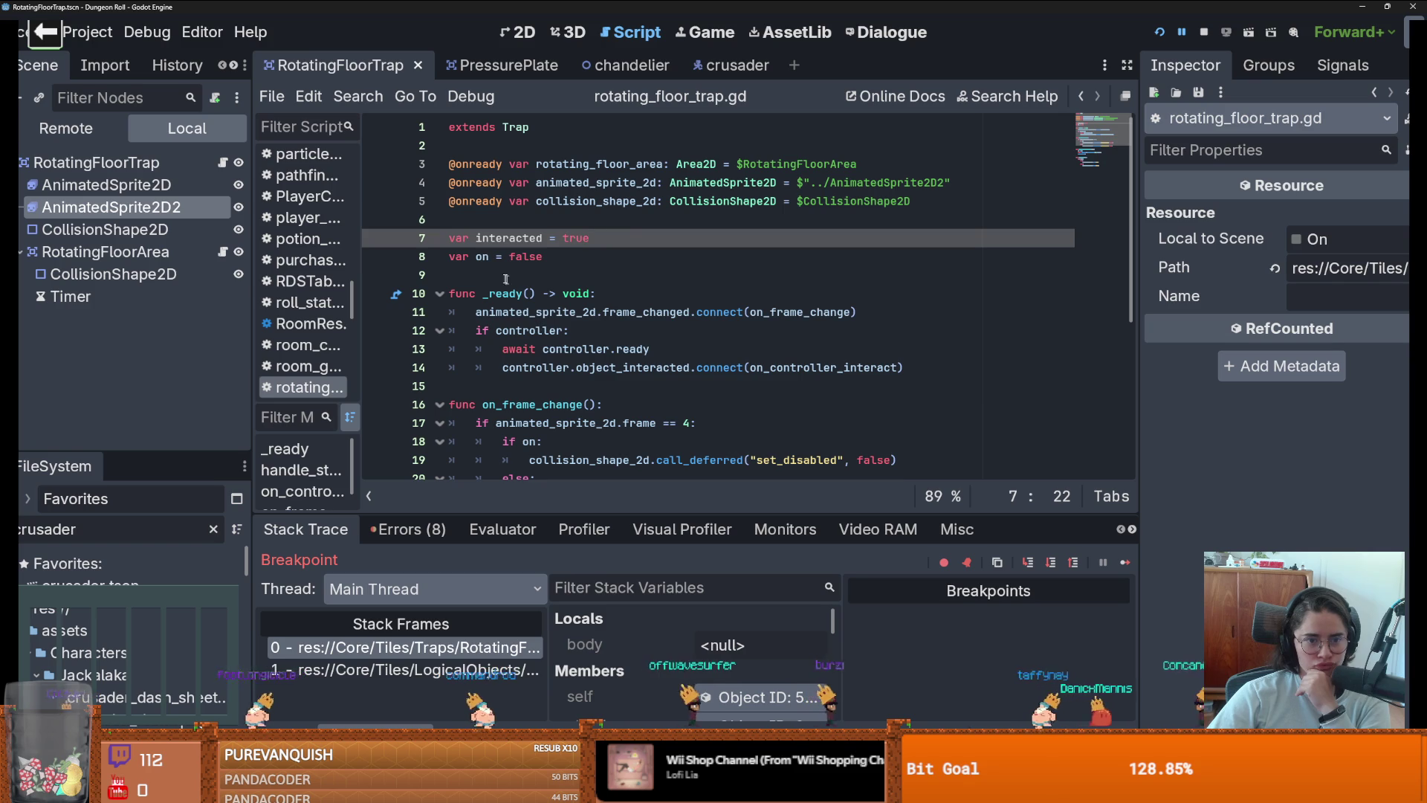
{"action": "double_click", "coordinate": [507, 238]}
{"action": "scroll", "coordinate": [597, 318], "scroll_direction": "down", "scroll_amount": 3}
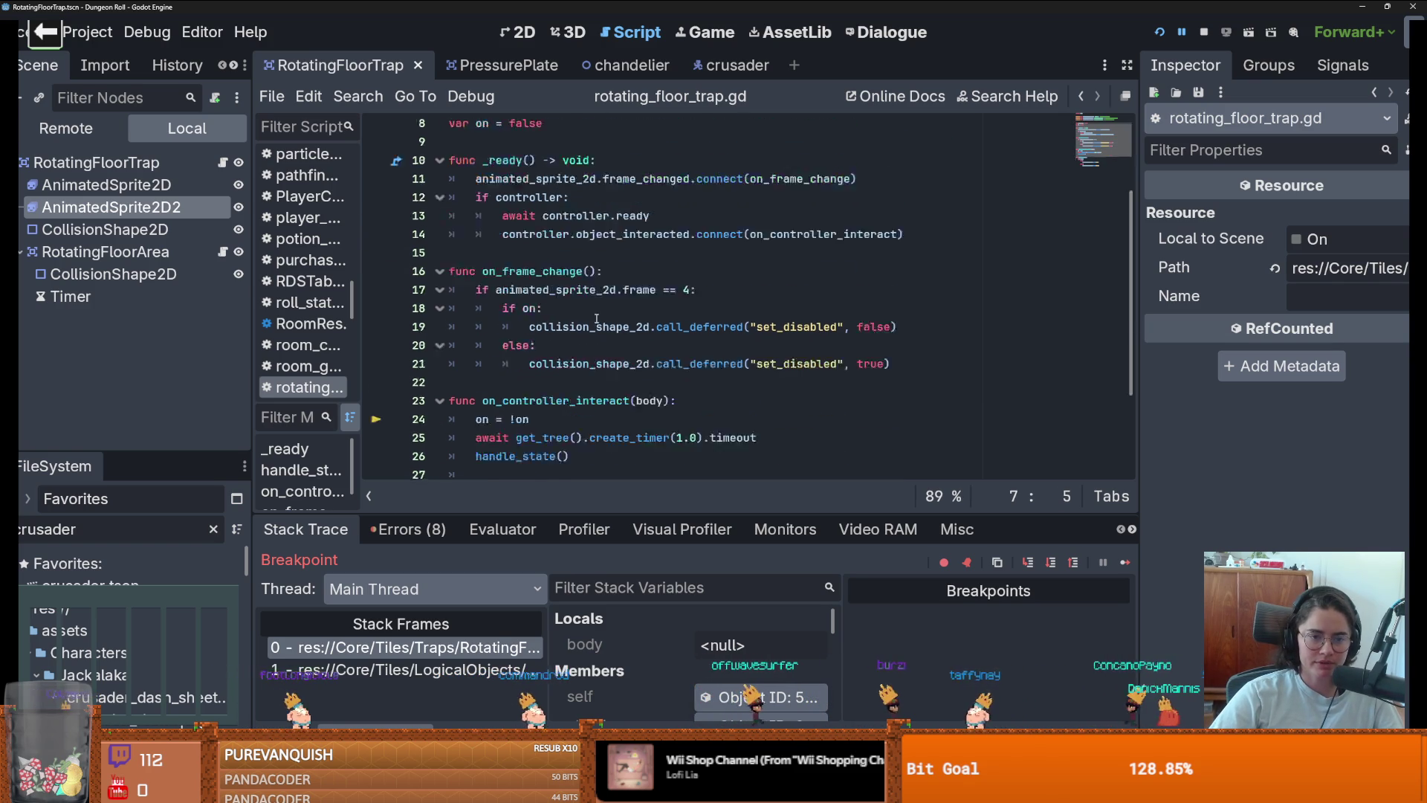
{"action": "left_click", "coordinate": [587, 394]}
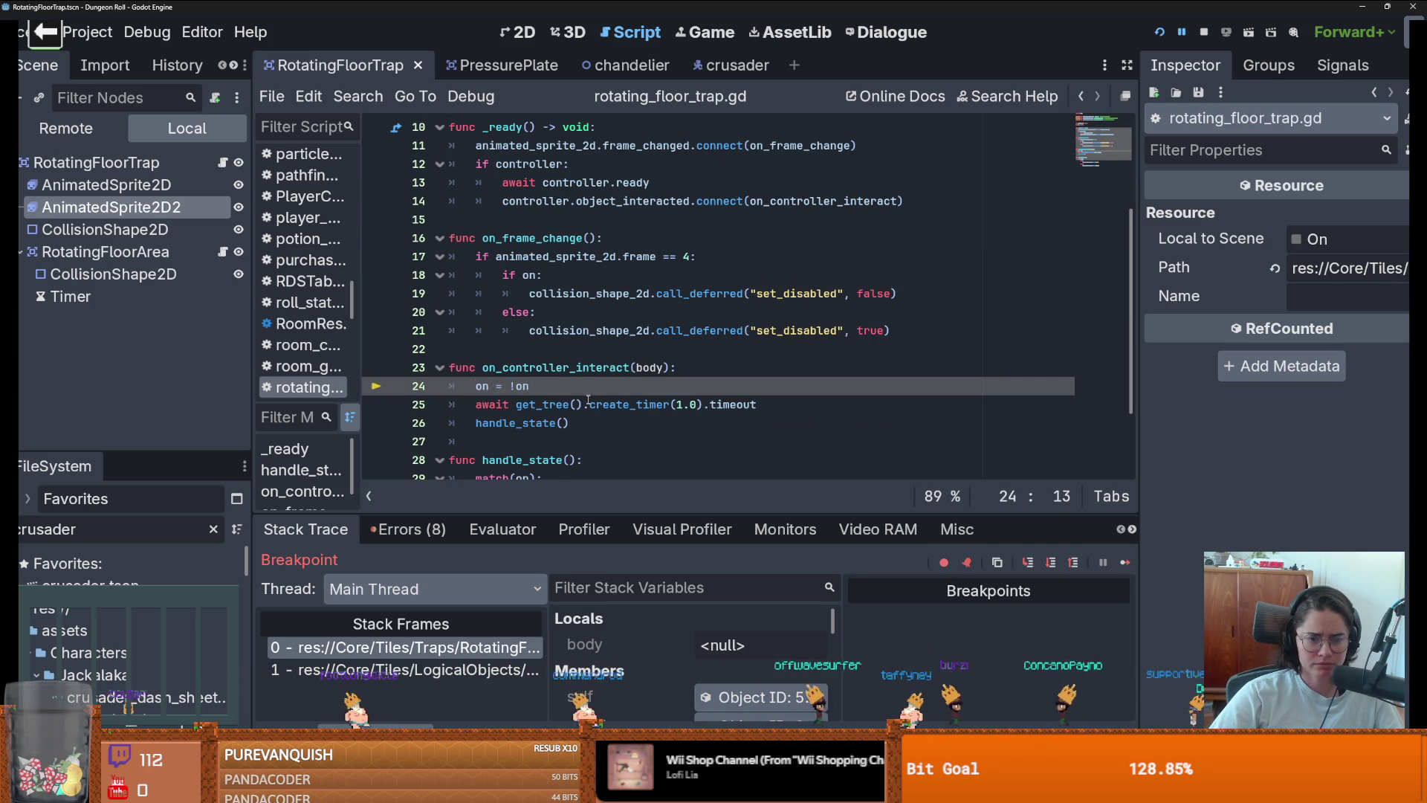
Add an if on: block after the on = !on toggle in on_controller_interact.
{"action": "key", "text": "Return"}
{"action": "type", "text": "if on"}
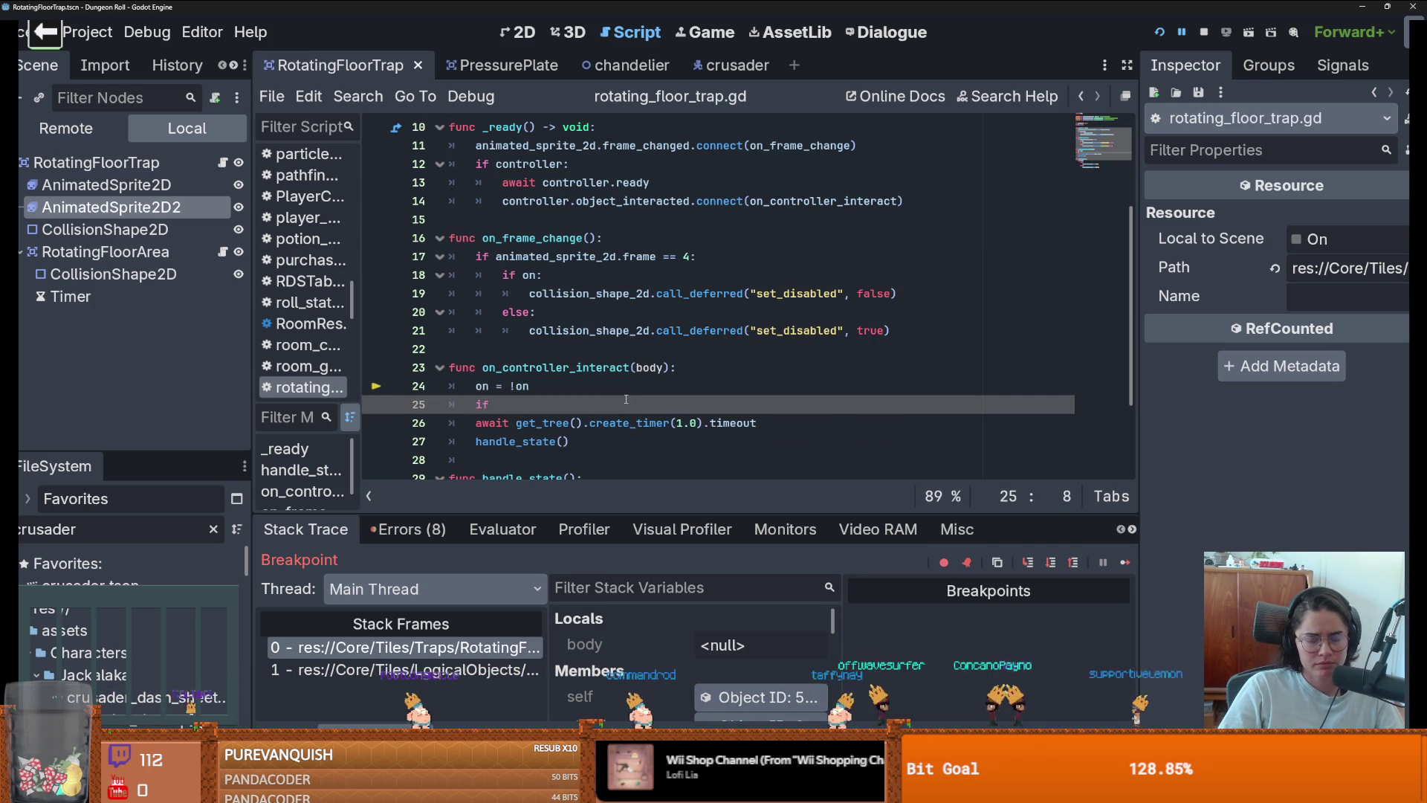
{"action": "type", "text": ":"}
{"action": "key", "text": "Return"}
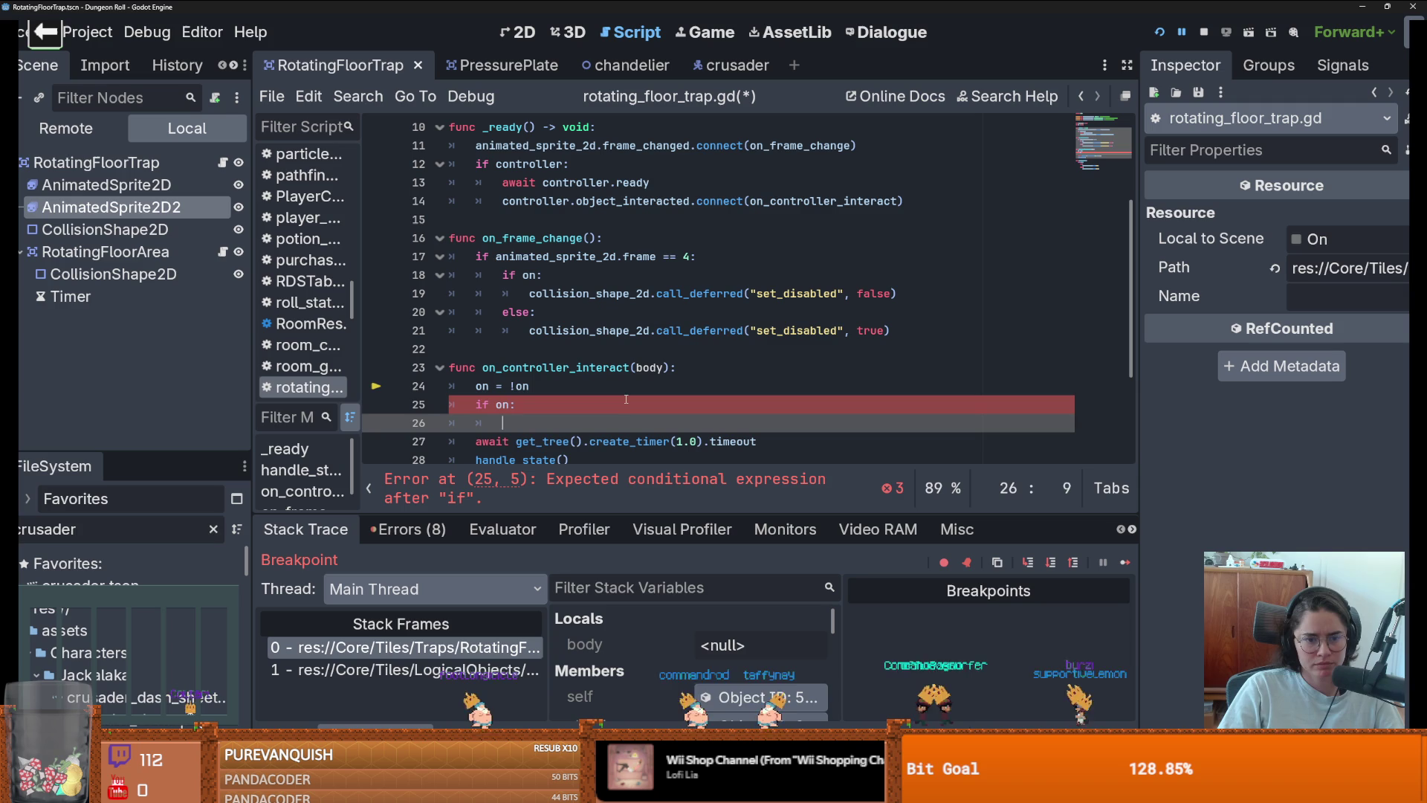
{"action": "scroll", "coordinate": [626, 399], "scroll_direction": "up", "scroll_amount": 3}
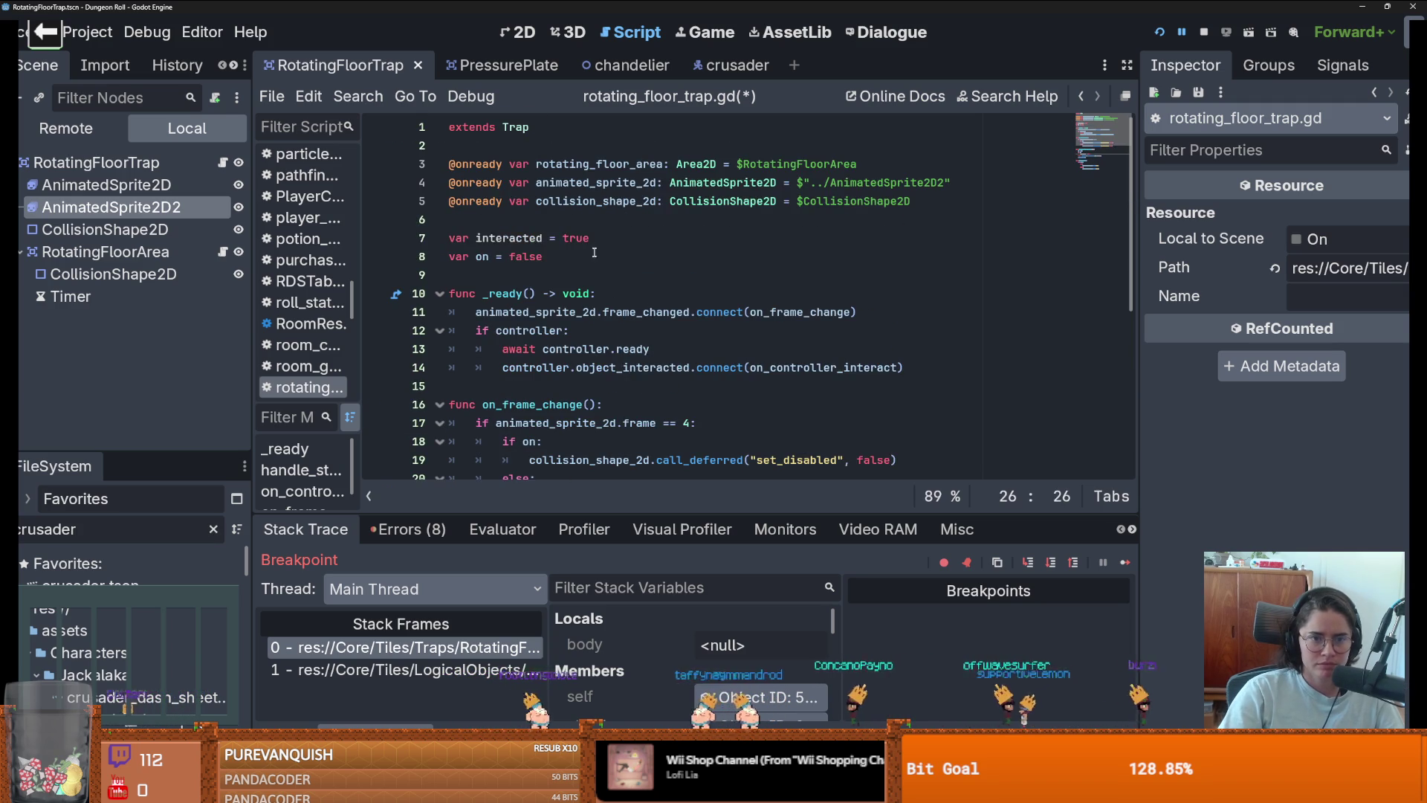
{"action": "double_click", "coordinate": [584, 238]}
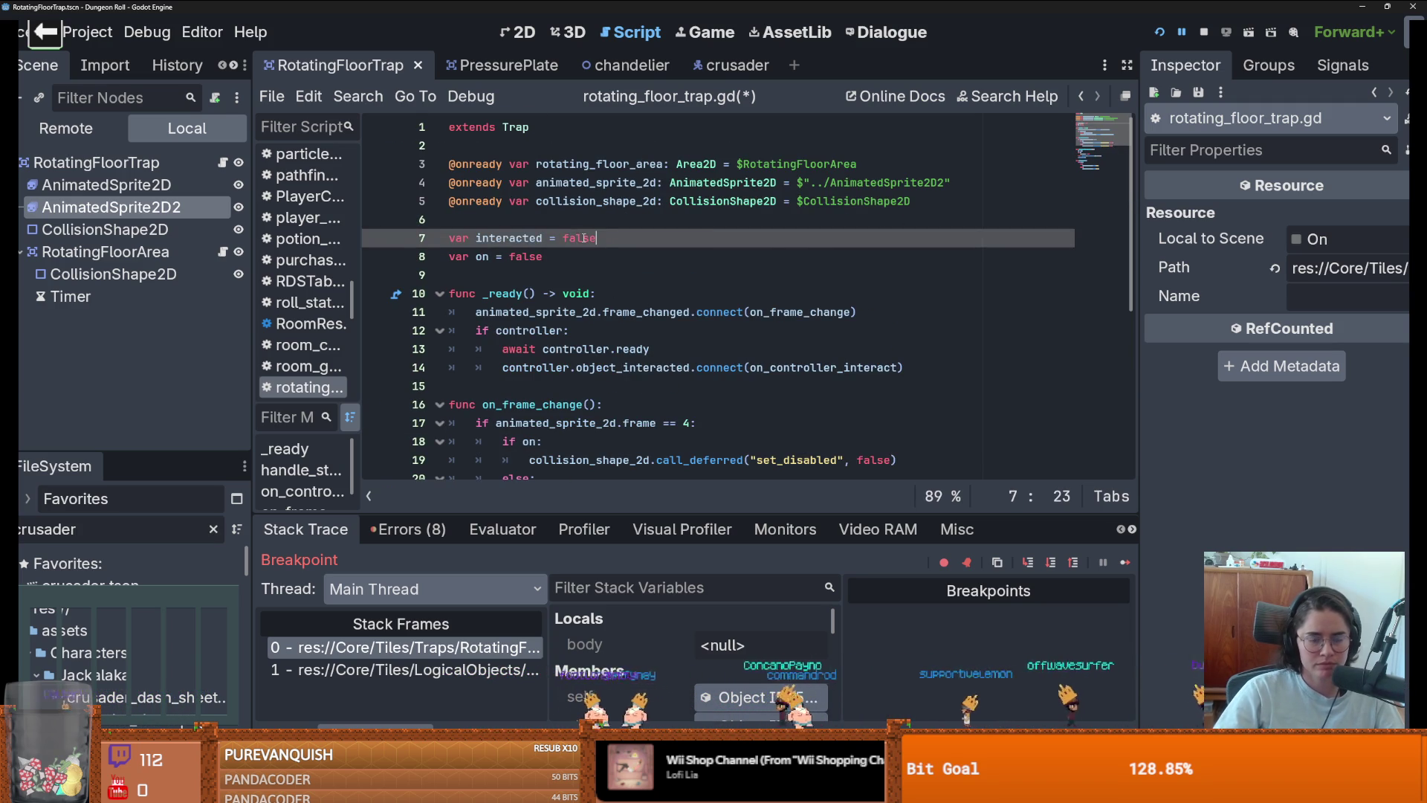
{"action": "scroll", "coordinate": [584, 238], "scroll_direction": "down", "scroll_amount": 5}
{"action": "left_click", "coordinate": [560, 292]}
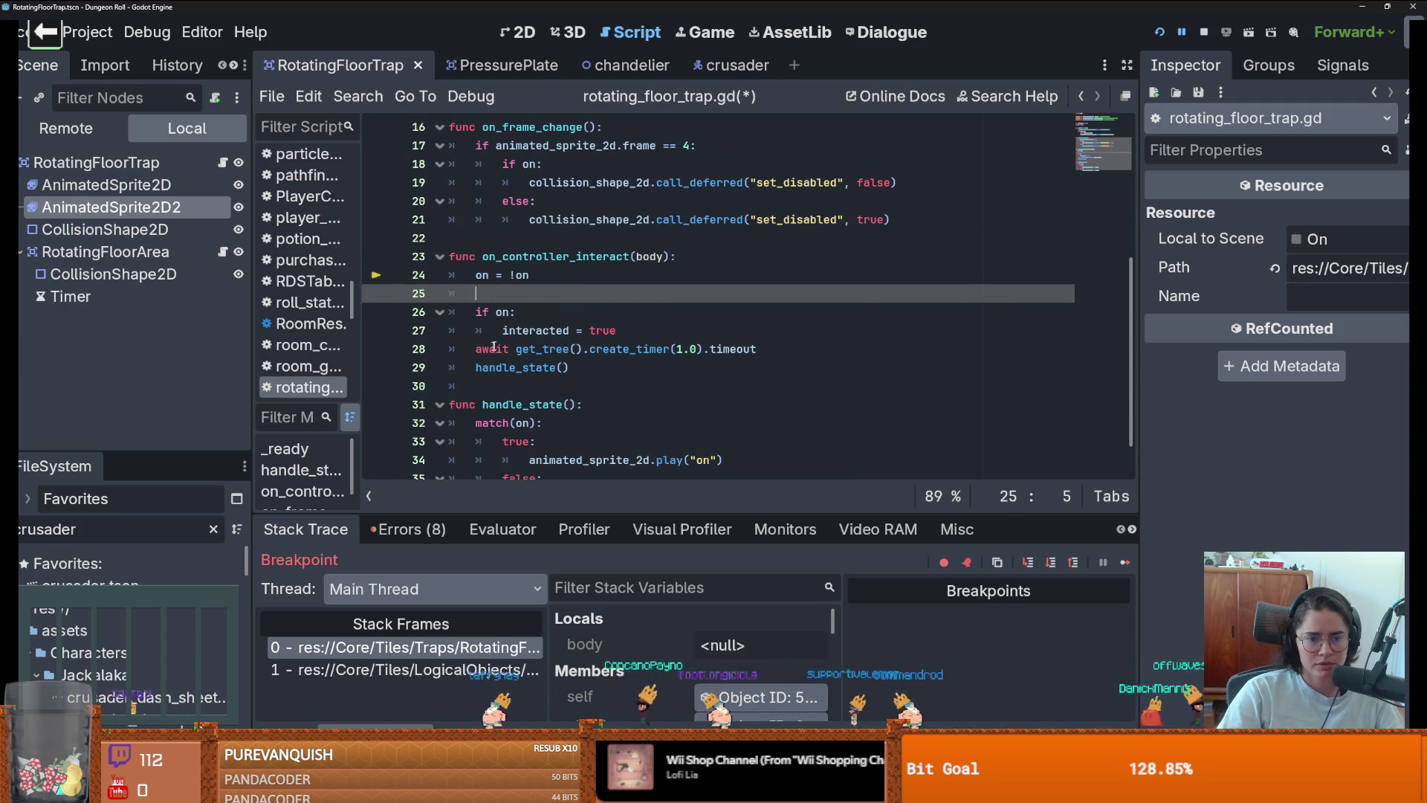
{"action": "double_click", "coordinate": [535, 373]}
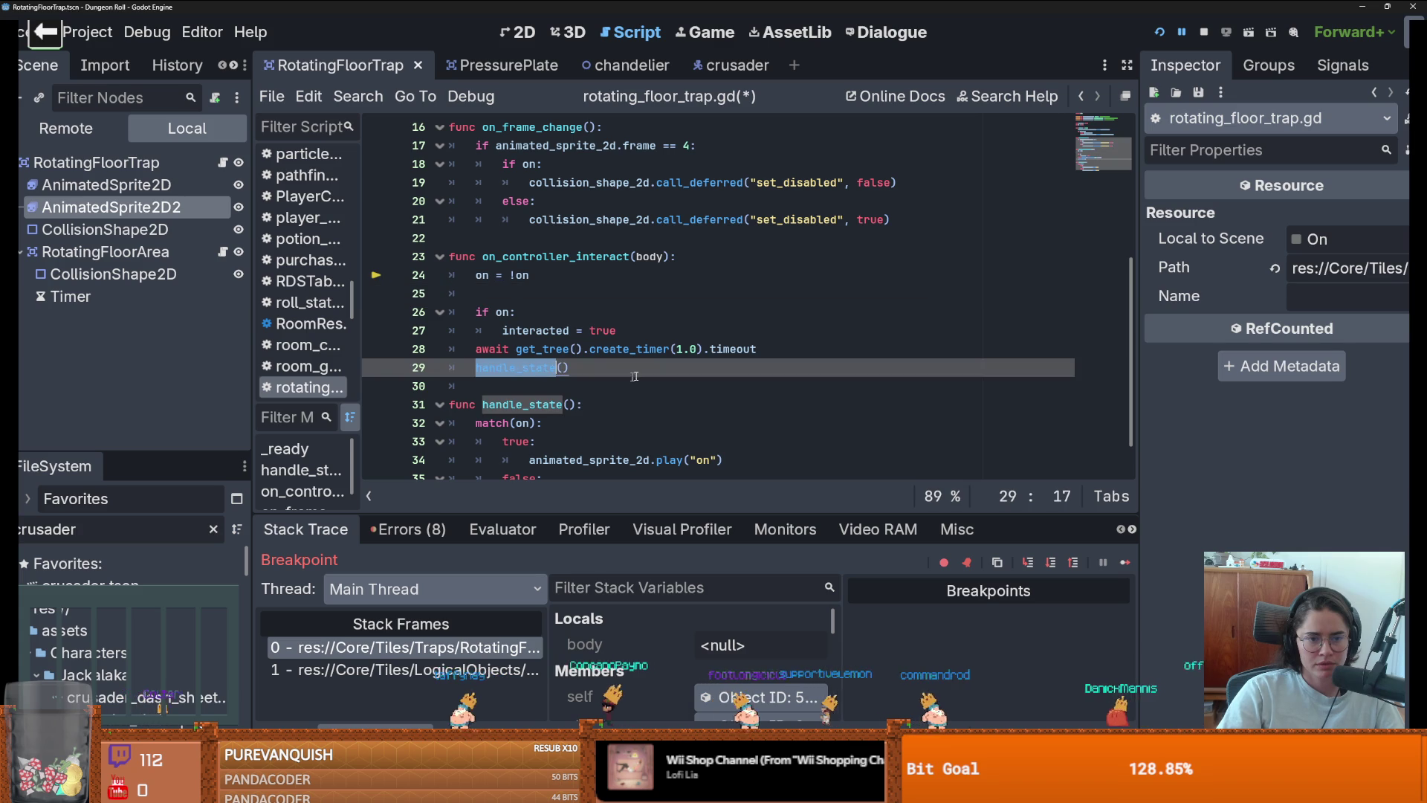
{"action": "left_click", "coordinate": [537, 330]}
{"action": "left_click", "coordinate": [770, 346]}
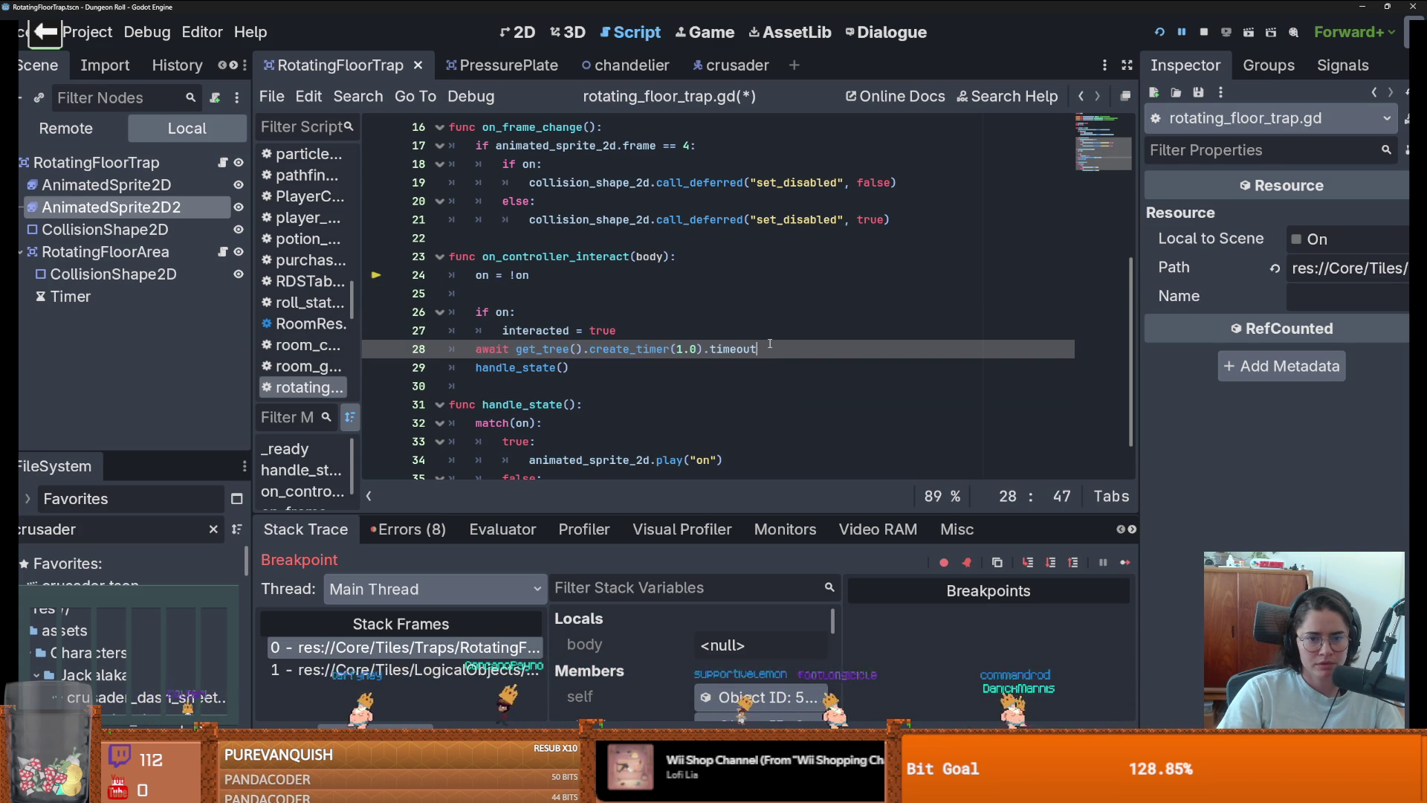
{"action": "key", "text": "Return"}
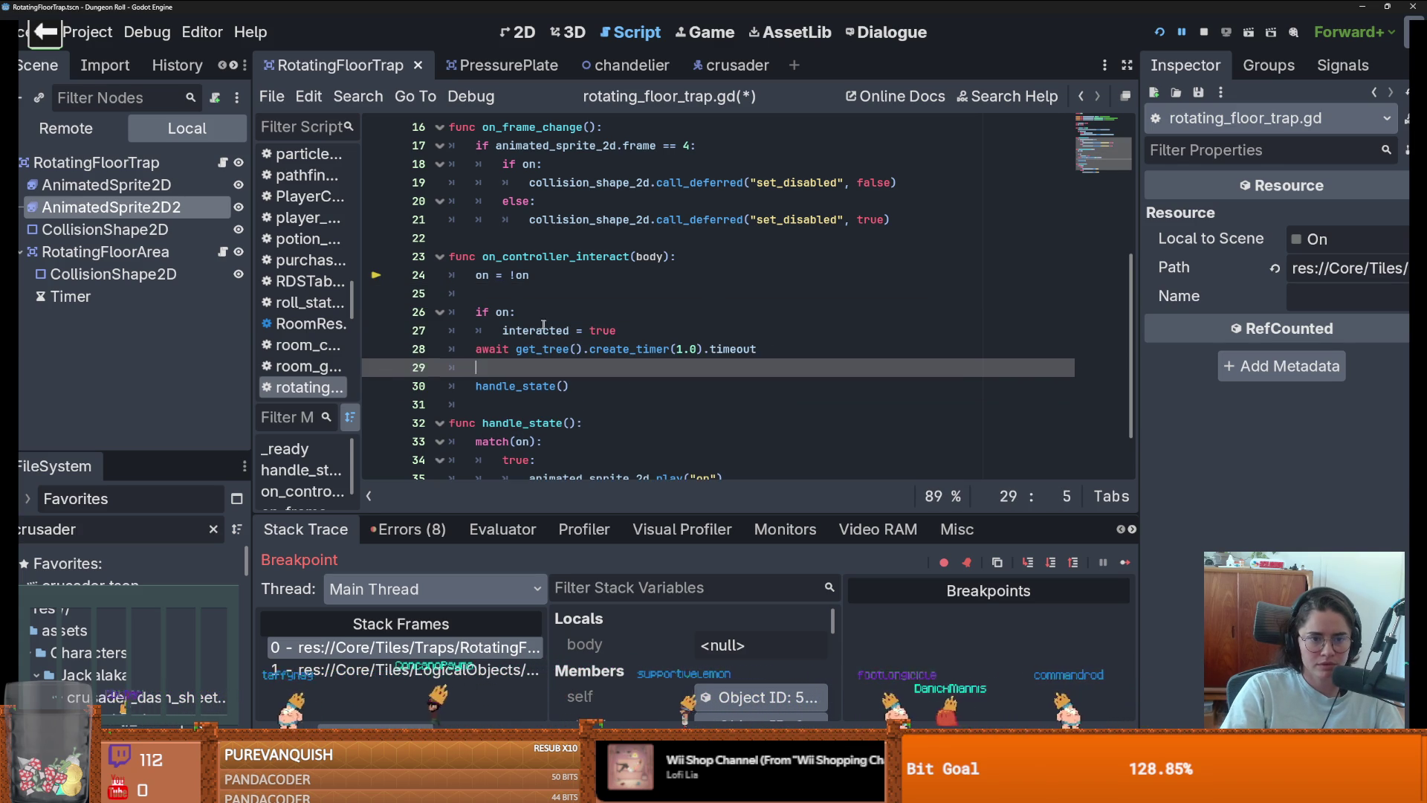
Insert an if !interacted: condition at the function's top and indent the body under it.
{"action": "left_click", "coordinate": [632, 293]}
{"action": "key", "text": "alt+Up"}
{"action": "key", "text": "Up"}
{"action": "key", "text": "Down"}
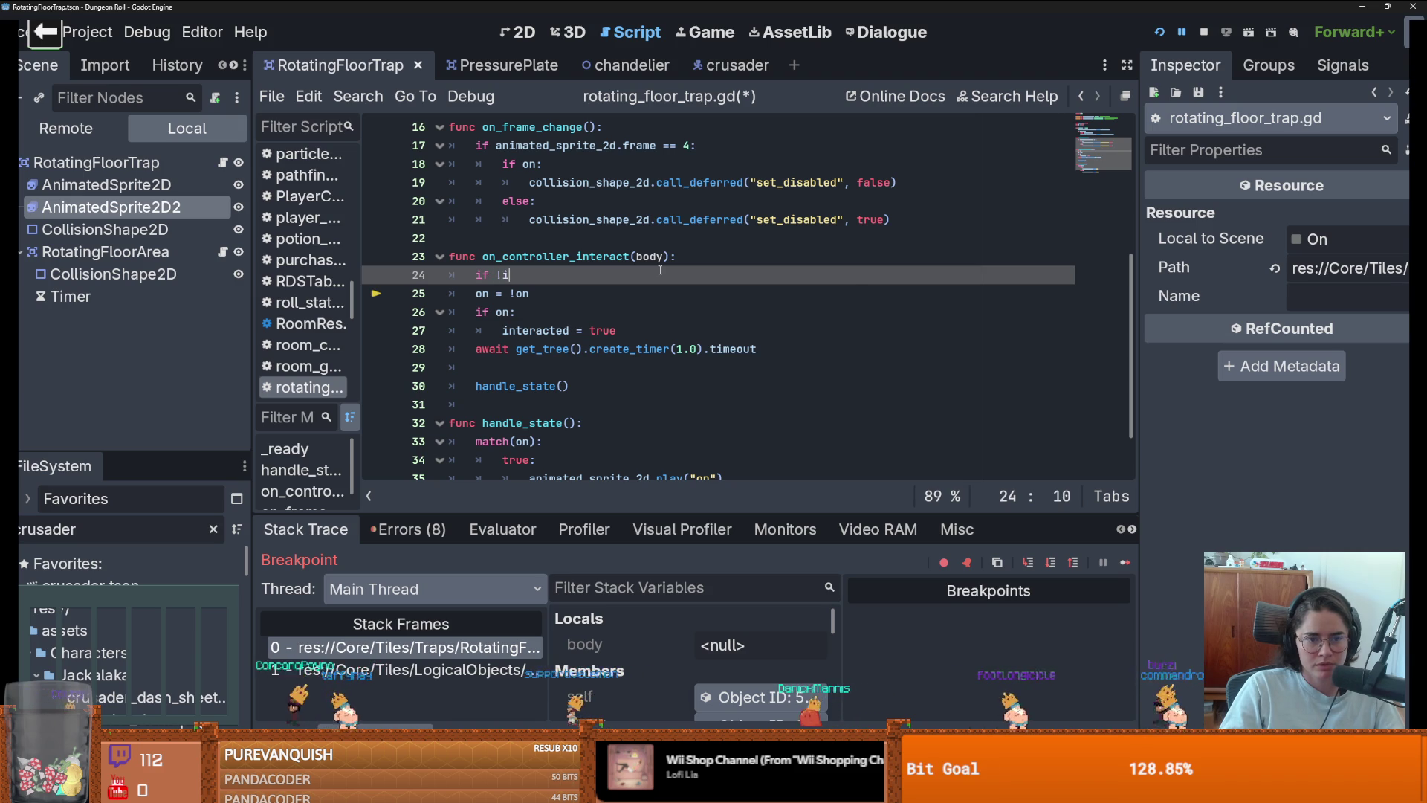
{"action": "type", "text": "!interacted:"}
{"action": "left_click_drag", "start_coordinate": [450, 293], "coordinate": [758, 350]}
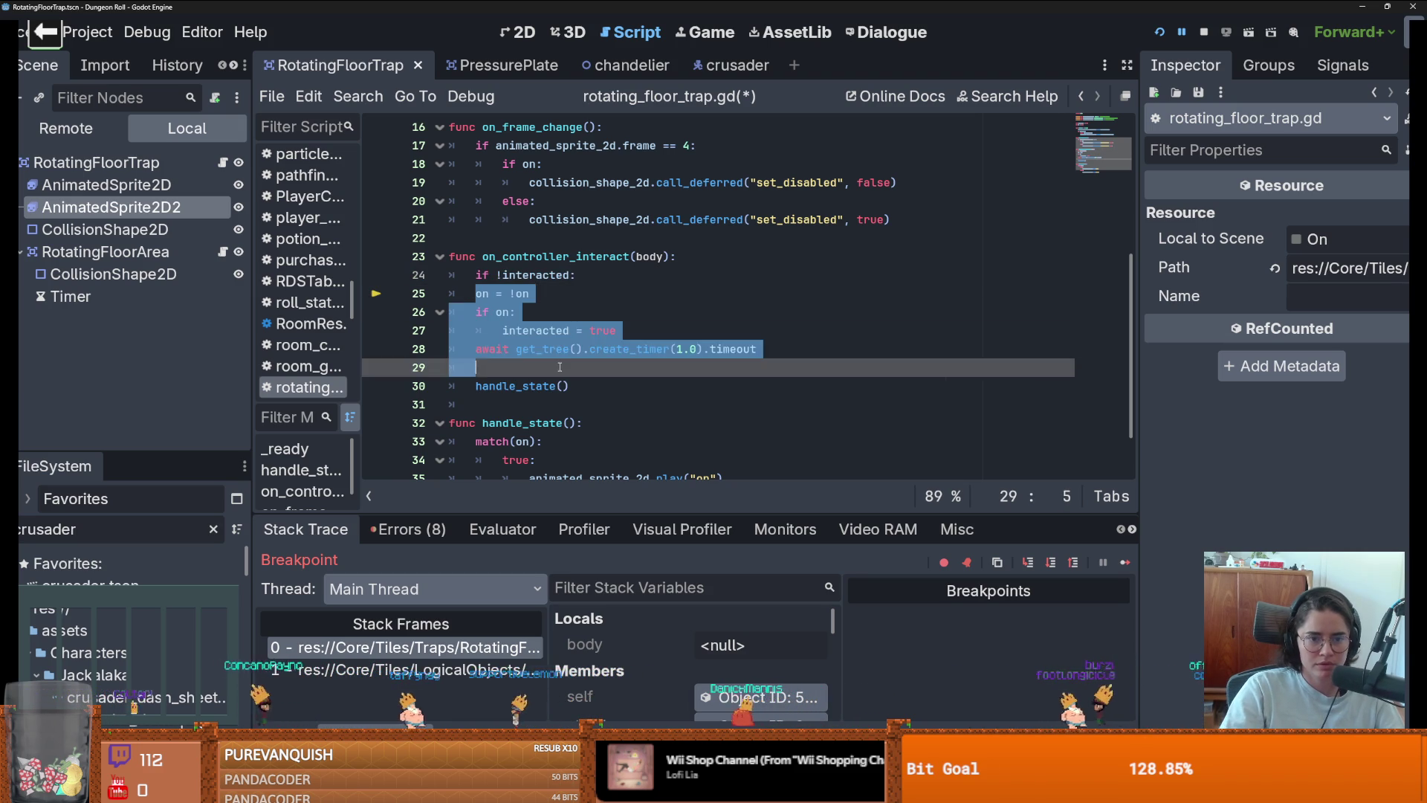
{"action": "key", "text": "Tab"}
{"action": "left_click", "coordinate": [564, 312]}
Move handle_state() into the if on: block after the timer await.
{"action": "left_click", "coordinate": [603, 330]}
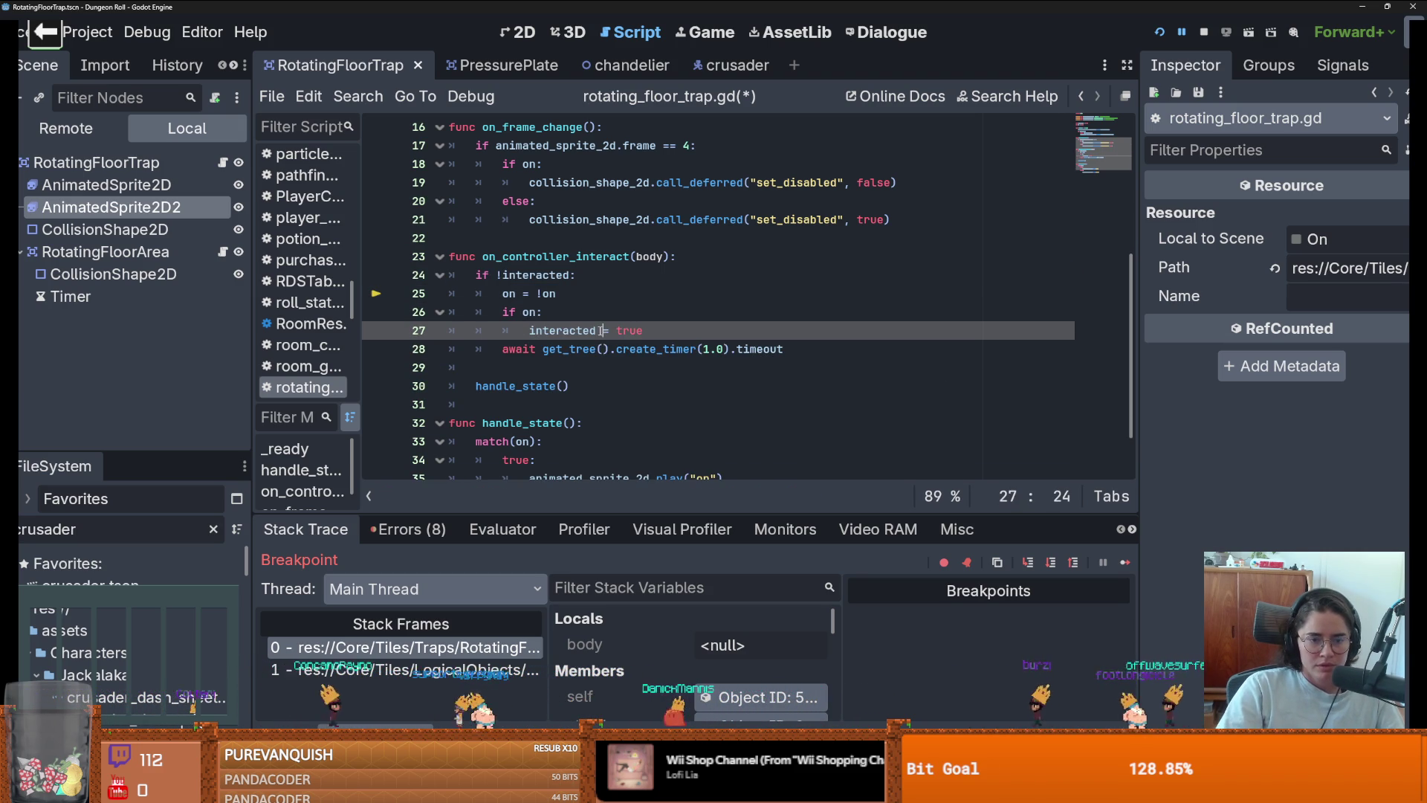
{"action": "left_click", "coordinate": [474, 386]}
{"action": "key", "text": "Tab"}
{"action": "key", "text": "Up"}
{"action": "key", "text": "BackSpace"}
{"action": "key", "text": "BackSpace"}
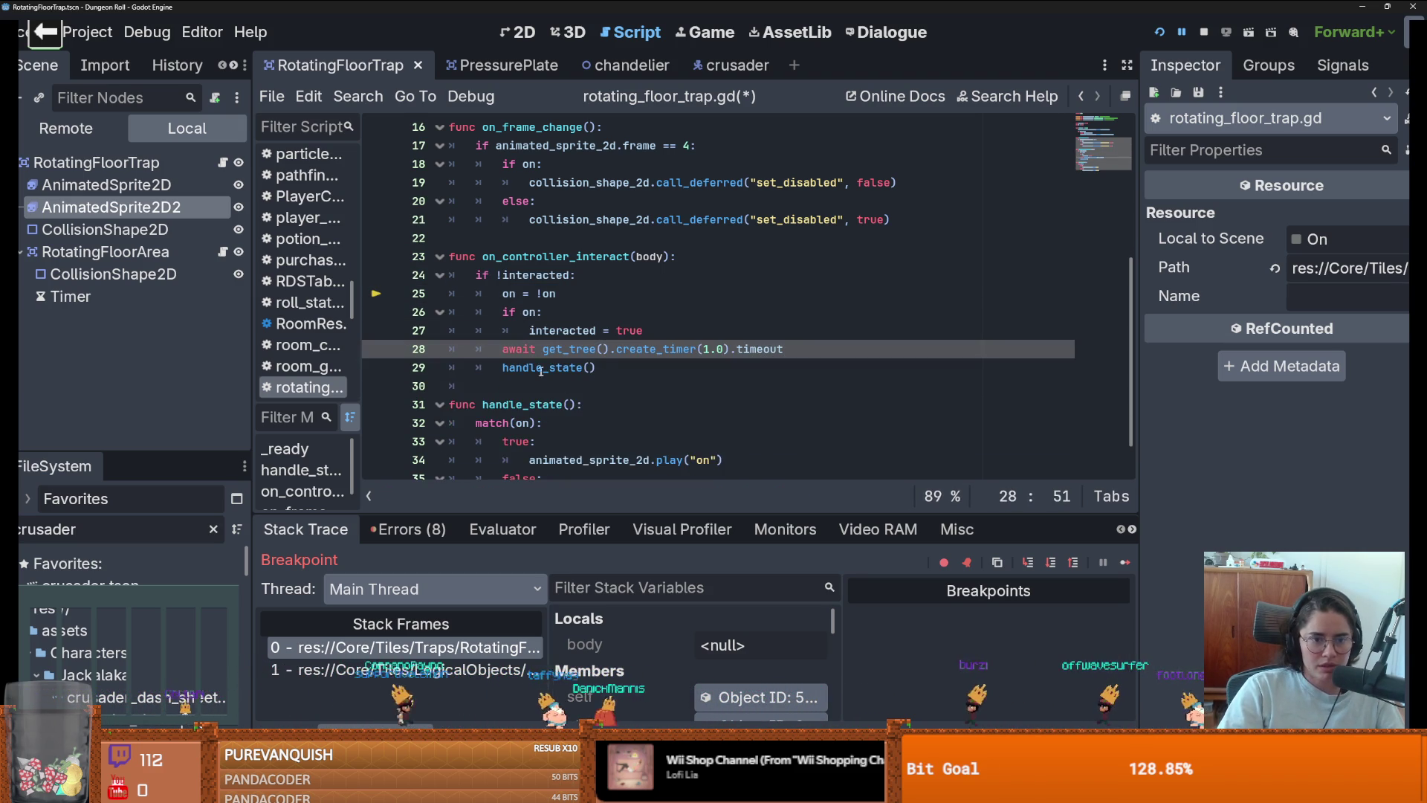
{"action": "scroll", "coordinate": [577, 358], "scroll_direction": "down", "scroll_amount": 1}
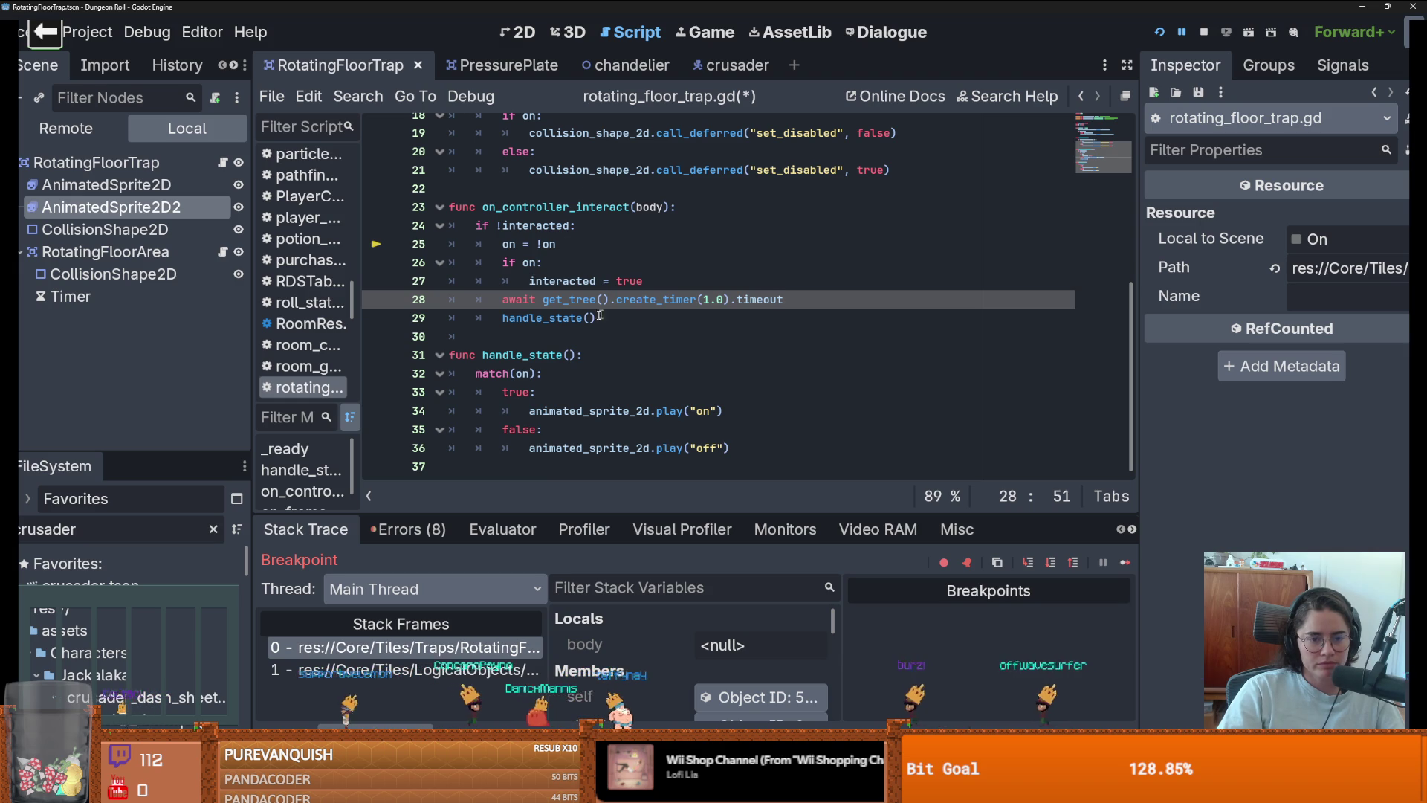
Copy the await create_timer(1.0).timeout line below animated_sprite_2d.play("on") in handle_state.
{"action": "double_click", "coordinate": [574, 320]}
{"action": "left_click", "coordinate": [526, 386]}
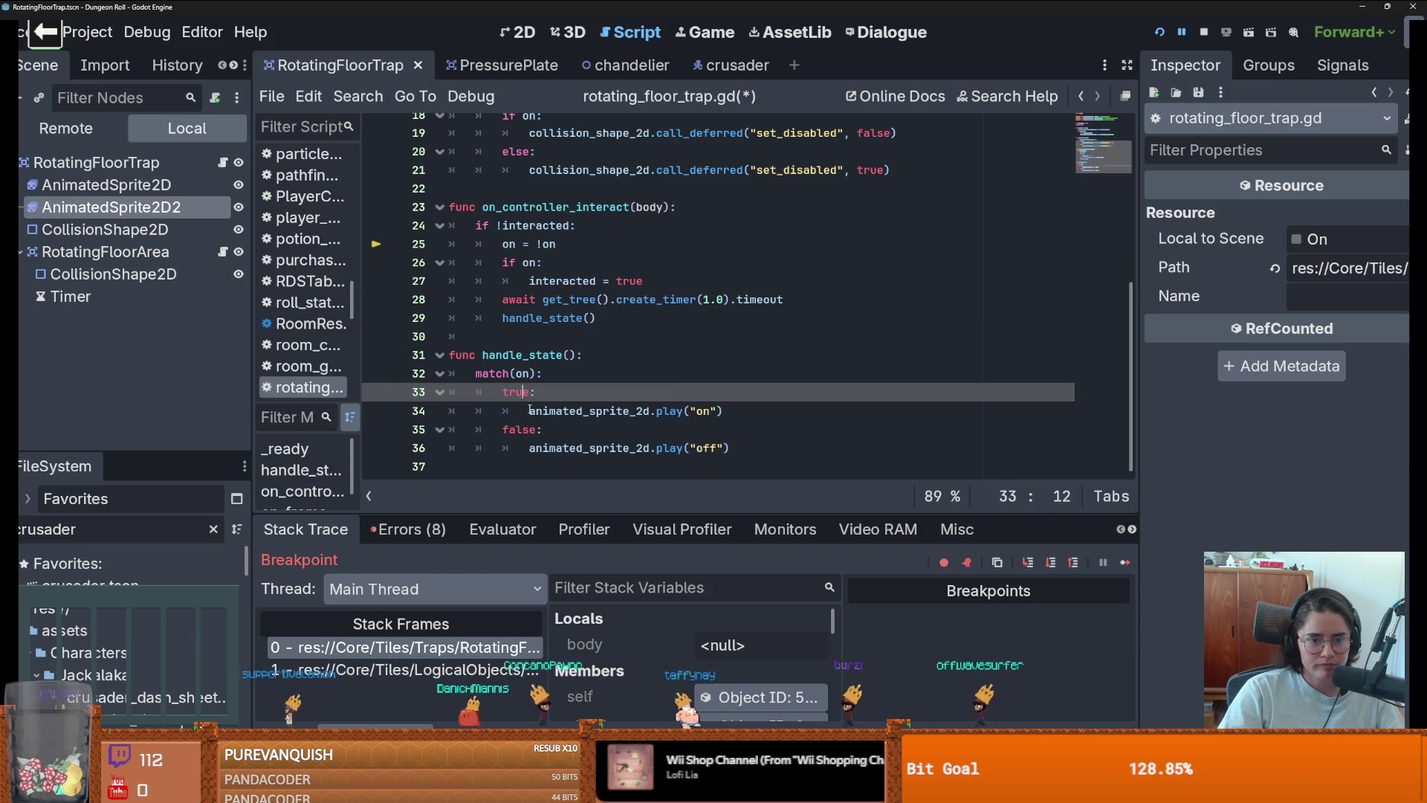
{"action": "double_click", "coordinate": [587, 411]}
{"action": "key", "text": "End"}
{"action": "key", "text": "Return"}
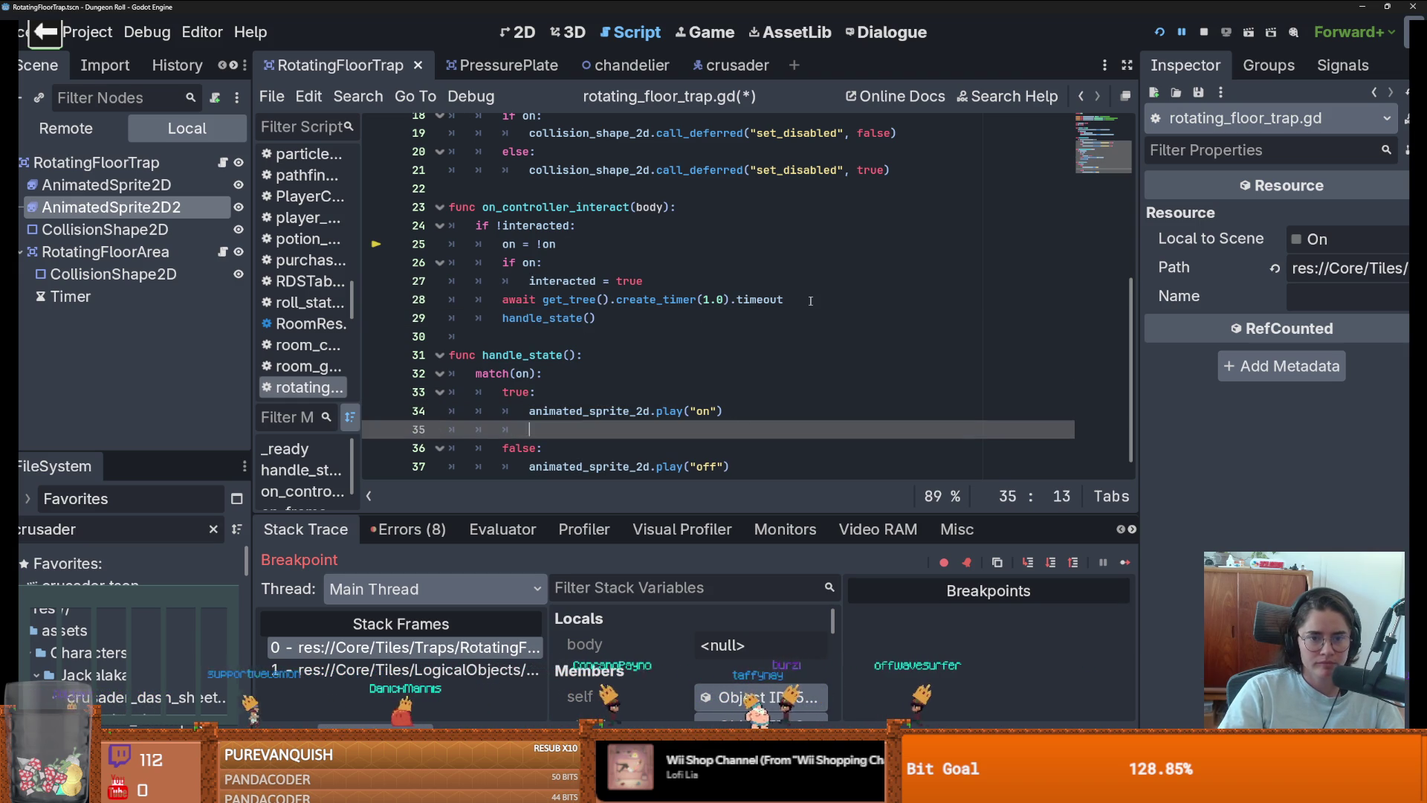
{"action": "left_click_drag", "start_coordinate": [810, 300], "coordinate": [502, 300]}
{"action": "key", "text": "ctrl+c"}
{"action": "left_click", "coordinate": [722, 414]}
{"action": "key", "text": "Down"}
{"action": "key", "text": "ctrl+v"}
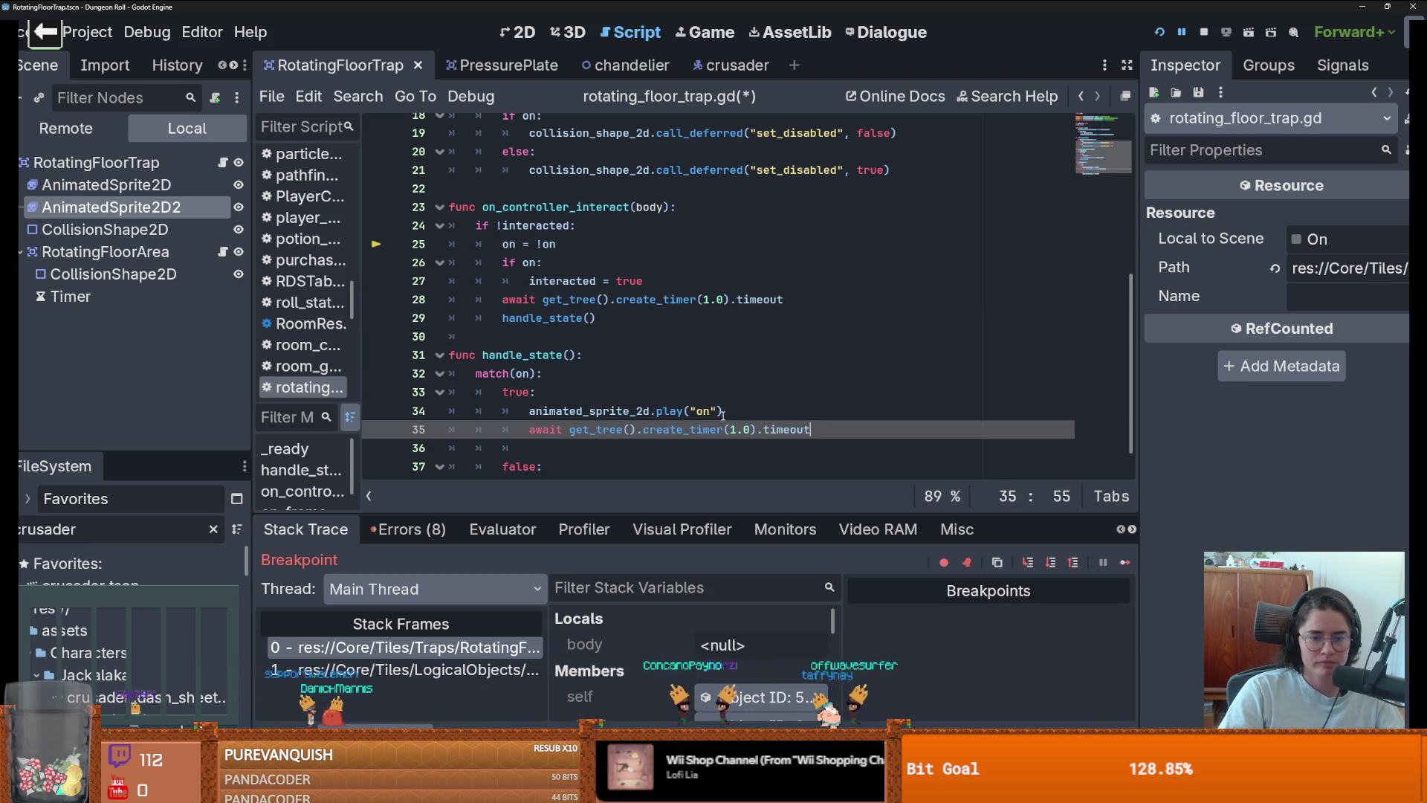
{"action": "key", "text": "Return"}
{"action": "left_click", "coordinate": [731, 430]}
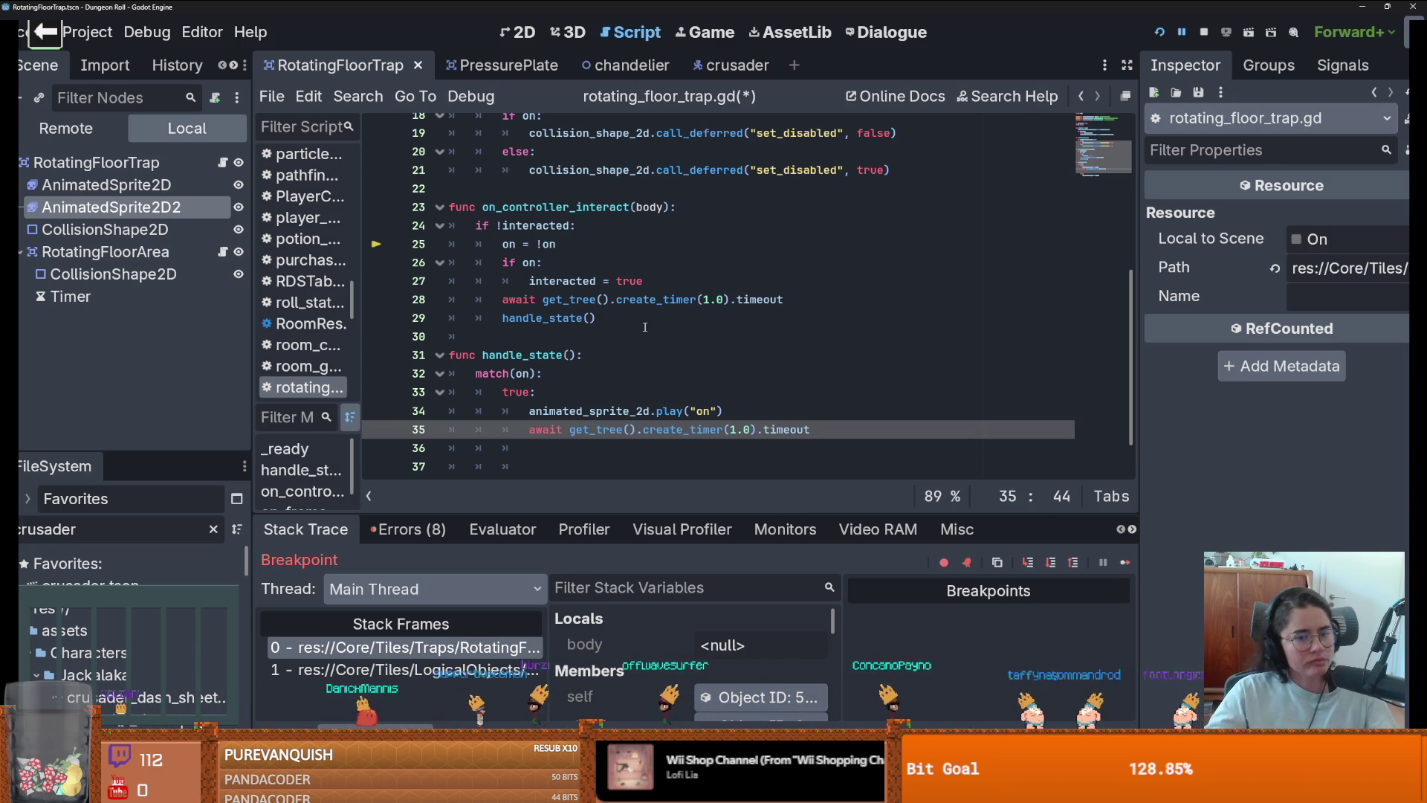
Add interacted = false after the new timer line and run the game.
{"action": "left_click_drag", "start_coordinate": [642, 281], "coordinate": [538, 281]}
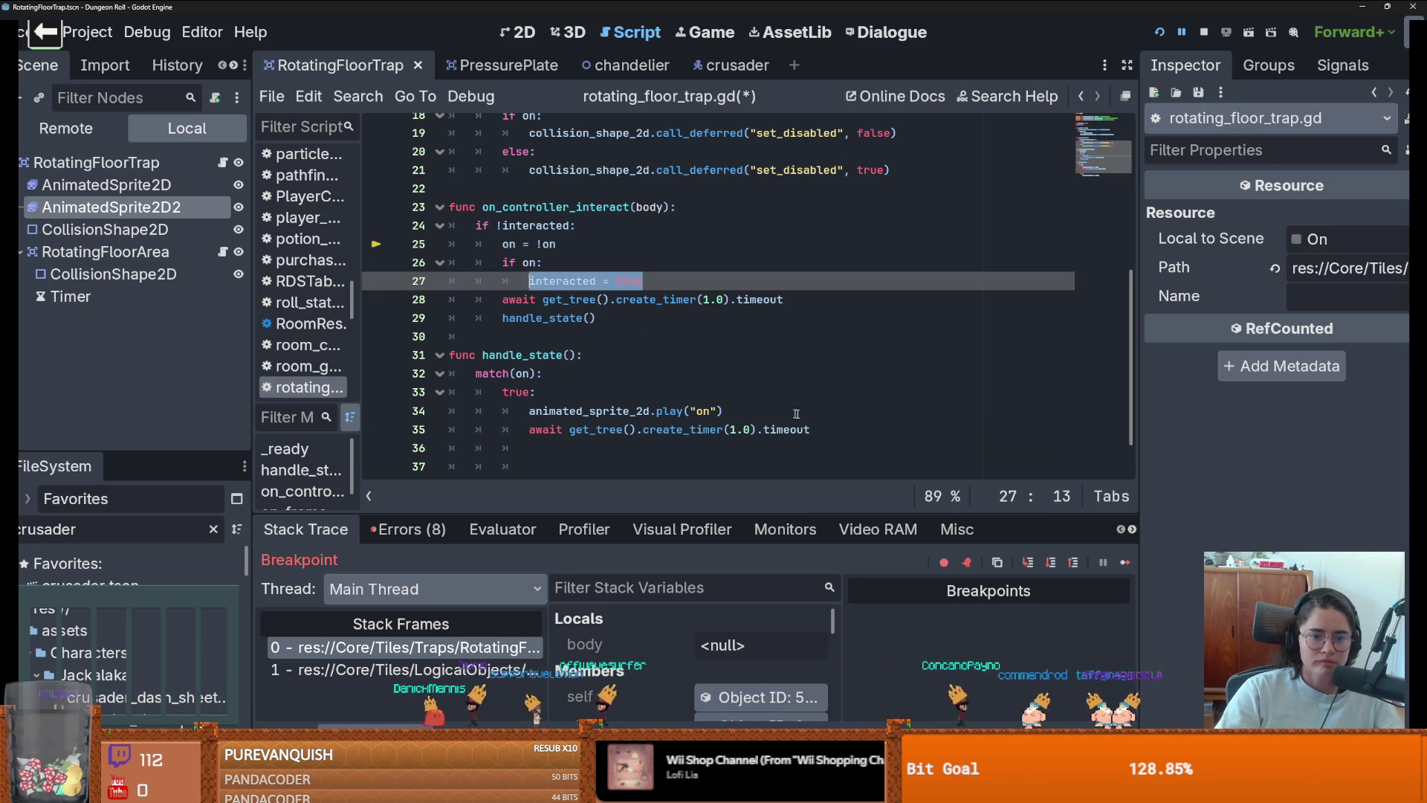
{"action": "left_click", "coordinate": [541, 448]}
{"action": "key", "text": "Down"}
{"action": "key", "text": "Up"}
{"action": "type", "text": "interacted = "}
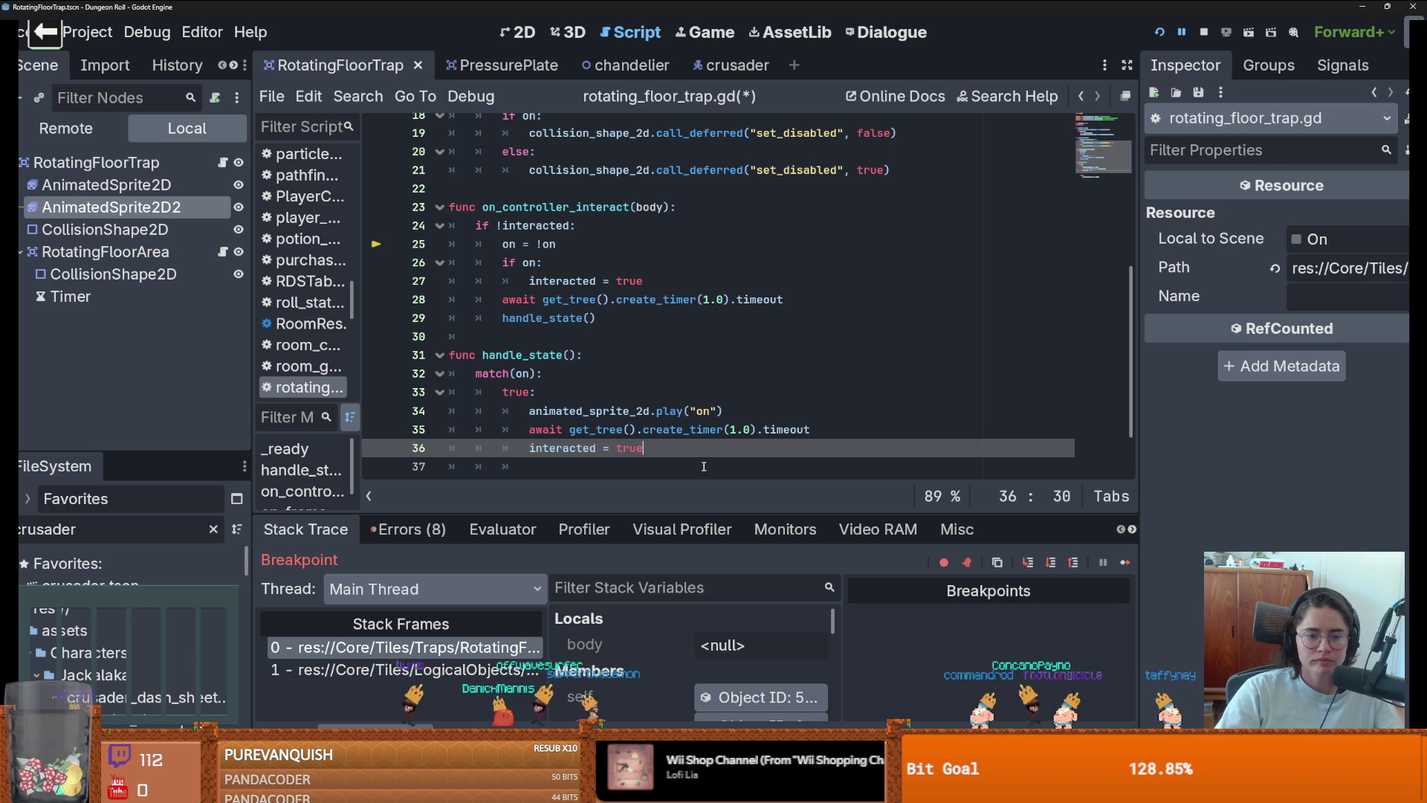
{"action": "type", "text": "fals"}
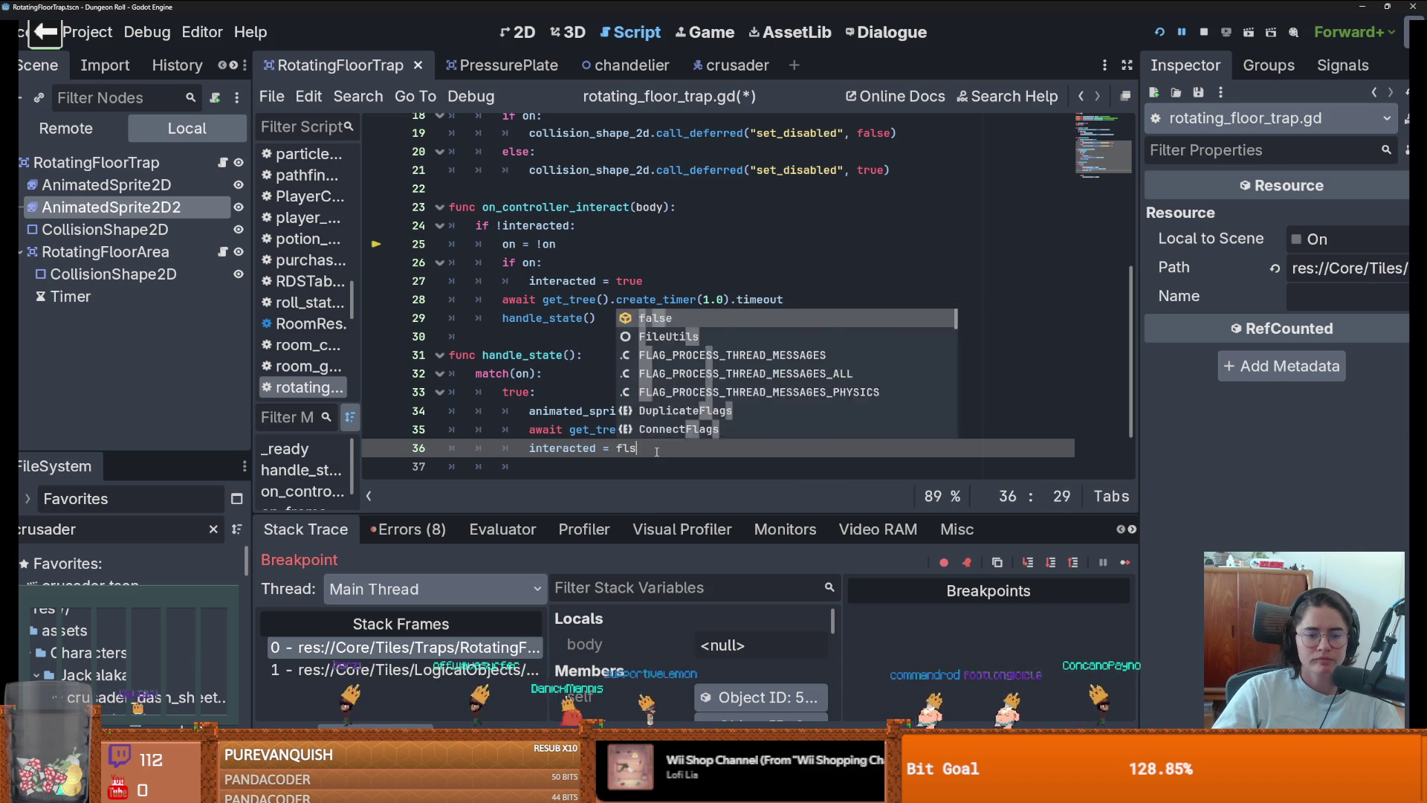
{"action": "key", "text": "Return"}
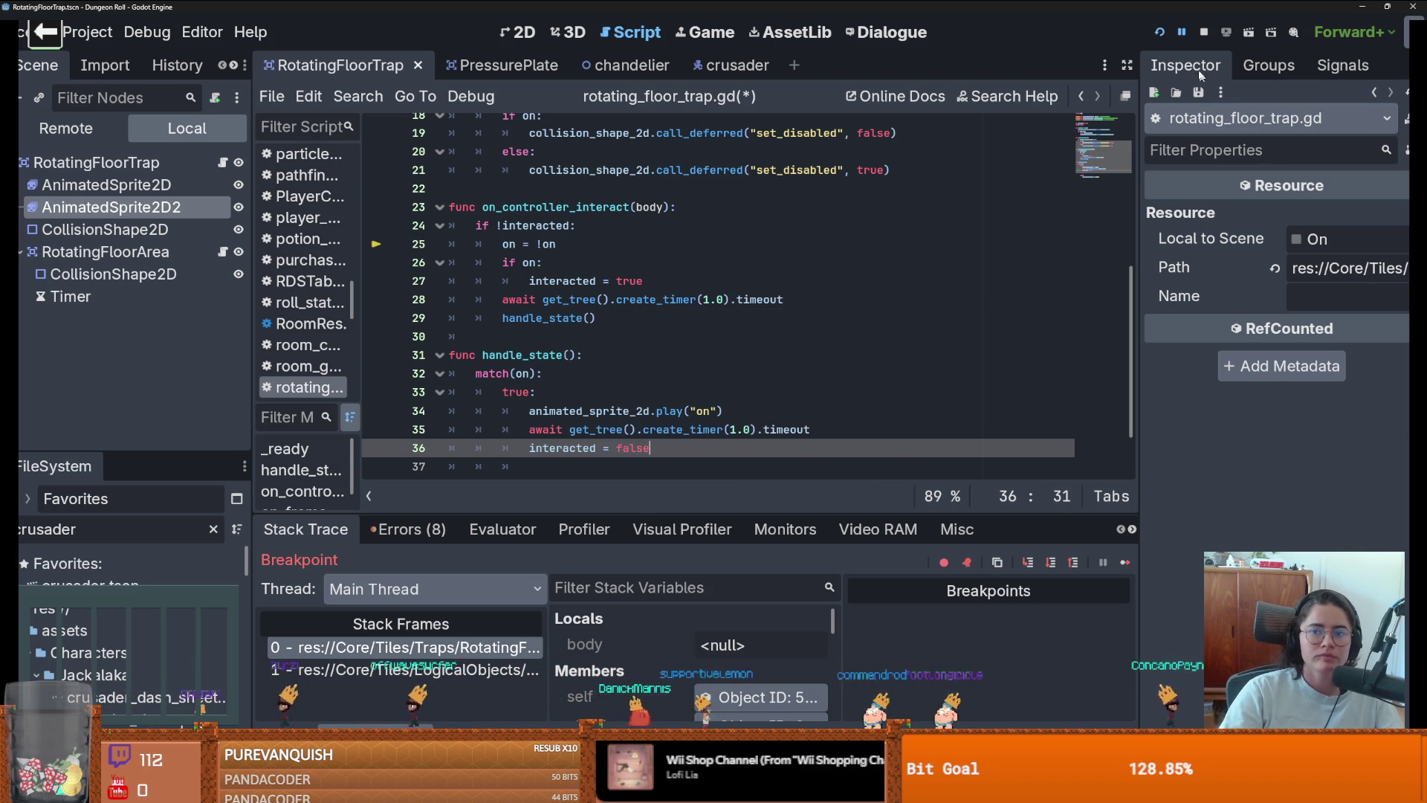
{"action": "key", "text": "F5"}
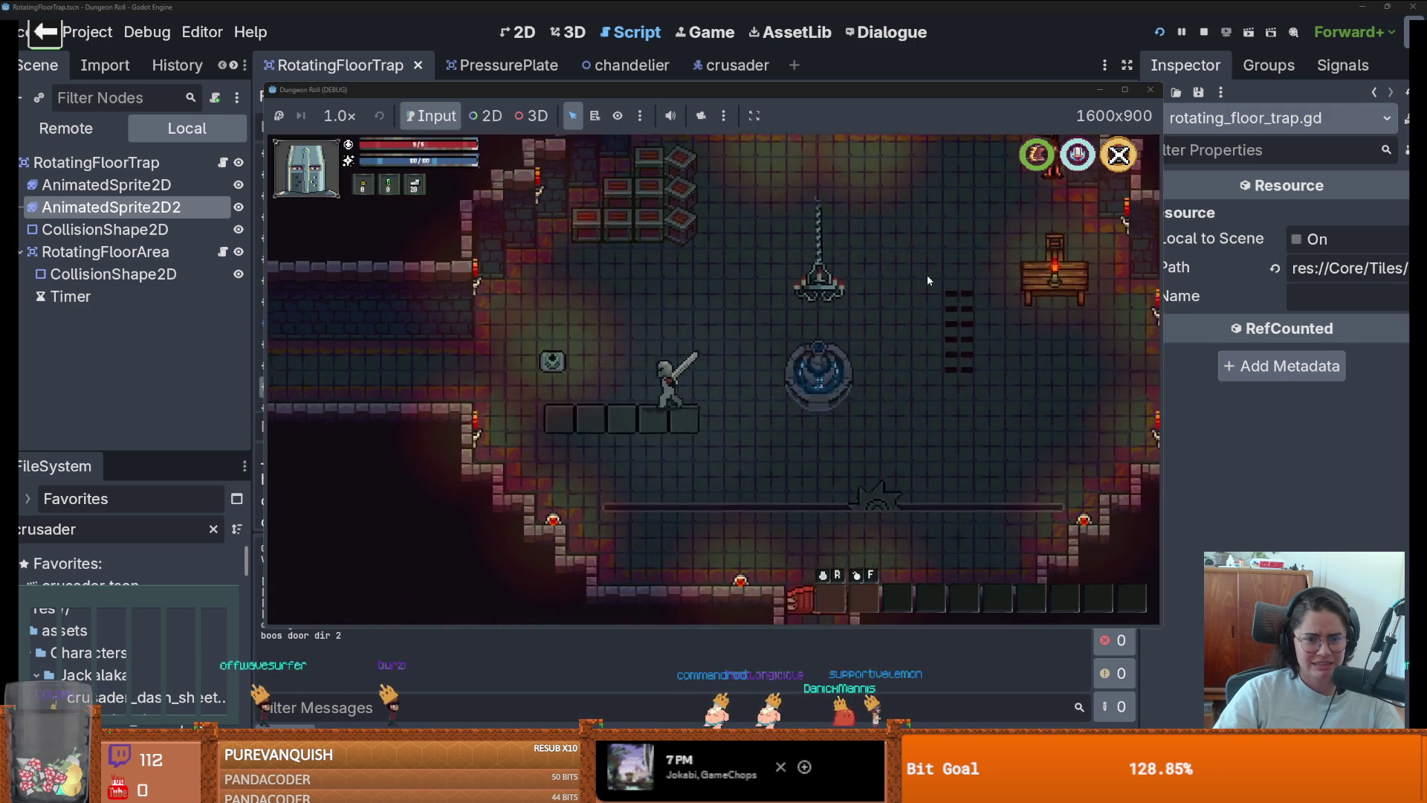
Walk the knight left to the rotating floor trap, which bursts into flame.
{"action": "key", "text": "a"}
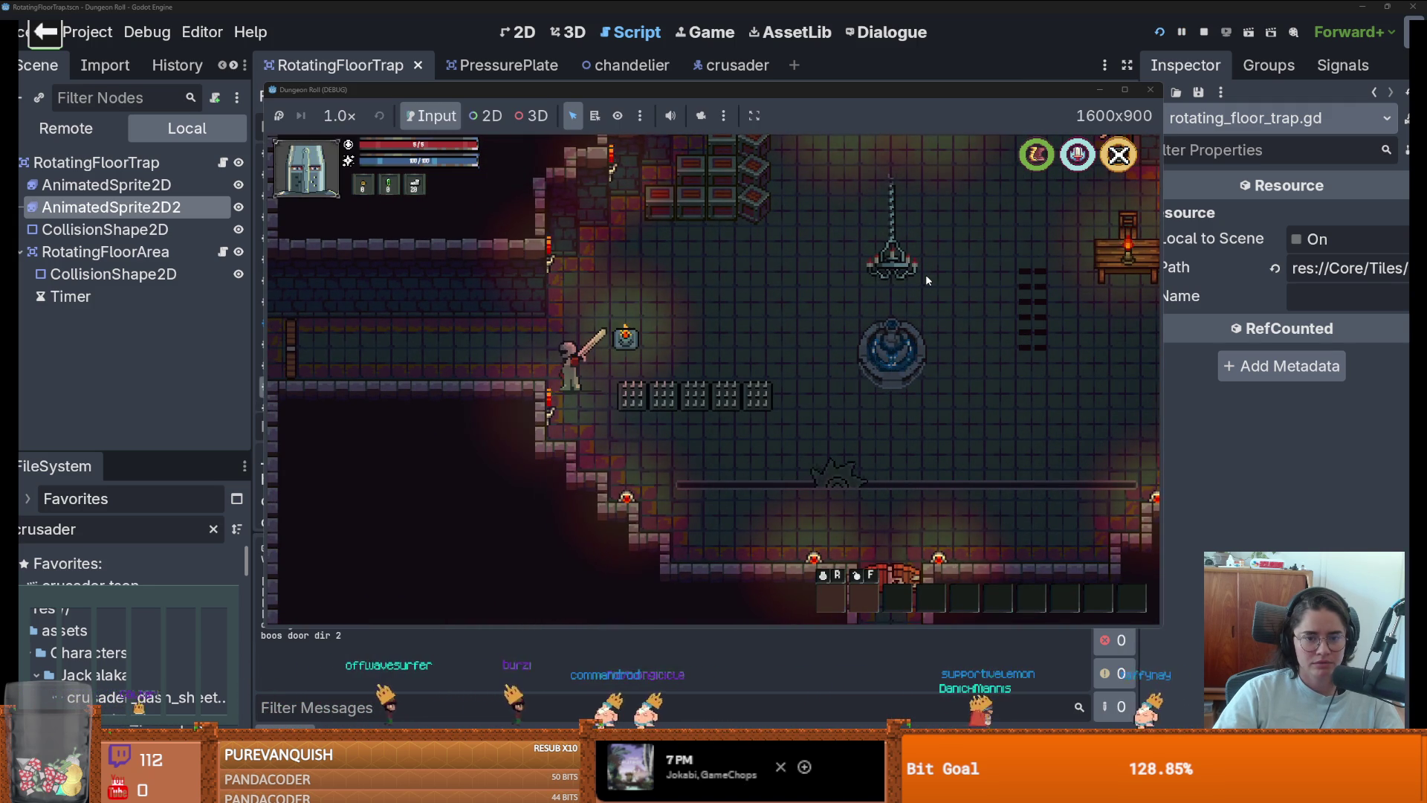
Close the running game and return to the rotating_floor_trap.gd script.
{"action": "left_click", "coordinate": [1151, 89]}
{"action": "left_click", "coordinate": [651, 401]}
{"action": "key", "text": "ctrl+v"}
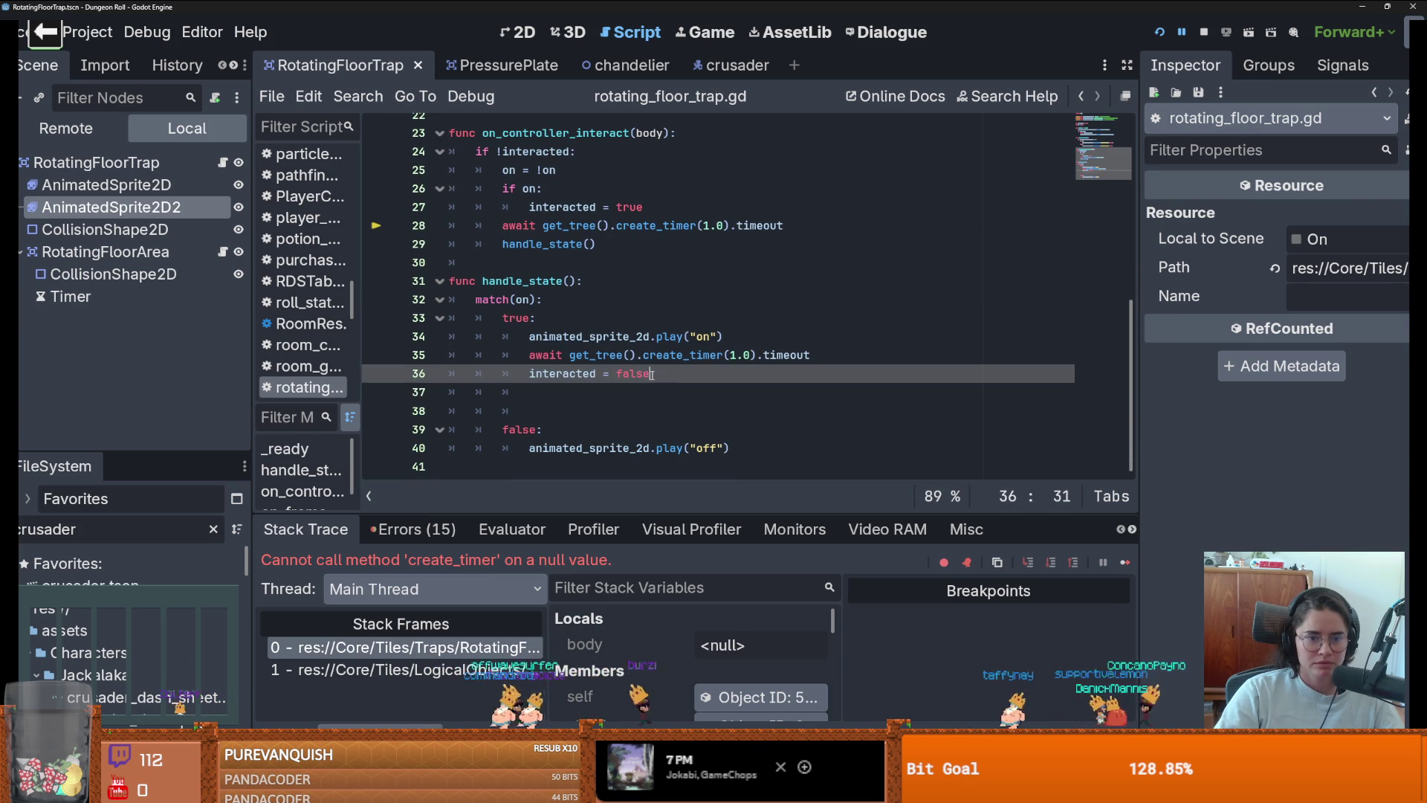
{"action": "left_click", "coordinate": [668, 384]}
{"action": "scroll", "coordinate": [668, 384], "scroll_direction": "up", "scroll_amount": 2}
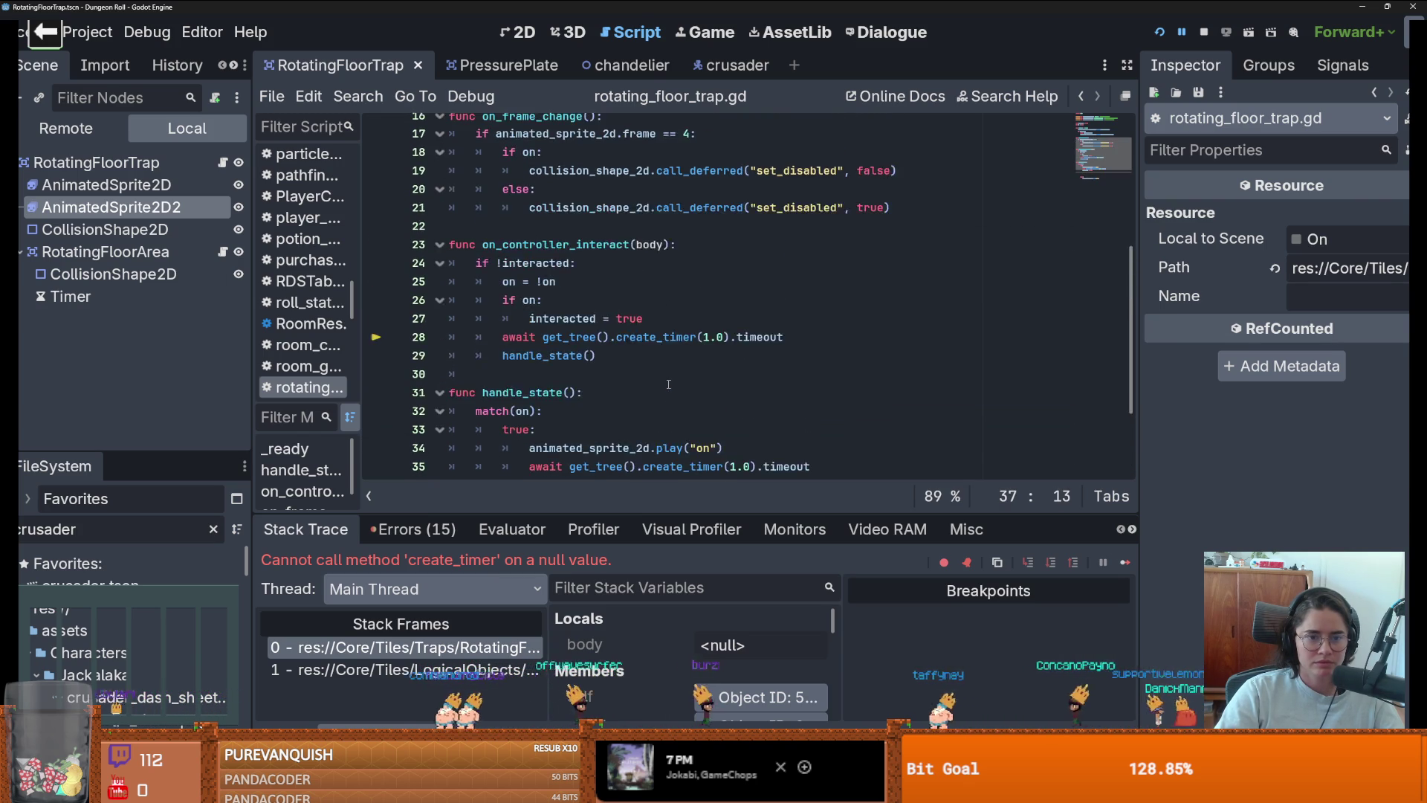
{"action": "scroll", "coordinate": [668, 384], "scroll_direction": "down", "scroll_amount": 1}
{"action": "scroll", "coordinate": [647, 297], "scroll_direction": "up", "scroll_amount": 1}
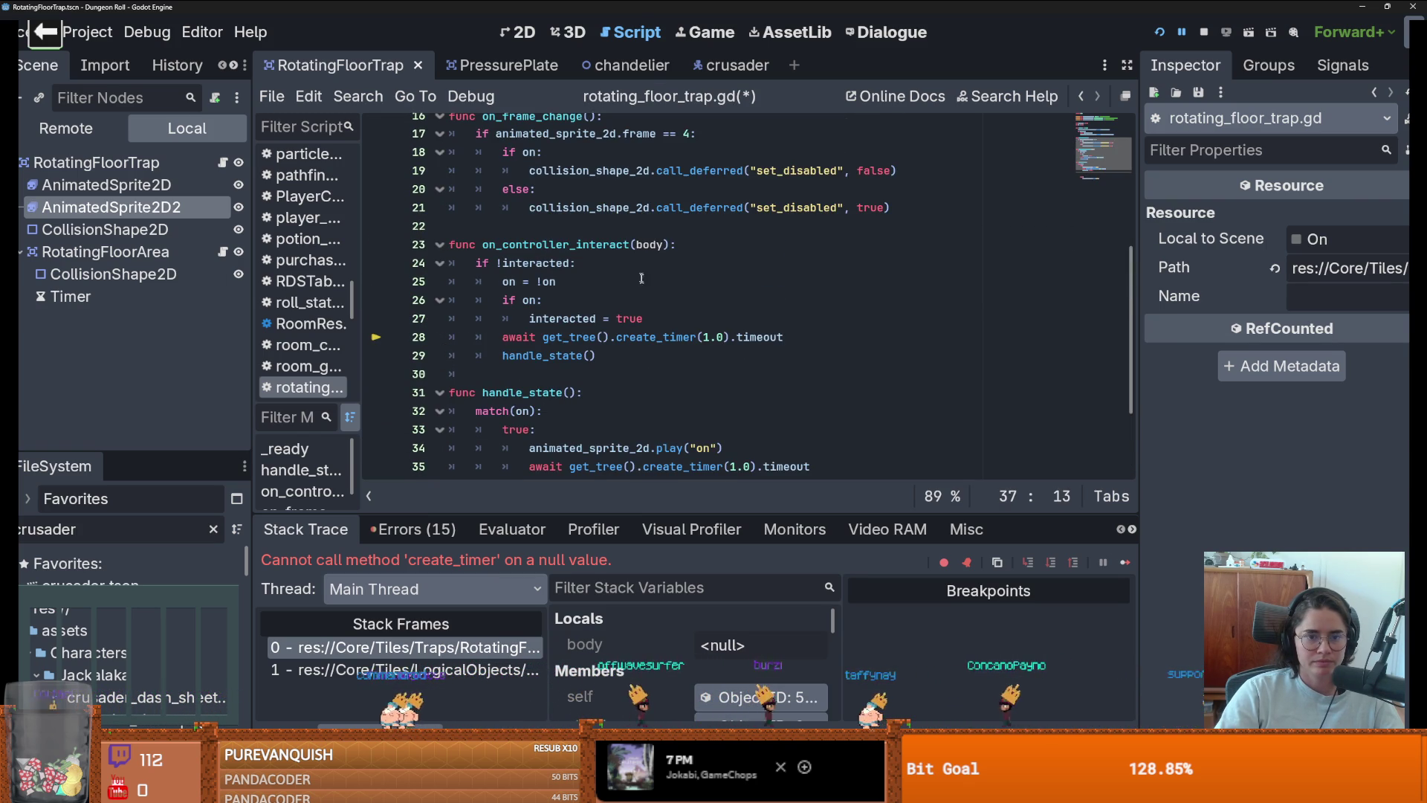
Add on_controller_interact(owner) on line 37 of handle_state and relaunch the game.
{"action": "left_click_drag", "start_coordinate": [671, 245], "coordinate": [487, 250]}
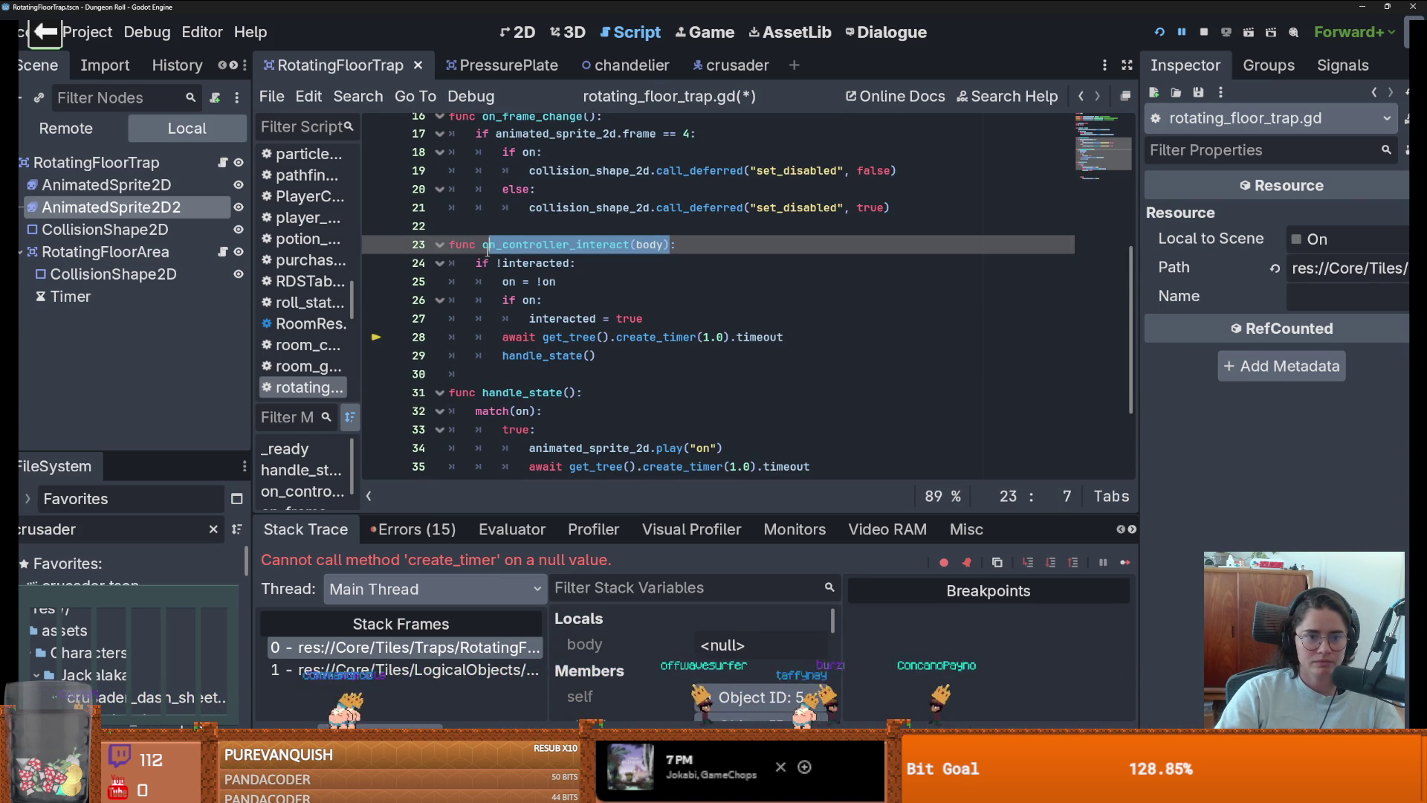
{"action": "key", "text": "ctrl+c"}
{"action": "scroll", "coordinate": [580, 335], "scroll_direction": "down", "scroll_amount": 2}
{"action": "left_click", "coordinate": [639, 394]}
{"action": "key", "text": "ctrl+v"}
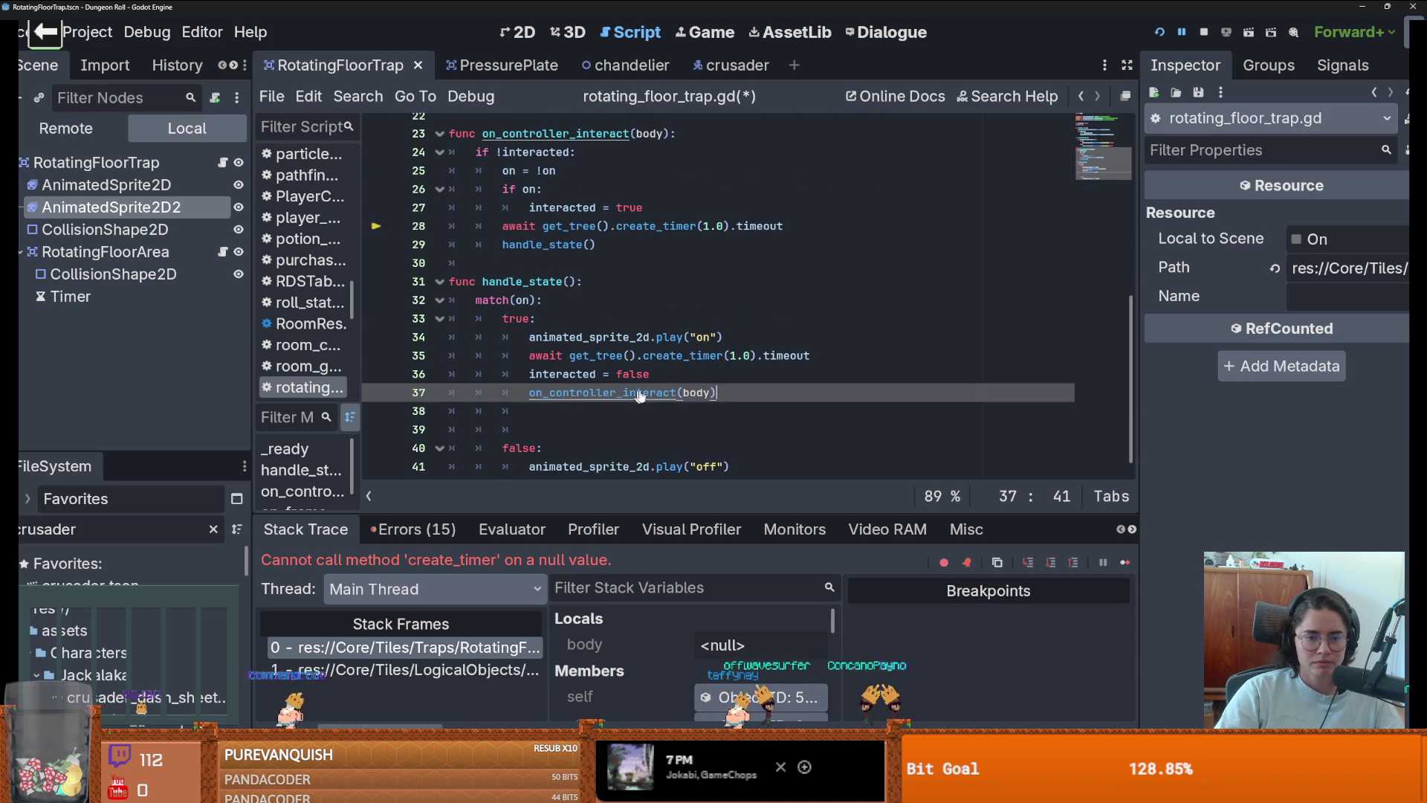
{"action": "double_click", "coordinate": [697, 392]}
{"action": "type", "text": "owner"}
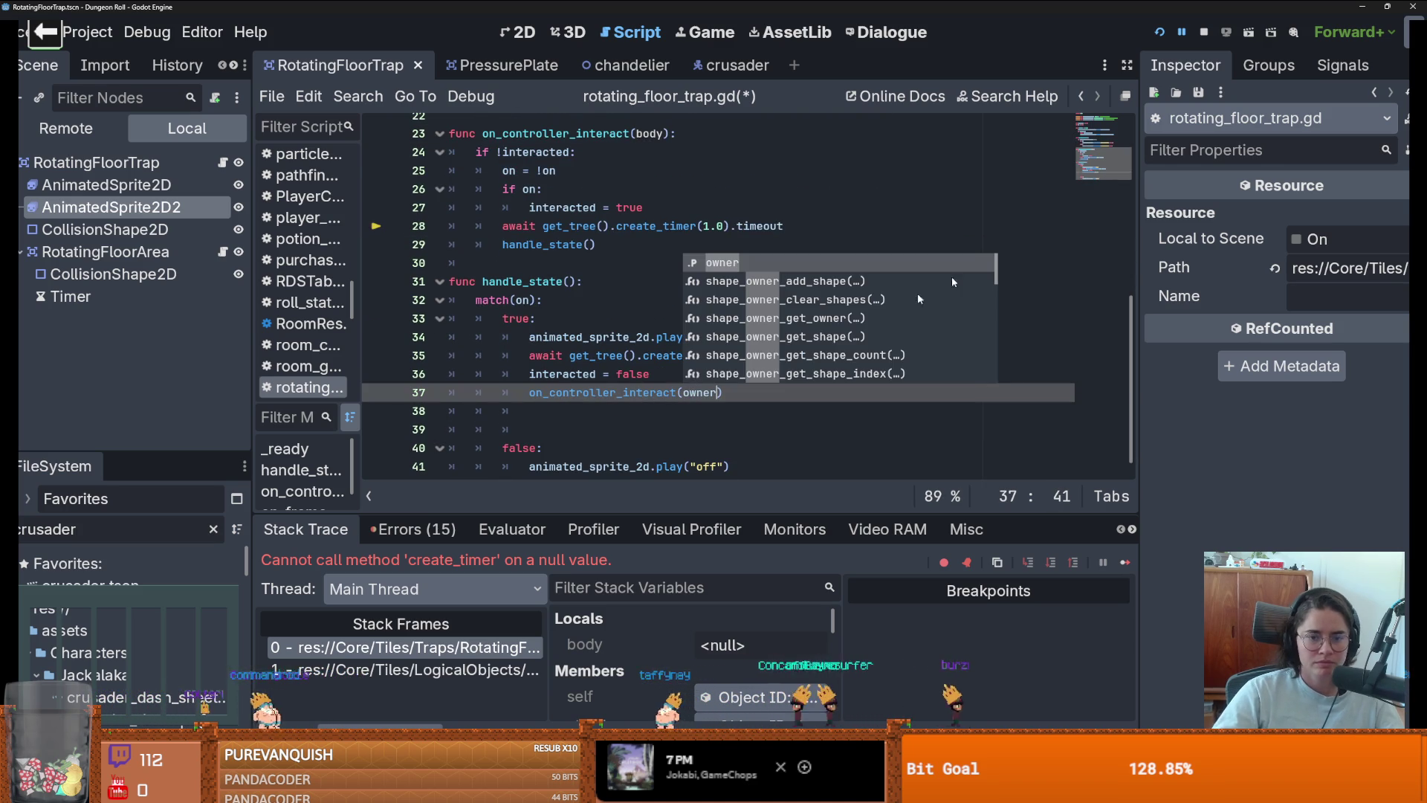
{"action": "key", "text": "F5"}
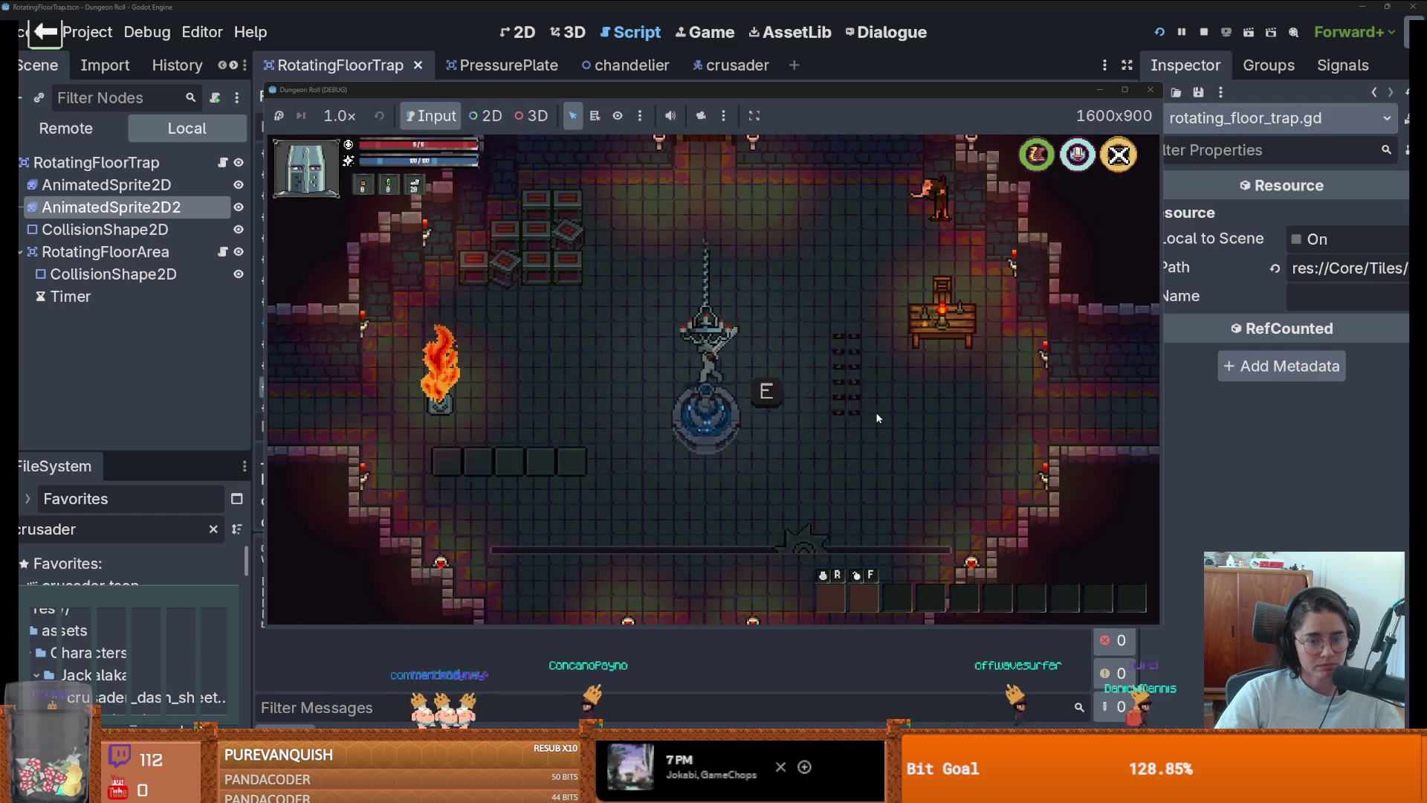
Walk the knight left onto the spike tiles for 1 damage, then back right.
{"action": "key", "text": "a"}
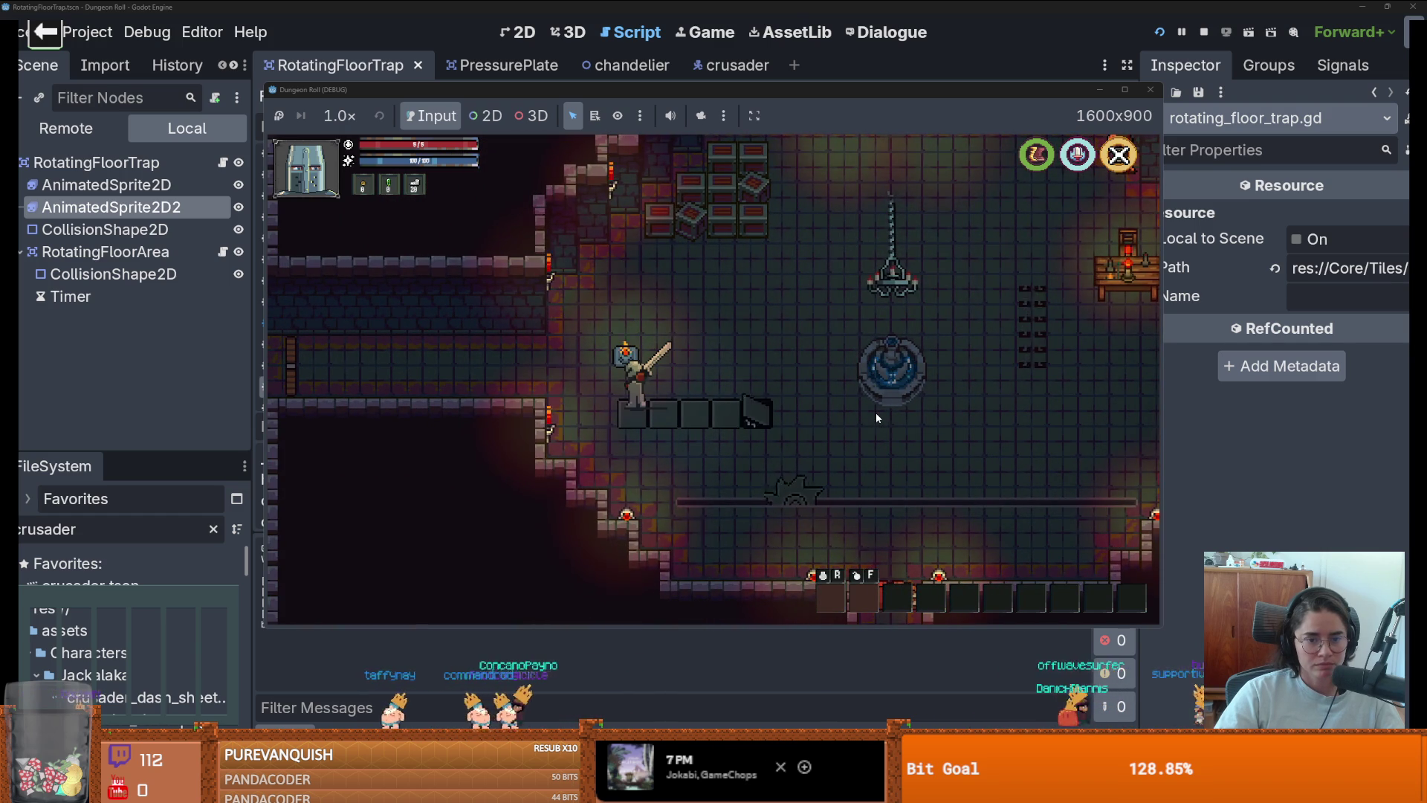
{"action": "key", "text": "a"}
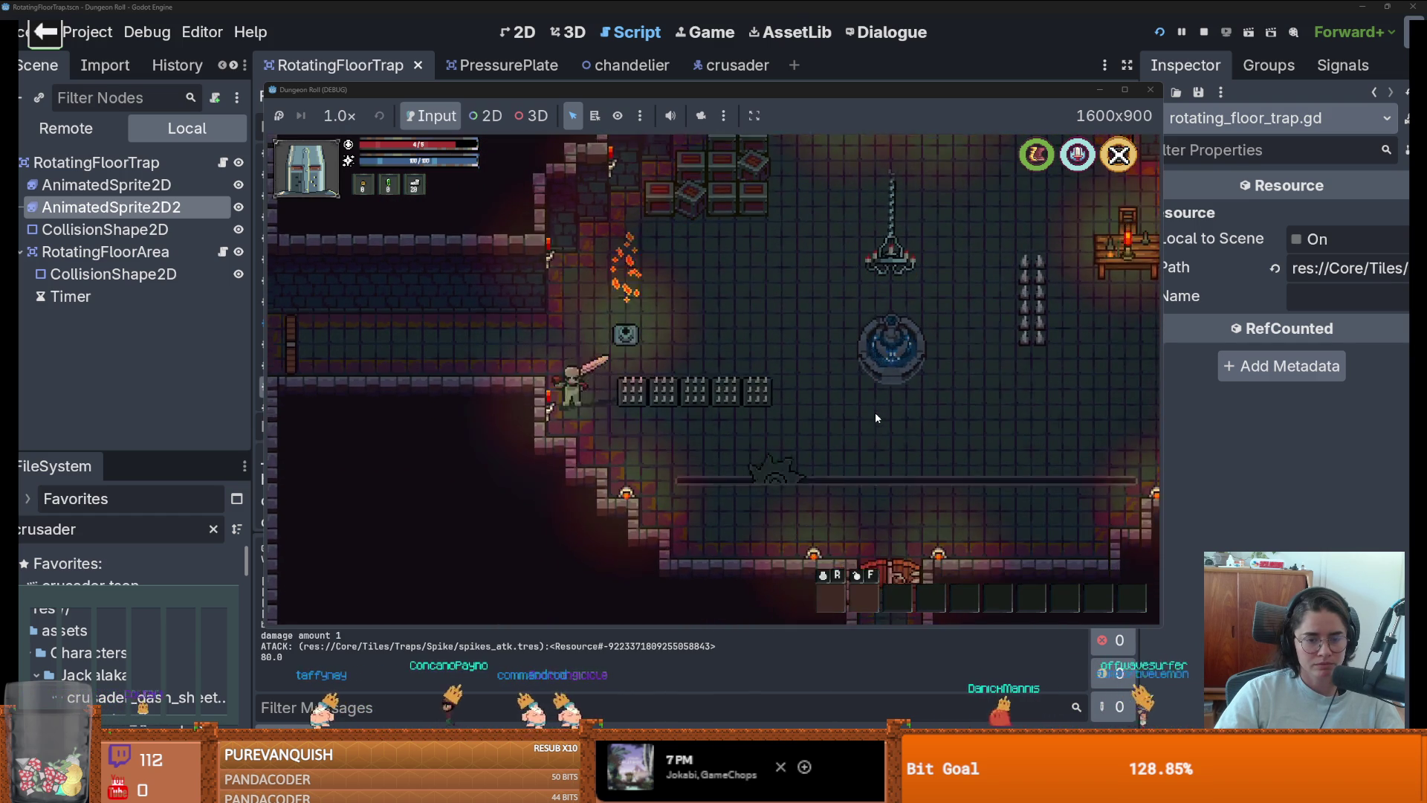
{"action": "key", "text": "d"}
{"action": "key", "text": "s"}
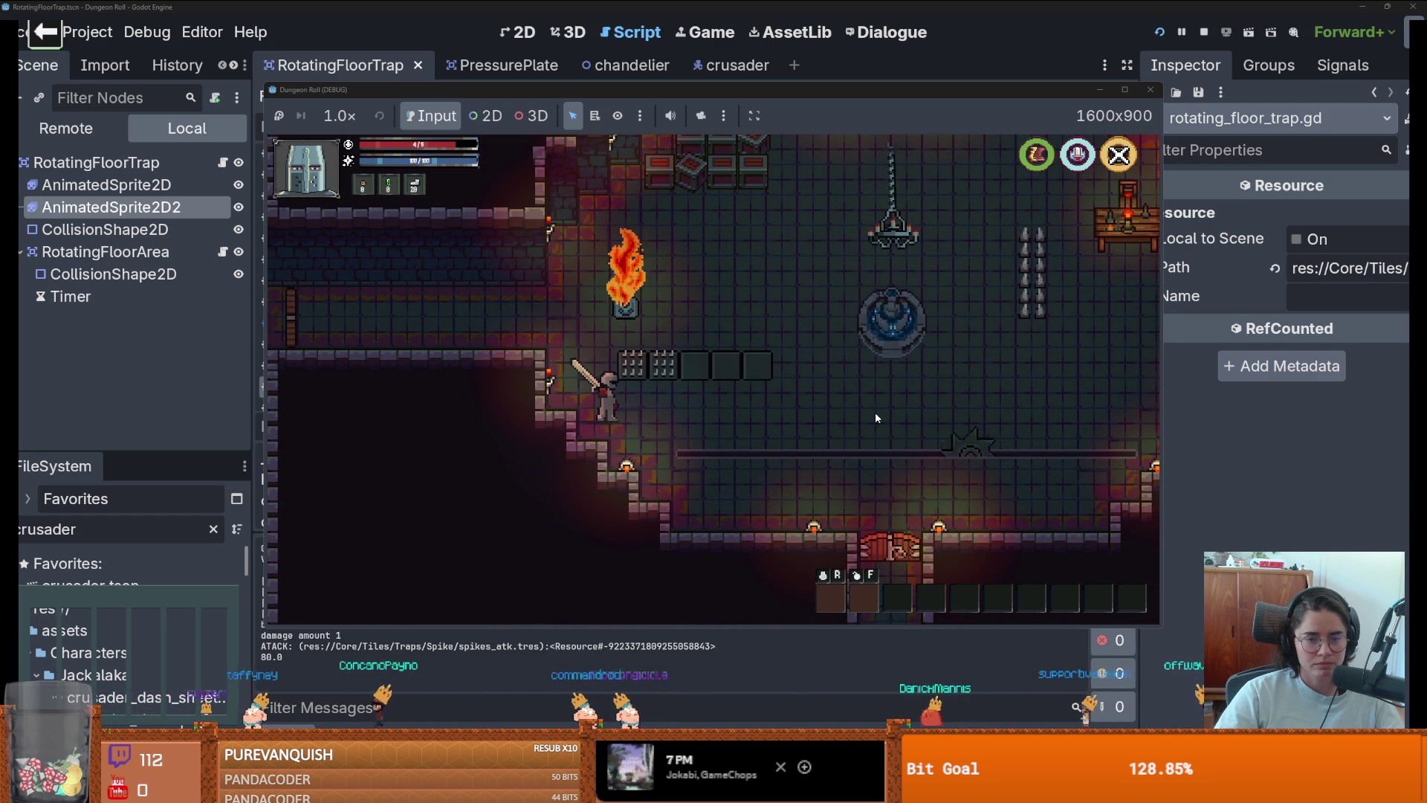
{"action": "key", "text": "d"}
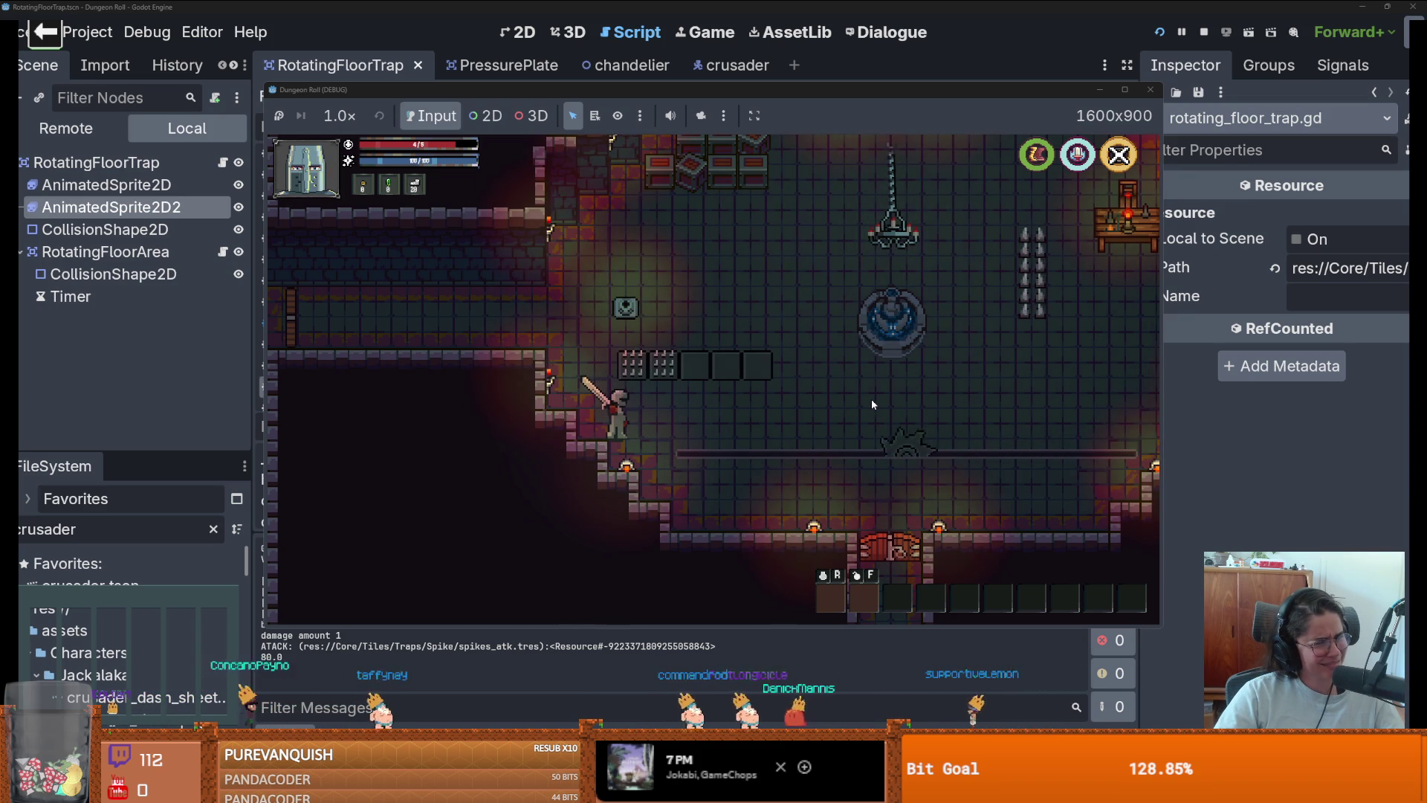
Stop the game and delete the on_controller_interact(owner) call from handle_state.
{"action": "left_click", "coordinate": [1151, 99]}
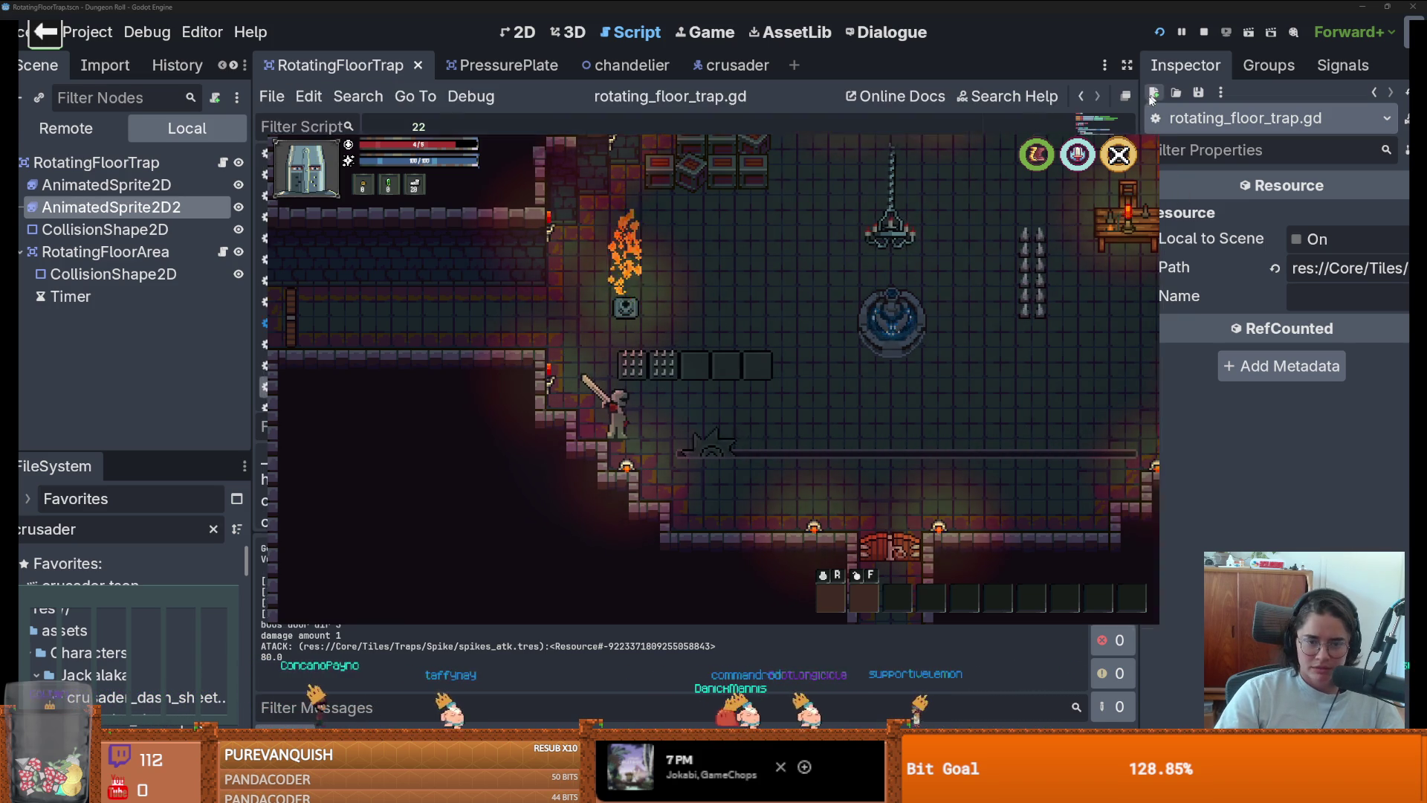
{"action": "key", "text": "F8"}
{"action": "type", "text": ")"}
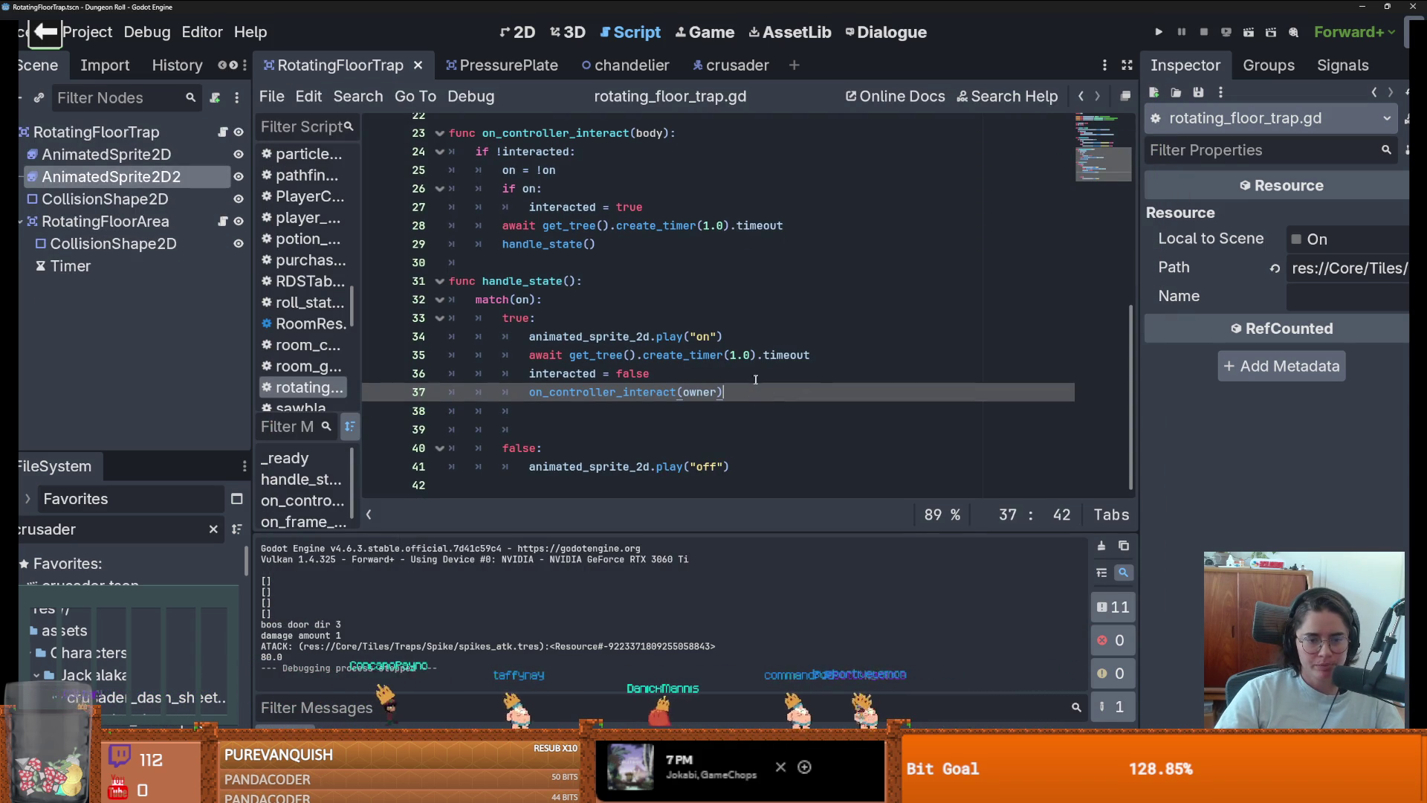
{"action": "scroll", "coordinate": [752, 383], "scroll_direction": "up", "scroll_amount": 1}
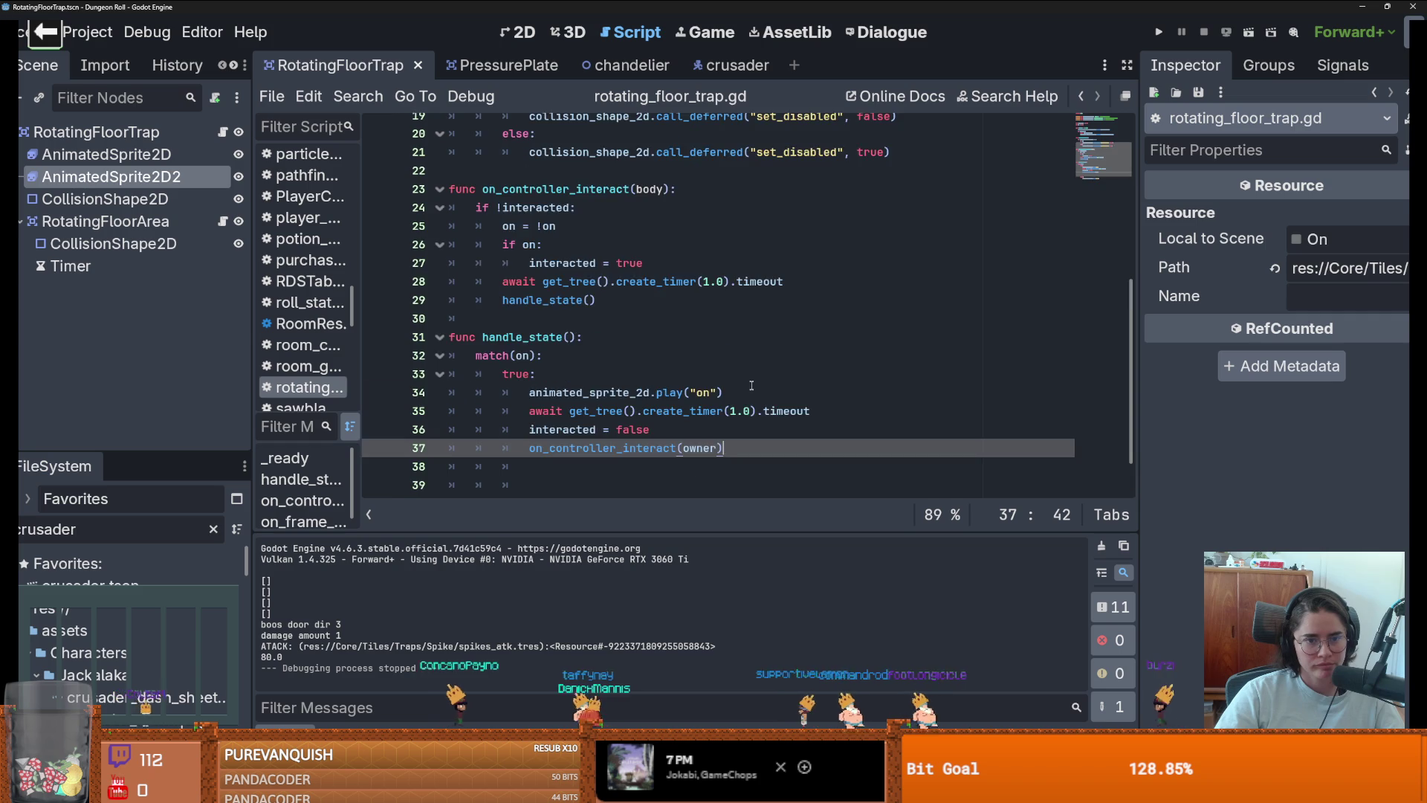
{"action": "scroll", "coordinate": [752, 384], "scroll_direction": "down", "scroll_amount": 1}
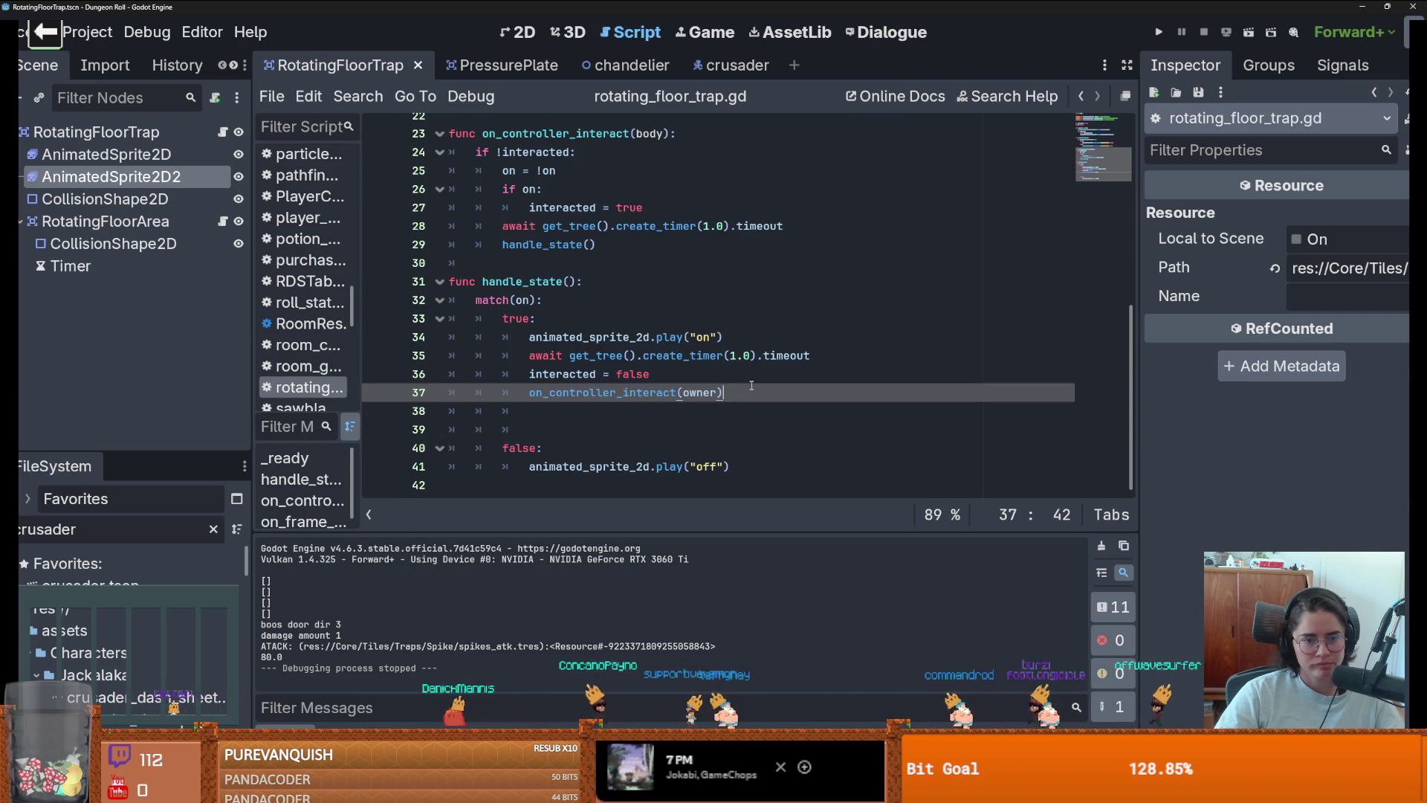
{"action": "scroll", "coordinate": [751, 385], "scroll_direction": "up", "scroll_amount": 1}
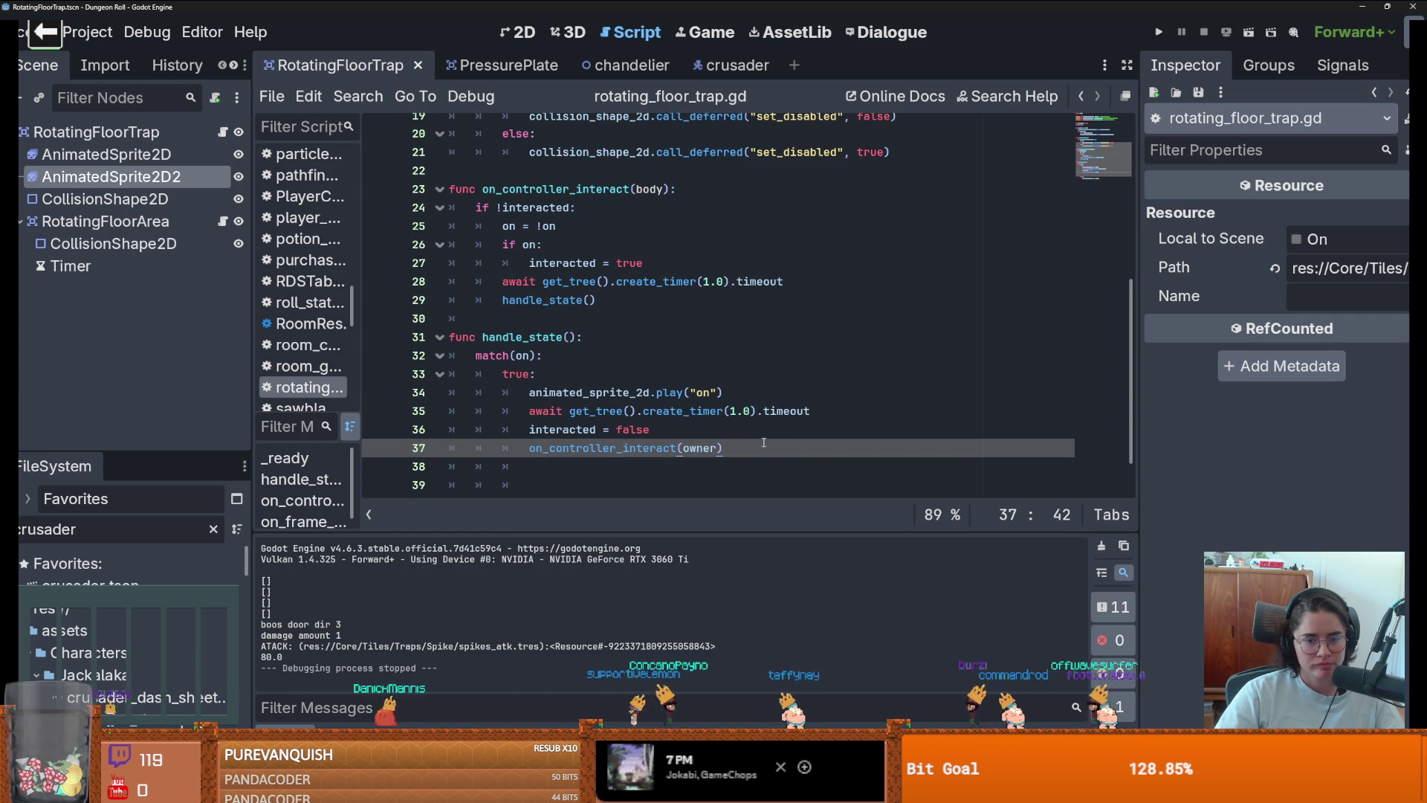
{"action": "mouse_move", "coordinate": [764, 442]}
{"action": "left_mouse_down"}
{"action": "mouse_move", "coordinate": [607, 431]}
{"action": "mouse_move", "coordinate": [476, 447]}
{"action": "left_mouse_up"}
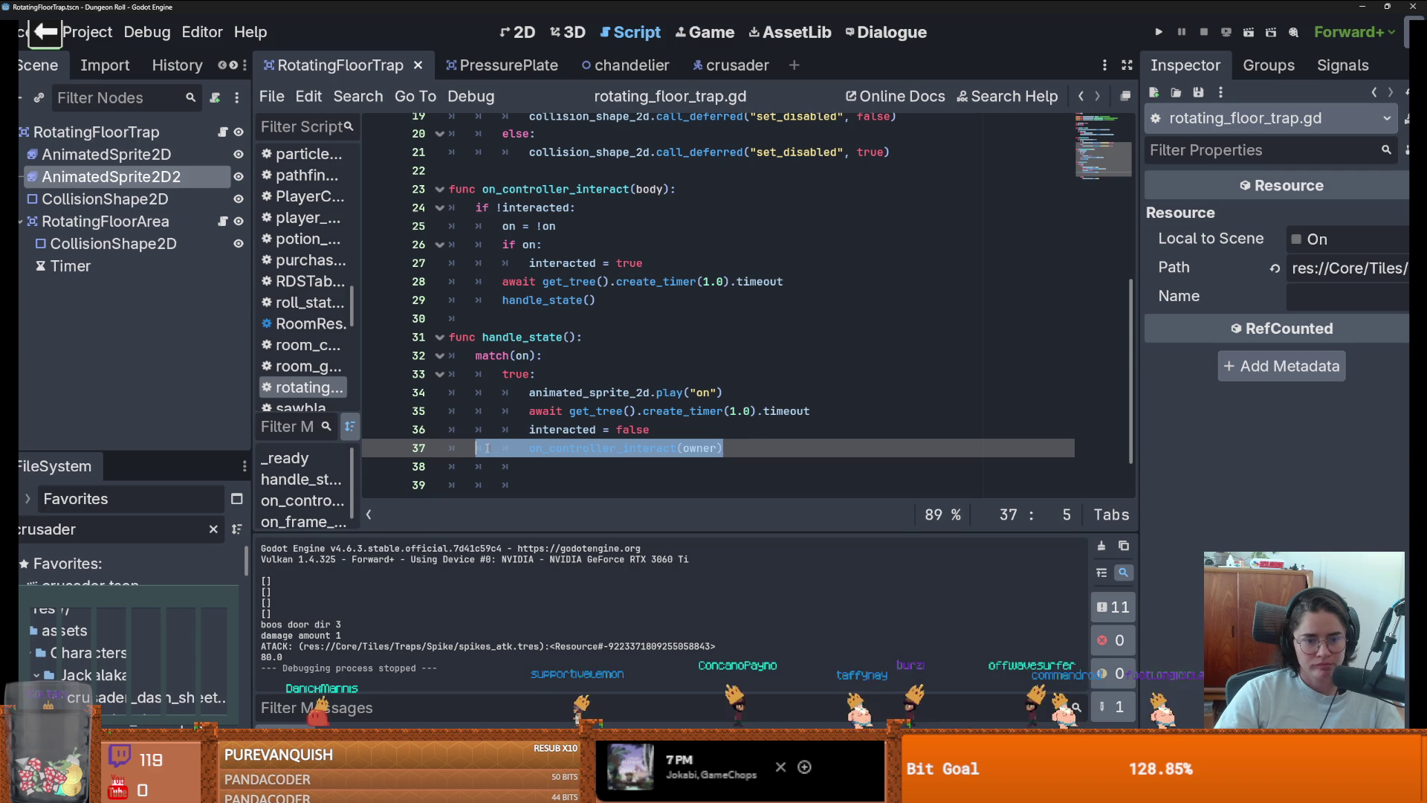
{"action": "key", "text": "BackSpace"}
{"action": "mouse_move", "coordinate": [810, 411]}
{"action": "left_mouse_down"}
{"action": "mouse_move", "coordinate": [643, 411]}
{"action": "mouse_move", "coordinate": [565, 430]}
{"action": "mouse_move", "coordinate": [523, 418]}
{"action": "left_mouse_up"}
{"action": "key", "text": "Down"}
{"action": "key", "text": "Down"}
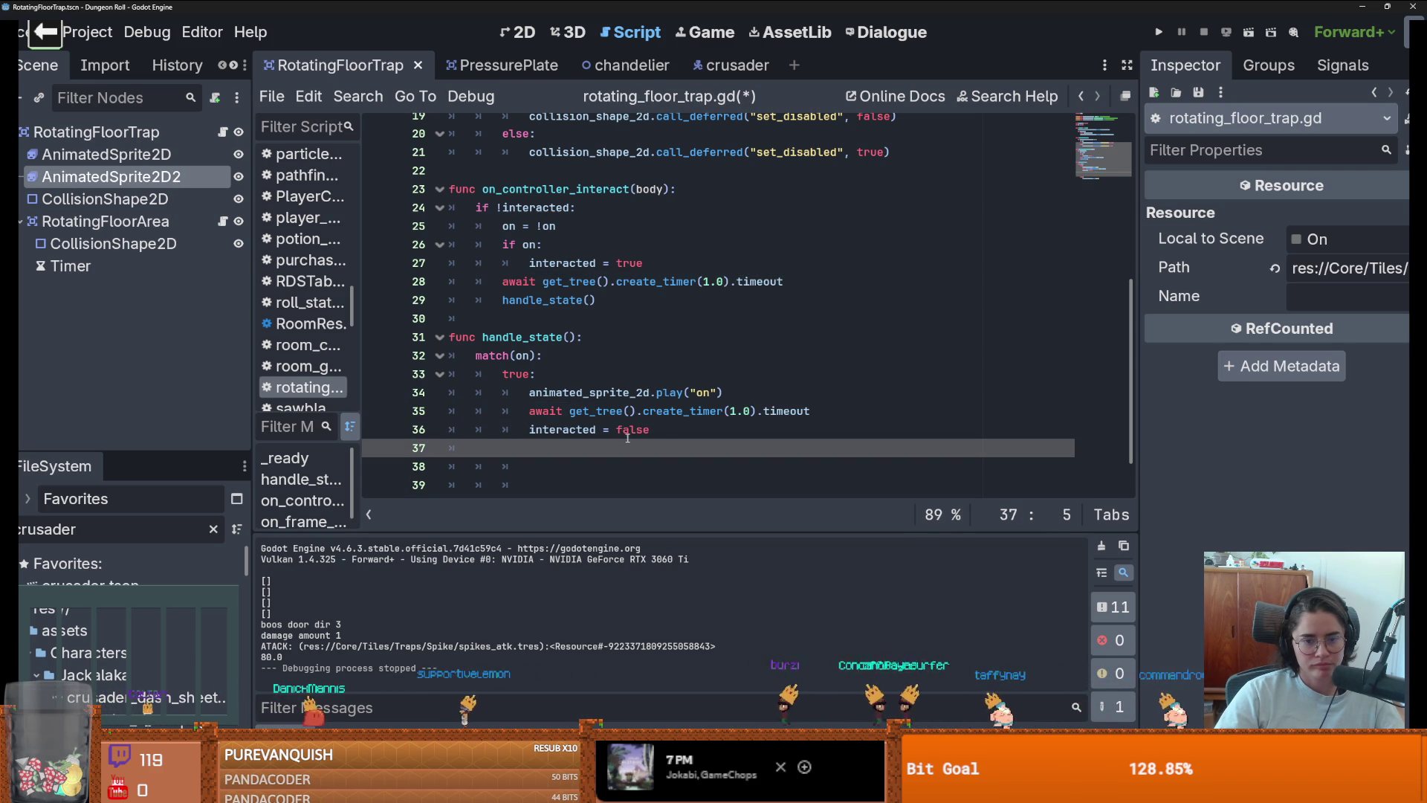
{"action": "key", "text": "ctrl+z"}
{"action": "key", "text": "ctrl+shift+z"}
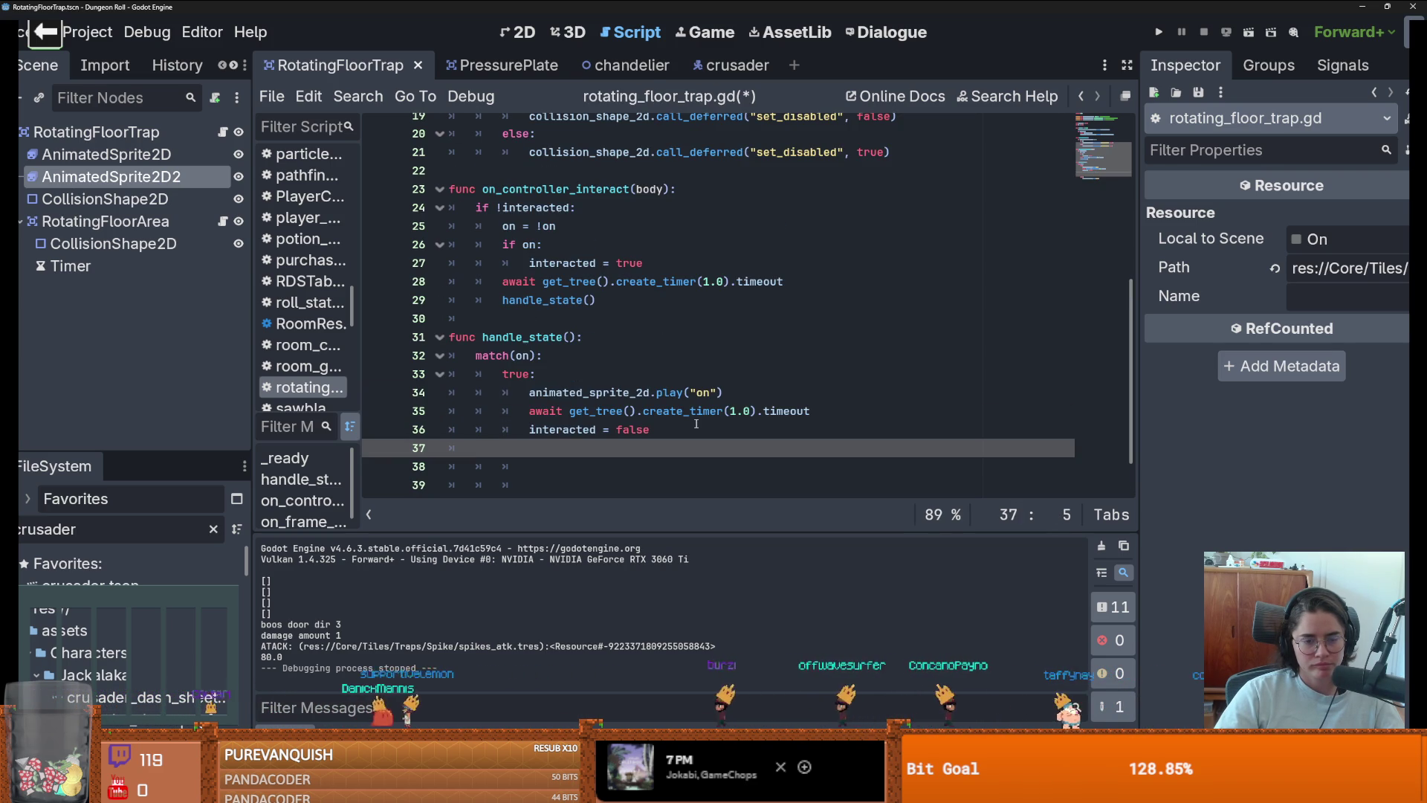
Change line 36 to on = false and paste a handle_state() call below it.
{"action": "left_click", "coordinate": [696, 424]}
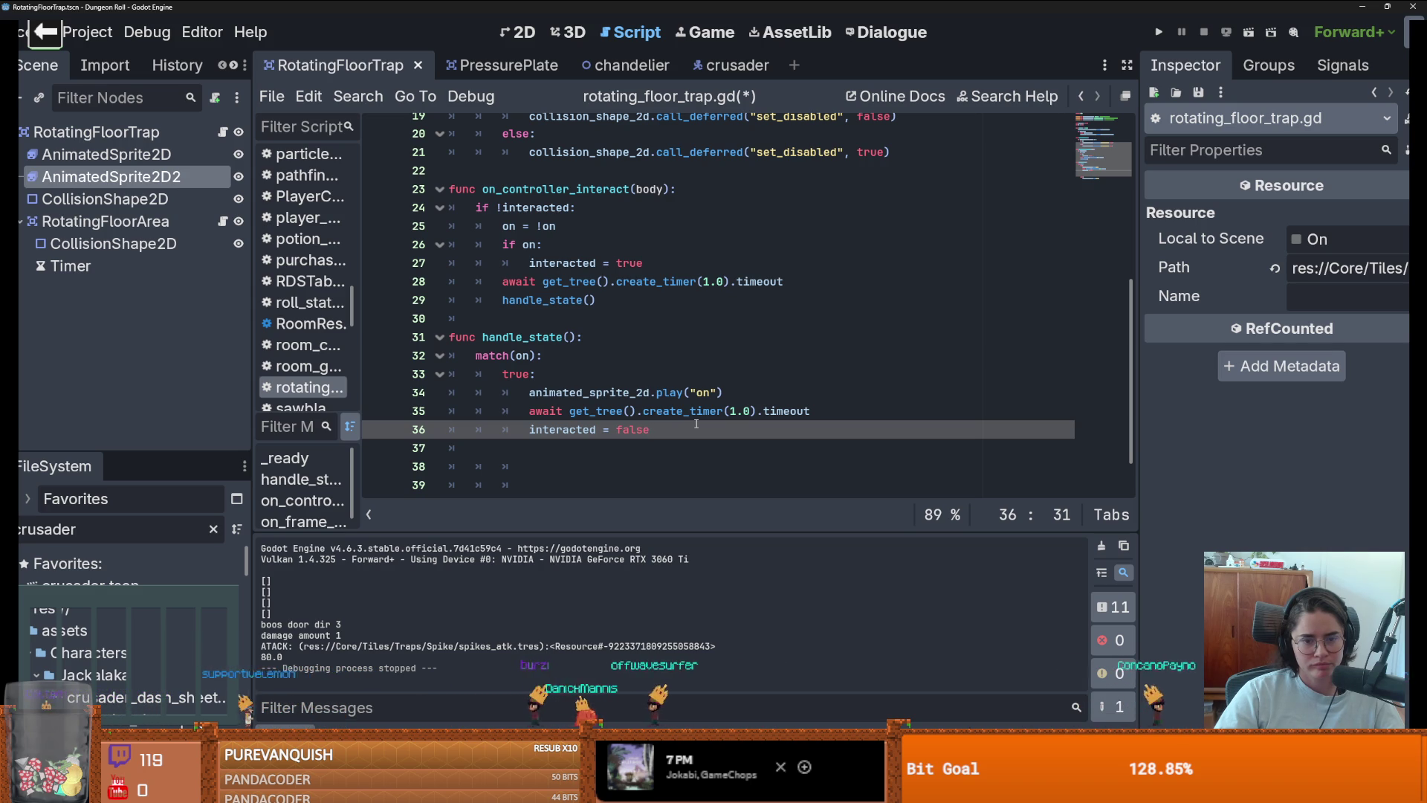
{"action": "left_click_drag", "start_coordinate": [649, 429], "coordinate": [530, 428]}
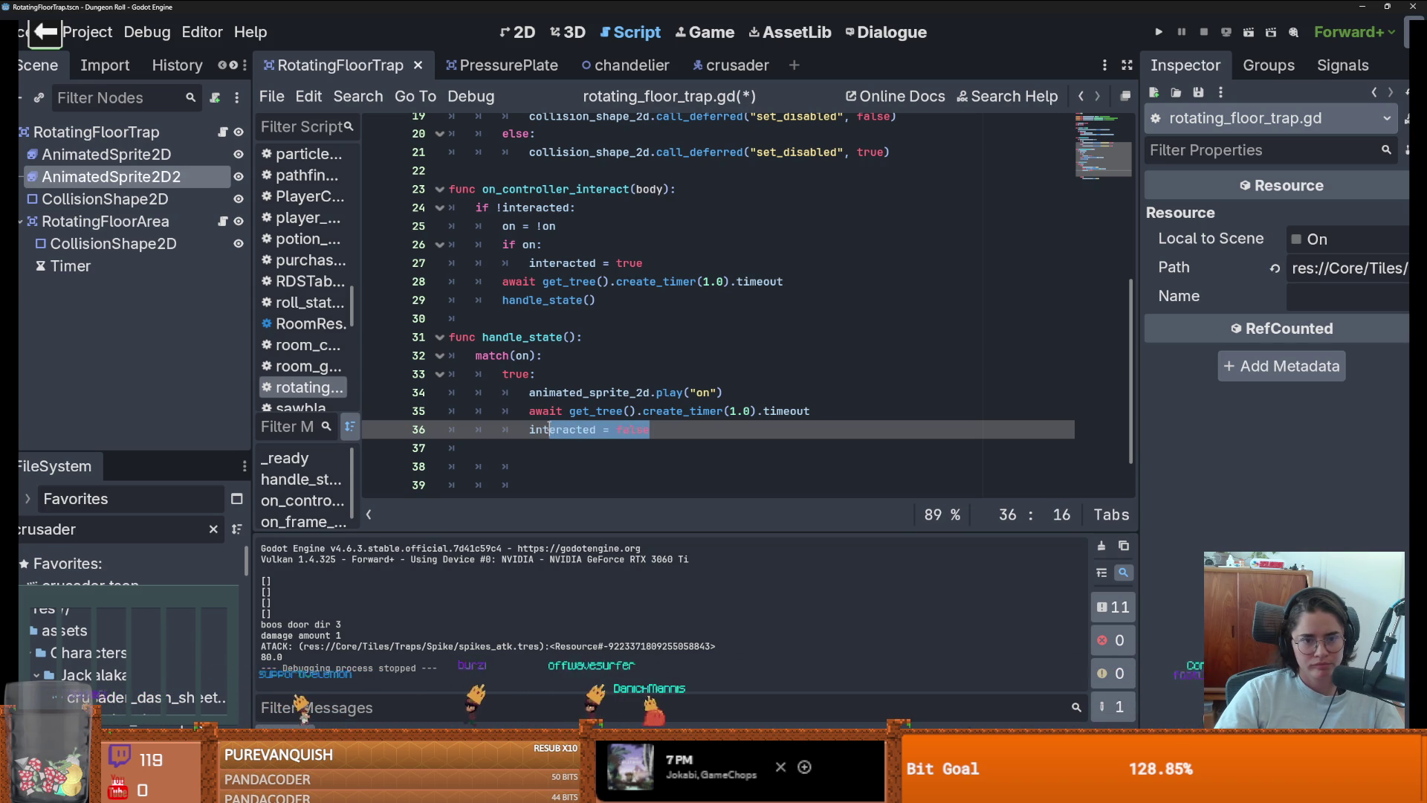
{"action": "type", "text": "i"}
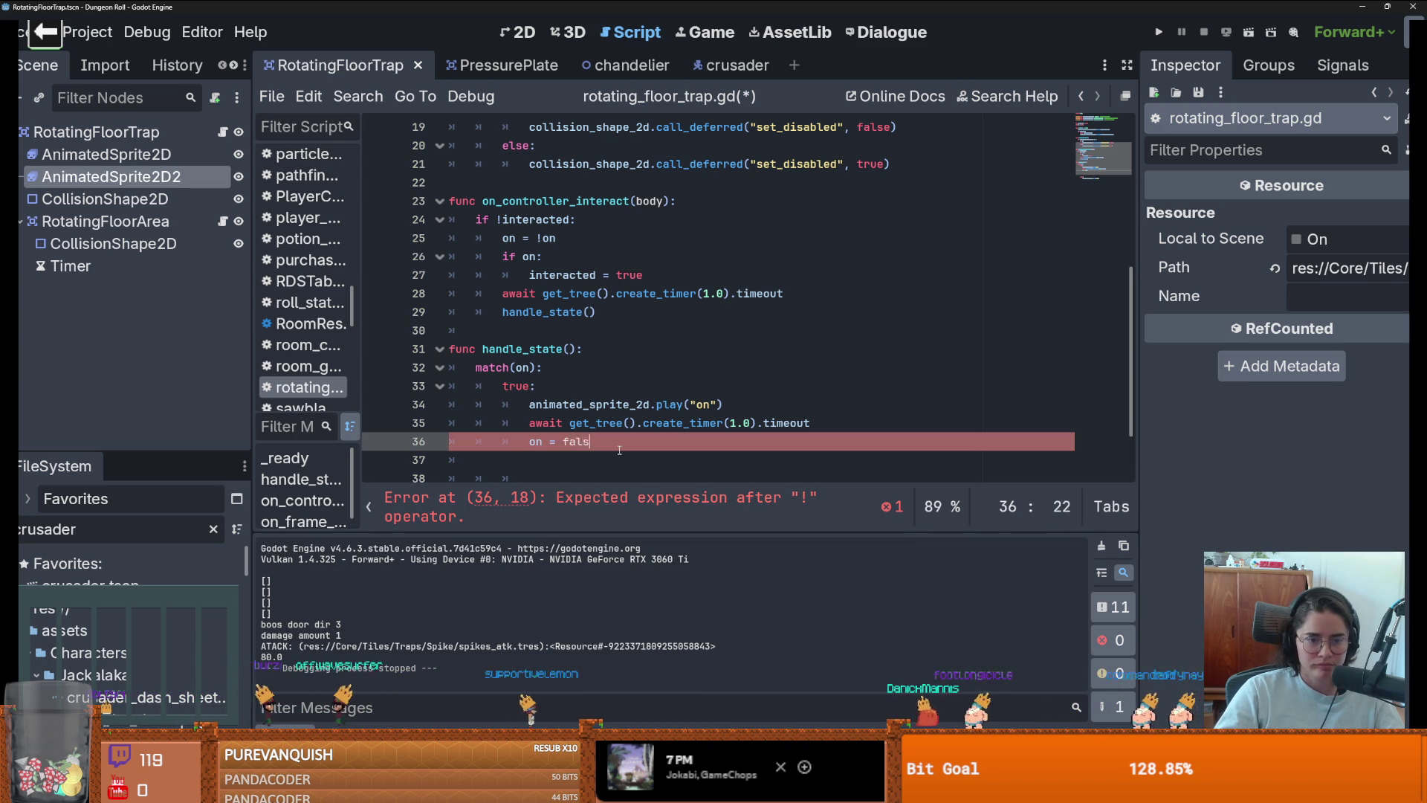
{"action": "left_click", "coordinate": [617, 358]}
{"action": "left_click_drag", "start_coordinate": [596, 312], "coordinate": [505, 321]}
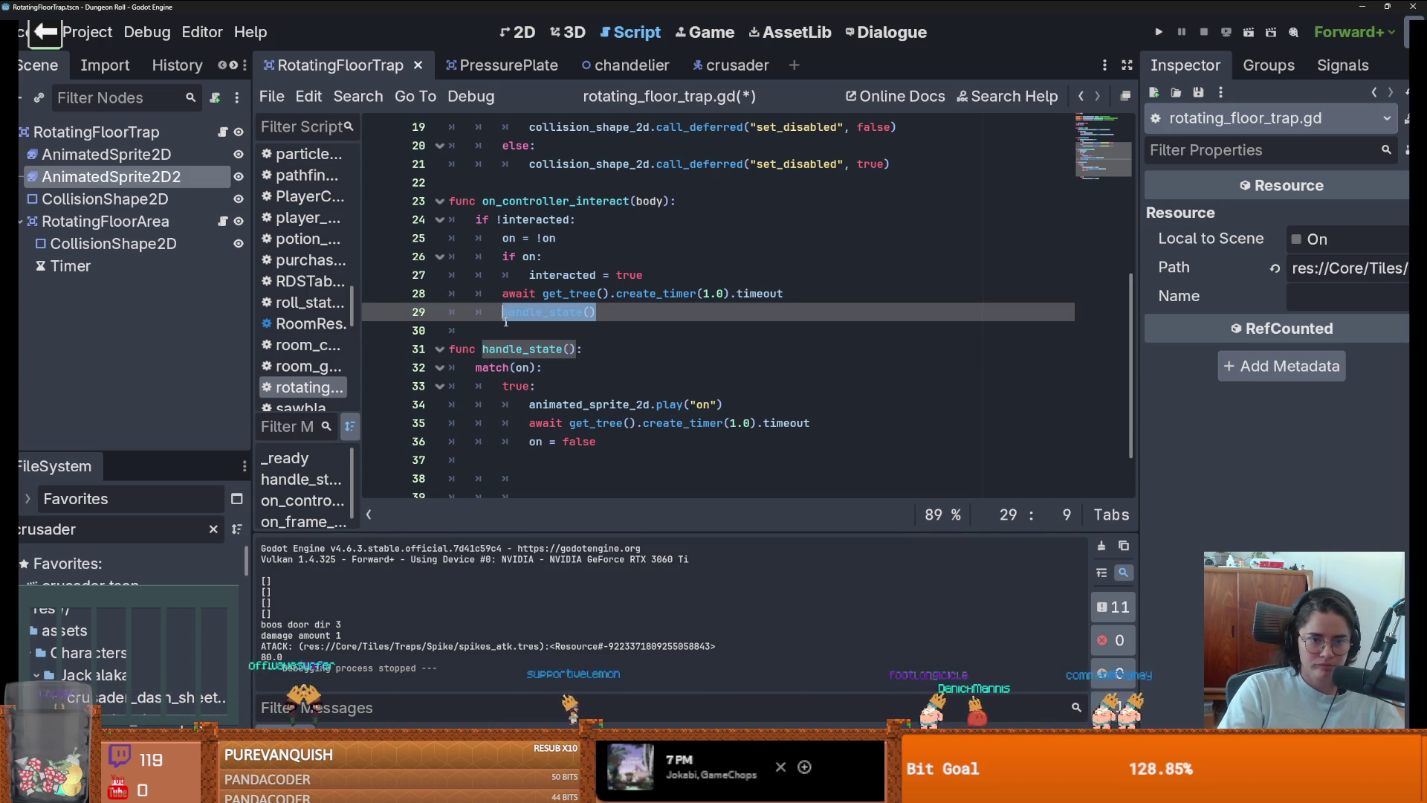
{"action": "left_click", "coordinate": [646, 446]}
{"action": "key", "text": "Return"}
{"action": "type", "text": "handle_state()"}
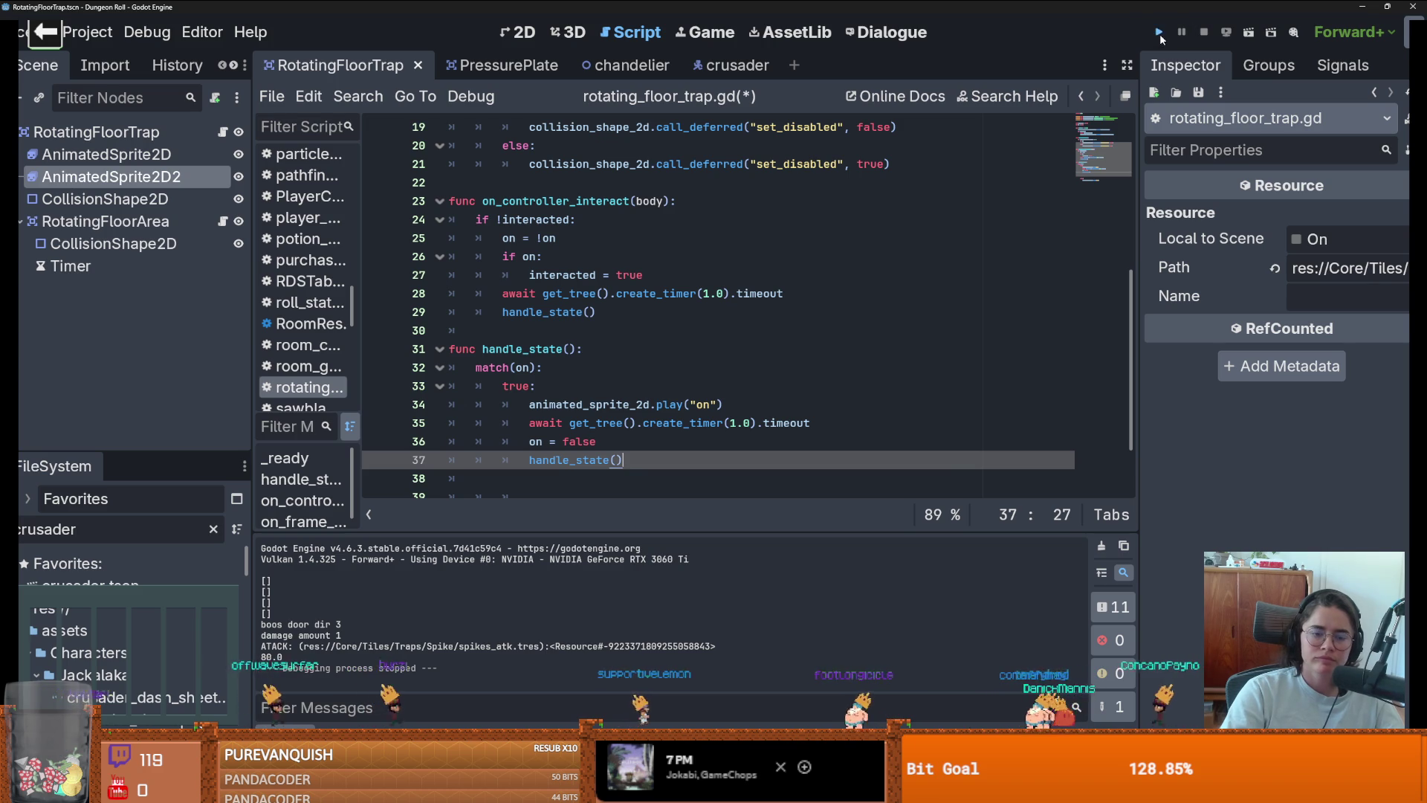
Playtest the room, walking the player past the floor tiles, fire torch and fountain, then stop.
{"action": "left_click", "coordinate": [1159, 32]}
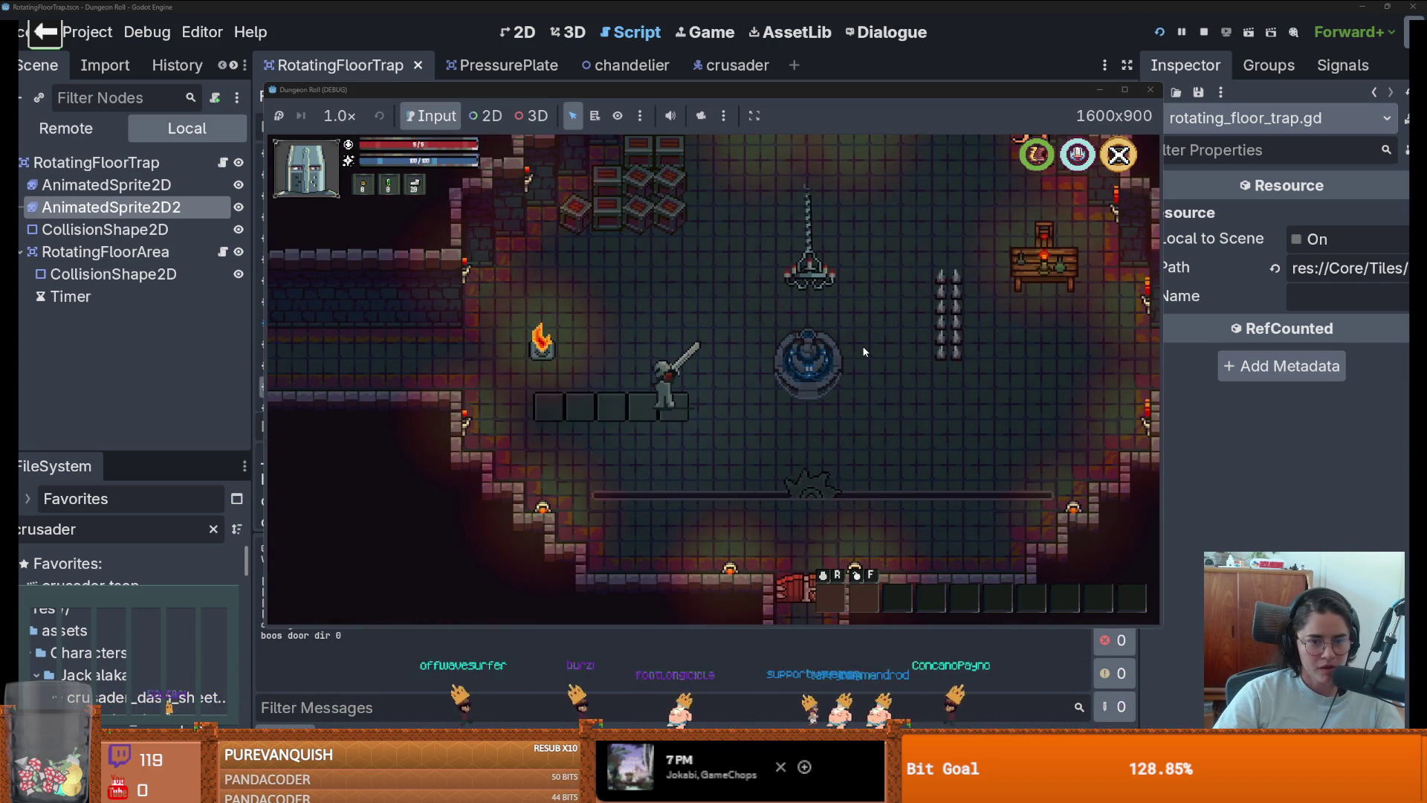
{"action": "key", "text": "d"}
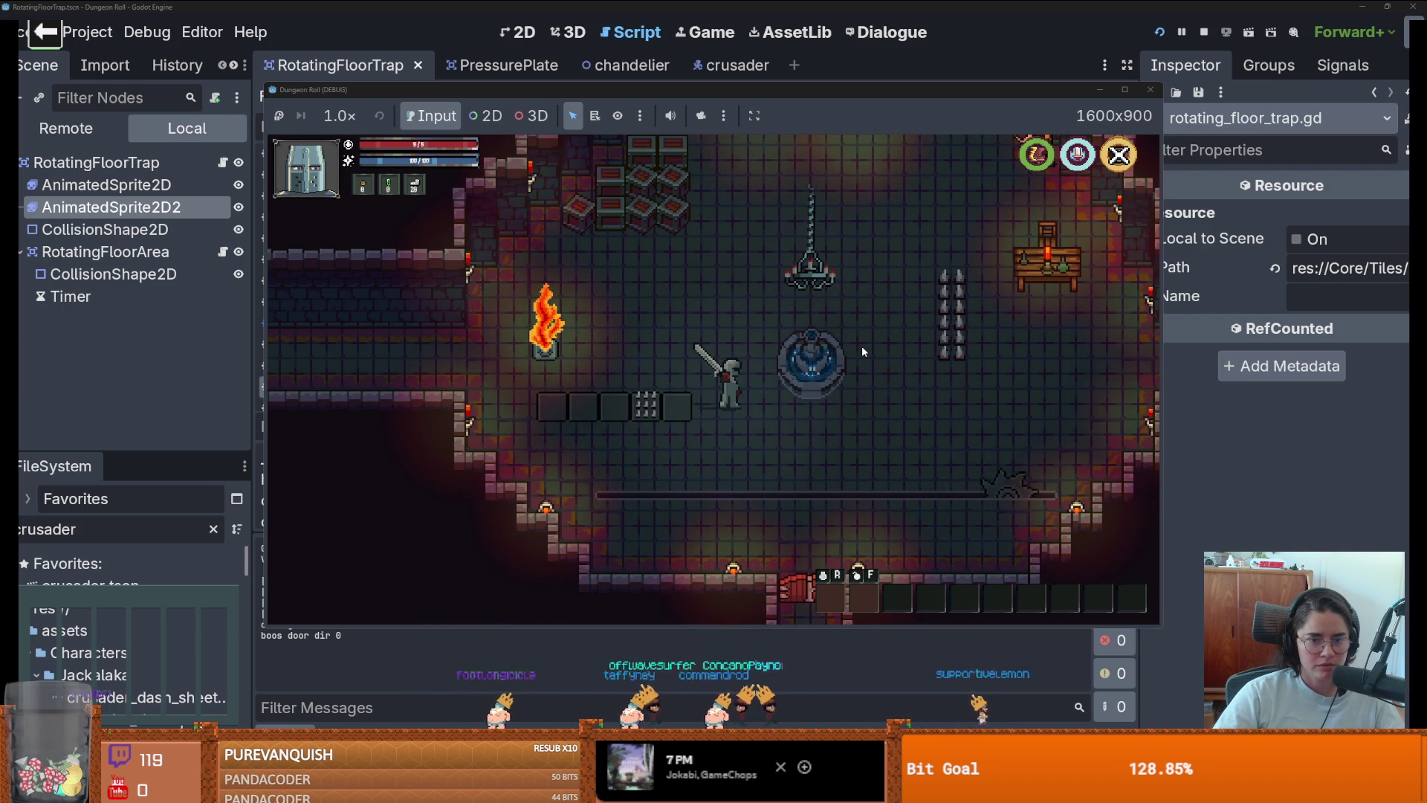
{"action": "key", "text": "a"}
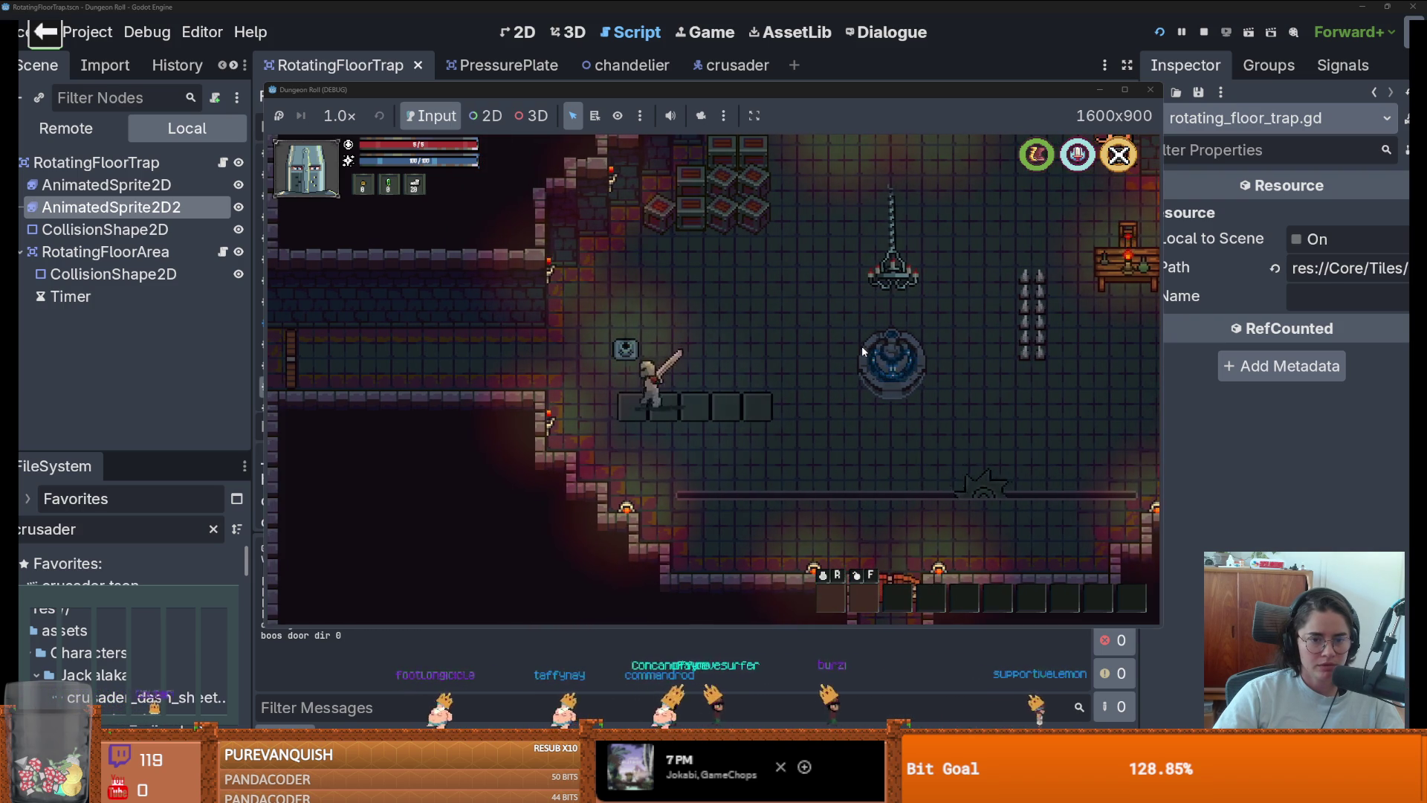
{"action": "key", "text": "d"}
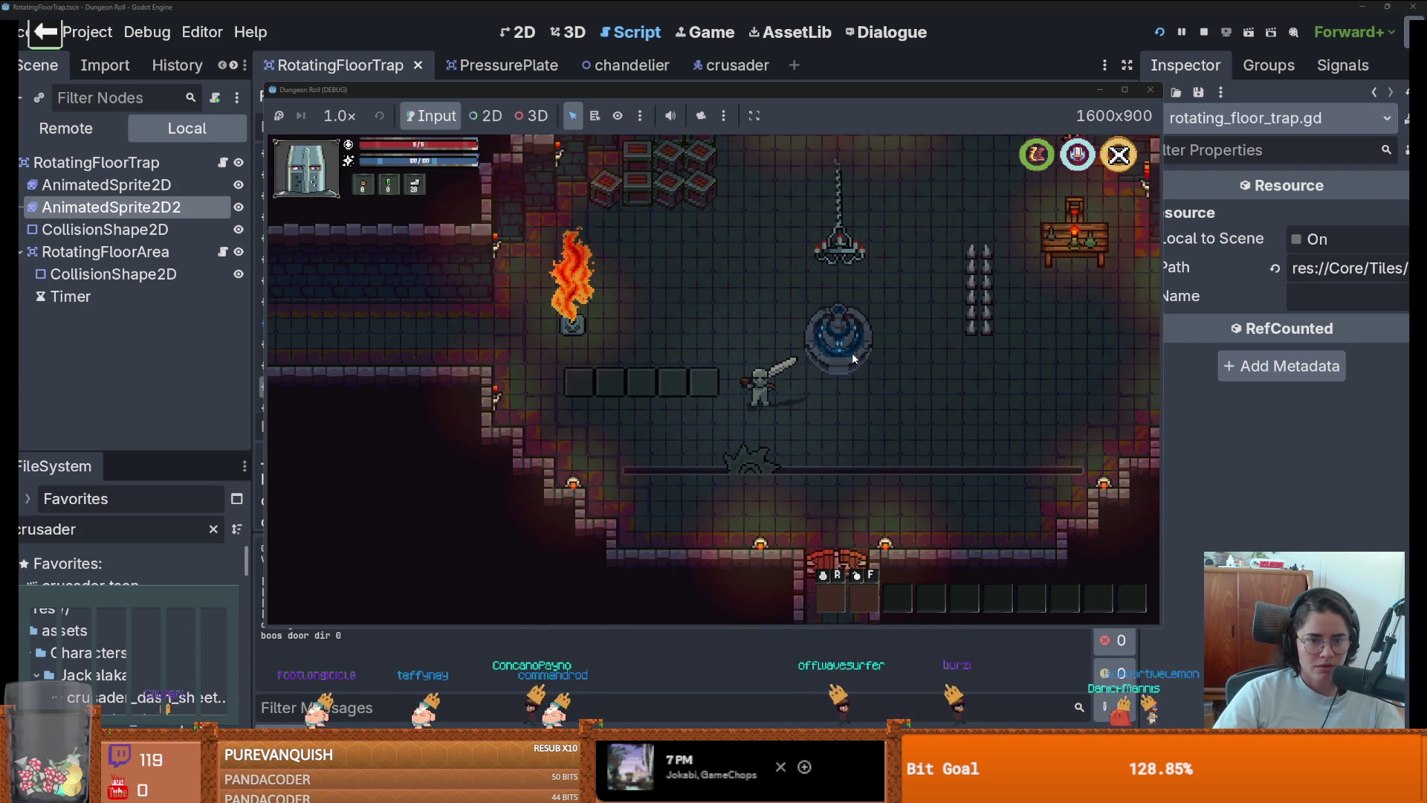
{"action": "key", "text": "w"}
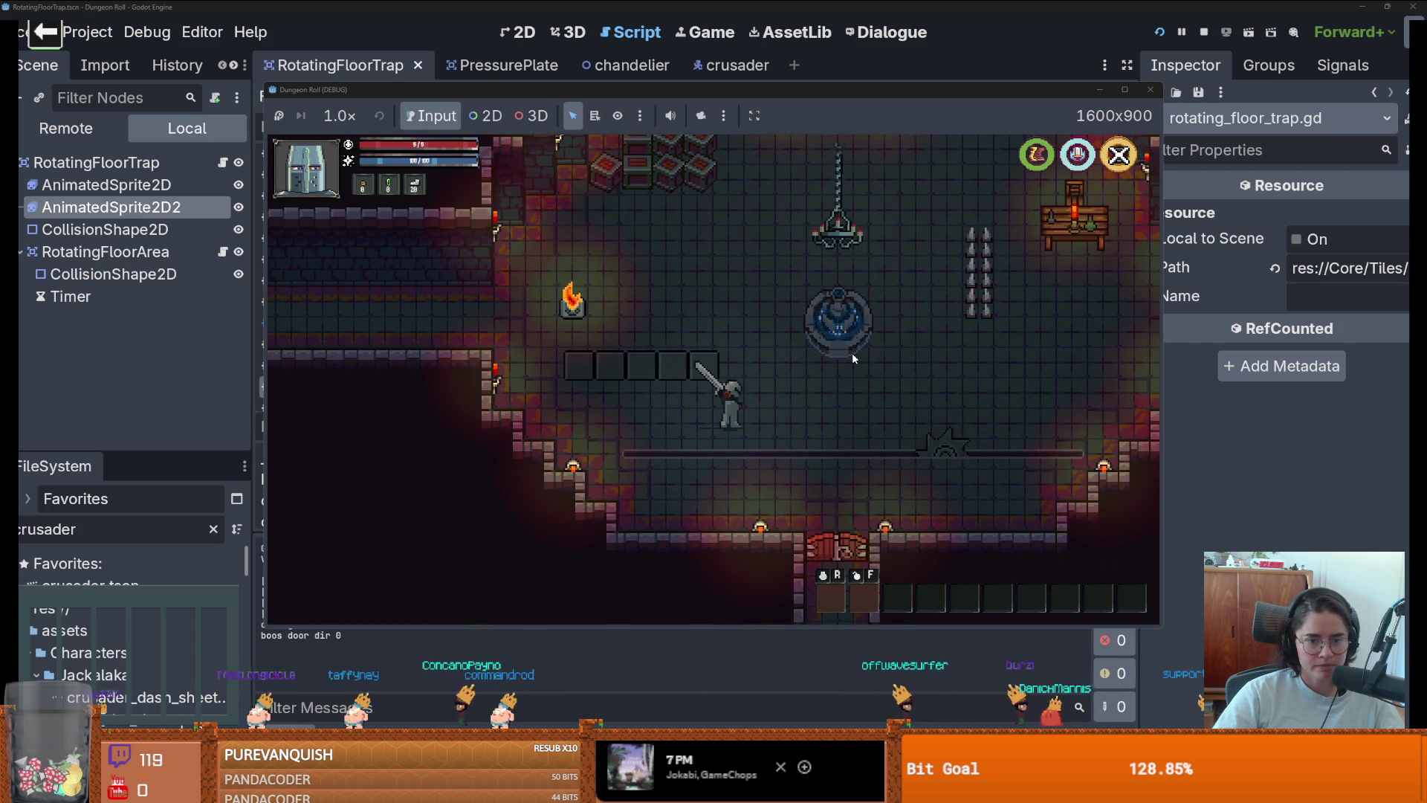
{"action": "key", "text": "d"}
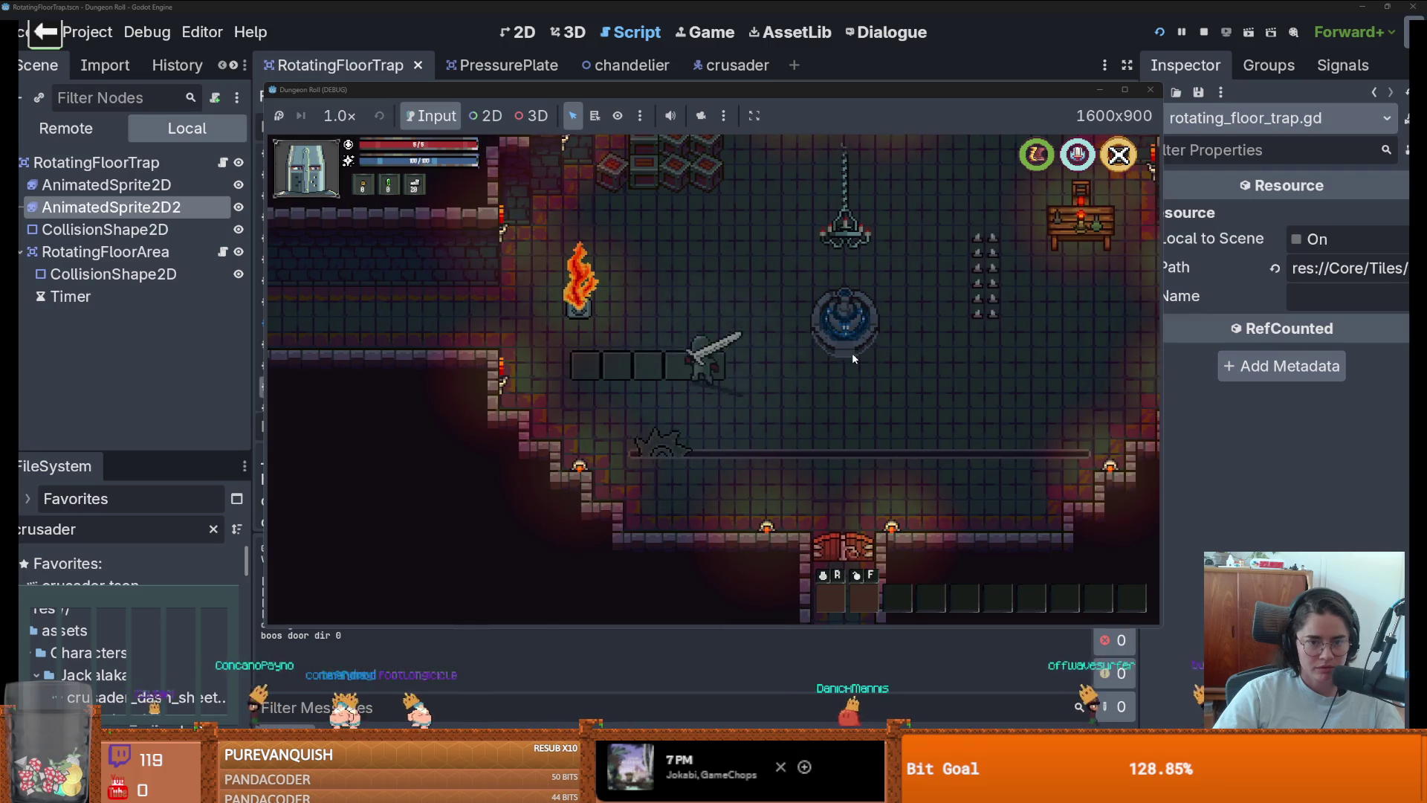
{"action": "left_click", "coordinate": [1150, 90]}
{"action": "key", "text": "ctrl+s"}
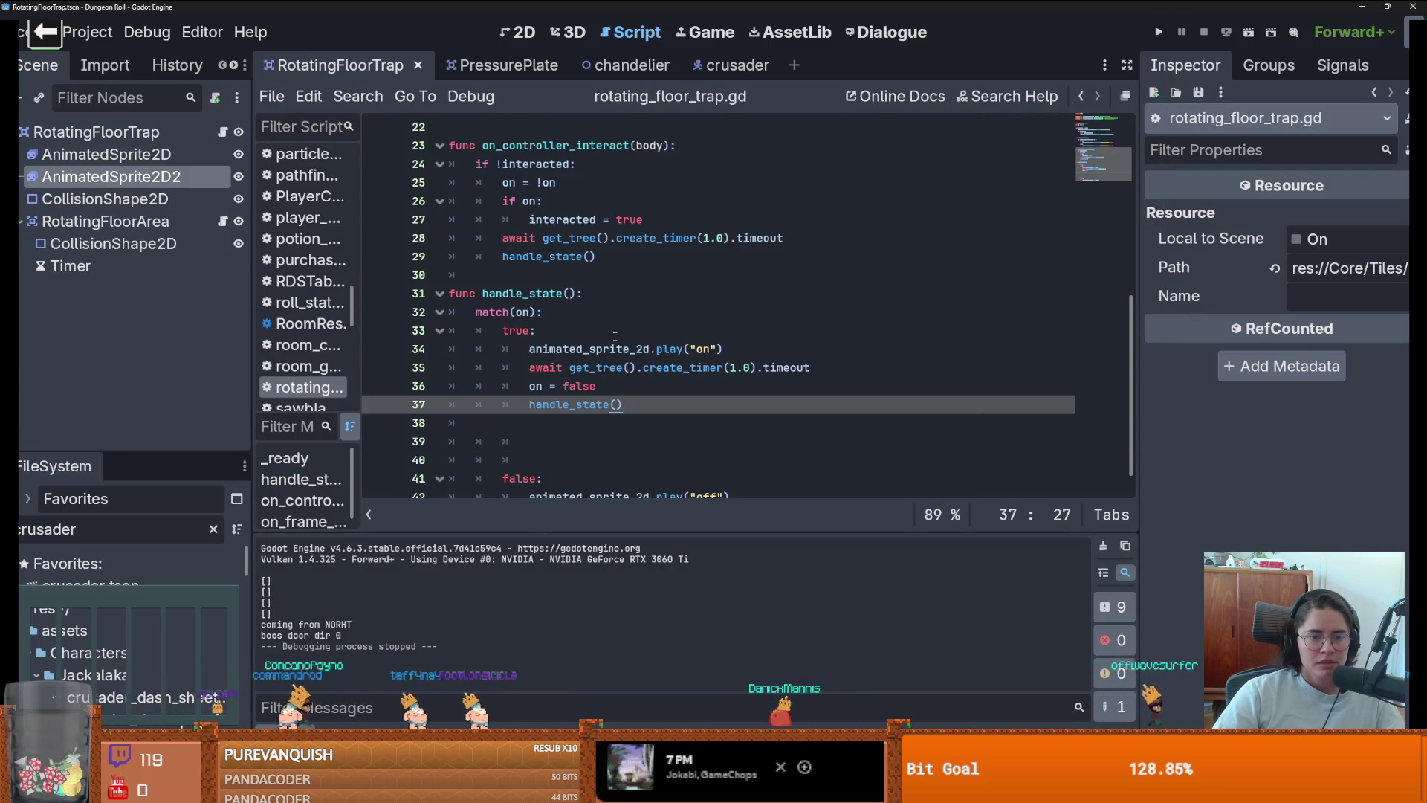
Delete the extra empty lines below handle_state() in the true branch.
{"action": "scroll", "coordinate": [615, 336], "scroll_direction": "down", "scroll_amount": 1}
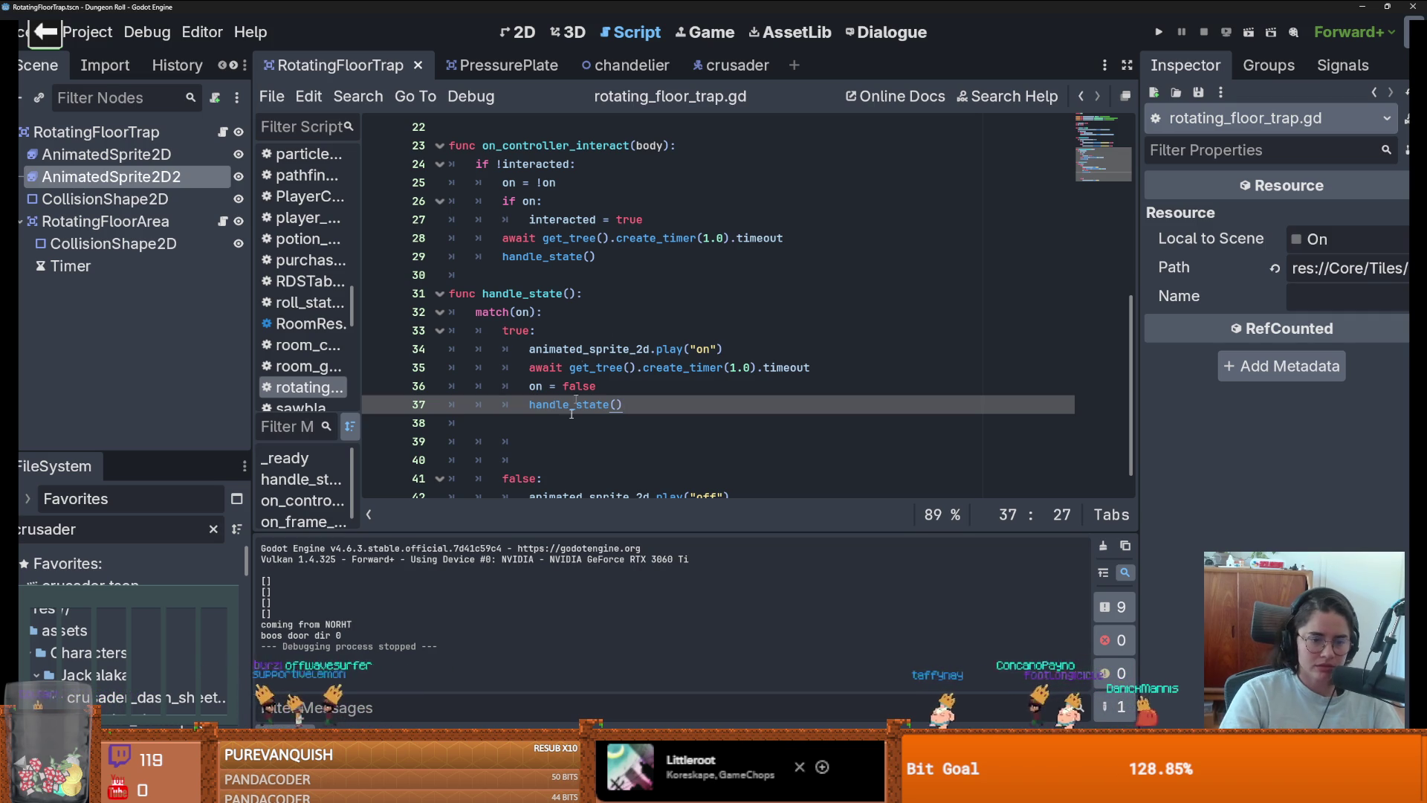
{"action": "left_click", "coordinate": [571, 459]}
{"action": "key", "text": "BackSpace"}
{"action": "key", "text": "BackSpace"}
{"action": "key", "text": "BackSpace"}
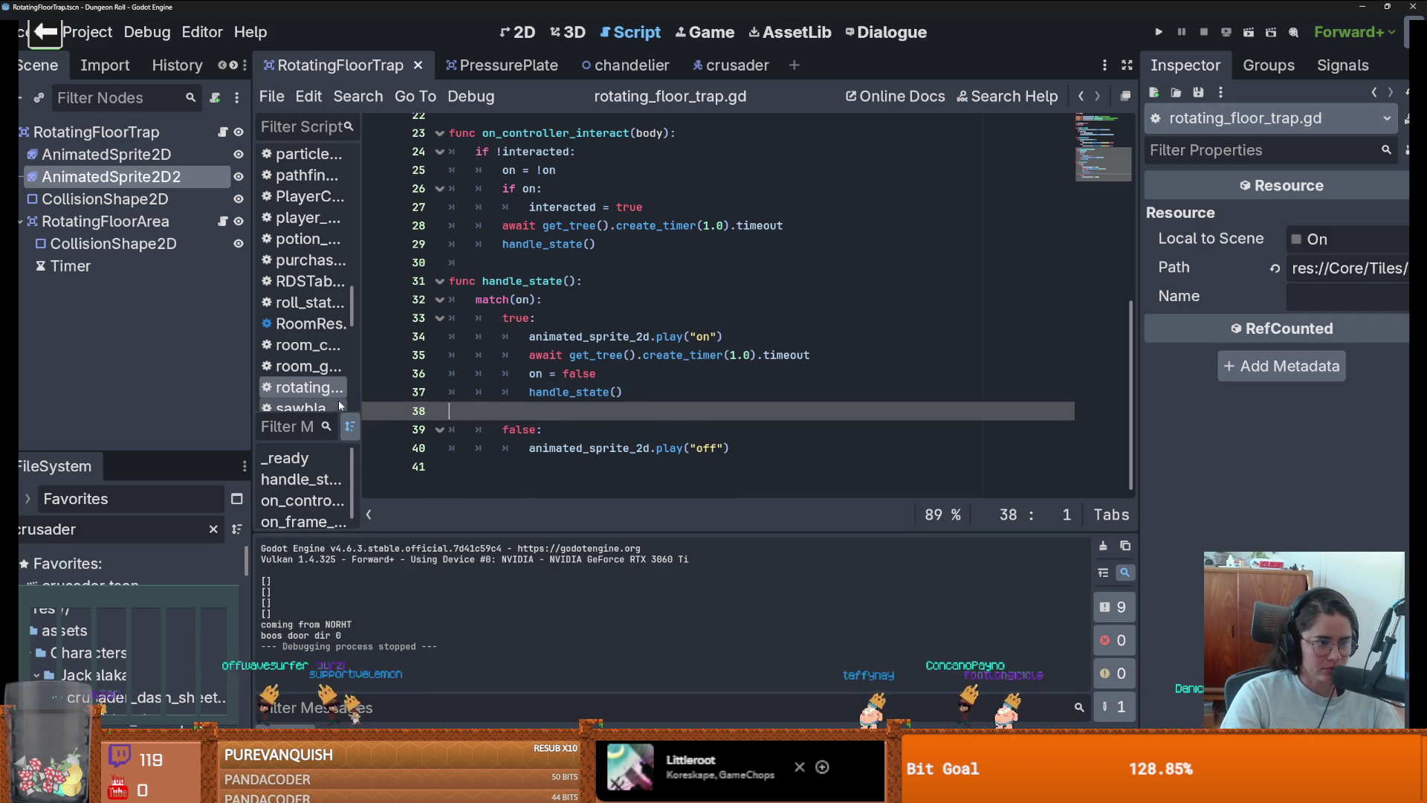
{"action": "key", "text": "BackSpace"}
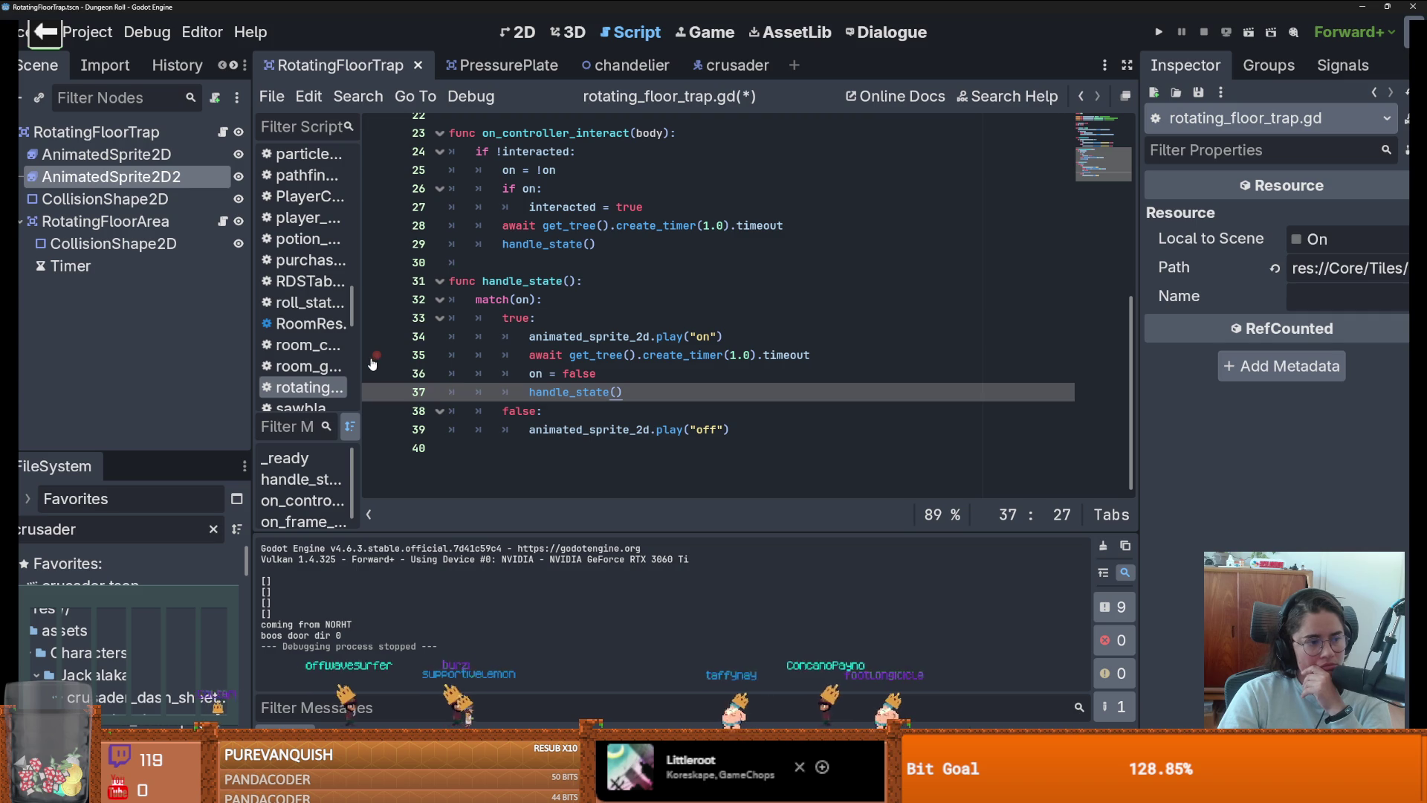
Add interacted = false above on = false in handle_state and save the script.
{"action": "scroll", "coordinate": [776, 405], "scroll_direction": "up", "scroll_amount": 1}
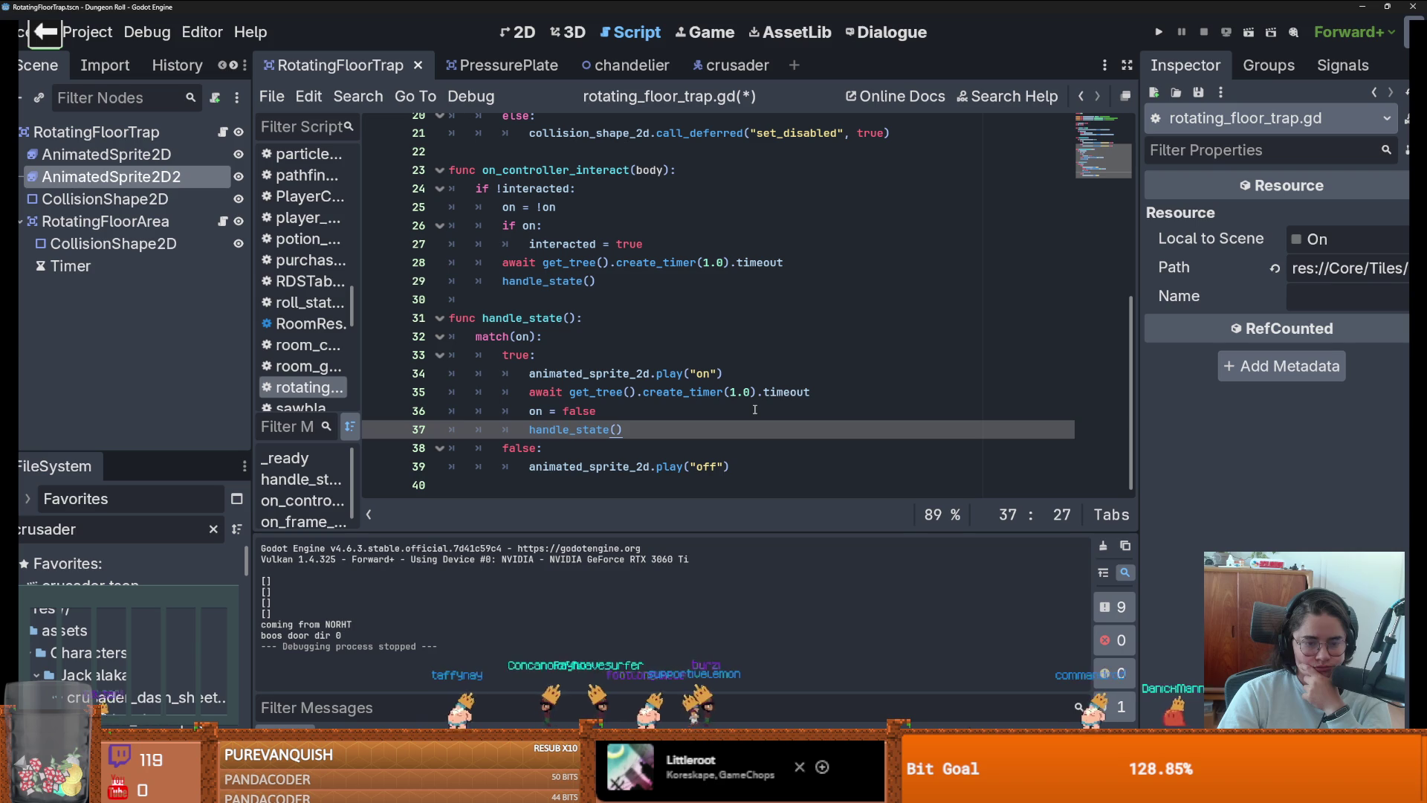
{"action": "double_click", "coordinate": [569, 190]}
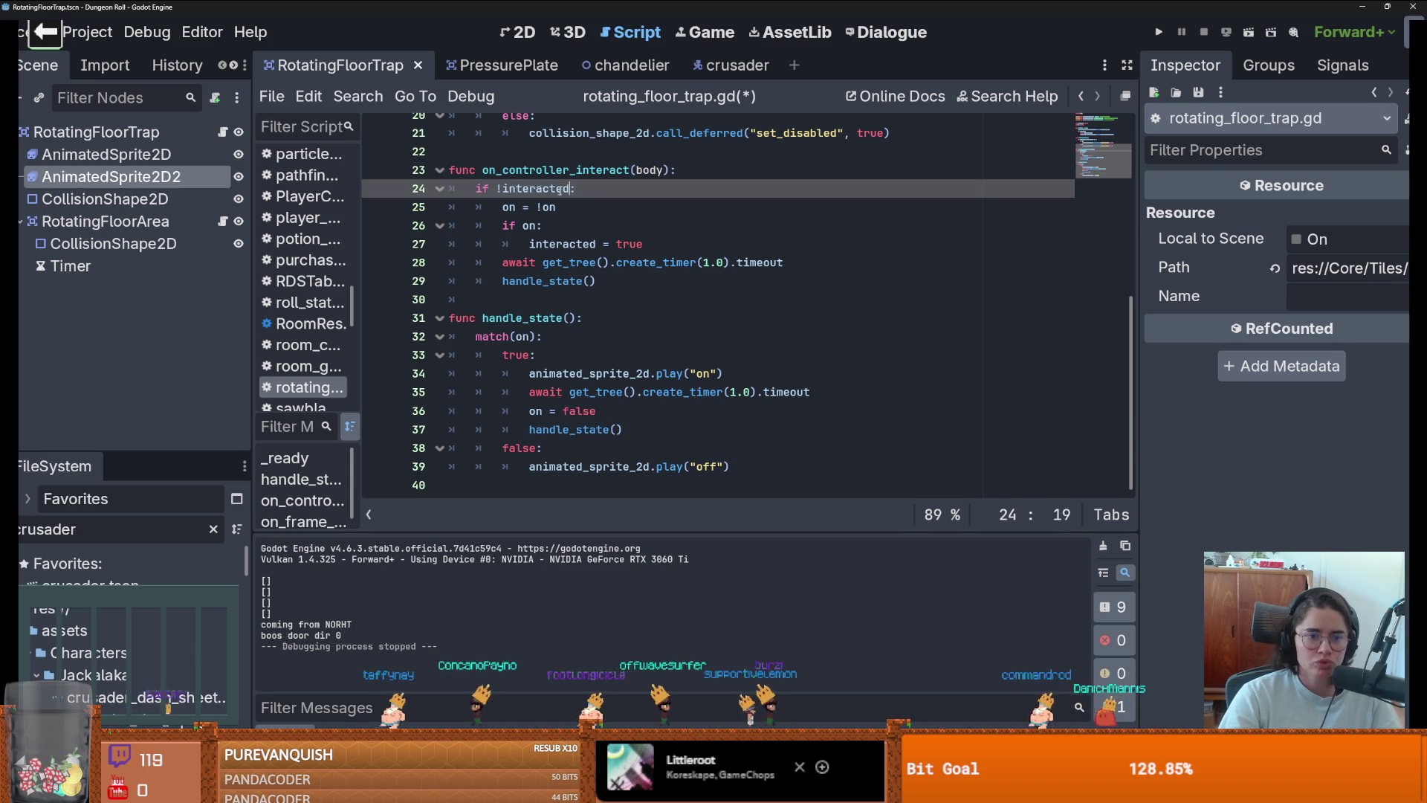
{"action": "left_click", "coordinate": [831, 391]}
{"action": "key", "text": "Return"}
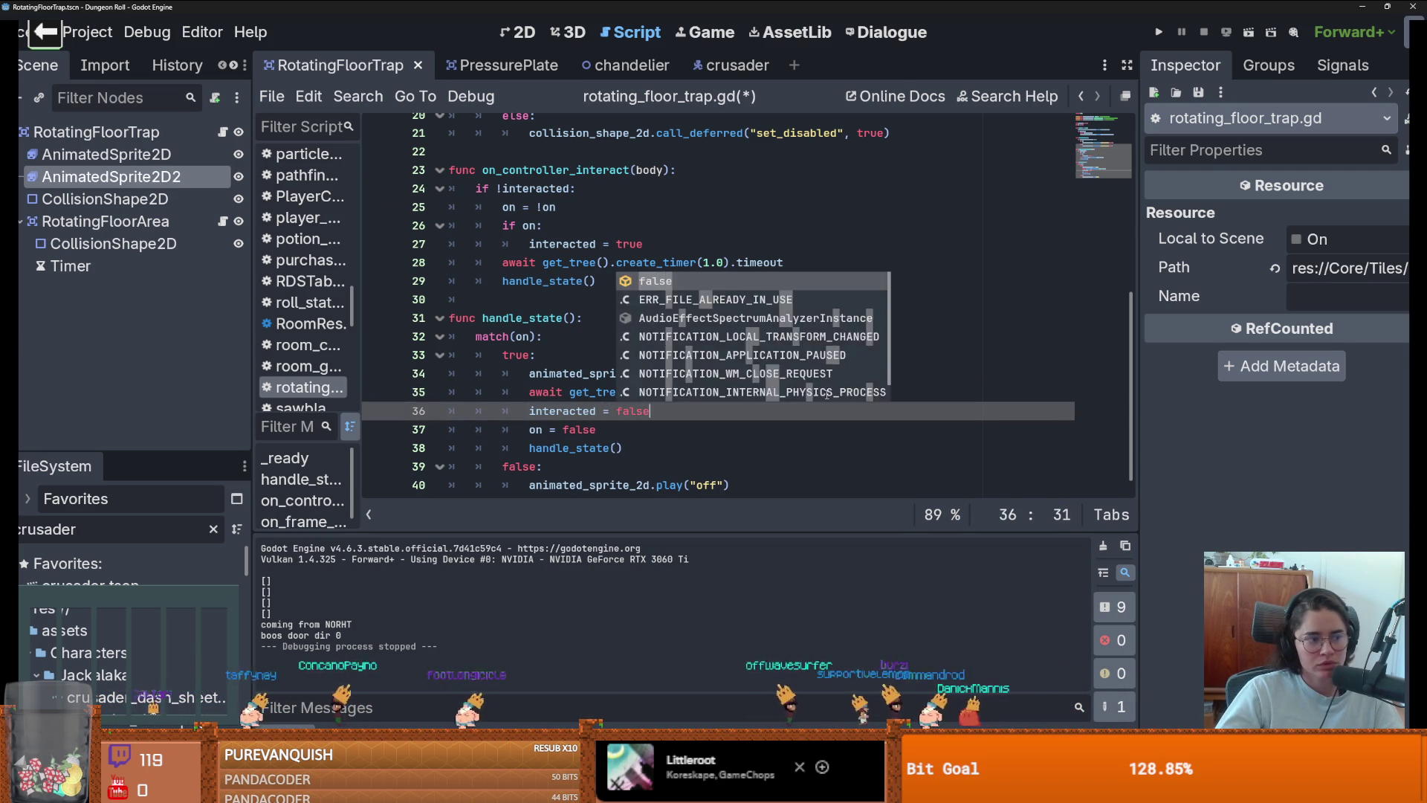
{"action": "key", "text": "Return"}
{"action": "key", "text": "ctrl+s"}
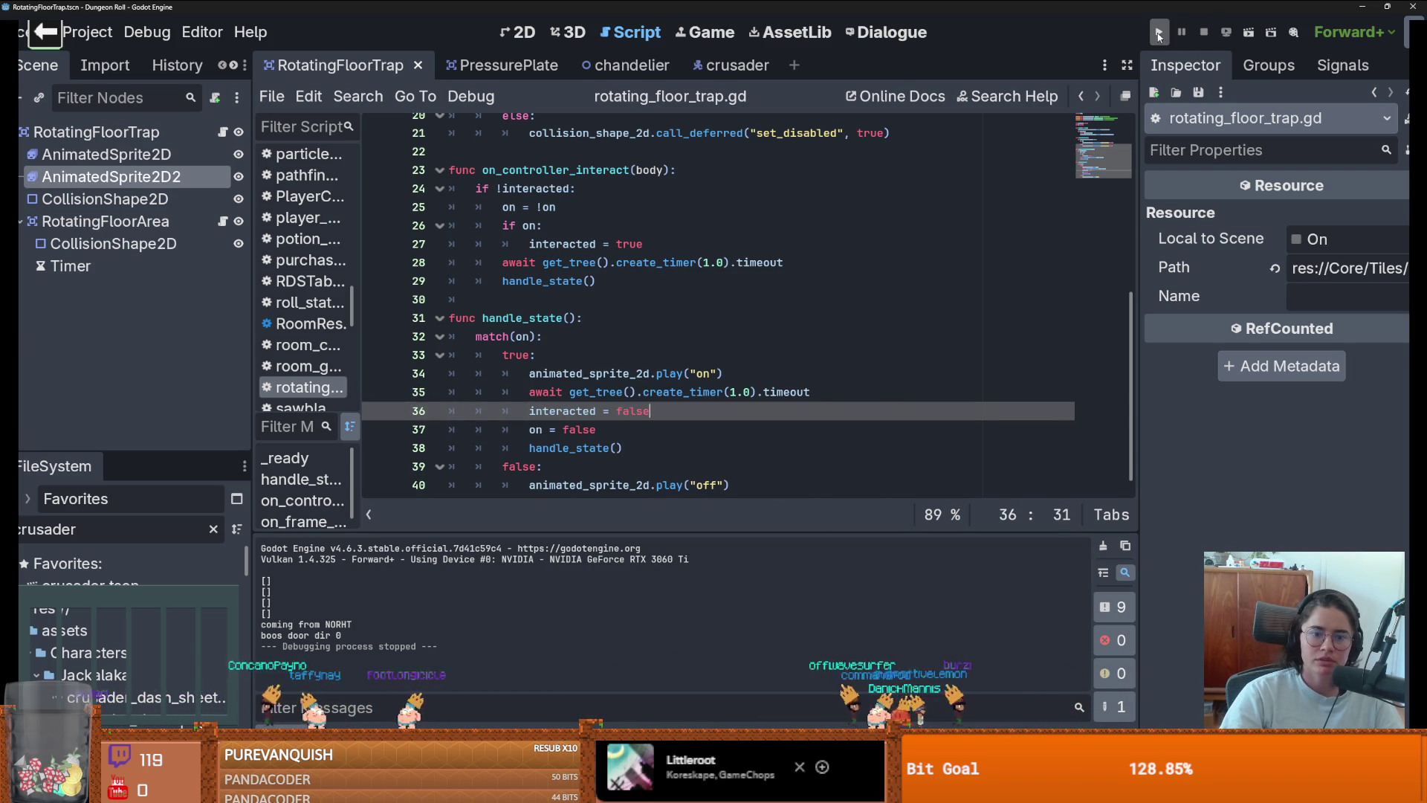
Rerun the game, walk the knight back and forth across the floor traps, then stop it.
{"action": "left_click", "coordinate": [1159, 32]}
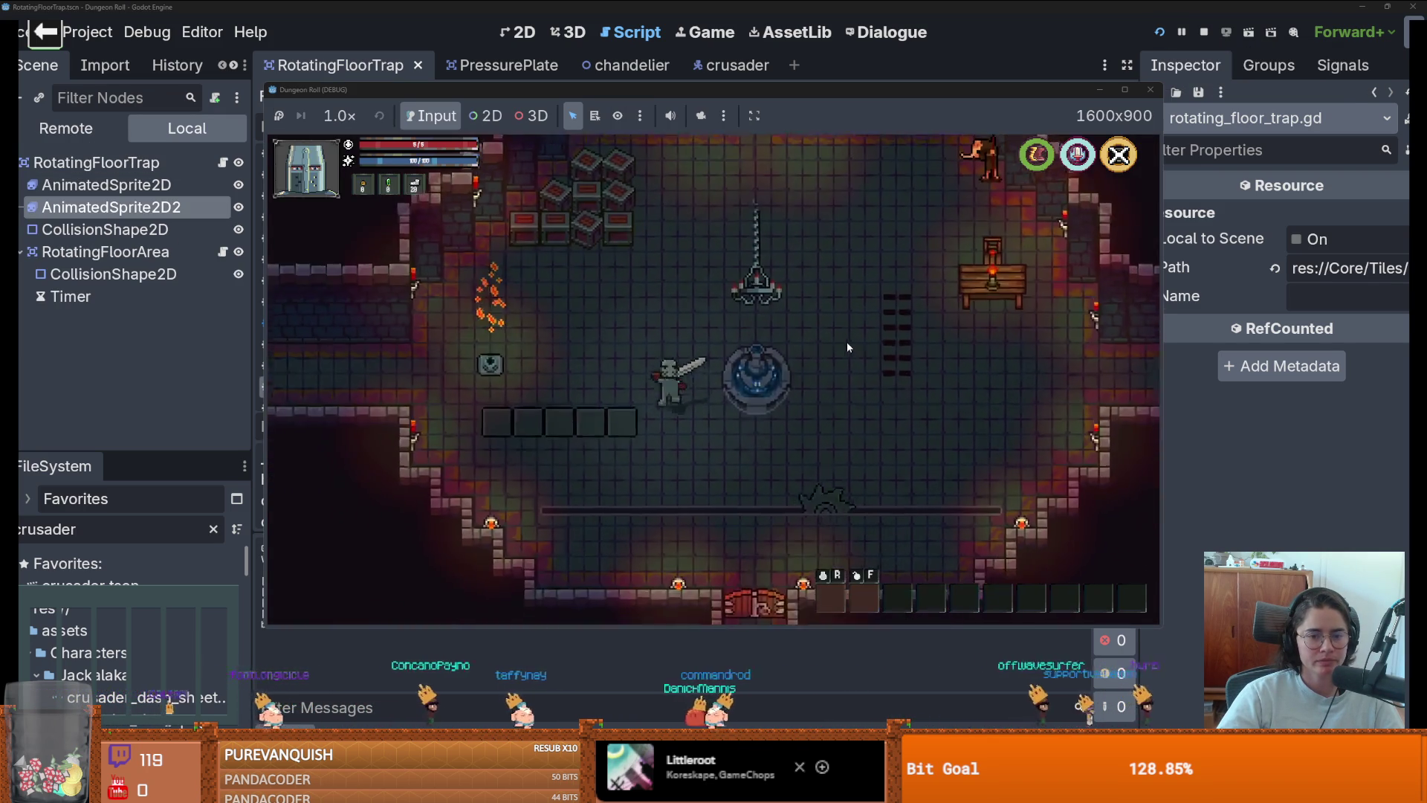
{"action": "key", "text": "a"}
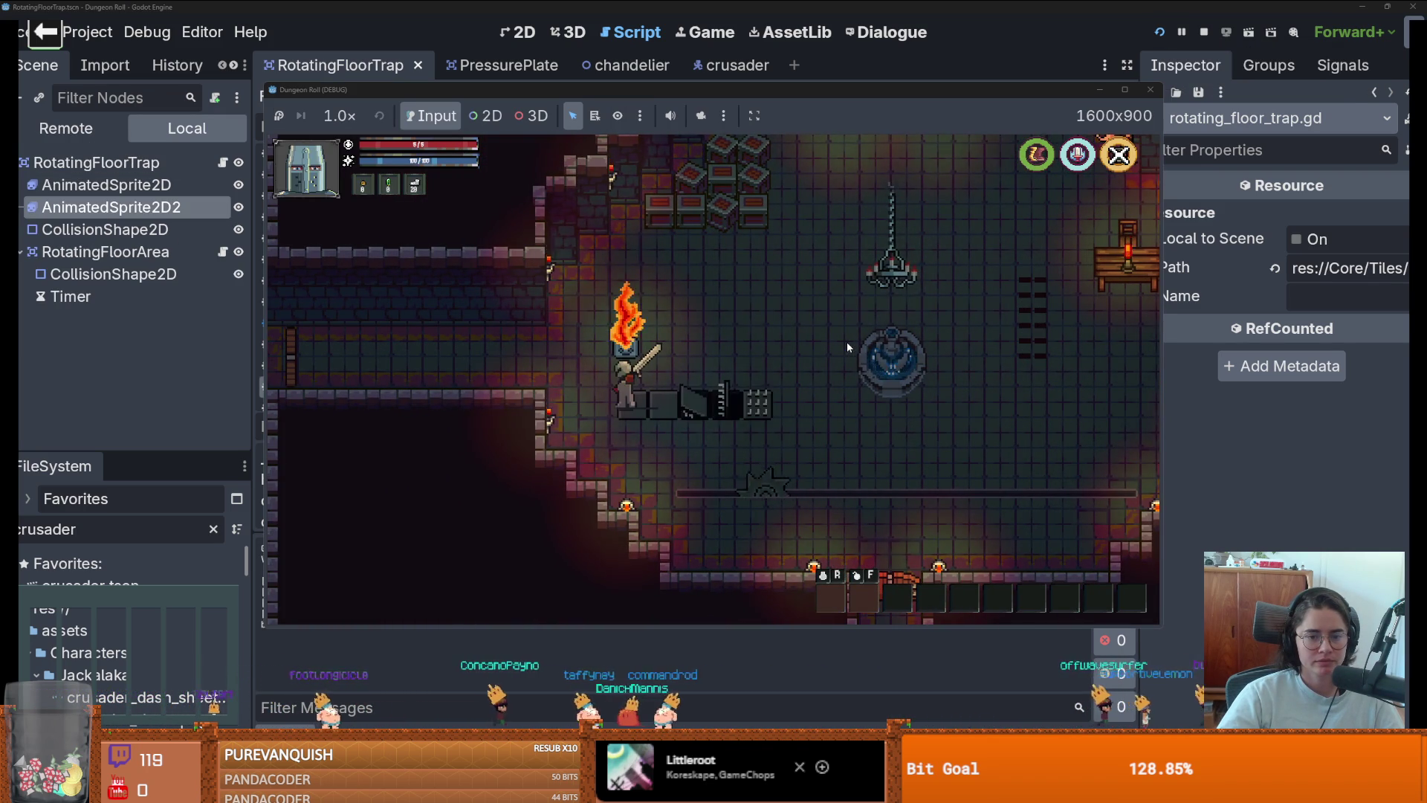
{"action": "key", "text": "d"}
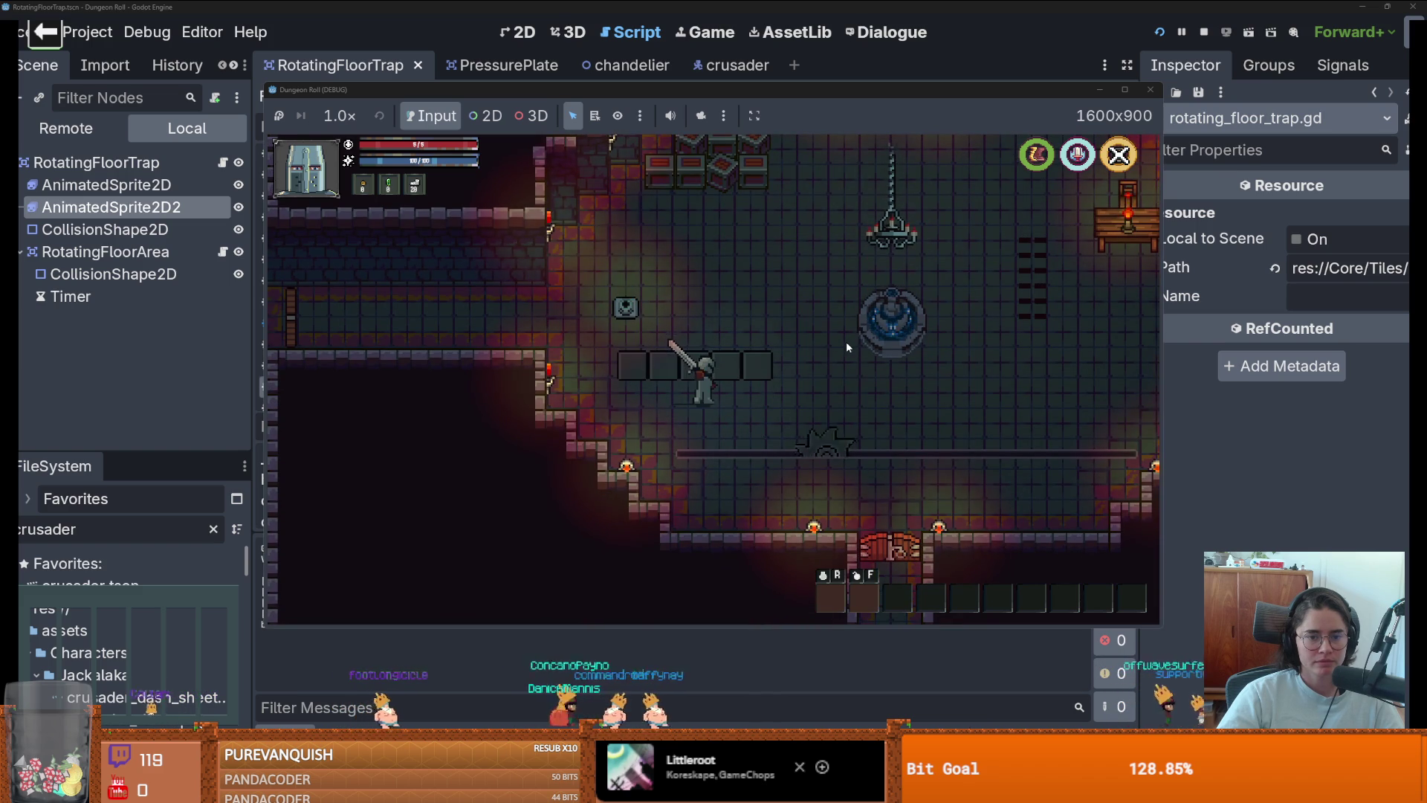
{"action": "key", "text": "d"}
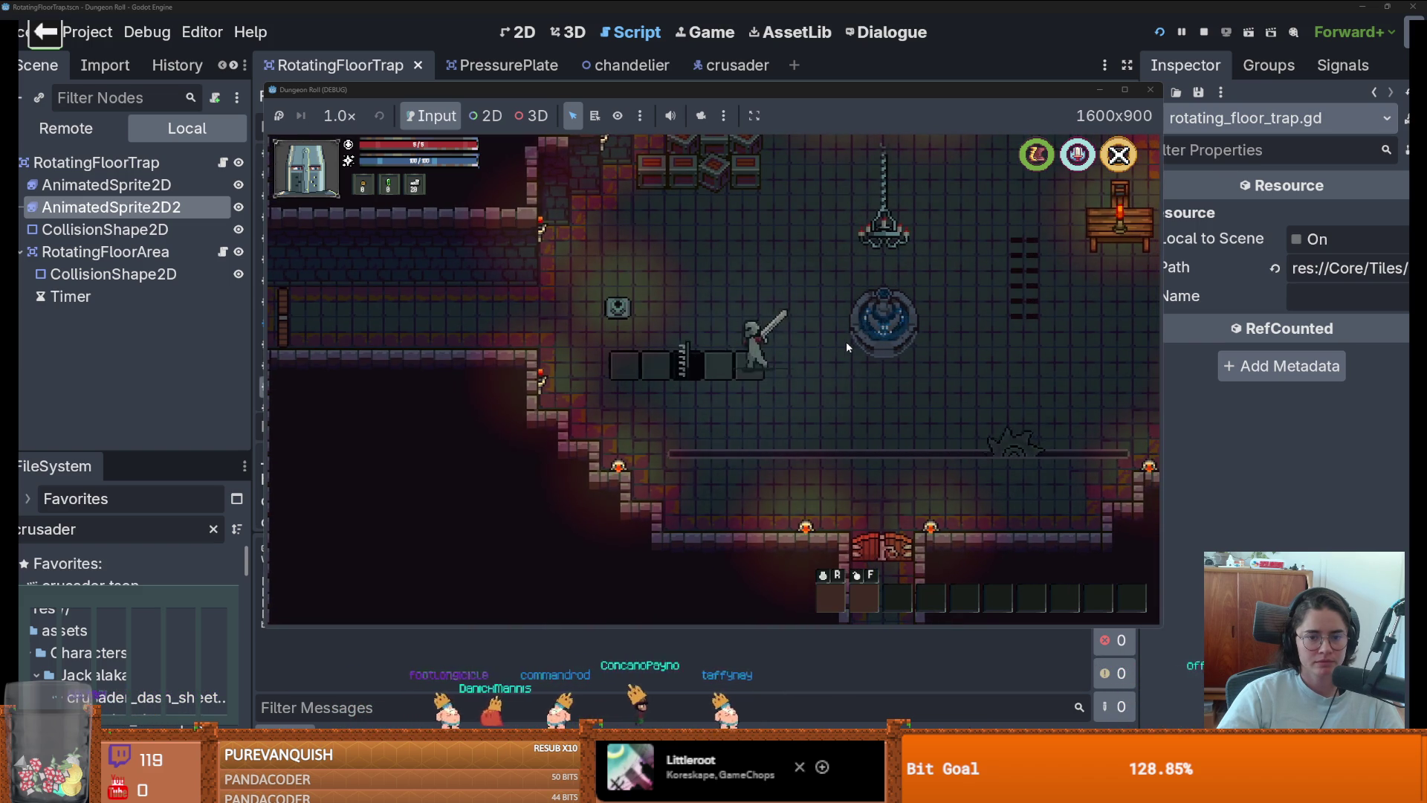
{"action": "key", "text": "a"}
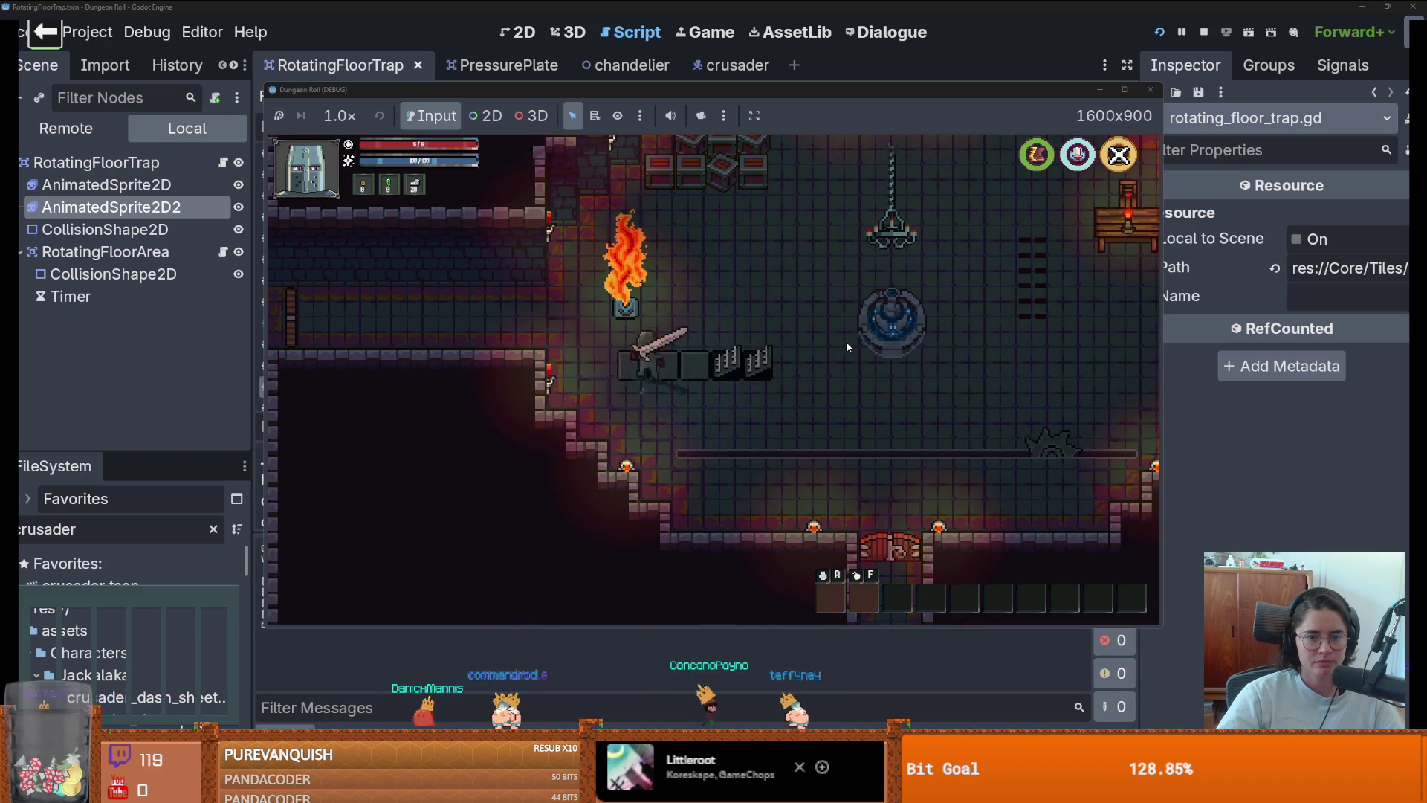
{"action": "key", "text": "d"}
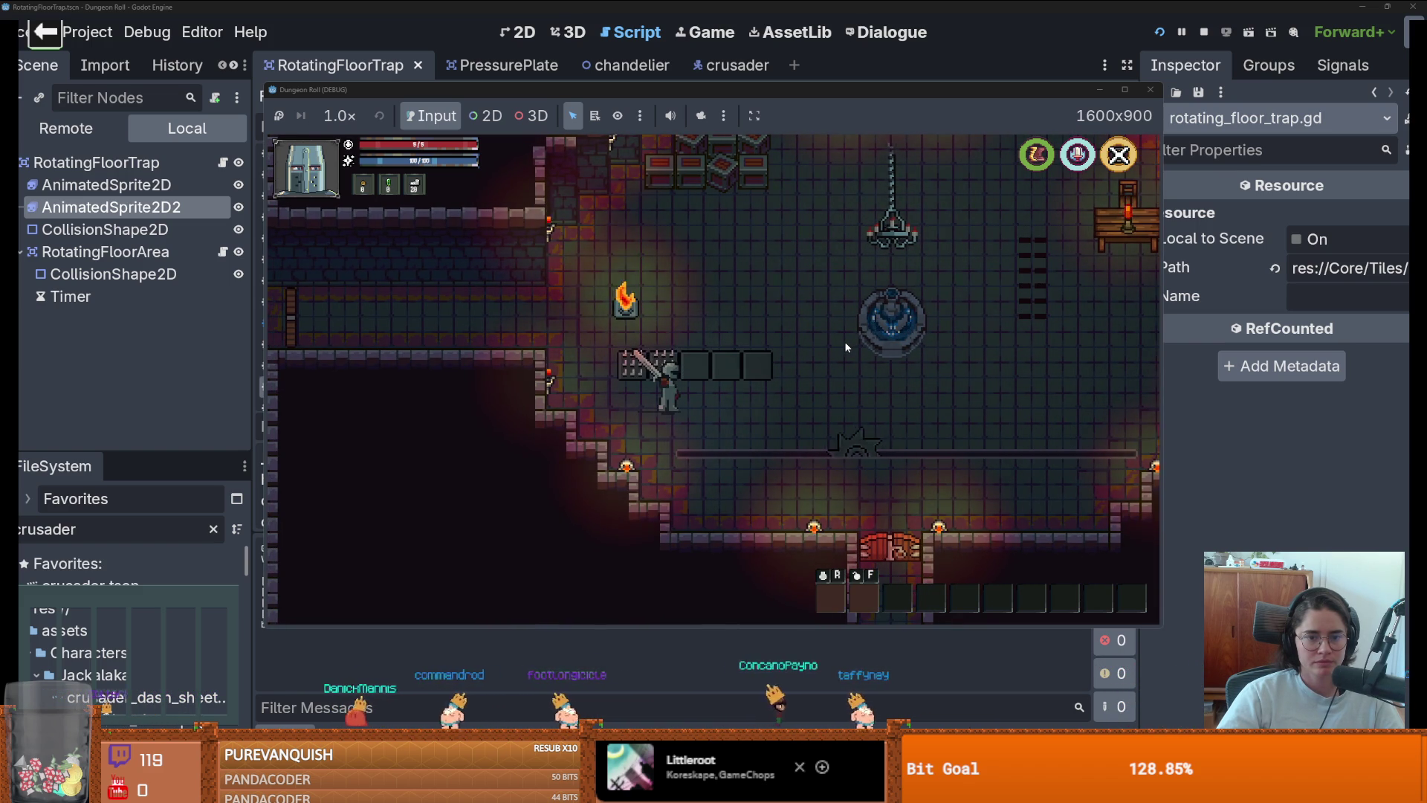
{"action": "key", "text": "d"}
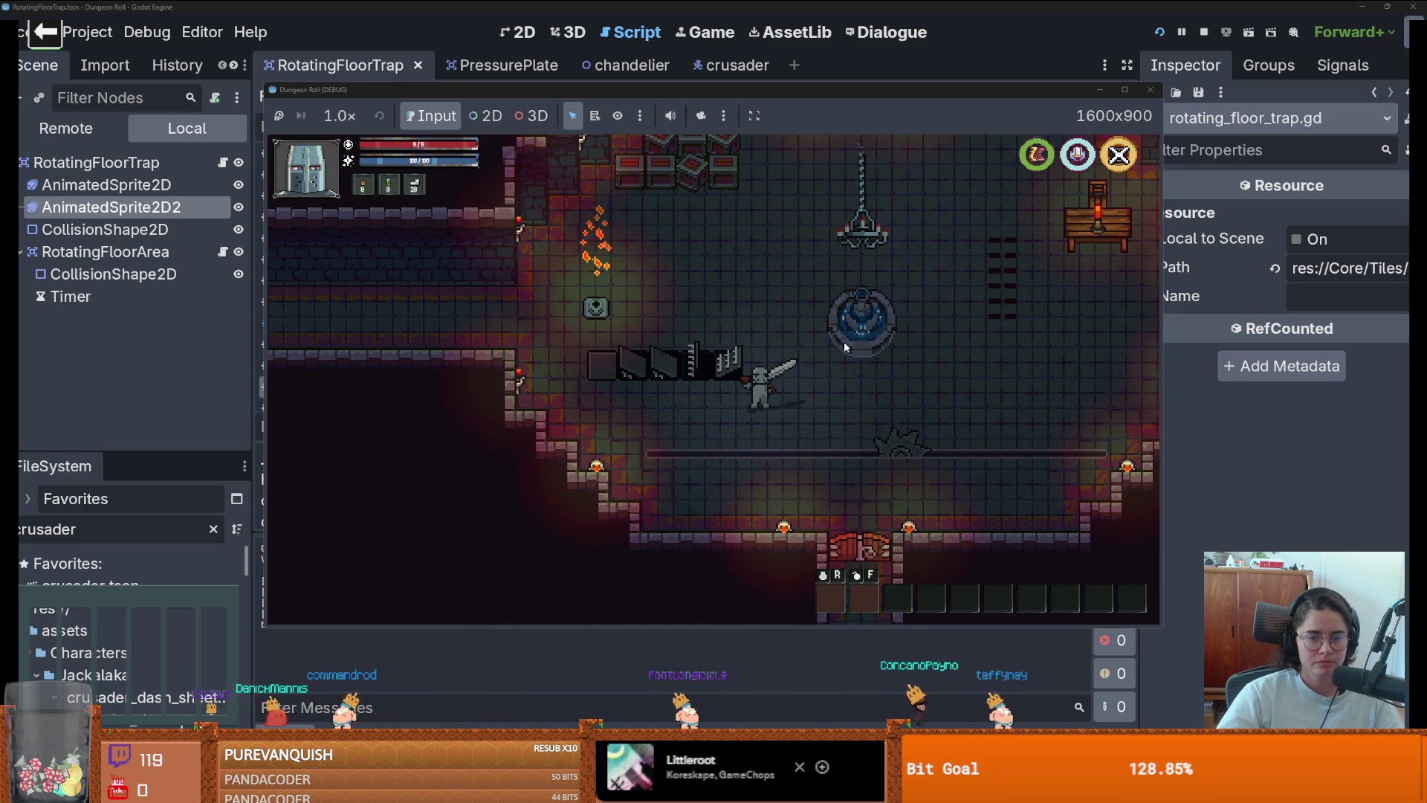
{"action": "key", "text": "a"}
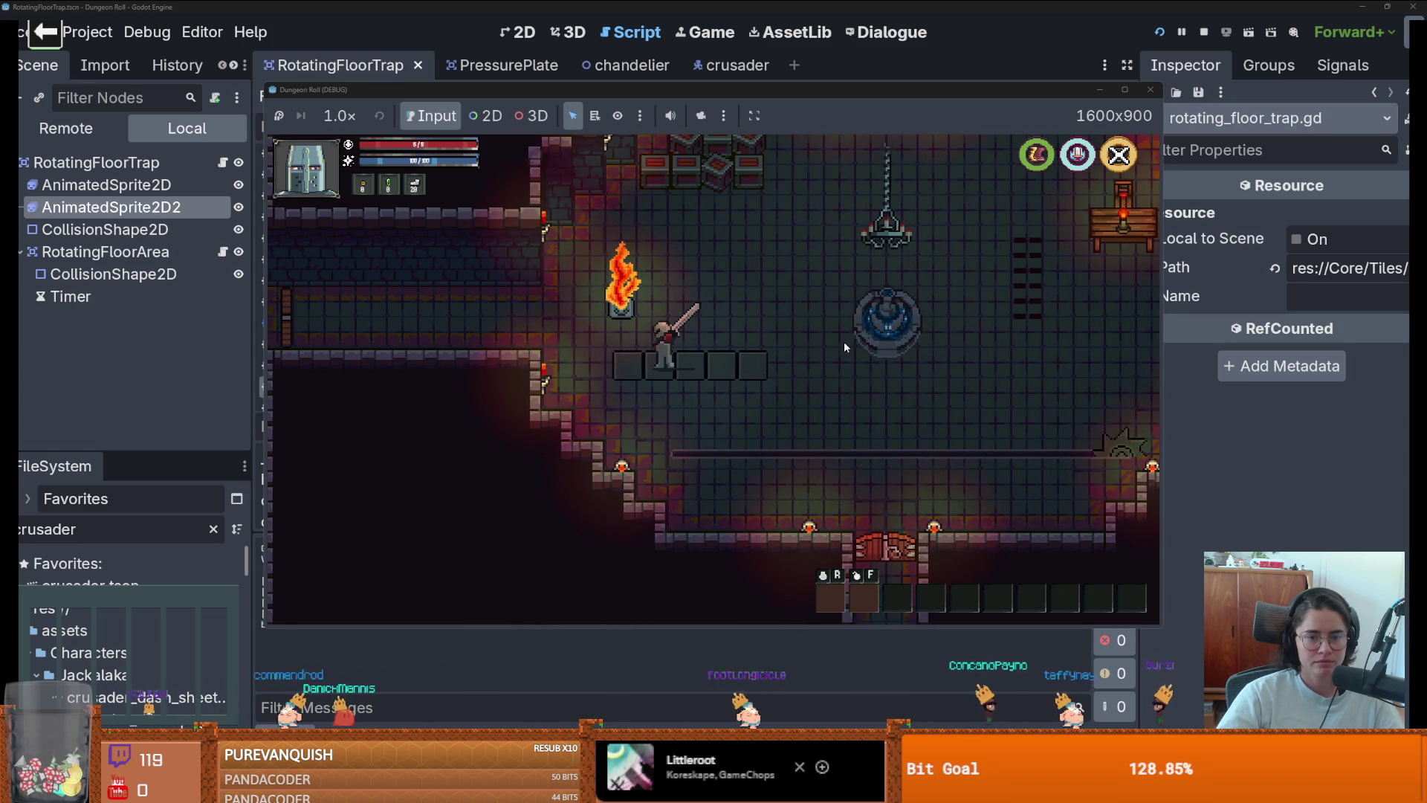
{"action": "key", "text": "d"}
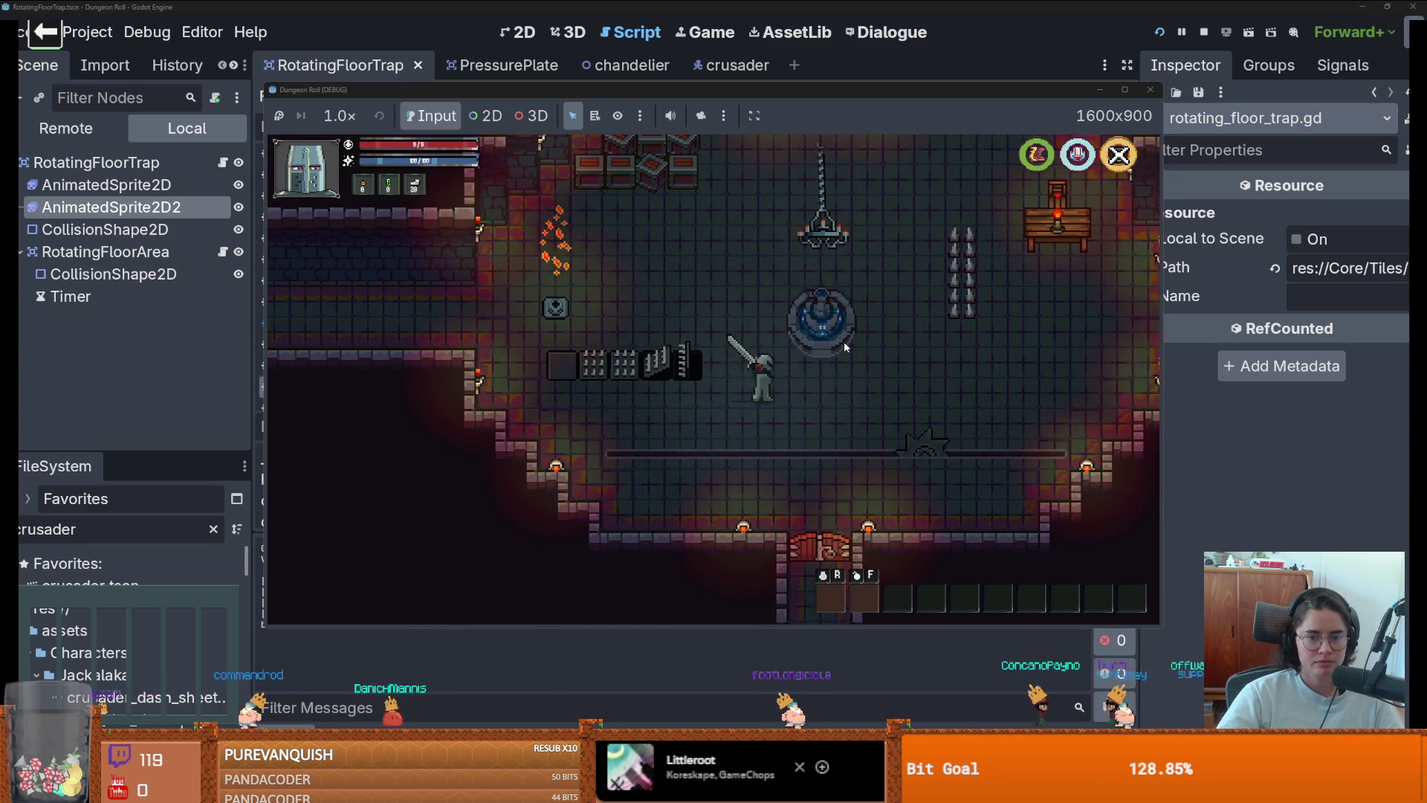
{"action": "key", "text": "w"}
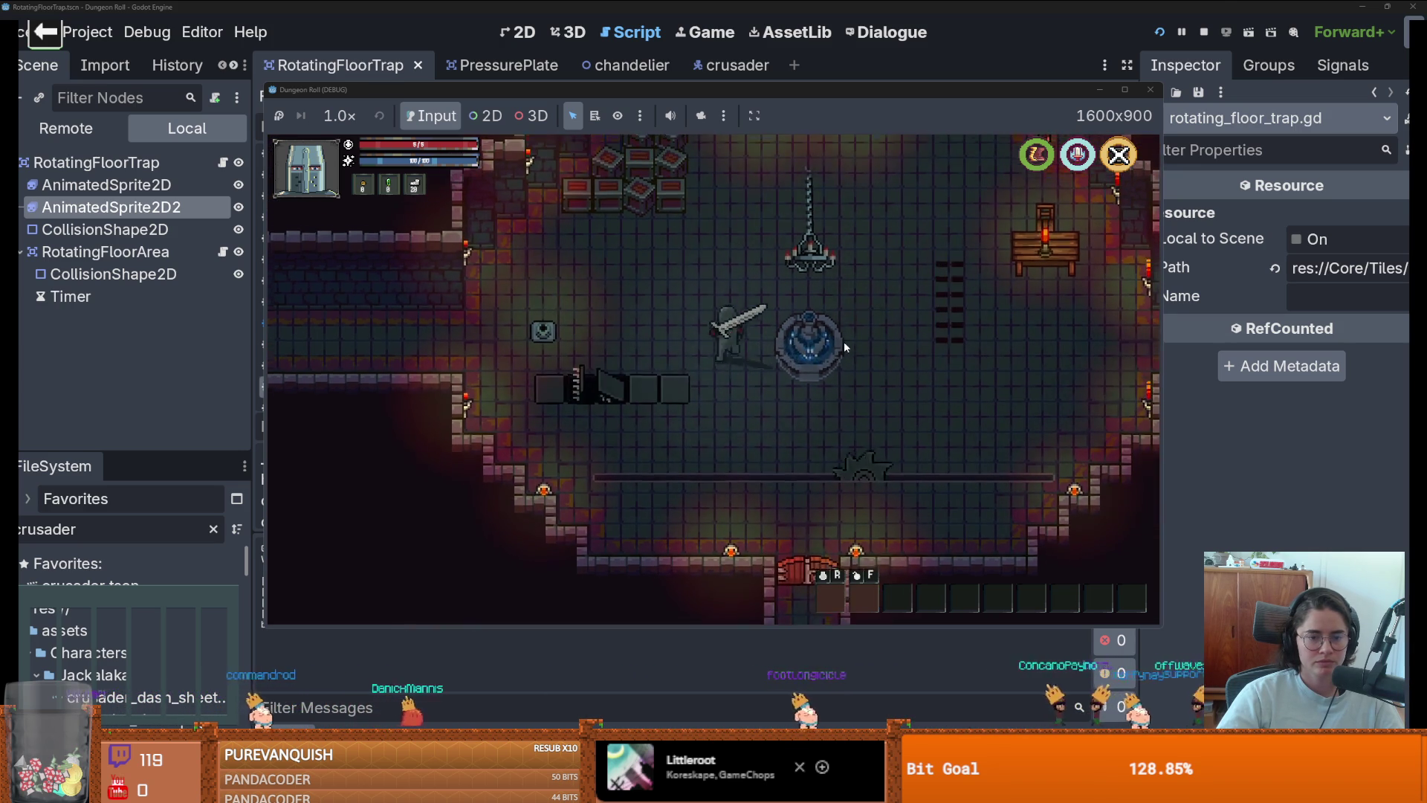
{"action": "key", "text": "a"}
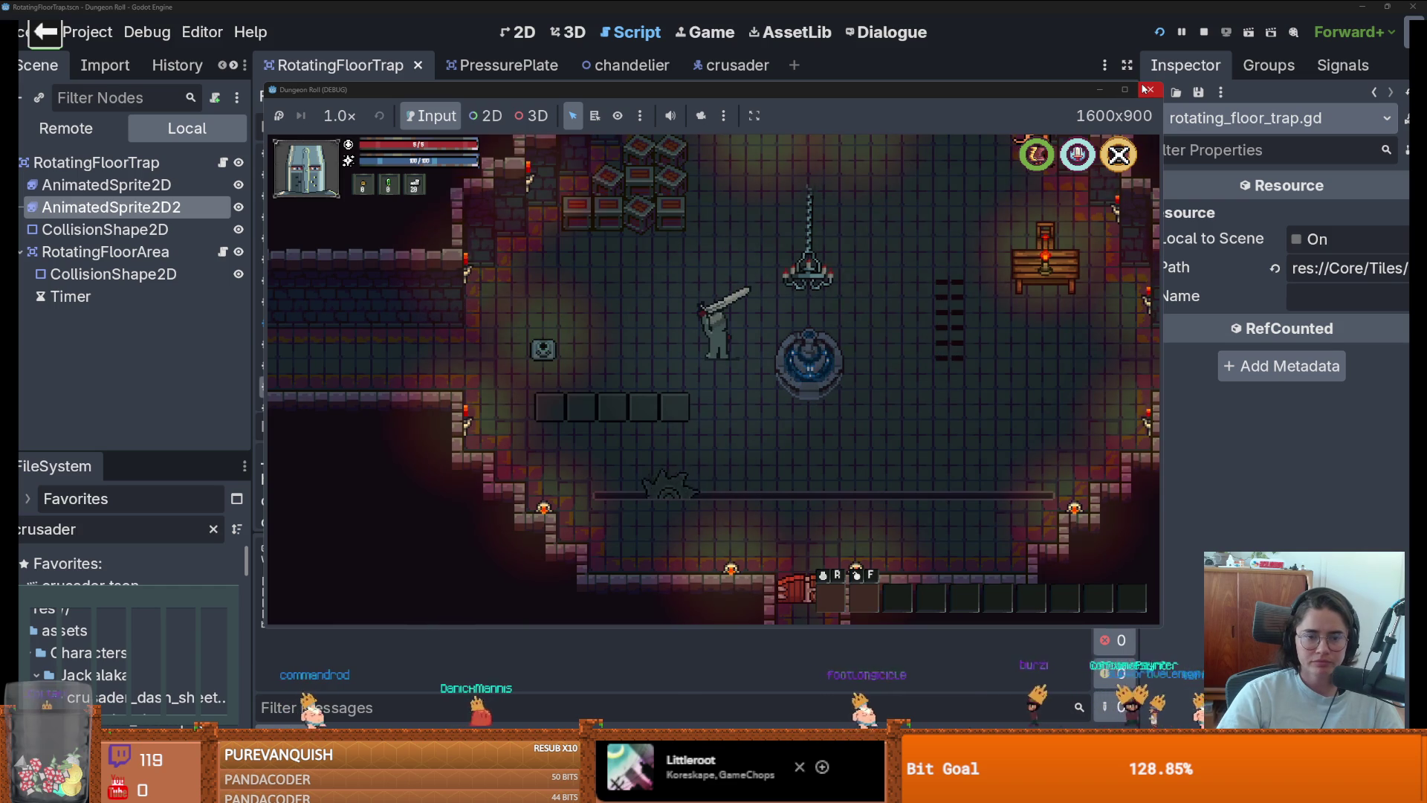
{"action": "left_click", "coordinate": [1148, 91]}
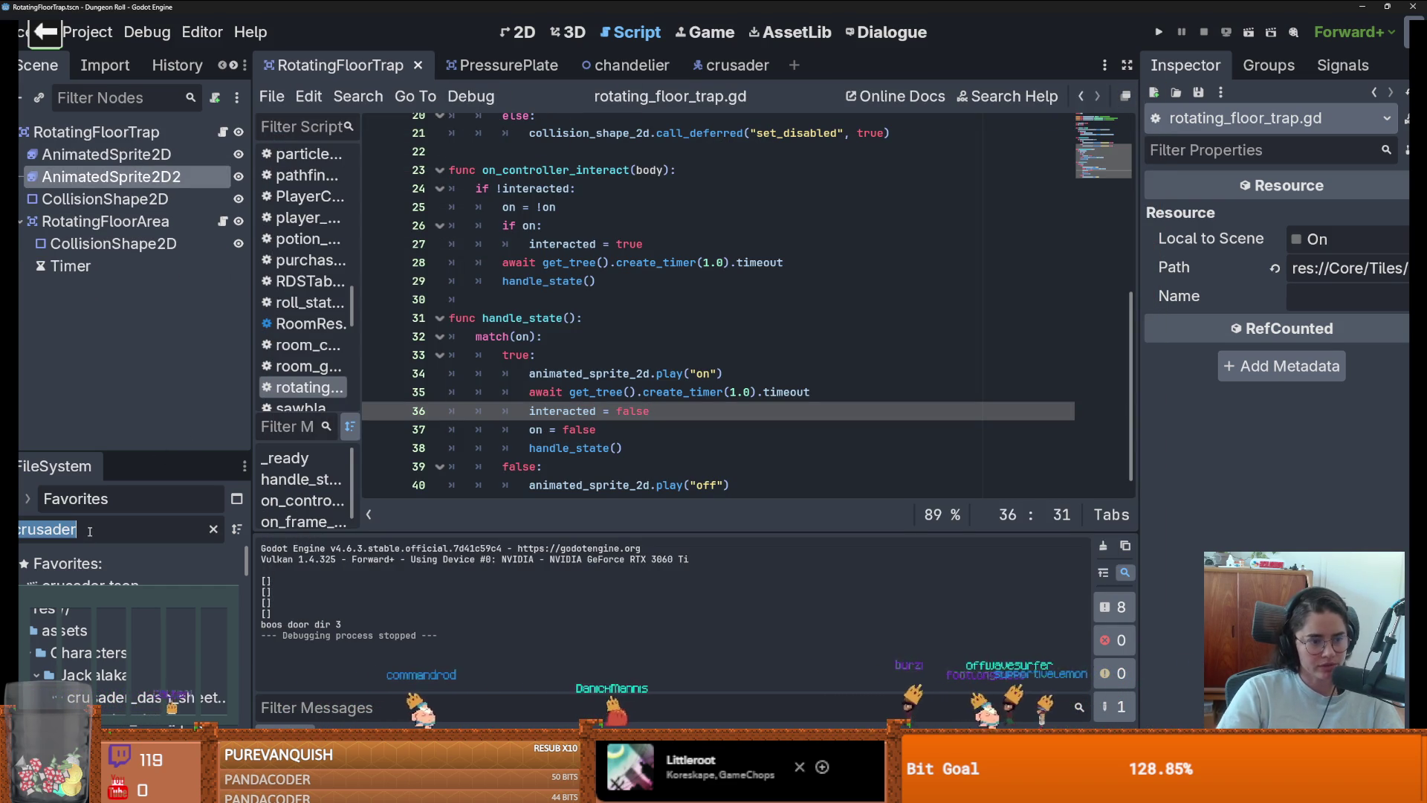
Filter files for 'root', open root_room.tscn and pick the Traps > RotatingFloorTrap tile.
{"action": "type", "text": "root"}
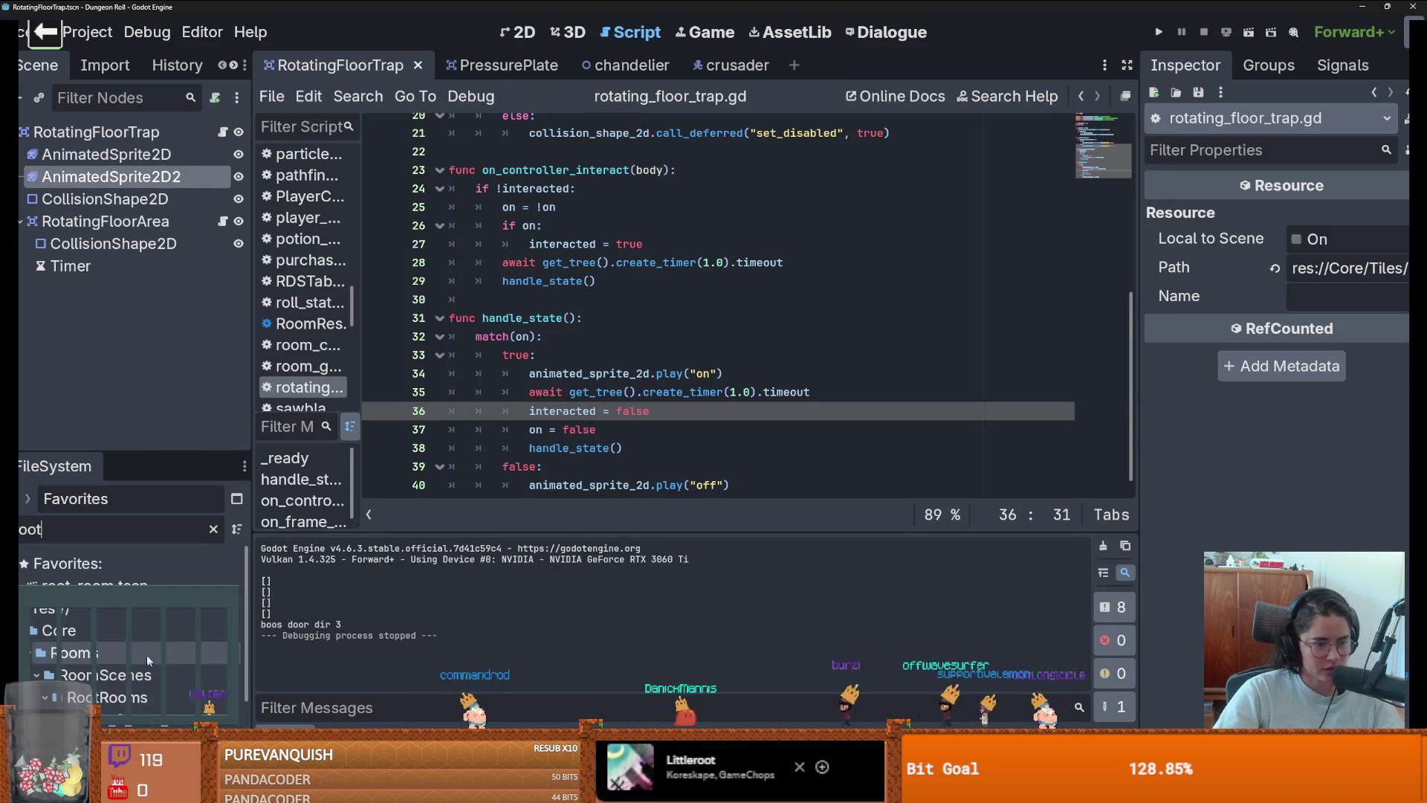
{"action": "double_click", "coordinate": [133, 586]}
{"action": "scroll", "coordinate": [272, 296], "scroll_direction": "down", "scroll_amount": 3}
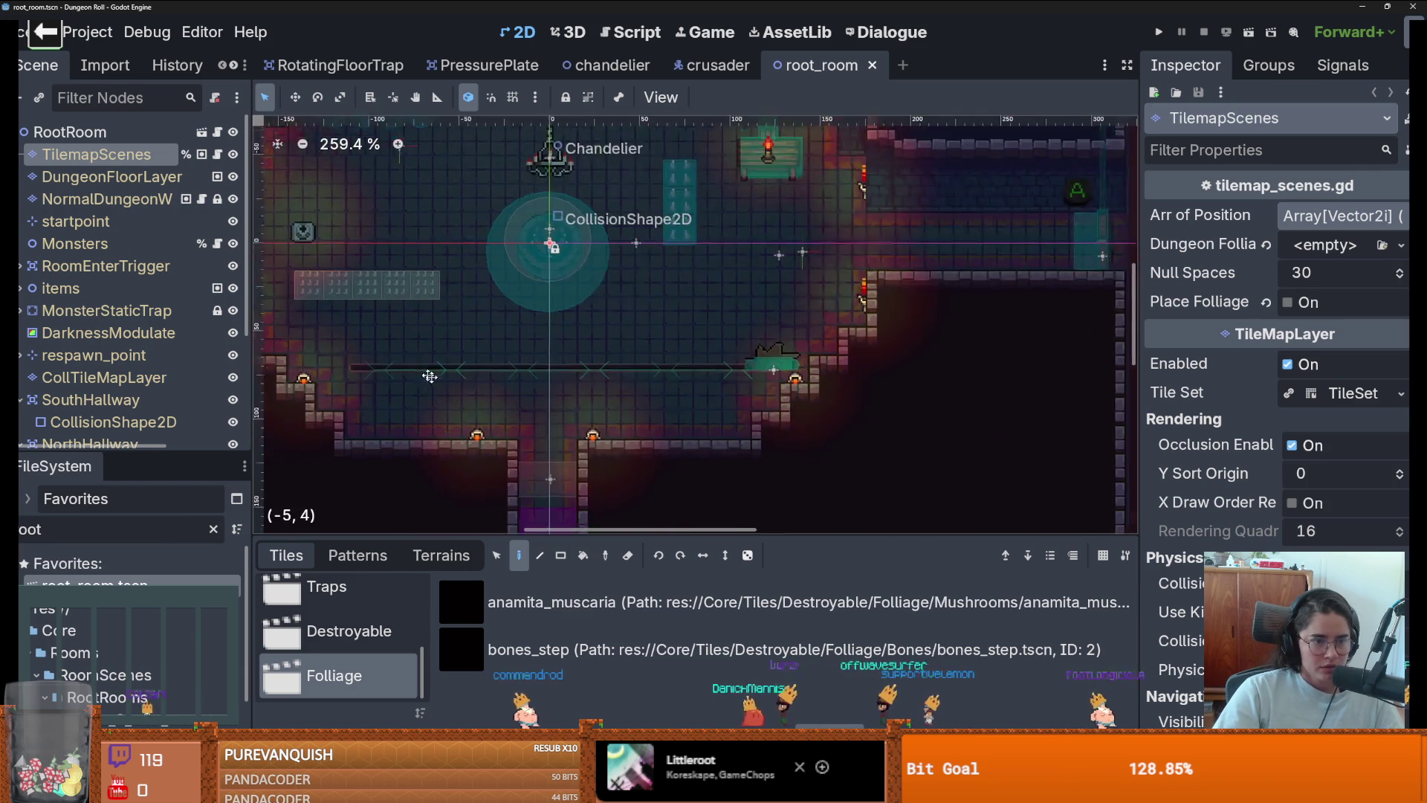
{"action": "left_click", "coordinate": [338, 586]}
{"action": "scroll", "coordinate": [571, 640], "scroll_direction": "down", "scroll_amount": 3}
{"action": "left_click", "coordinate": [550, 691]}
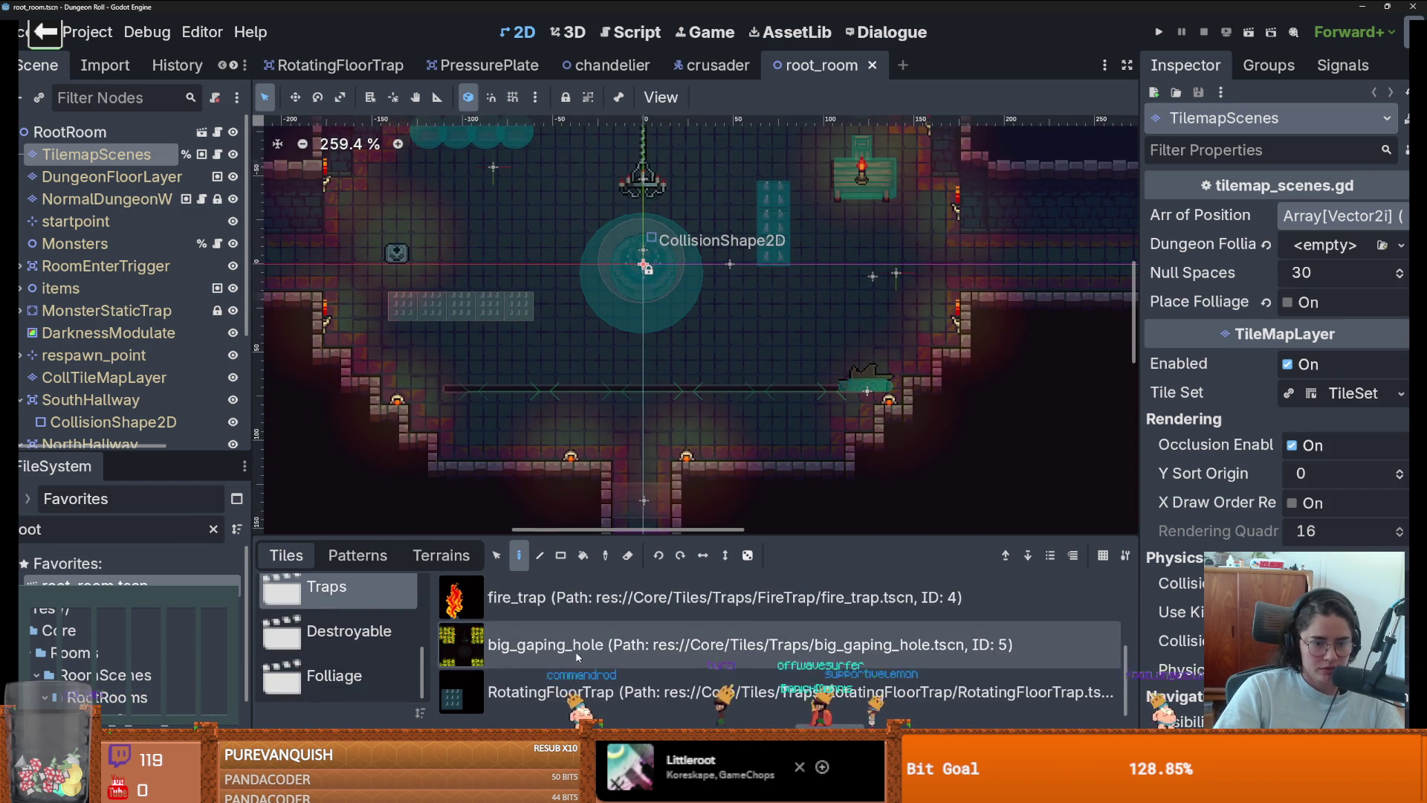
{"action": "left_click", "coordinate": [490, 365]}
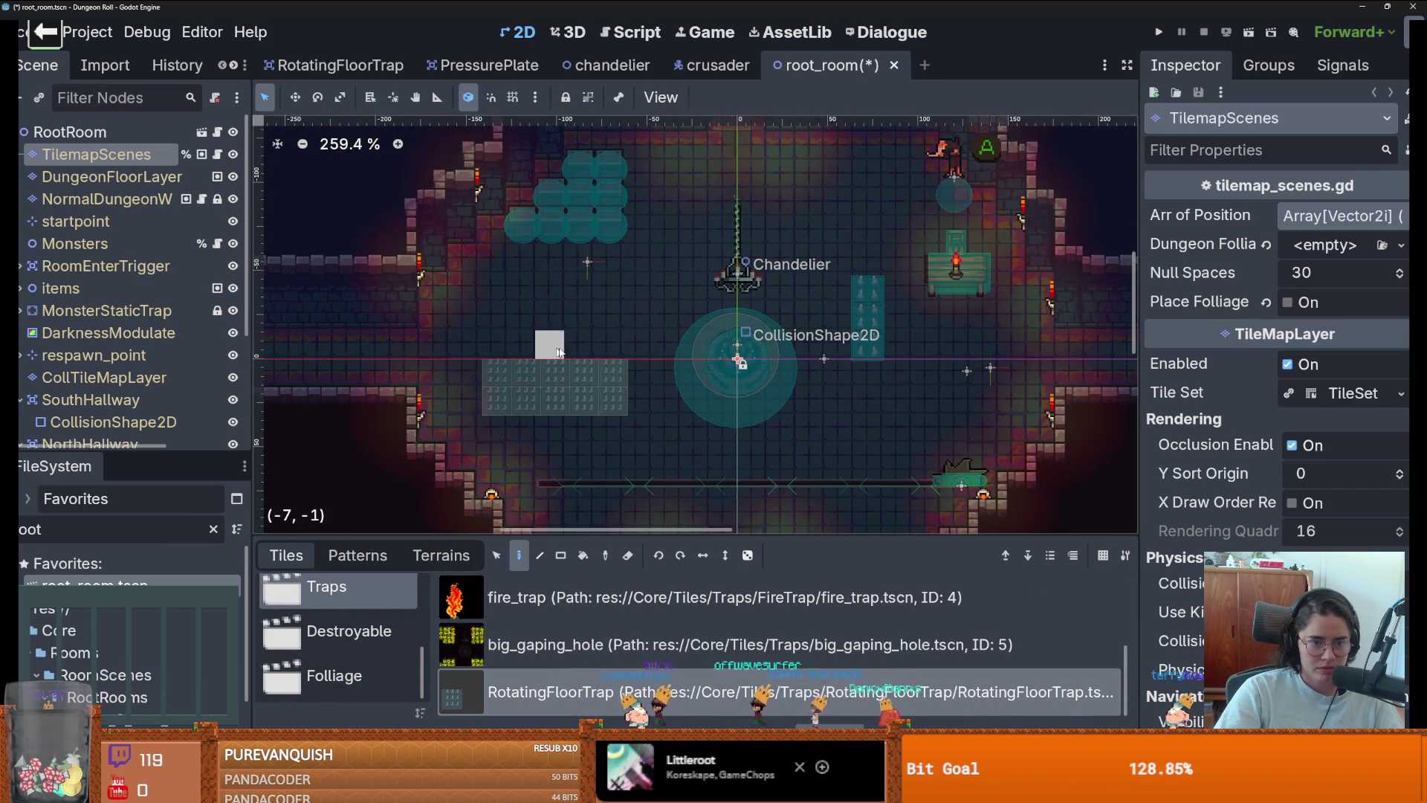
Paint RotatingFloorTrap rows across the floor, redoing a mistaken row, then save and run the game.
{"action": "mouse_move", "coordinate": [490, 362]}
{"action": "left_mouse_down"}
{"action": "mouse_move", "coordinate": [622, 360]}
{"action": "mouse_move", "coordinate": [609, 260]}
{"action": "mouse_move", "coordinate": [490, 260]}
{"action": "mouse_move", "coordinate": [721, 267]}
{"action": "mouse_move", "coordinate": [810, 178]}
{"action": "mouse_move", "coordinate": [638, 173]}
{"action": "mouse_move", "coordinate": [689, 226]}
{"action": "mouse_move", "coordinate": [640, 312]}
{"action": "mouse_move", "coordinate": [648, 439]}
{"action": "mouse_move", "coordinate": [496, 444]}
{"action": "mouse_move", "coordinate": [598, 450]}
{"action": "left_mouse_up"}
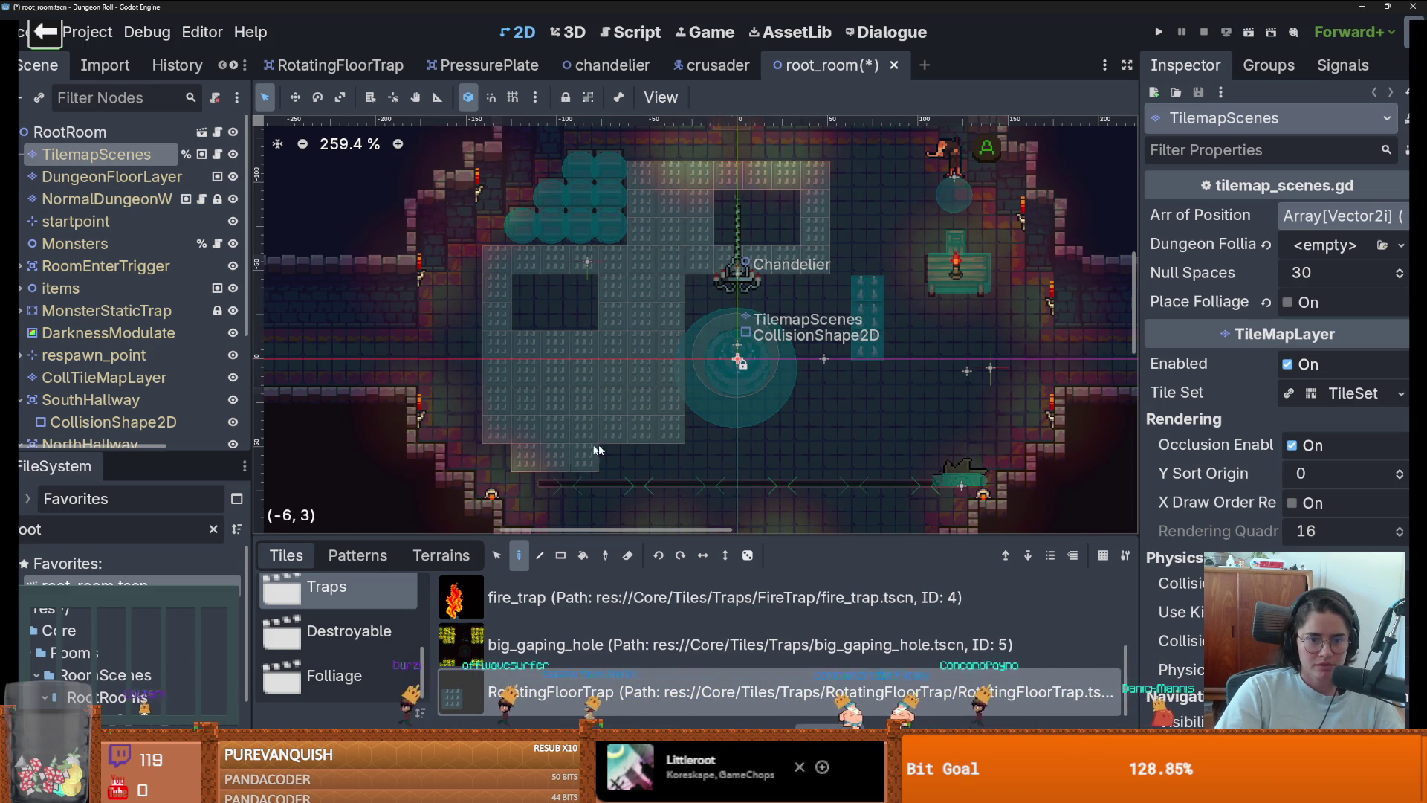
{"action": "left_click_drag", "start_coordinate": [742, 449], "coordinate": [784, 431]}
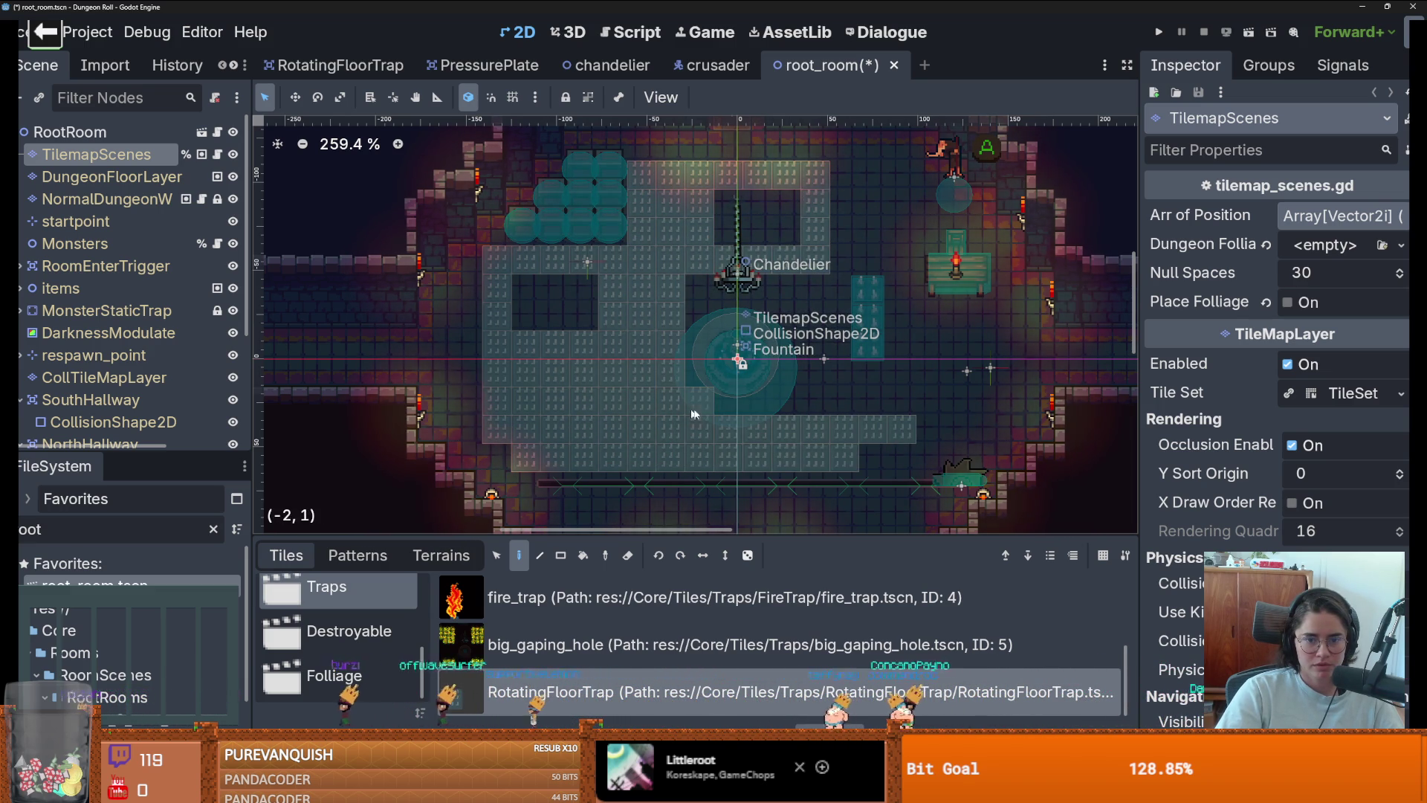
{"action": "key", "text": "ctrl+z"}
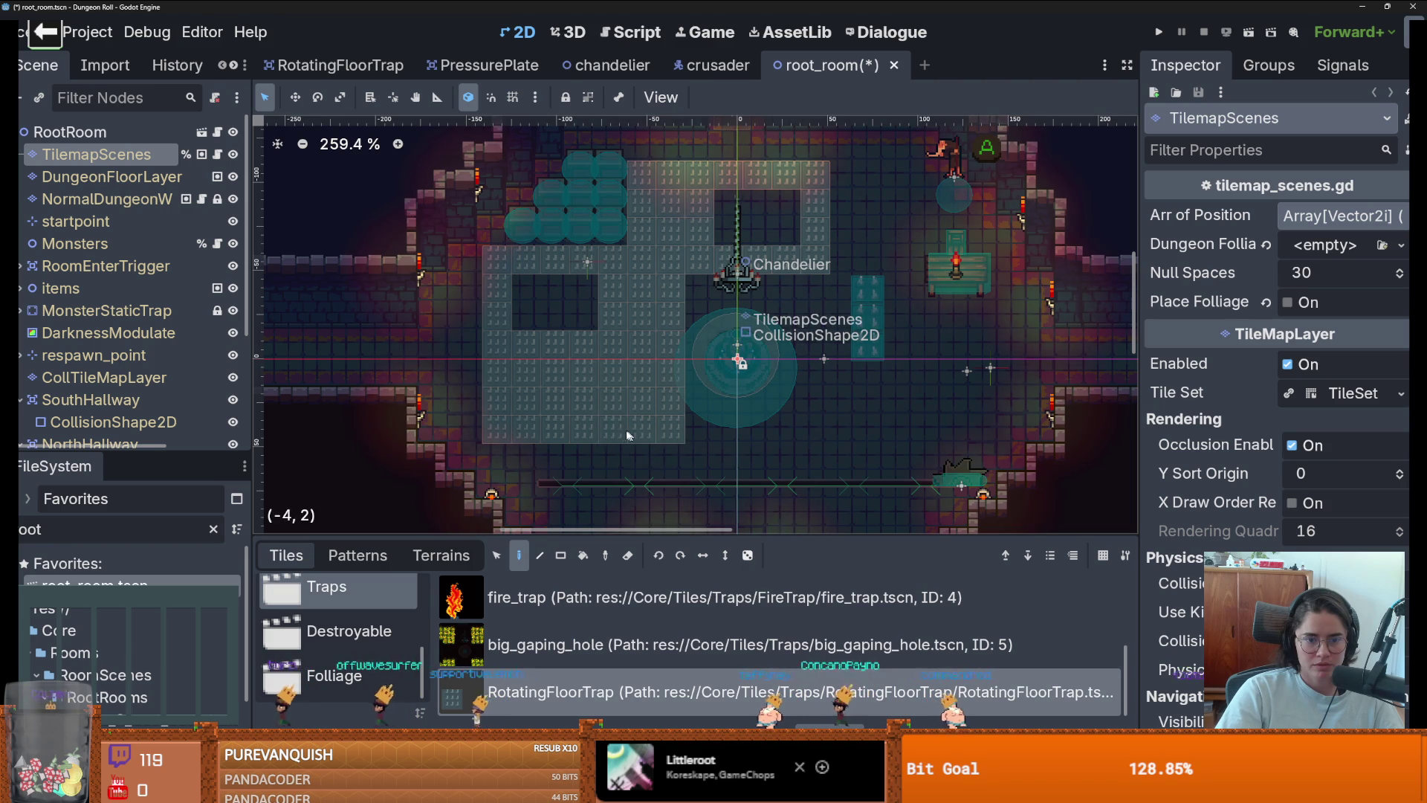
{"action": "mouse_move", "coordinate": [520, 457]}
{"action": "left_mouse_down"}
{"action": "mouse_move", "coordinate": [678, 457]}
{"action": "mouse_move", "coordinate": [929, 427]}
{"action": "mouse_move", "coordinate": [869, 408]}
{"action": "left_mouse_up"}
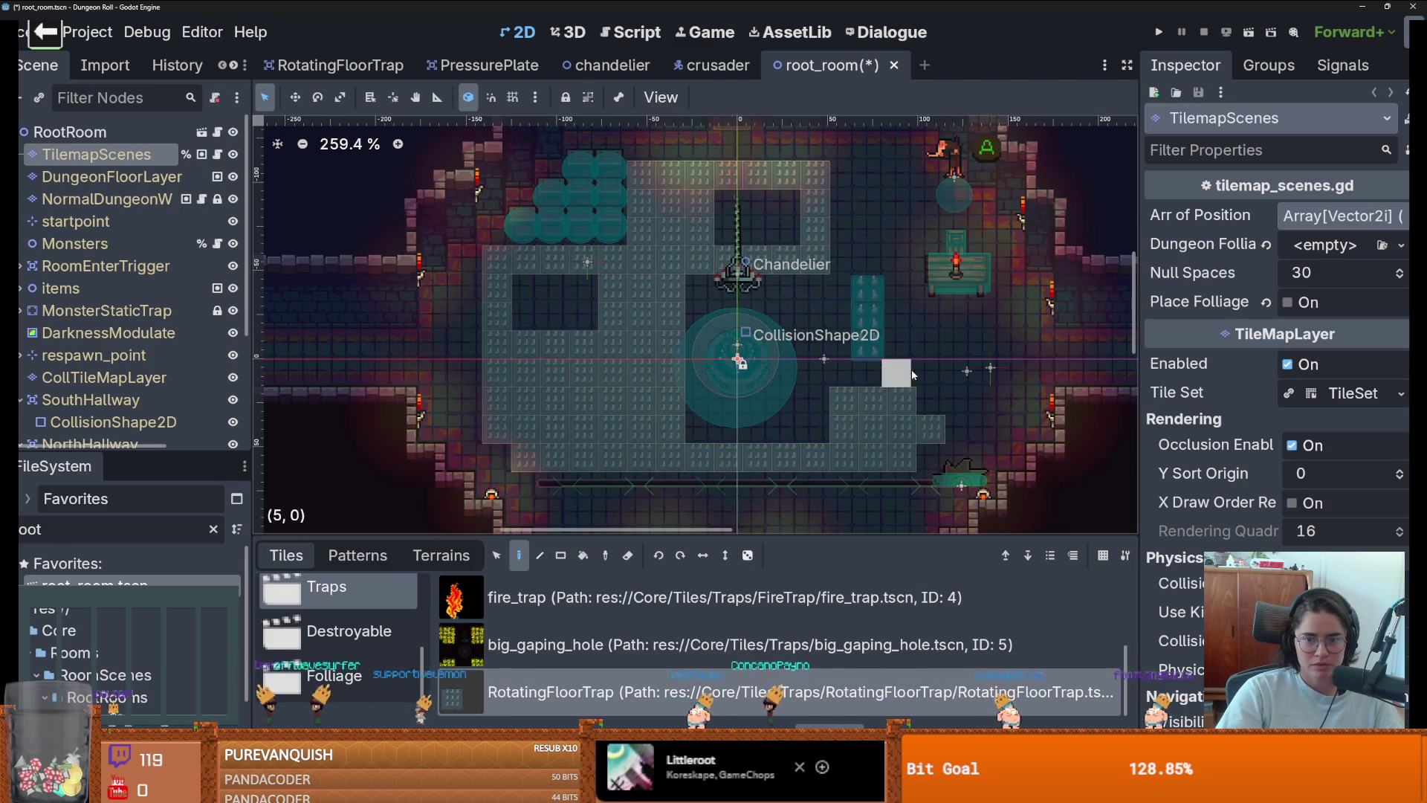
{"action": "mouse_move", "coordinate": [931, 346]}
{"action": "left_mouse_down"}
{"action": "mouse_move", "coordinate": [911, 354]}
{"action": "mouse_move", "coordinate": [1011, 323]}
{"action": "left_mouse_up"}
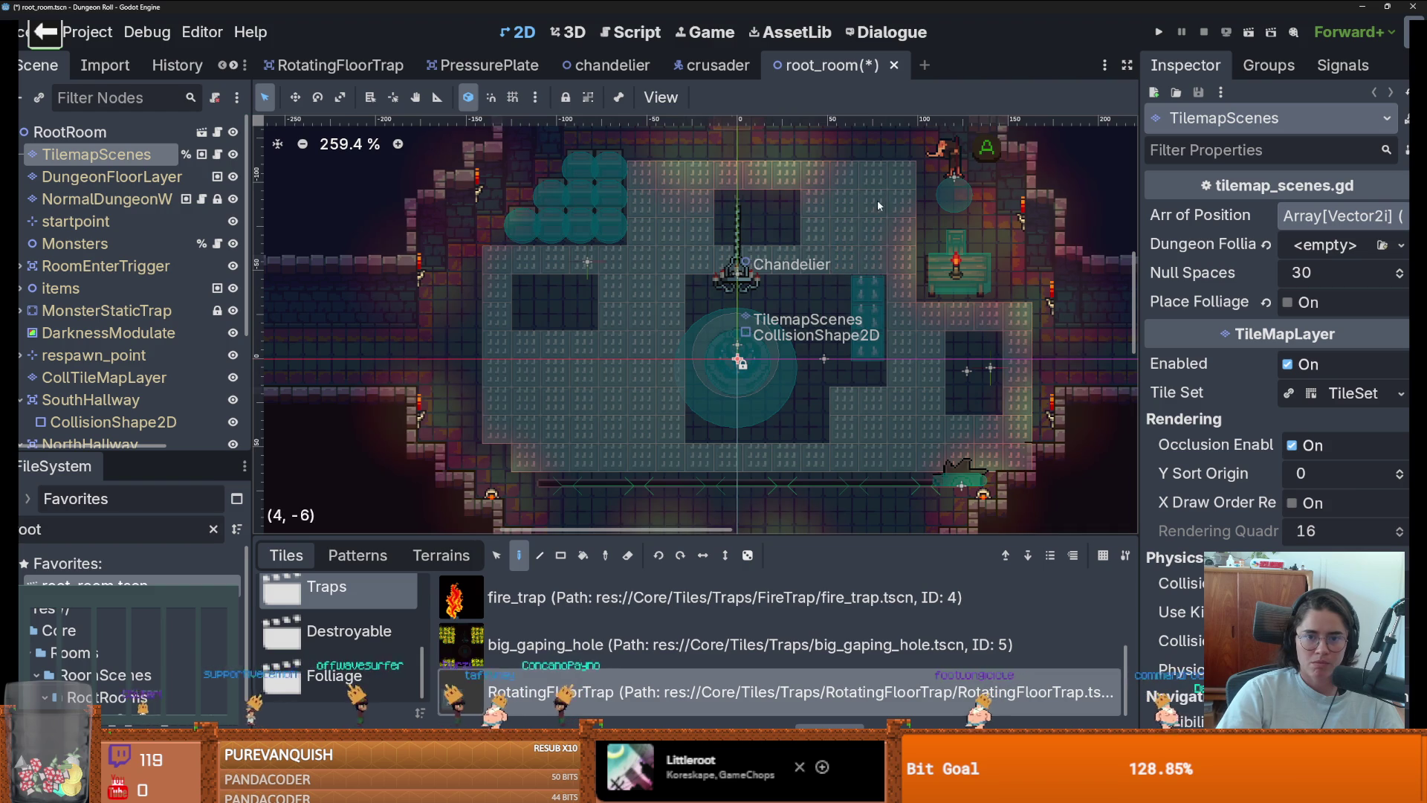
{"action": "left_click", "coordinate": [1154, 32]}
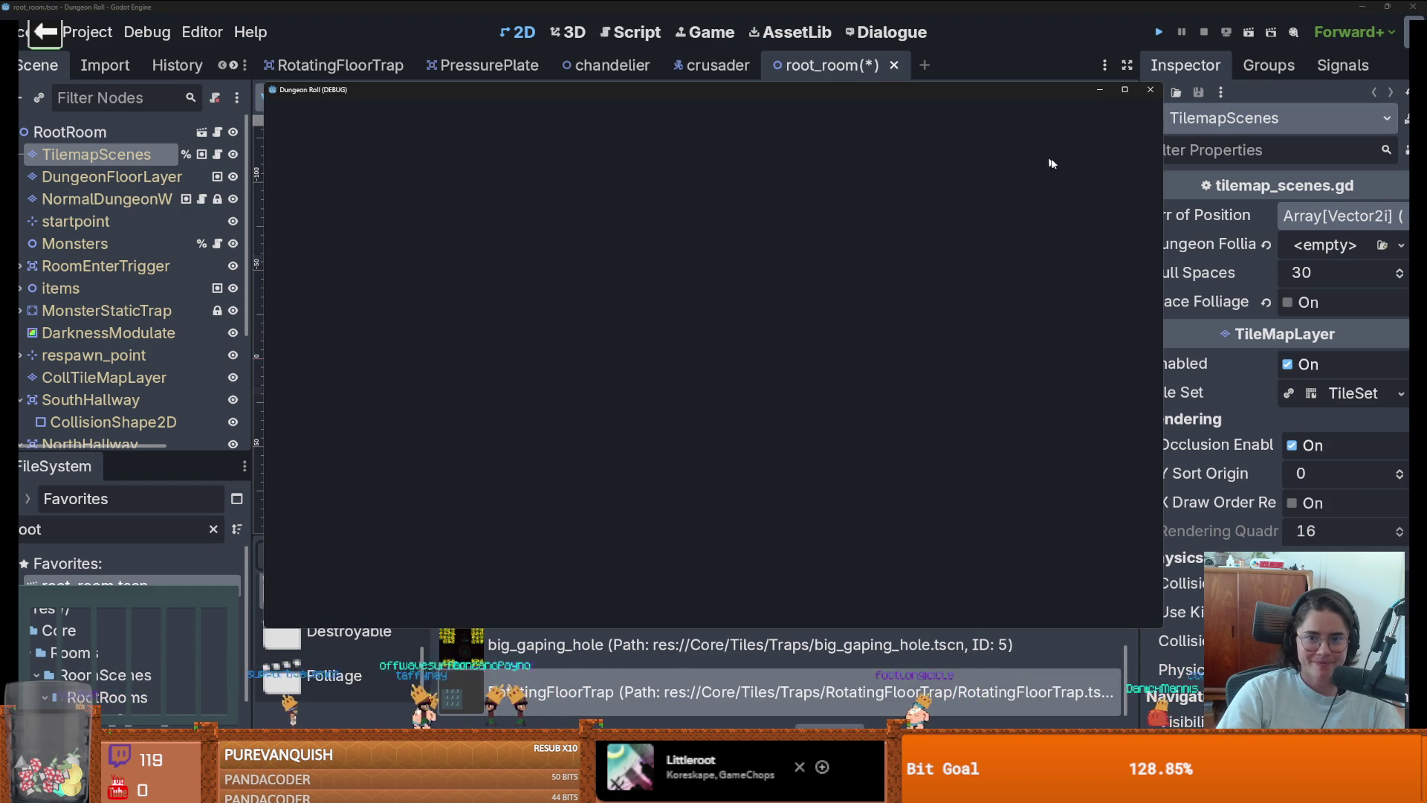
Maximize the game window and walk the knight around the room toward the chandelier.
{"action": "left_click", "coordinate": [1124, 91]}
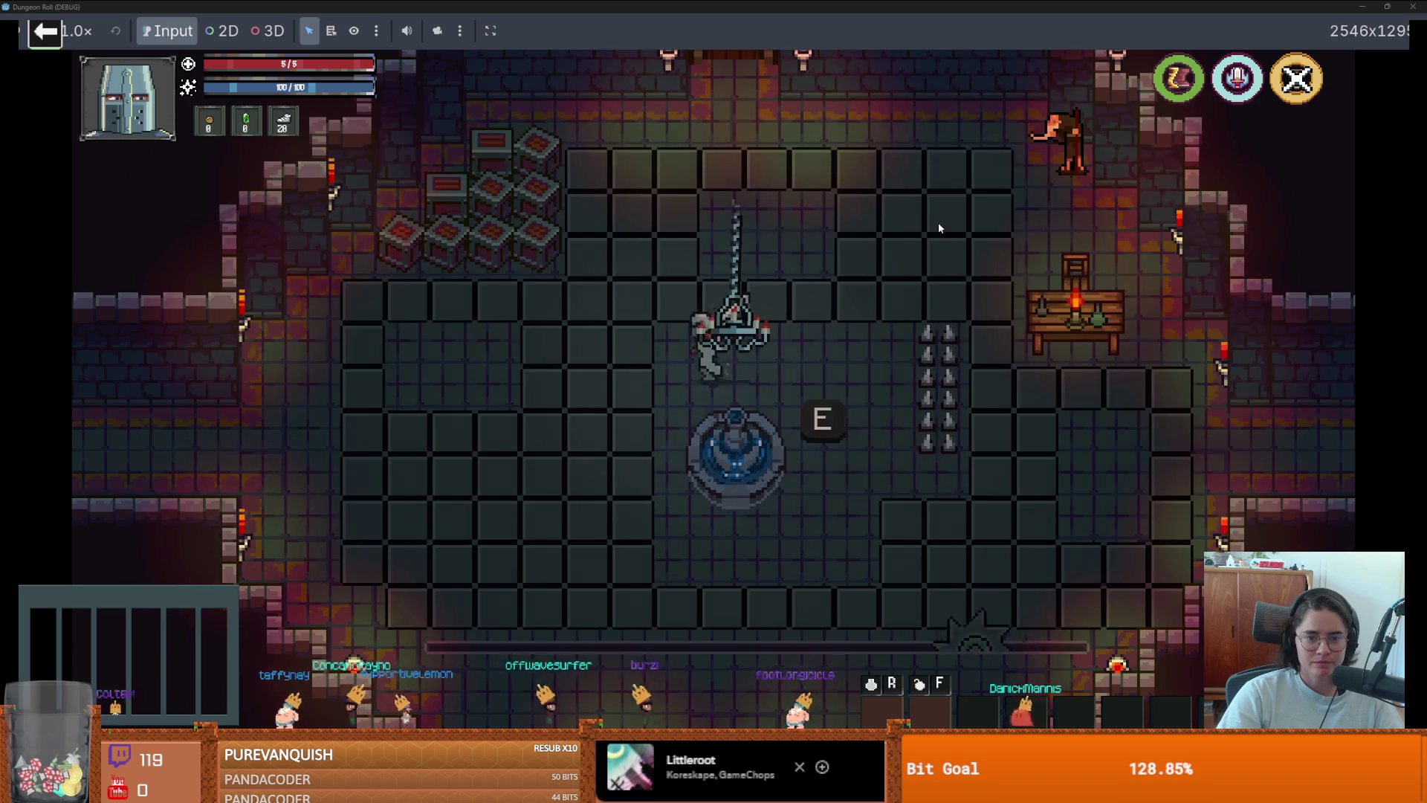
{"action": "key", "text": "a"}
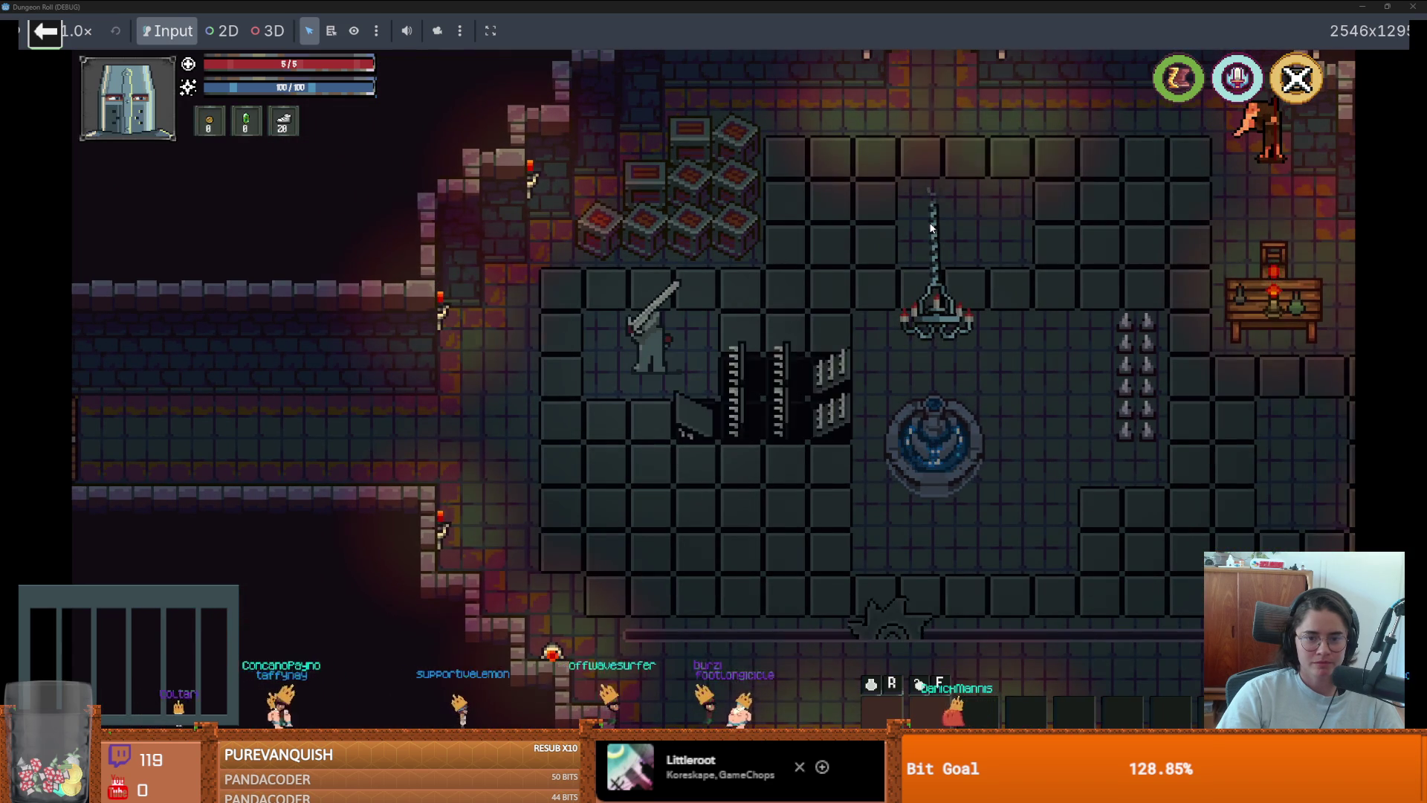
{"action": "key", "text": "w"}
{"action": "key", "text": "d"}
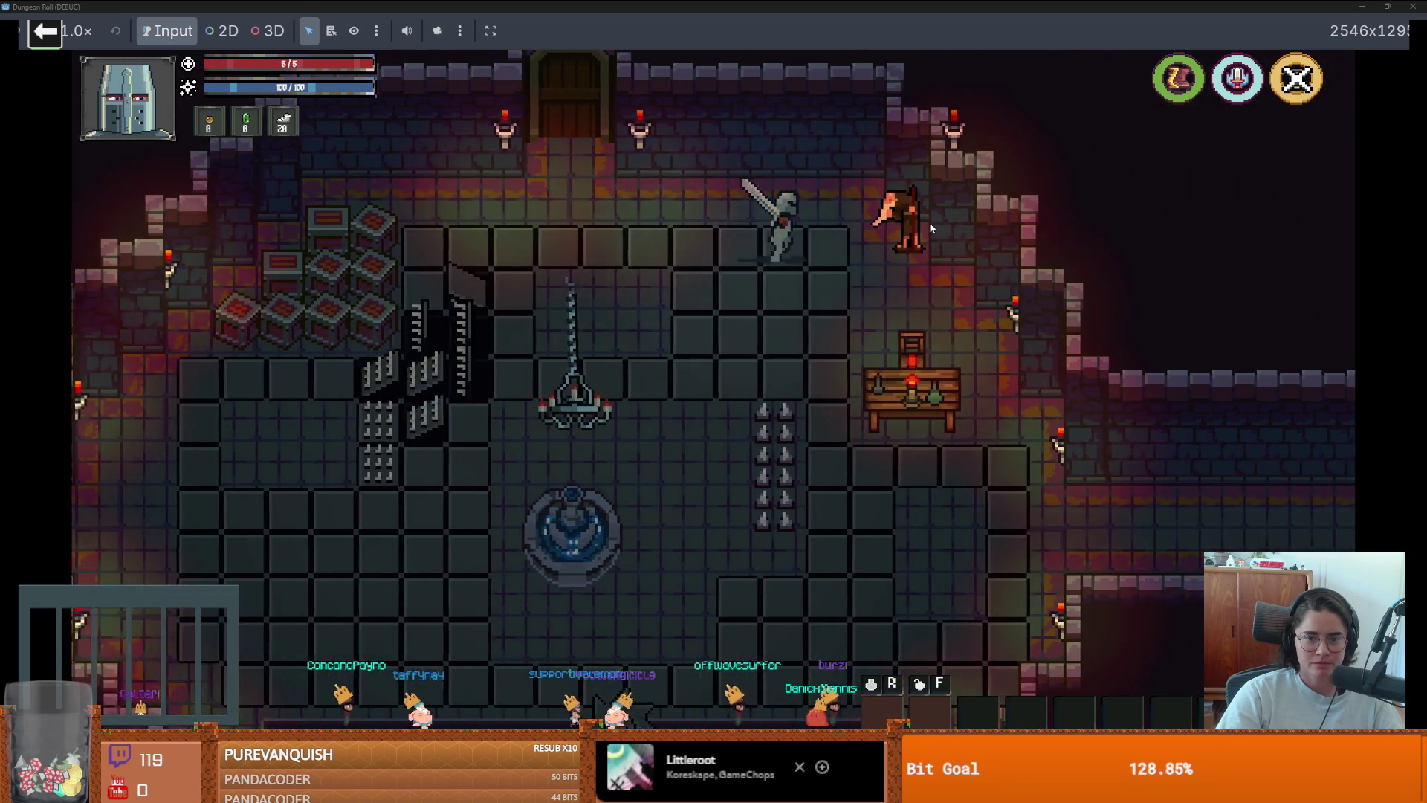
{"action": "key", "text": "s"}
{"action": "key", "text": "a"}
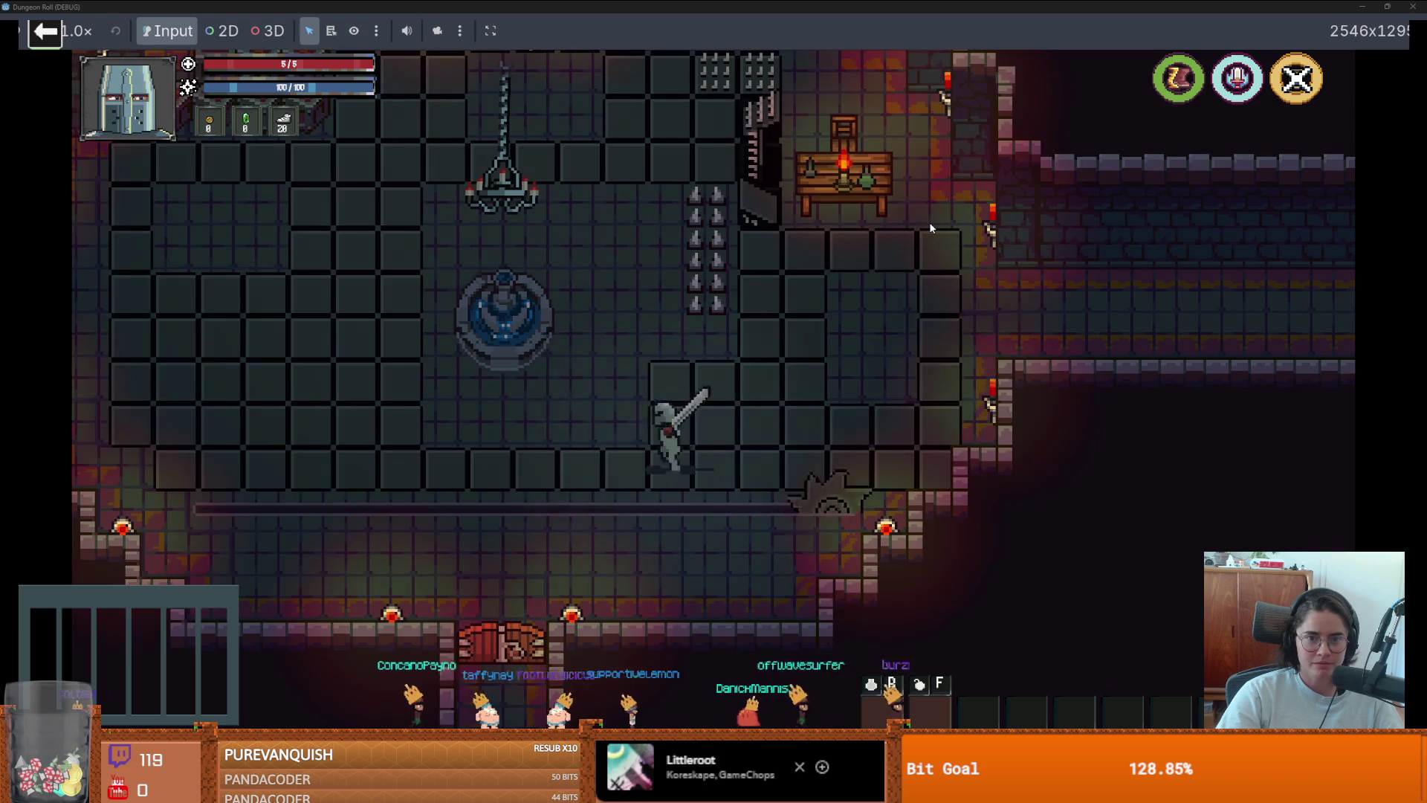
{"action": "key", "text": "w"}
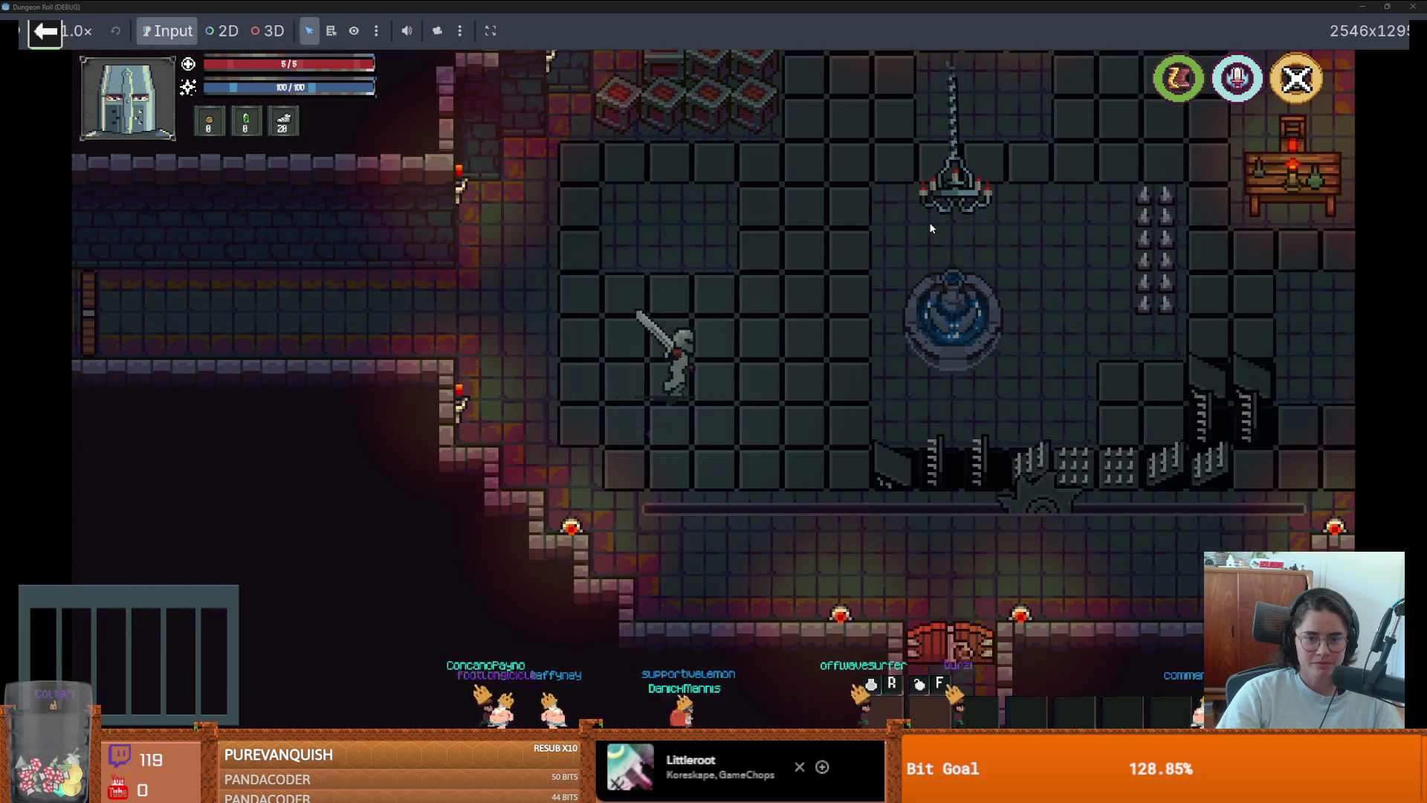
{"action": "key", "text": "d"}
{"action": "key", "text": "w"}
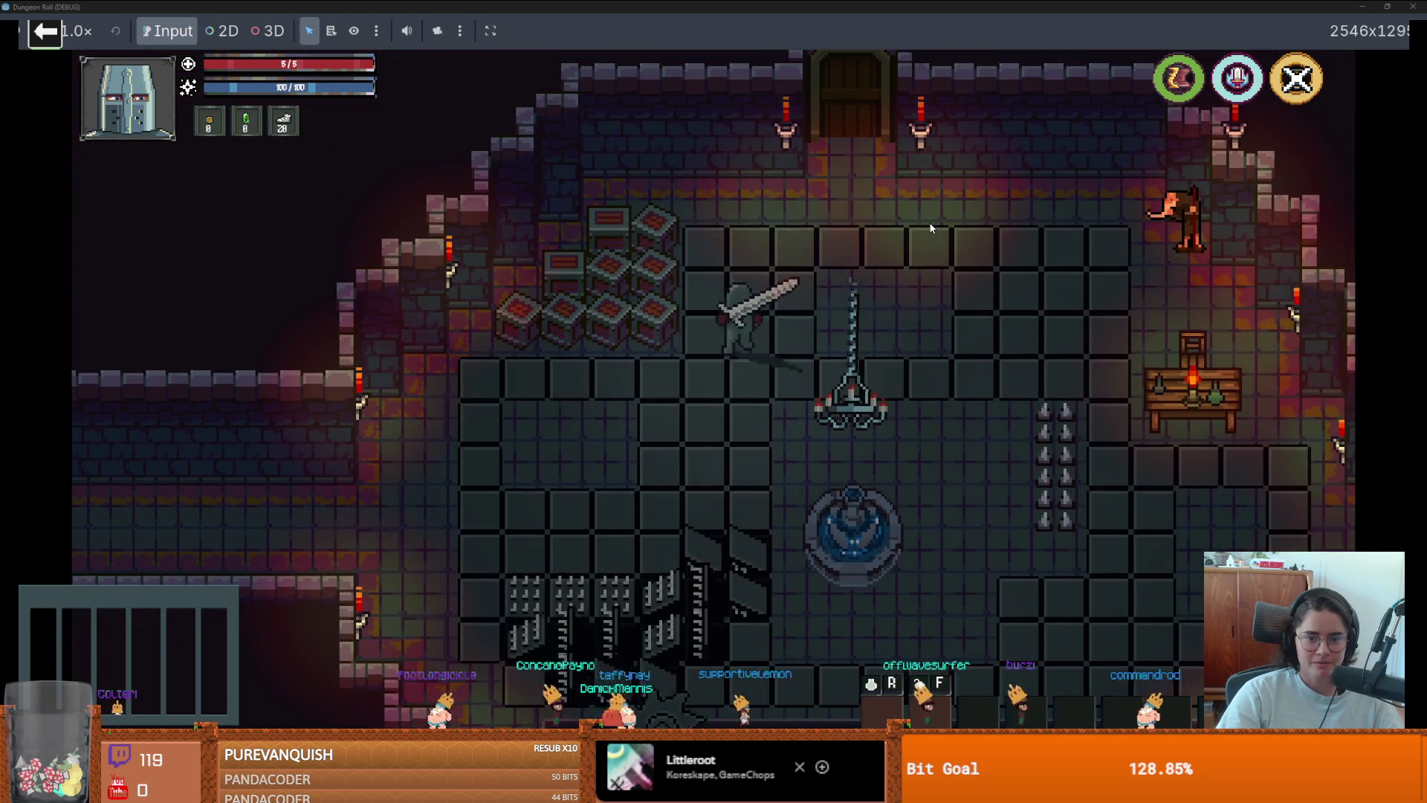
{"action": "key", "text": "d"}
{"action": "key", "text": "d"}
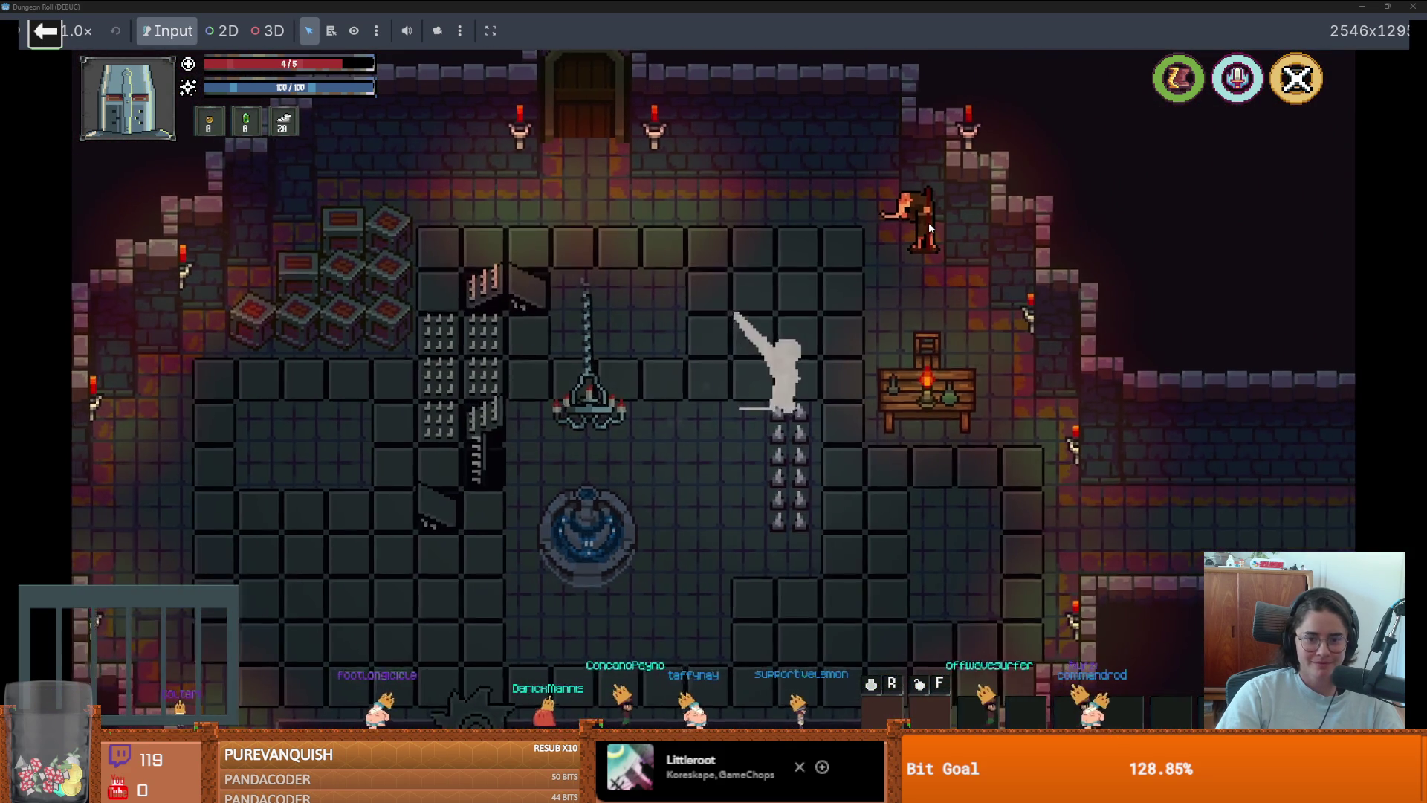
{"action": "key", "text": "s"}
{"action": "key", "text": "a"}
{"action": "key", "text": "s"}
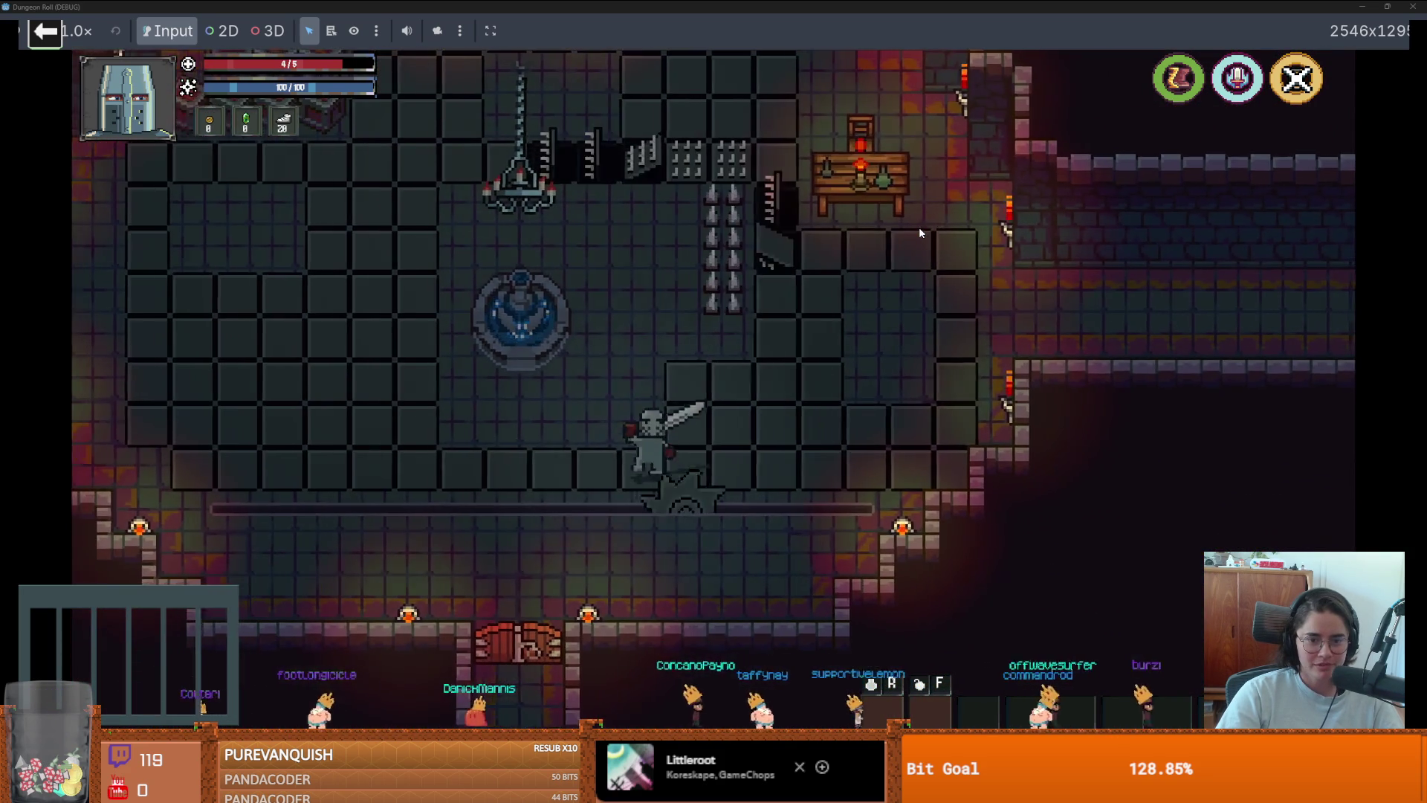
{"action": "key", "text": "w"}
Walk the knight past the spike traps and fountain, then stop the game with F8.
{"action": "key", "text": "a"}
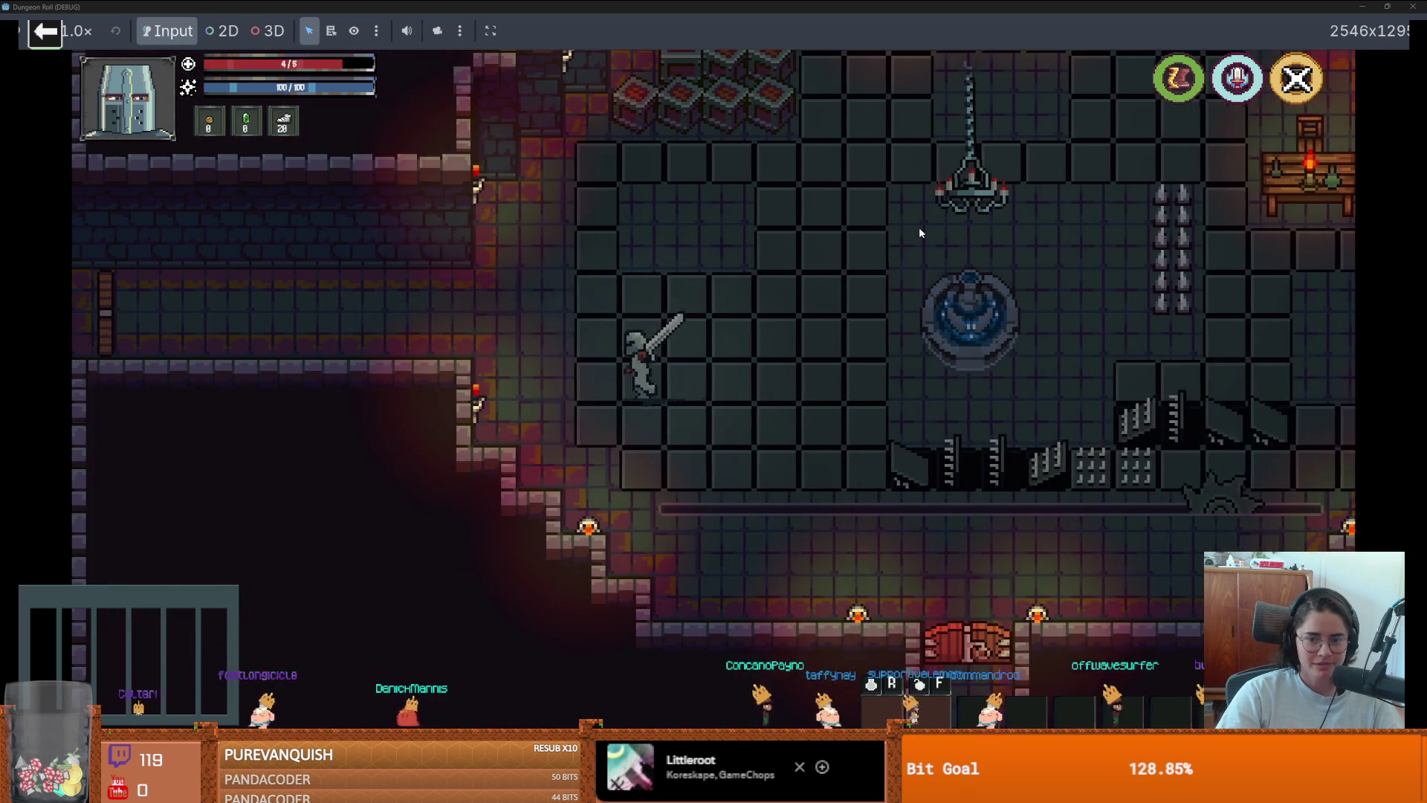
{"action": "key", "text": "w"}
{"action": "key", "text": "d"}
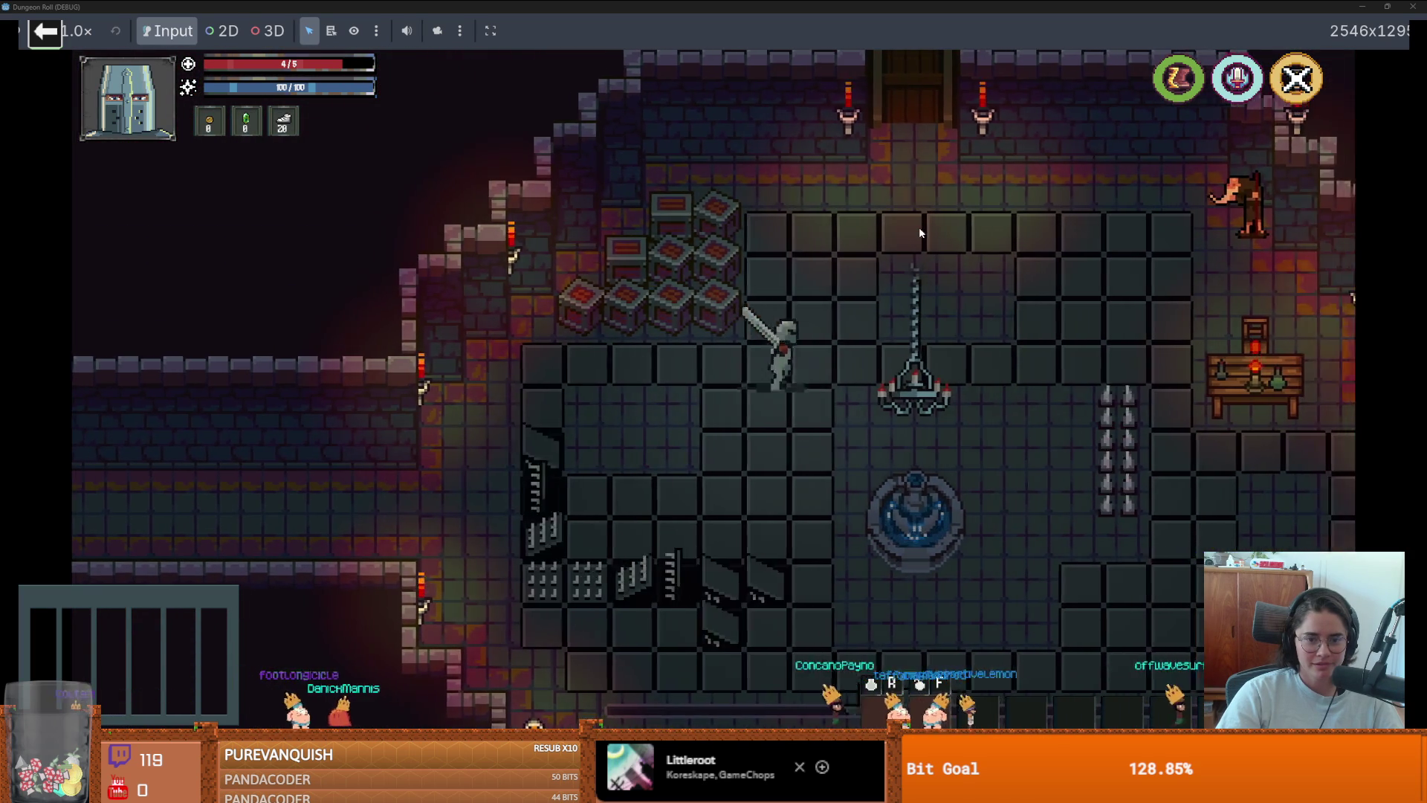
{"action": "key", "text": "s"}
{"action": "key", "text": "a"}
{"action": "key", "text": "w"}
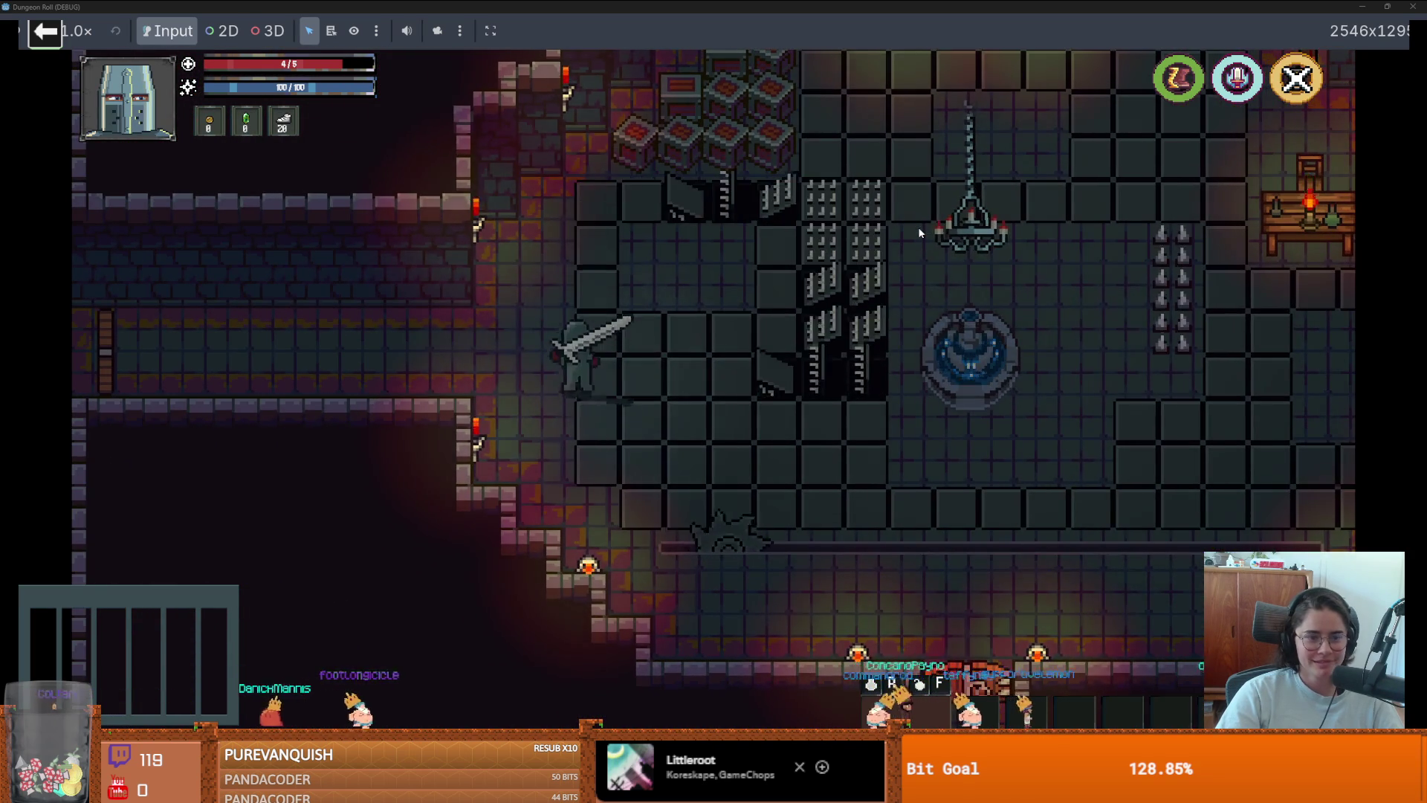
{"action": "key", "text": "d"}
{"action": "key", "text": "s"}
{"action": "key", "text": "d"}
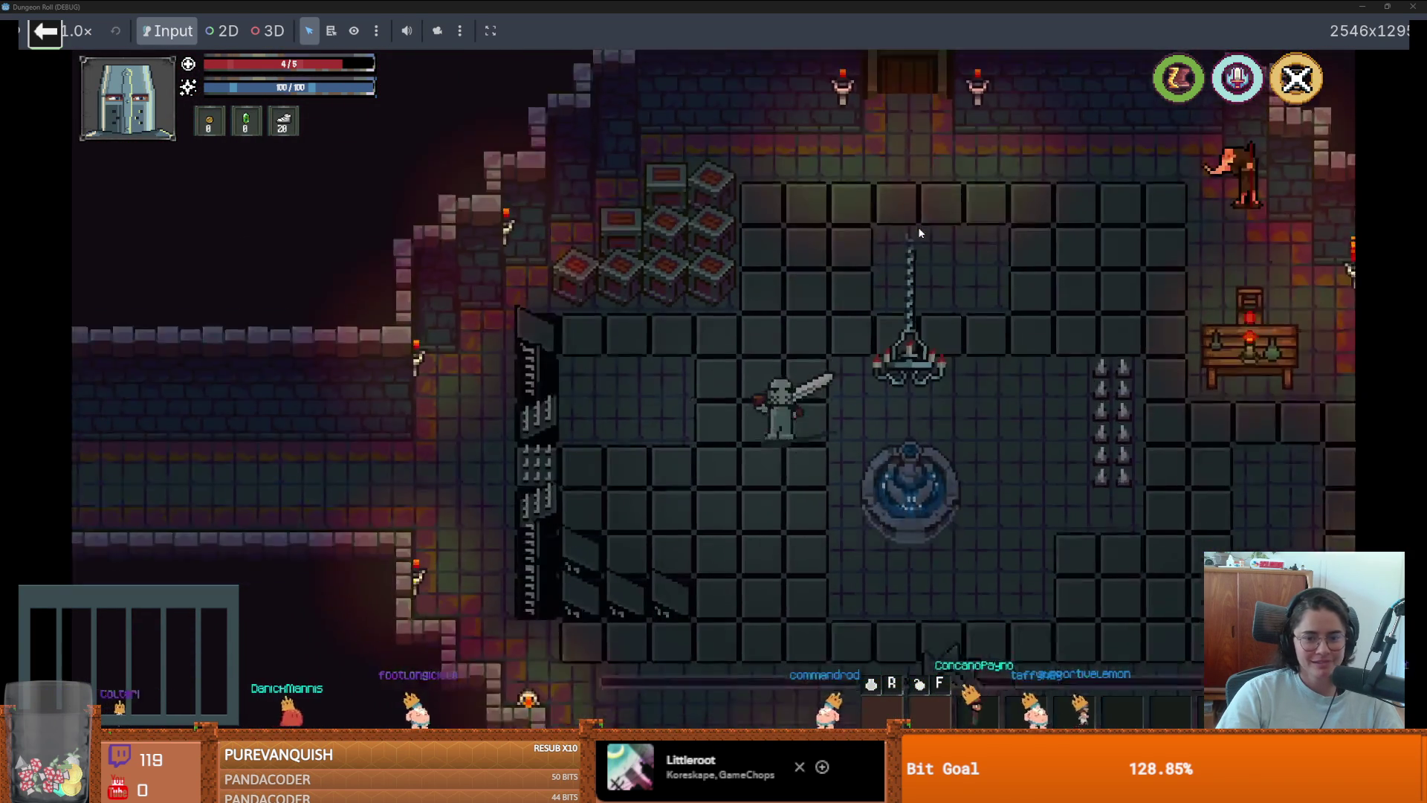
{"action": "key", "text": "d"}
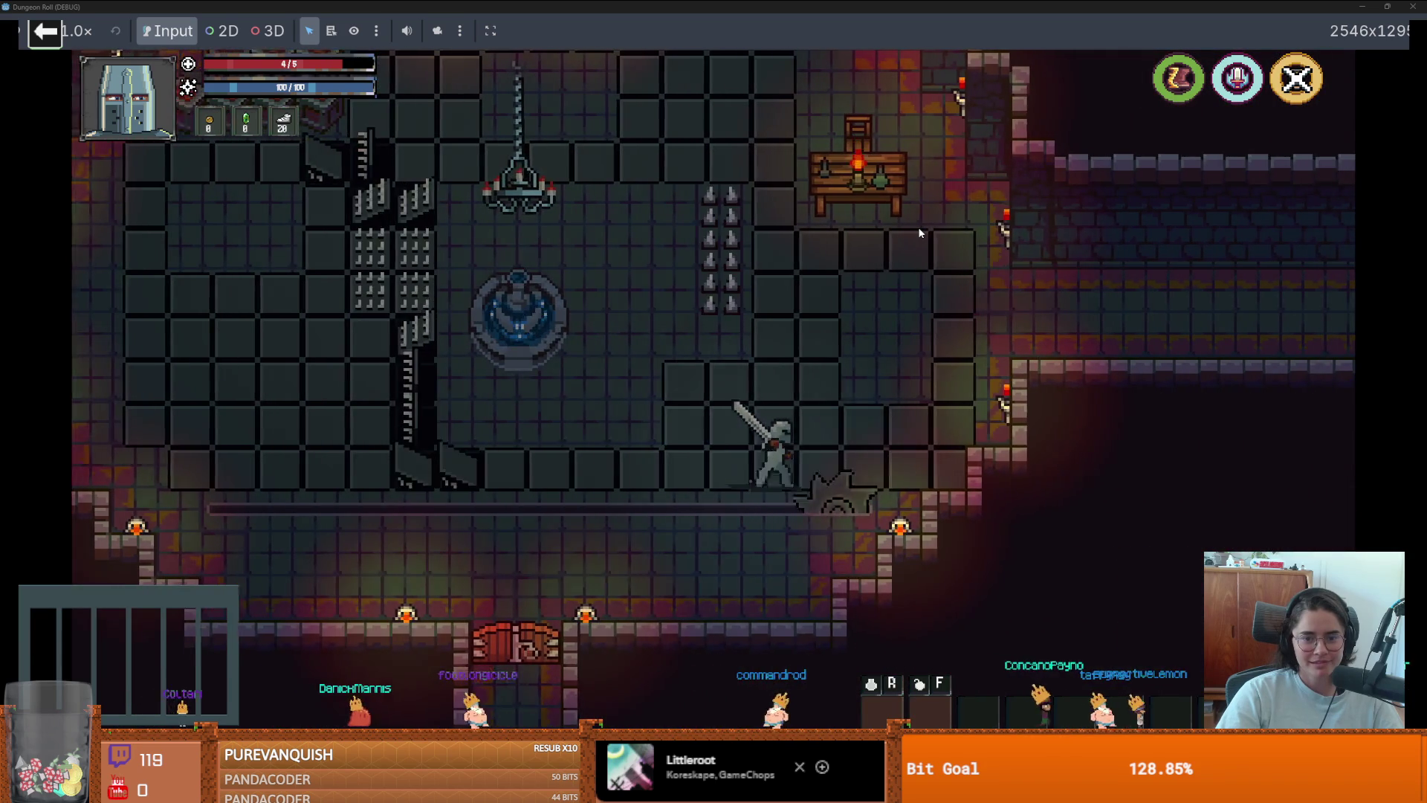
{"action": "key", "text": "w"}
{"action": "key", "text": "w"}
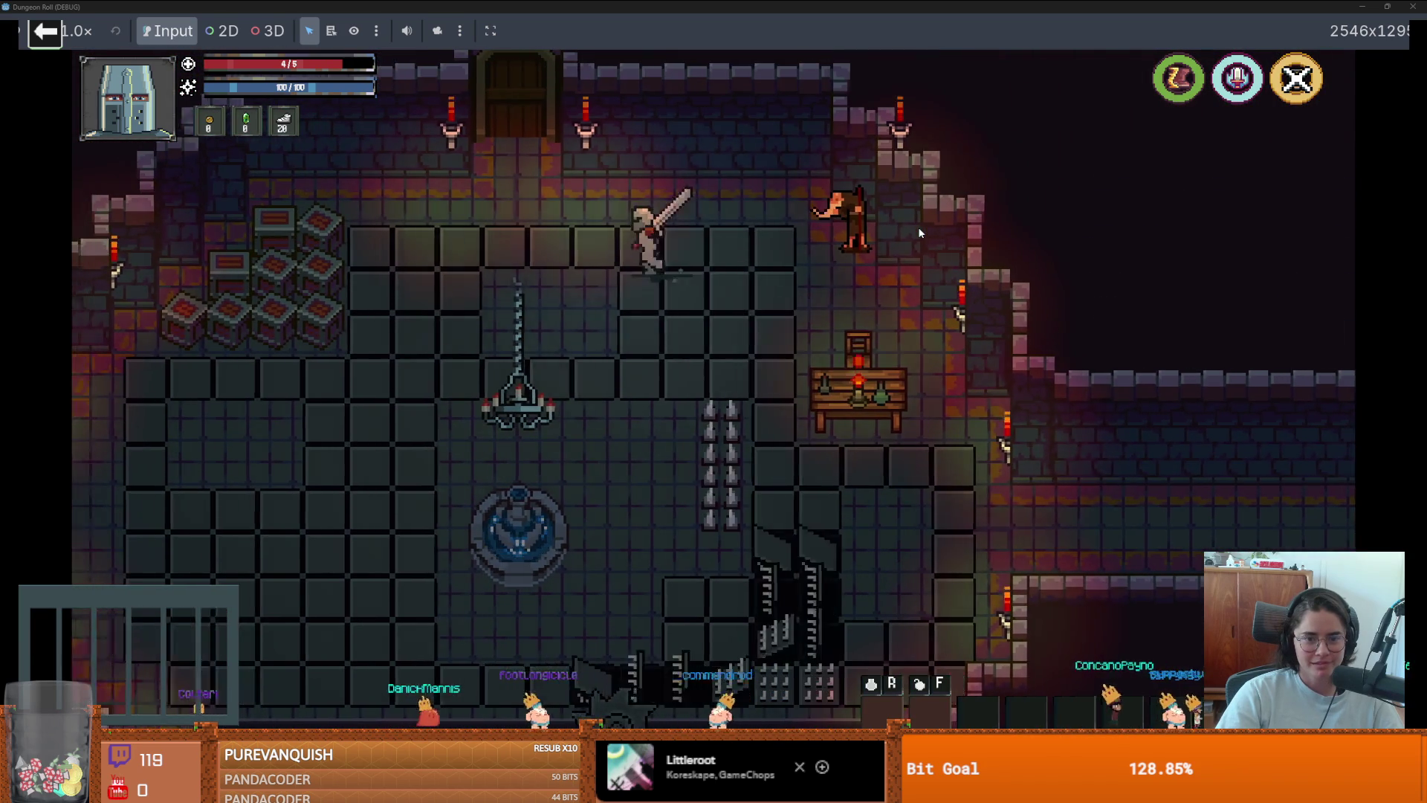
{"action": "key", "text": "a"}
{"action": "key", "text": "F8"}
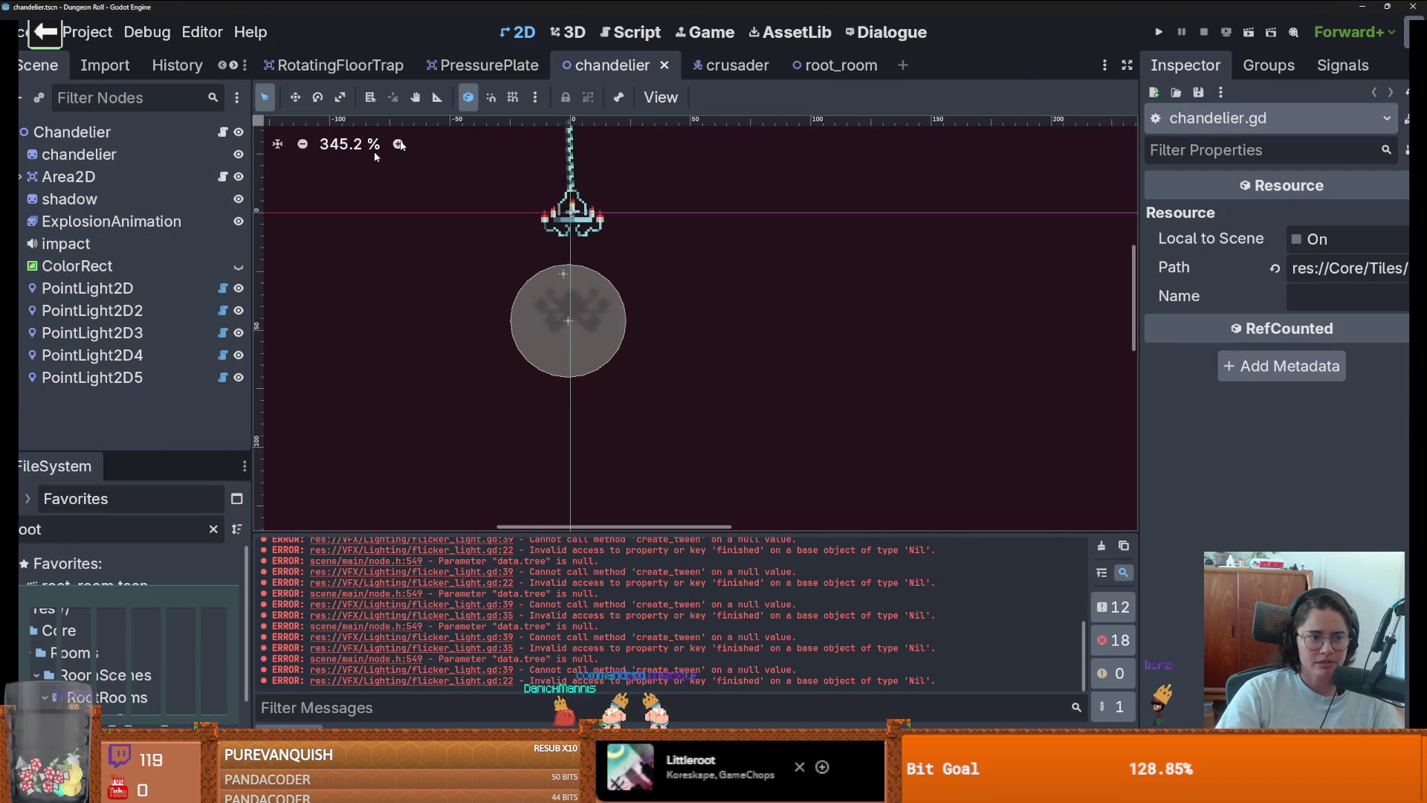
{"action": "left_click", "coordinate": [349, 67]}
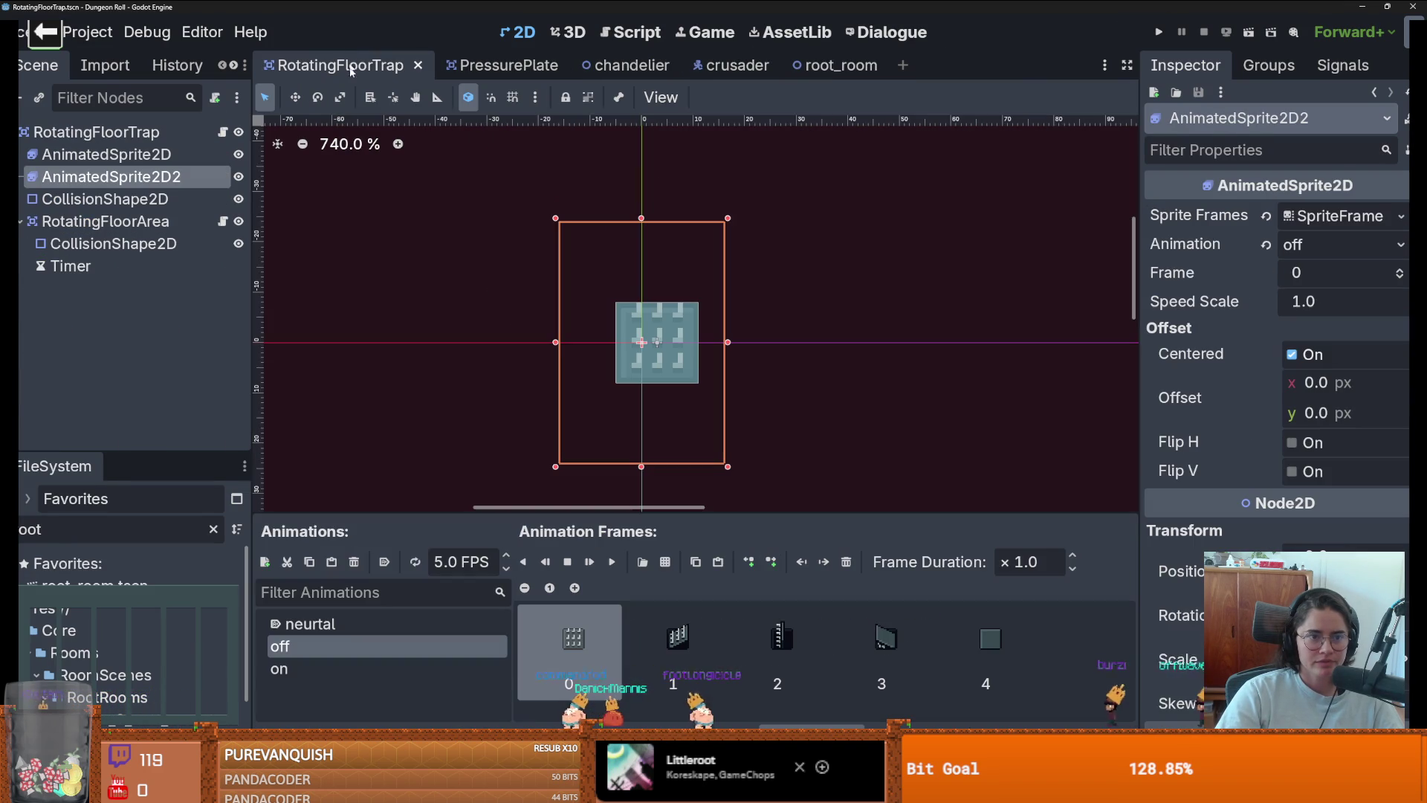
{"action": "left_click", "coordinate": [223, 221]}
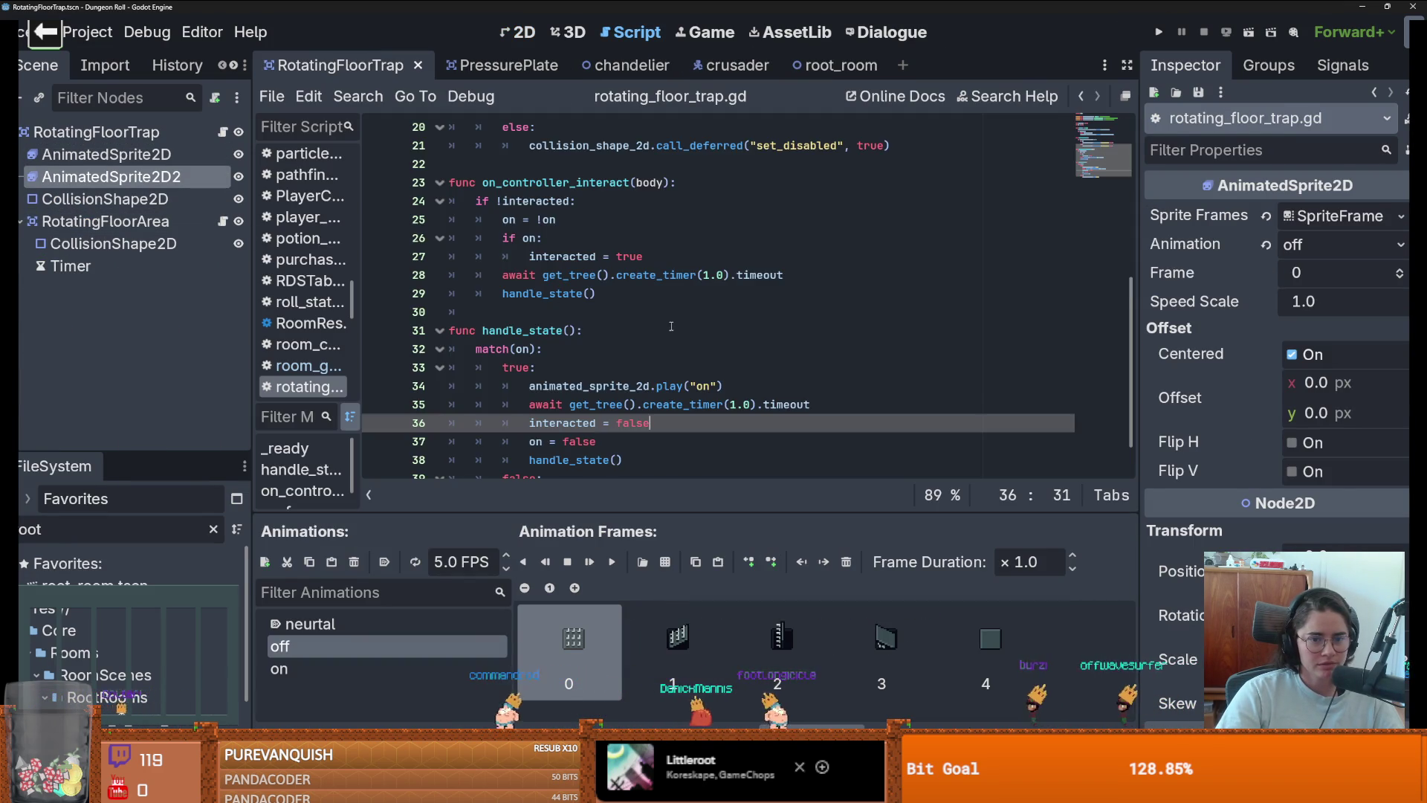
{"action": "scroll", "coordinate": [553, 348], "scroll_direction": "up", "scroll_amount": 2}
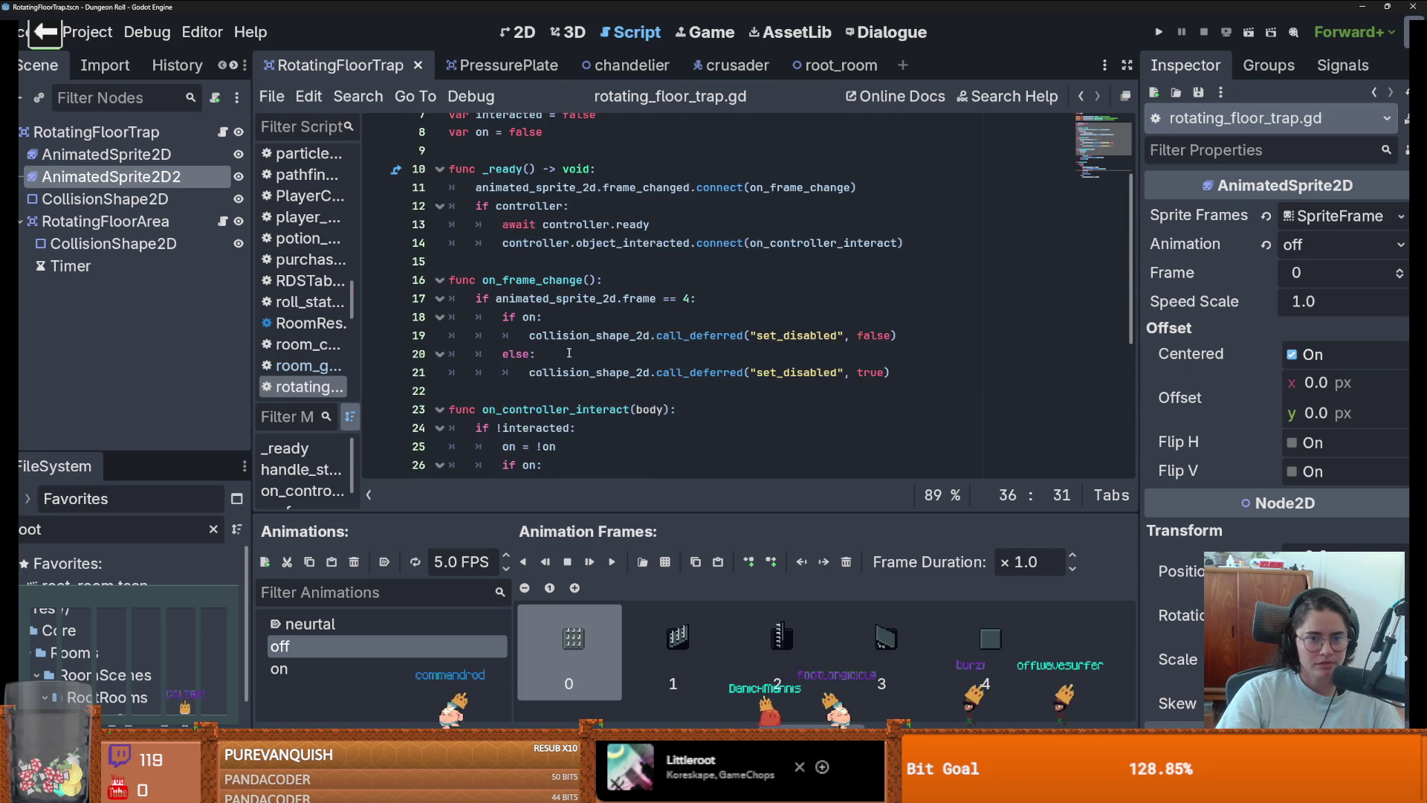
{"action": "double_click", "coordinate": [568, 335]}
{"action": "scroll", "coordinate": [572, 342], "scroll_direction": "down", "scroll_amount": 2}
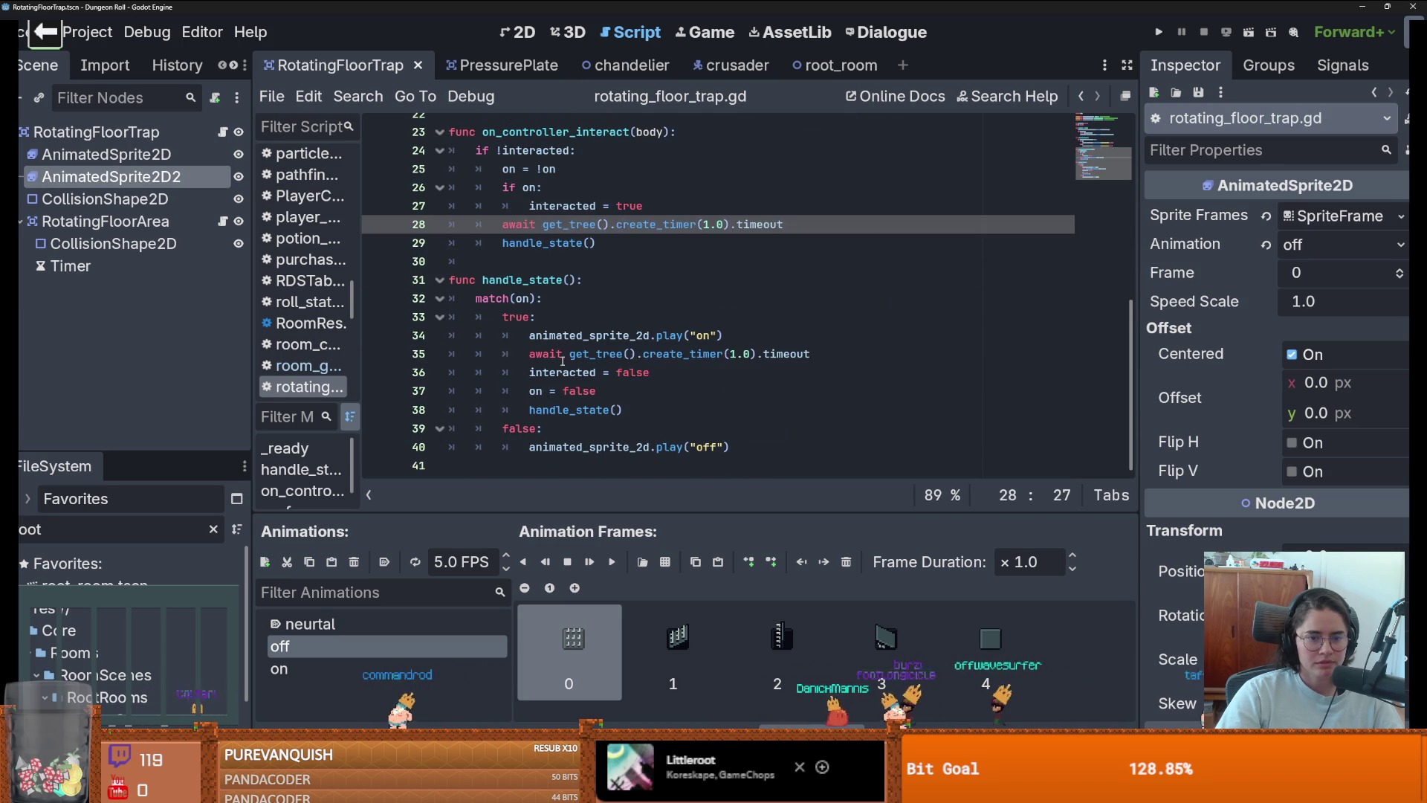
{"action": "double_click", "coordinate": [584, 356]}
{"action": "scroll", "coordinate": [616, 379], "scroll_direction": "up", "scroll_amount": 7}
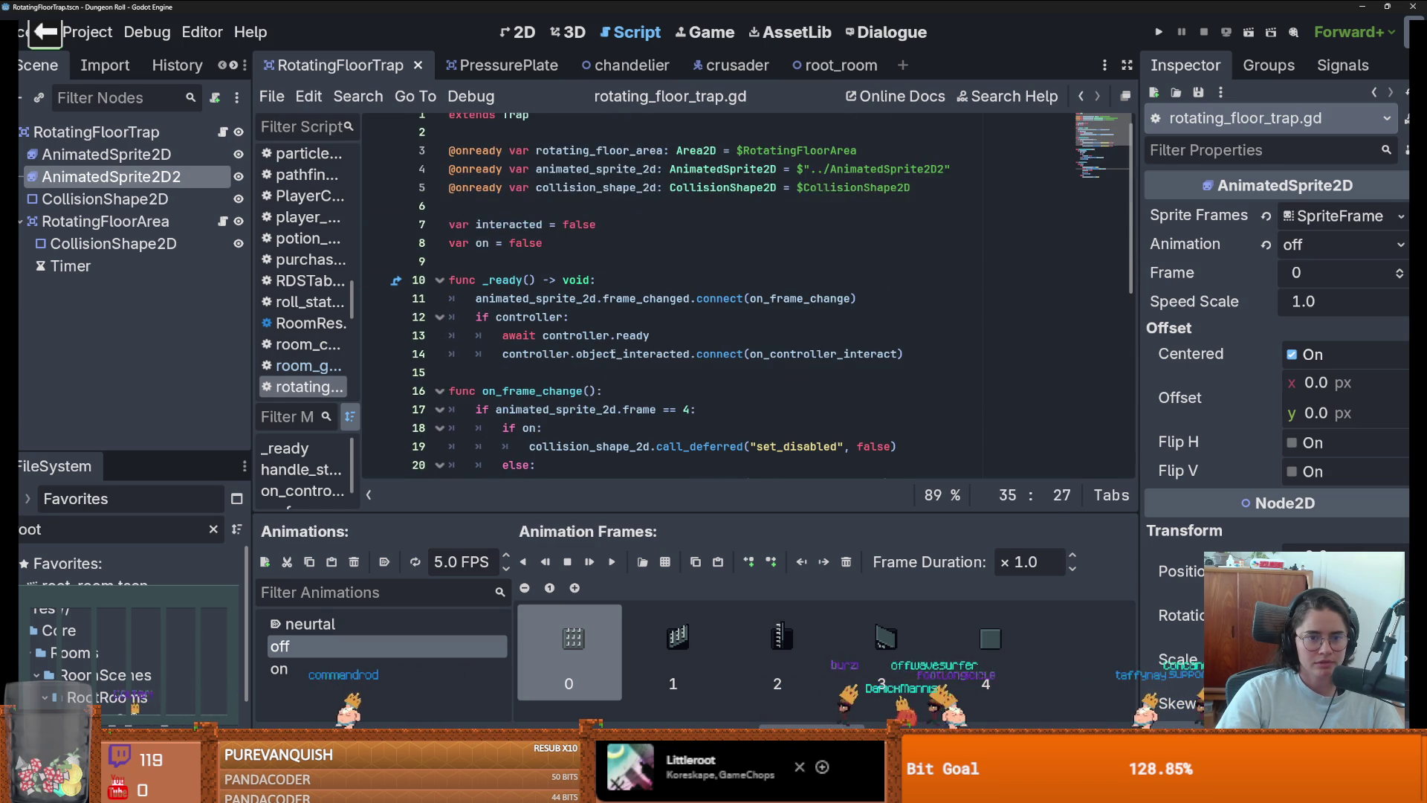
{"action": "left_click_drag", "start_coordinate": [110, 262], "coordinate": [565, 208]}
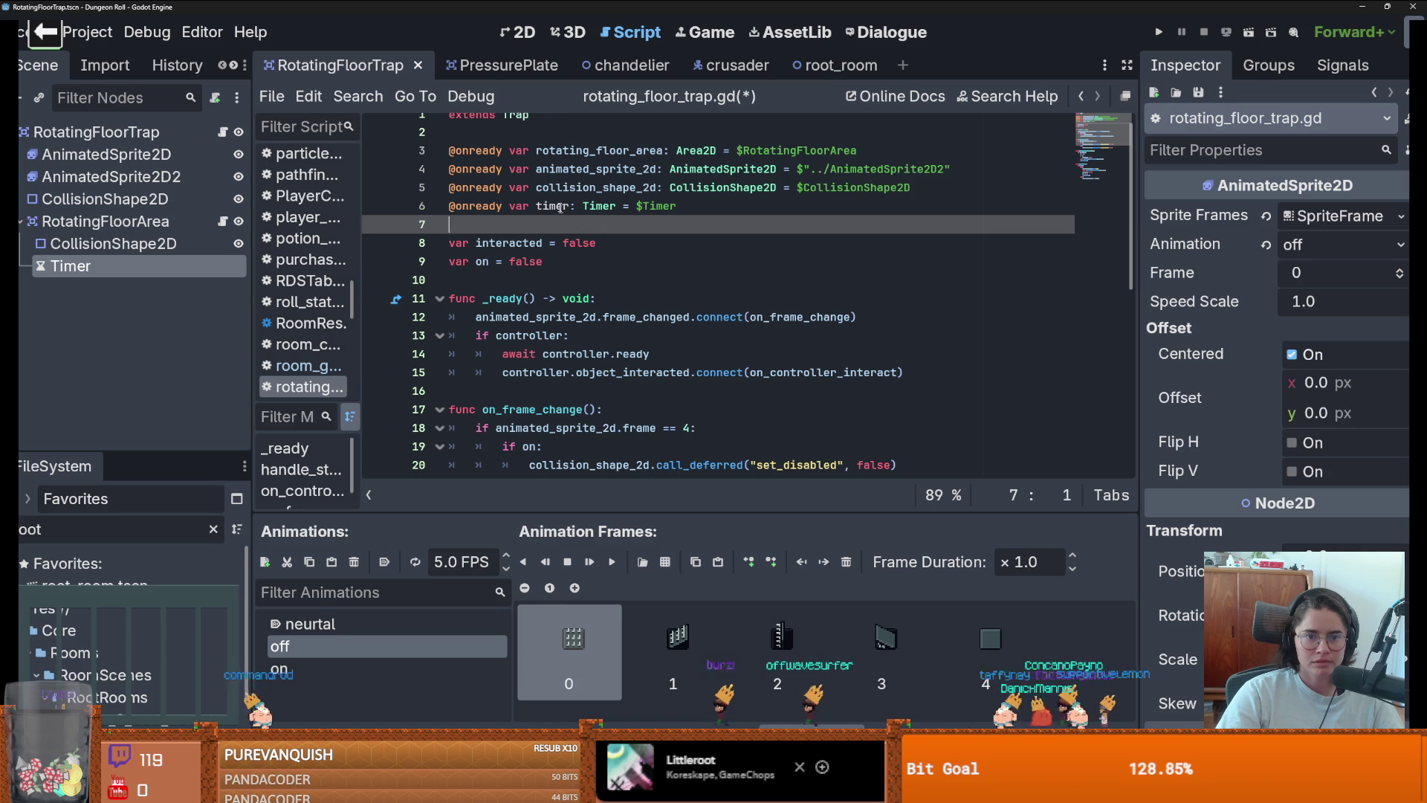
Make the Timer one-shot with a 0.5 s wait time and save the scene.
{"action": "left_click", "coordinate": [70, 265]}
{"action": "left_click", "coordinate": [1330, 272]}
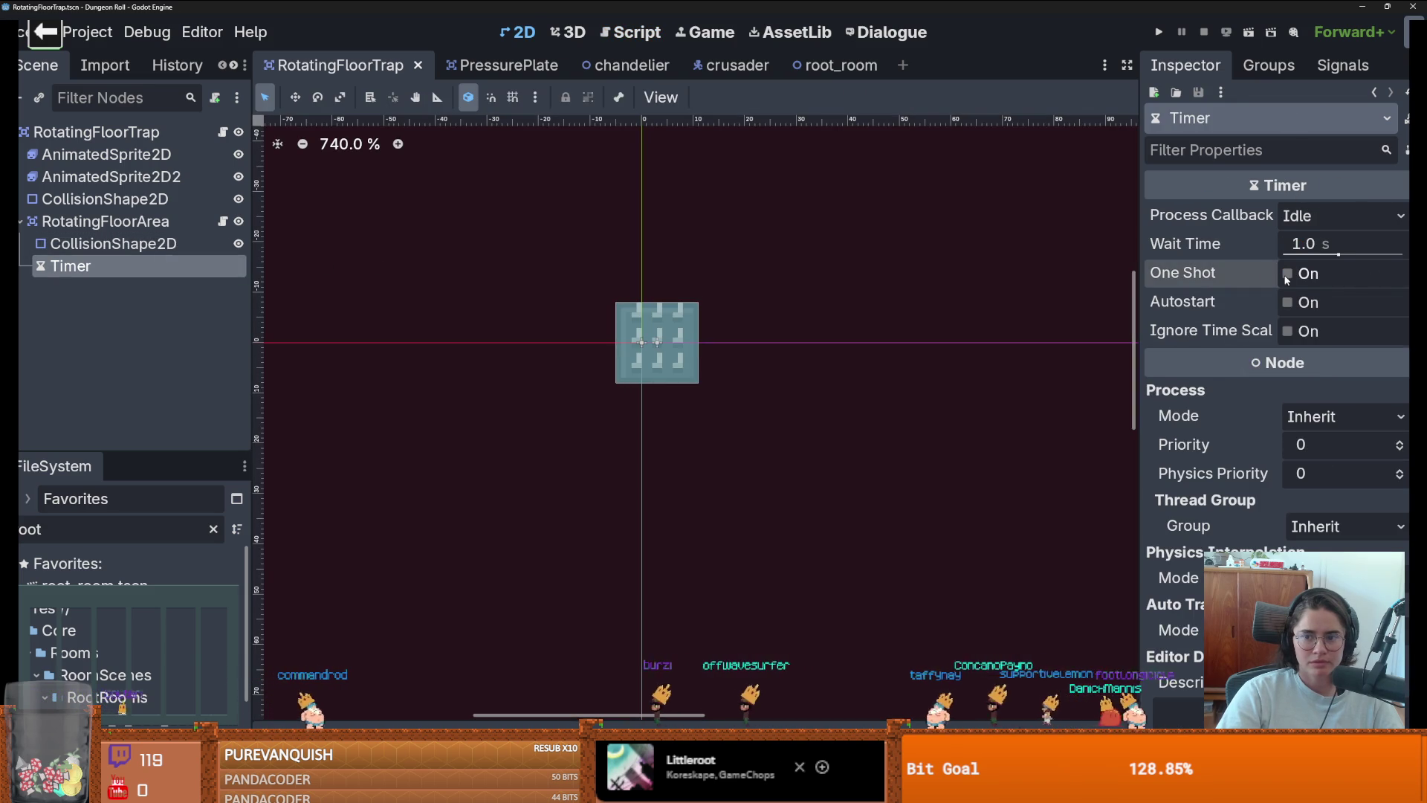
{"action": "left_click", "coordinate": [1319, 245]}
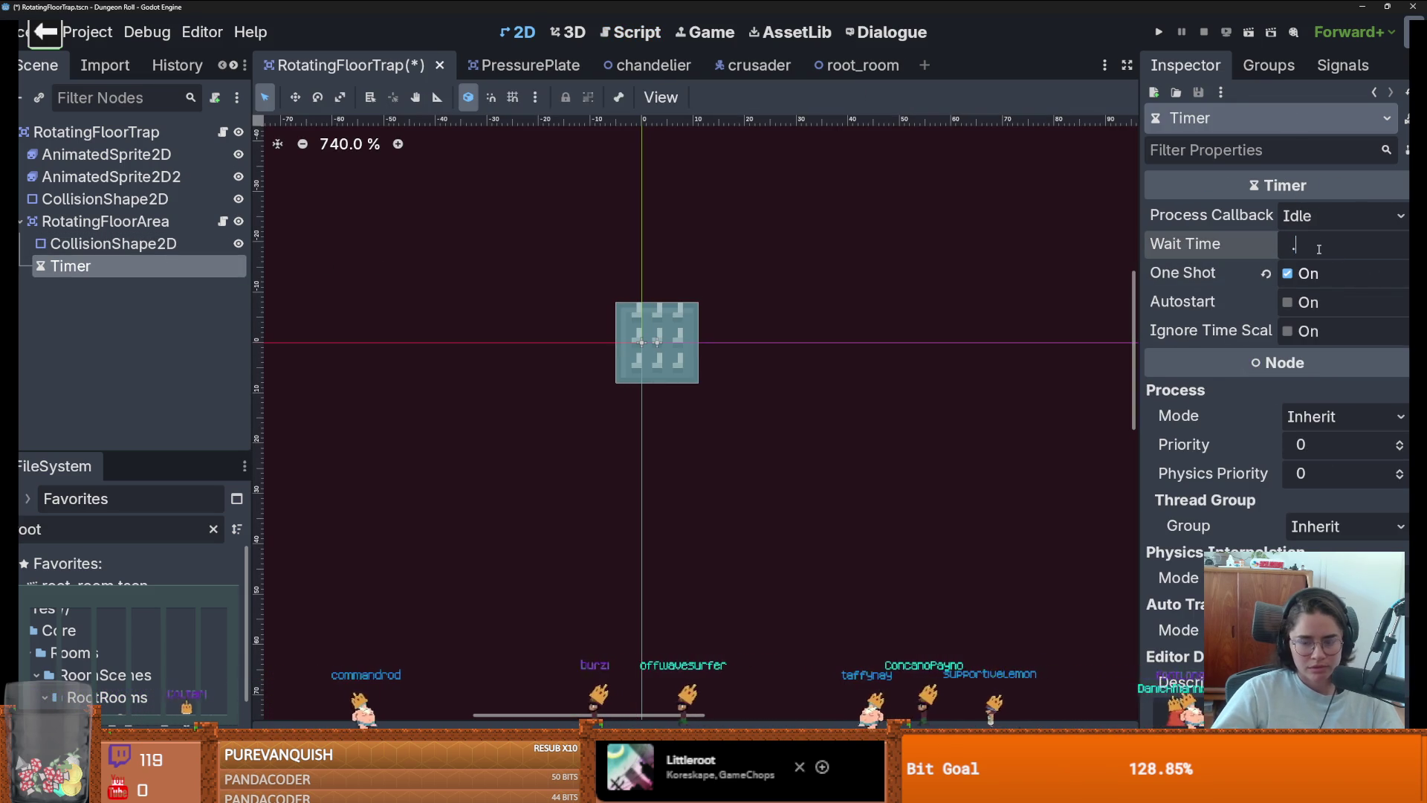
{"action": "type", "text": "0.5 s"}
{"action": "key", "text": "Return"}
{"action": "key", "text": "ctrl+s"}
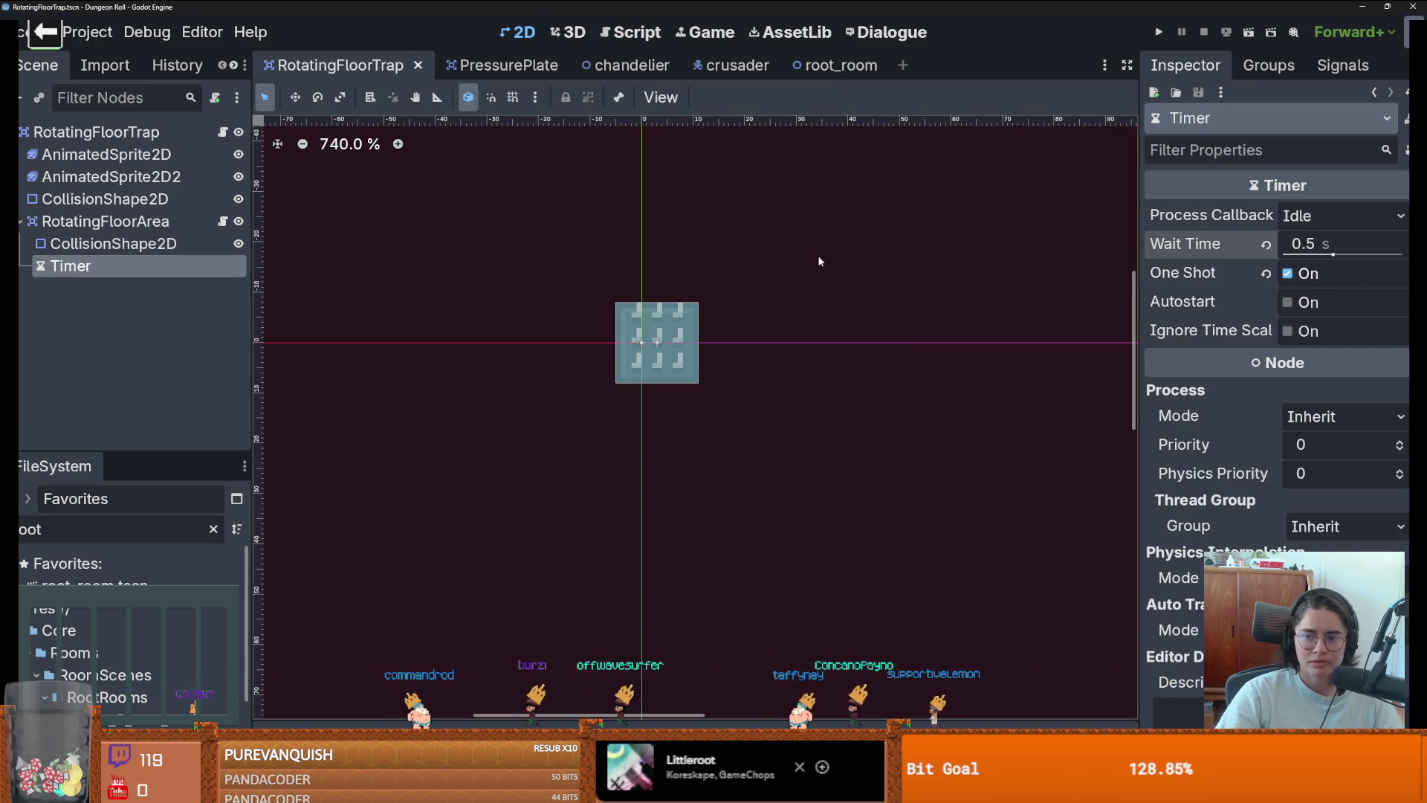
In rotating_floor_trap.gd, add an empty line below the handle_state call and tidy _ready.
{"action": "left_click", "coordinate": [222, 133]}
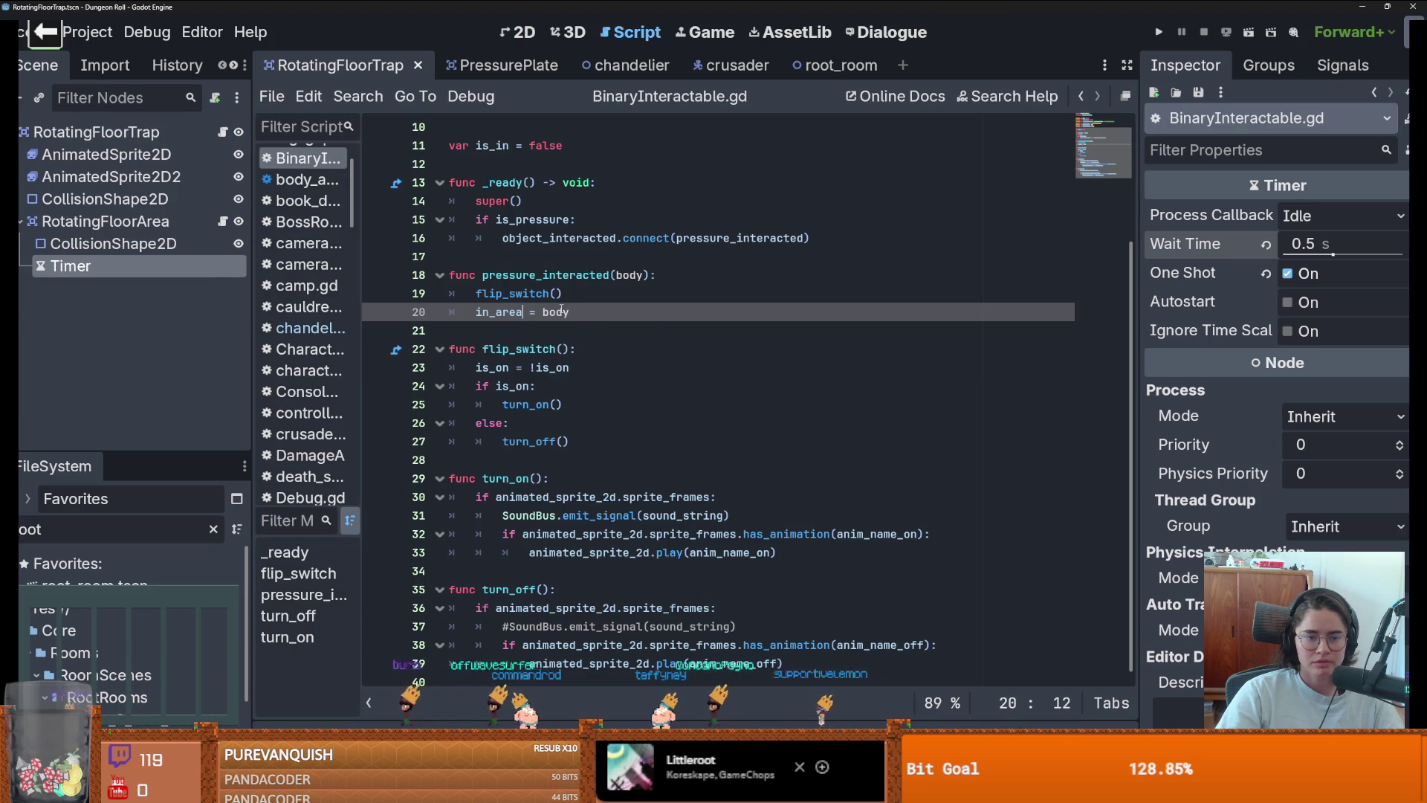
{"action": "scroll", "coordinate": [531, 294], "scroll_direction": "up", "scroll_amount": 3}
{"action": "left_click", "coordinate": [223, 221]}
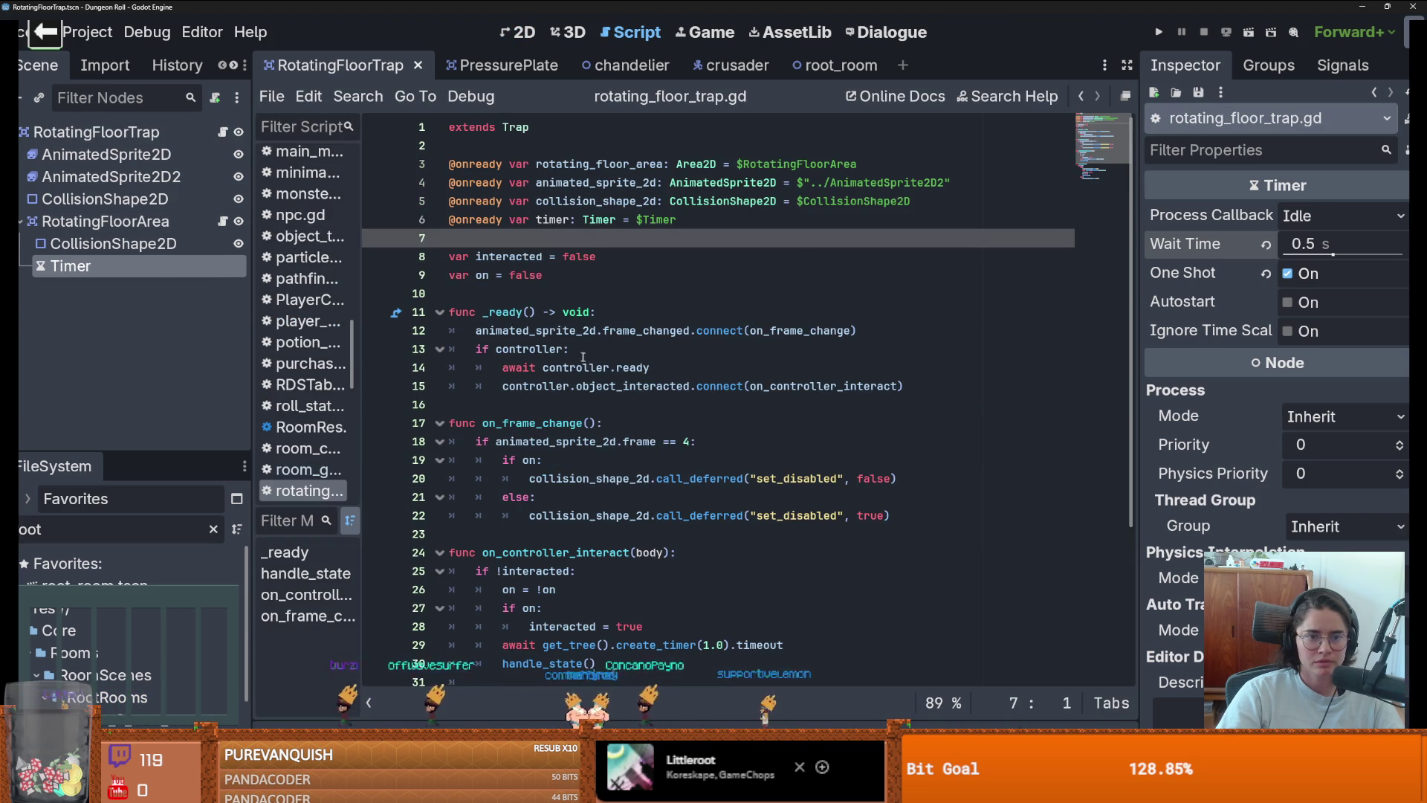
{"action": "left_click", "coordinate": [554, 223]}
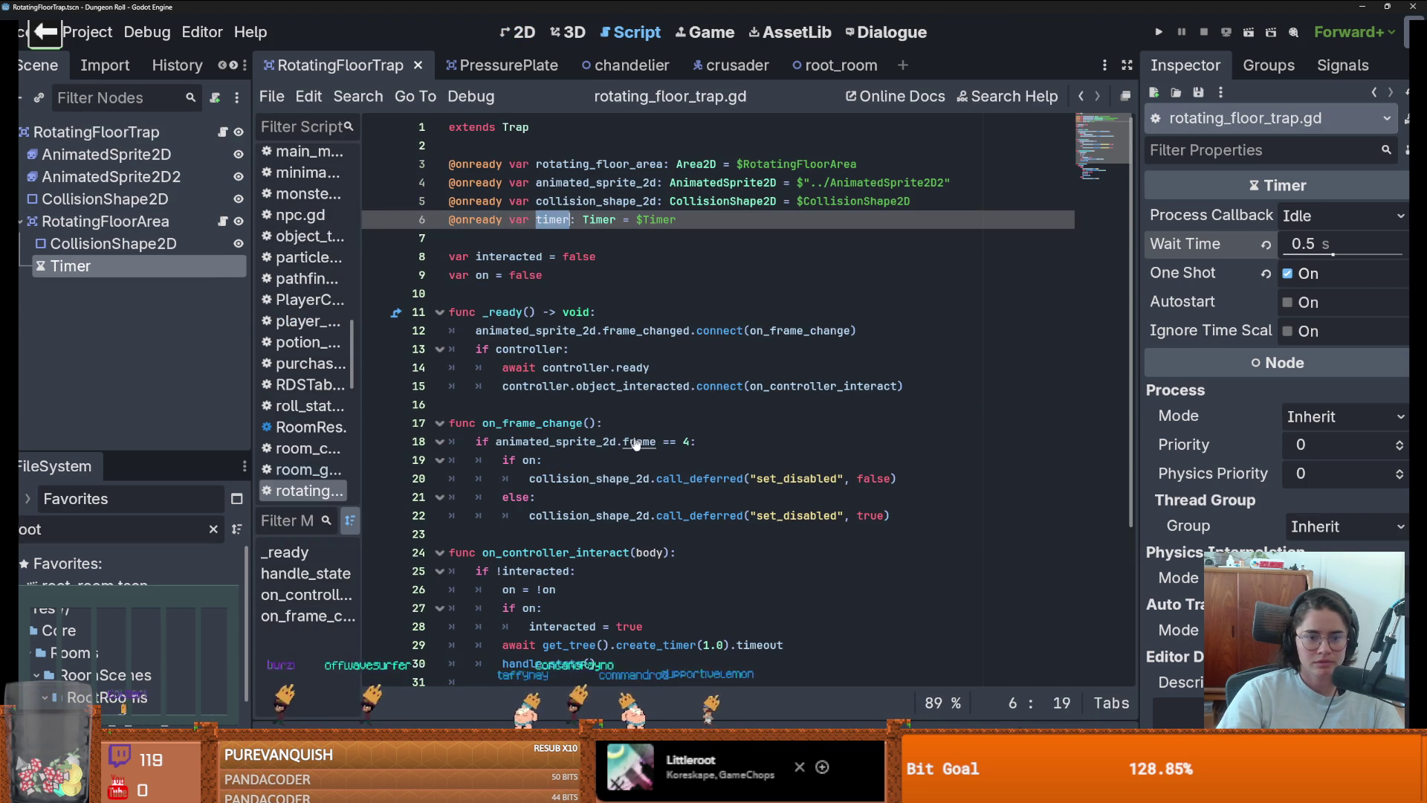
{"action": "scroll", "coordinate": [554, 312], "scroll_direction": "down", "scroll_amount": 4}
{"action": "left_click_drag", "start_coordinate": [783, 441], "coordinate": [703, 441]}
{"action": "left_click", "coordinate": [687, 441]}
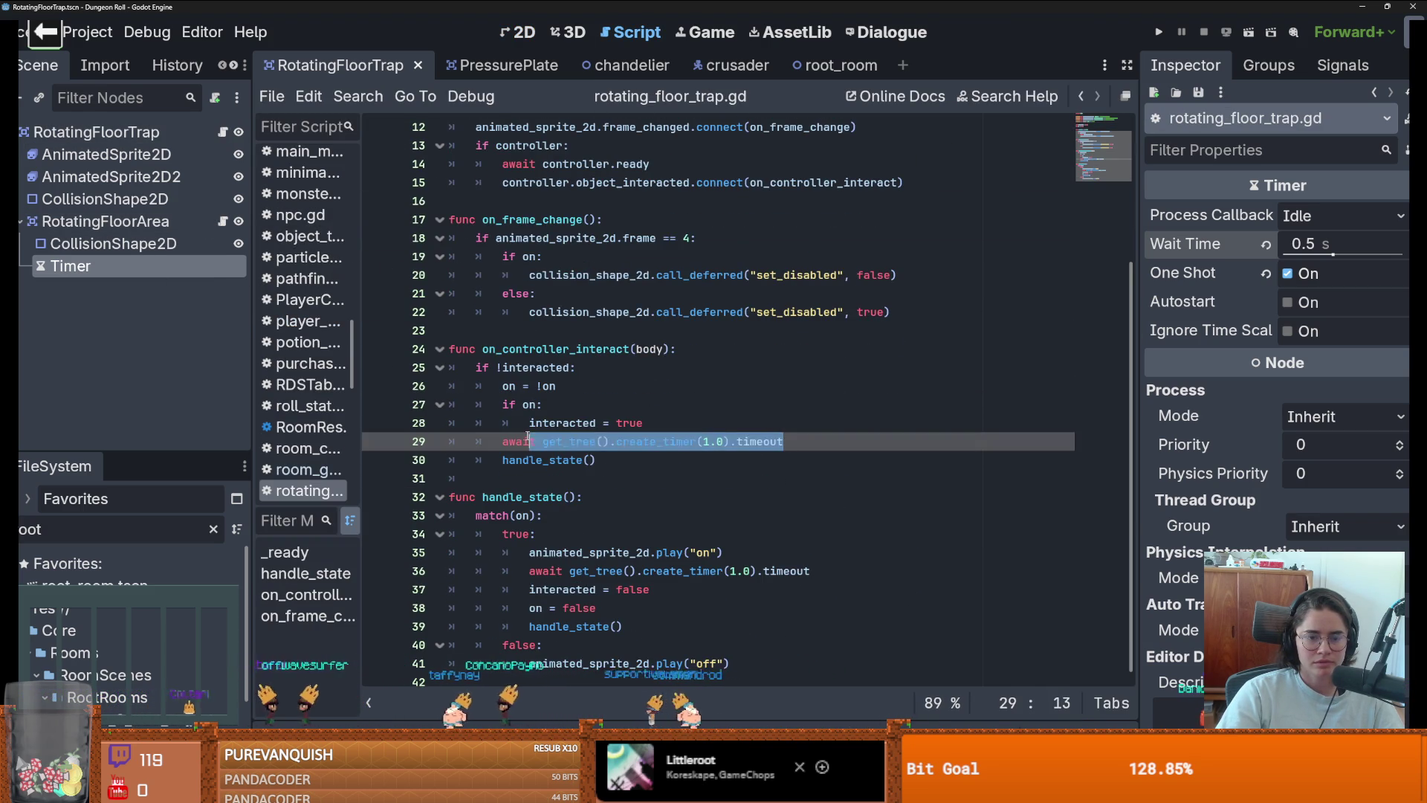
{"action": "key", "text": "Down"}
{"action": "key", "text": "Down"}
{"action": "key", "text": "Return"}
{"action": "scroll", "coordinate": [535, 476], "scroll_direction": "up", "scroll_amount": 2}
{"action": "scroll", "coordinate": [535, 475], "scroll_direction": "down", "scroll_amount": 2}
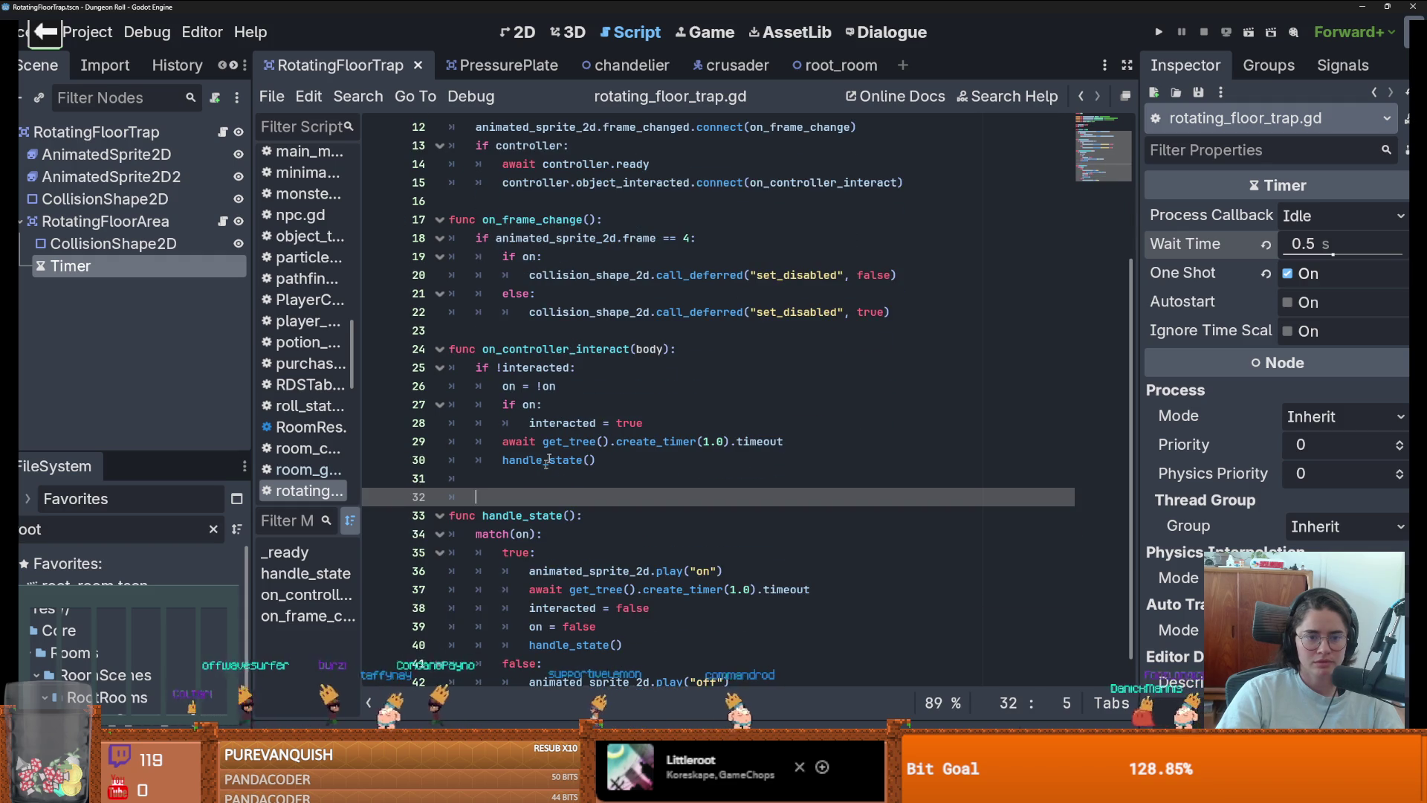
{"action": "left_click", "coordinate": [936, 181]}
{"action": "key", "text": "Return"}
{"action": "key", "text": "BackSpace"}
Replace the 1.0 delay on line 30 with timer.wait_time, select line 38's 1.0, and run.
{"action": "scroll", "coordinate": [807, 360], "scroll_direction": "down", "scroll_amount": 1}
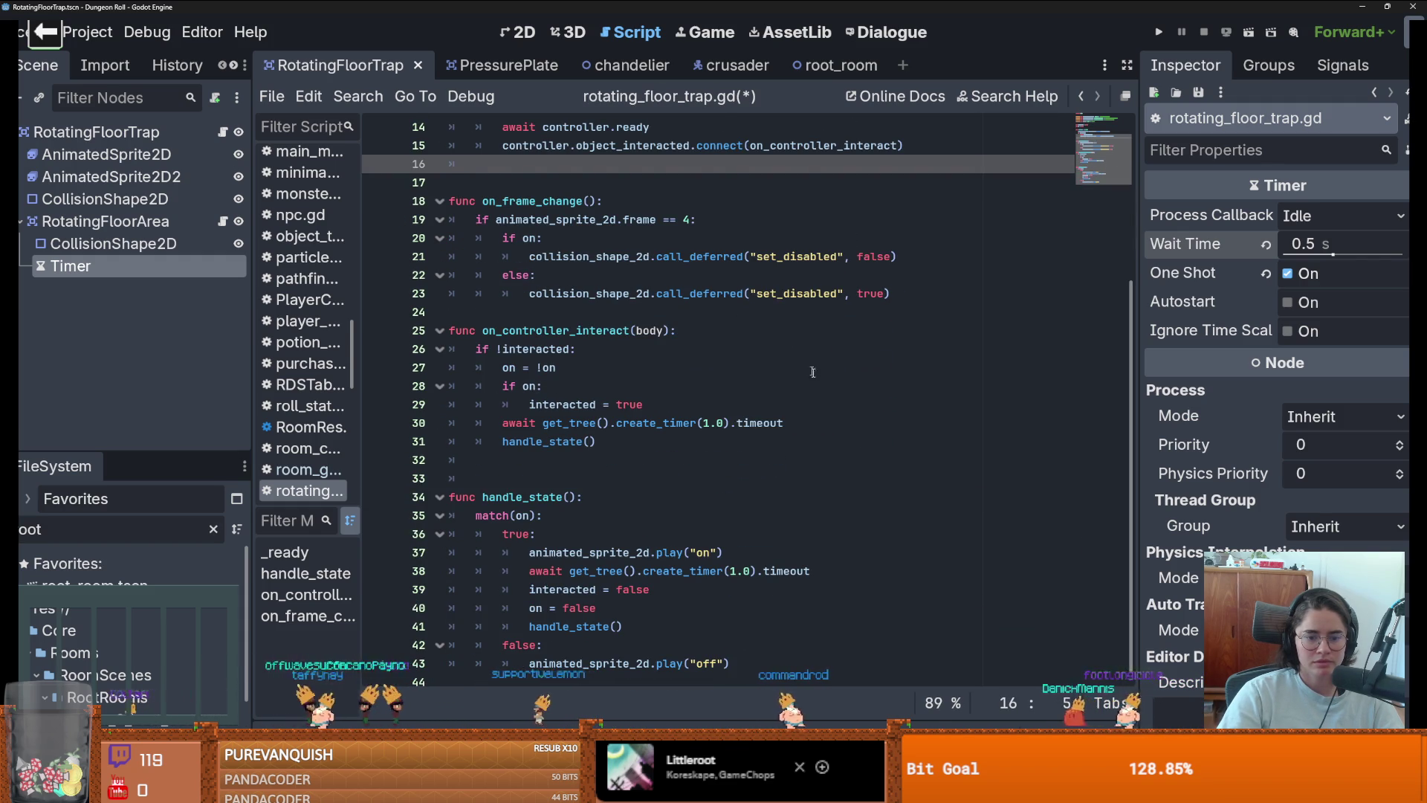
{"action": "scroll", "coordinate": [821, 389], "scroll_direction": "up", "scroll_amount": 1}
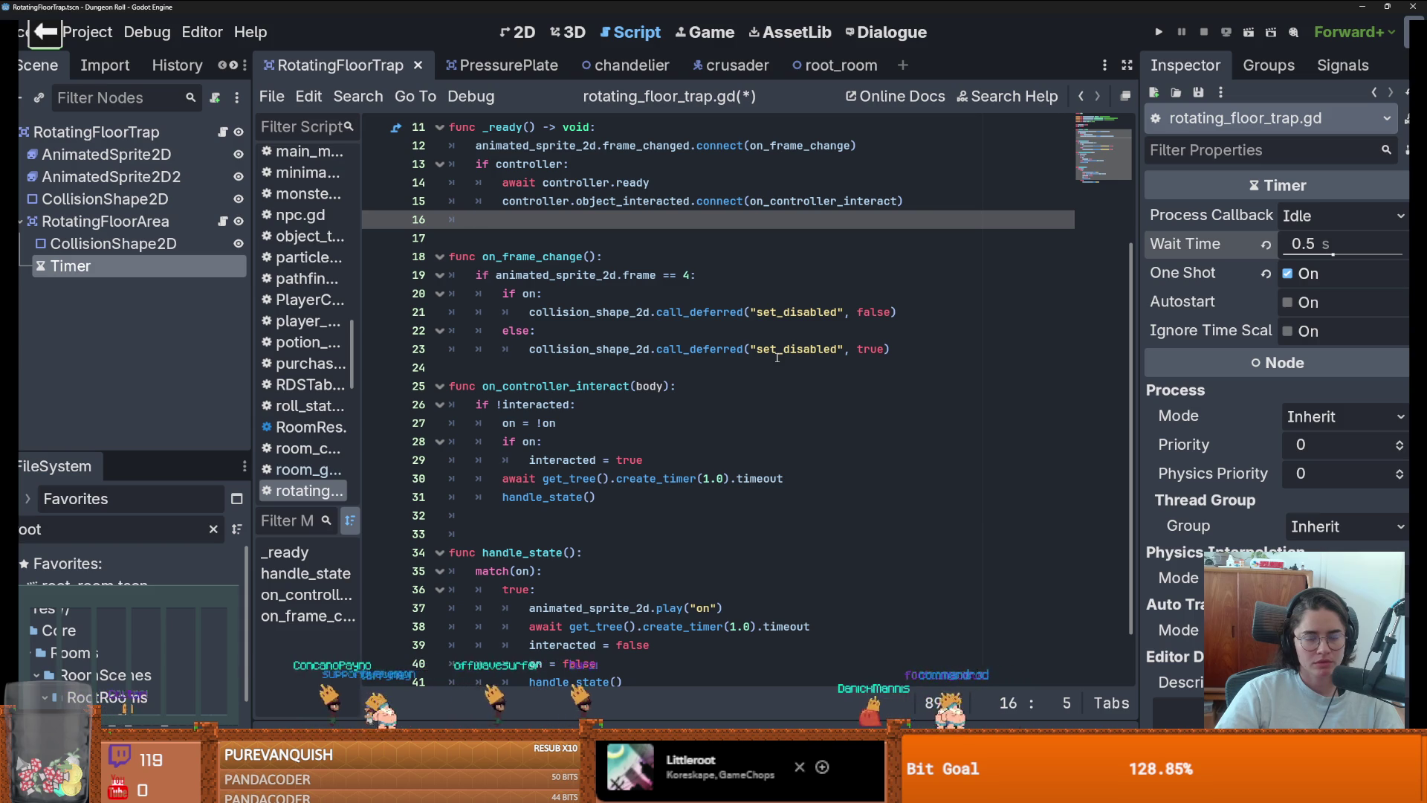
{"action": "scroll", "coordinate": [741, 396], "scroll_direction": "down", "scroll_amount": 1}
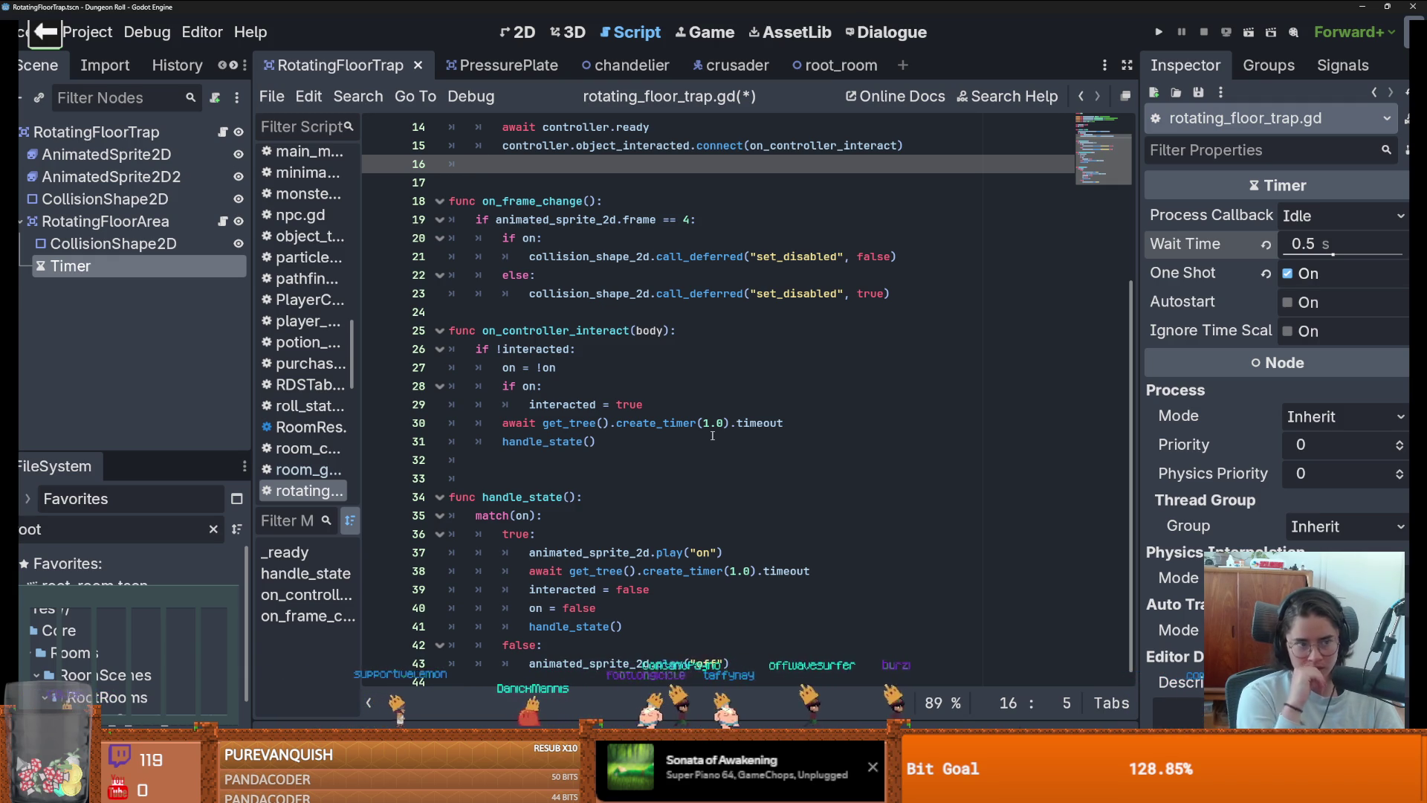
{"action": "scroll", "coordinate": [466, 280], "scroll_direction": "up", "scroll_amount": 2}
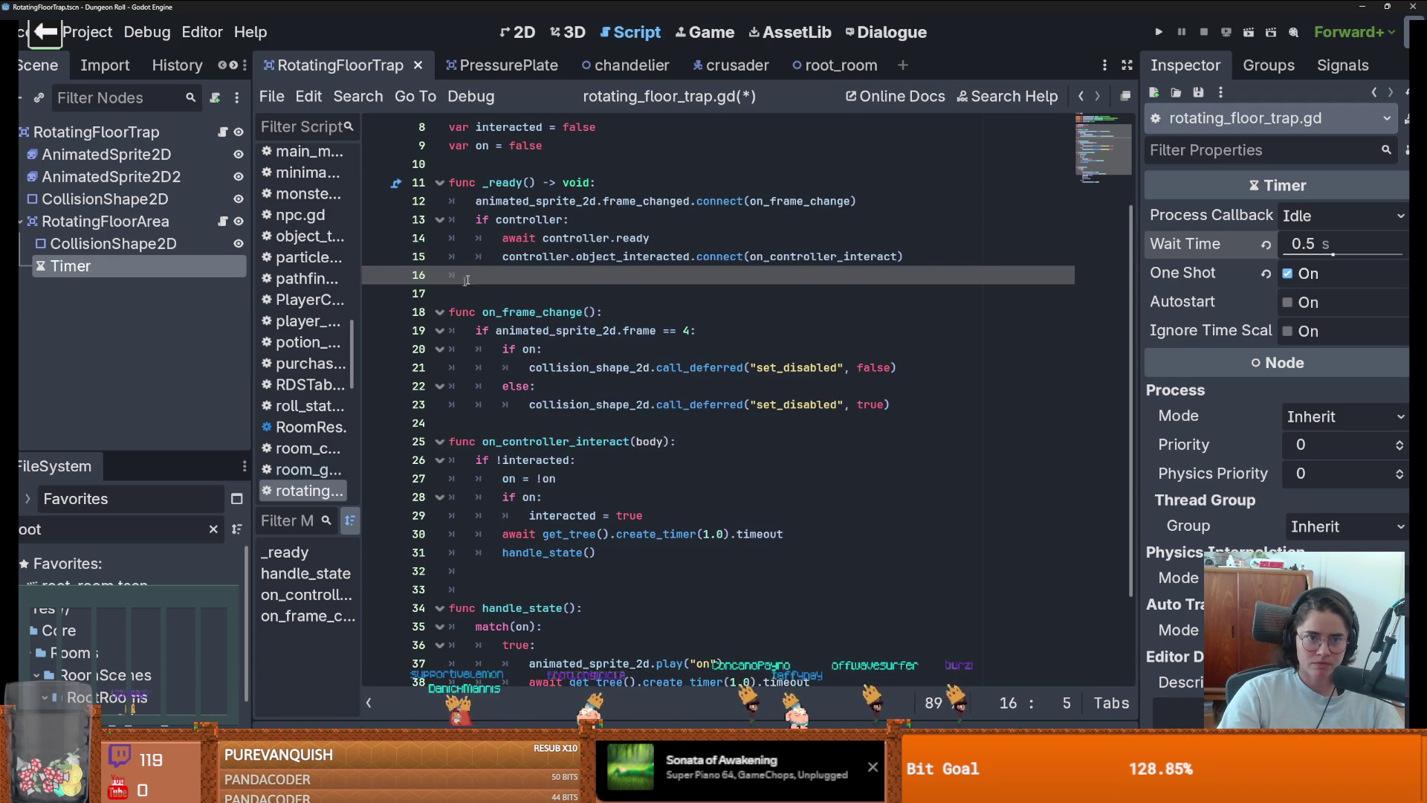
{"action": "scroll", "coordinate": [509, 178], "scroll_direction": "up", "scroll_amount": 3}
{"action": "left_click", "coordinate": [569, 202]}
{"action": "scroll", "coordinate": [708, 435], "scroll_direction": "down", "scroll_amount": 4}
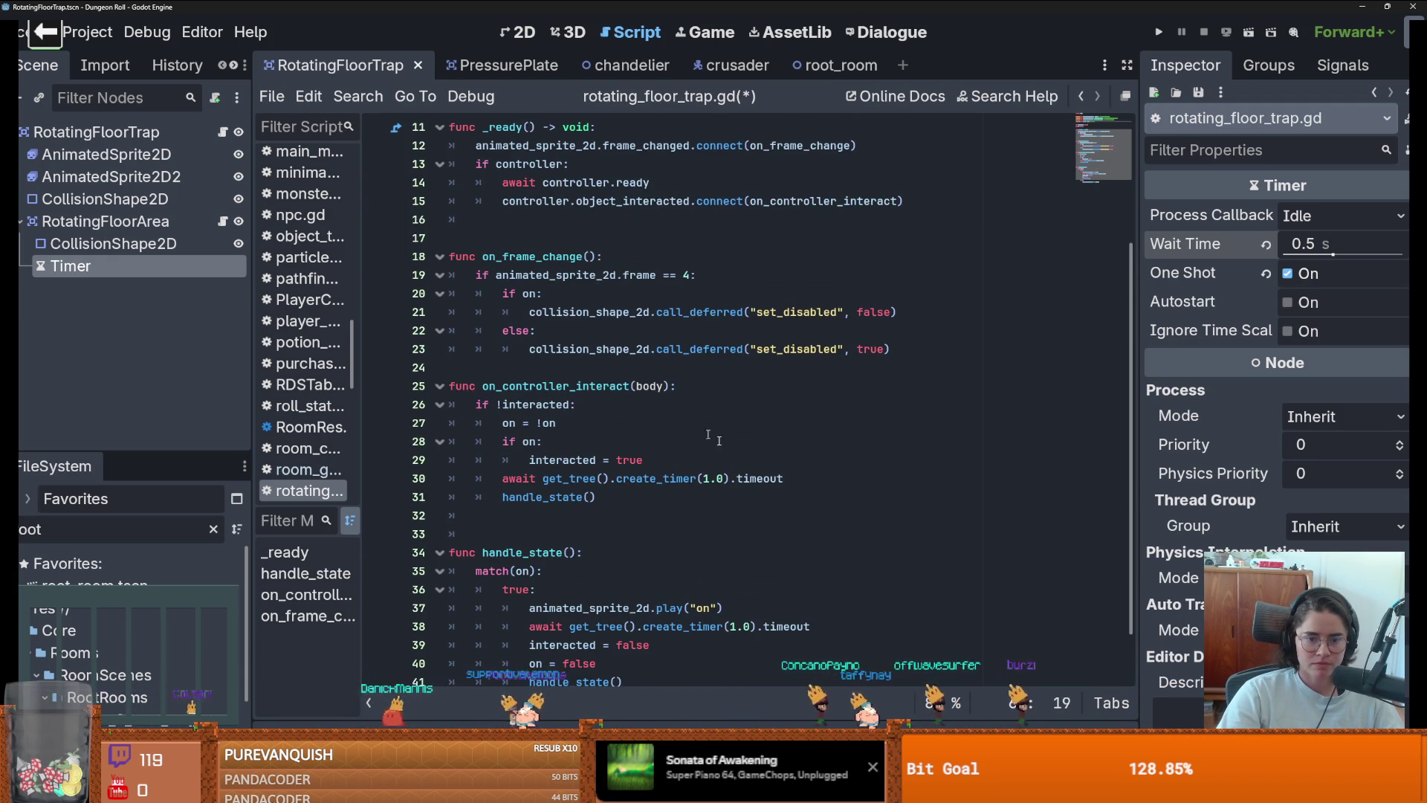
{"action": "left_click_drag", "start_coordinate": [727, 479], "coordinate": [705, 479]}
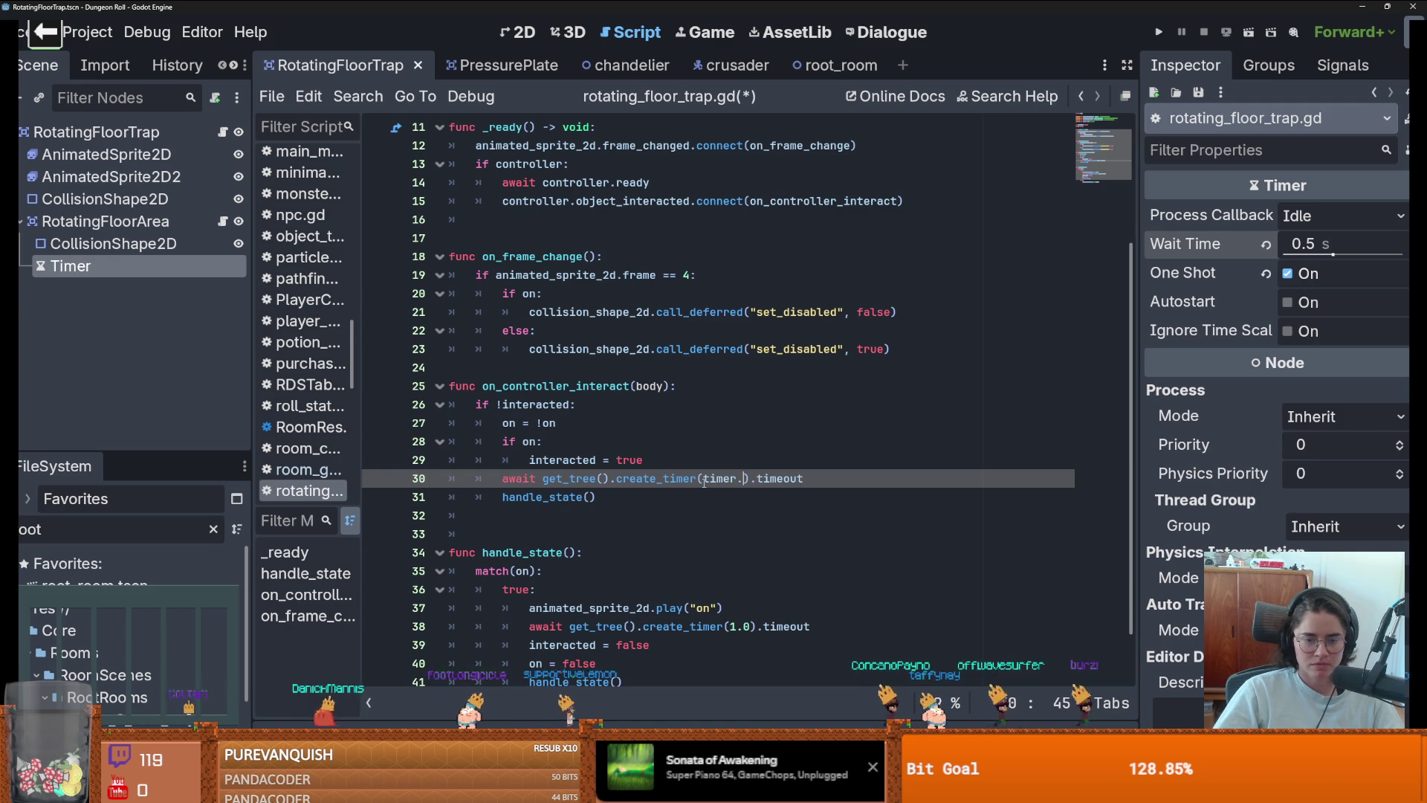
{"action": "type", "text": "w"}
{"action": "key", "text": "Return"}
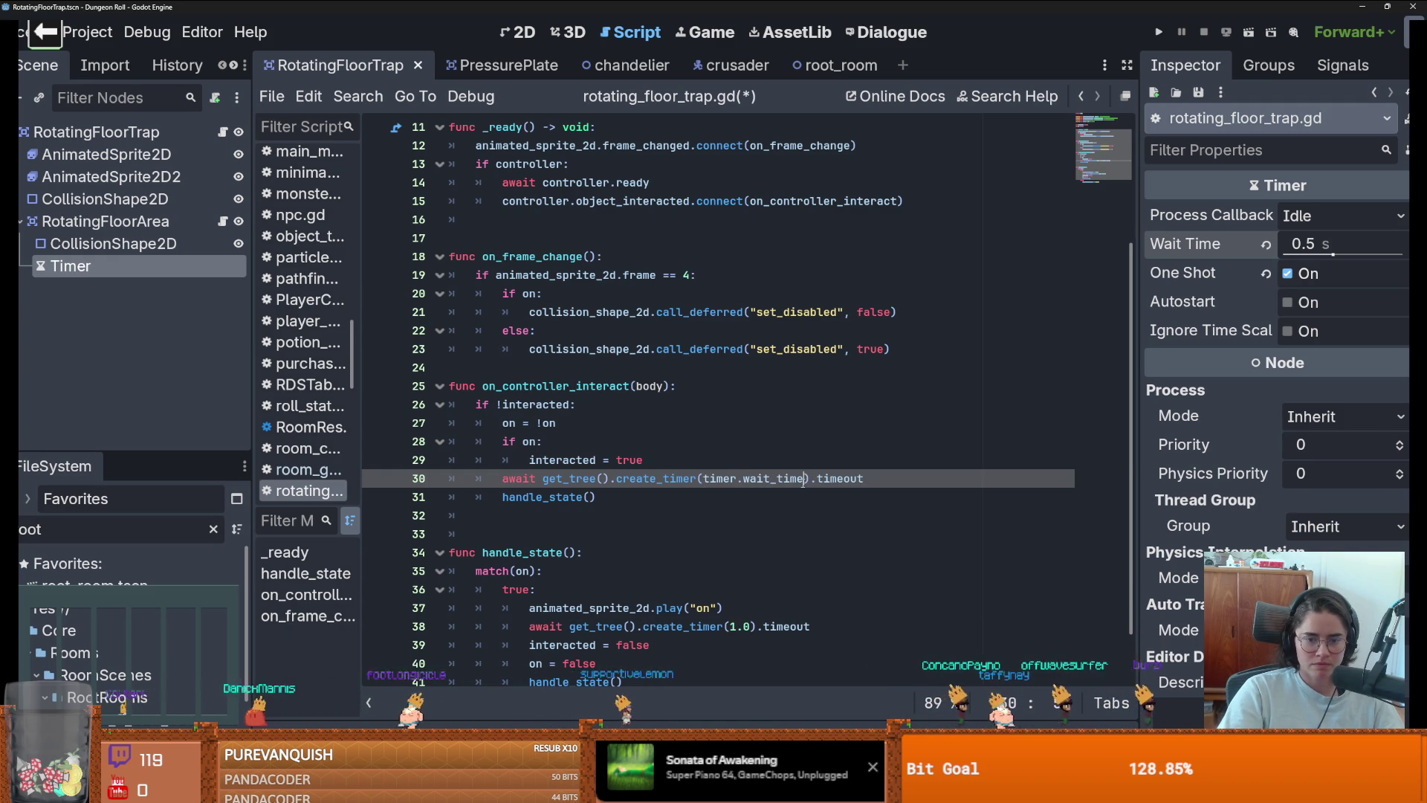
{"action": "left_click_drag", "start_coordinate": [751, 627], "coordinate": [730, 628]}
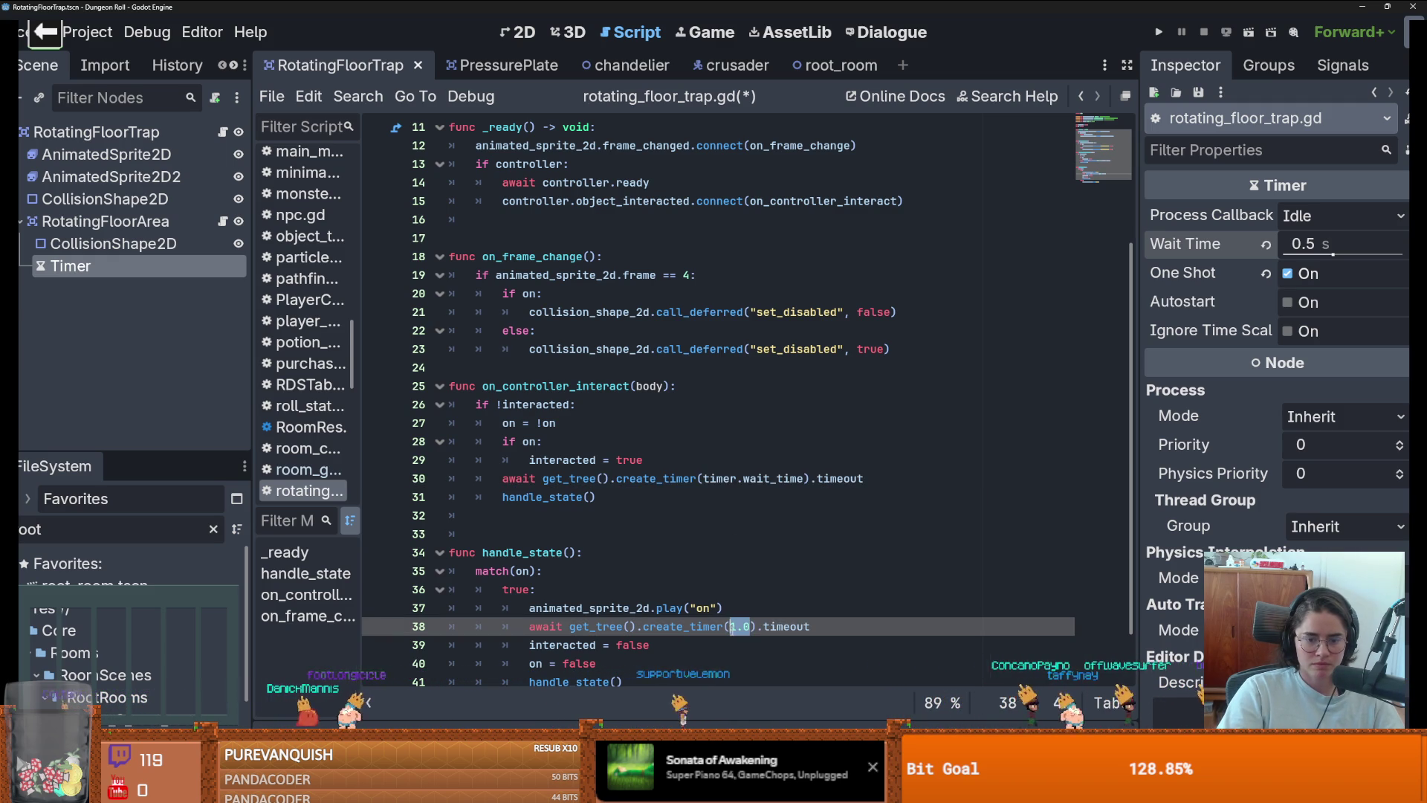
{"action": "left_click", "coordinate": [1157, 32]}
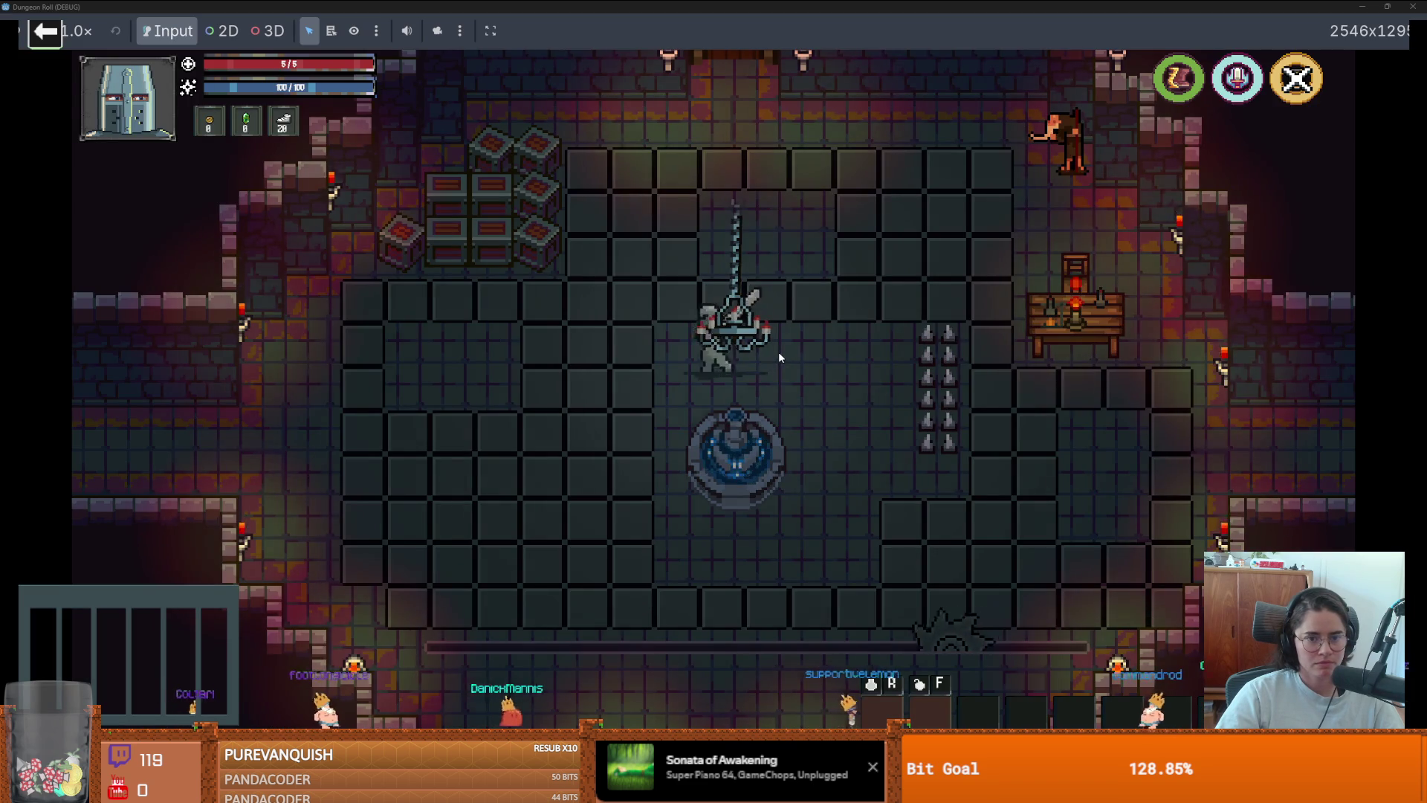
Walk the player around the trap room, then stop the game with F8.
{"action": "key", "text": "w"}
{"action": "key", "text": "d"}
{"action": "key", "text": "s"}
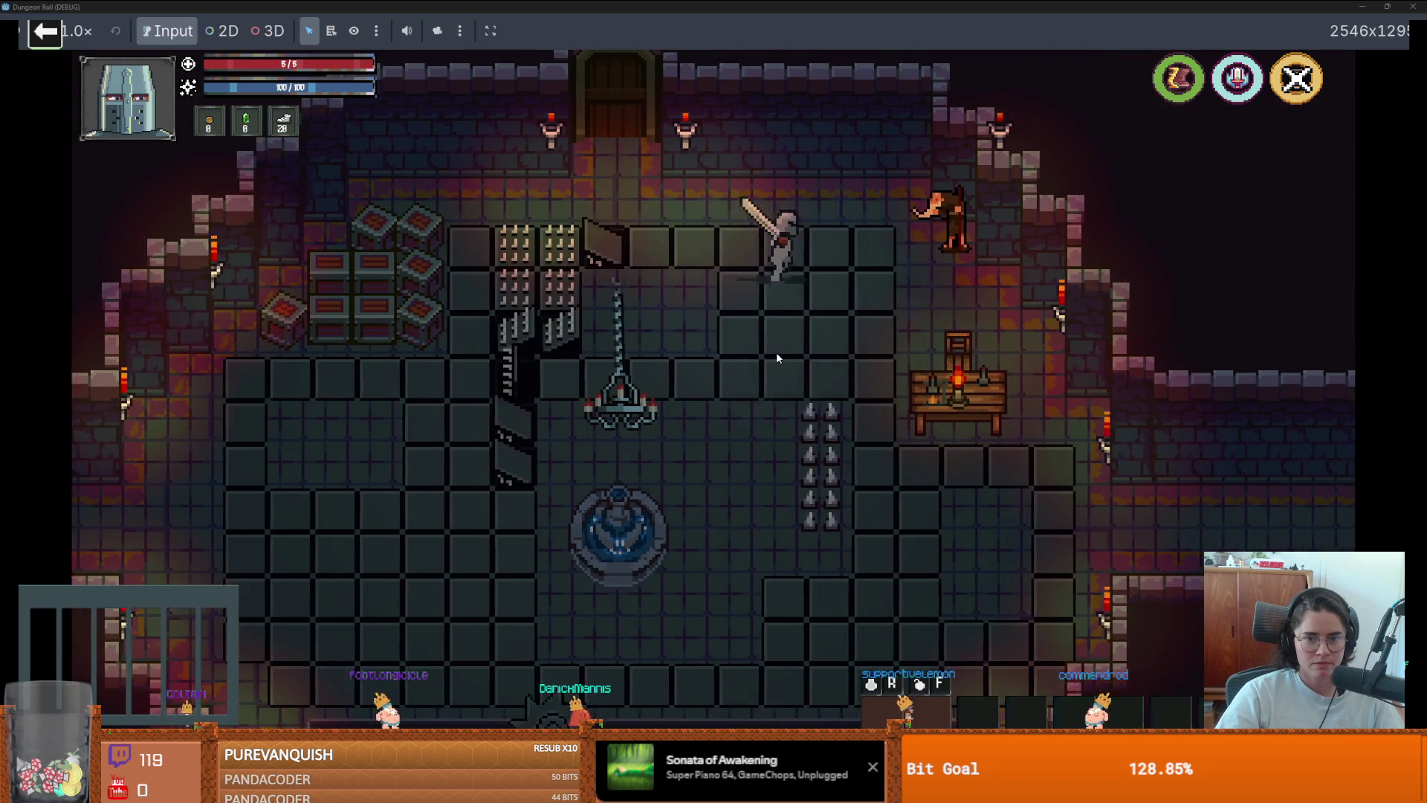
{"action": "key", "text": "s"}
{"action": "key", "text": "a"}
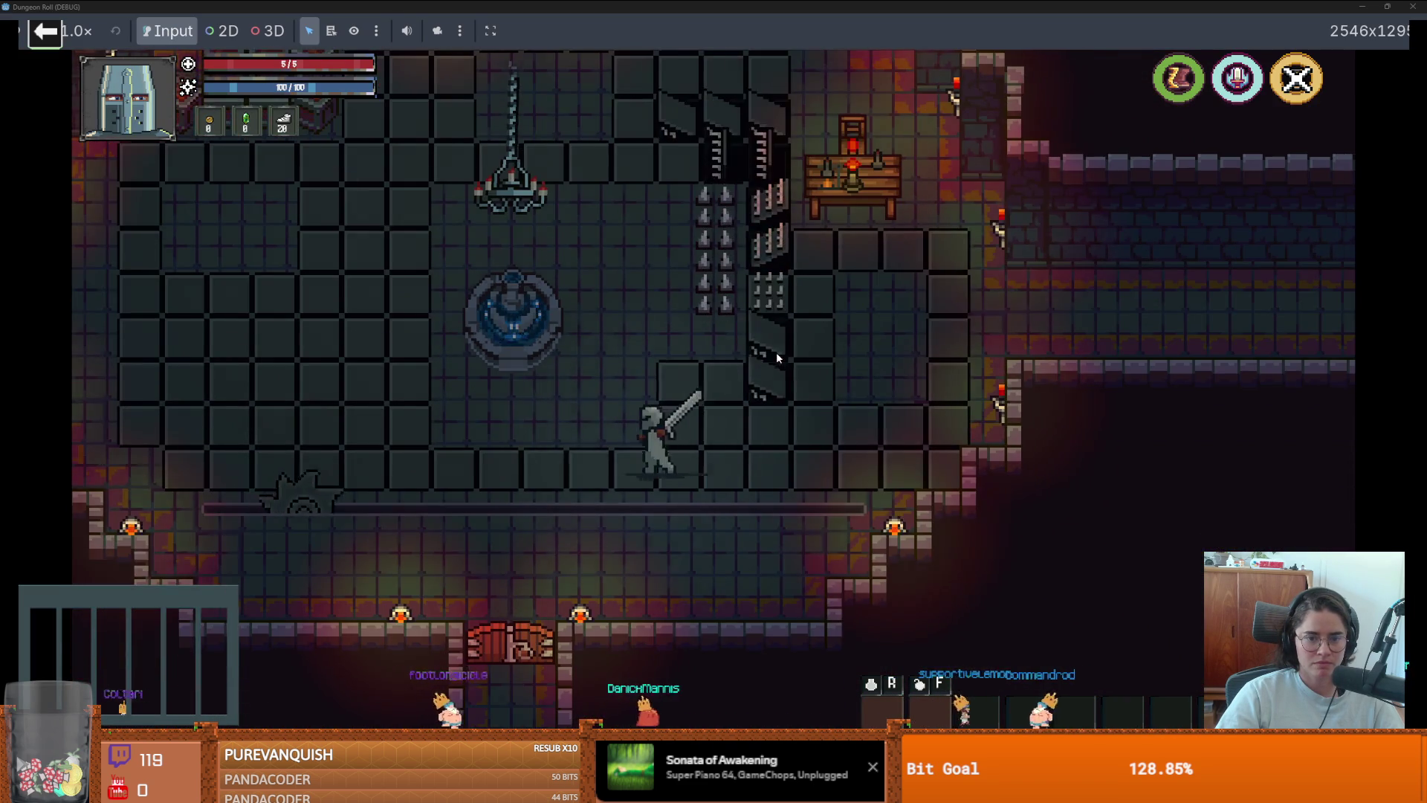
{"action": "key", "text": "a"}
{"action": "key", "text": "w"}
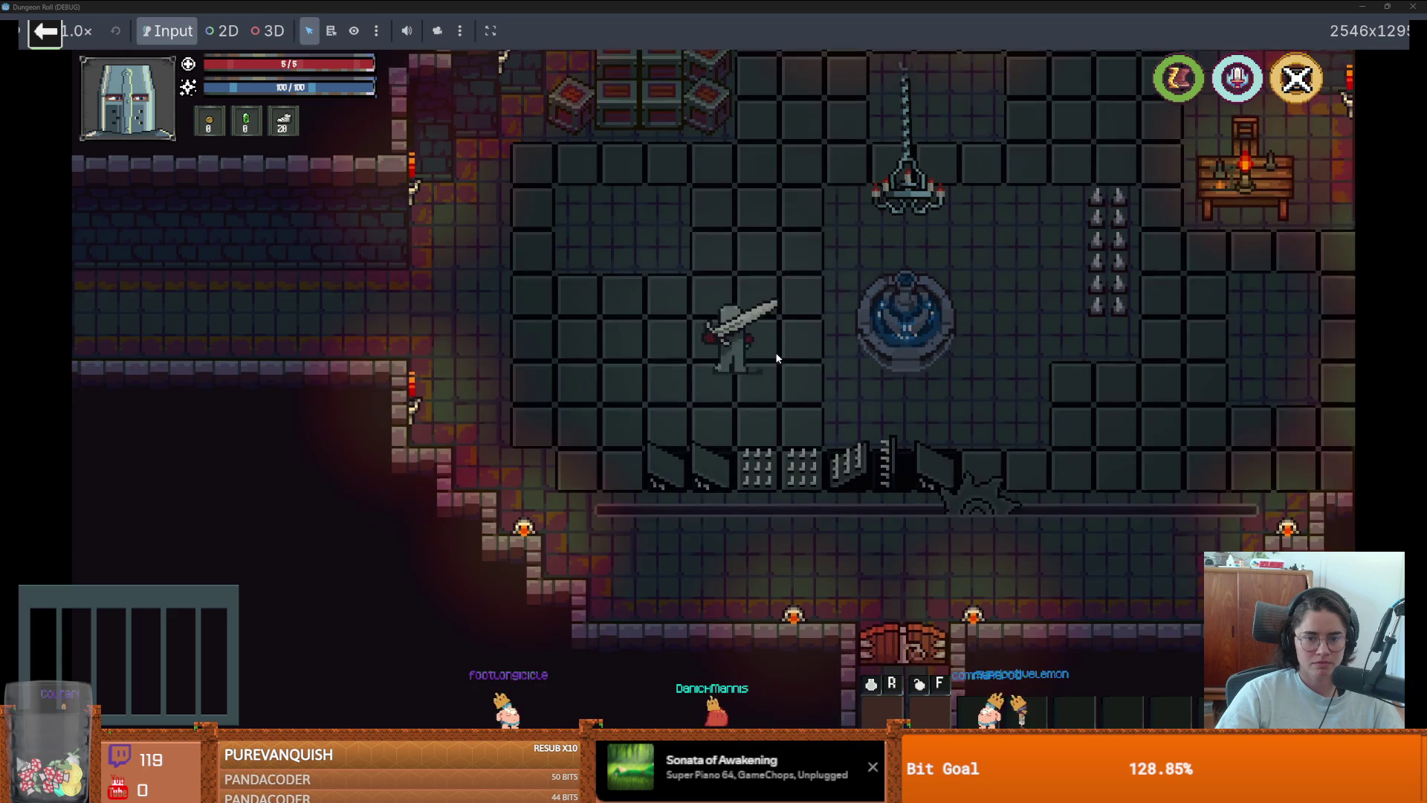
{"action": "key", "text": "d"}
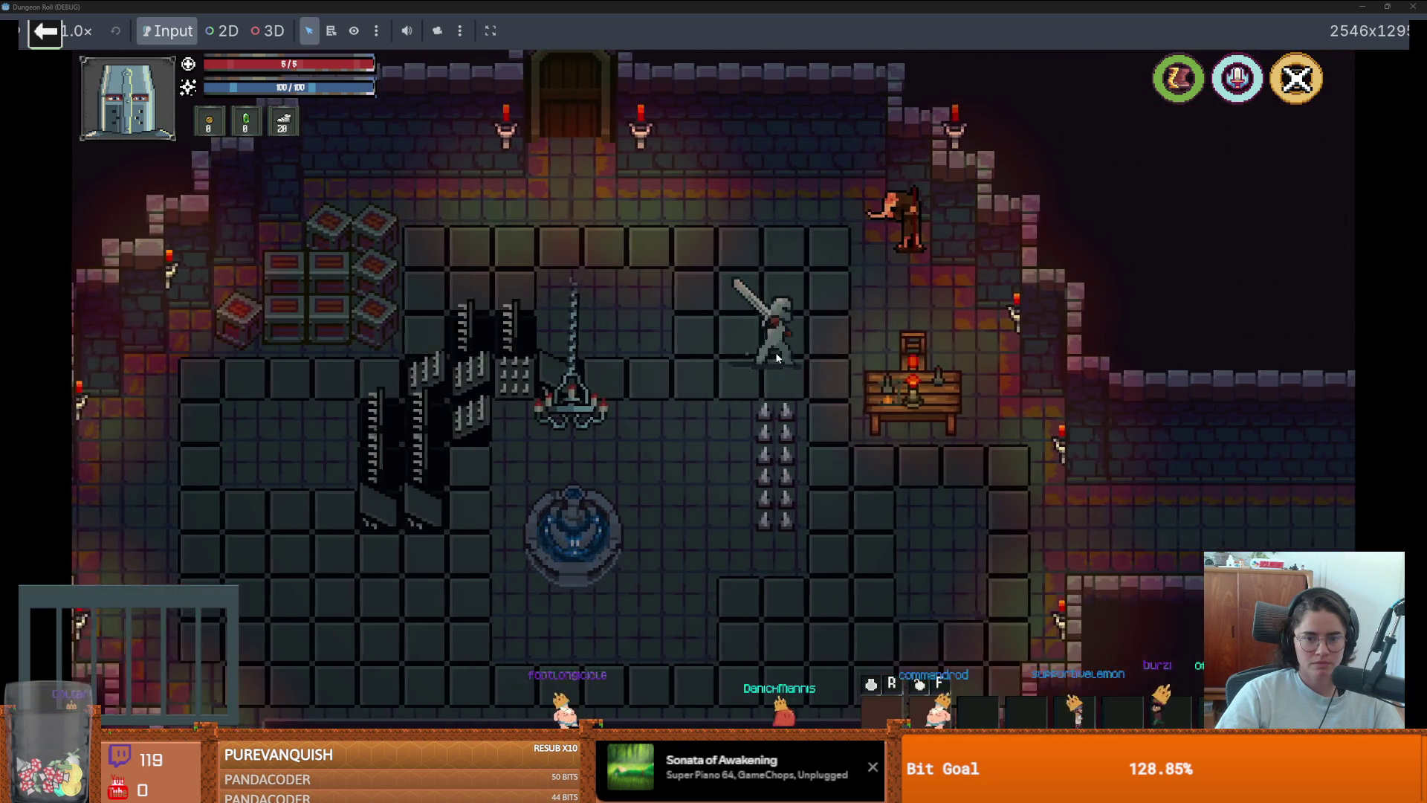
{"action": "key", "text": "s"}
{"action": "key", "text": "F8"}
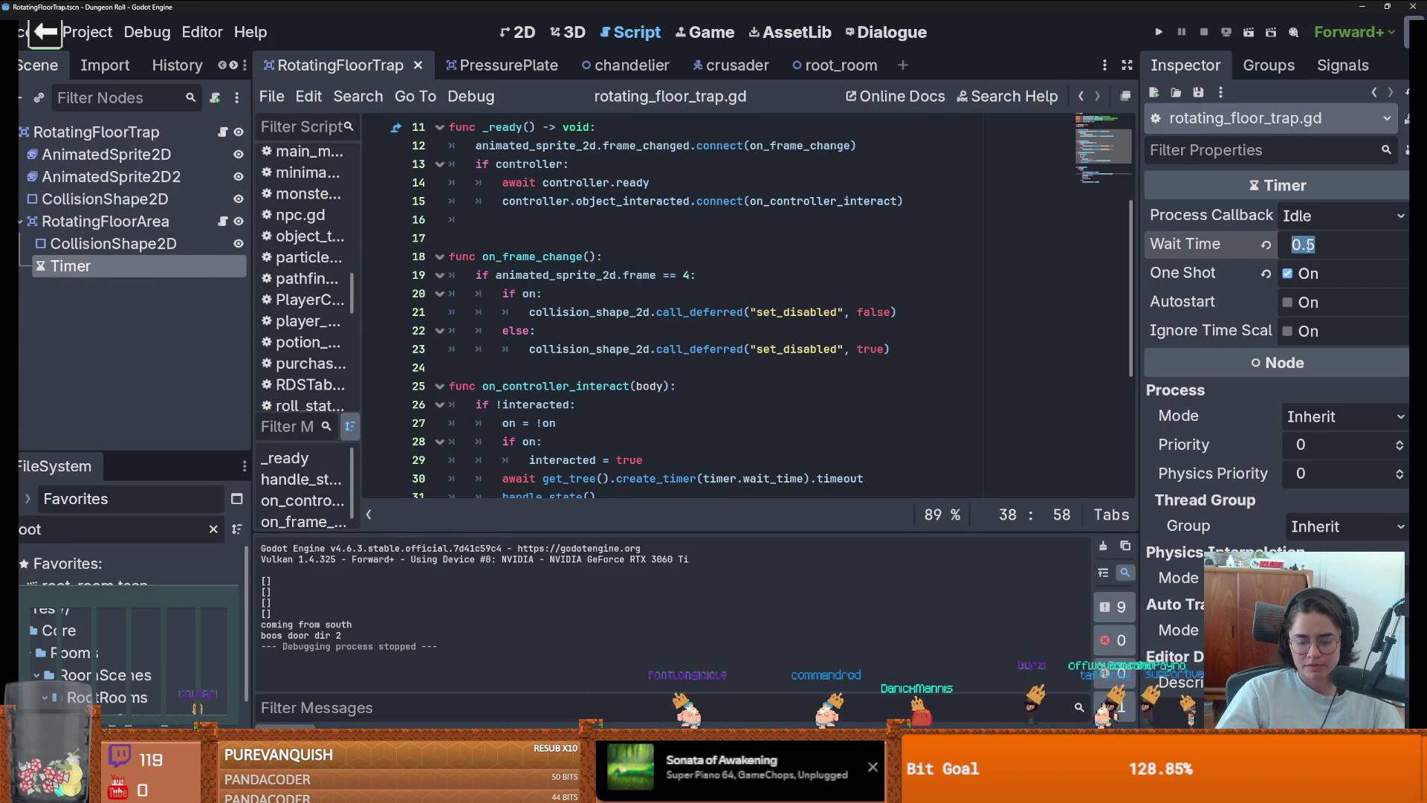
Relaunch the game, walk the player through the room again, and stop it.
{"action": "left_click", "coordinate": [1158, 32]}
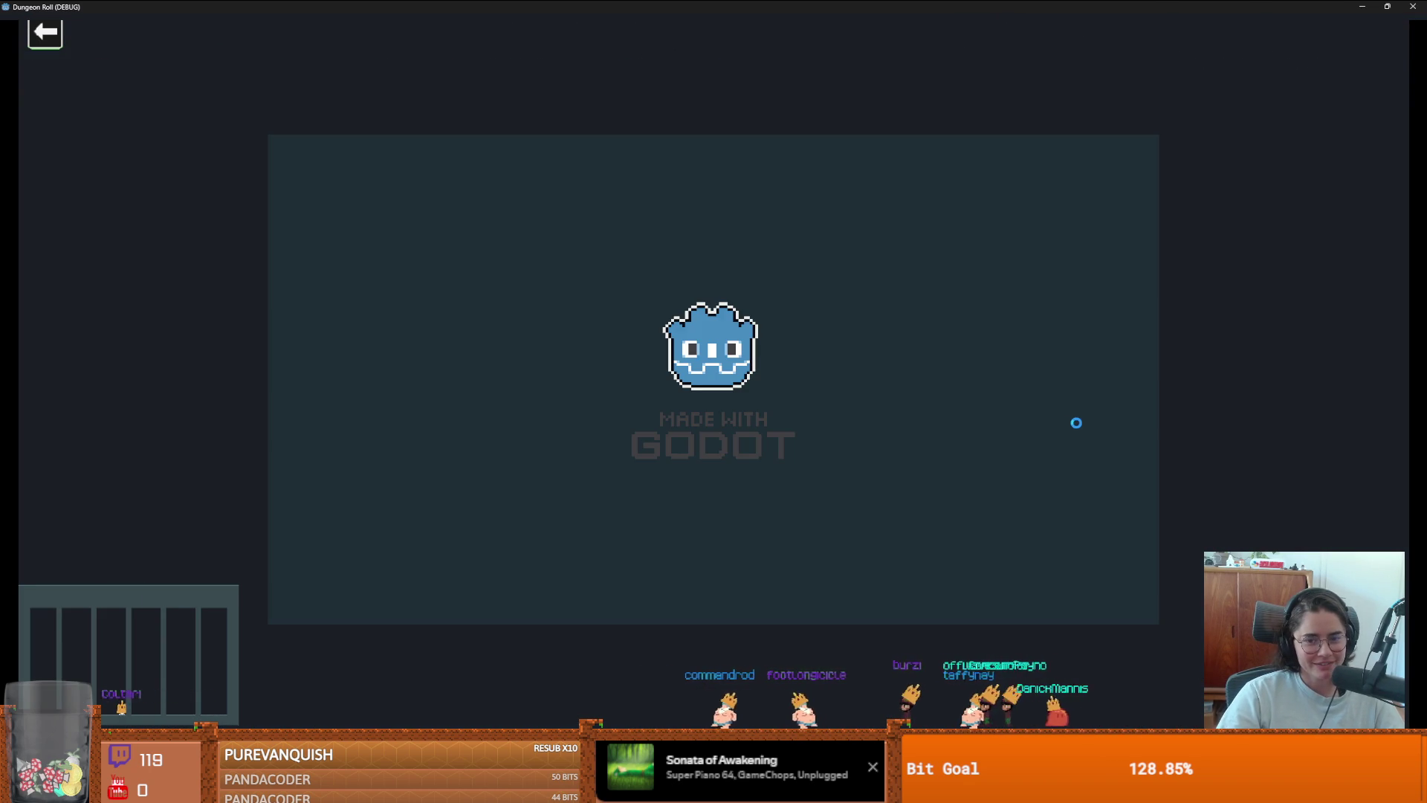
{"action": "key", "text": "a"}
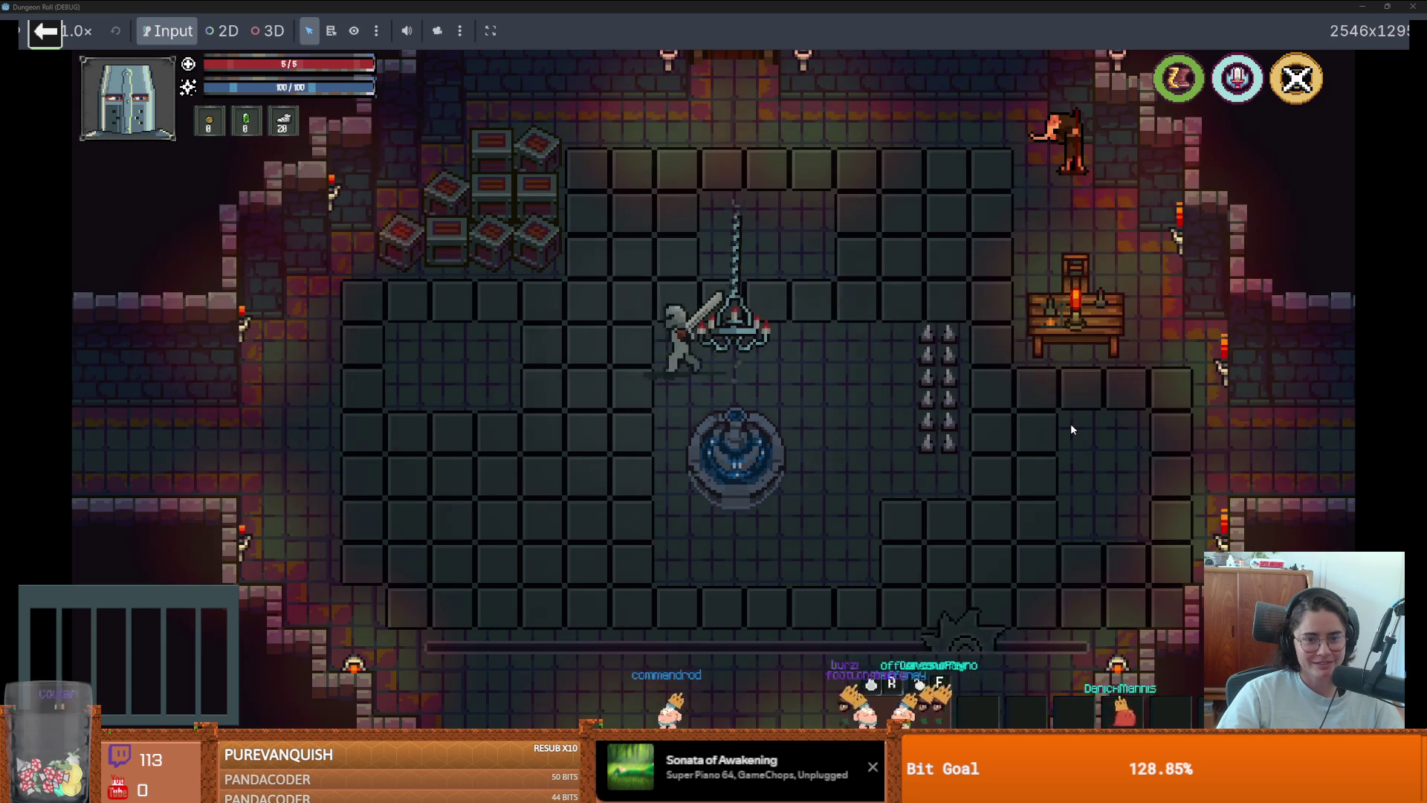
{"action": "key", "text": "w"}
{"action": "key", "text": "d"}
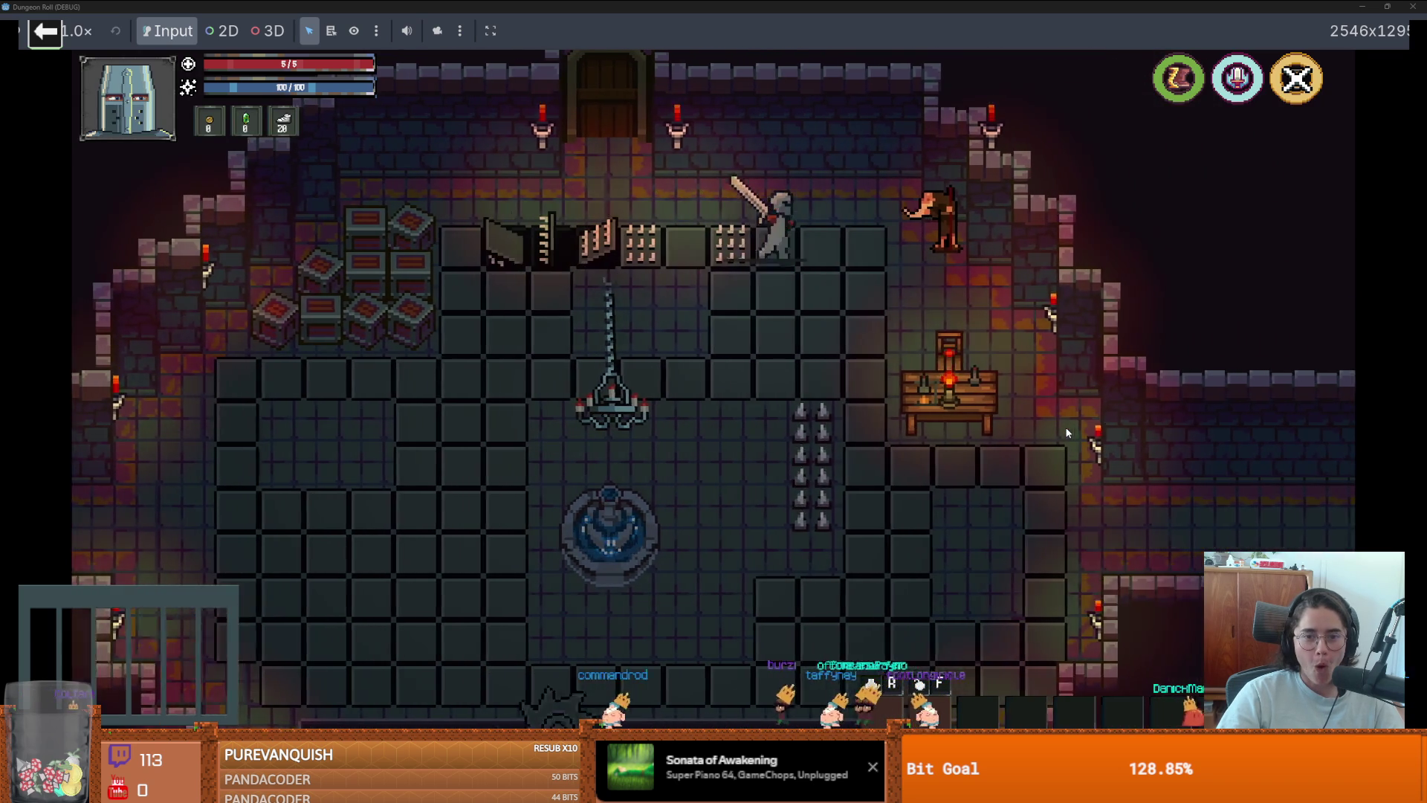
{"action": "key", "text": "s"}
{"action": "key", "text": "a"}
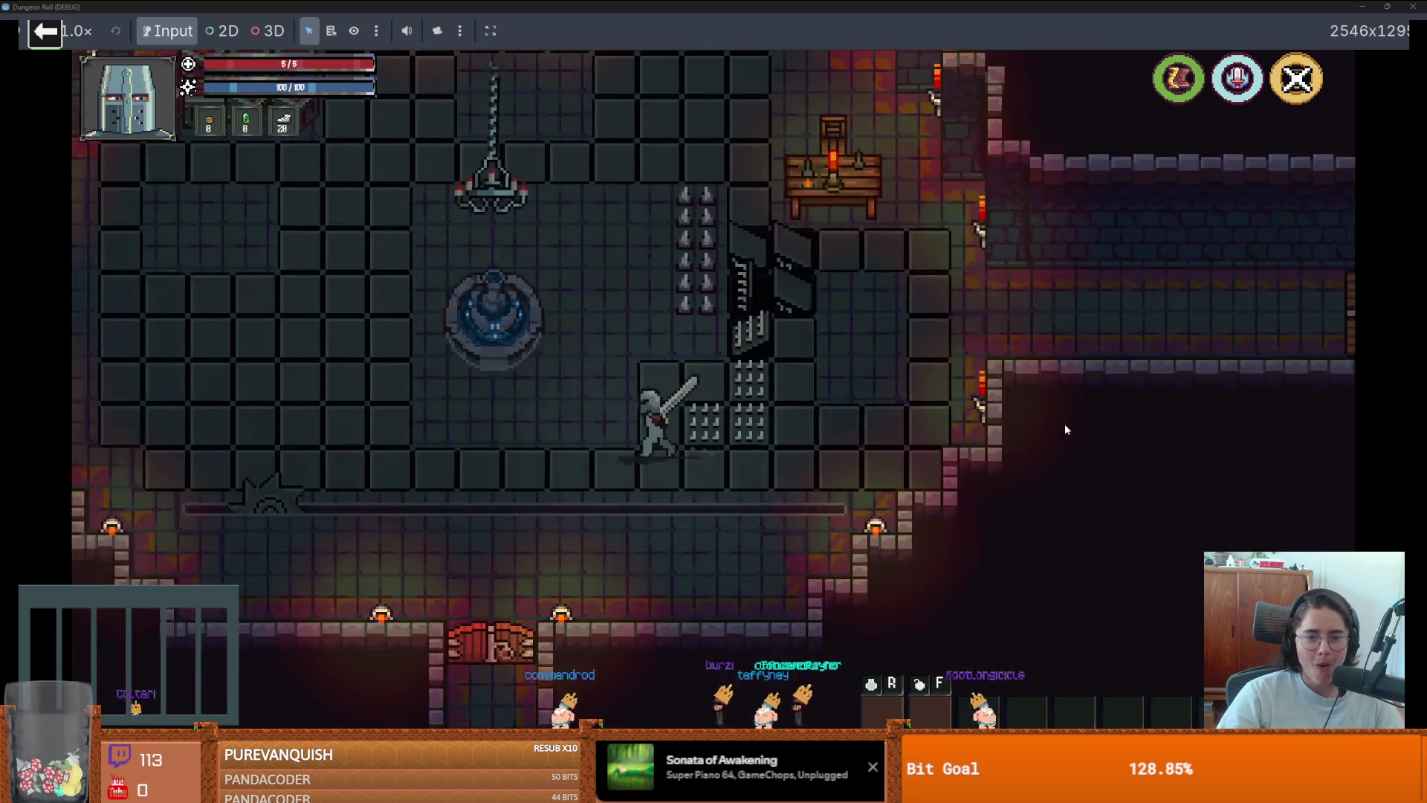
{"action": "key", "text": "a"}
{"action": "key", "text": "w"}
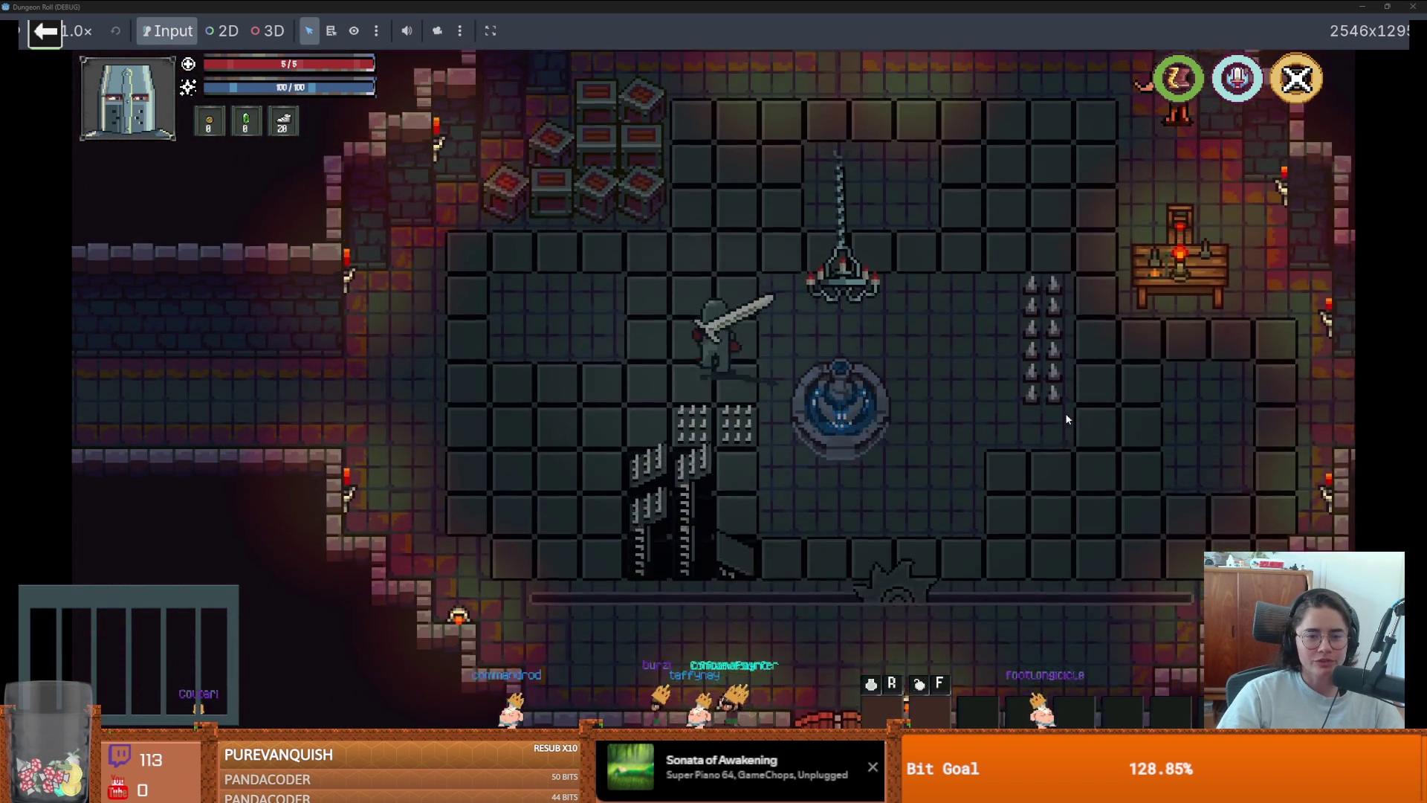
{"action": "key", "text": "w"}
{"action": "key", "text": "d"}
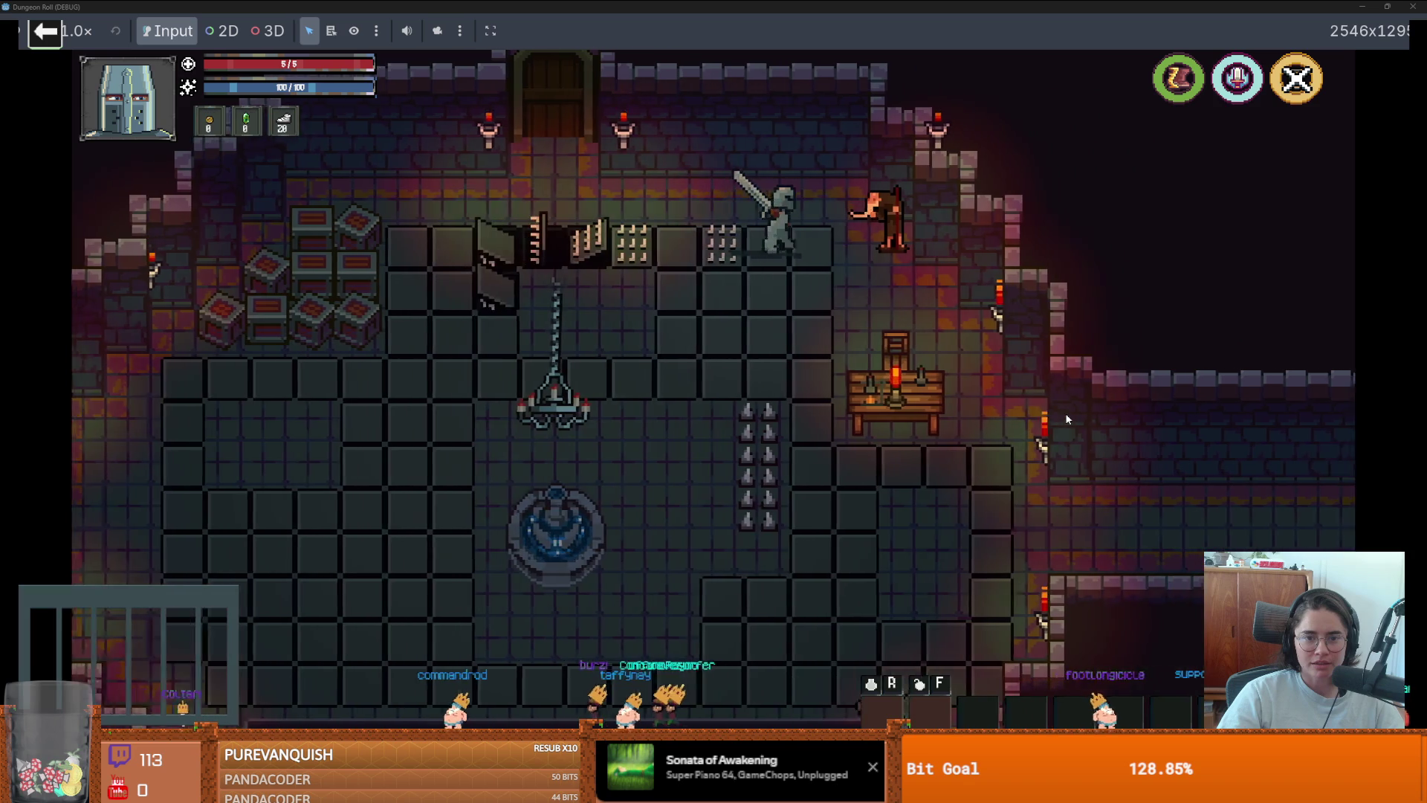
{"action": "key", "text": "s"}
{"action": "key", "text": "F8"}
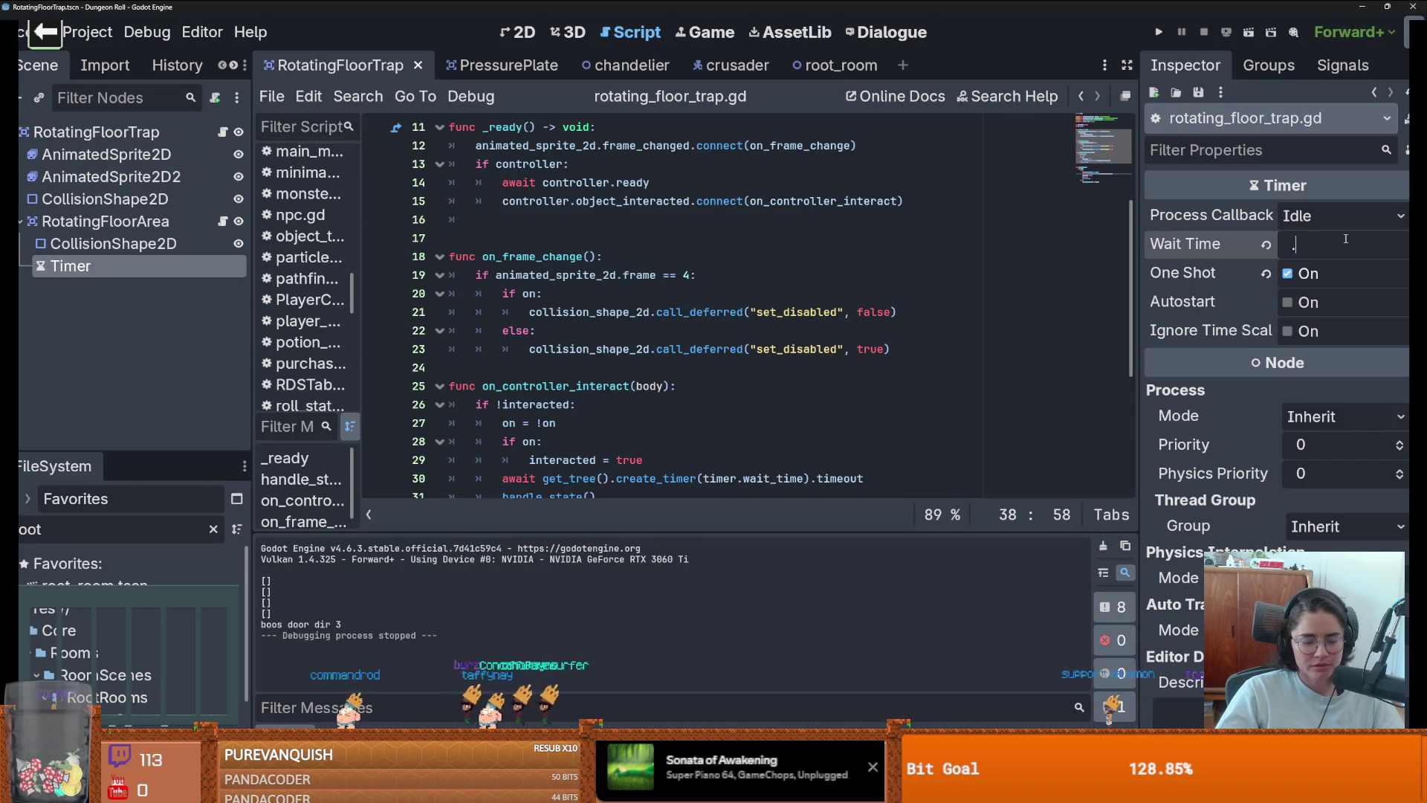
Set the Timer wait time to 0.3 s, playtest it, then confirm 0.5 s.
{"action": "type", "text": "3"}
{"action": "key", "text": "Return"}
{"action": "left_click", "coordinate": [1158, 33]}
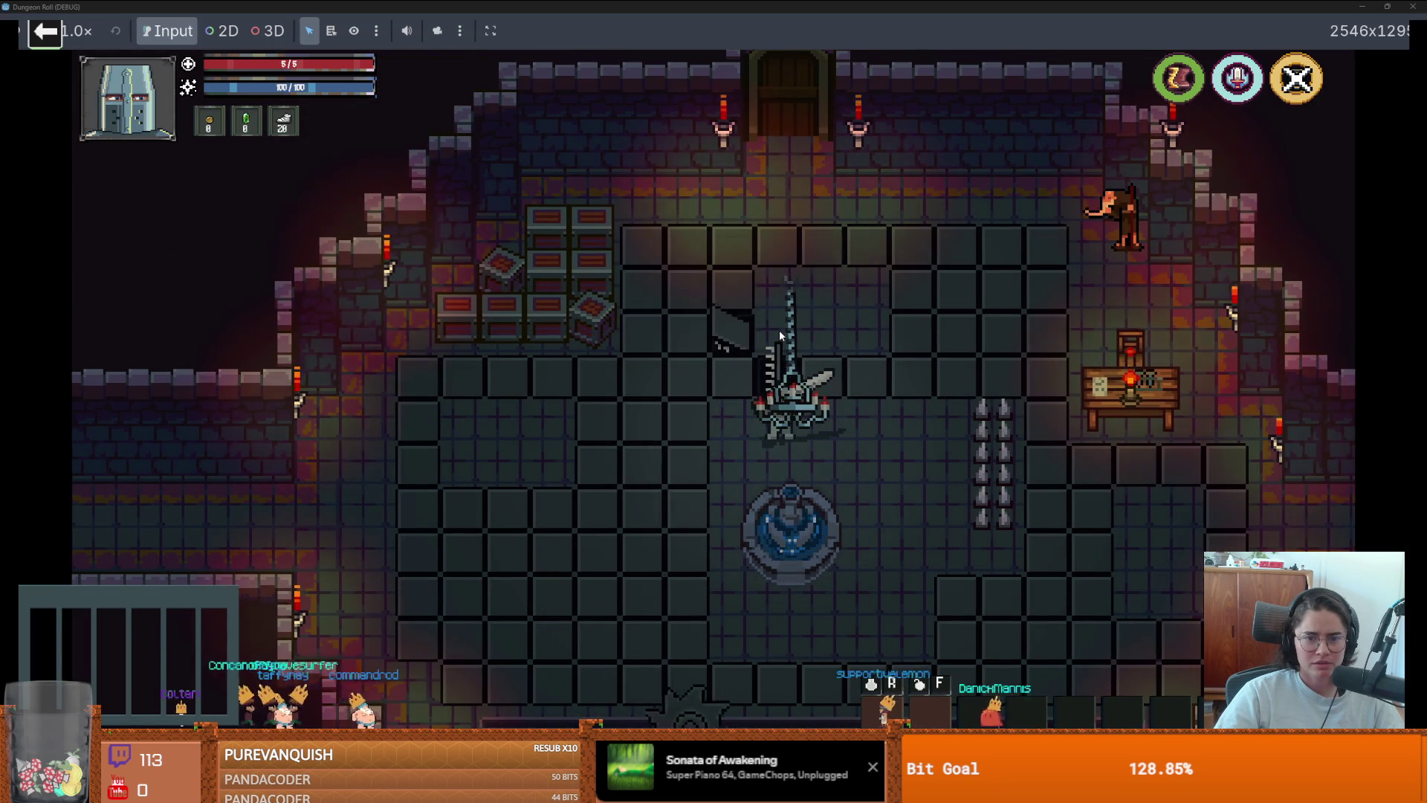
{"action": "key", "text": "d"}
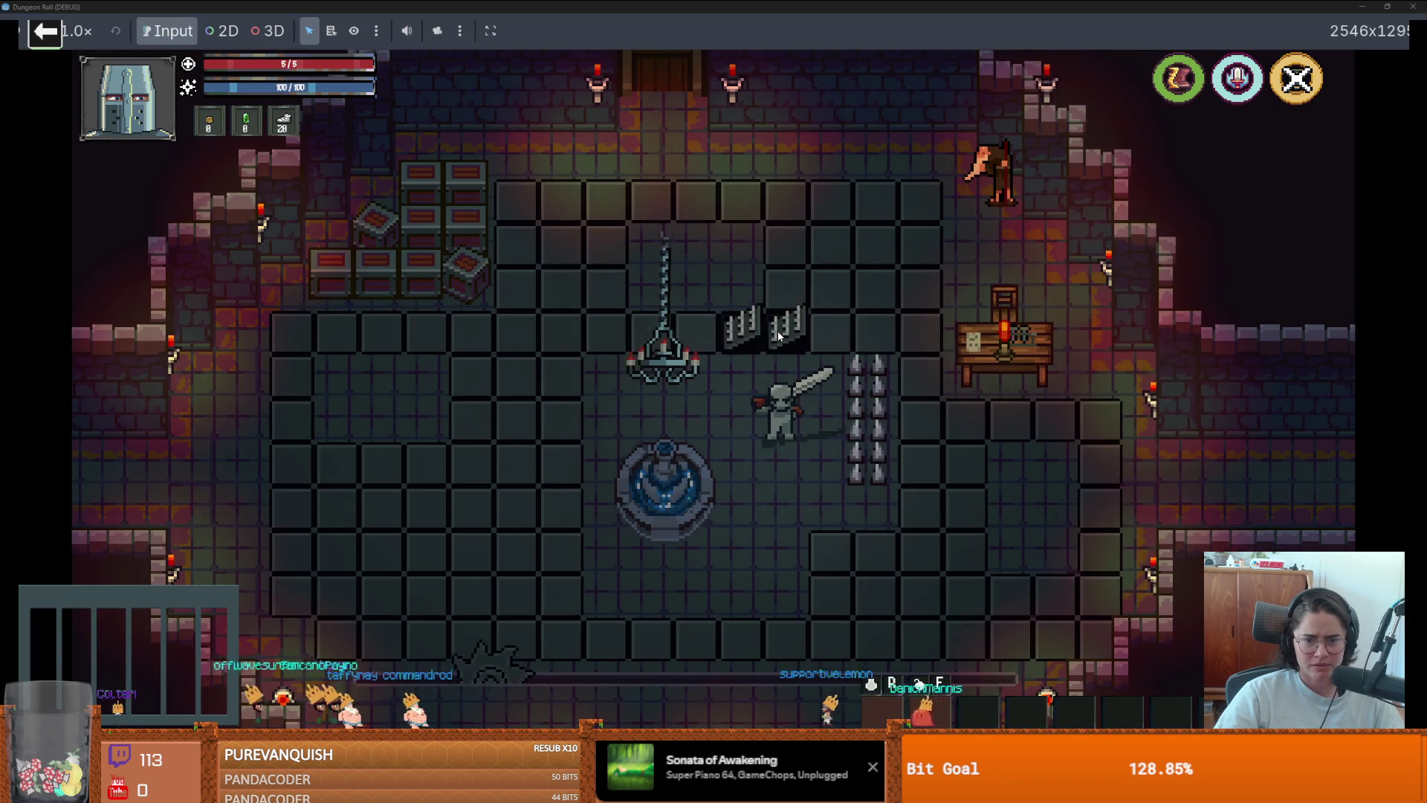
{"action": "key", "text": "w"}
{"action": "key", "text": "s"}
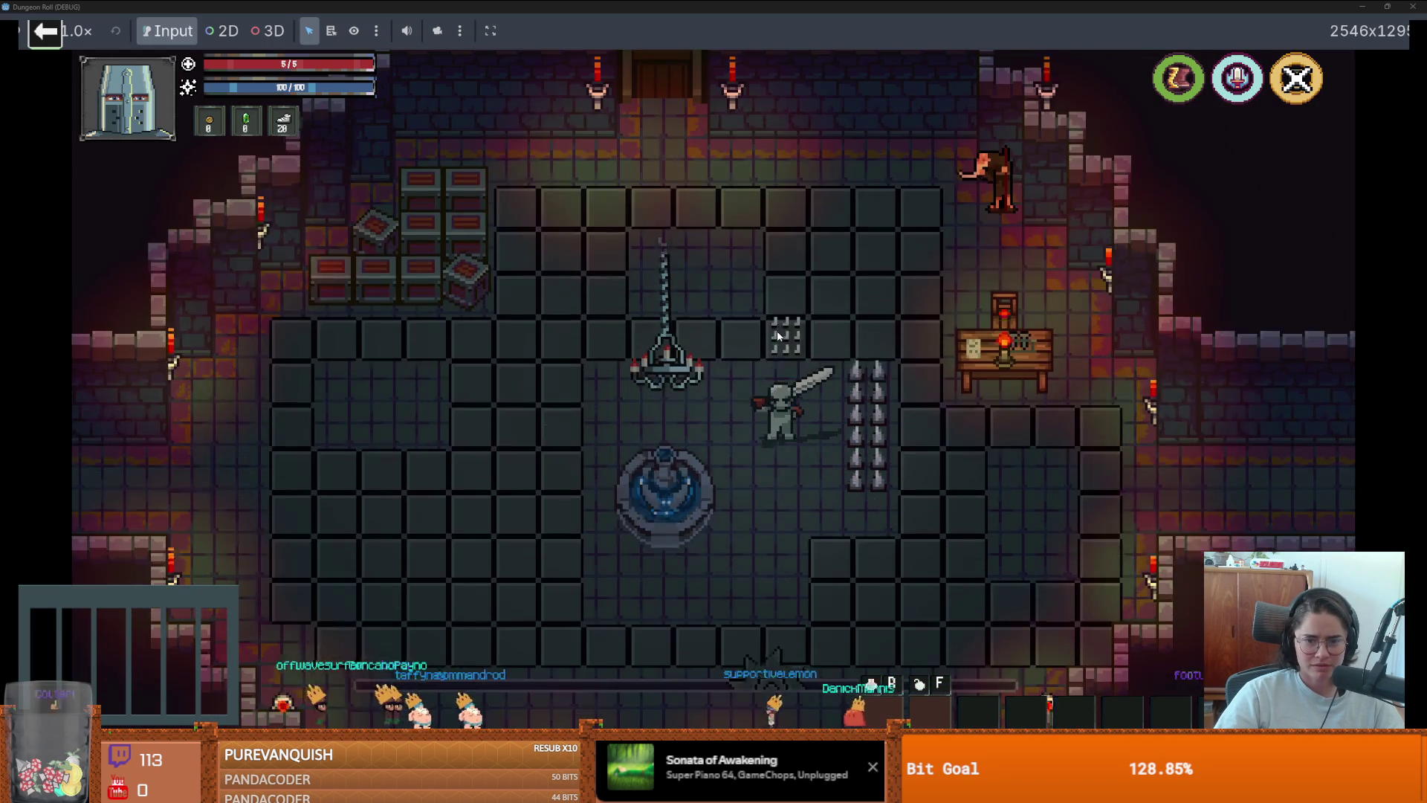
{"action": "key", "text": "F8"}
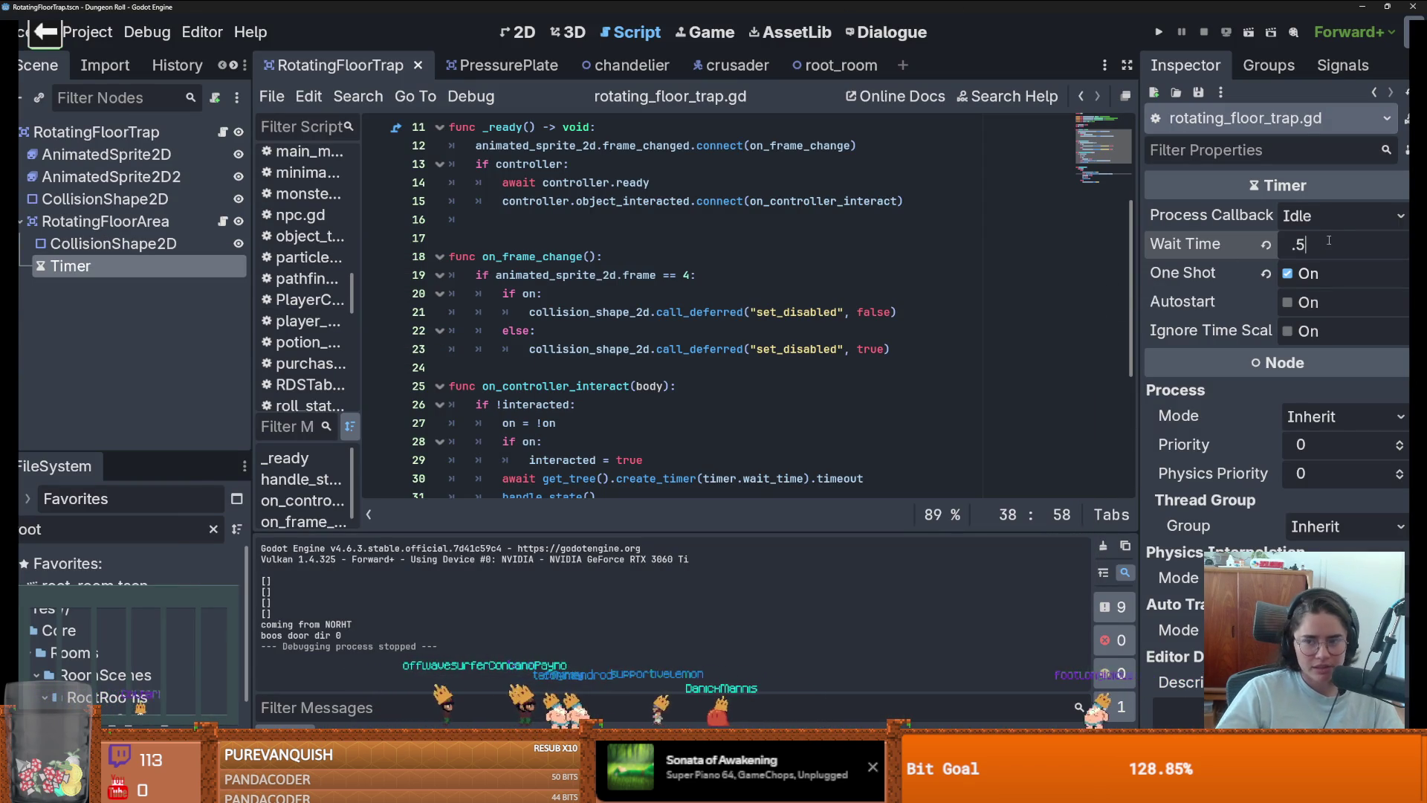
{"action": "key", "text": "Return"}
Launch the game, walk the player around the room on the 0.5 s traps, then close it.
{"action": "left_click", "coordinate": [1163, 34]}
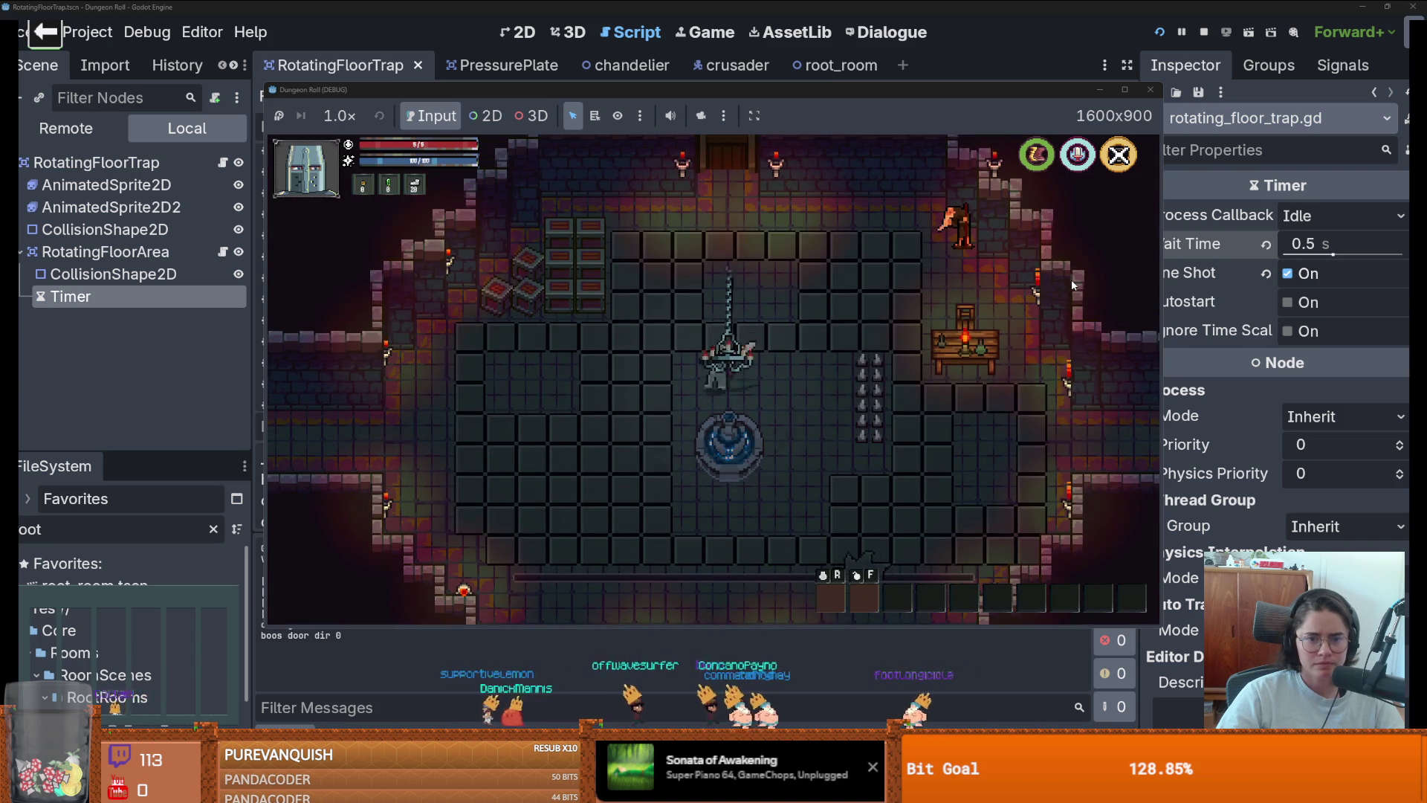
{"action": "key", "text": "d"}
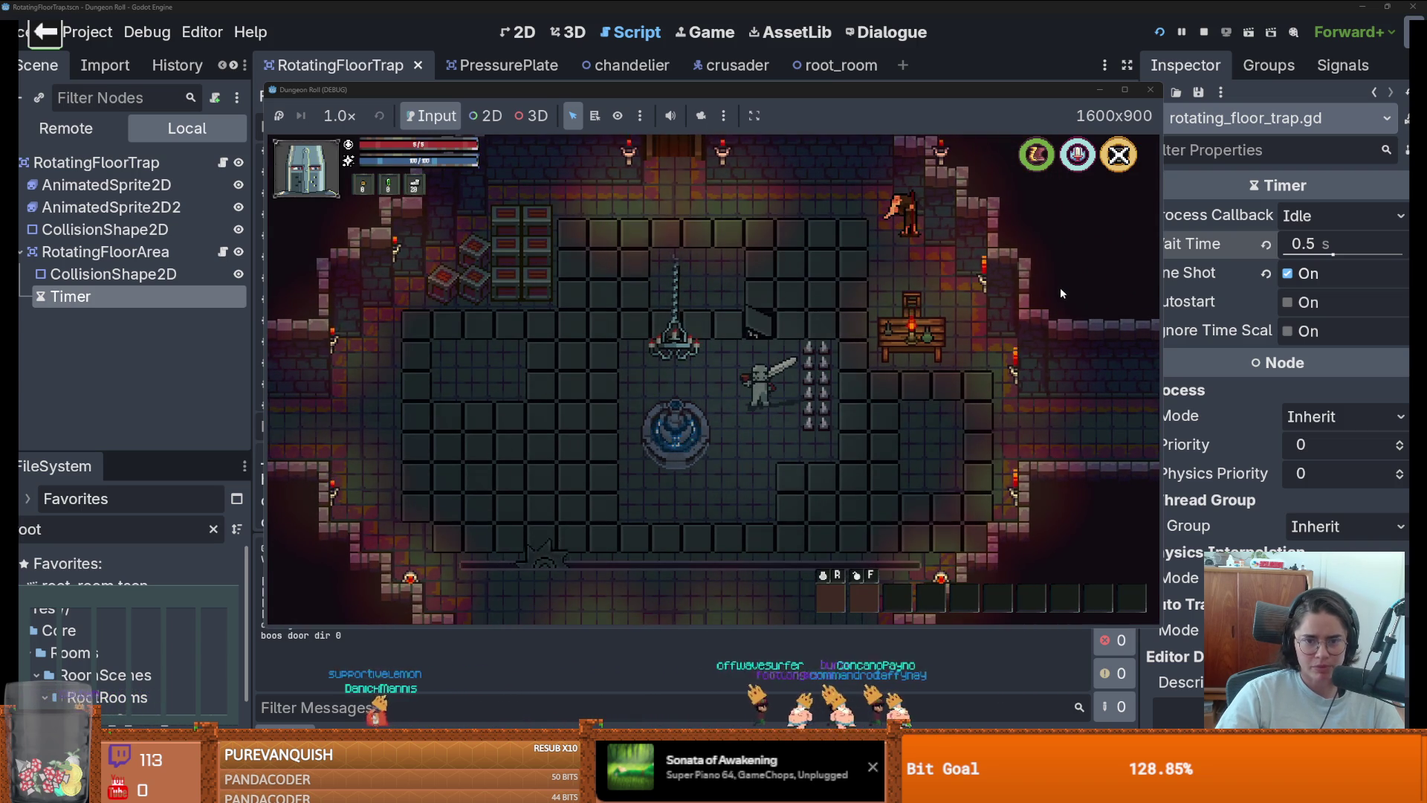
{"action": "key", "text": "w"}
{"action": "key", "text": "d"}
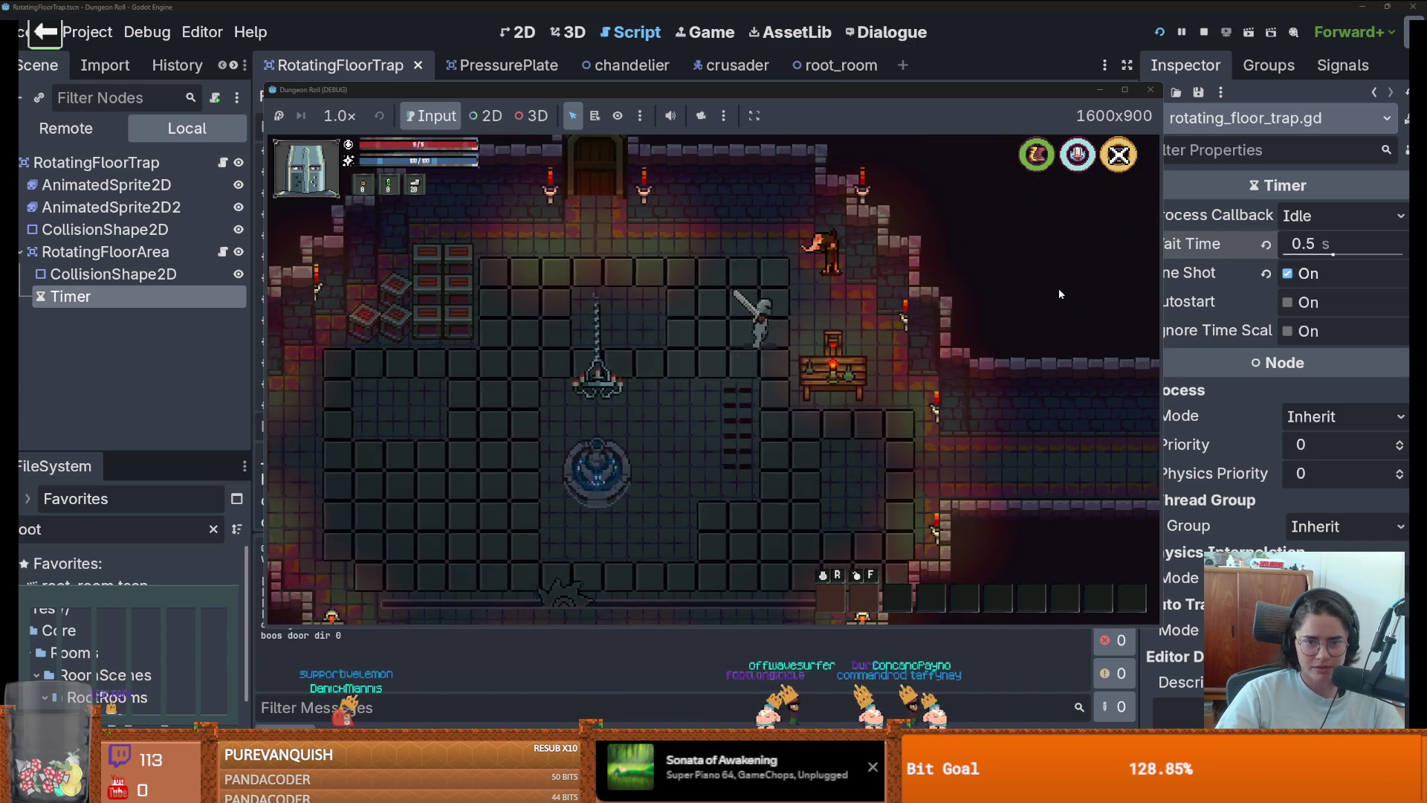
{"action": "key", "text": "s"}
{"action": "key", "text": "a"}
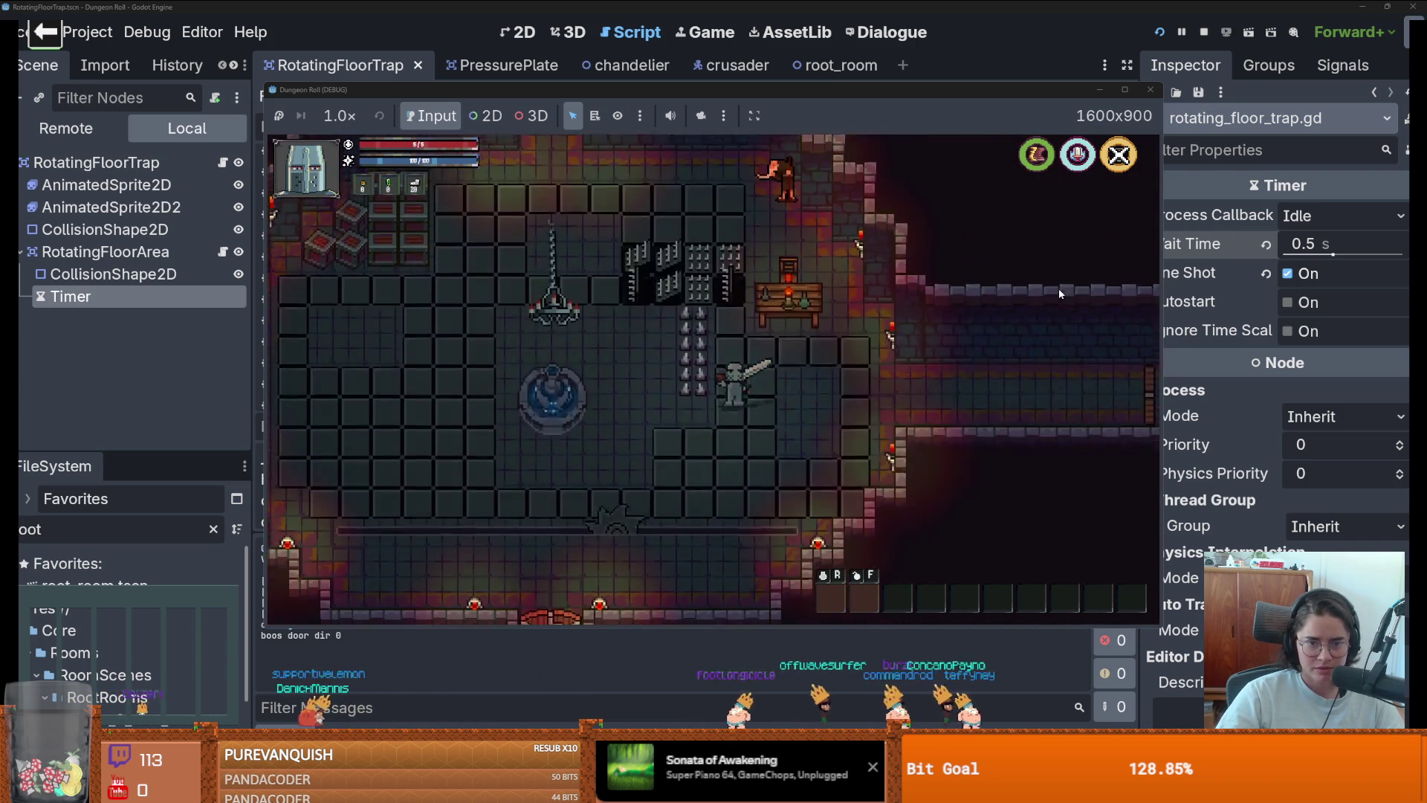
{"action": "key", "text": "a"}
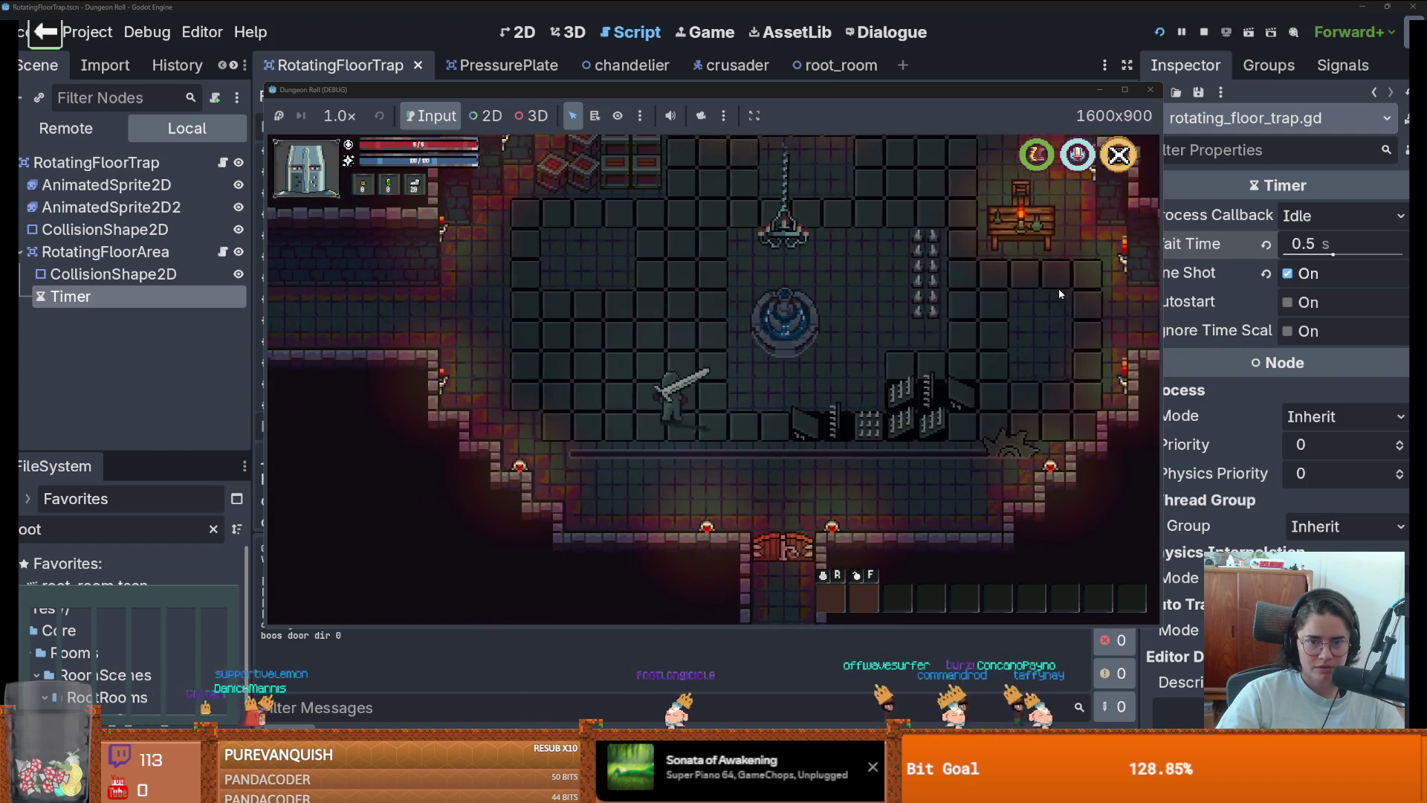
{"action": "key", "text": "w"}
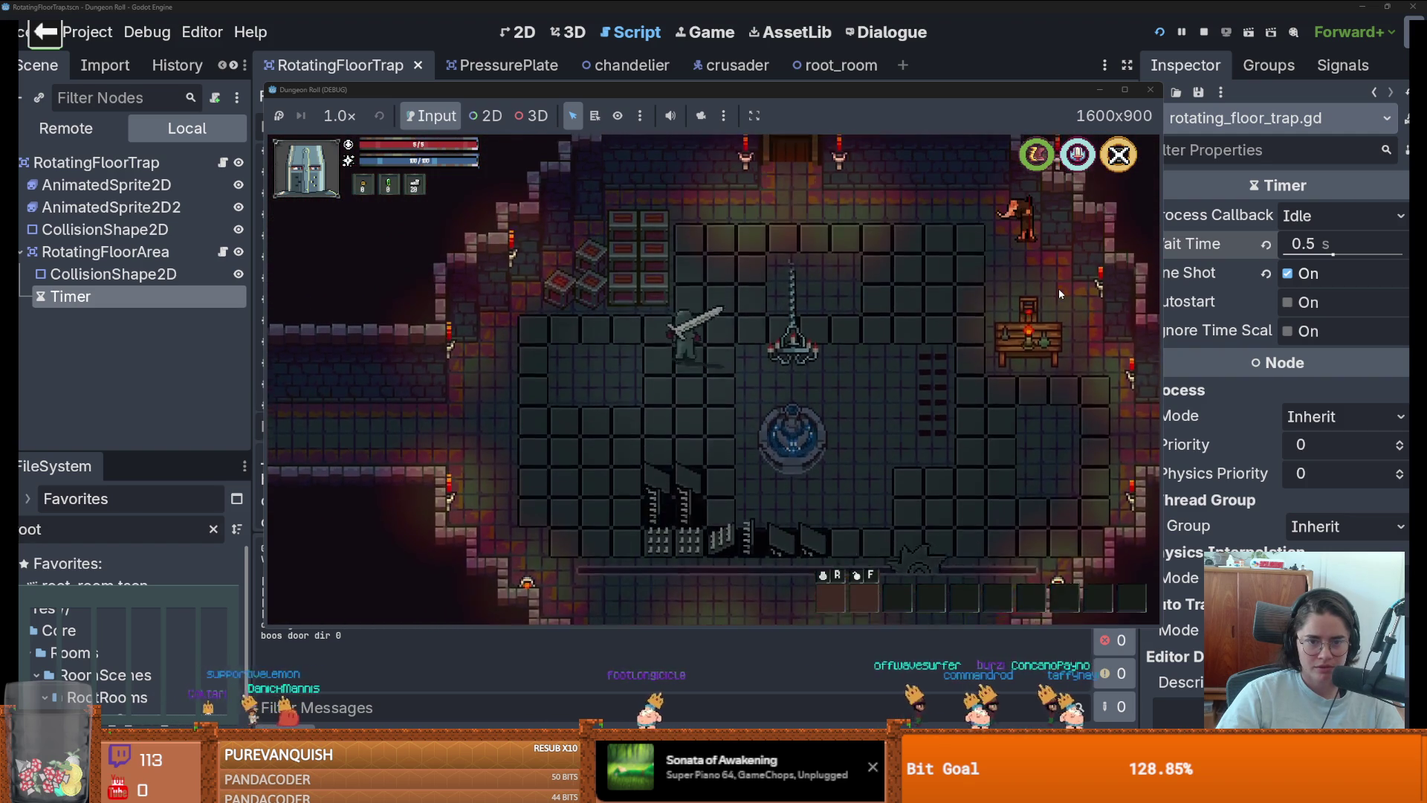
{"action": "key", "text": "w"}
{"action": "key", "text": "d"}
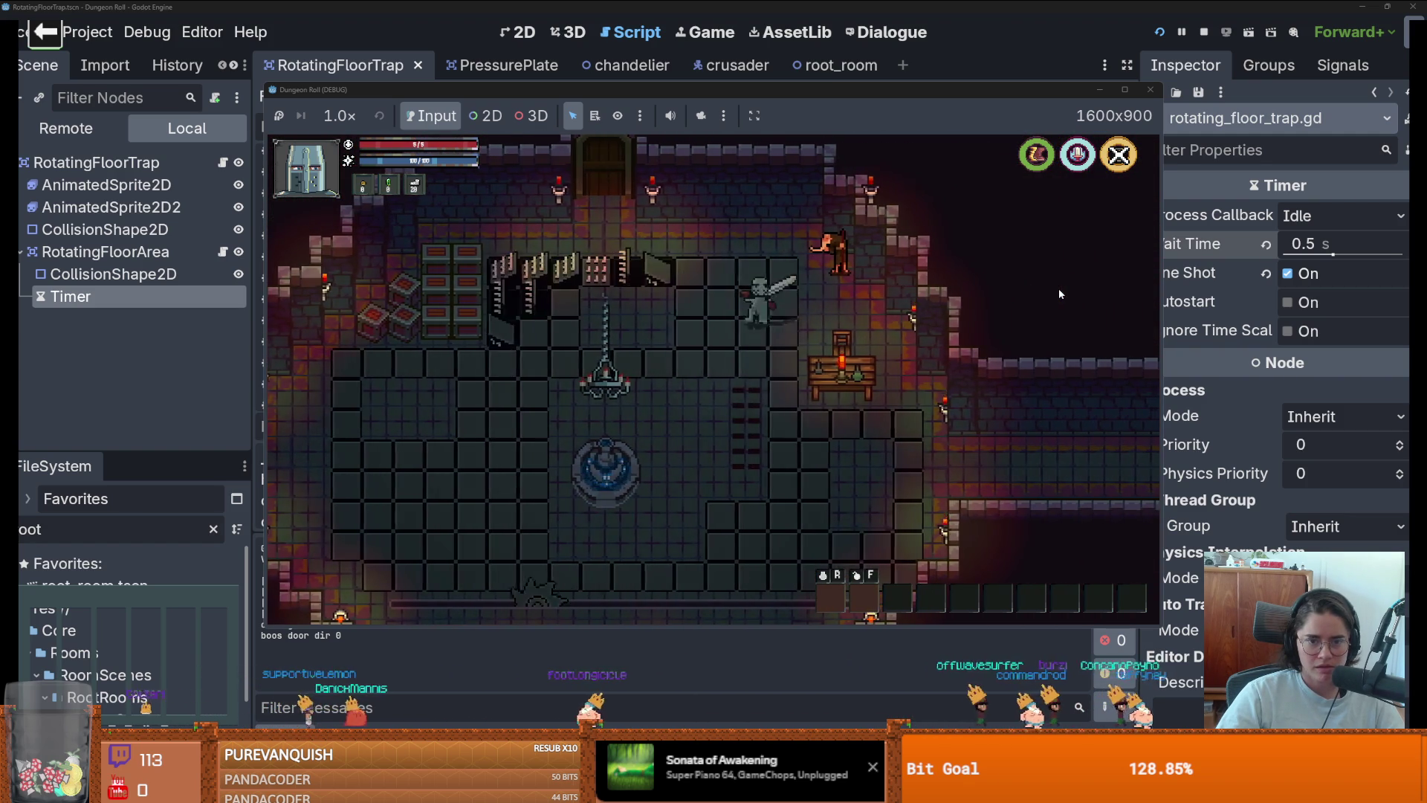
{"action": "key", "text": "s"}
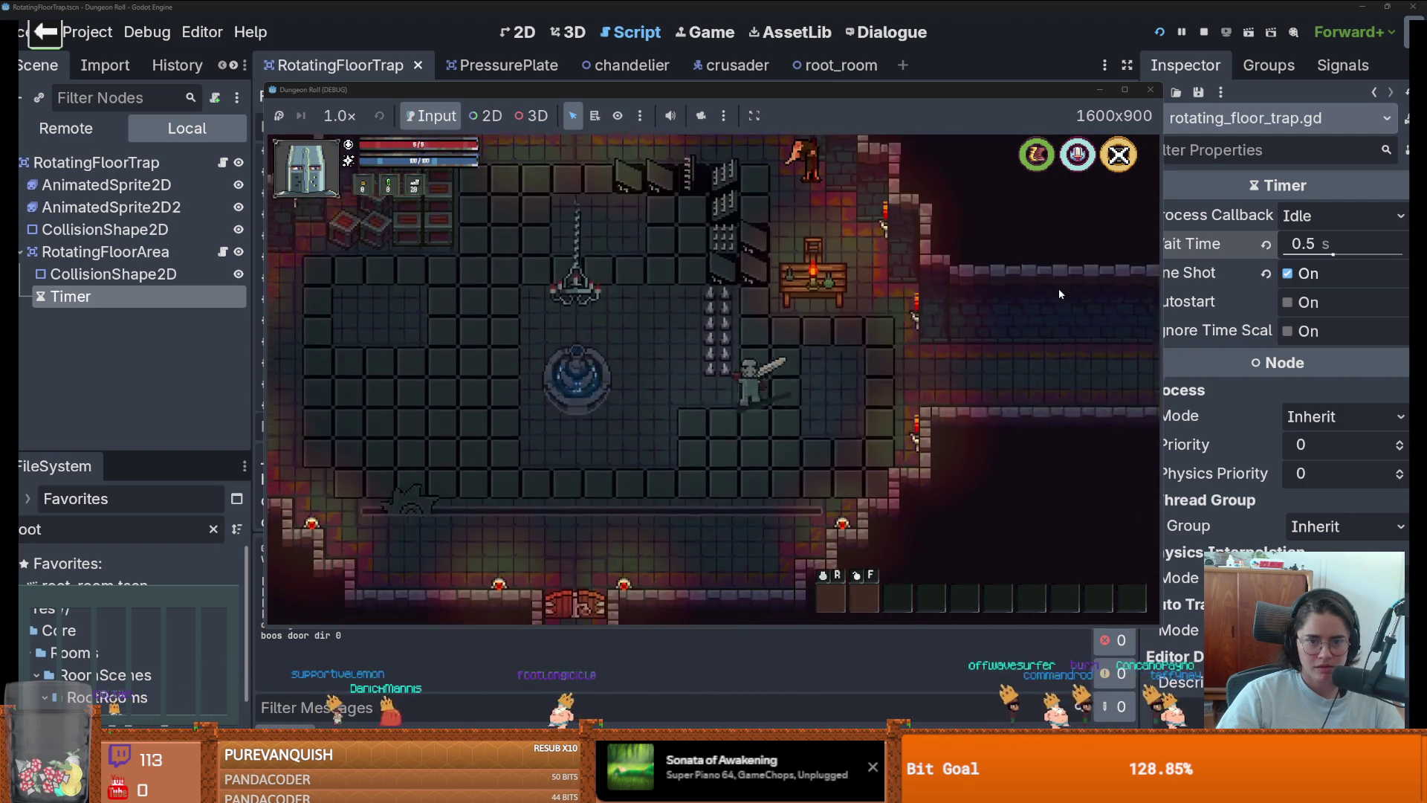
{"action": "key", "text": "a"}
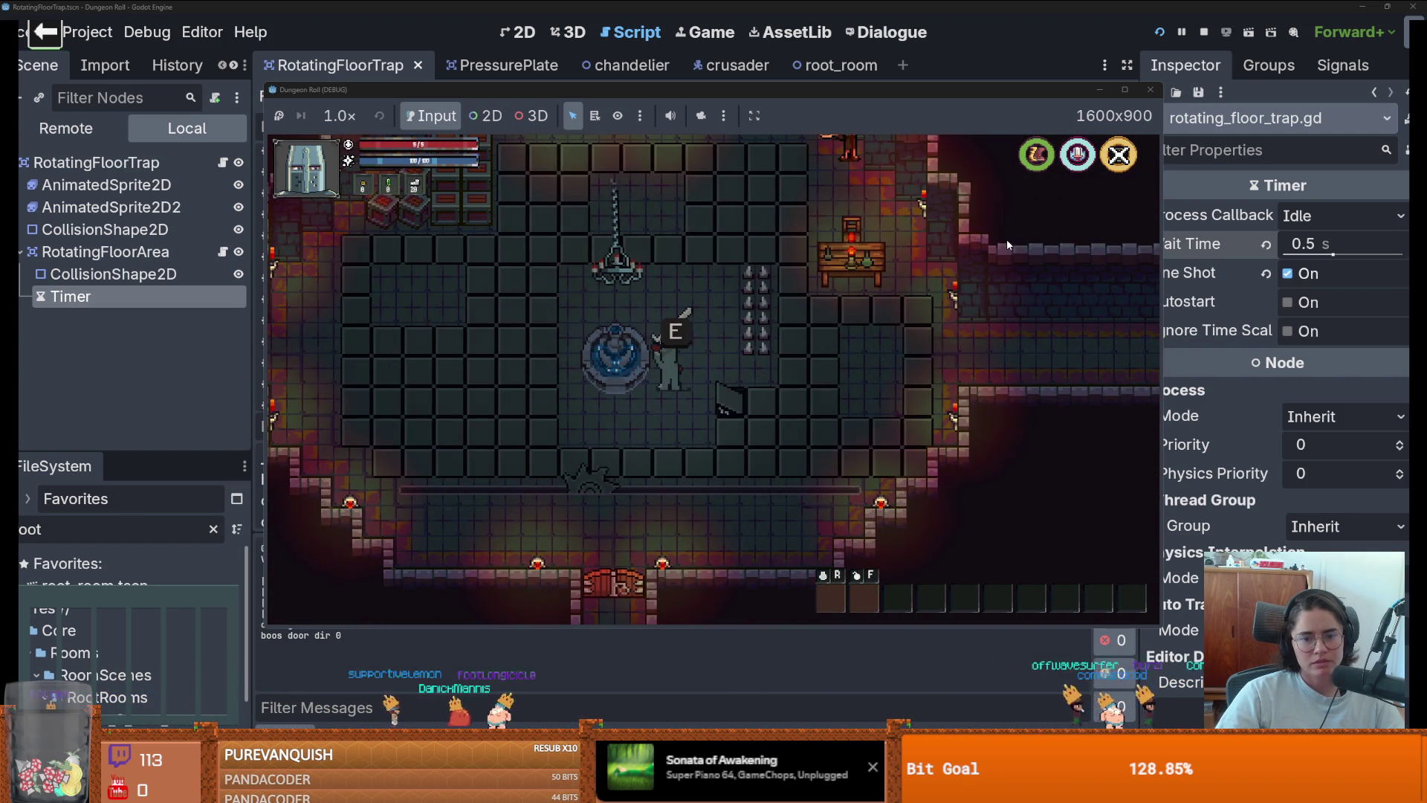
{"action": "left_click", "coordinate": [1149, 92]}
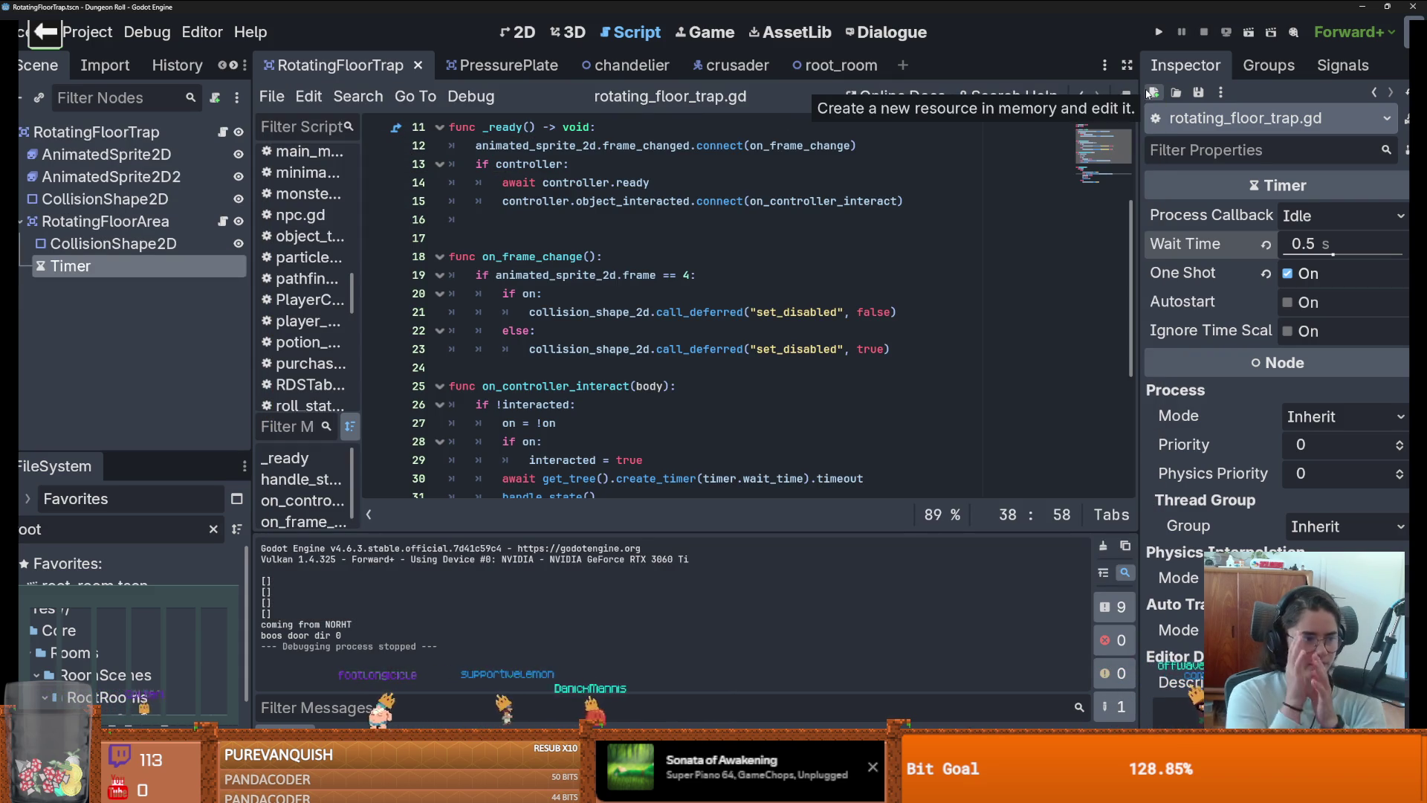
Open the debugger's error list and jump to the RotatingFloorArea error on script line 3.
{"action": "left_click", "coordinate": [331, 736]}
{"action": "left_click", "coordinate": [420, 528]}
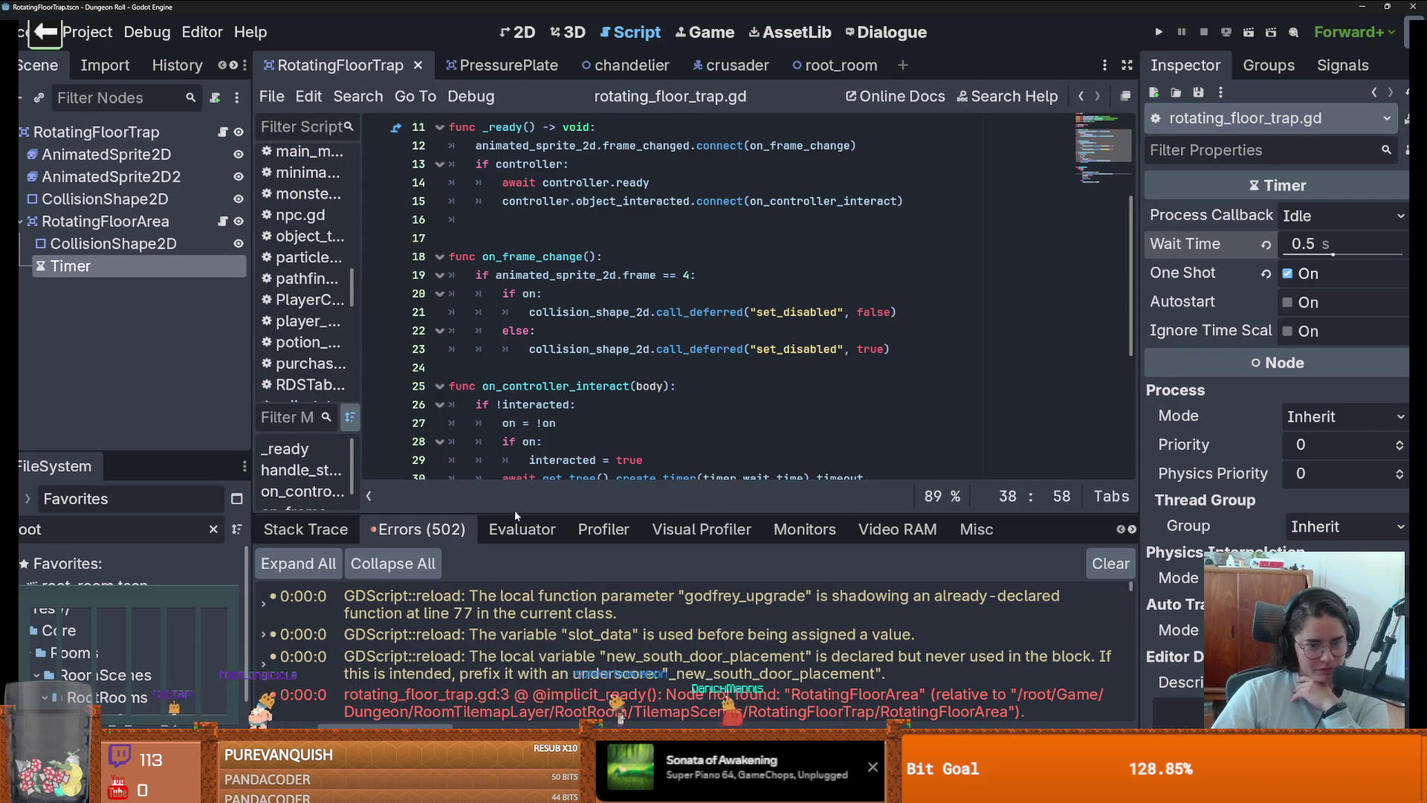
{"action": "left_click_drag", "start_coordinate": [515, 511], "coordinate": [515, 259]}
{"action": "mouse_move", "coordinate": [812, 438]}
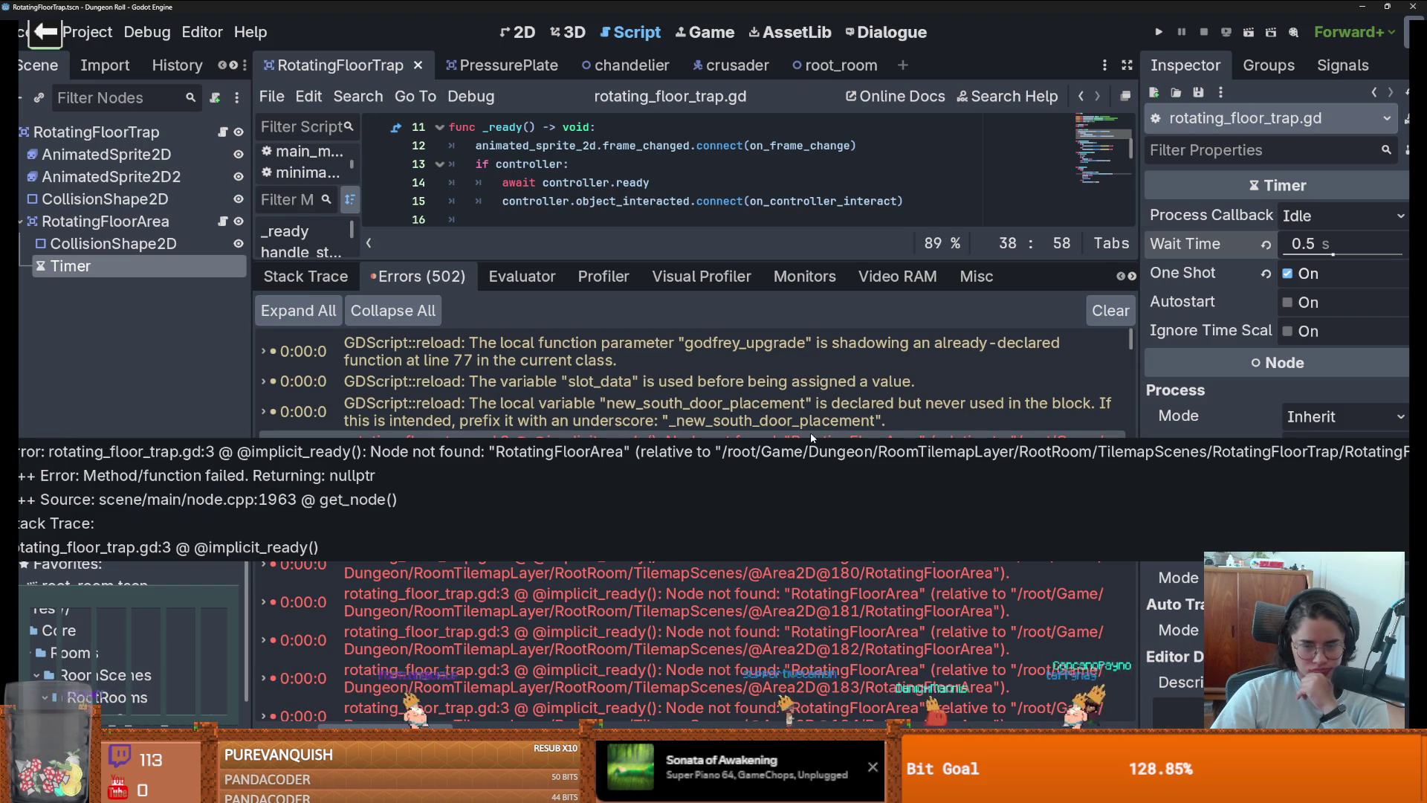
{"action": "left_click", "coordinate": [812, 438]}
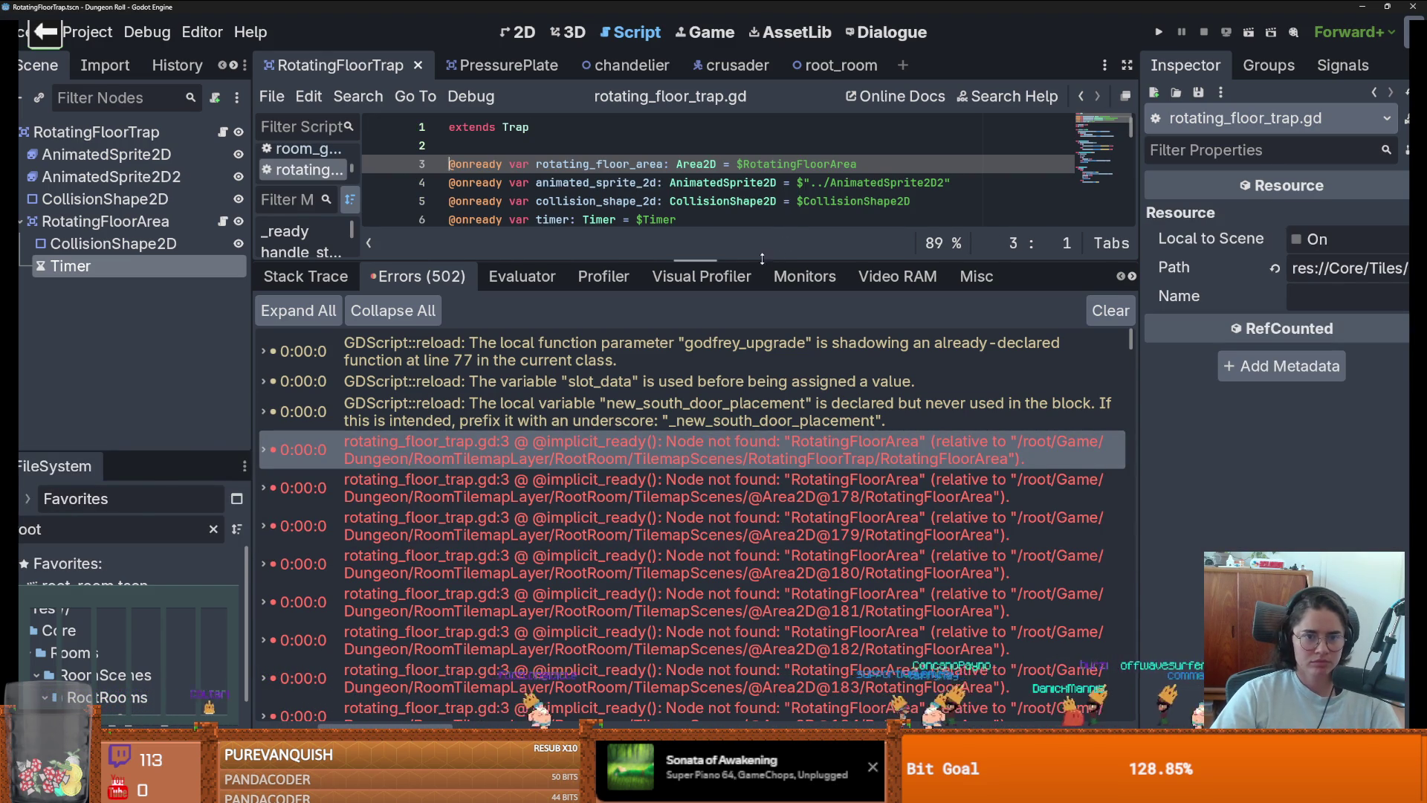
{"action": "left_click_drag", "start_coordinate": [765, 256], "coordinate": [766, 424]}
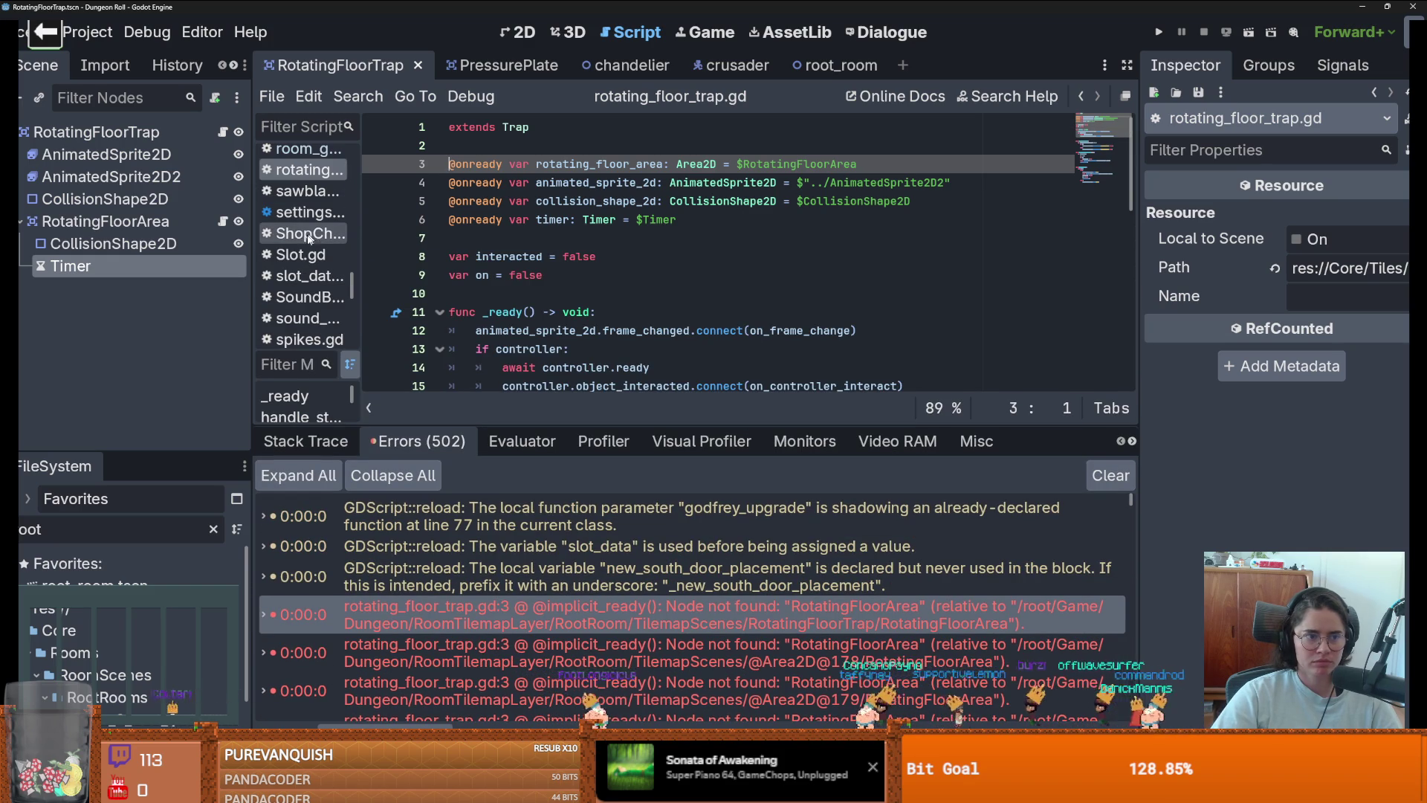
{"action": "left_click", "coordinate": [784, 182]}
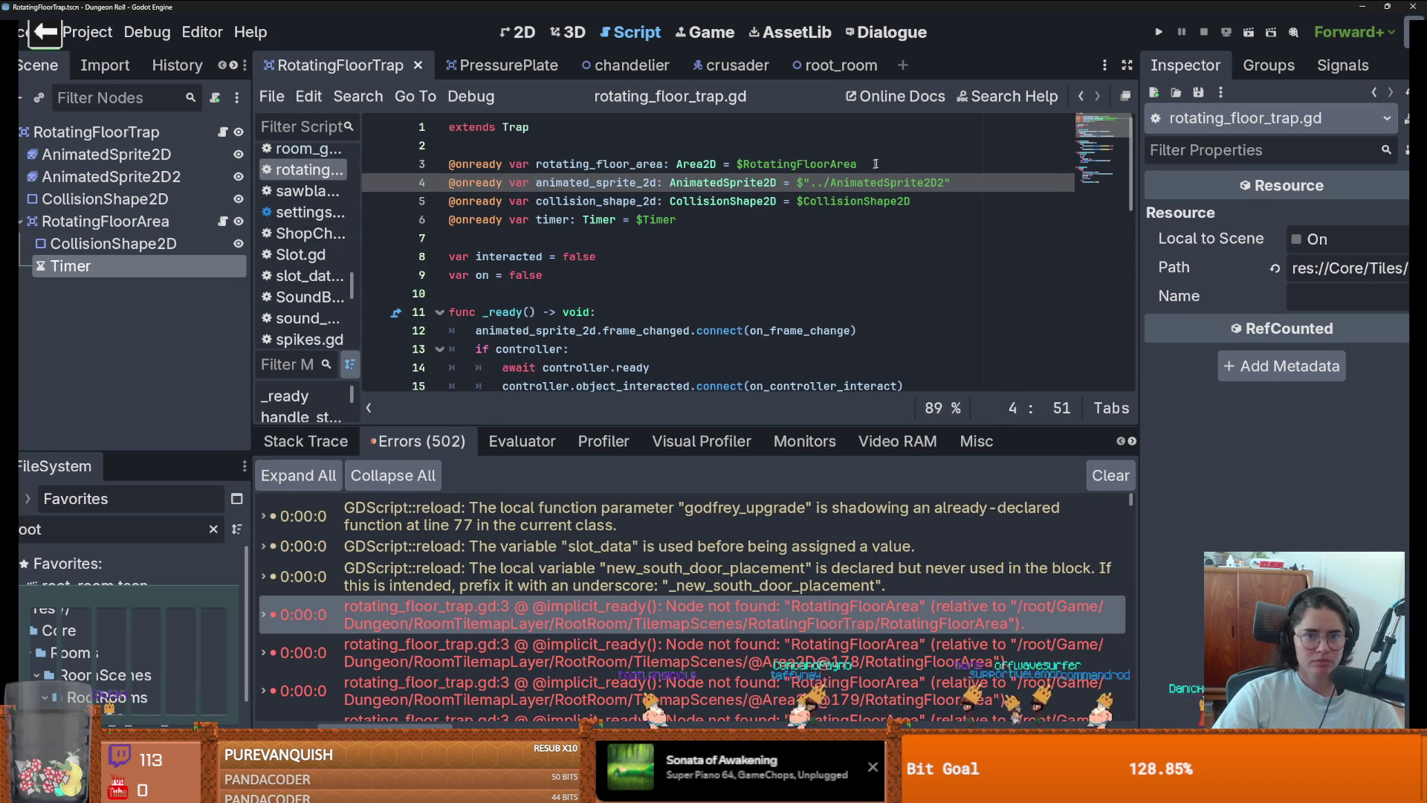
{"action": "left_click_drag", "start_coordinate": [876, 164], "coordinate": [422, 158]}
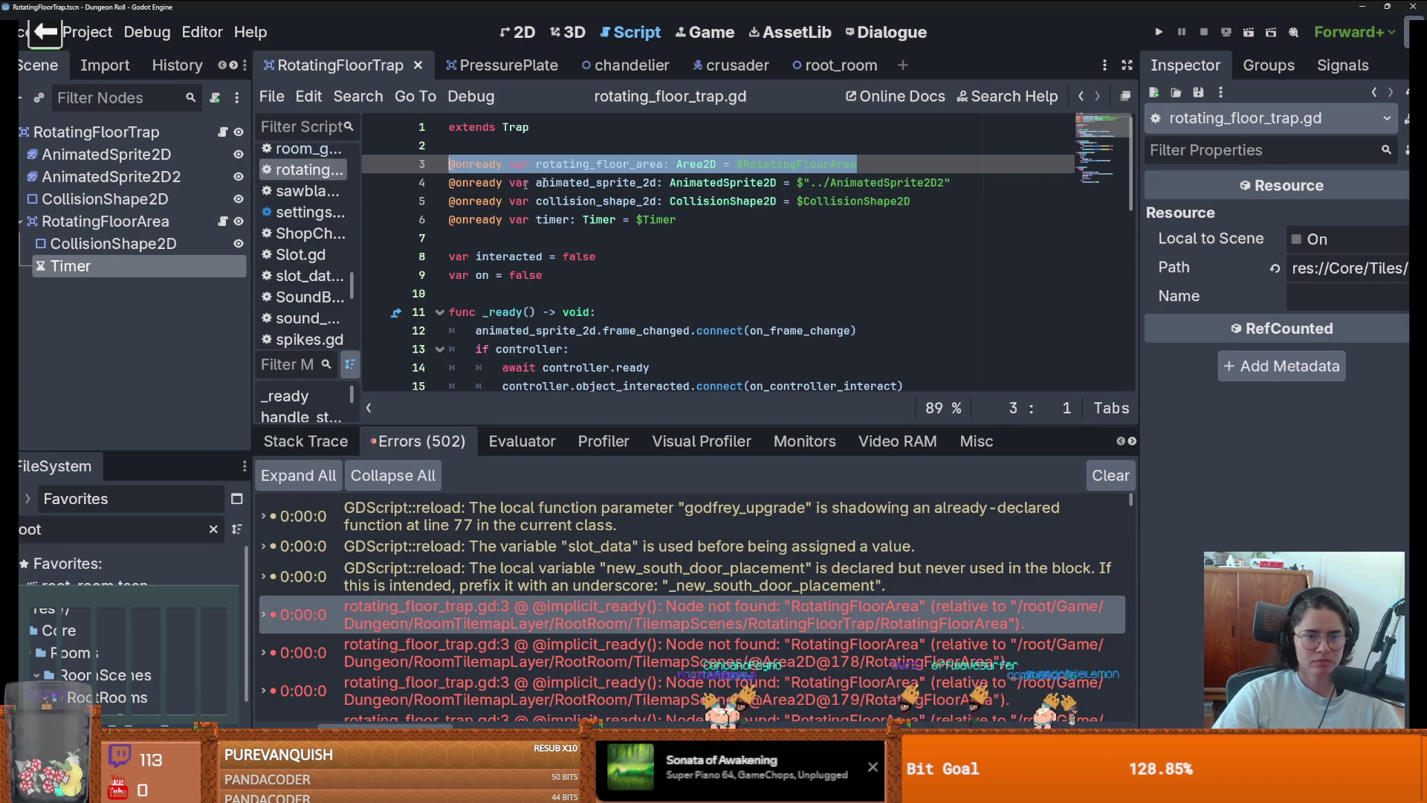
{"action": "double_click", "coordinate": [594, 164]}
{"action": "scroll", "coordinate": [669, 193], "scroll_direction": "down", "scroll_amount": 8}
{"action": "scroll", "coordinate": [708, 203], "scroll_direction": "up", "scroll_amount": 8}
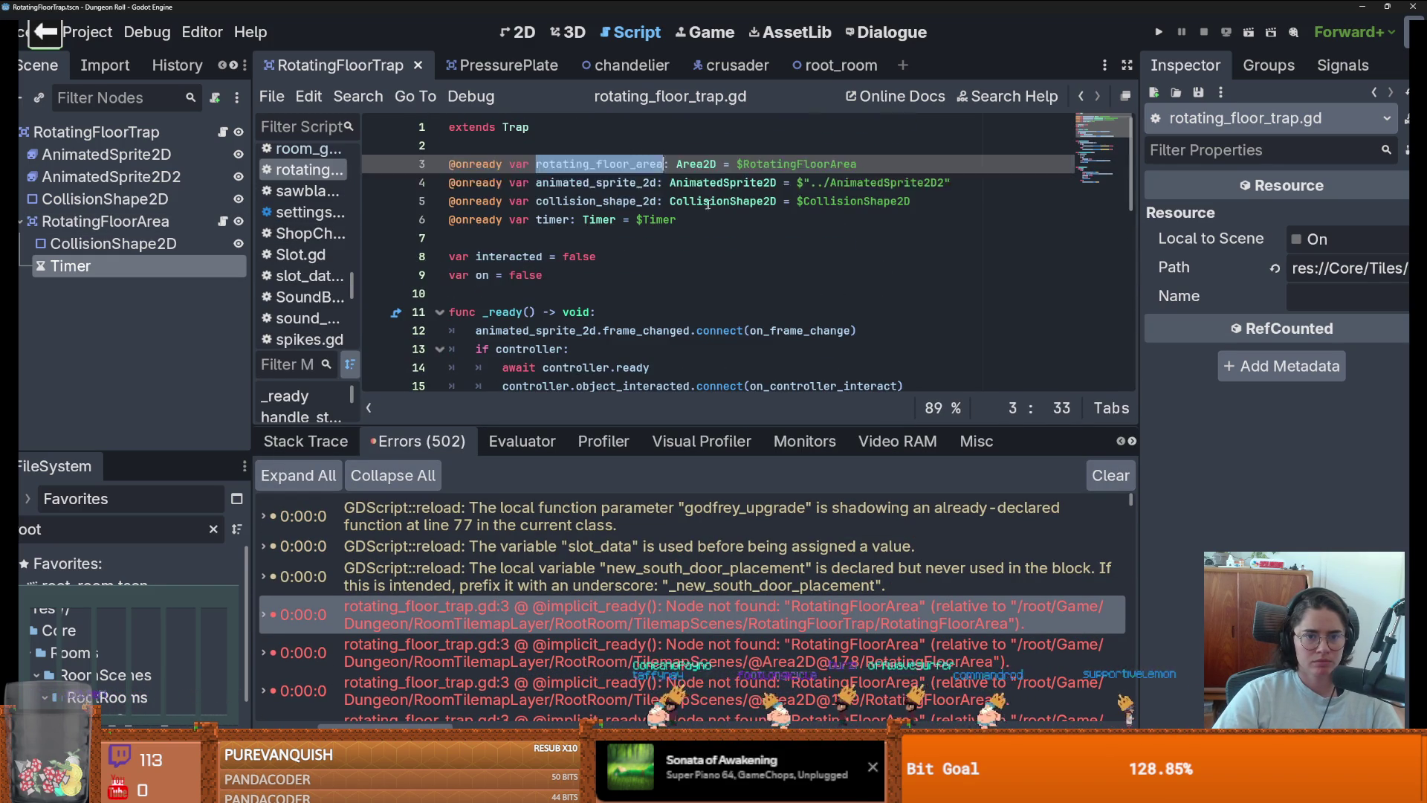
{"action": "triple_click", "coordinate": [698, 164]}
{"action": "key", "text": "BackSpace"}
{"action": "key", "text": "BackSpace"}
{"action": "scroll", "coordinate": [628, 565], "scroll_direction": "down", "scroll_amount": 3}
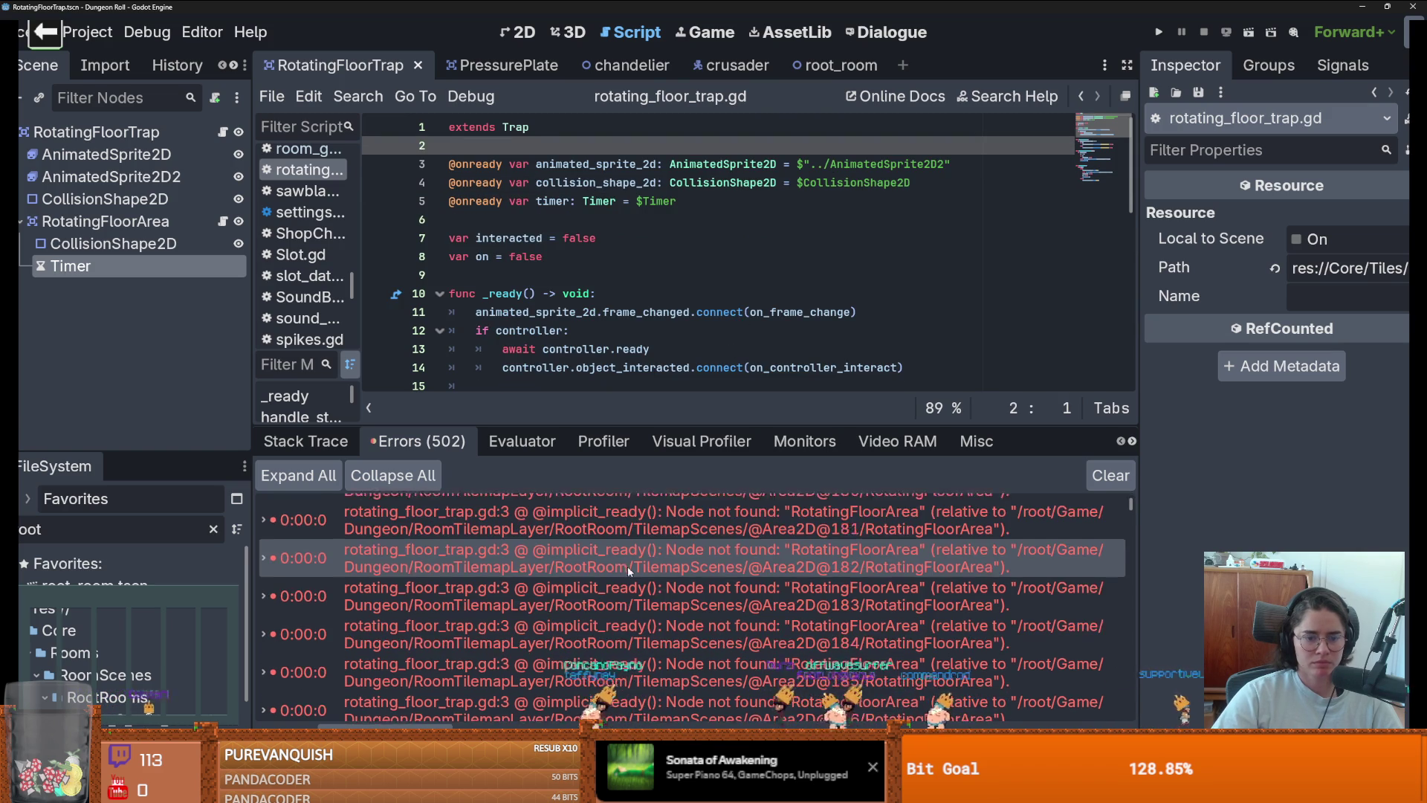
{"action": "key", "text": "F5"}
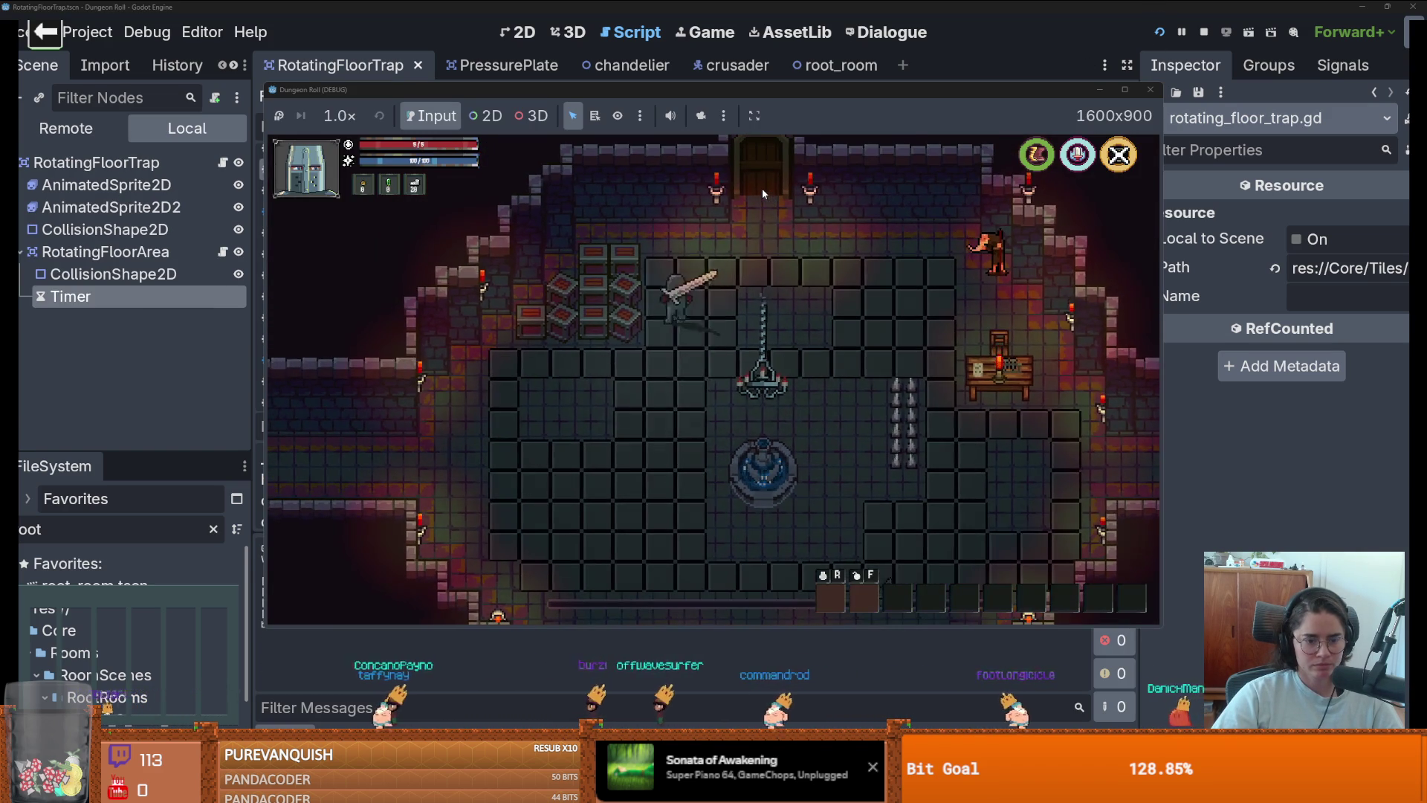
Walk the player with WASD past the table and toward the fountain to test the rotating floor.
{"action": "key", "text": "w"}
{"action": "key", "text": "d"}
{"action": "key", "text": "s"}
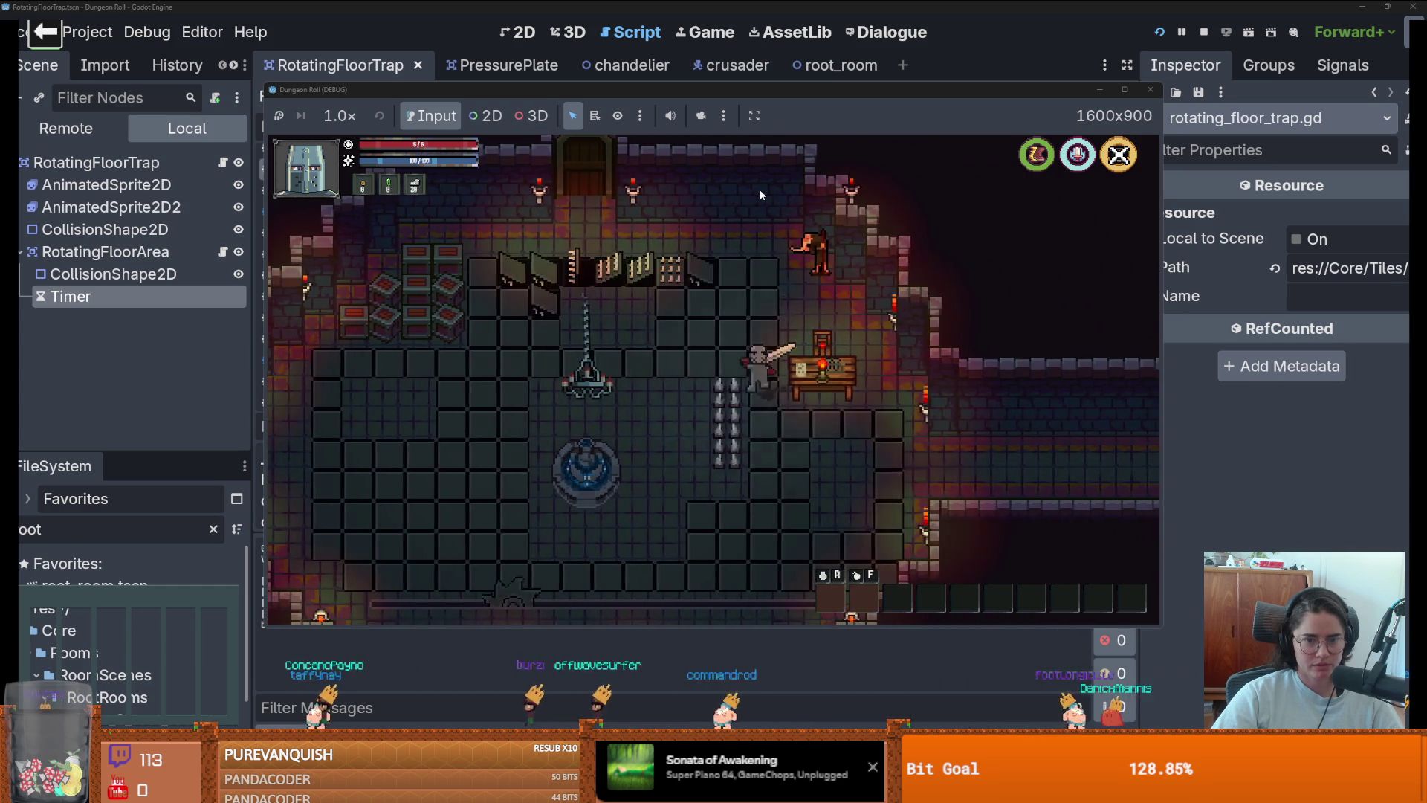
{"action": "key", "text": "s"}
{"action": "key", "text": "a"}
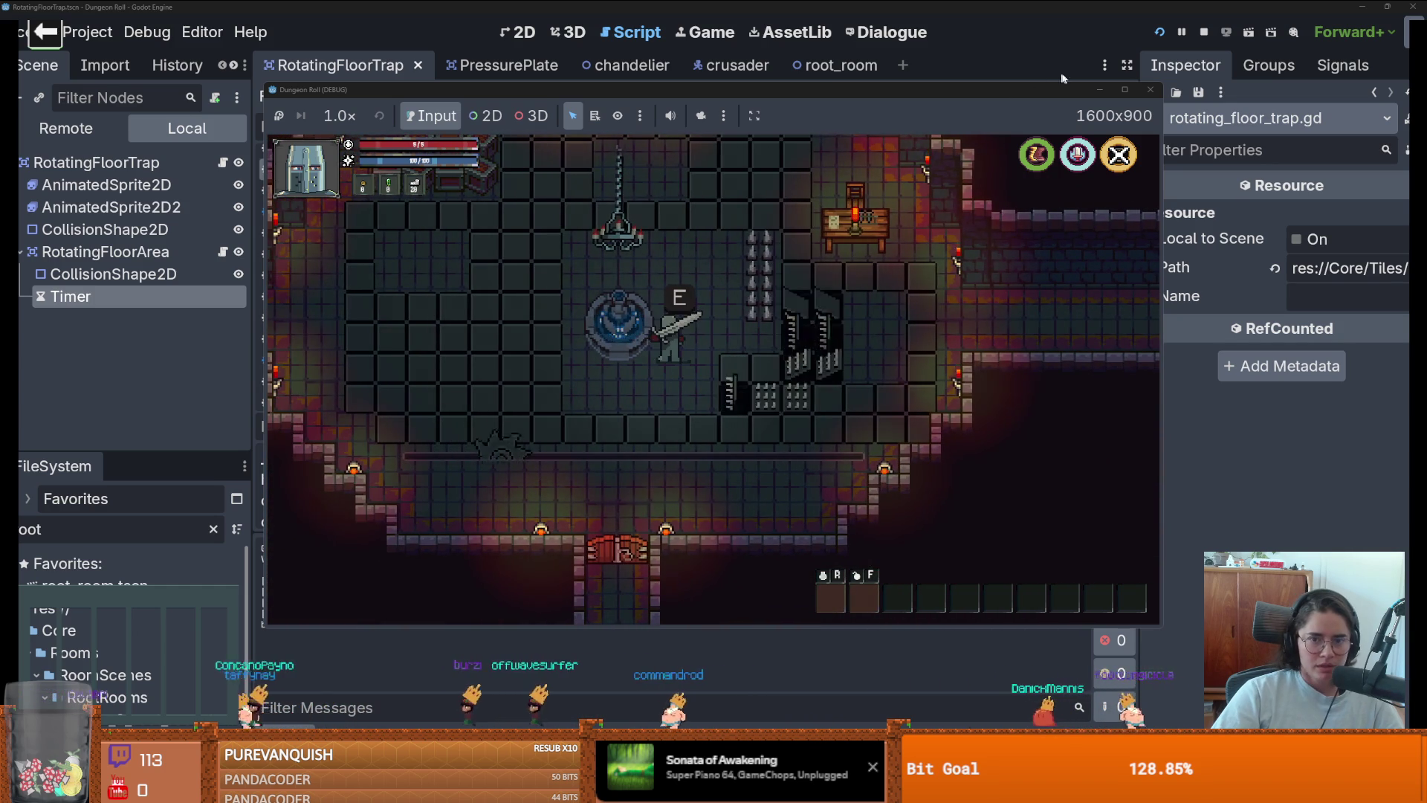
Stop the game, save the scene, and switch to GitHub Desktop's pending changes.
{"action": "key", "text": "F8"}
{"action": "key", "text": "ctrl+s"}
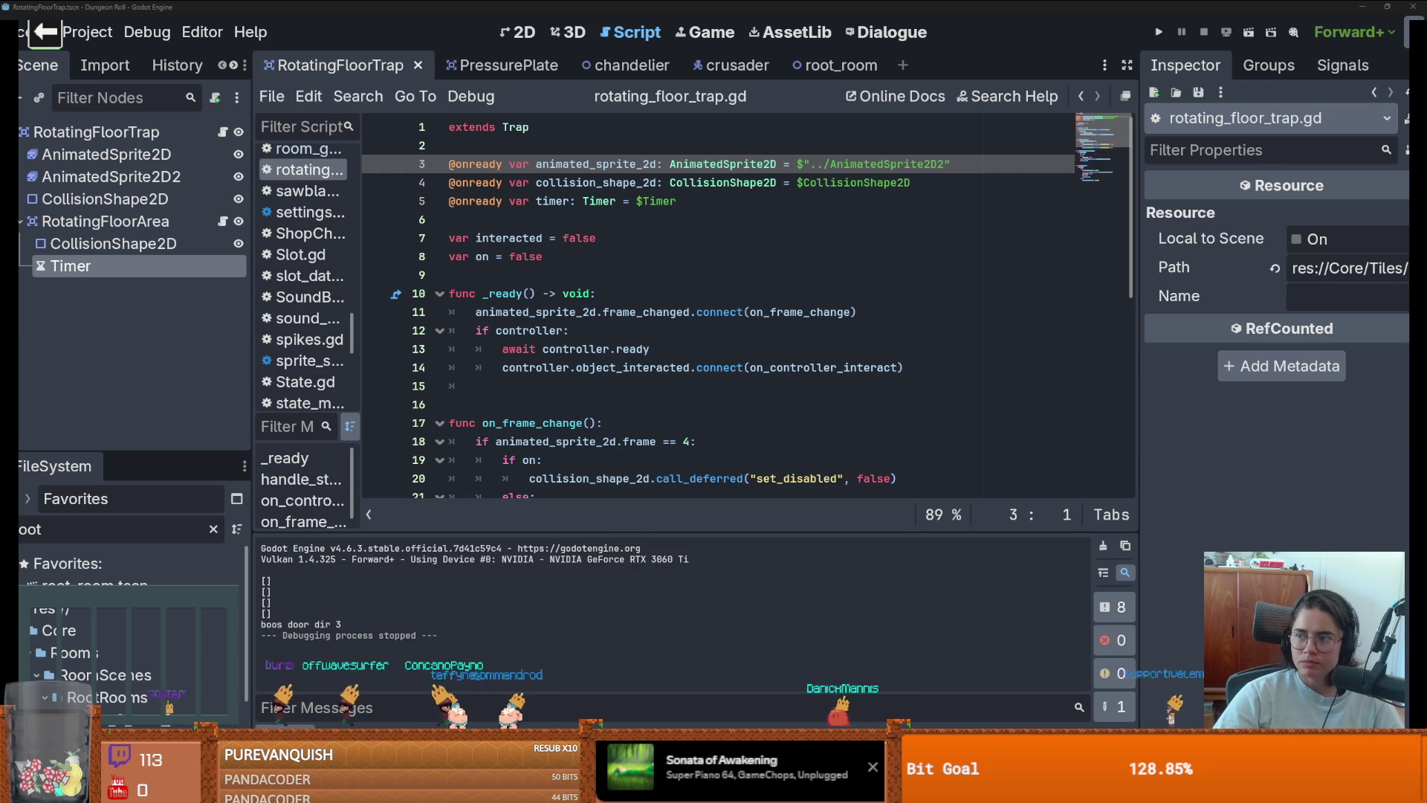
{"action": "key", "text": "alt+Tab"}
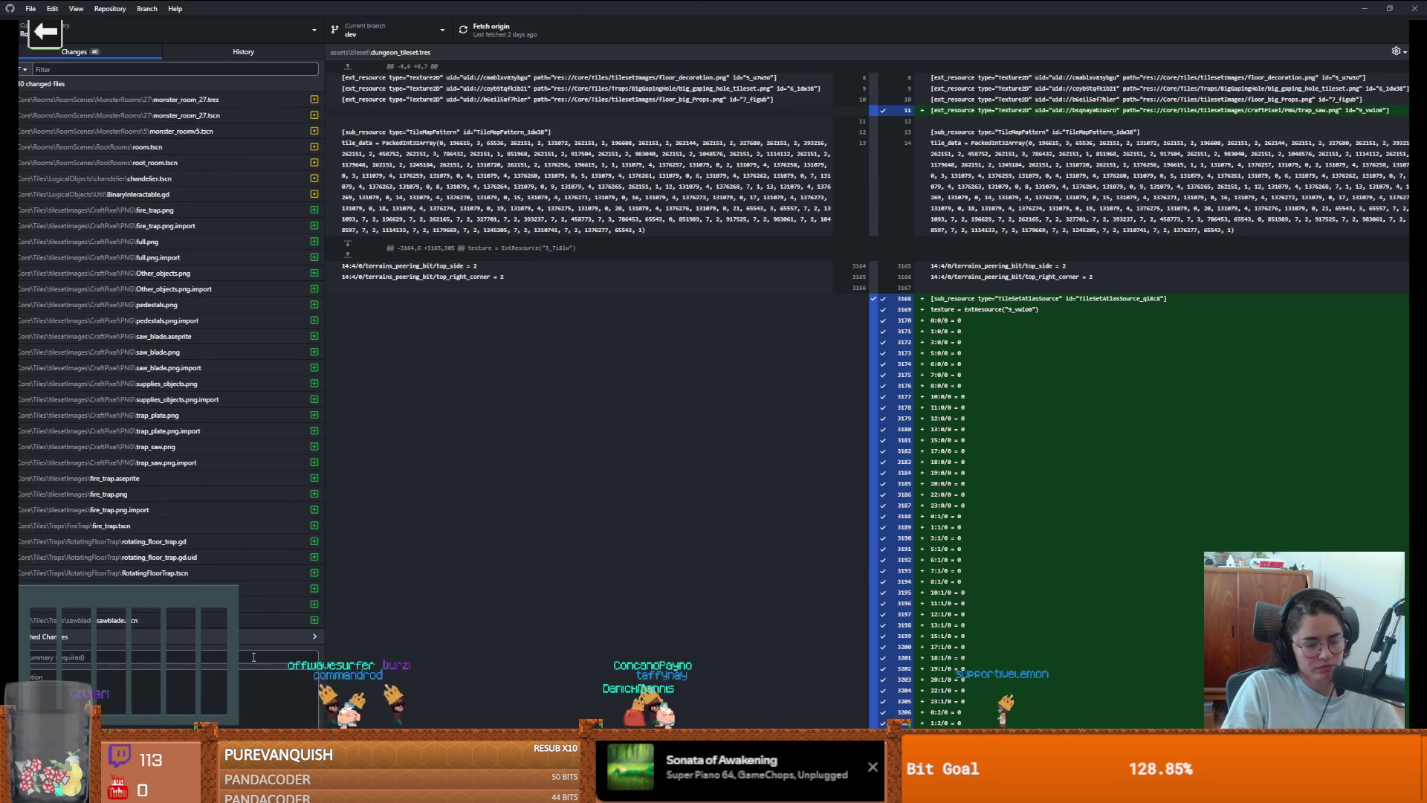
Commit all changes with summary 'Rotating floor', push to origin, and return to Godot.
{"action": "type", "text": "Rotati"}
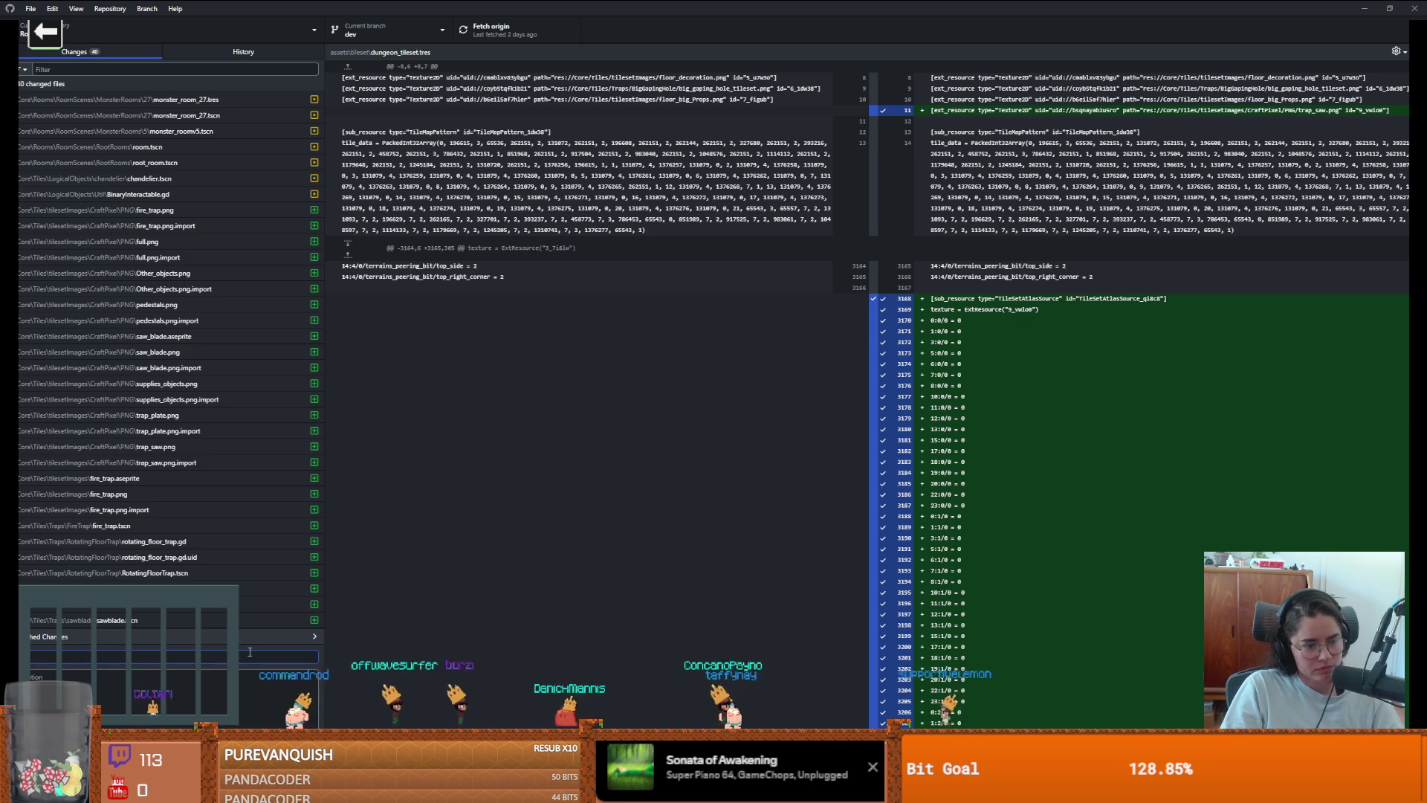
{"action": "type", "text": "ng floor trap"}
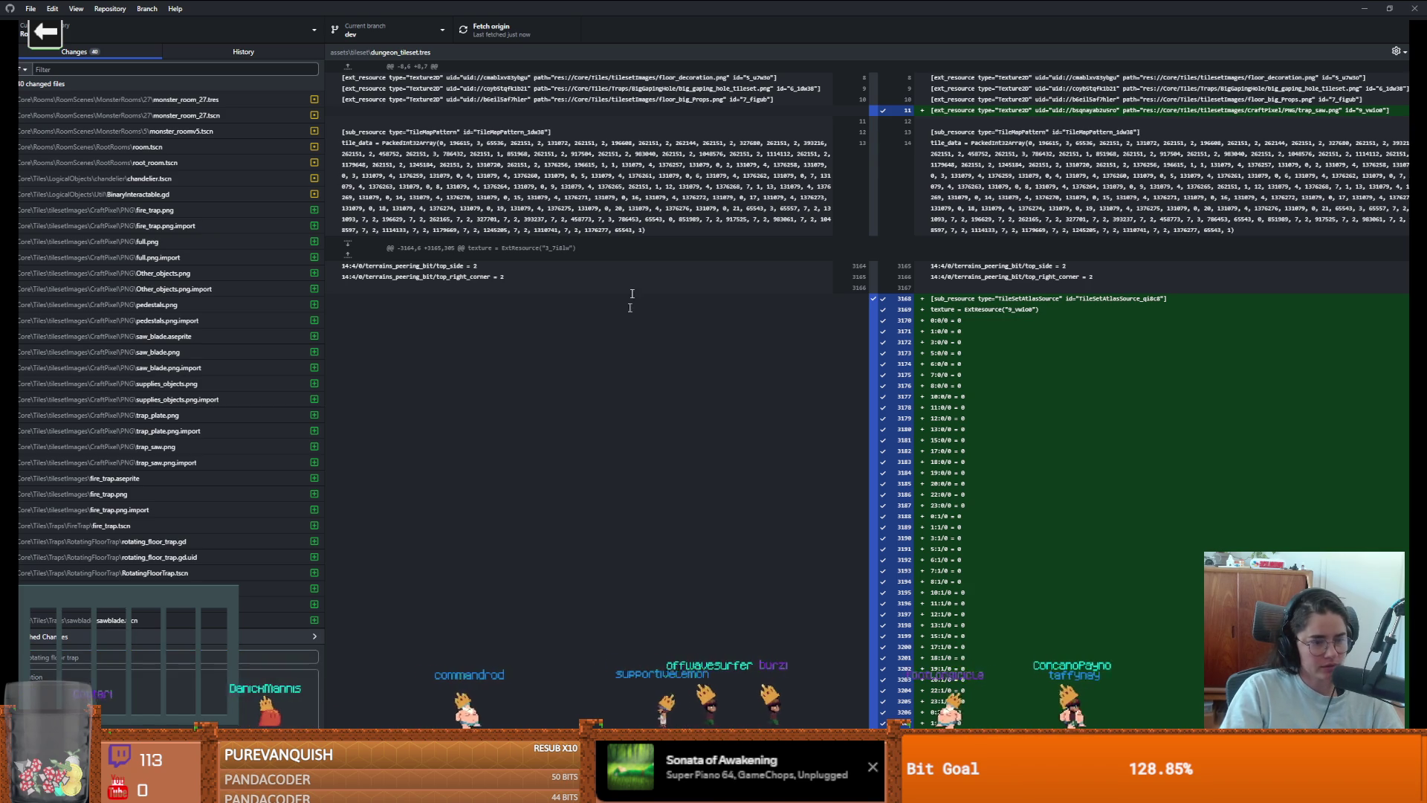
{"action": "key", "text": "ctrl+Return"}
{"action": "left_click", "coordinate": [496, 33]}
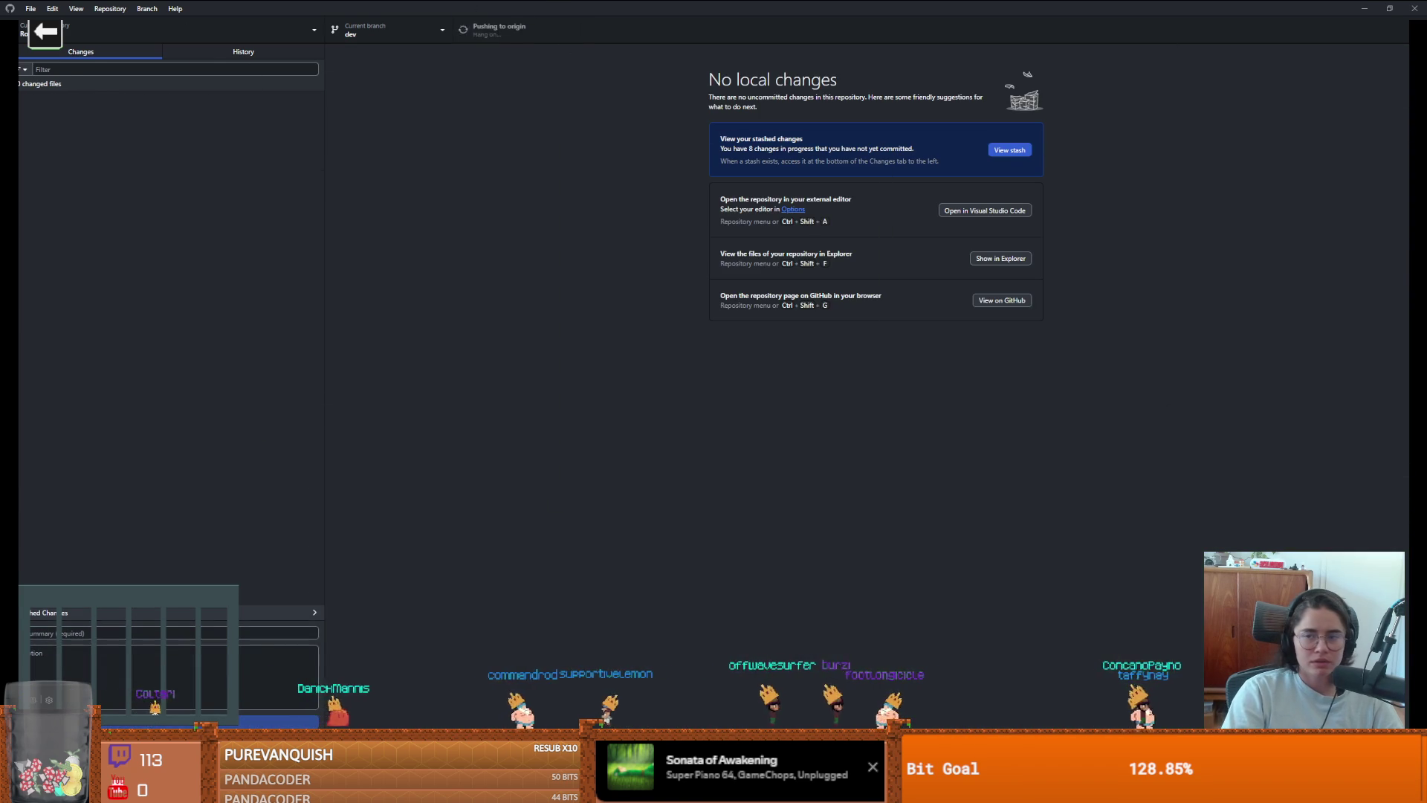
{"action": "key", "text": "alt+Tab"}
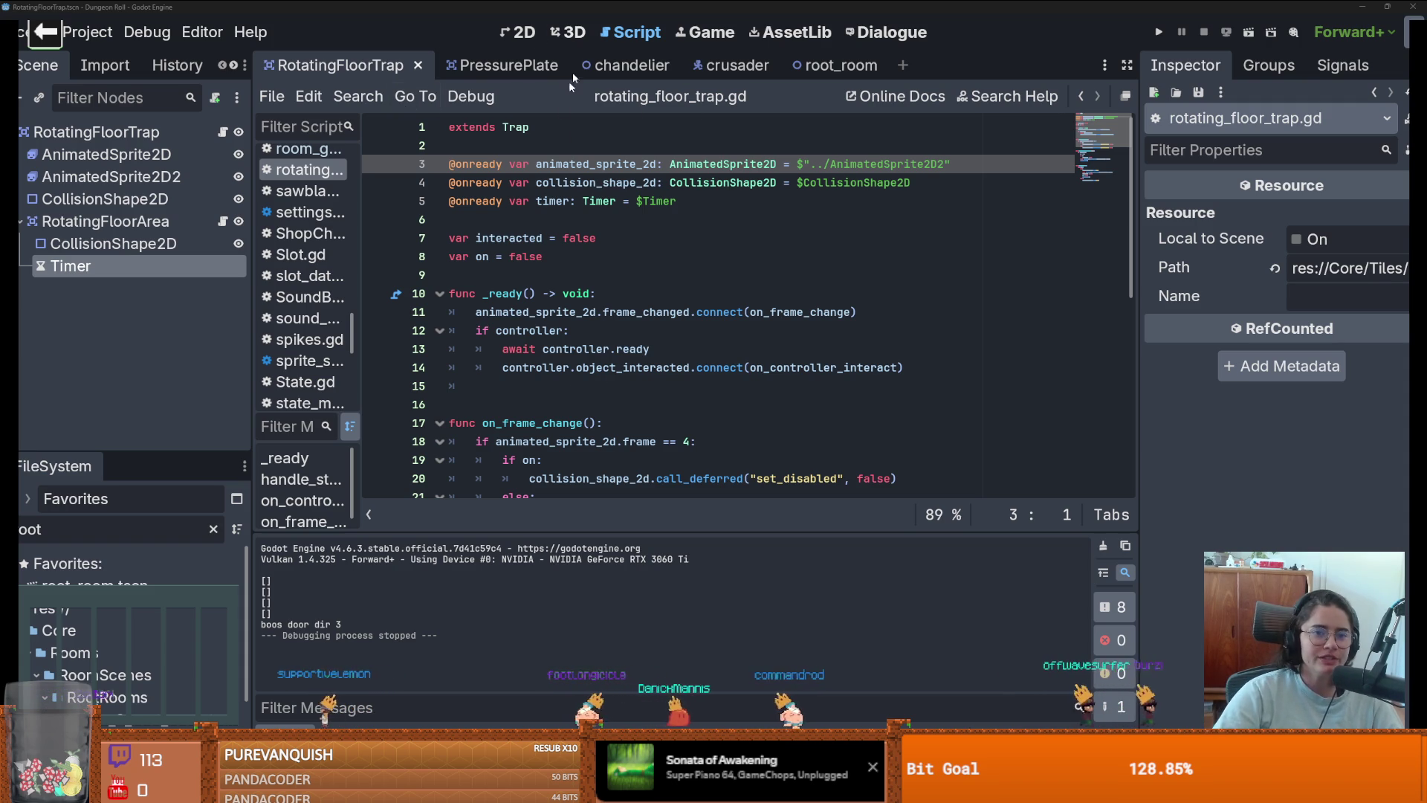
Close the chandelier, crusader and root_room scene tabs.
{"action": "left_click", "coordinate": [616, 68]}
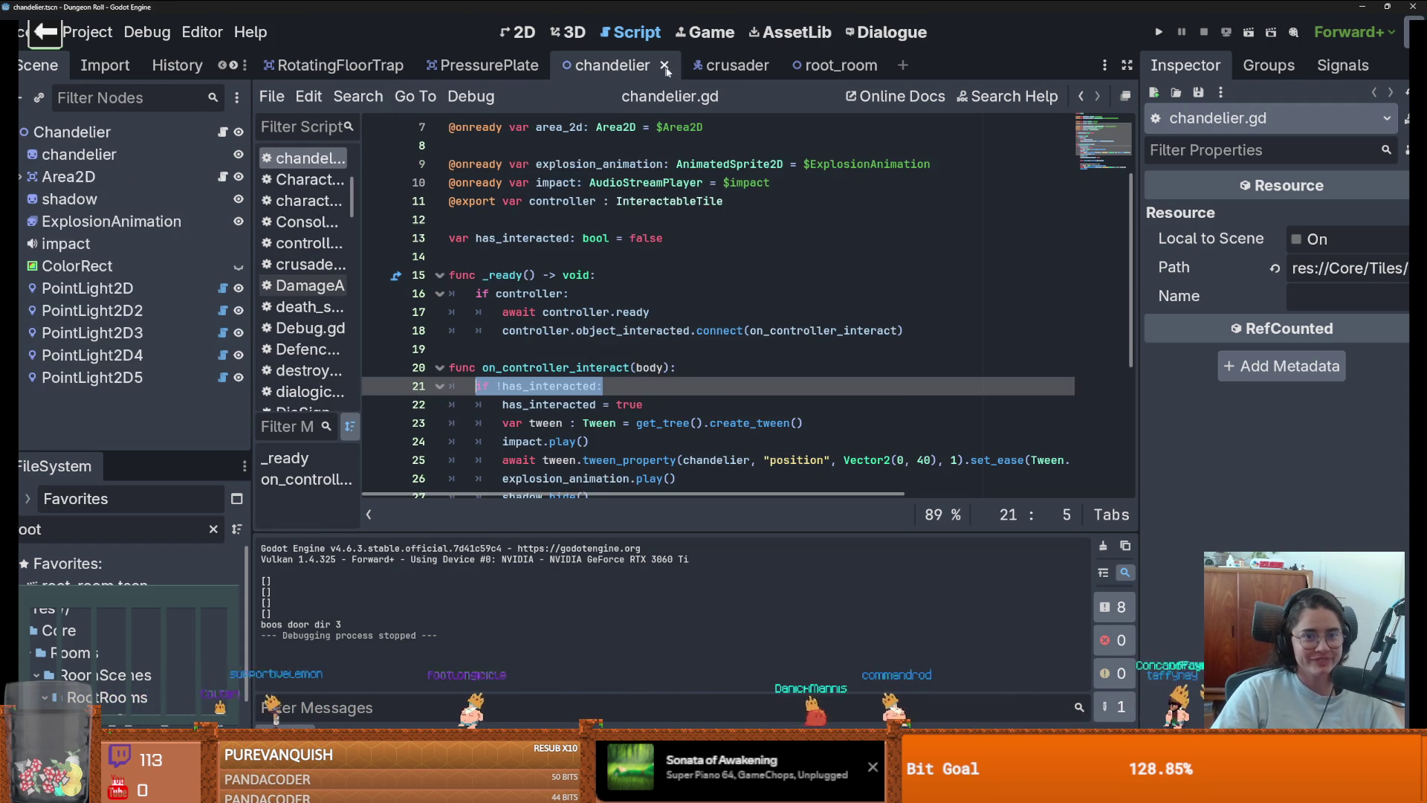
{"action": "left_click", "coordinate": [664, 67]}
{"action": "left_click", "coordinate": [653, 66]}
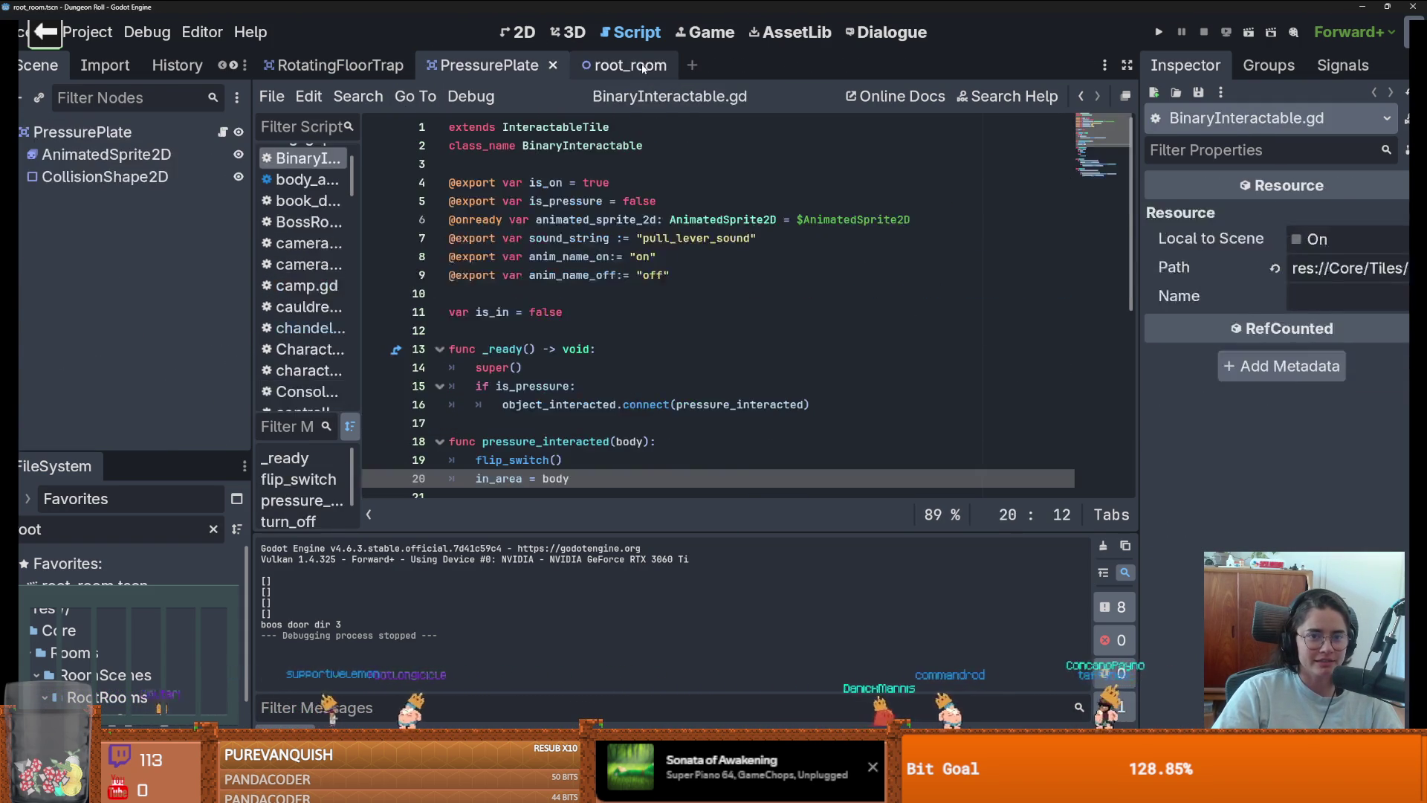
{"action": "left_click", "coordinate": [657, 66]}
Enlarge the FileSystem dock, filter for 'fire', and open fire_trap.tscn.
{"action": "left_click_drag", "start_coordinate": [84, 449], "coordinate": [88, 311]}
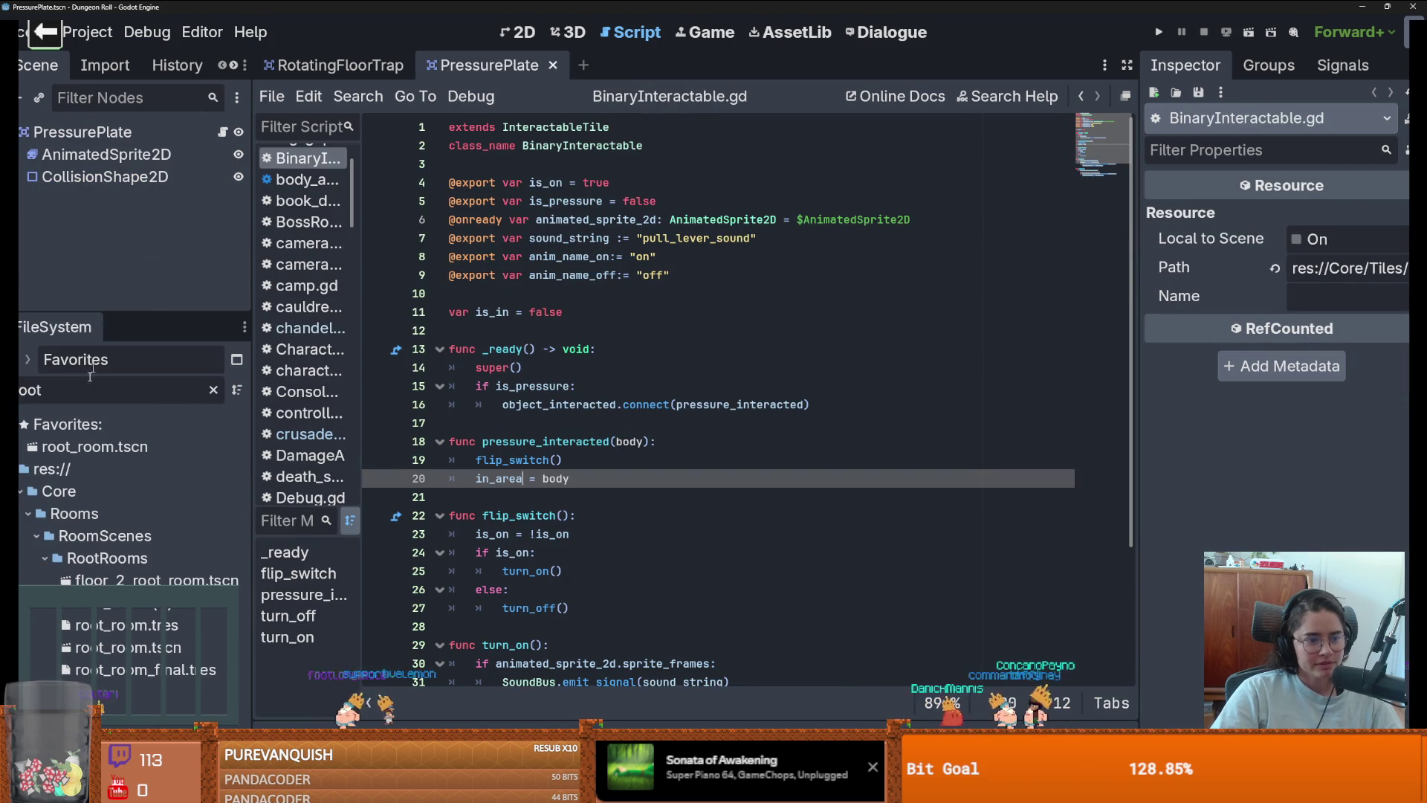
{"action": "key", "text": "BackSpace"}
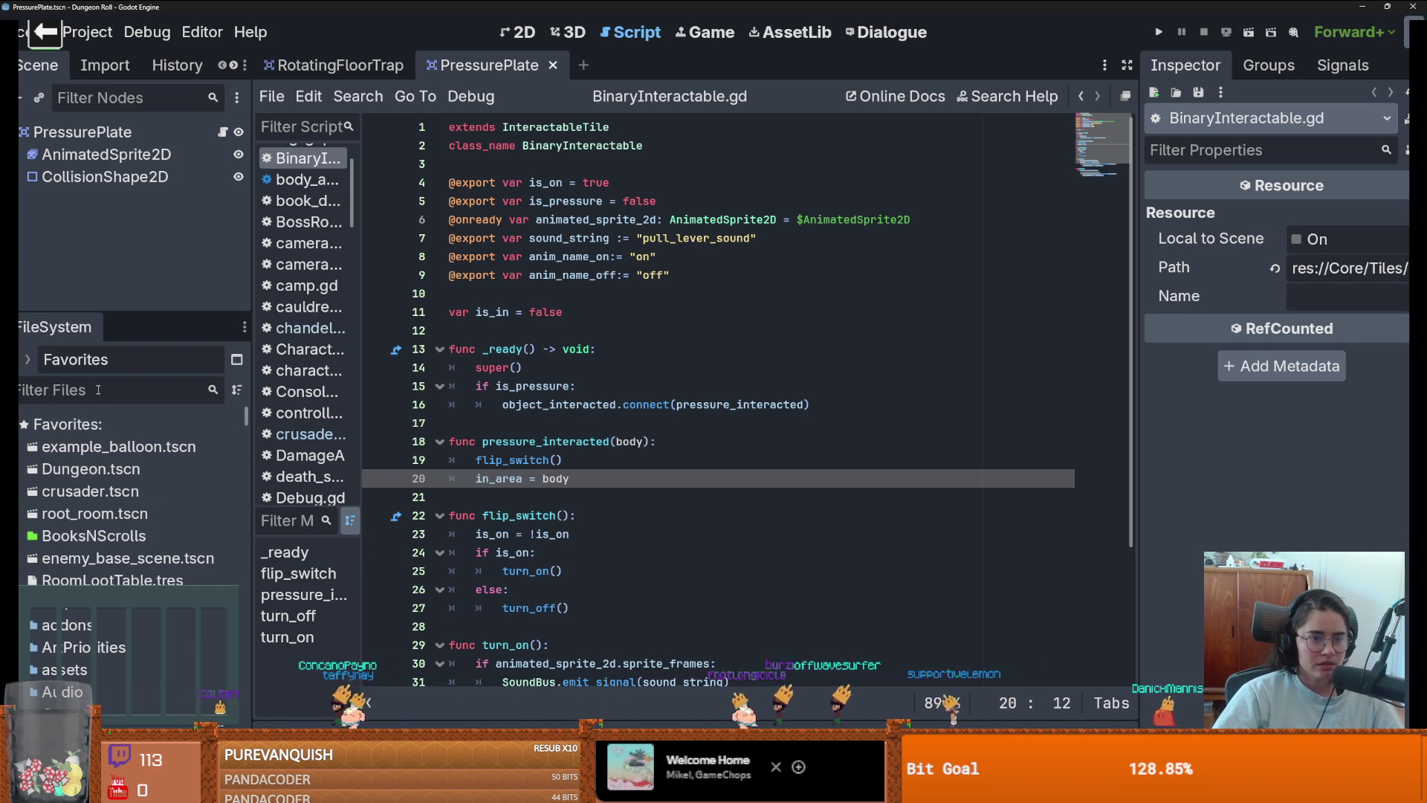
{"action": "type", "text": "pressure"}
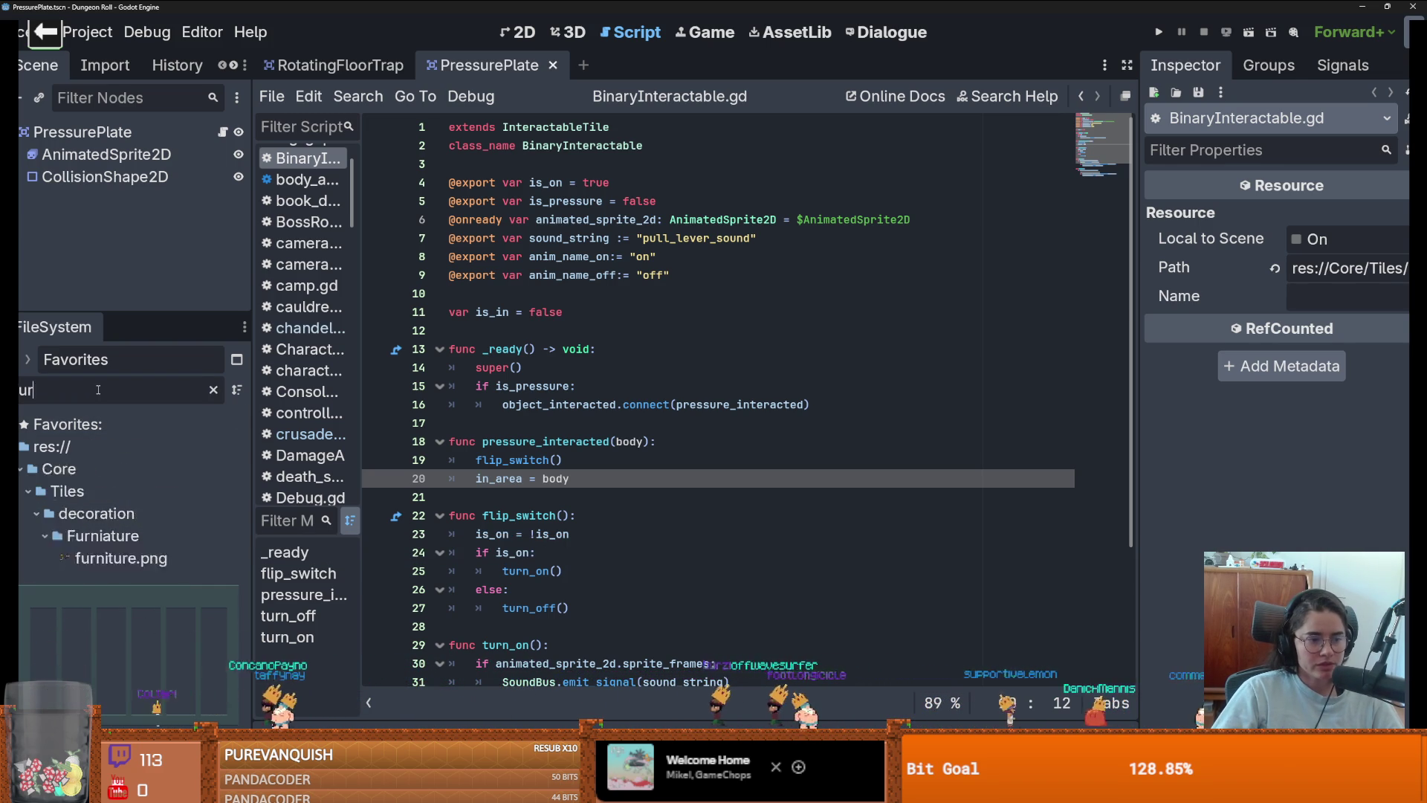
{"action": "key", "text": "ctrl+a"}
{"action": "type", "text": "fire"}
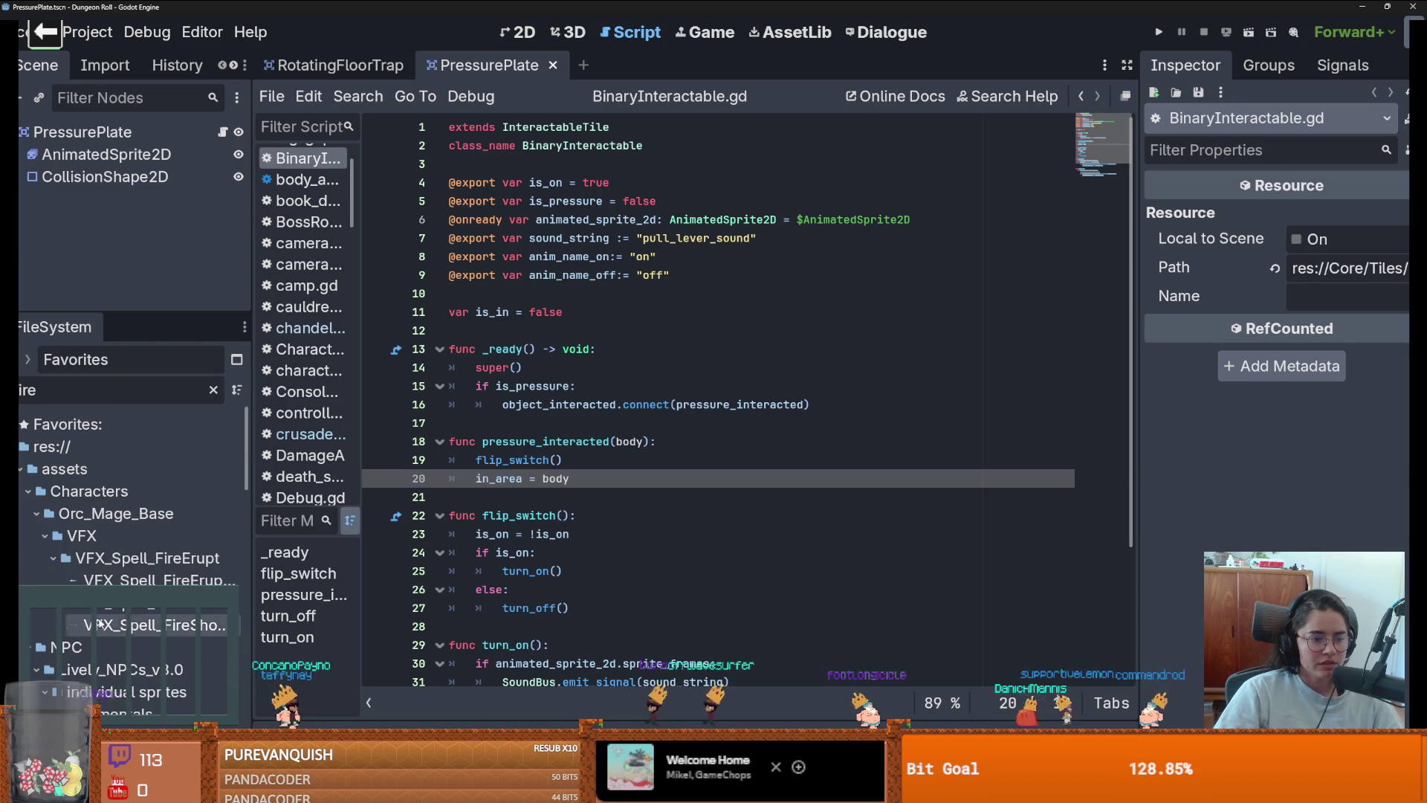
{"action": "scroll", "coordinate": [101, 631], "scroll_direction": "down", "scroll_amount": 15}
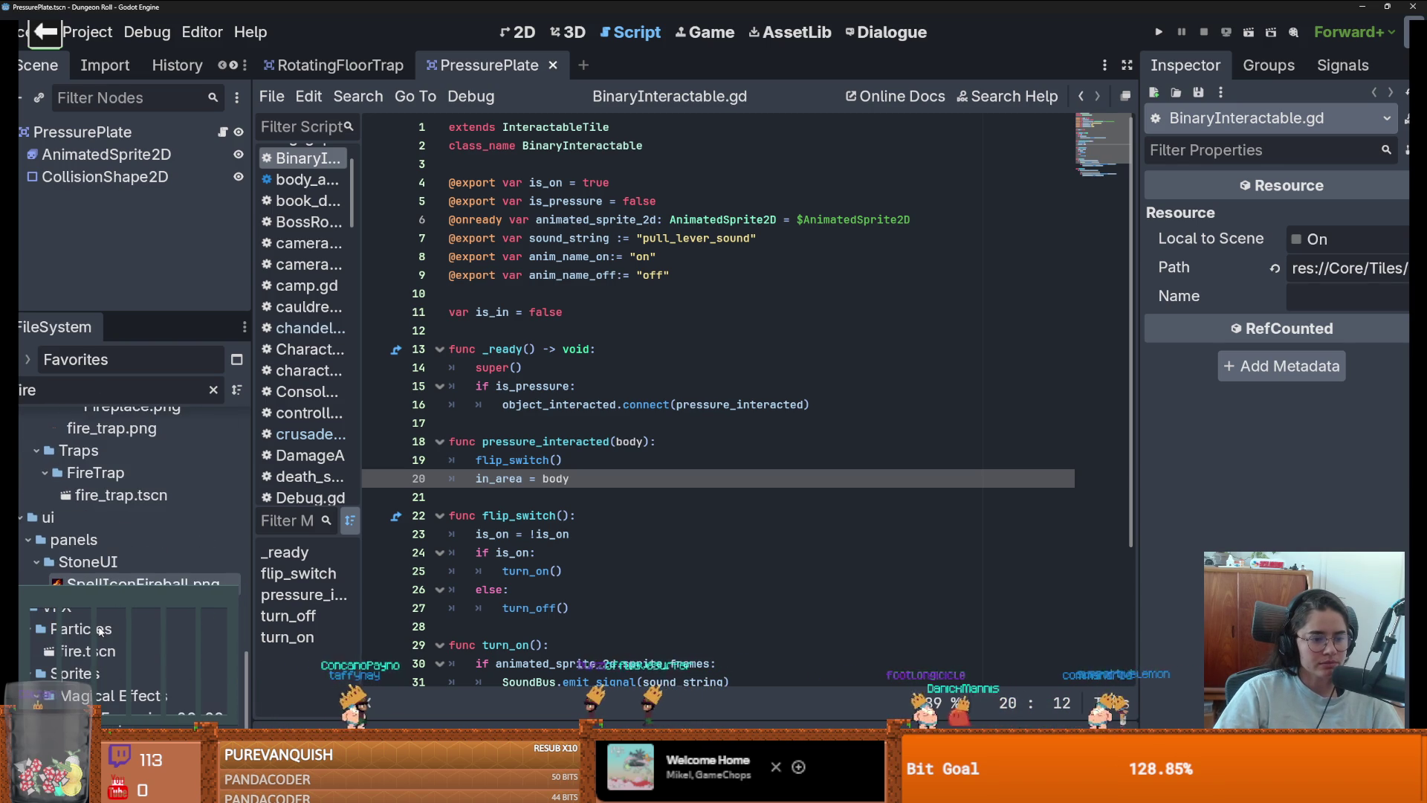
{"action": "double_click", "coordinate": [119, 495]}
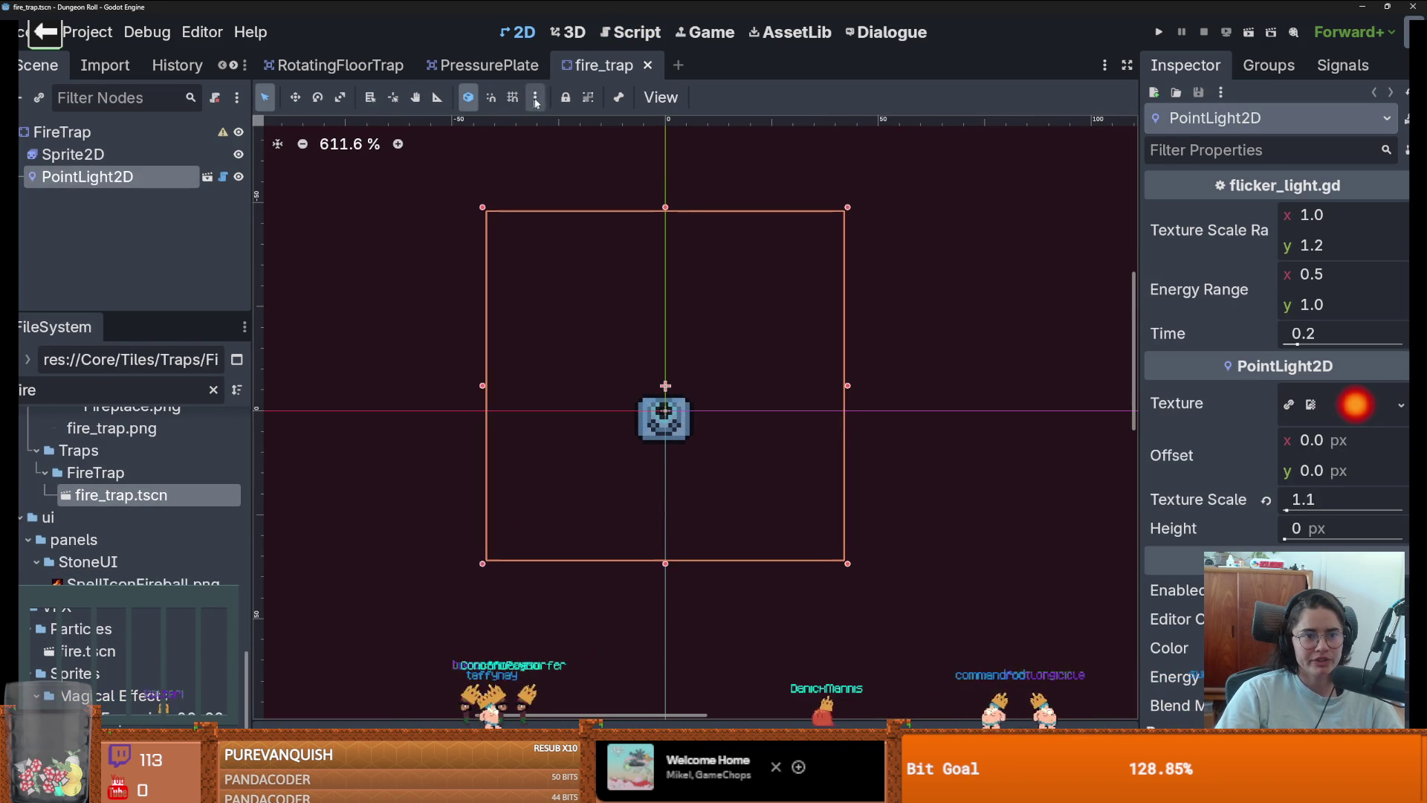
Filter FileSystem for 'spike', open spikes.tscn, and view its Area2D script.
{"action": "double_click", "coordinate": [113, 391]}
{"action": "type", "text": "sp"}
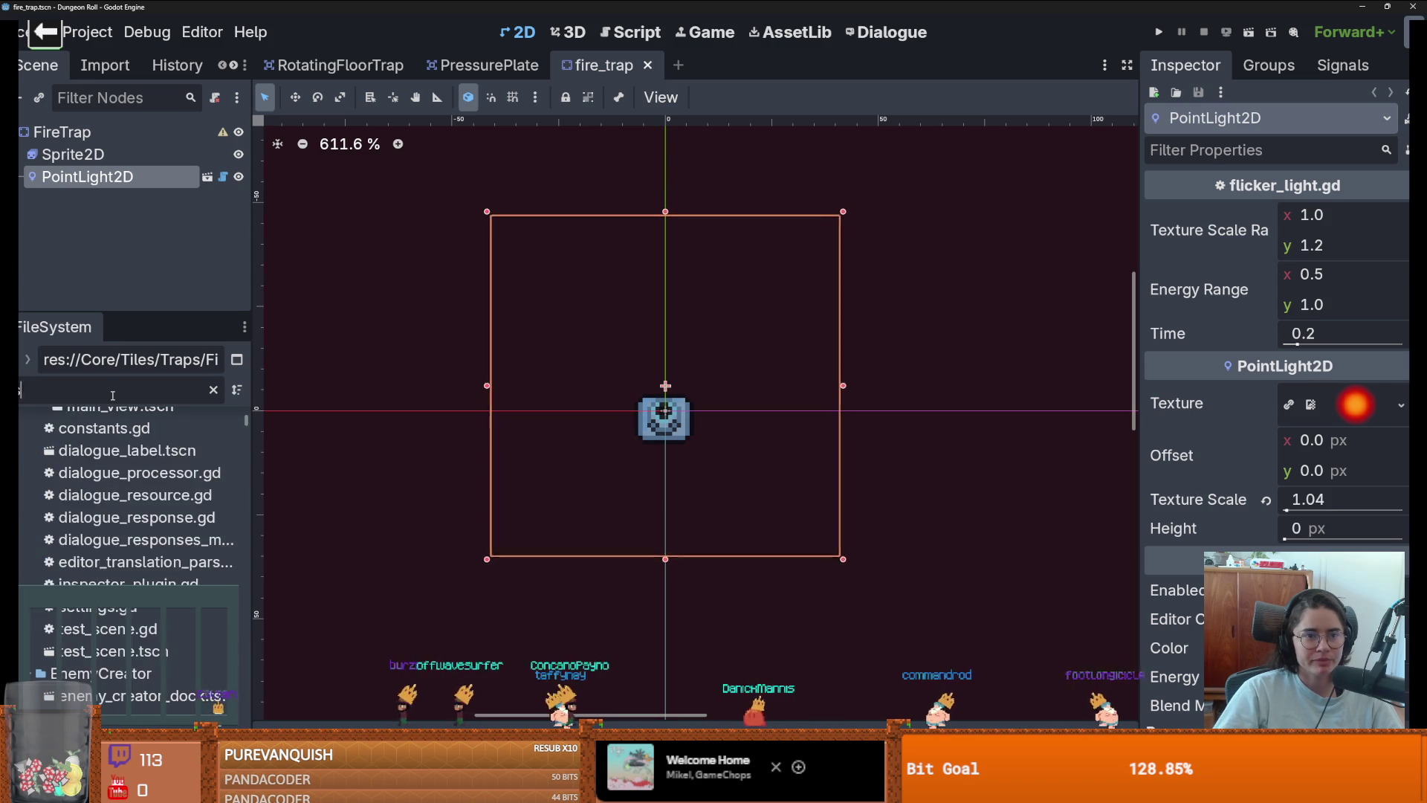
{"action": "type", "text": "ike"}
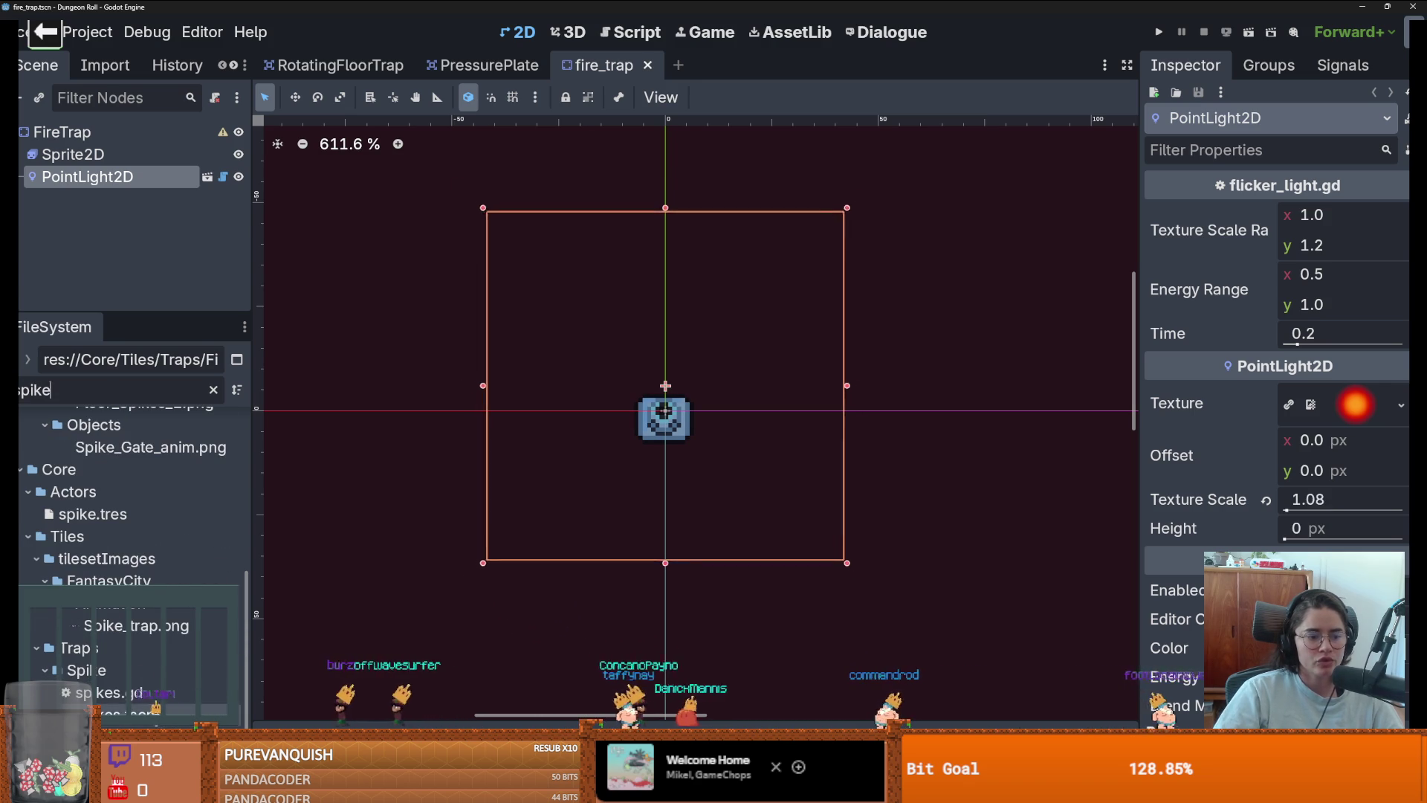
{"action": "double_click", "coordinate": [104, 692]}
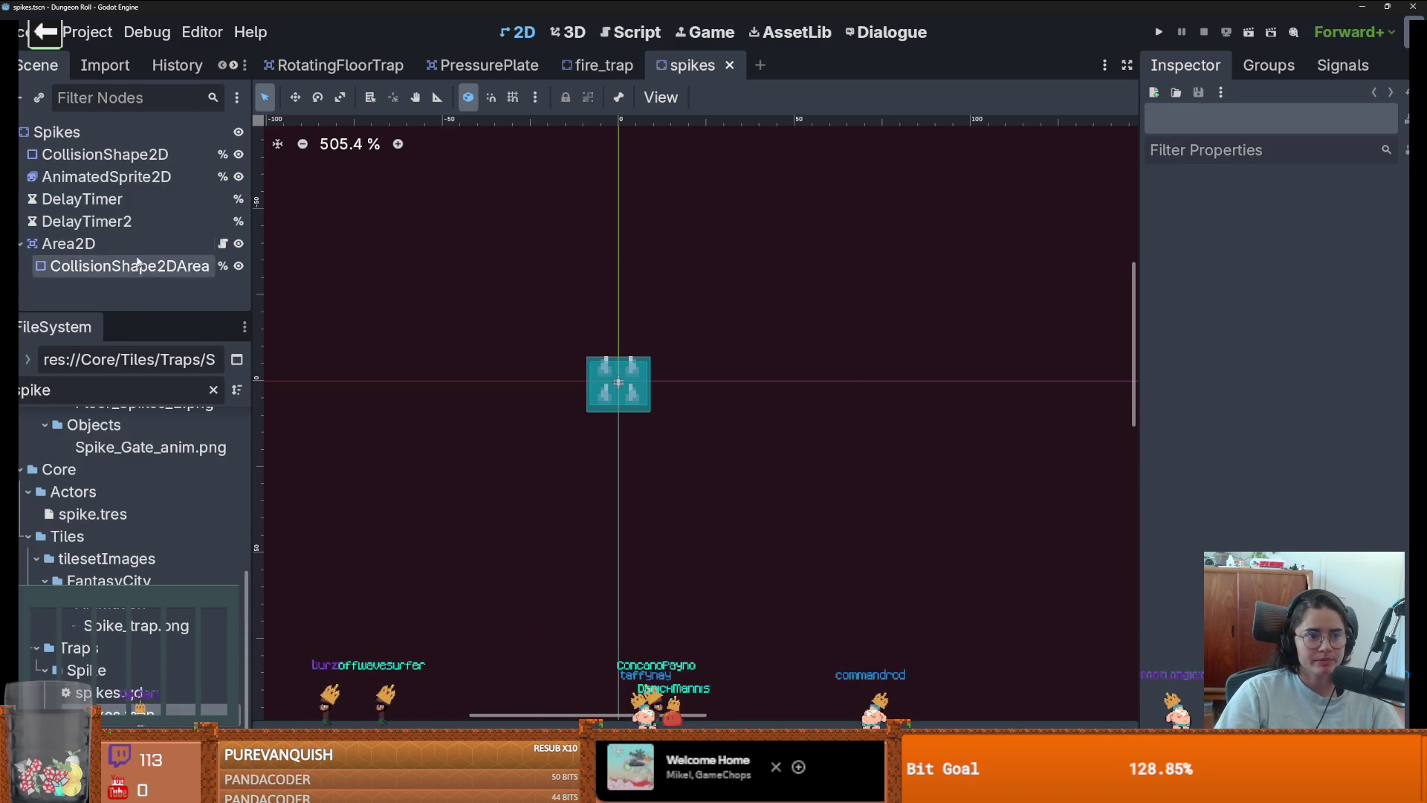
{"action": "left_click", "coordinate": [222, 244]}
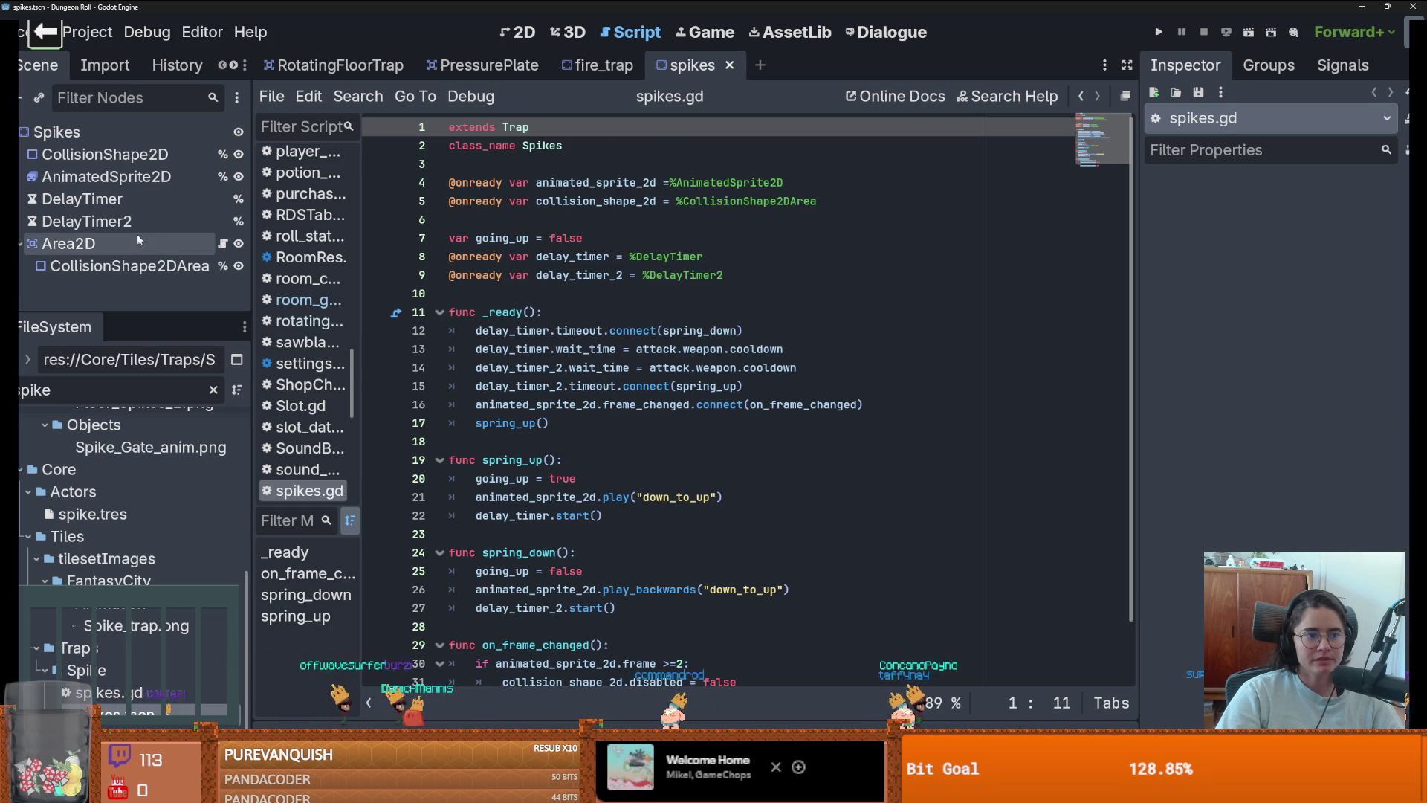
Copy DelayTimer, DelayTimer2 and Area2D from spikes and paste them under FireTrap.
{"action": "left_click", "coordinate": [134, 199]}
{"action": "left_click", "coordinate": [130, 269], "text": "shift"}
{"action": "key", "text": "ctrl+c"}
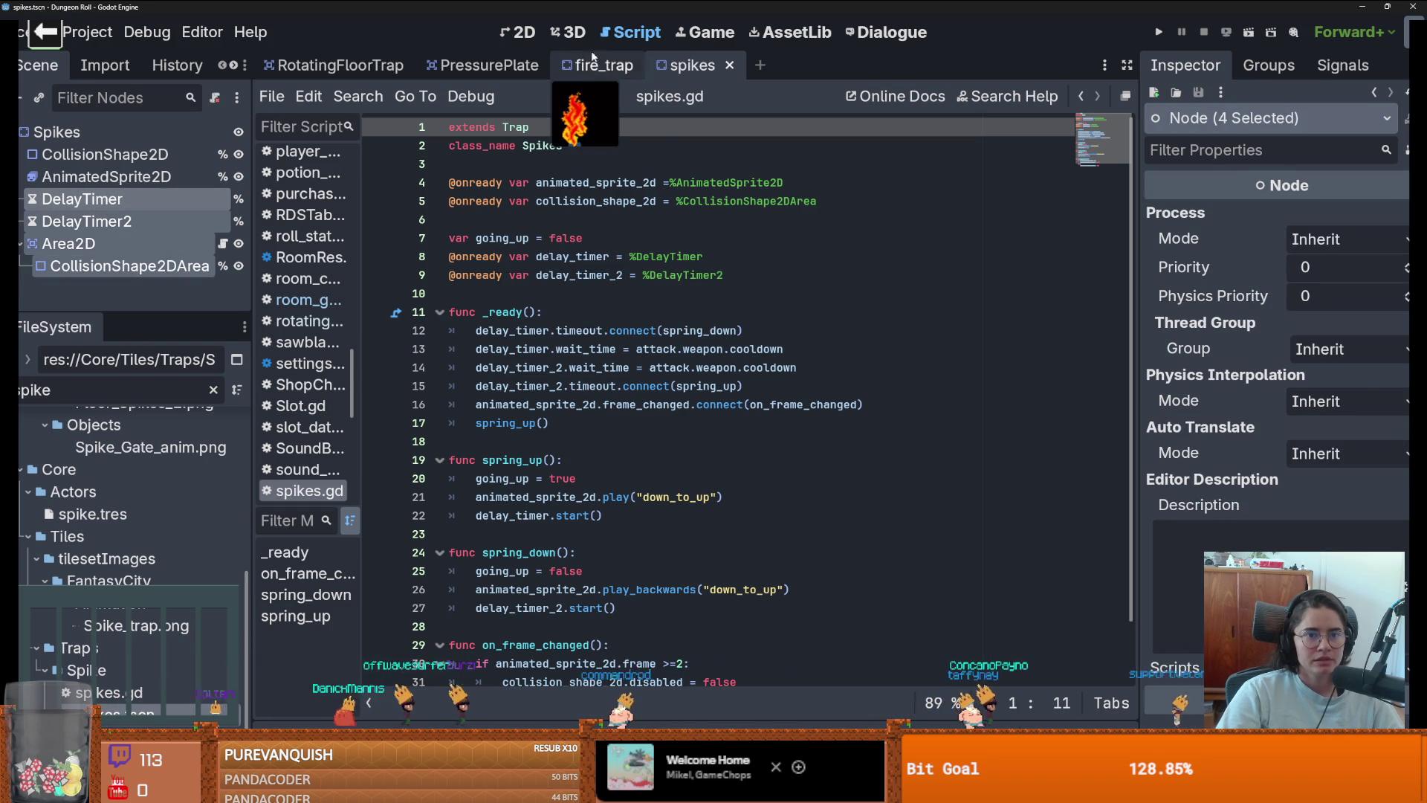
{"action": "left_click", "coordinate": [603, 65]}
{"action": "left_click", "coordinate": [62, 132]}
{"action": "key", "text": "ctrl+v"}
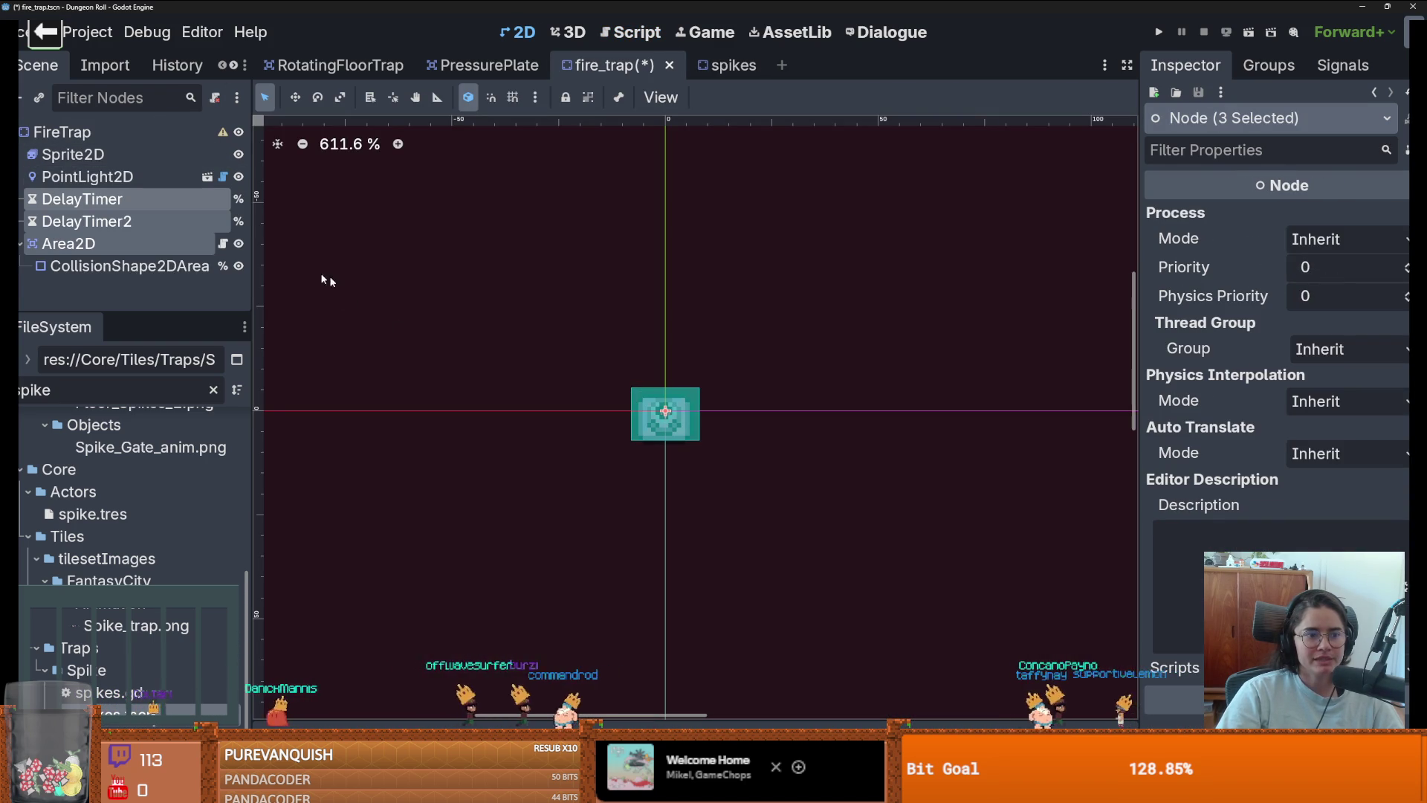
Inspect the pasted Area2D, DelayTimer and spikes.gd script, then return to the fire_trap scene.
{"action": "left_click", "coordinate": [123, 244]}
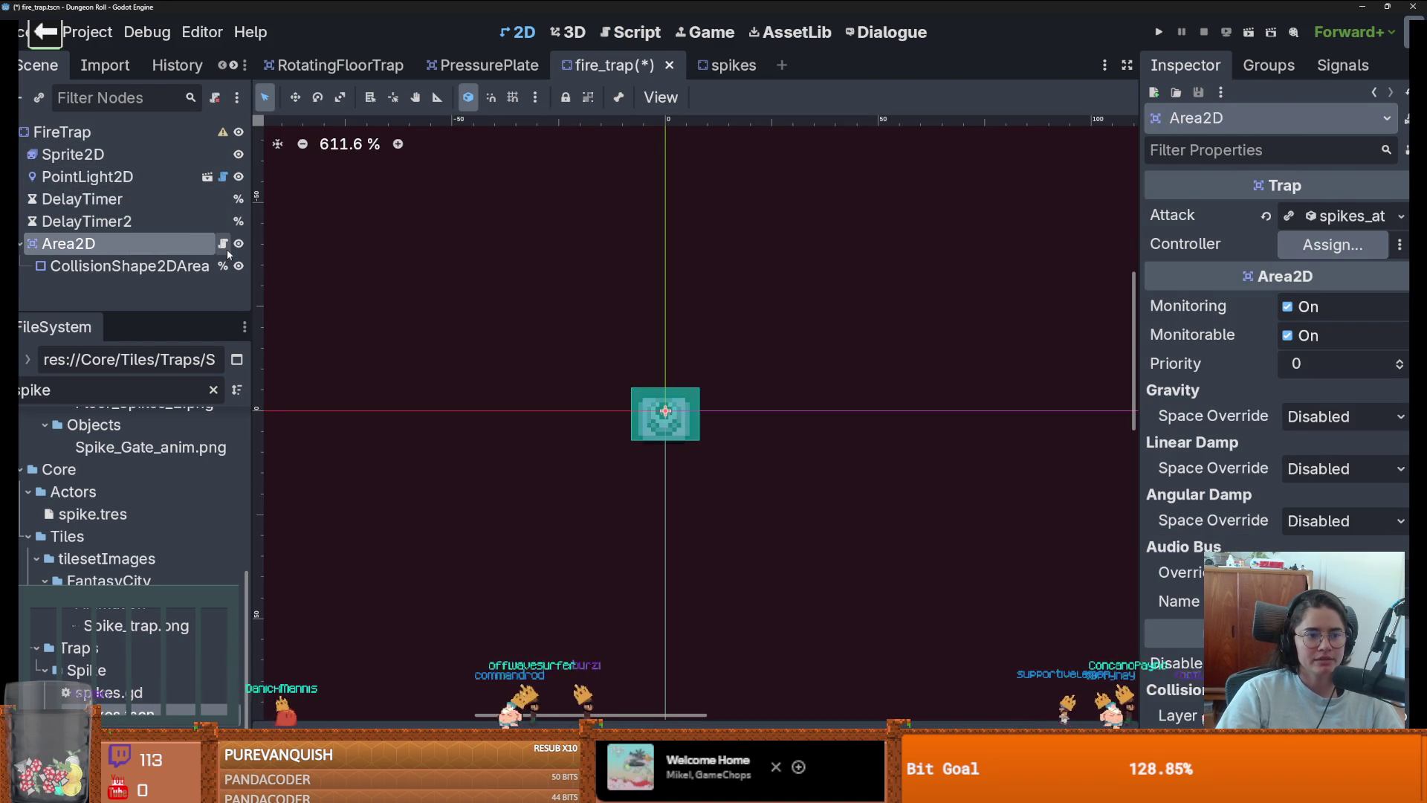
{"action": "left_click", "coordinate": [127, 199]}
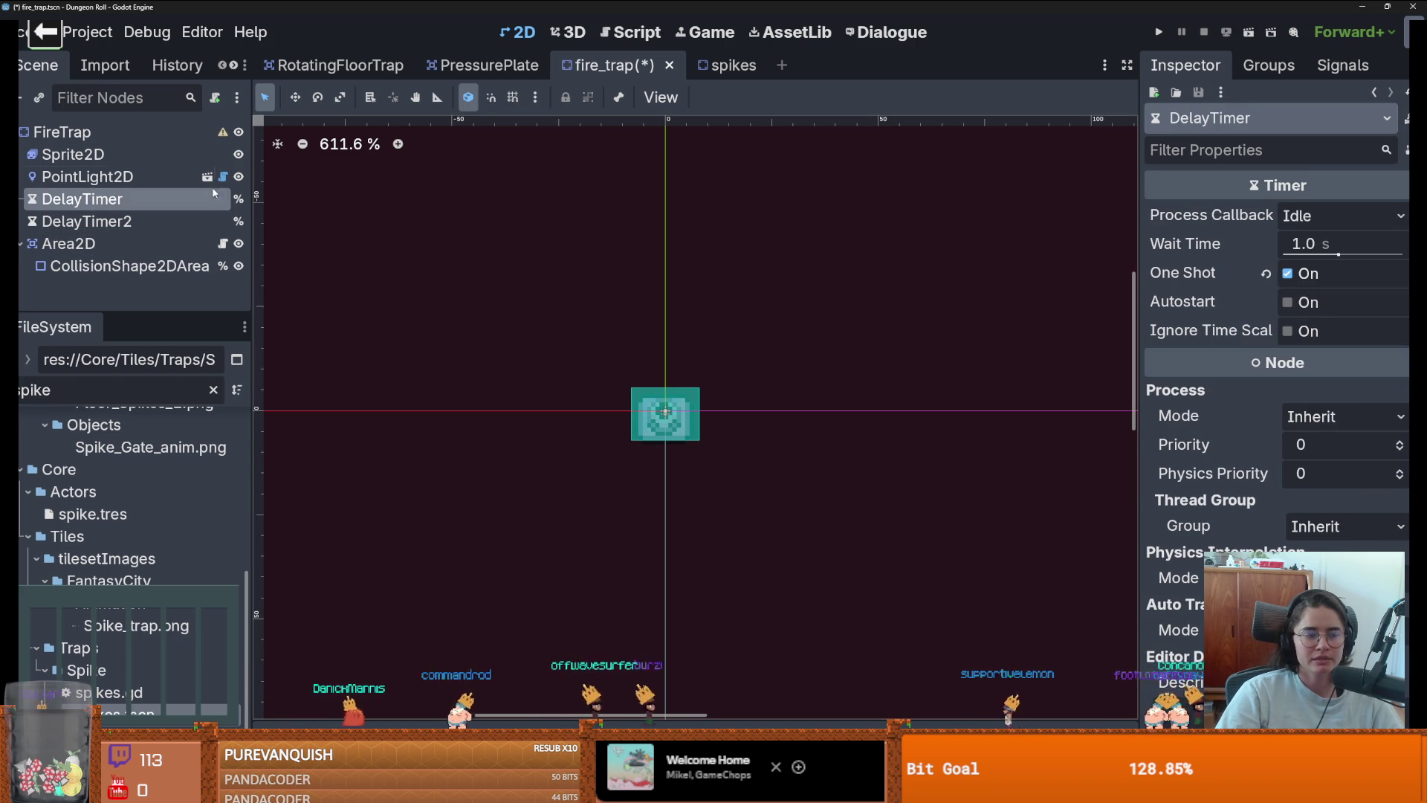
{"action": "left_click", "coordinate": [223, 243]}
{"action": "scroll", "coordinate": [639, 356], "scroll_direction": "up", "scroll_amount": 1}
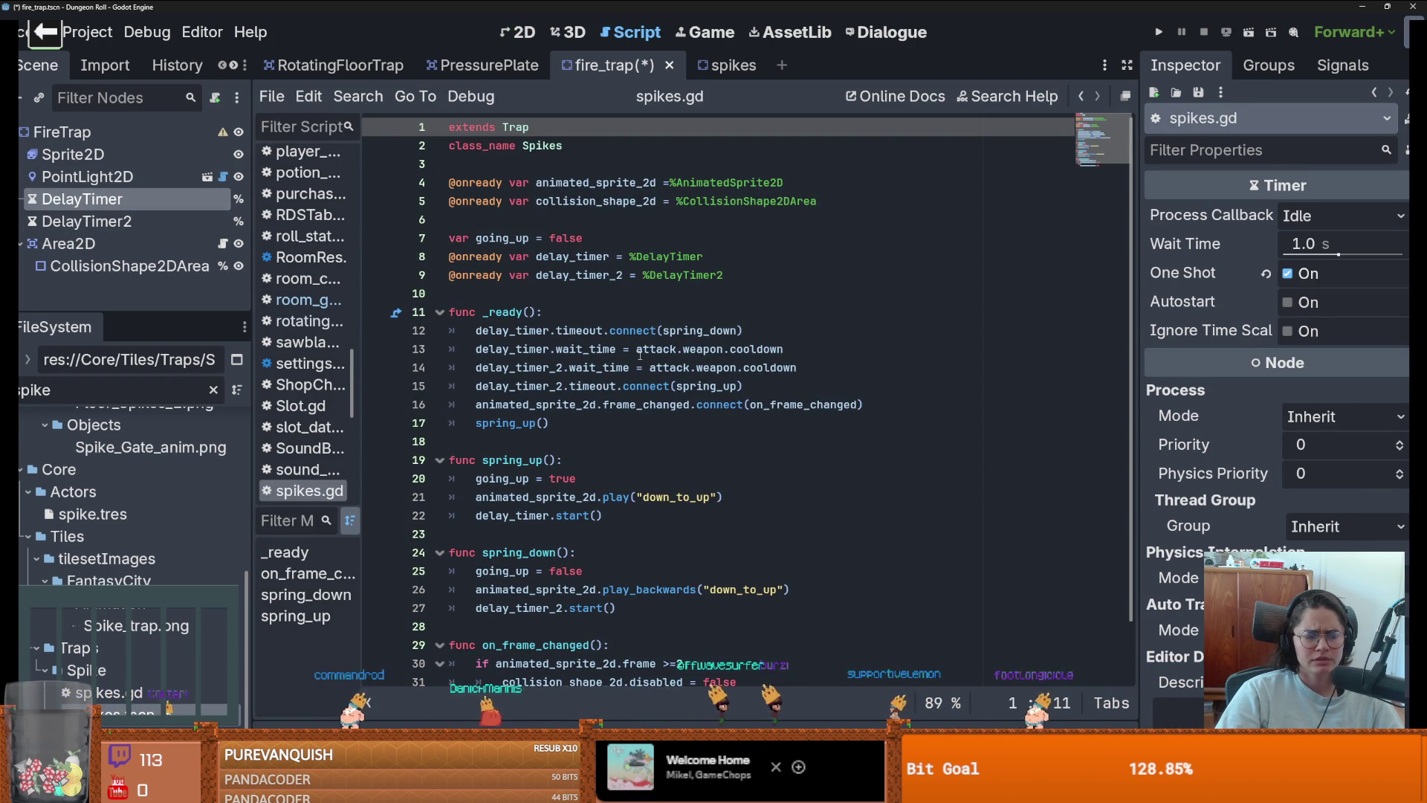
{"action": "left_click", "coordinate": [732, 70]}
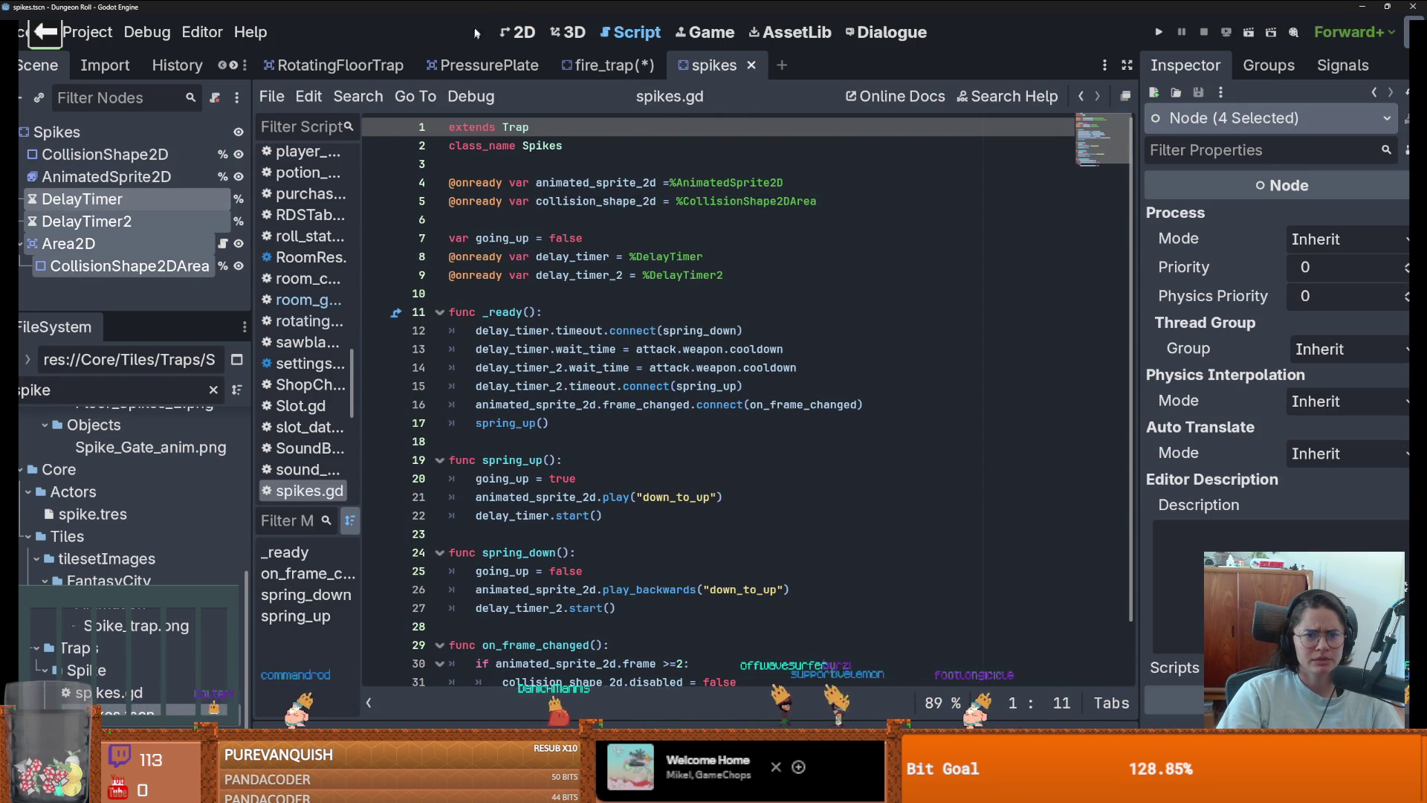
{"action": "left_click", "coordinate": [506, 34]}
{"action": "left_click", "coordinate": [604, 66]}
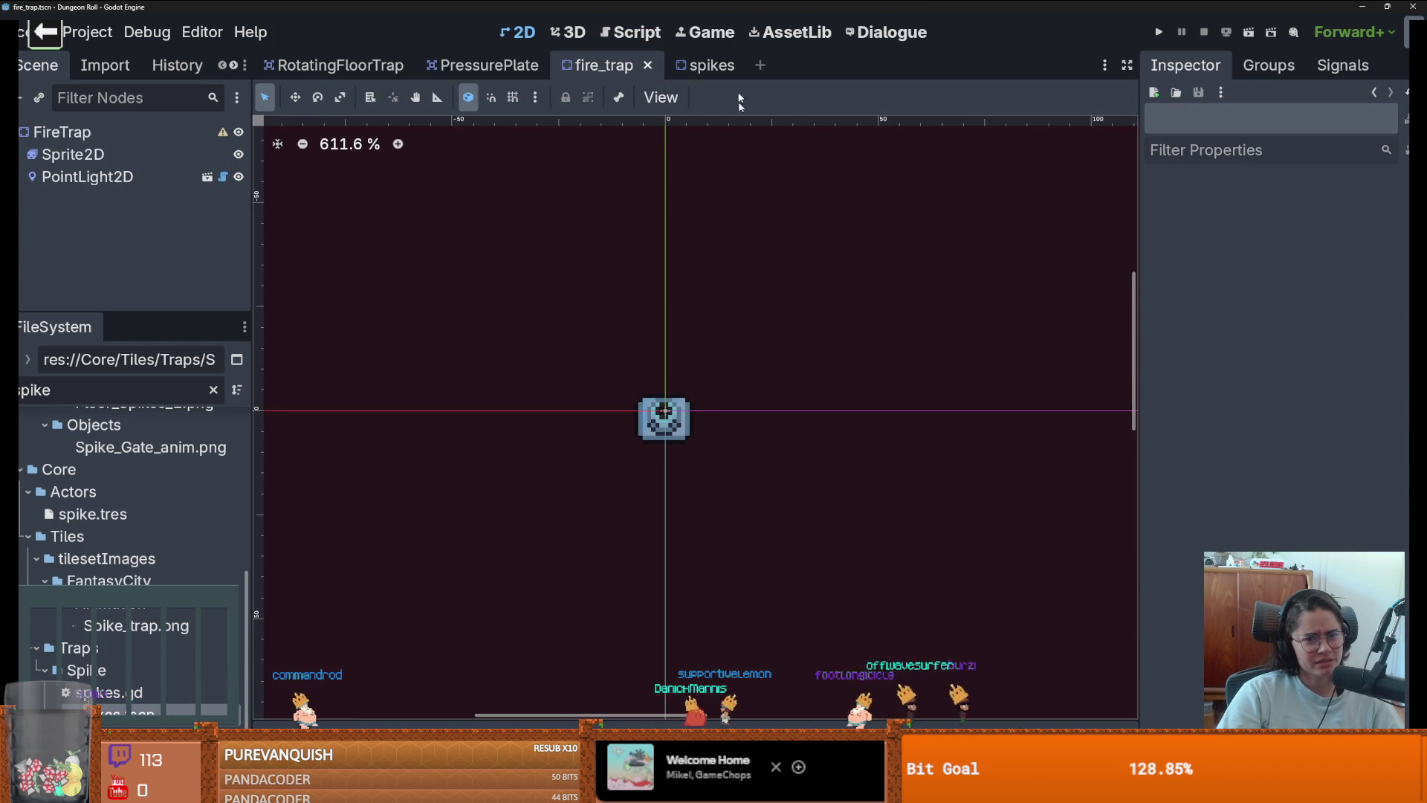
Paste DelayTimer, DelayTimer2 and Area2D with CollisionShape2DArea into FireTrap and open spikes.gd.
{"action": "key", "text": "ctrl+v"}
{"action": "left_click", "coordinate": [222, 243]}
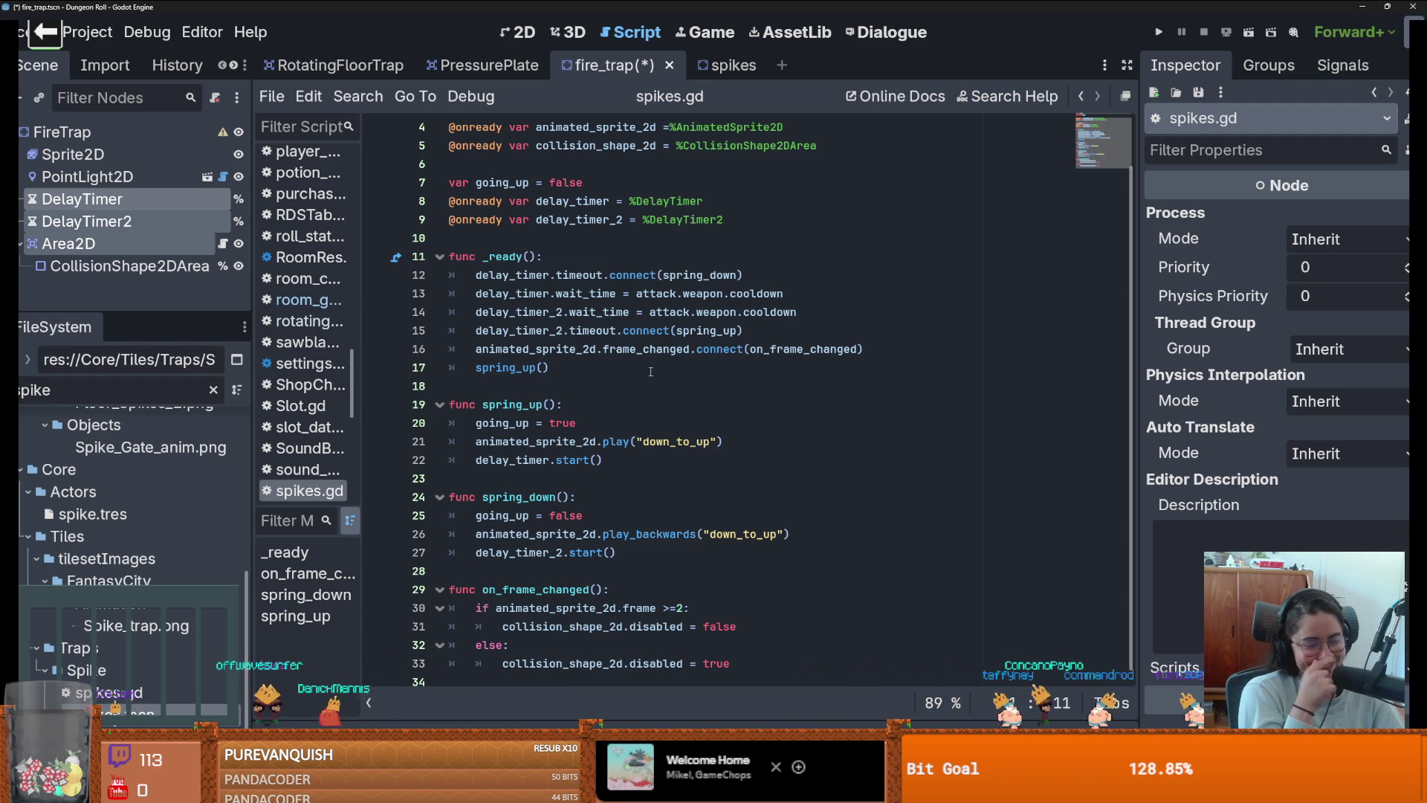
Save the fire trap scene and select the down_to_up animation name in spikes.gd.
{"action": "left_click", "coordinate": [645, 330]}
{"action": "key", "text": "ctrl+s"}
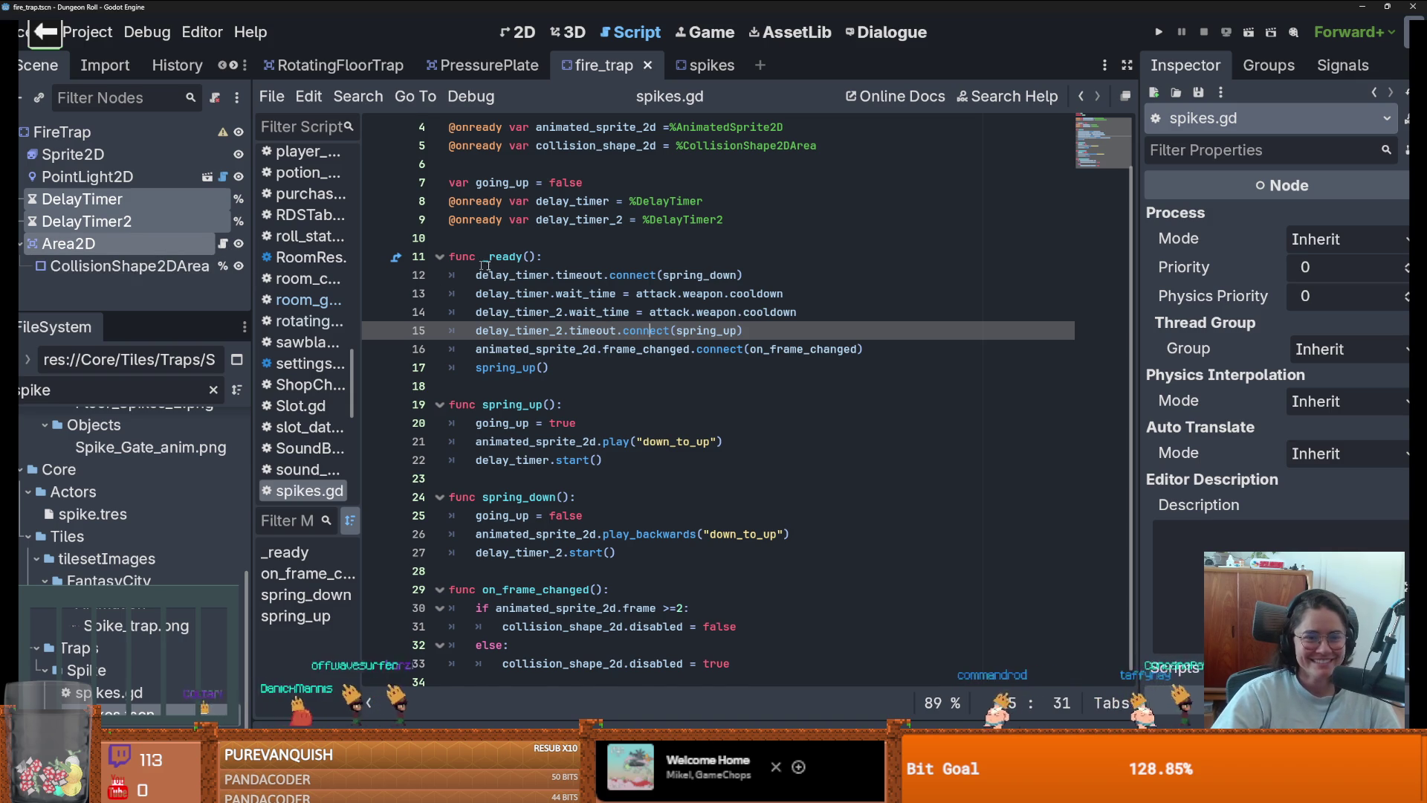
{"action": "left_click", "coordinate": [81, 199]}
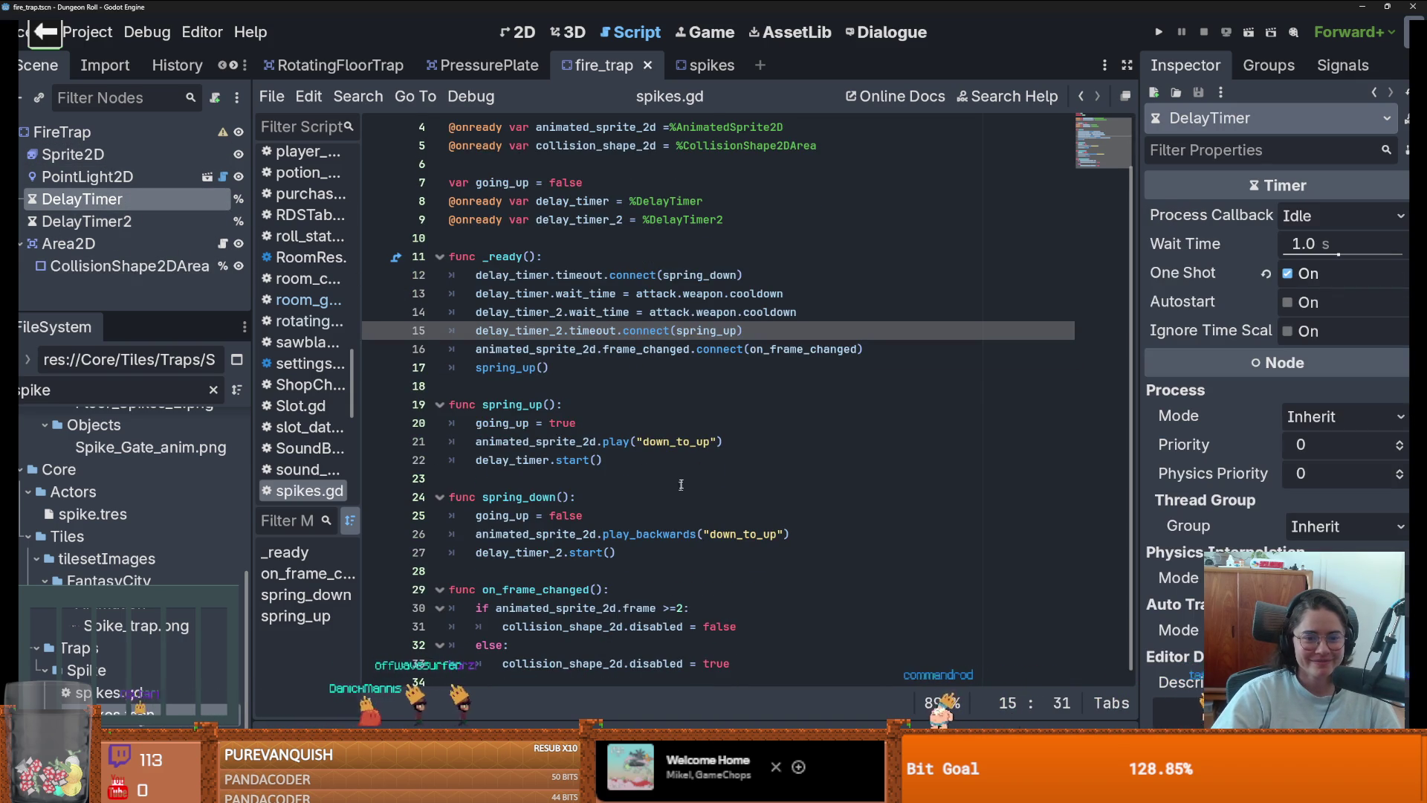
{"action": "left_click", "coordinate": [681, 461]}
{"action": "double_click", "coordinate": [679, 442]}
Rename the fire Sprite2D's 'default' SpriteFrames animation to down_to_up.
{"action": "left_click", "coordinate": [72, 154]}
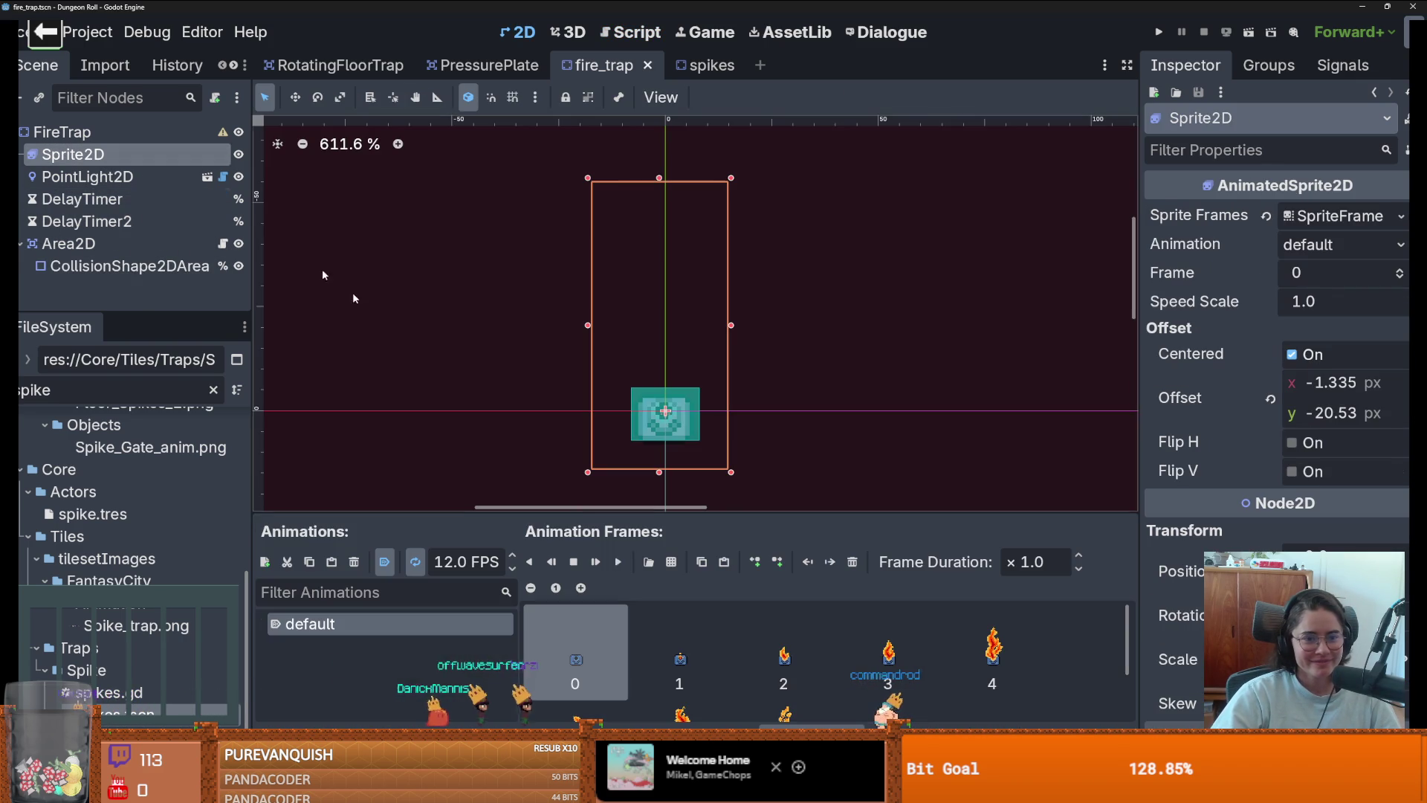
{"action": "mouse_move", "coordinate": [679, 514]}
{"action": "left_mouse_down"}
{"action": "mouse_move", "coordinate": [679, 396]}
{"action": "mouse_move", "coordinate": [679, 439]}
{"action": "left_mouse_up"}
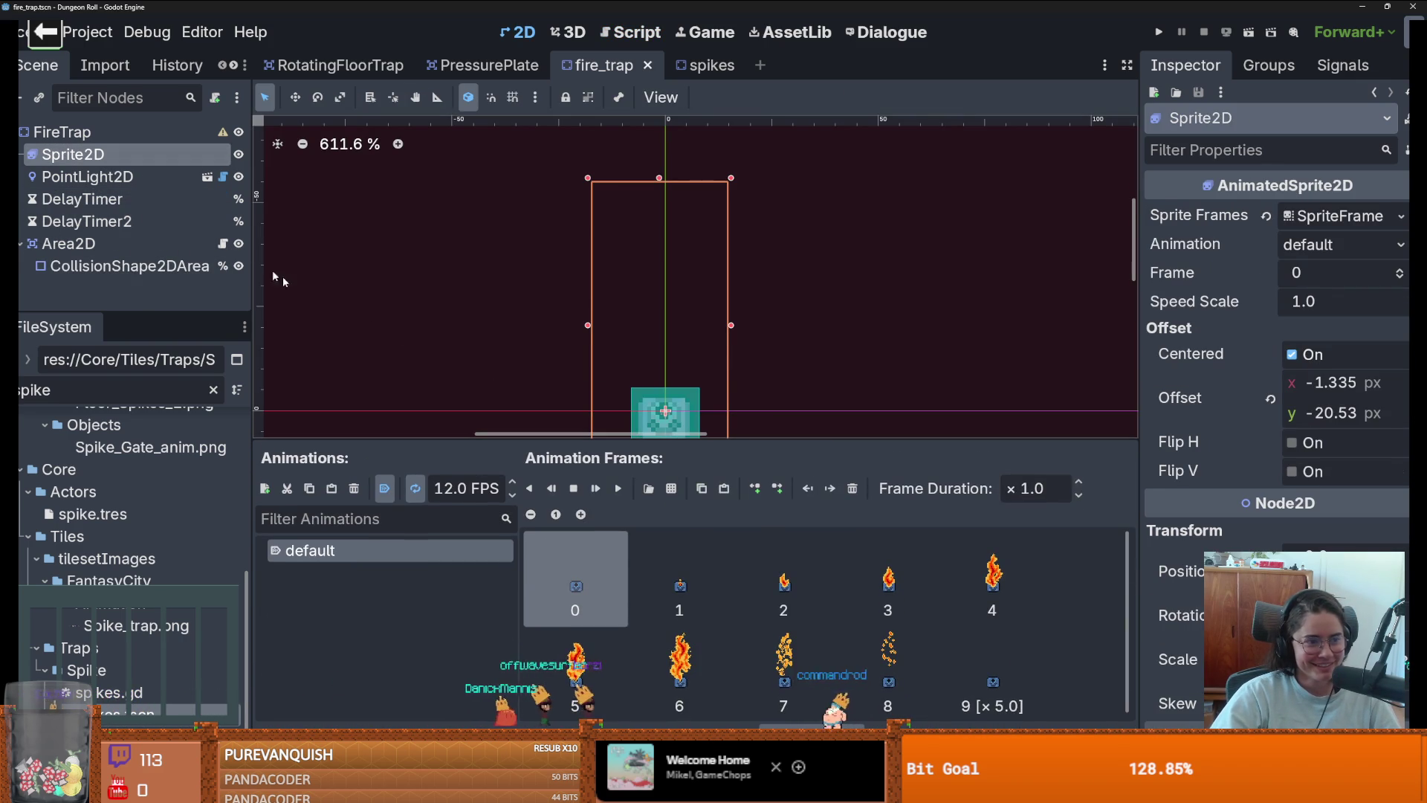
{"action": "left_click", "coordinate": [222, 243]}
{"action": "scroll", "coordinate": [651, 359], "scroll_direction": "down", "scroll_amount": 5}
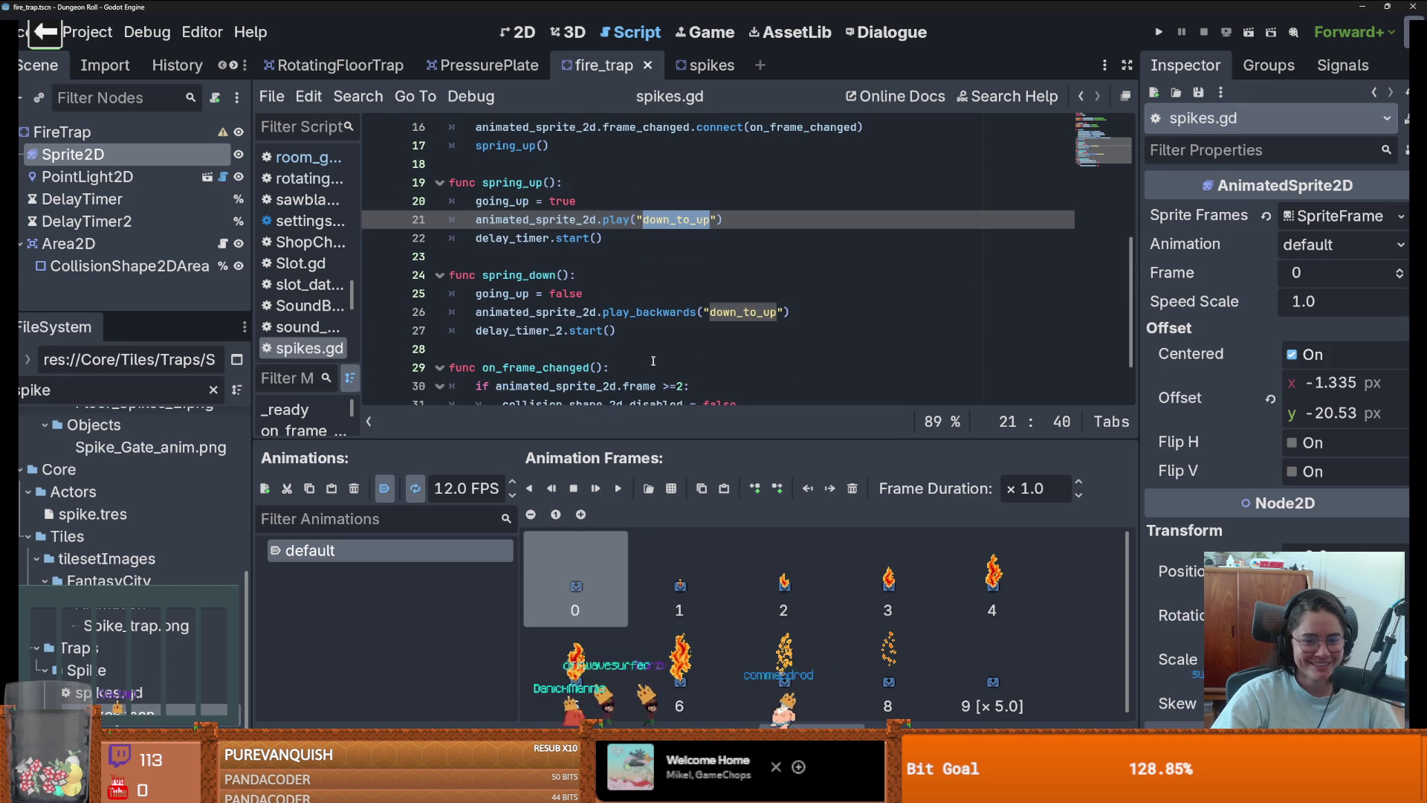
{"action": "scroll", "coordinate": [752, 287], "scroll_direction": "up", "scroll_amount": 2}
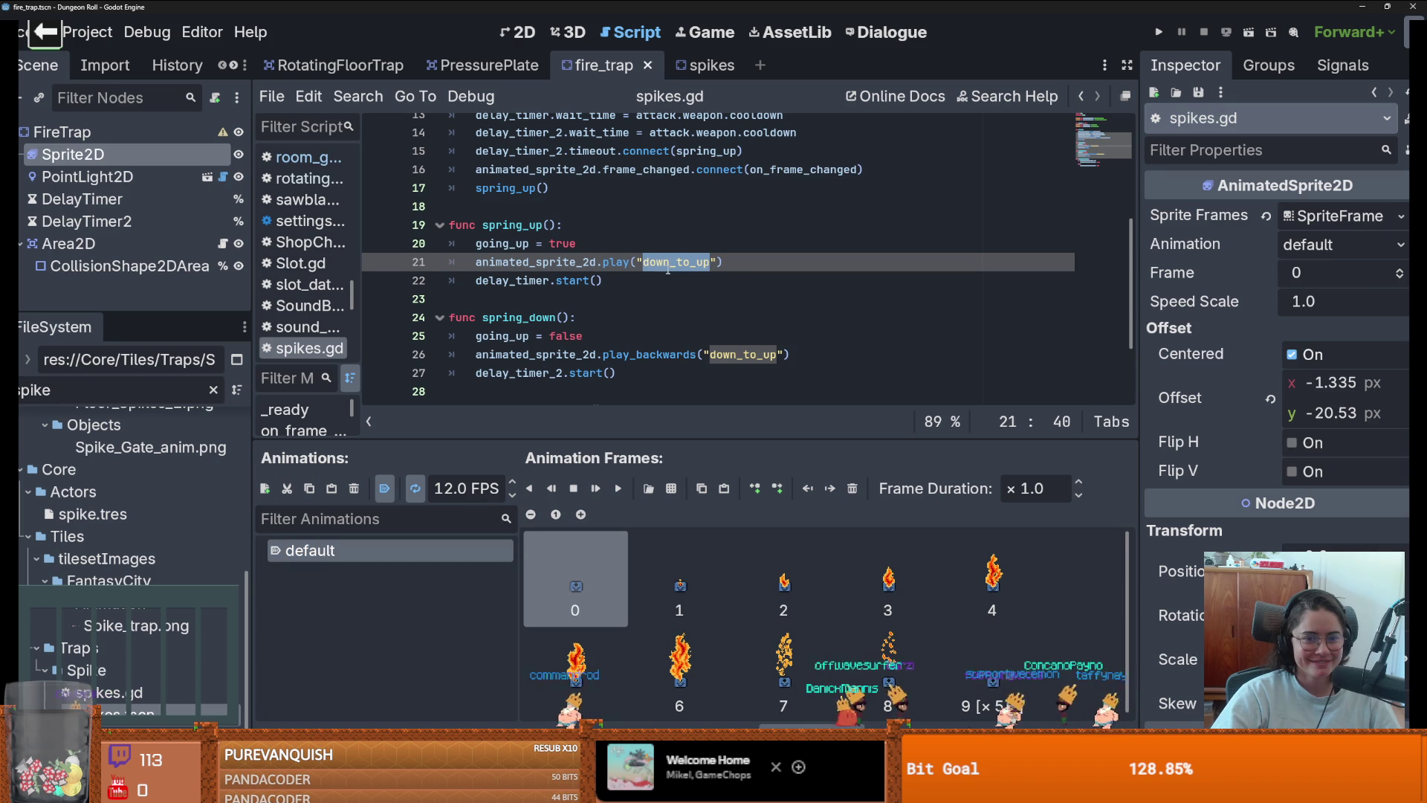
{"action": "double_click", "coordinate": [379, 550]}
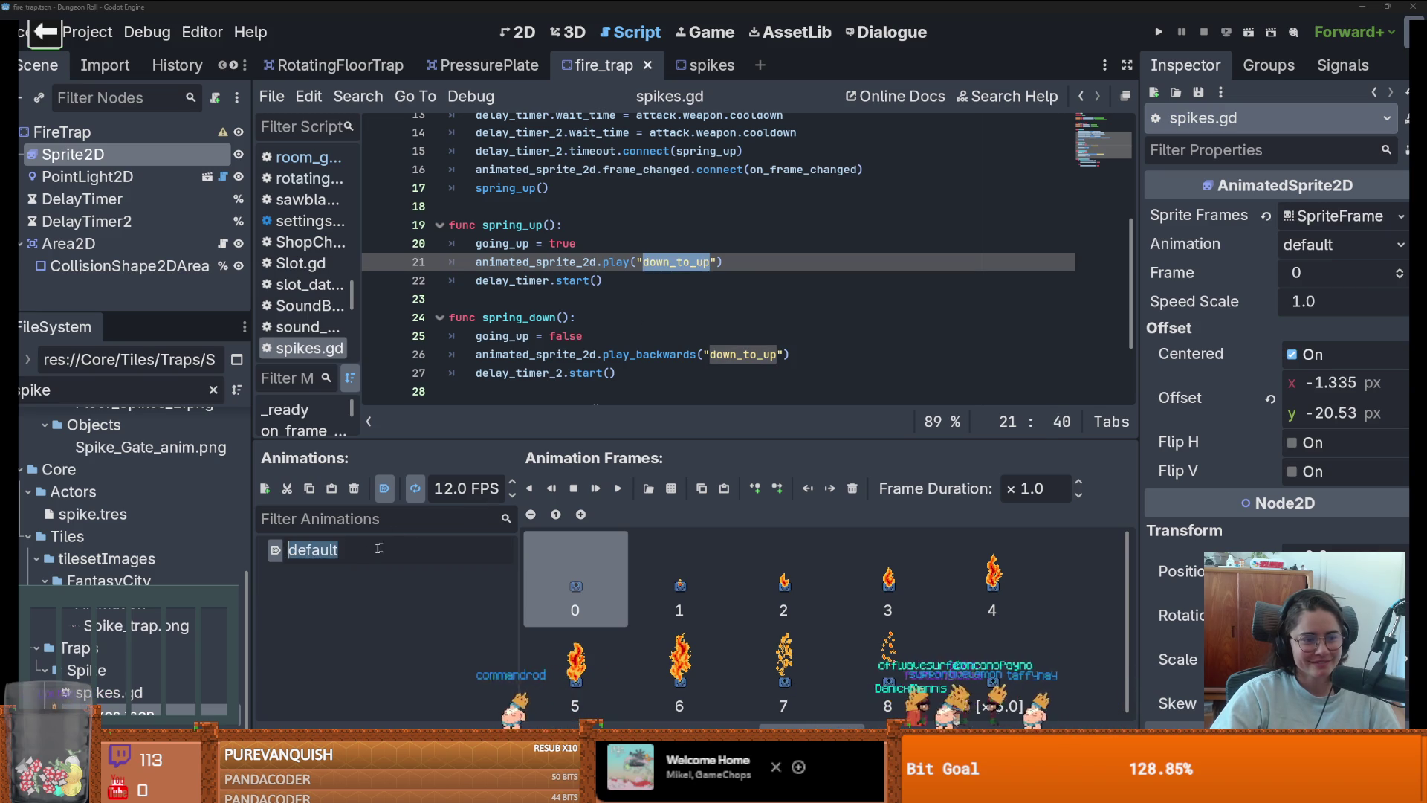
{"action": "type", "text": "down_to_up"}
{"action": "key", "text": "Return"}
{"action": "left_click", "coordinate": [710, 65]}
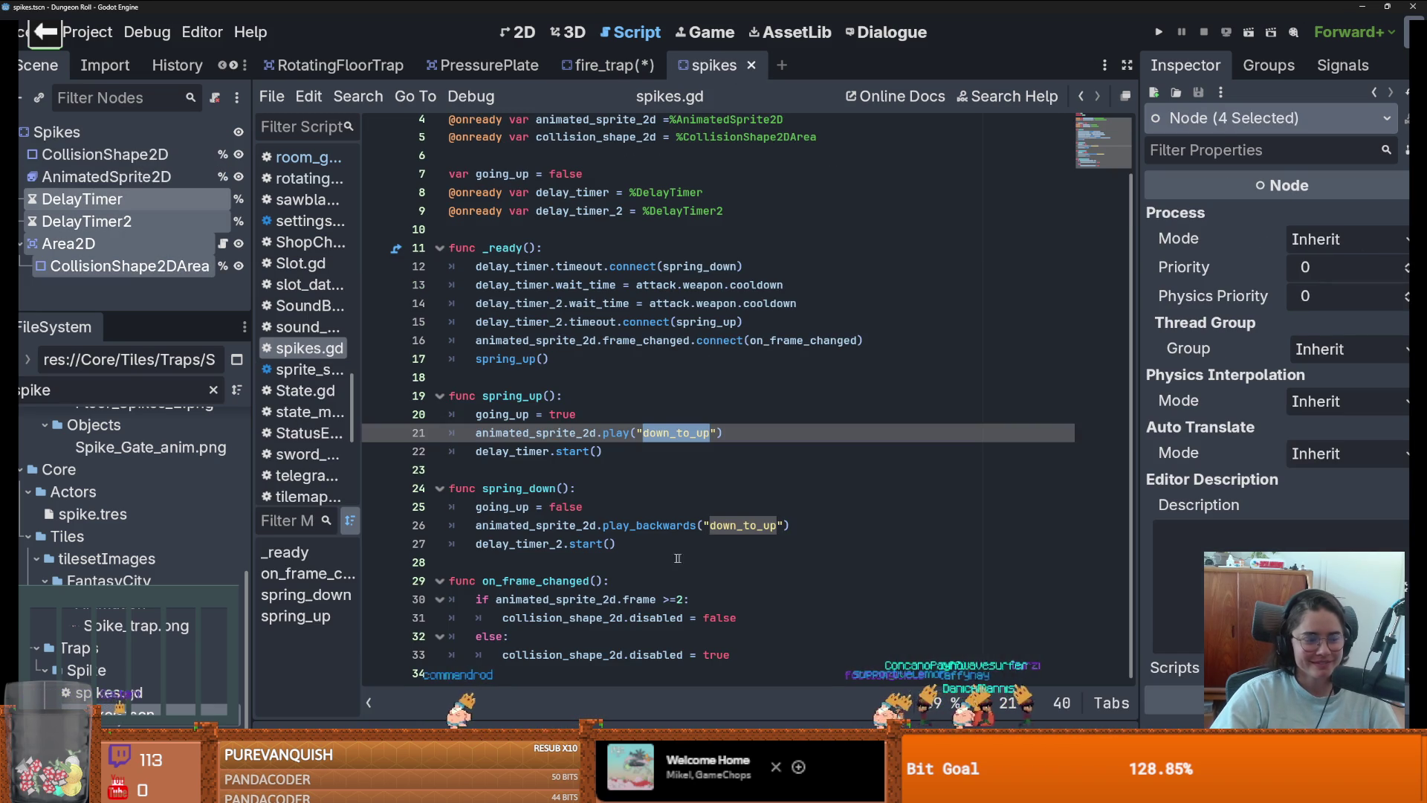
Inspect the spikes scene's delay timer, collision shapes and AnimatedSprite2D frames.
{"action": "left_click", "coordinate": [86, 221]}
{"action": "left_click", "coordinate": [129, 266]}
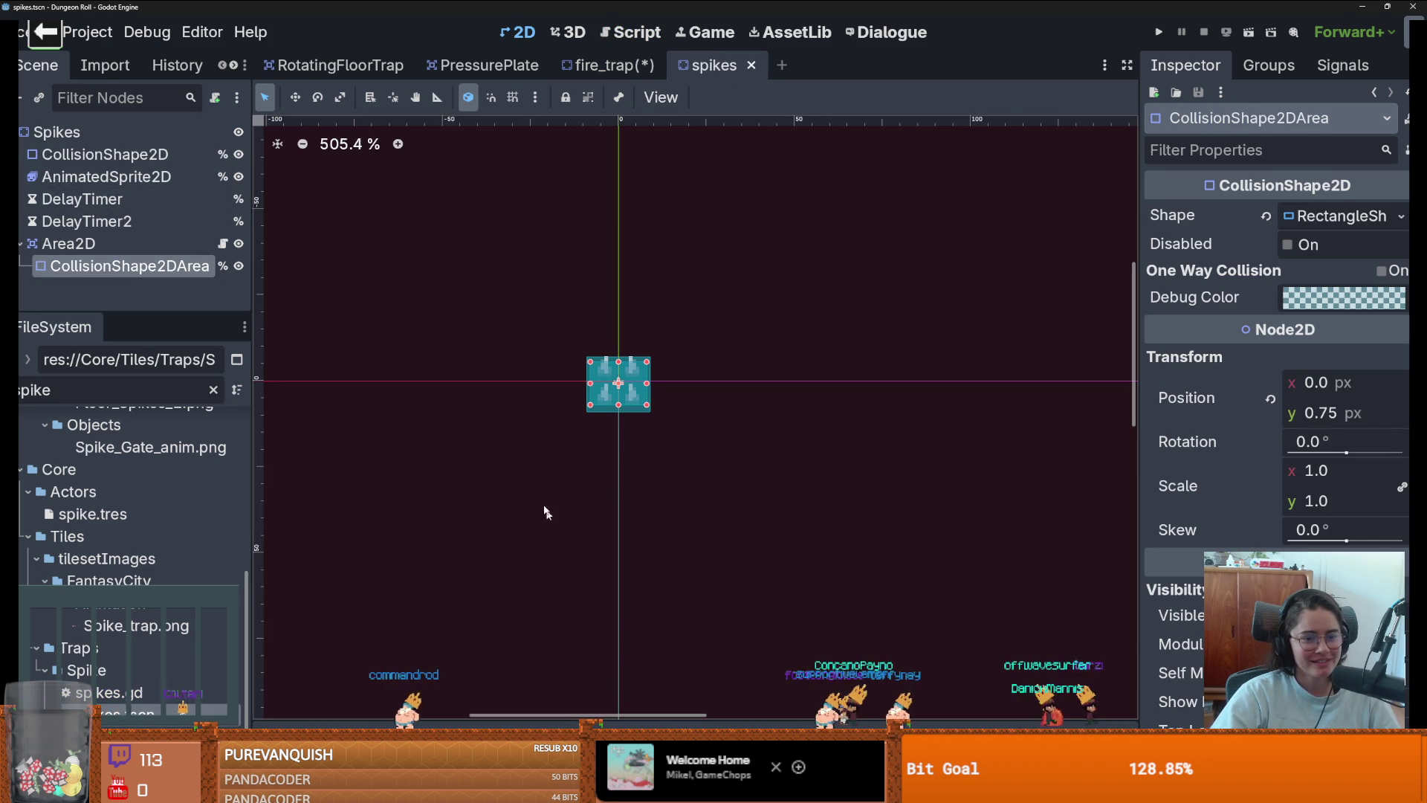
{"action": "left_click", "coordinate": [104, 154]}
{"action": "left_click", "coordinate": [106, 176]}
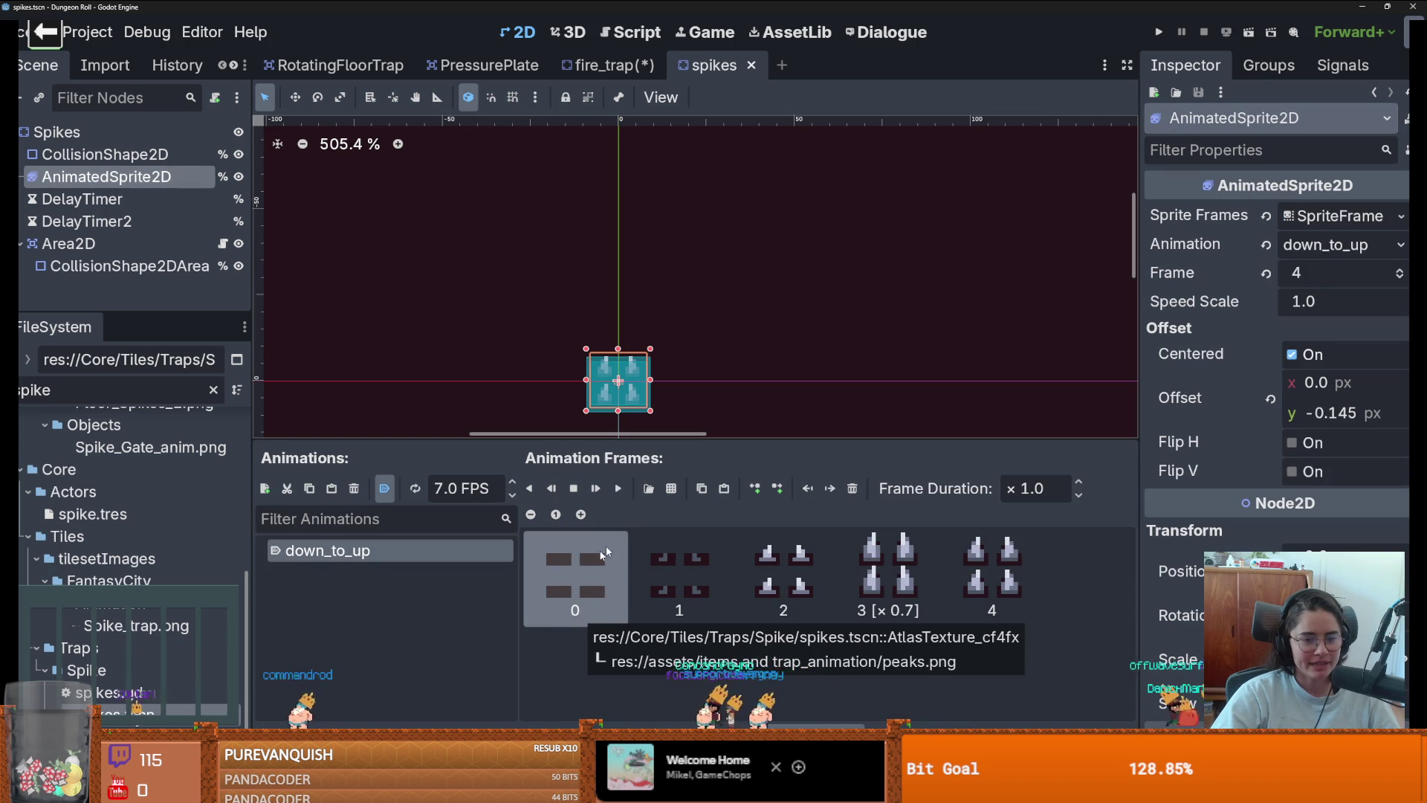
Save the fire_trap scene, review the frame check in spikes.gd, and return to spikes.
{"action": "left_click", "coordinate": [608, 64]}
{"action": "key", "text": "ctrl+s"}
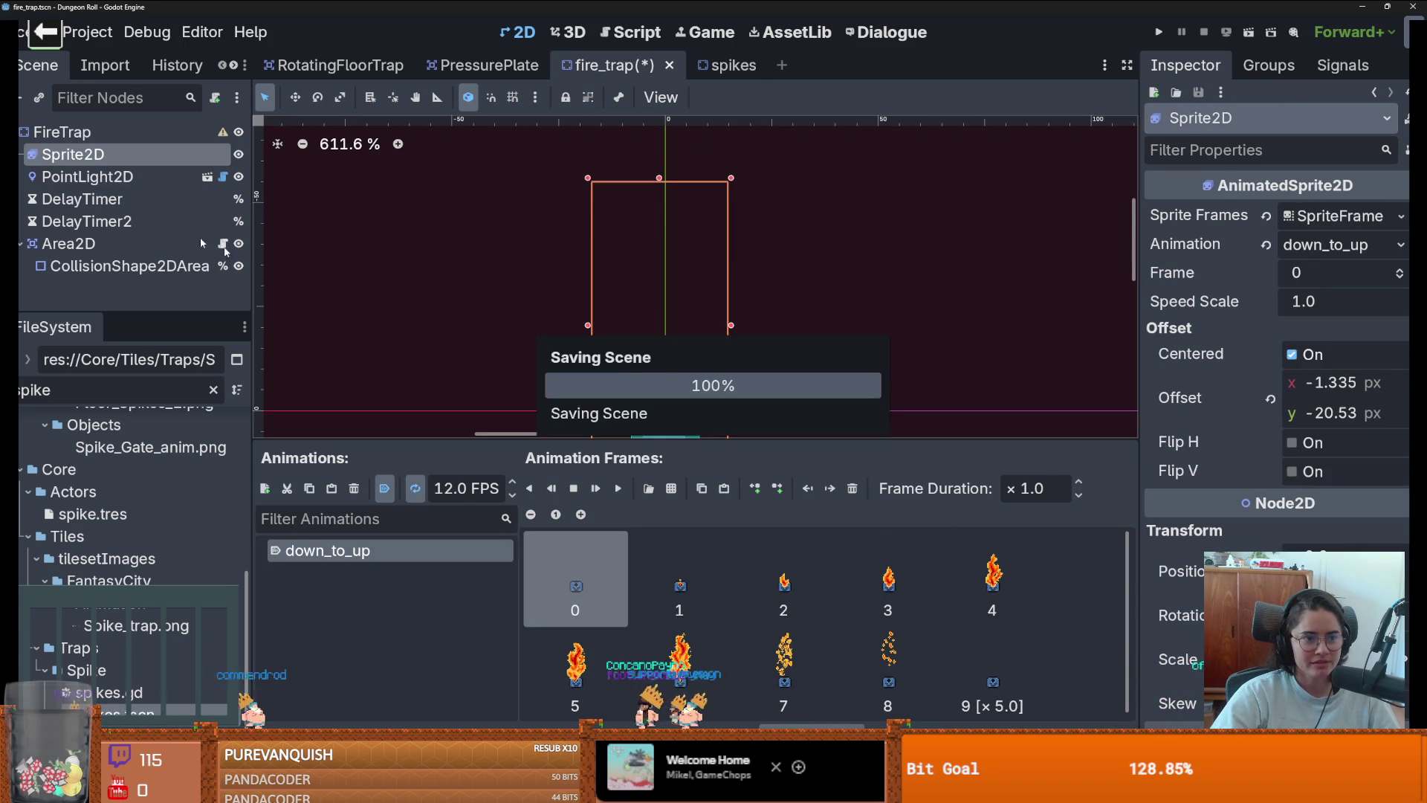
{"action": "left_click", "coordinate": [223, 243]}
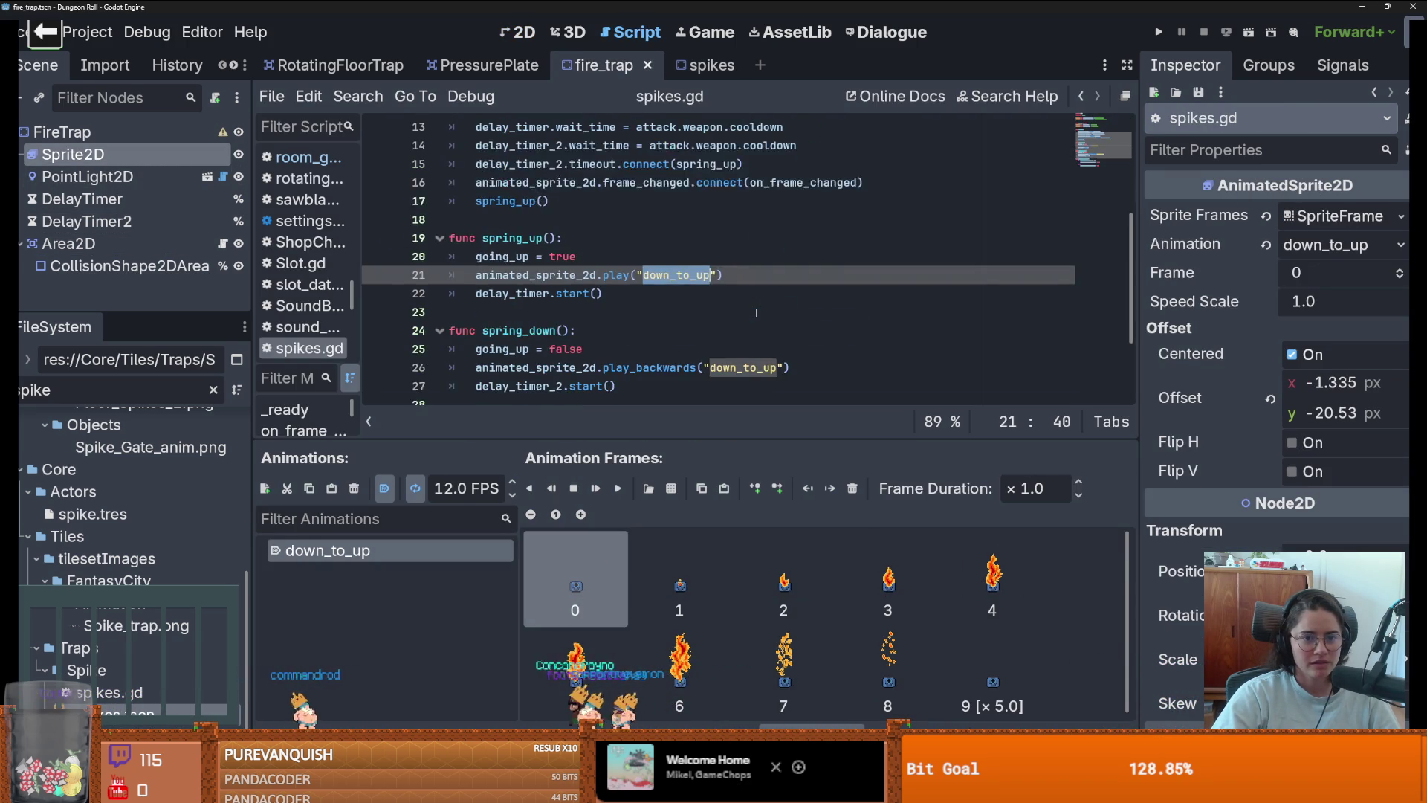
{"action": "scroll", "coordinate": [755, 313], "scroll_direction": "down", "scroll_amount": 2}
{"action": "left_click", "coordinate": [654, 317]}
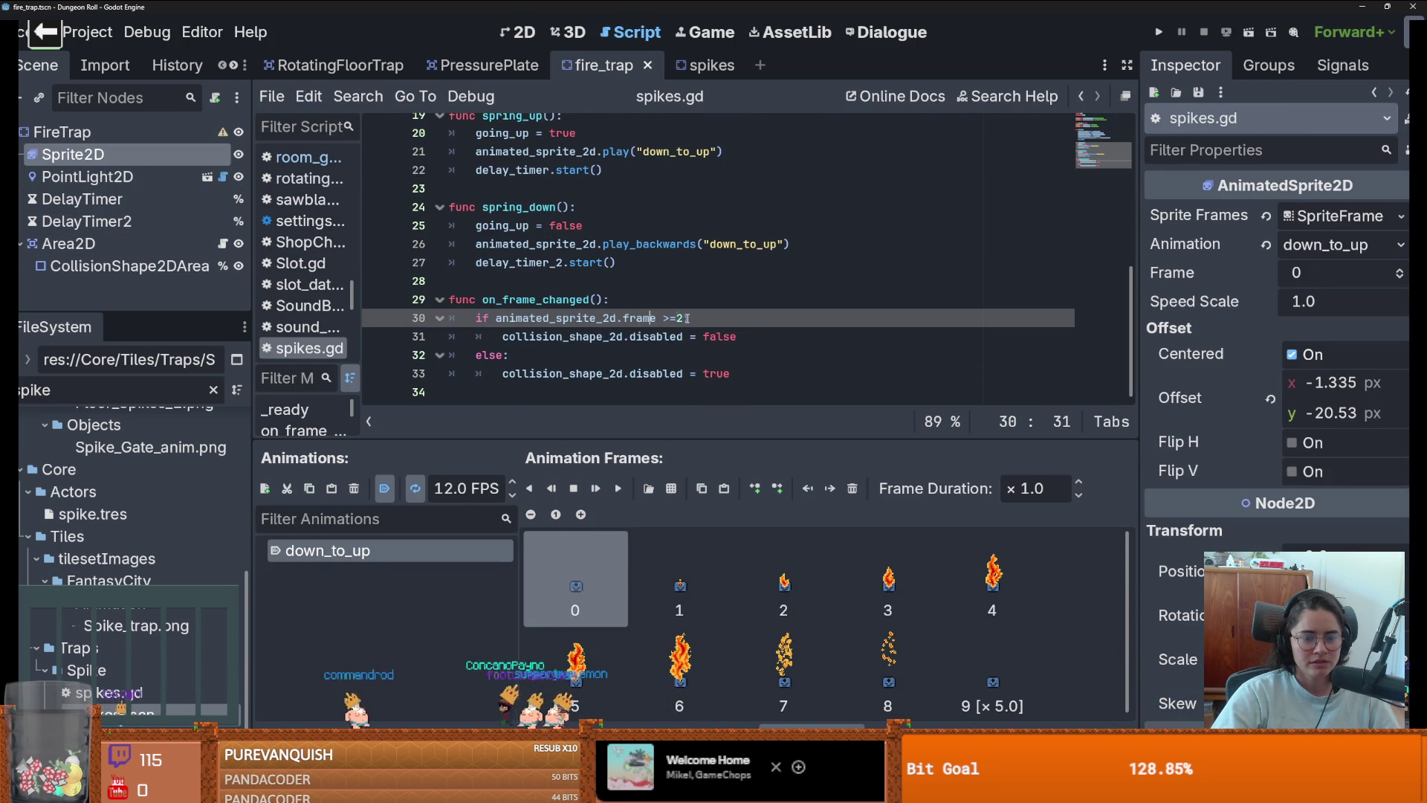
{"action": "left_click", "coordinate": [712, 65]}
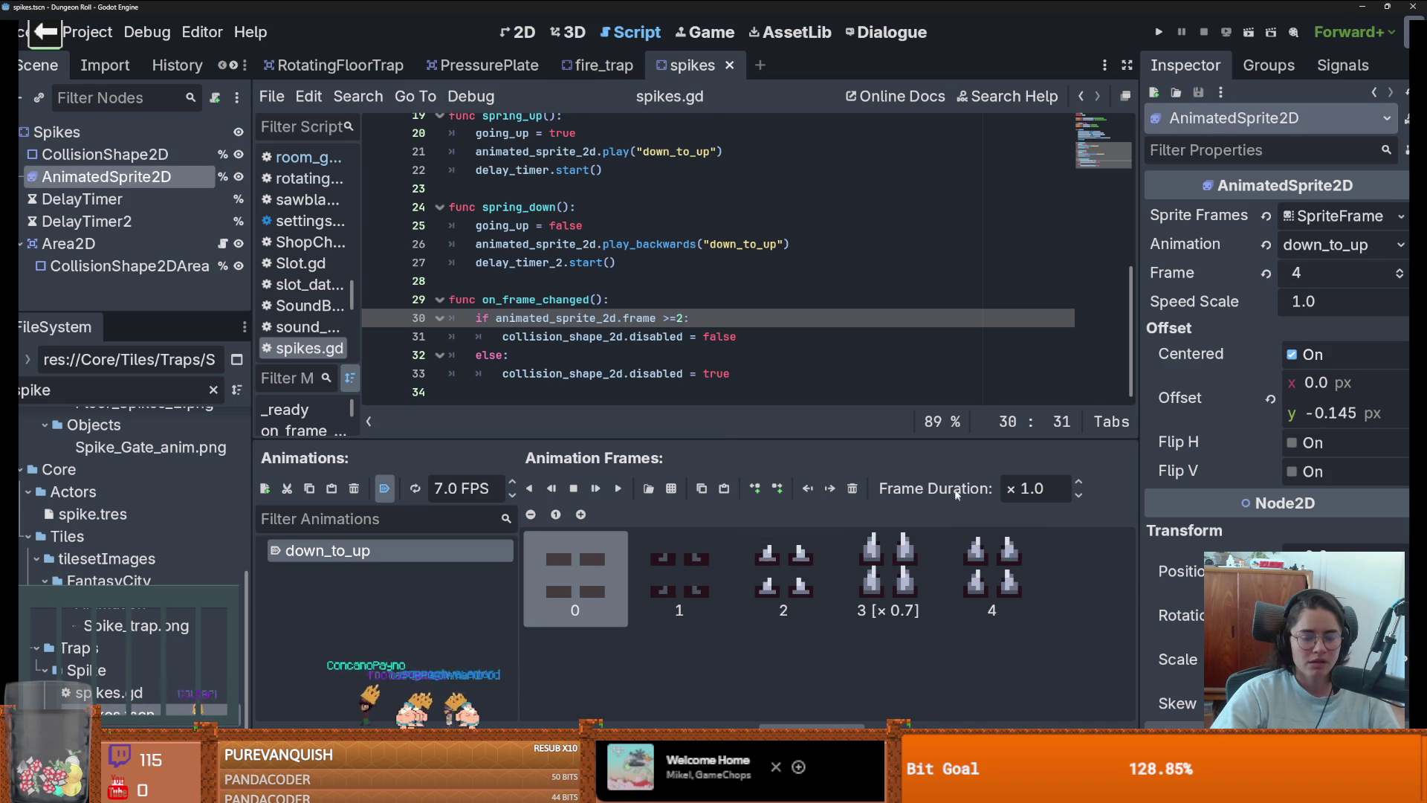
{"action": "scroll", "coordinate": [608, 275], "scroll_direction": "up", "scroll_amount": 5}
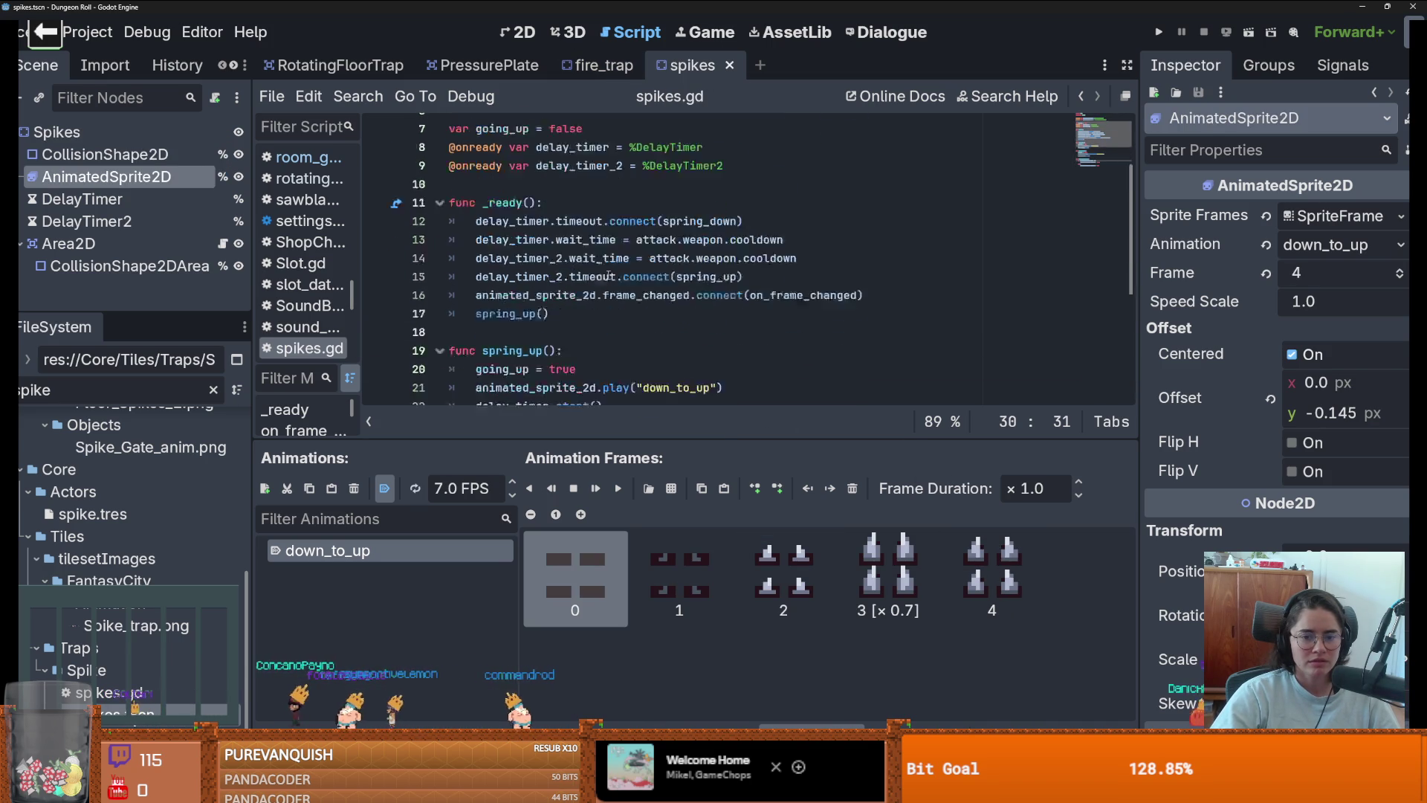
{"action": "left_click", "coordinate": [491, 227]}
{"action": "key", "text": "Return"}
{"action": "key", "text": "Return"}
{"action": "left_click", "coordinate": [491, 243]}
{"action": "type", "text": "var dc"}
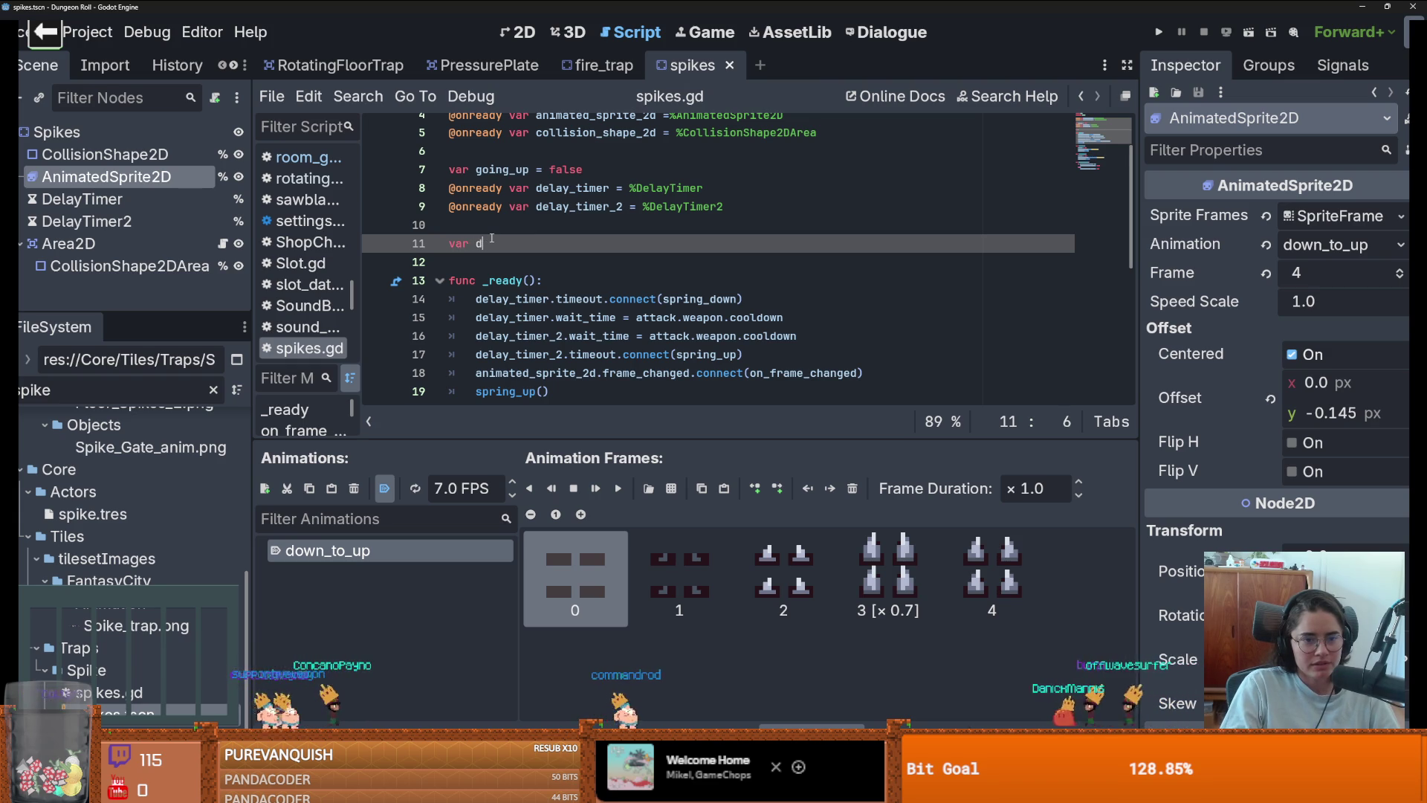
{"action": "type", "text": "ger_frame "}
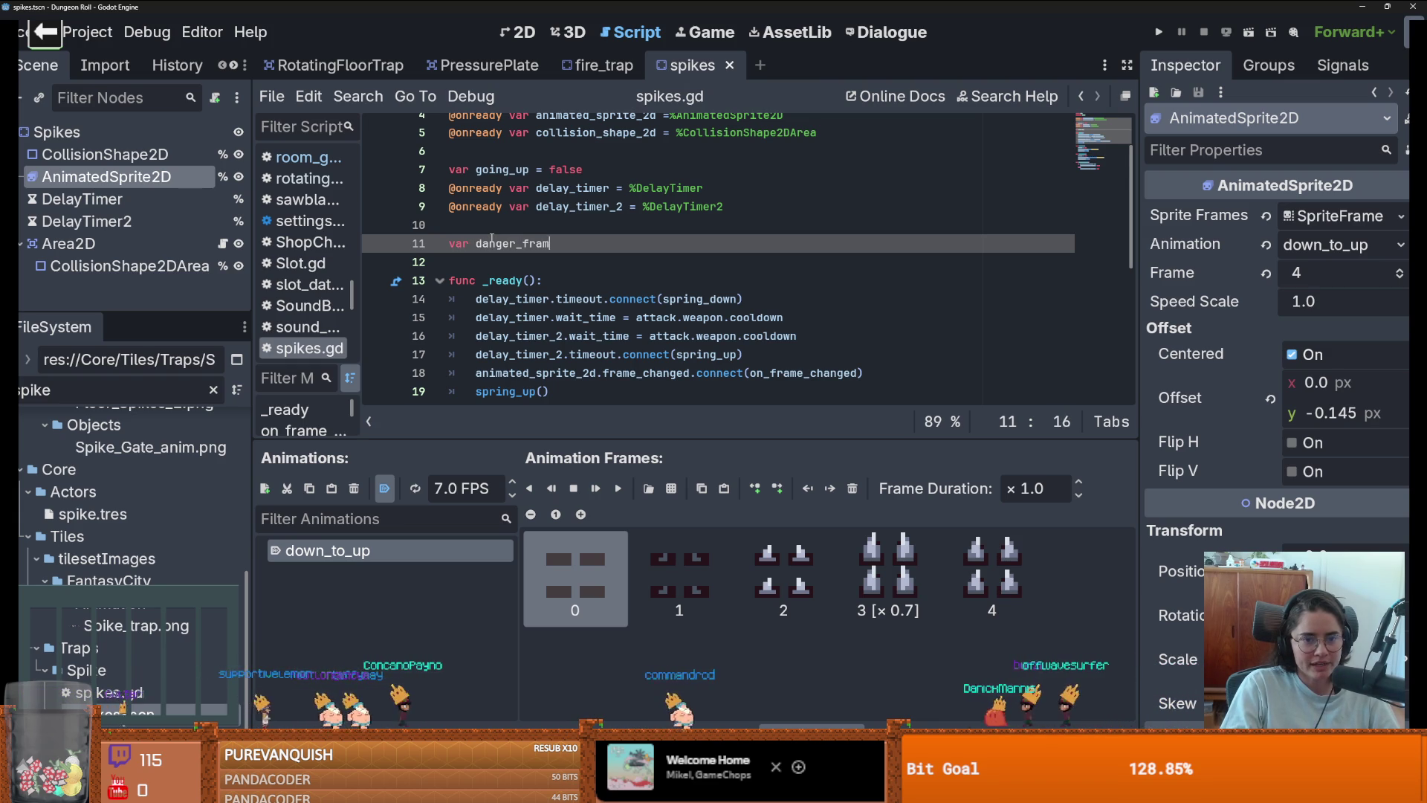
{"action": "type", "text": "= 2"}
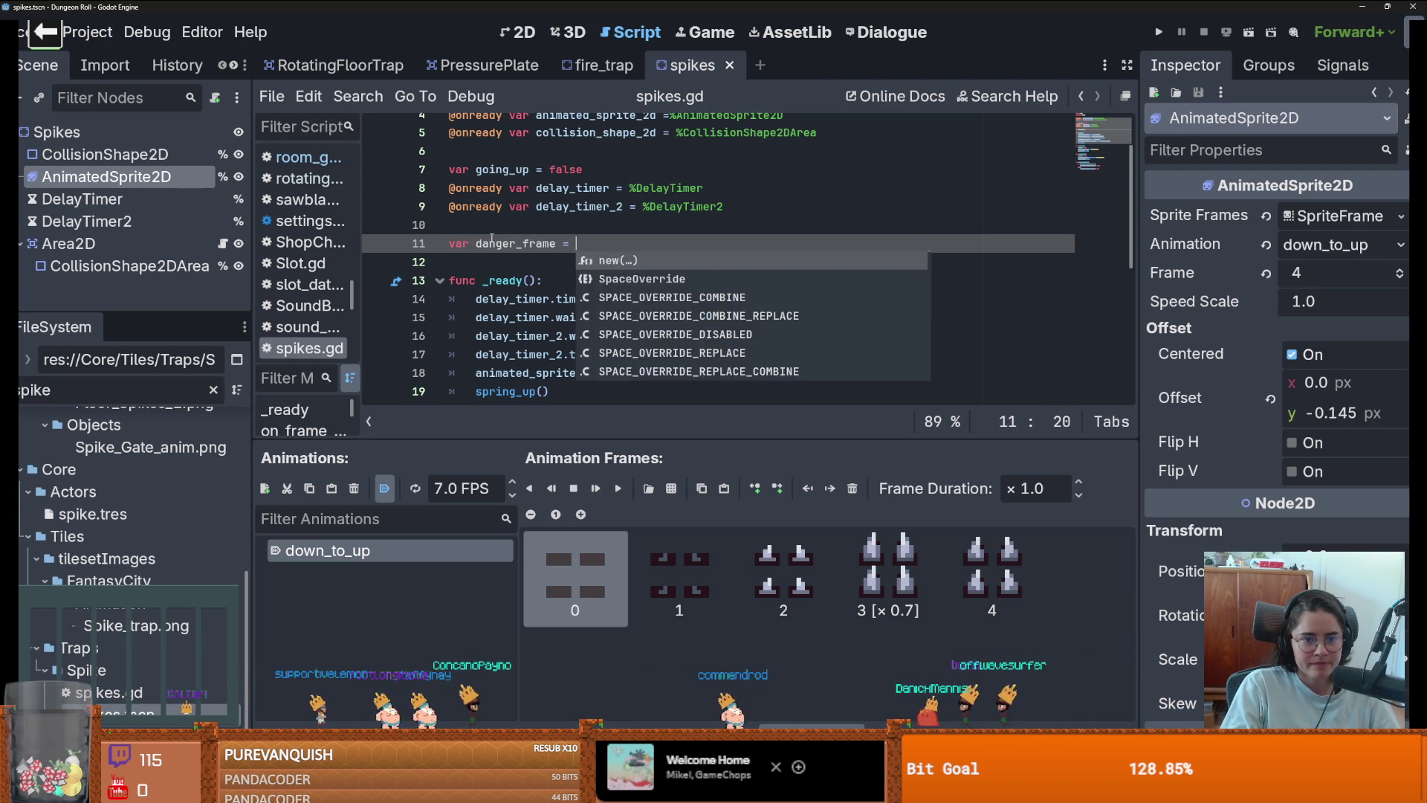
{"action": "type", "text": "@export"}
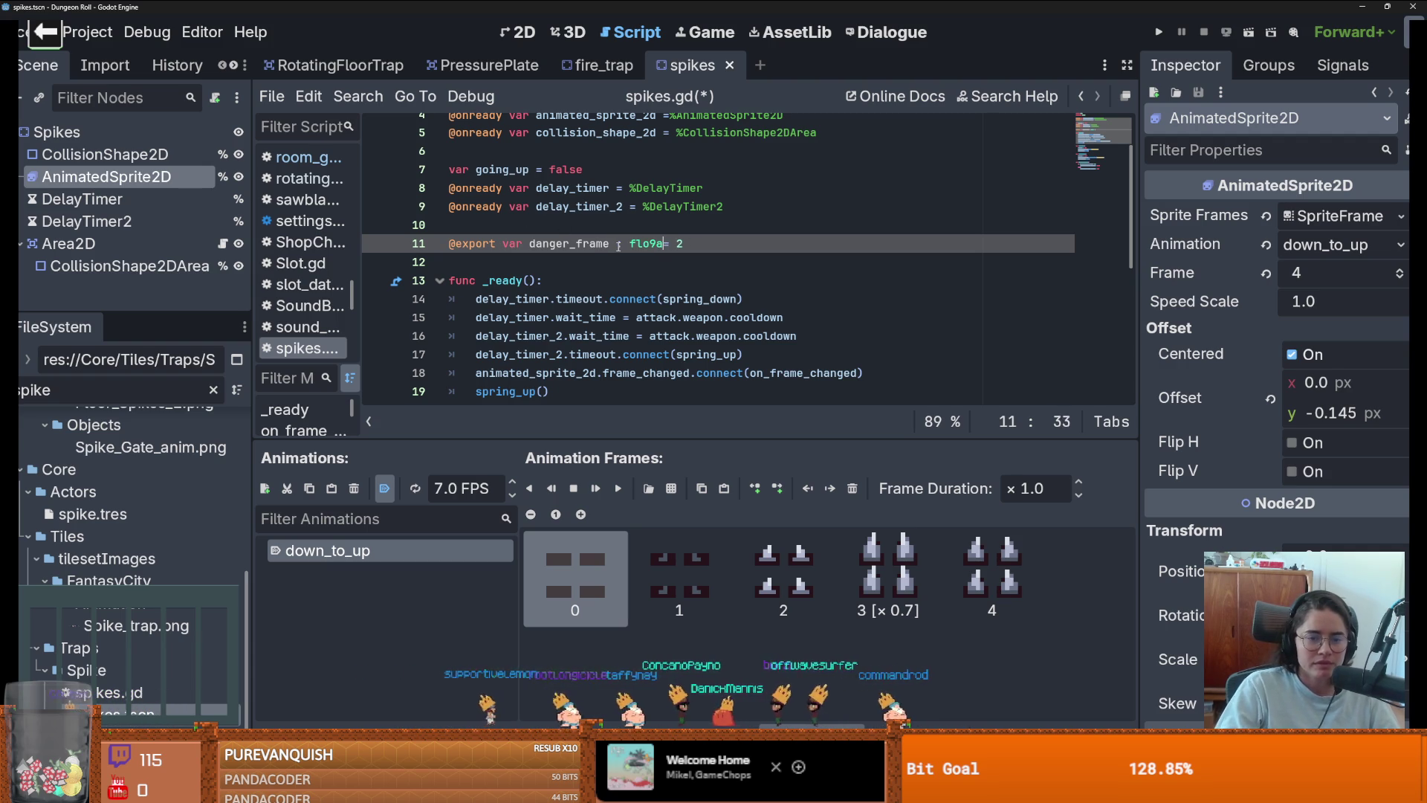
{"action": "double_click", "coordinate": [594, 244]}
{"action": "key", "text": "ctrl+c"}
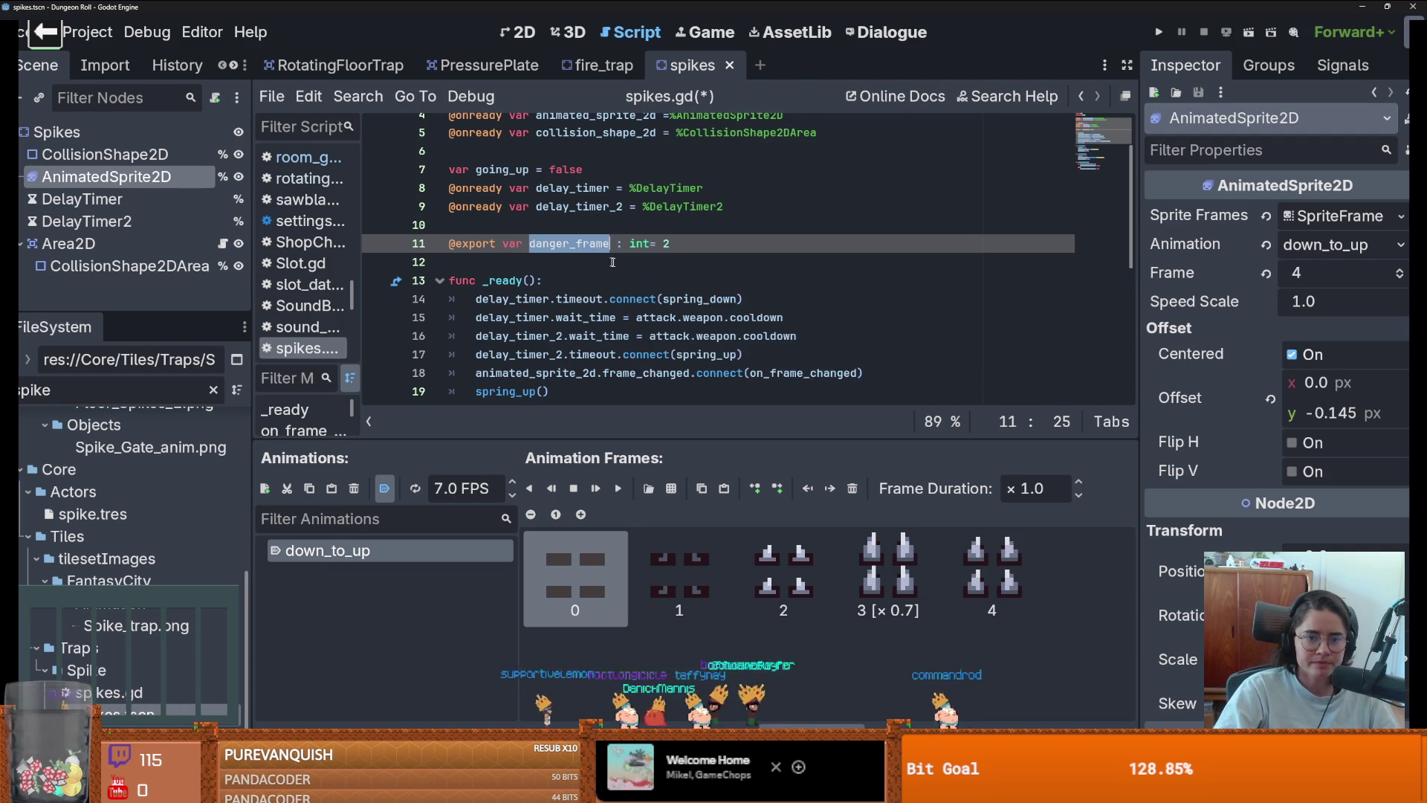
{"action": "scroll", "coordinate": [609, 282], "scroll_direction": "down", "scroll_amount": 5}
{"action": "double_click", "coordinate": [686, 318]}
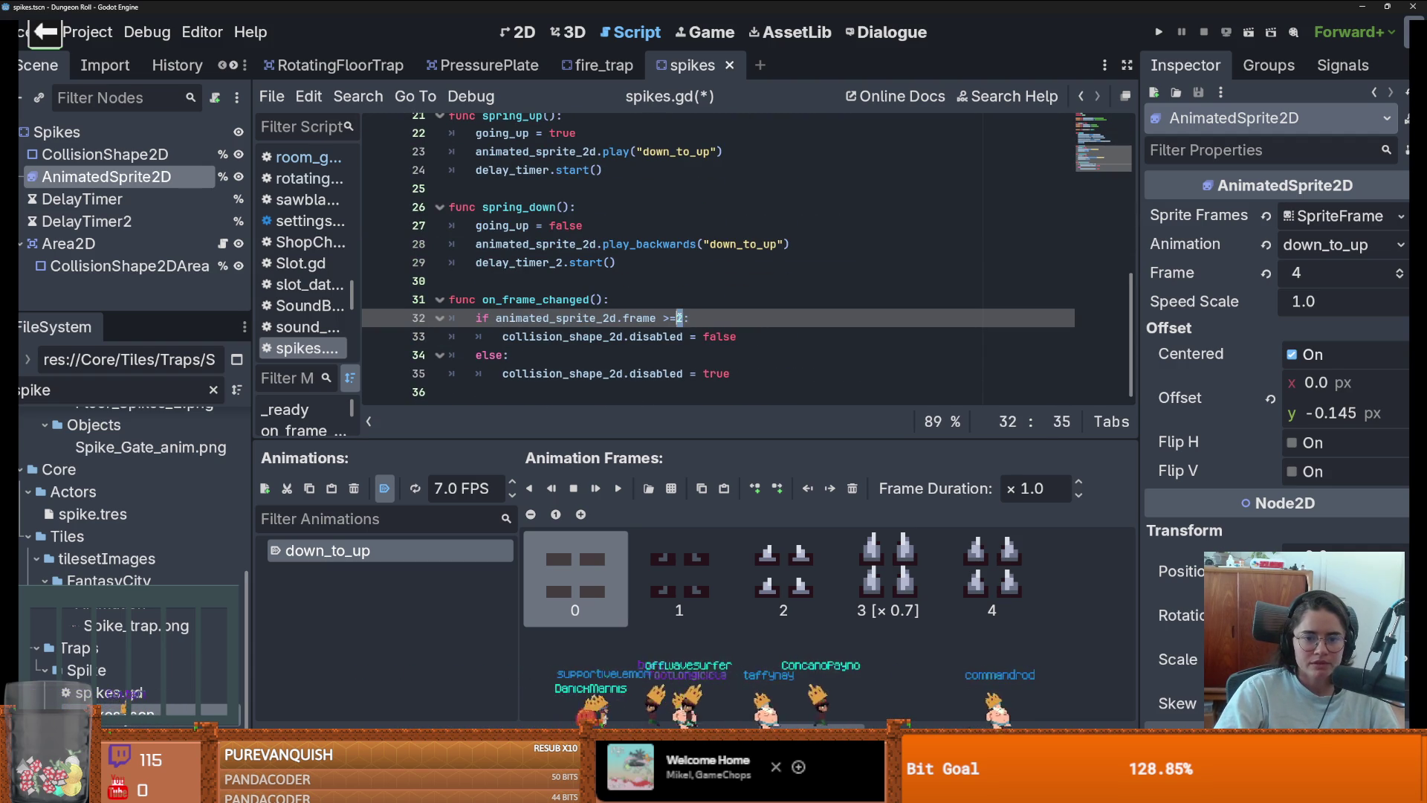
{"action": "key", "text": "ctrl+v"}
{"action": "key", "text": "ctrl+s"}
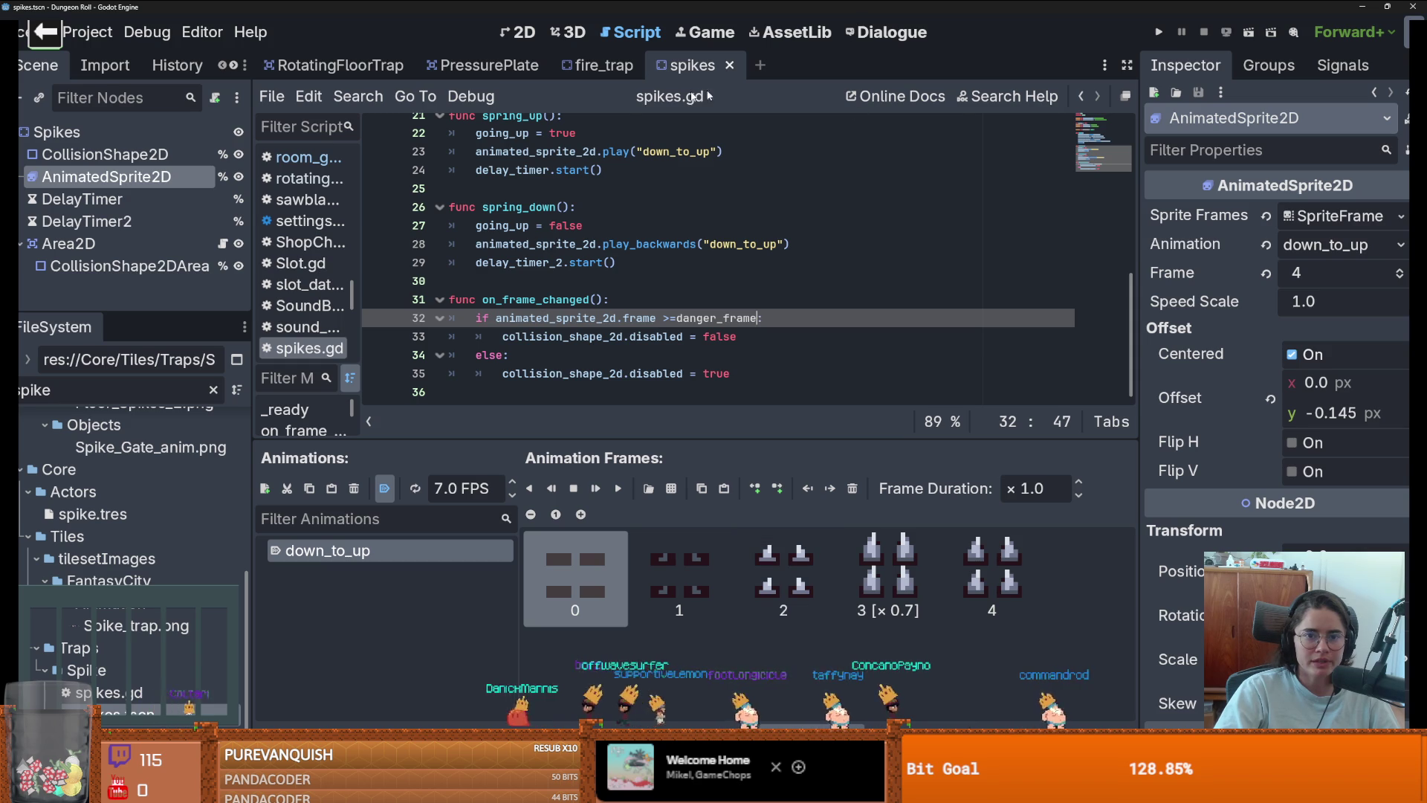
Launch the Cannon game from the stream's game launcher.
{"action": "left_click", "coordinate": [598, 65]}
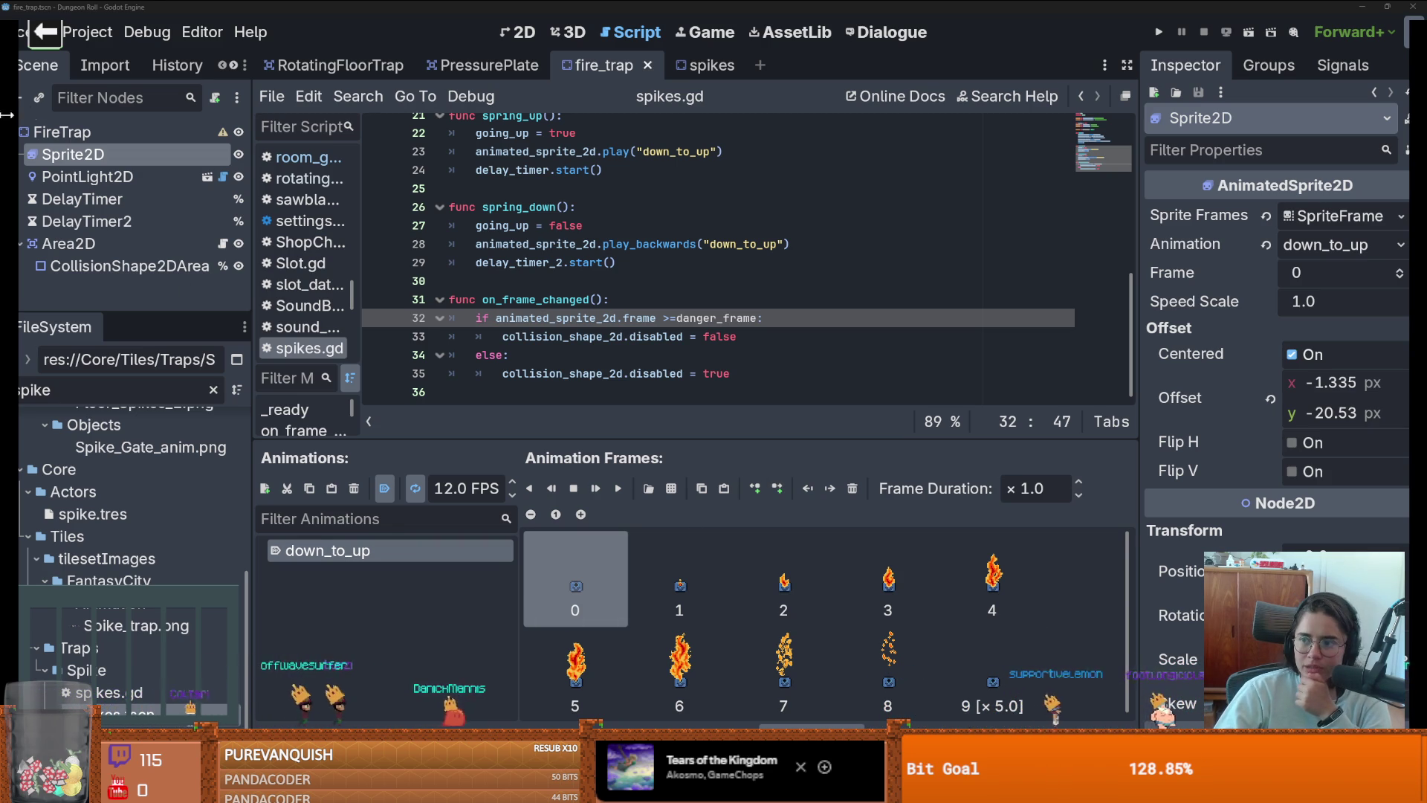
{"action": "left_click", "coordinate": [47, 34]}
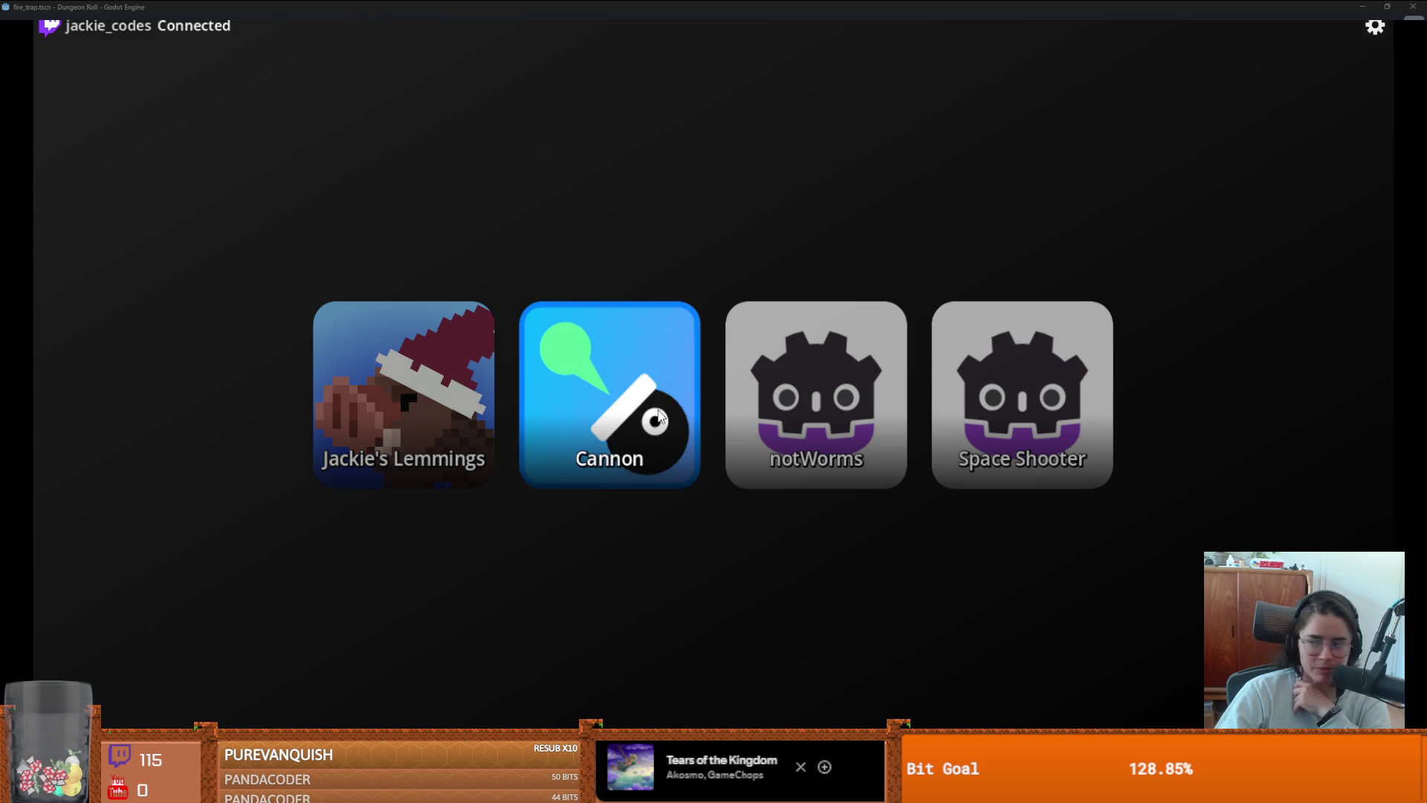
{"action": "left_click", "coordinate": [661, 400]}
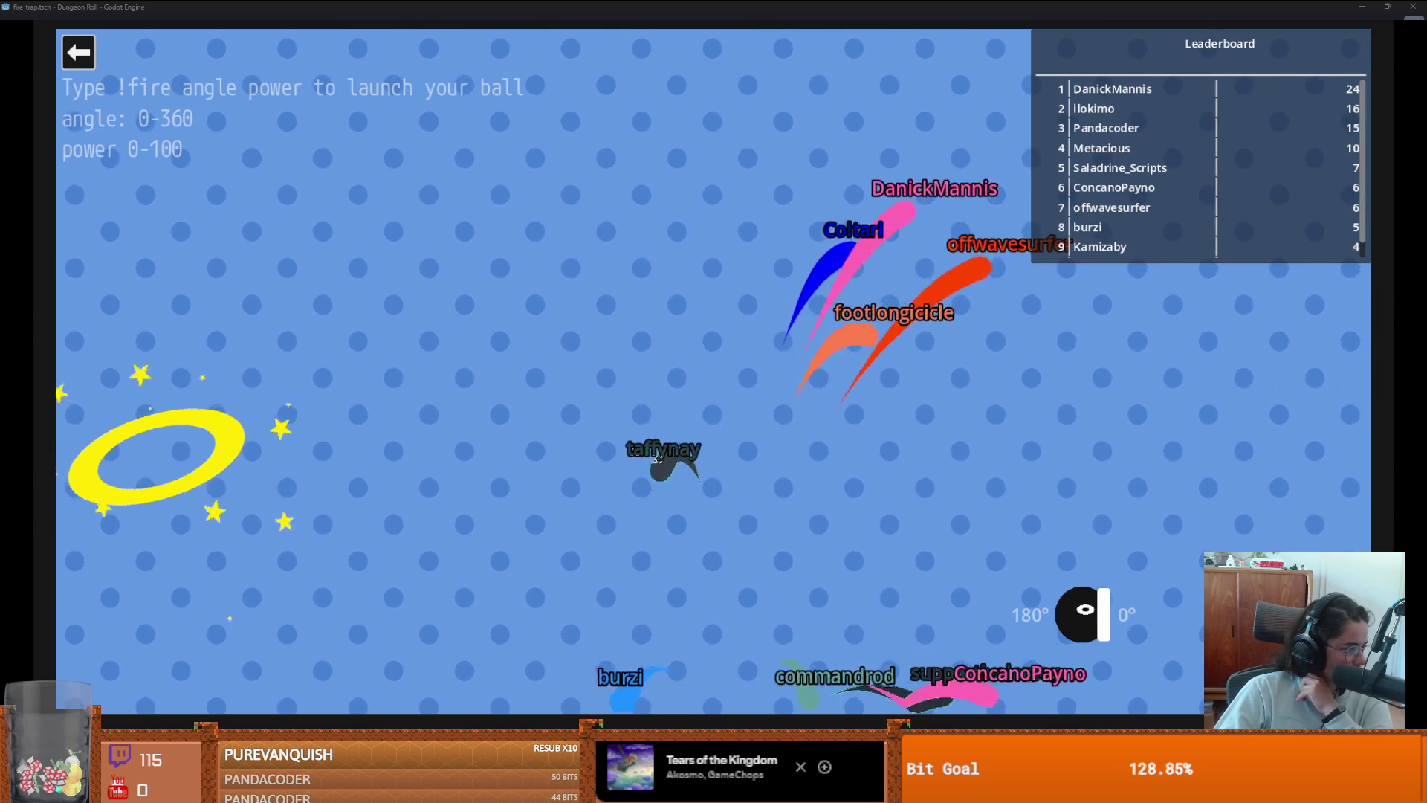
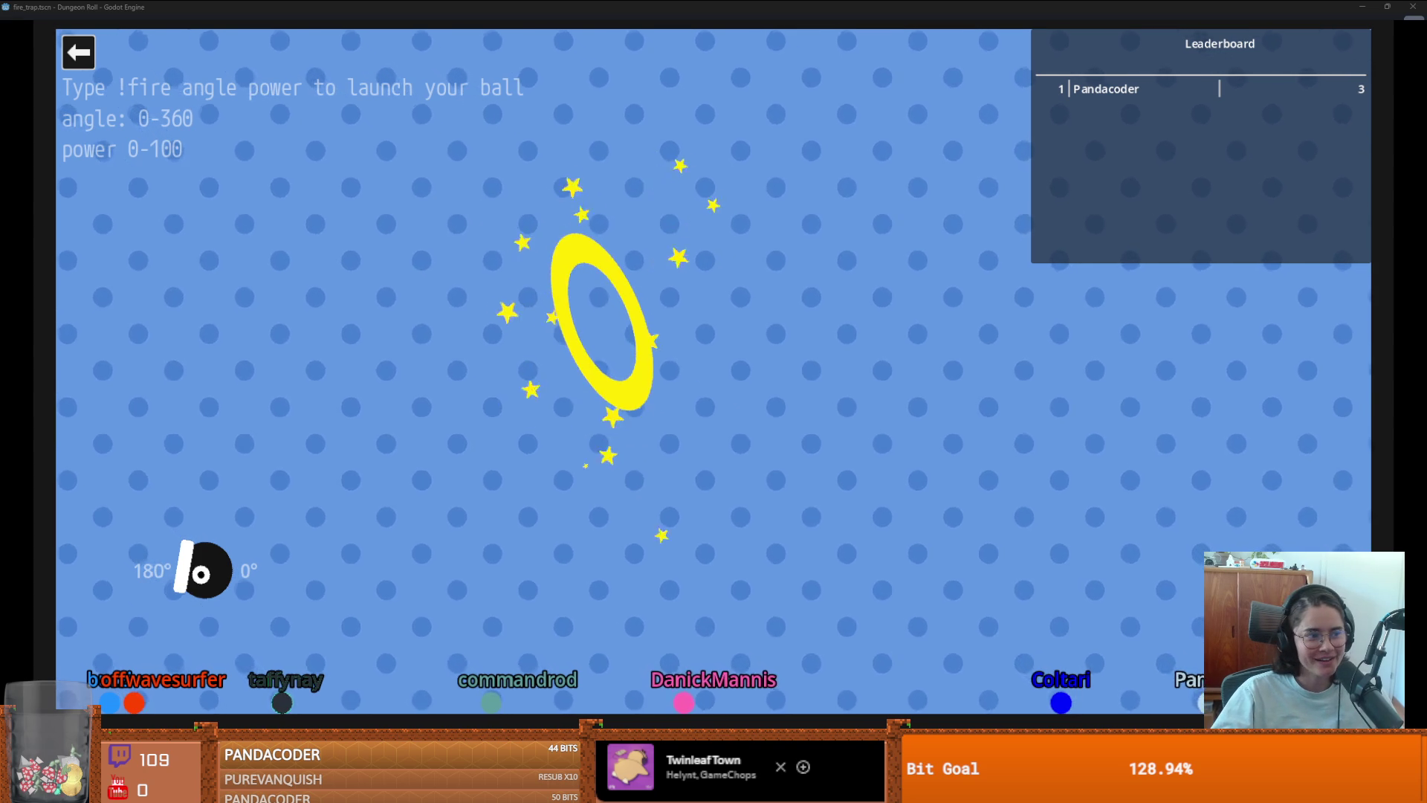
Quit the running Dungeon Roll game to return to spikes.gd in the editor.
{"action": "left_click", "coordinate": [78, 52]}
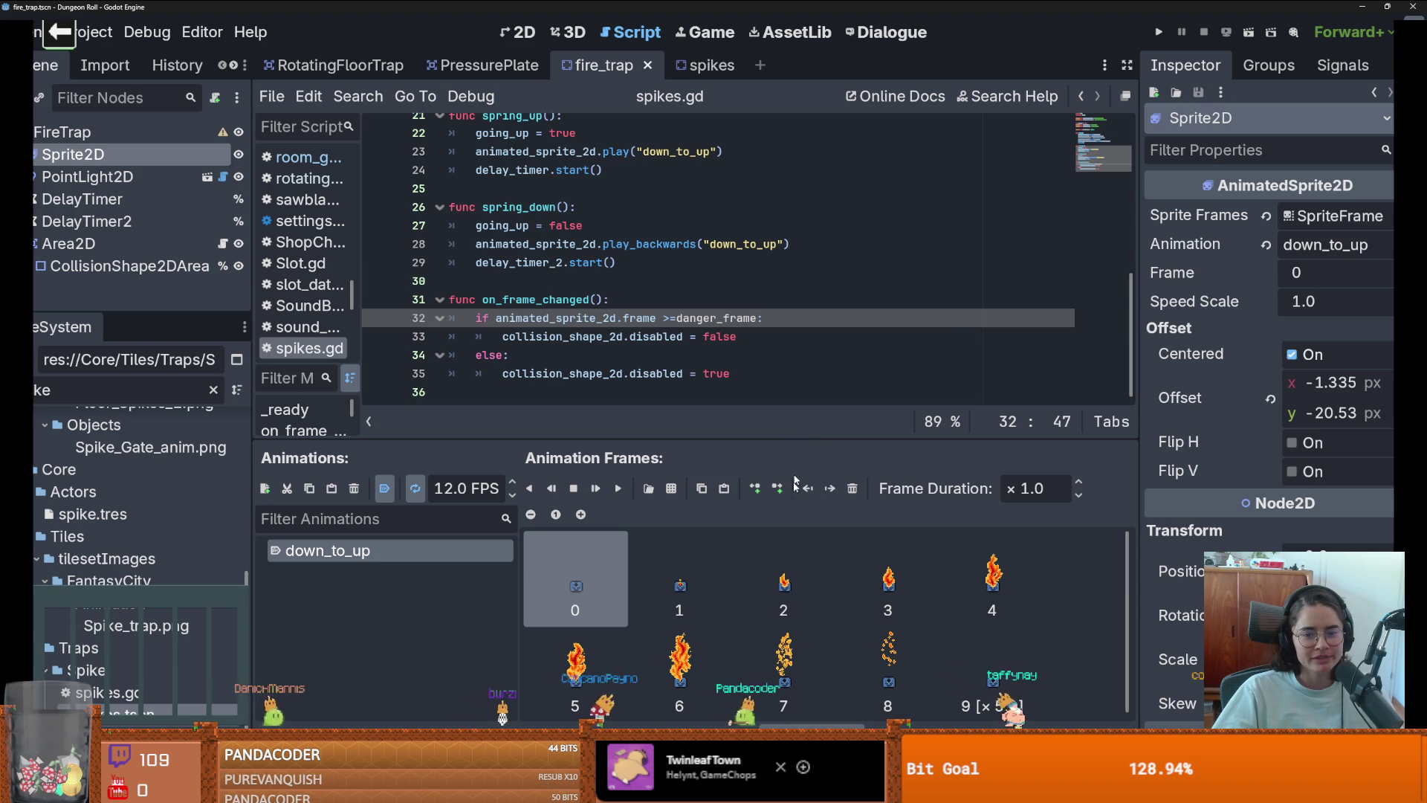
Save the fire_trap scene.
{"action": "scroll", "coordinate": [742, 347], "scroll_direction": "up", "scroll_amount": 5}
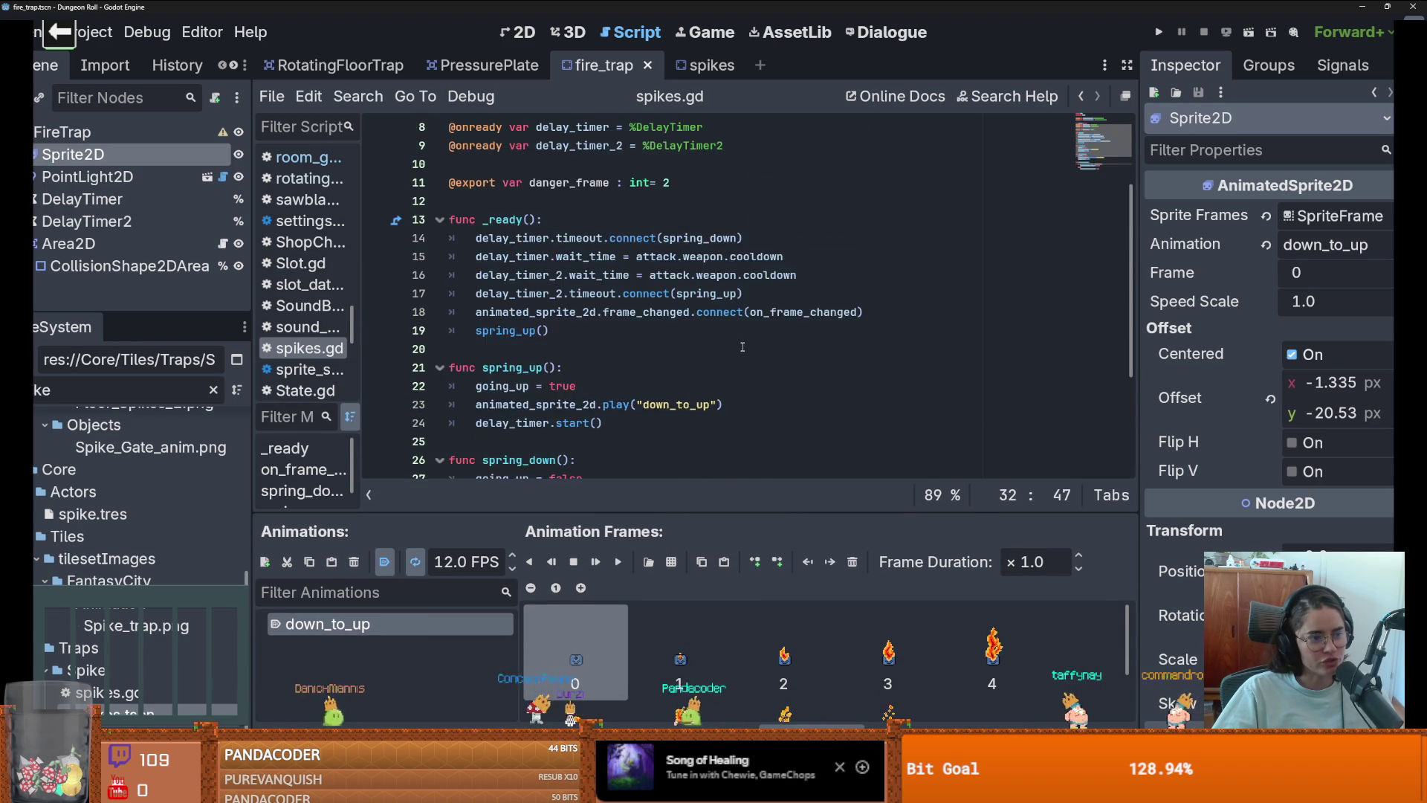
{"action": "scroll", "coordinate": [743, 347], "scroll_direction": "down", "scroll_amount": 3}
{"action": "key", "text": "ctrl+s"}
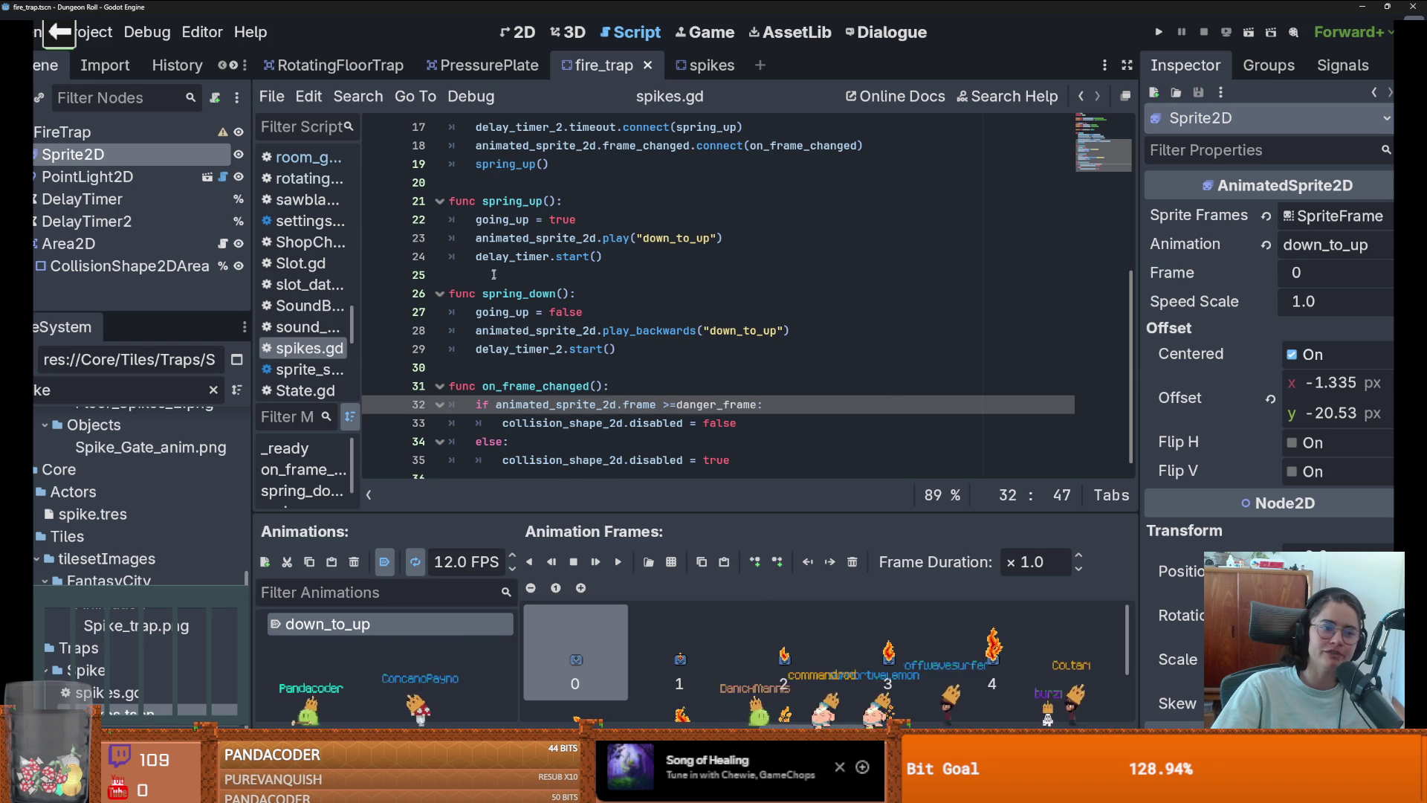
{"action": "key", "text": "ctrl+s"}
{"action": "scroll", "coordinate": [779, 335], "scroll_direction": "down", "scroll_amount": 1}
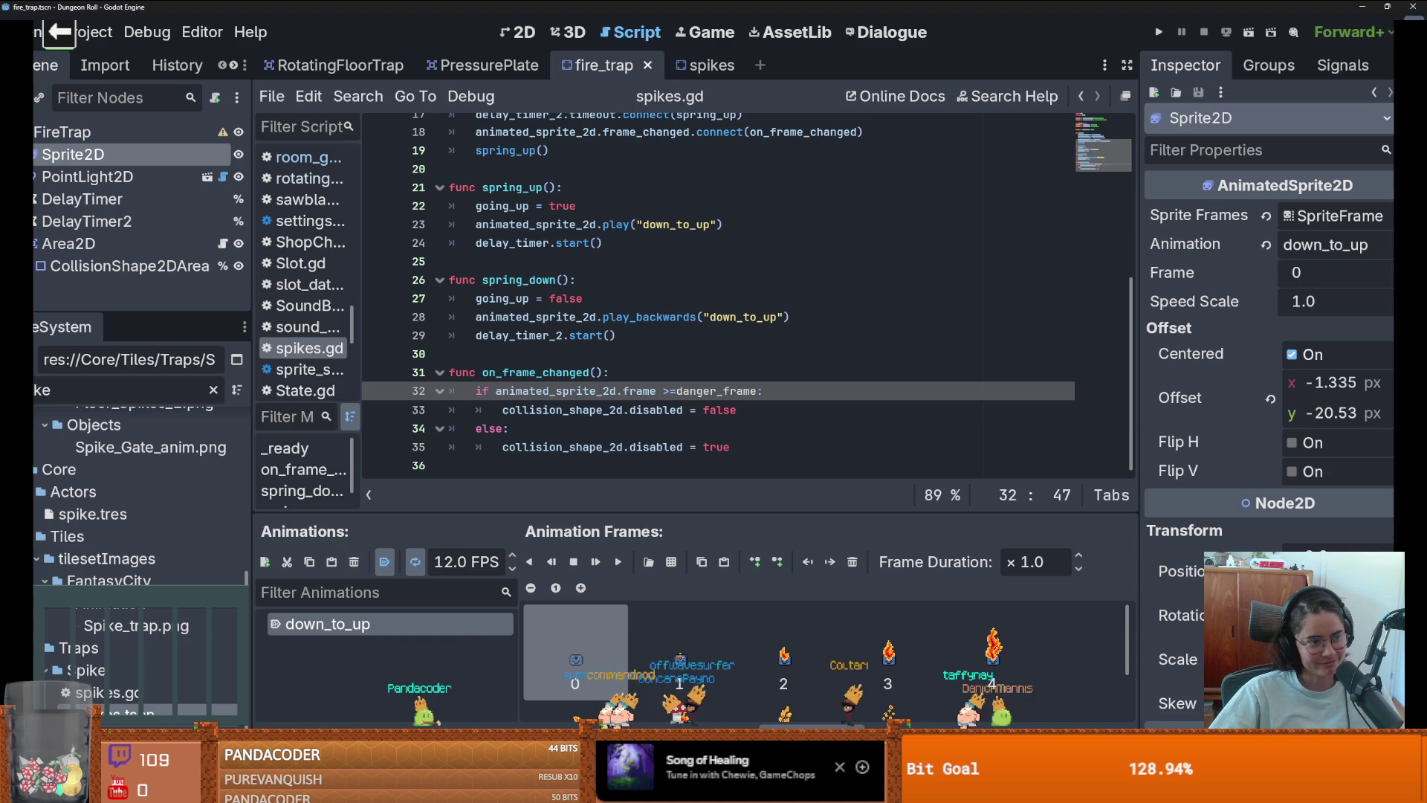
{"action": "key", "text": "Down"}
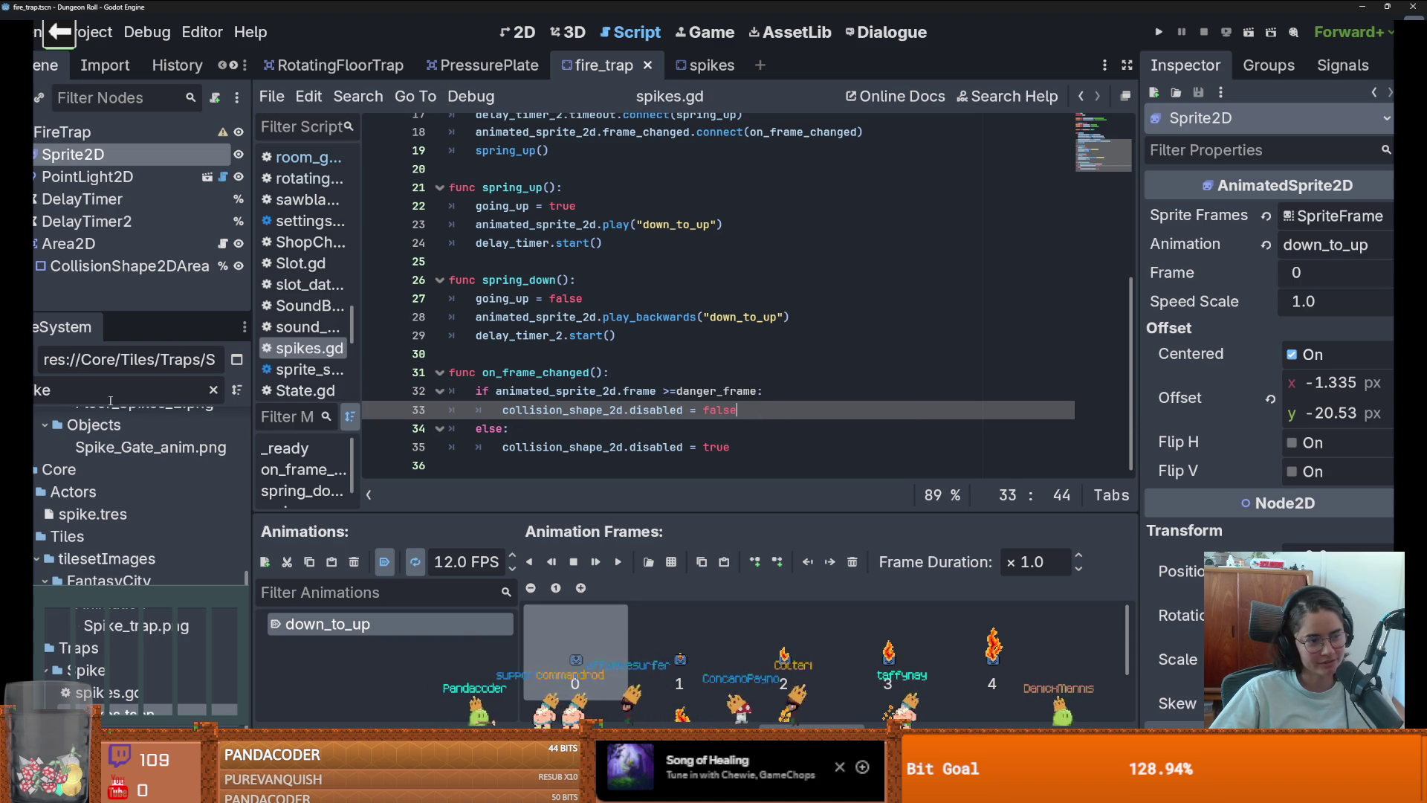
Clear the FileSystem filter and resize the docks, animation panel and scene tree.
{"action": "left_click_drag", "start_coordinate": [252, 391], "coordinate": [221, 391]}
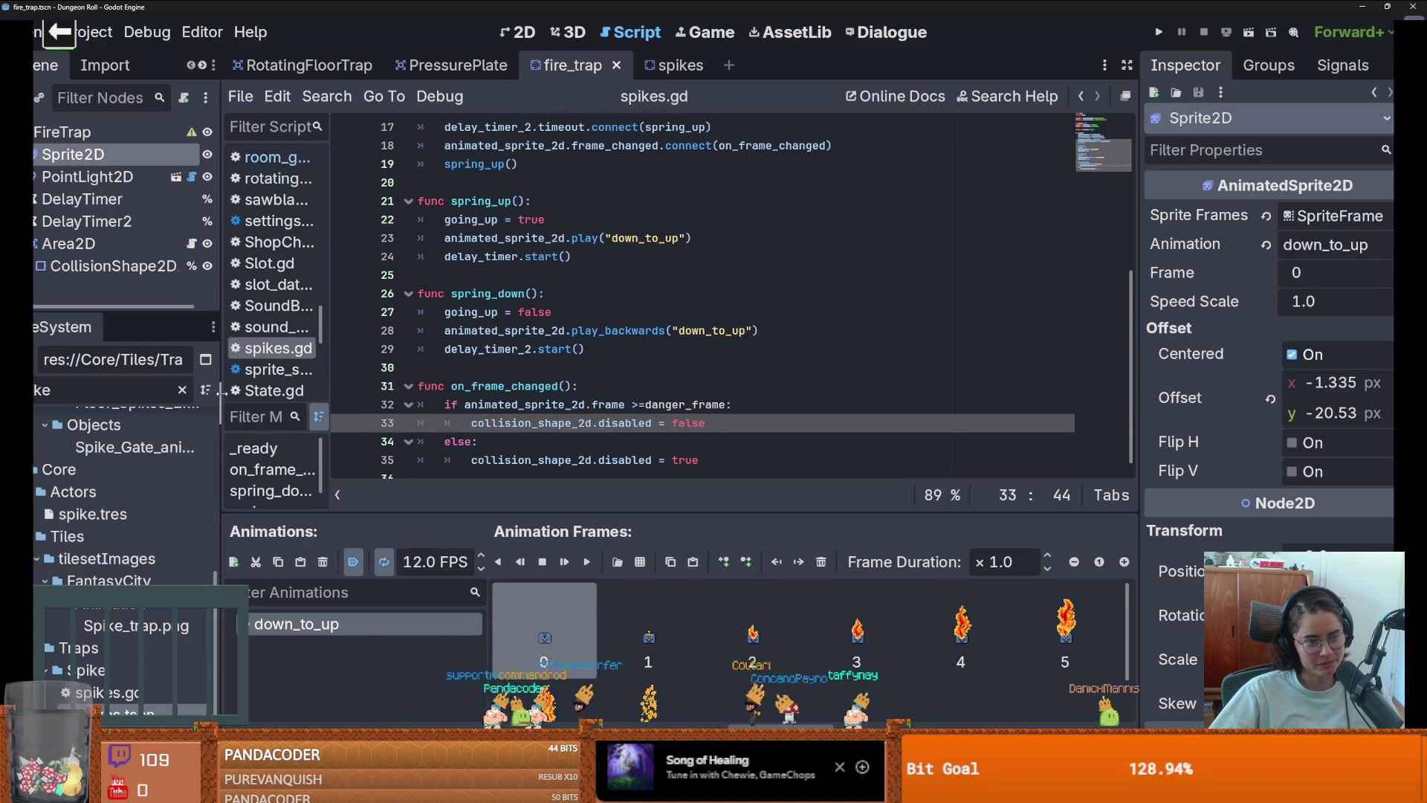
{"action": "left_click", "coordinate": [181, 390]}
{"action": "mouse_move", "coordinate": [221, 446]}
{"action": "left_mouse_down"}
{"action": "mouse_move", "coordinate": [268, 445]}
{"action": "mouse_move", "coordinate": [244, 446]}
{"action": "left_mouse_up"}
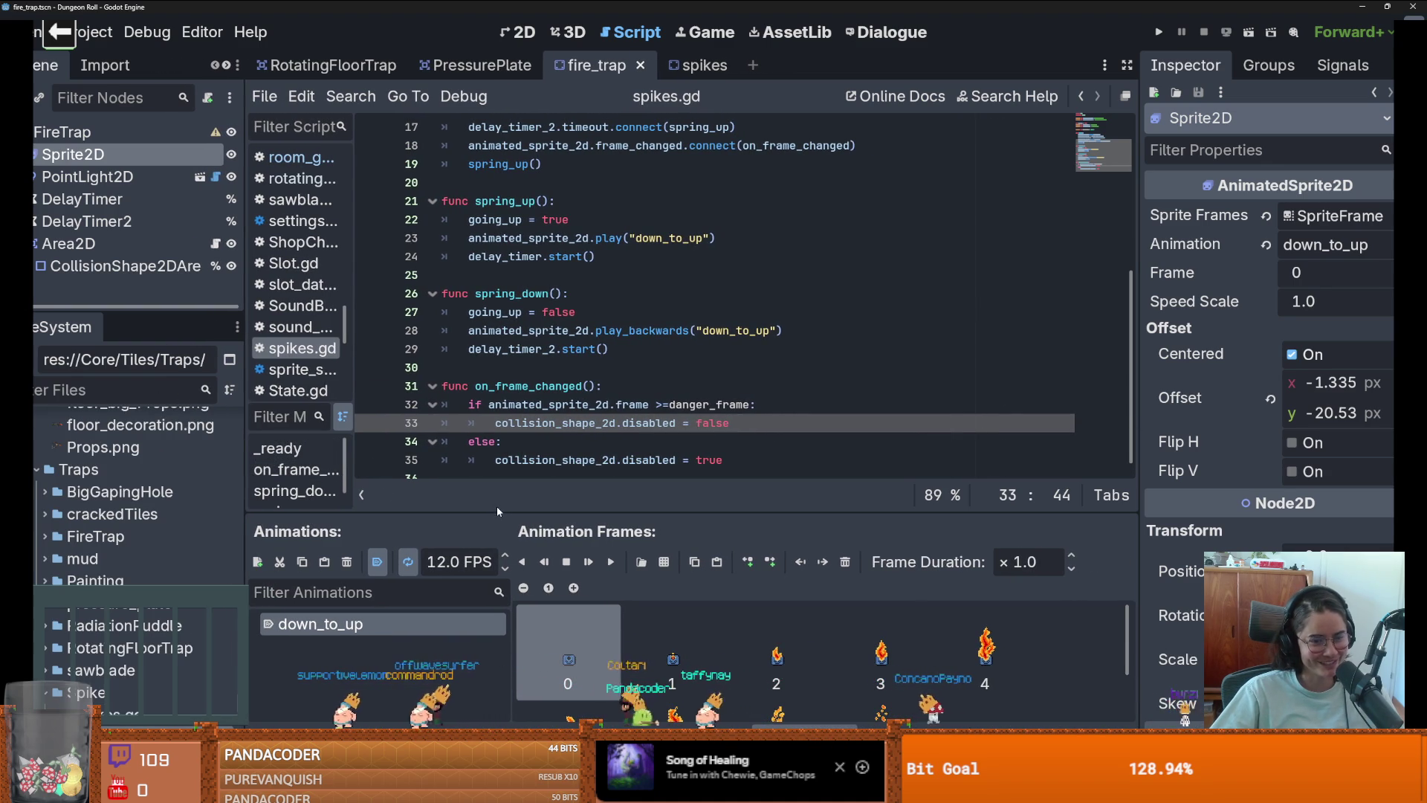
{"action": "left_click_drag", "start_coordinate": [511, 513], "coordinate": [512, 368]}
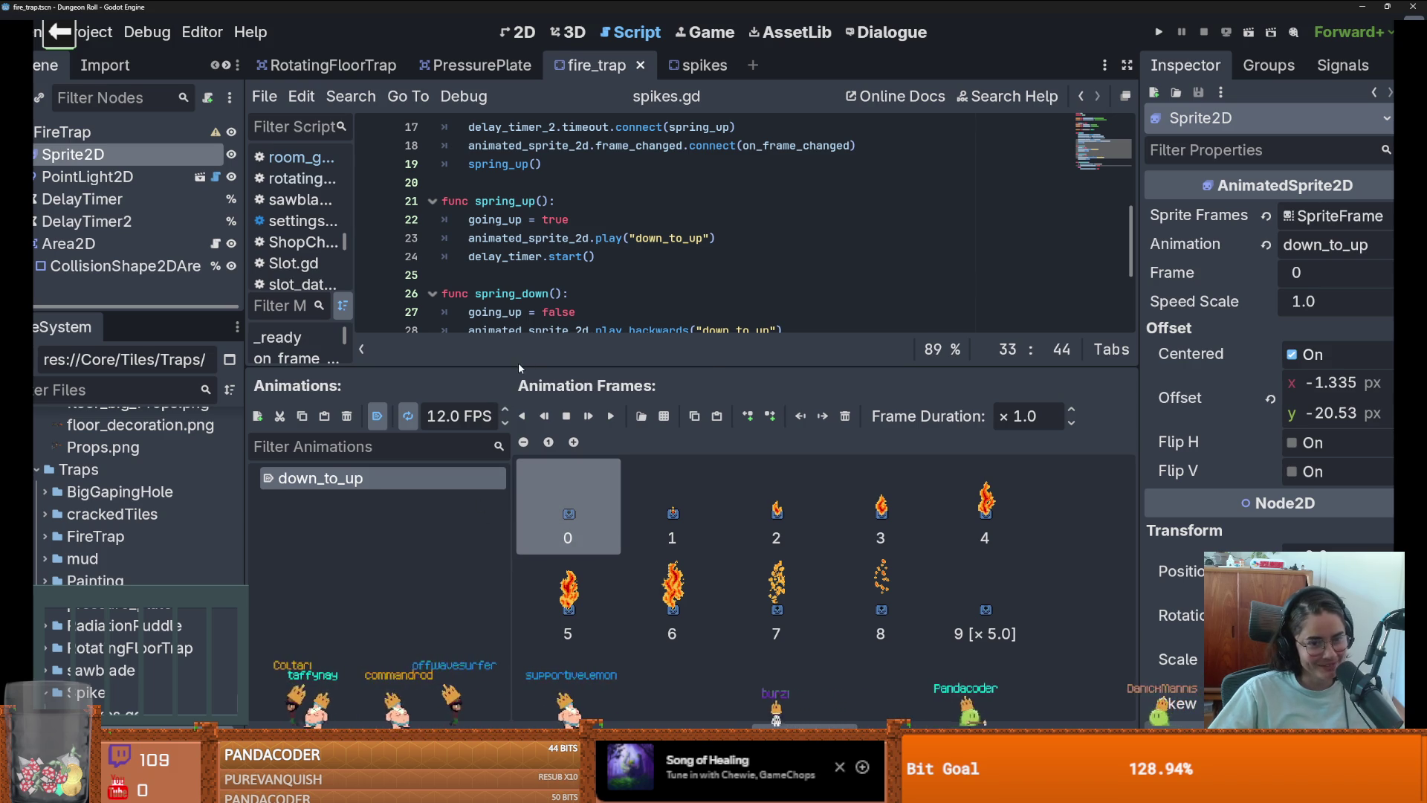
{"action": "left_click_drag", "start_coordinate": [514, 365], "coordinate": [508, 534]}
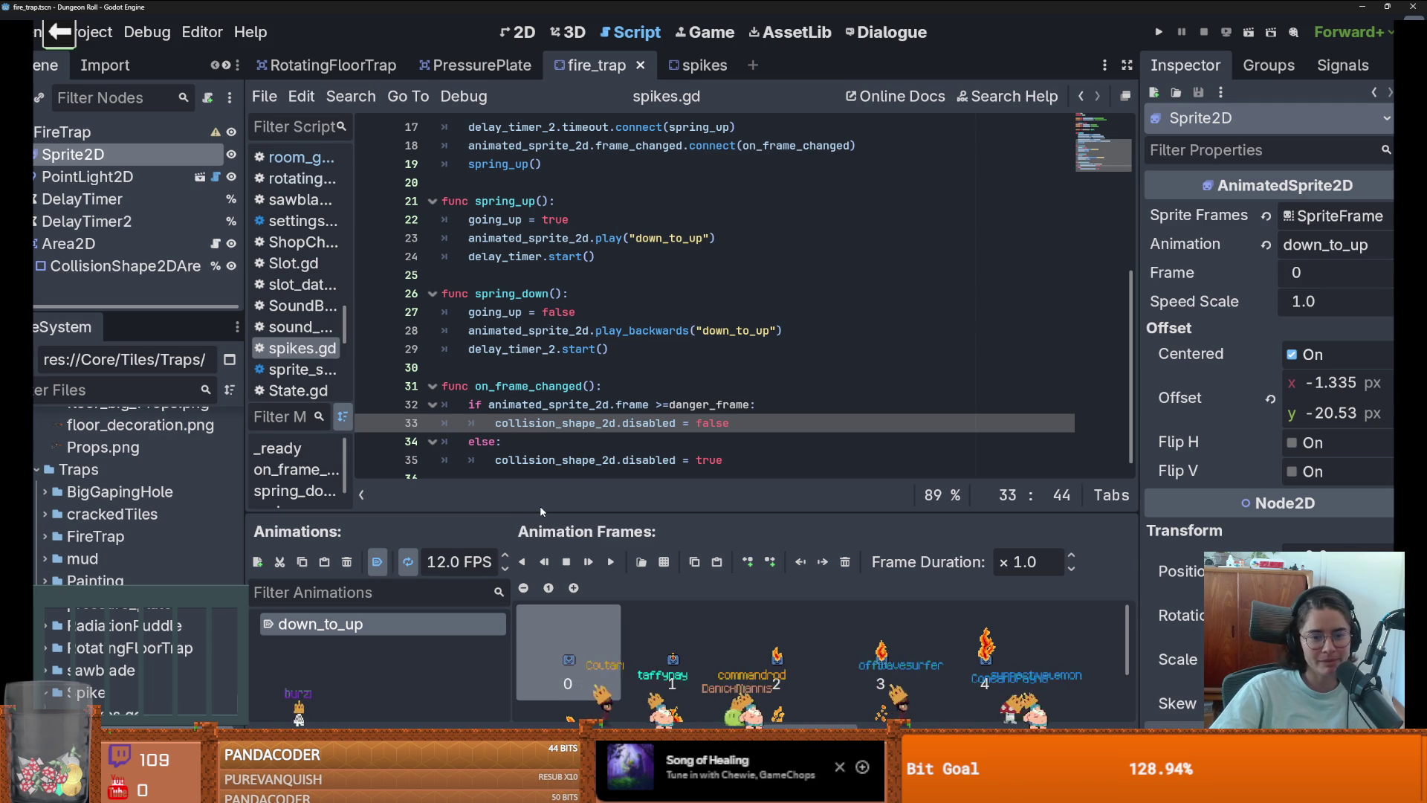
{"action": "scroll", "coordinate": [587, 426], "scroll_direction": "down", "scroll_amount": 1}
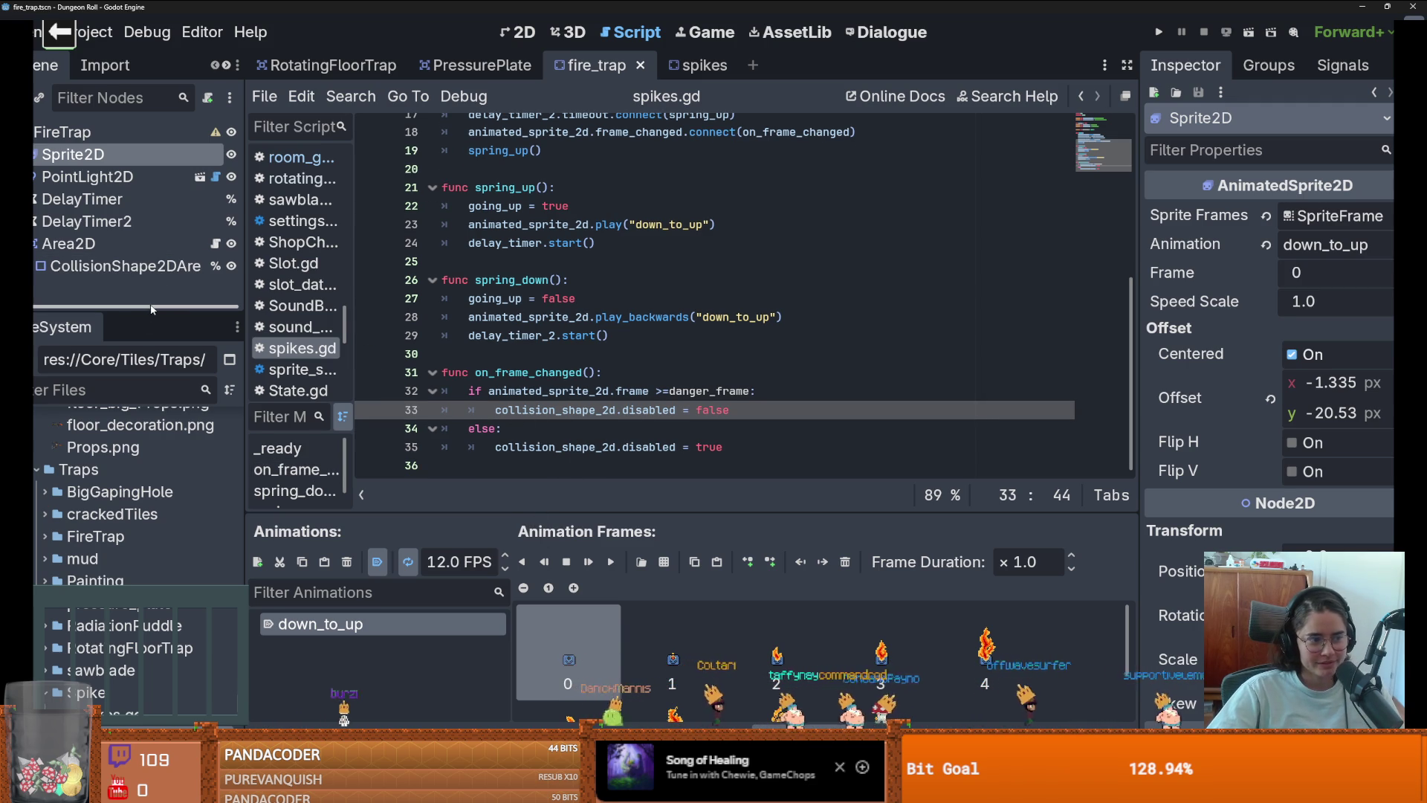
{"action": "left_click_drag", "start_coordinate": [144, 313], "coordinate": [143, 430]}
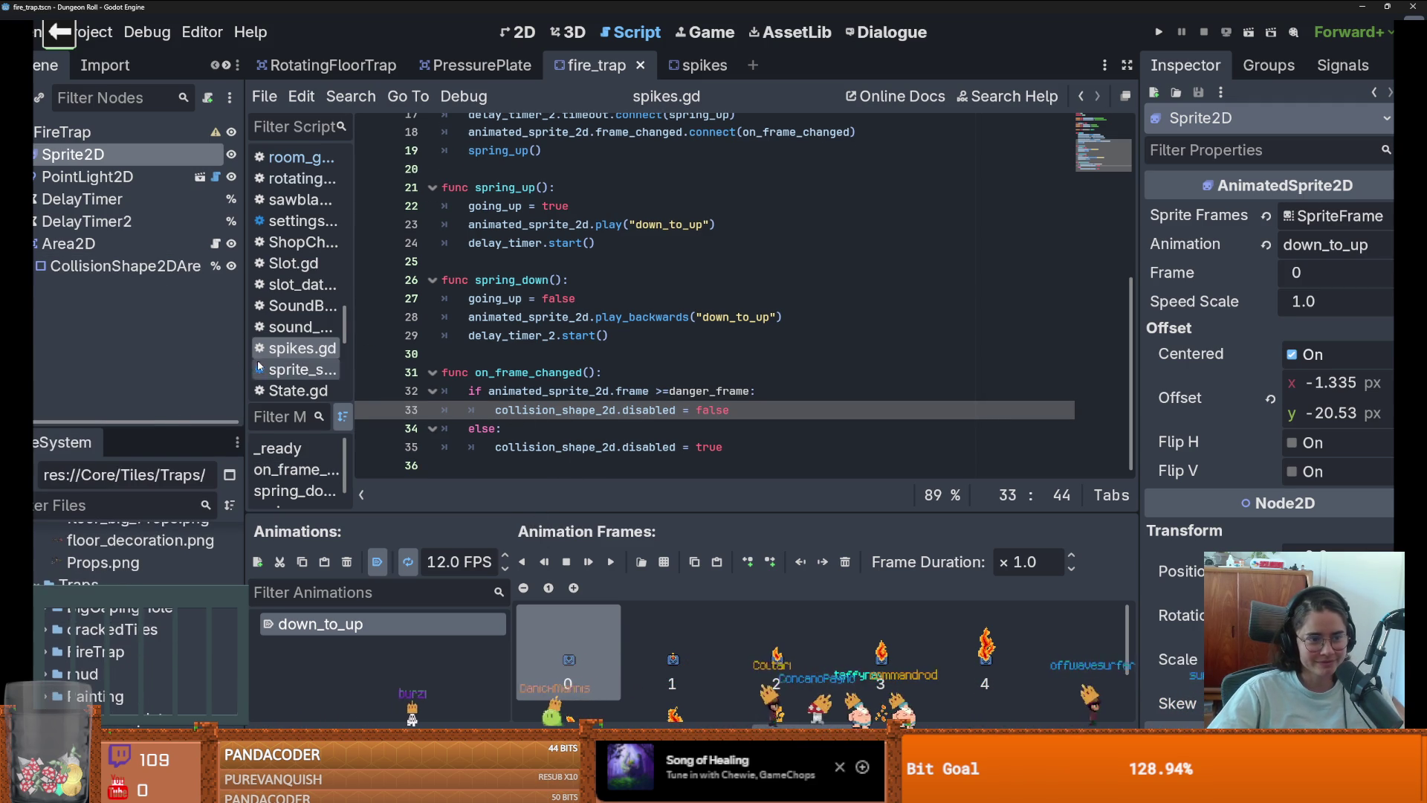
{"action": "left_click_drag", "start_coordinate": [246, 297], "coordinate": [276, 297]}
Select the fire_trap Area2D and compare its attack with the spikes scene's Area2D.
{"action": "left_click", "coordinate": [69, 244]}
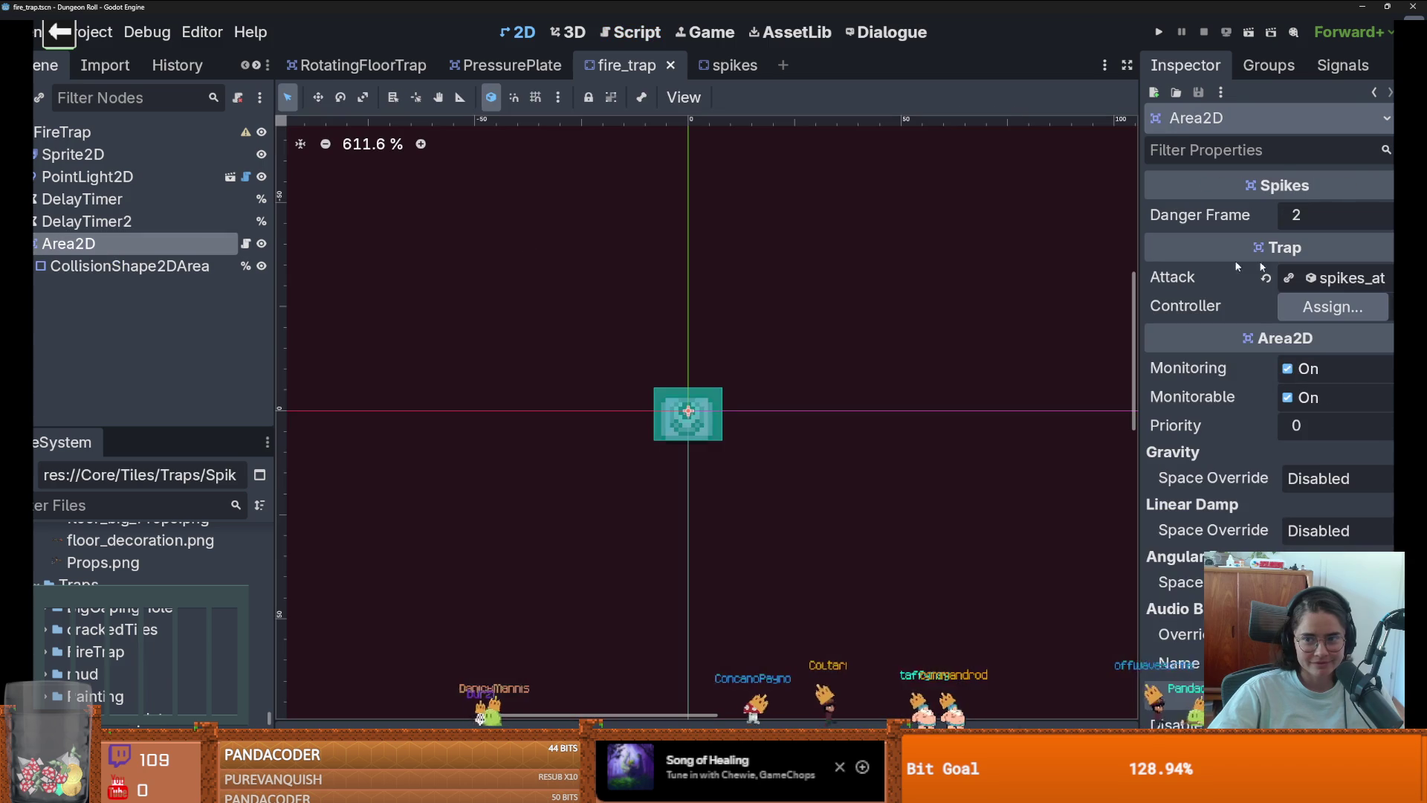
{"action": "left_click_drag", "start_coordinate": [1142, 306], "coordinate": [996, 295]}
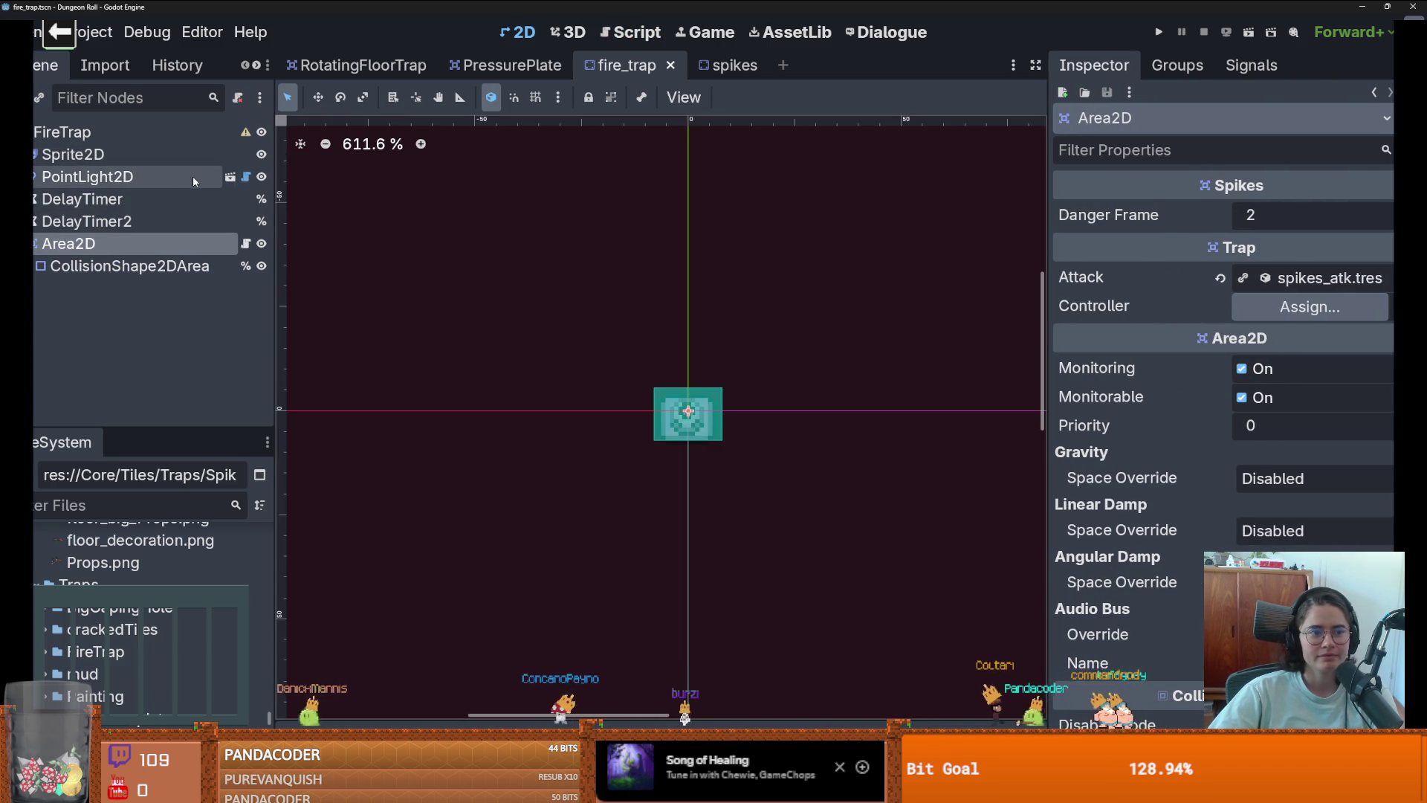
{"action": "left_click", "coordinate": [732, 65]}
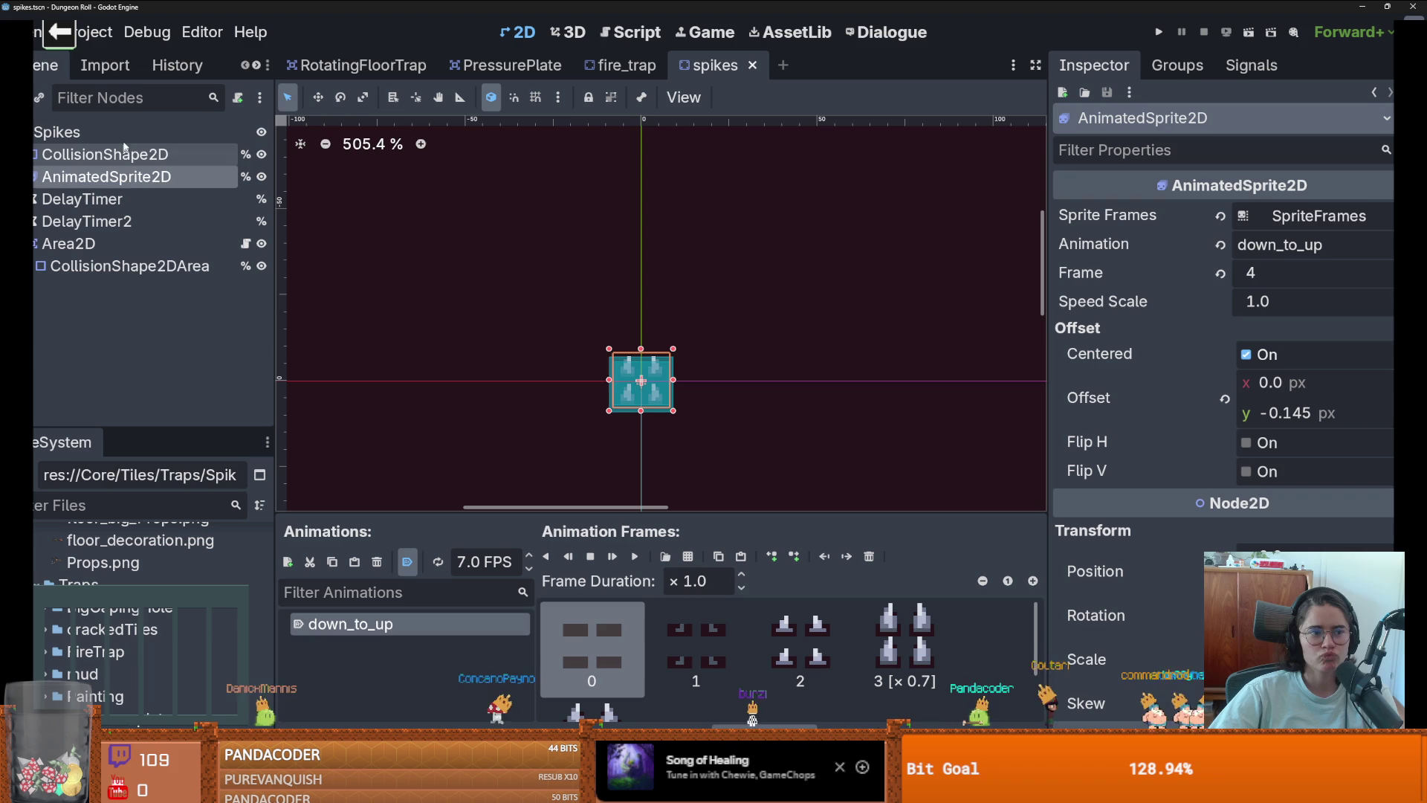
{"action": "left_click", "coordinate": [104, 266]}
{"action": "left_click", "coordinate": [103, 247]}
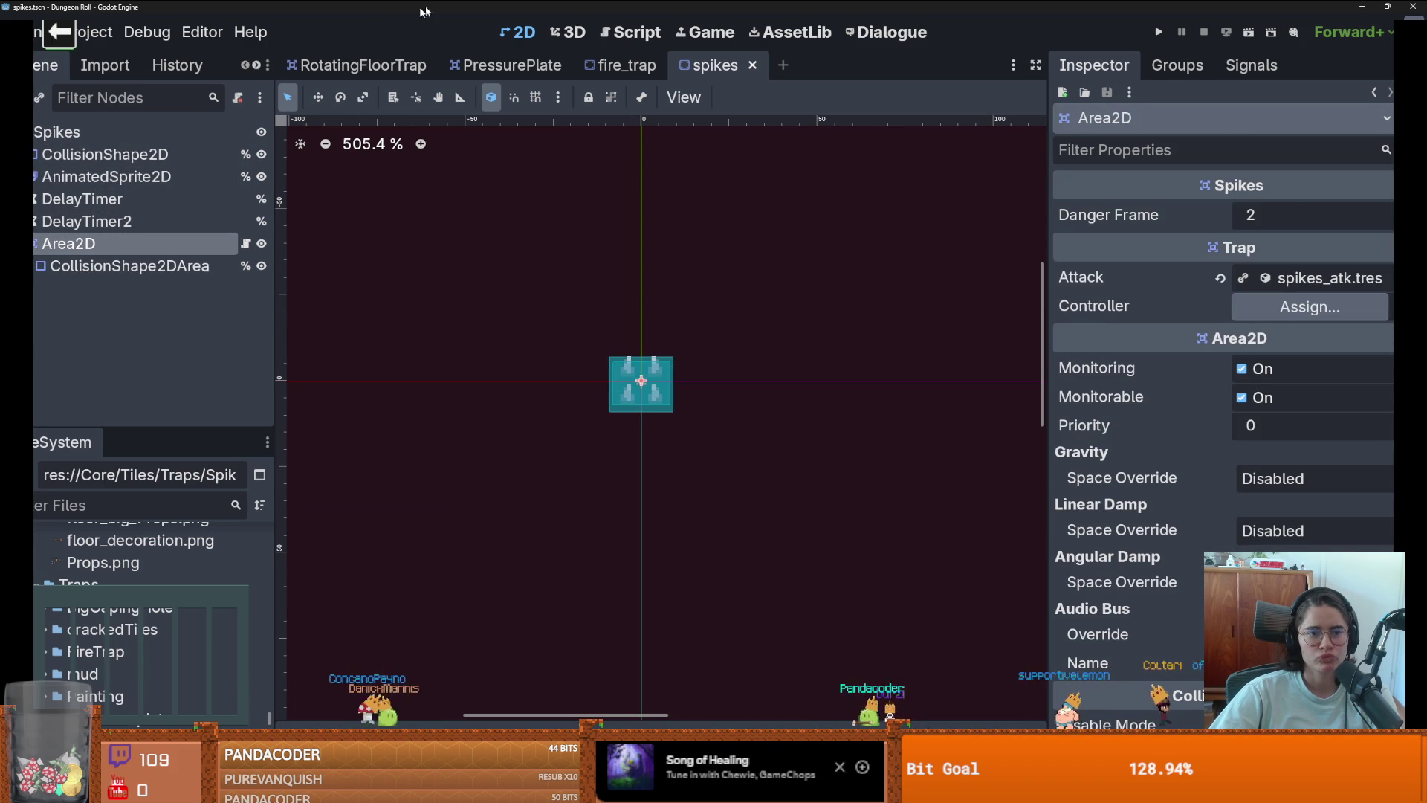
{"action": "left_click", "coordinate": [620, 67]}
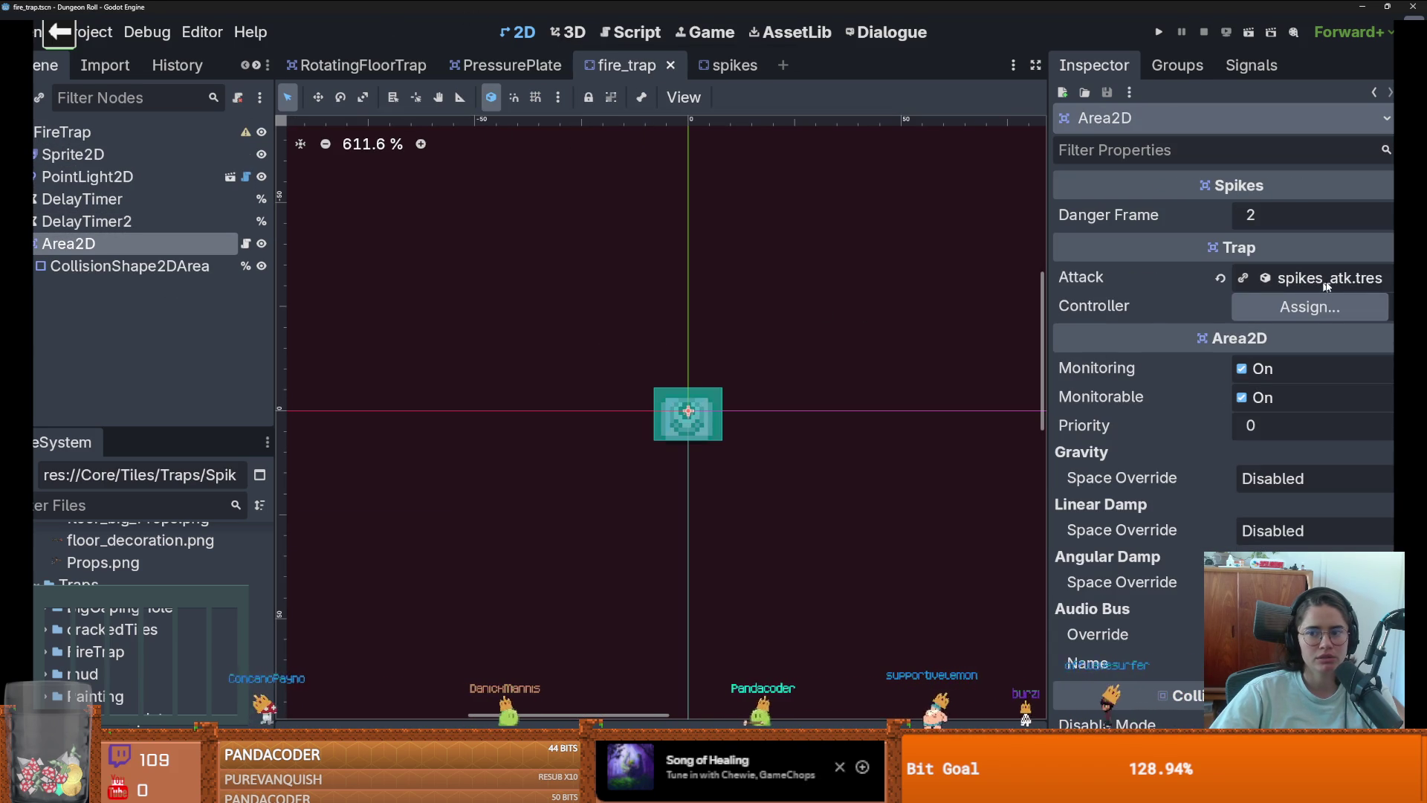
Replace the Attack resource with fire_atk.tres via a Quick Load search for 'fire'.
{"action": "left_click", "coordinate": [1219, 278]}
{"action": "left_click", "coordinate": [1302, 278]}
{"action": "left_click", "coordinate": [1328, 386]}
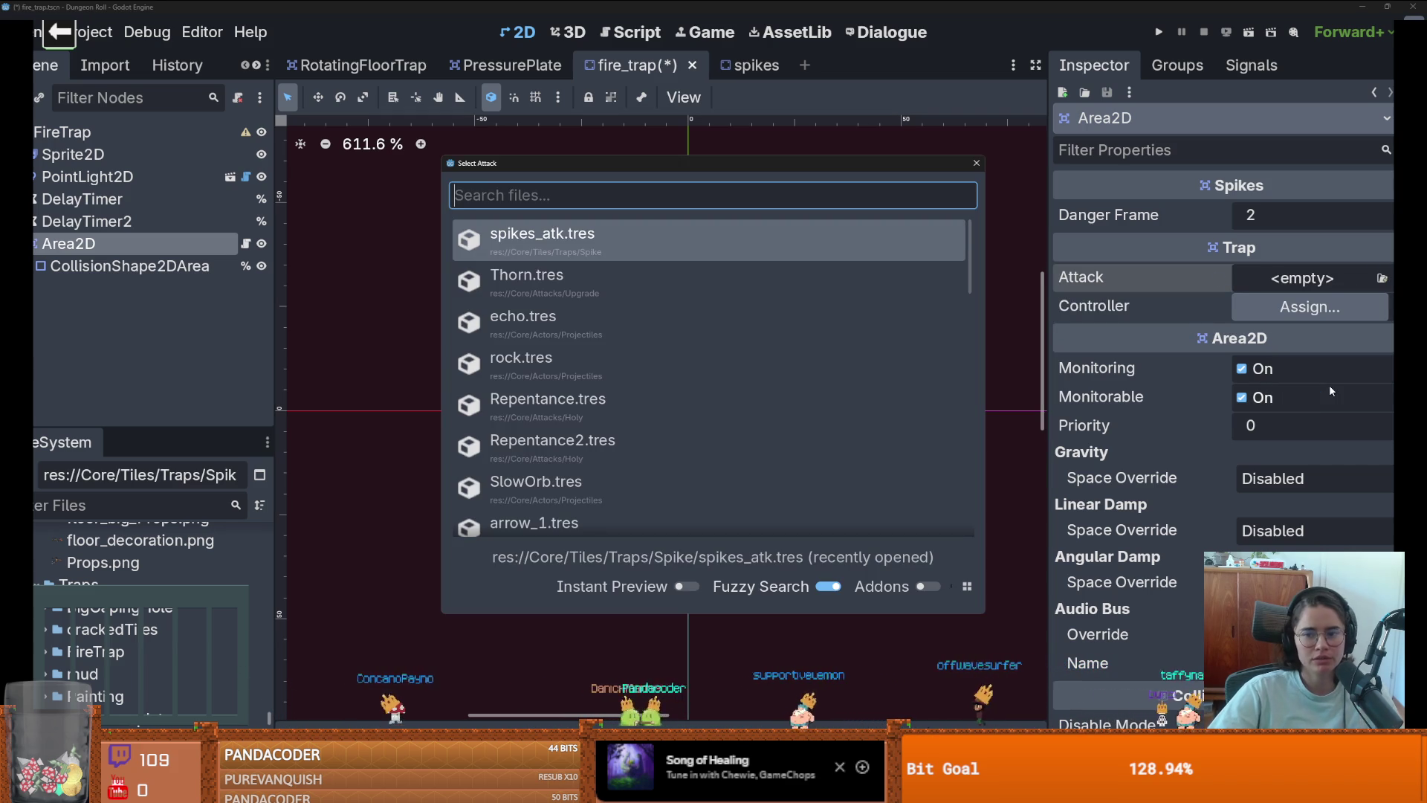
{"action": "type", "text": "fire"}
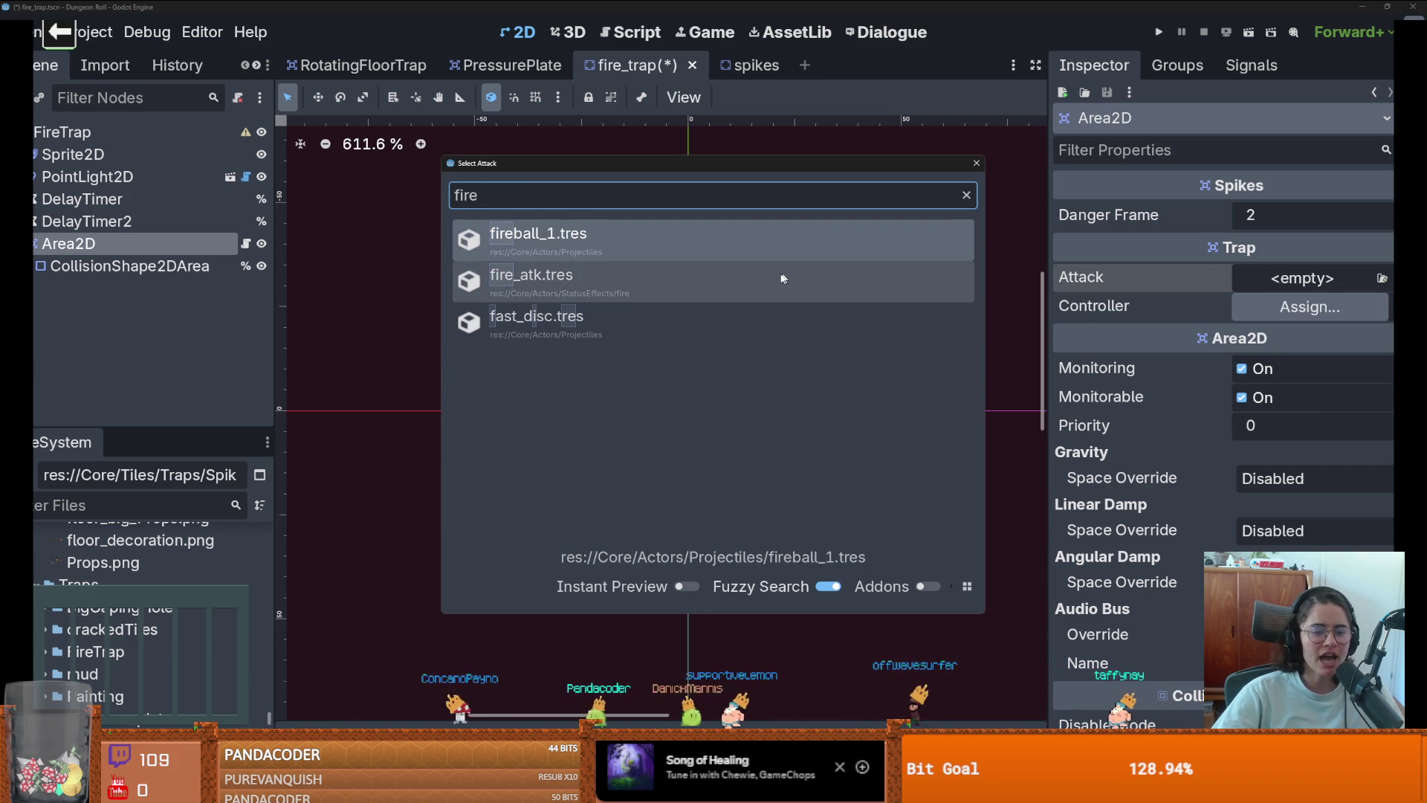
{"action": "left_click", "coordinate": [780, 279]}
{"action": "left_click", "coordinate": [779, 278]}
{"action": "scroll", "coordinate": [749, 372], "scroll_direction": "up", "scroll_amount": 1}
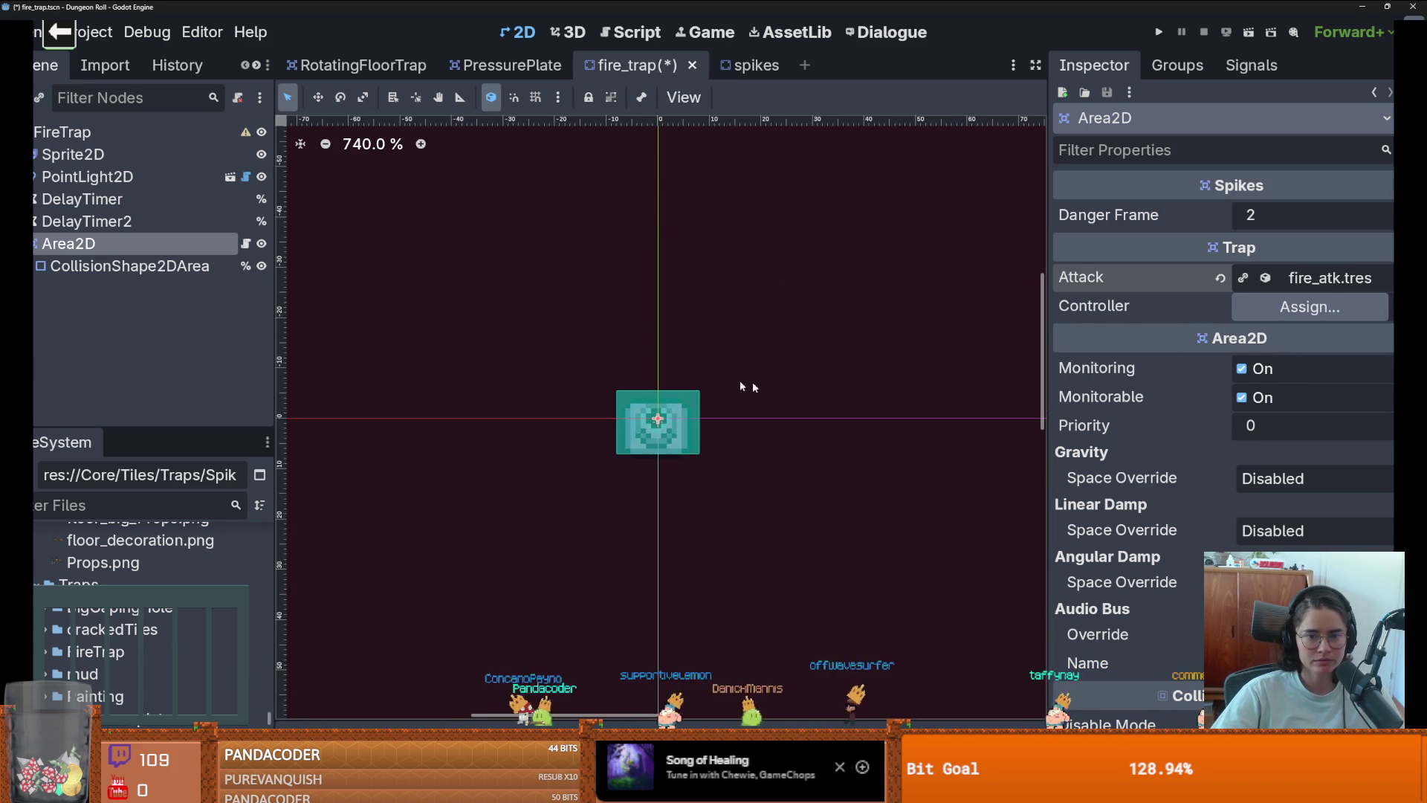
Check the spikes scene, then save the fire_trap scene.
{"action": "left_click", "coordinate": [752, 65]}
{"action": "left_click", "coordinate": [636, 65]}
{"action": "key", "text": "ctrl+s"}
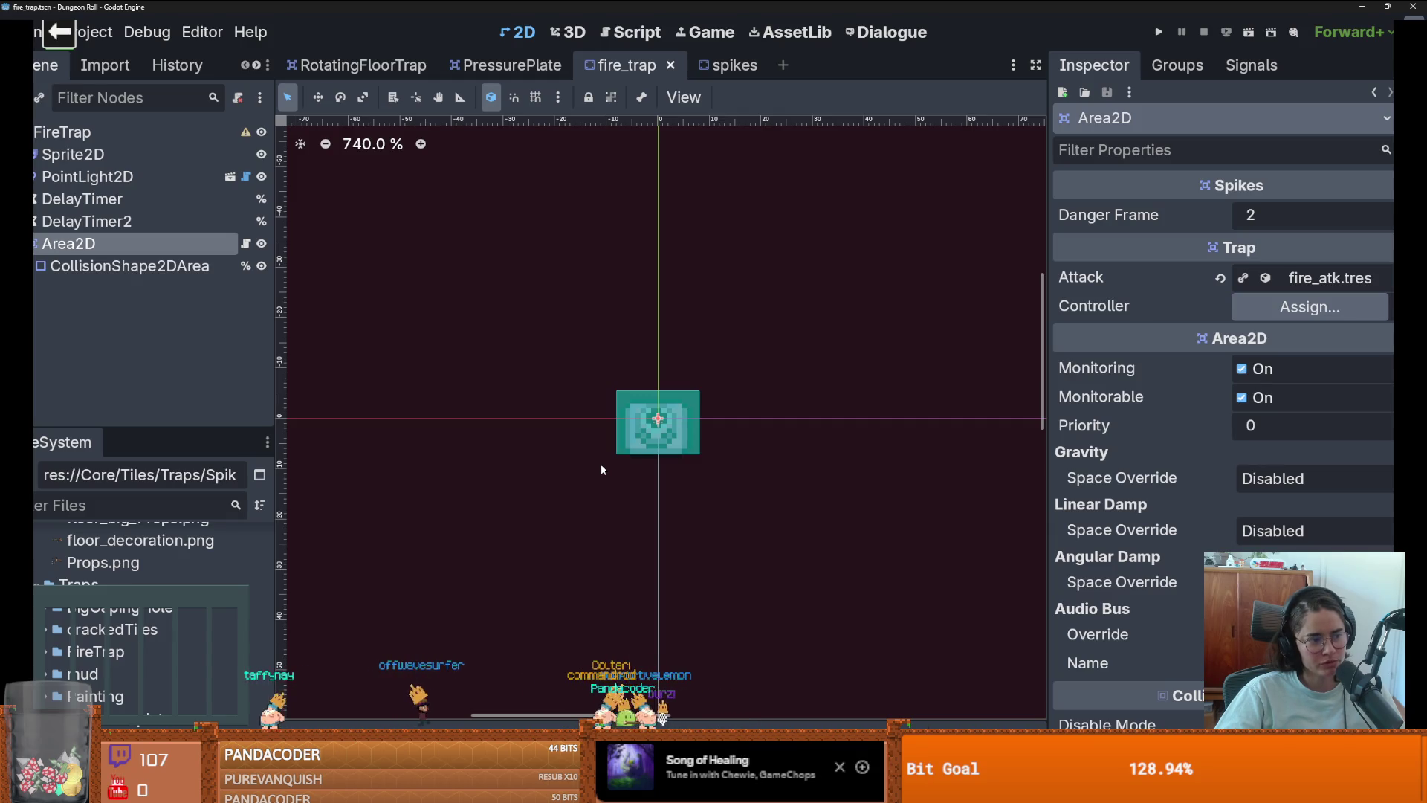
{"action": "scroll", "coordinate": [600, 463], "scroll_direction": "down", "scroll_amount": 2}
{"action": "scroll", "coordinate": [601, 464], "scroll_direction": "up", "scroll_amount": 2}
{"action": "key", "text": "ctrl+s"}
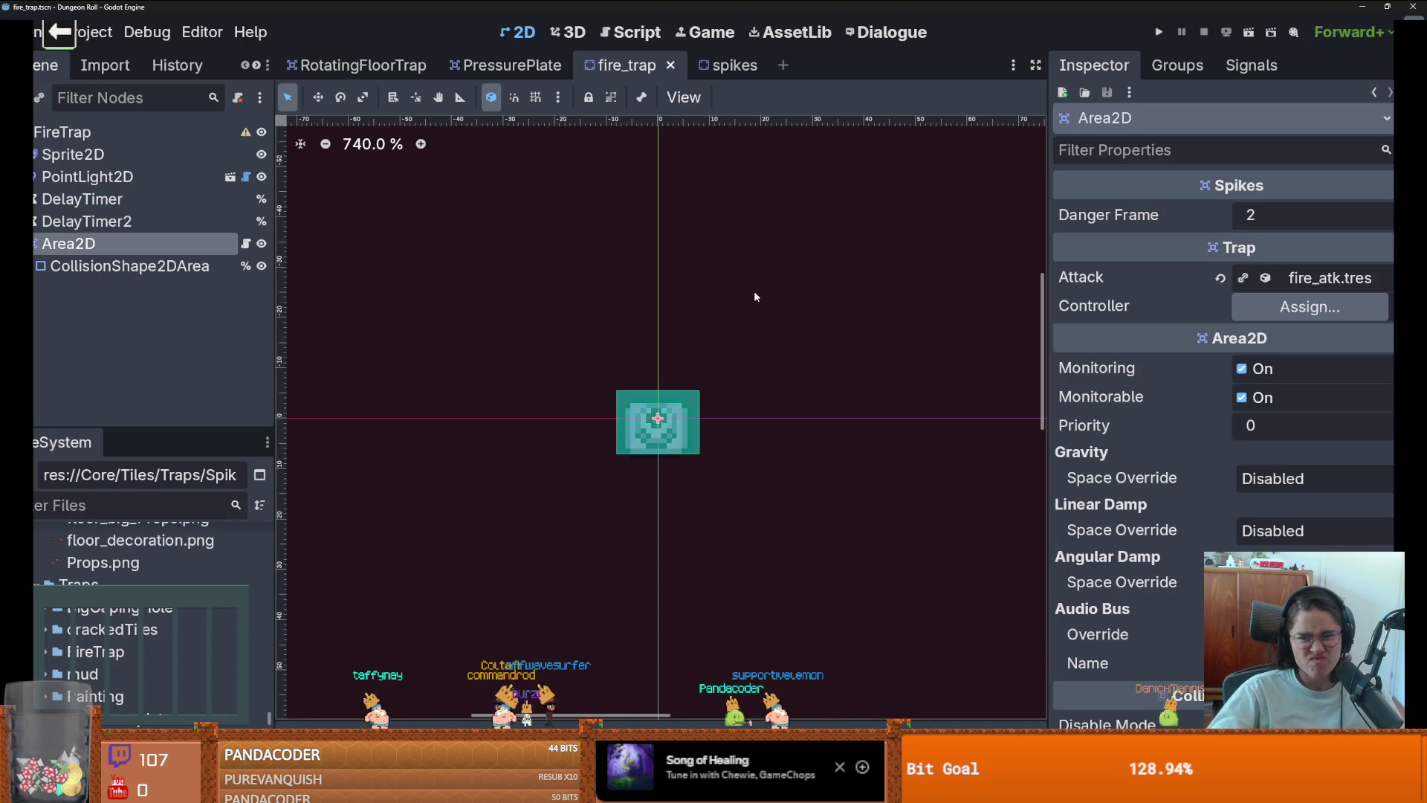
Preview the flame sprite's frames 4 through 6 to see how tall the flame gets.
{"action": "key", "text": "ctrl+s"}
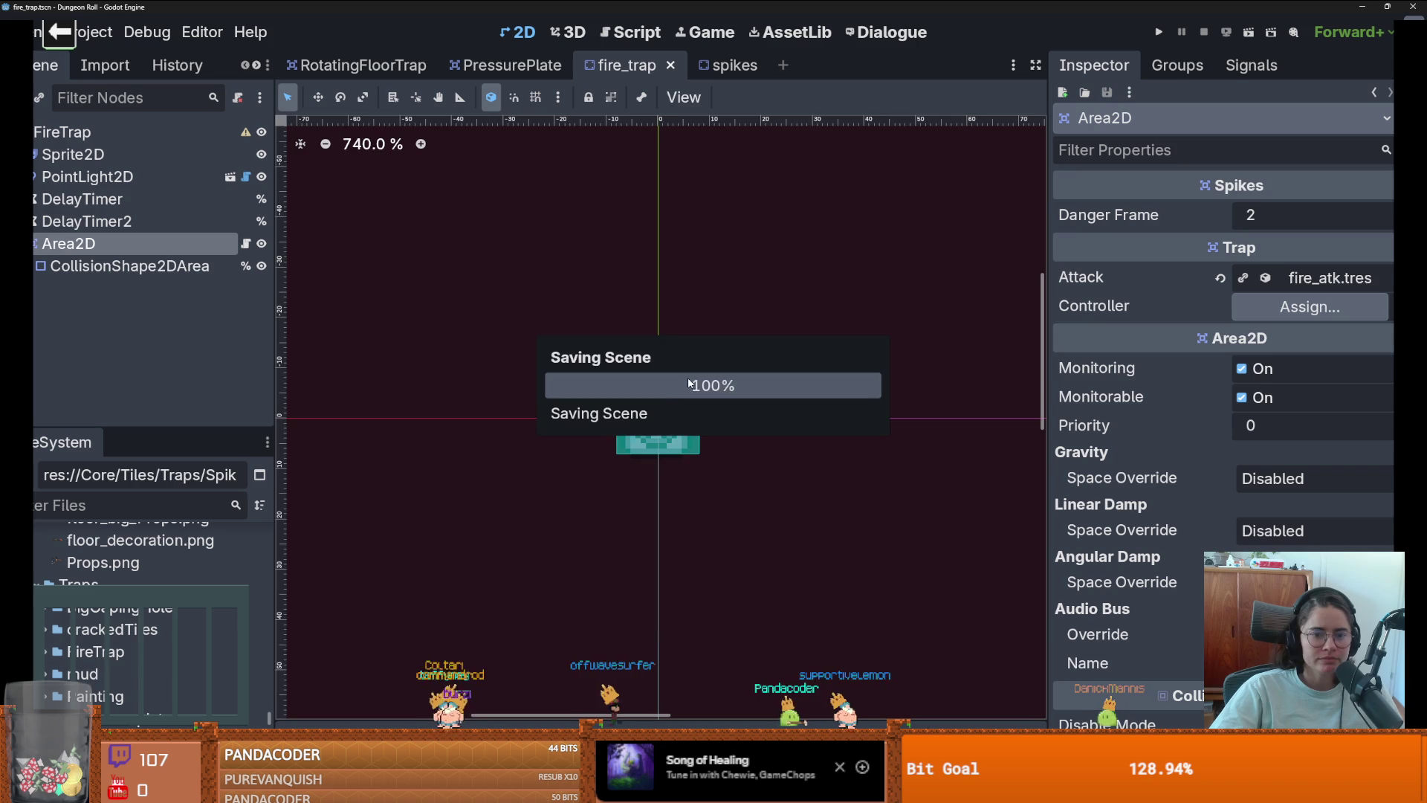
{"action": "scroll", "coordinate": [702, 380], "scroll_direction": "down", "scroll_amount": 2}
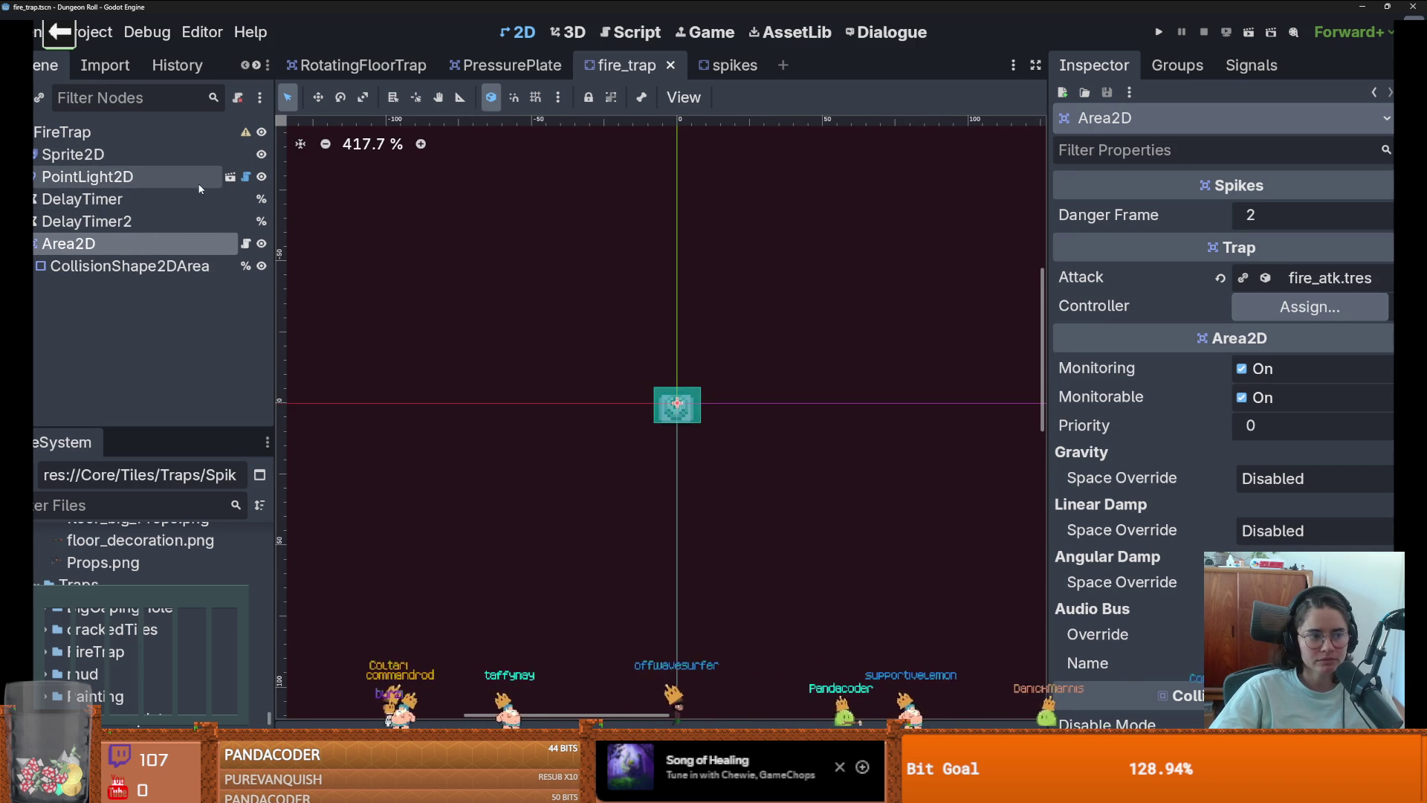
{"action": "left_click", "coordinate": [148, 265]}
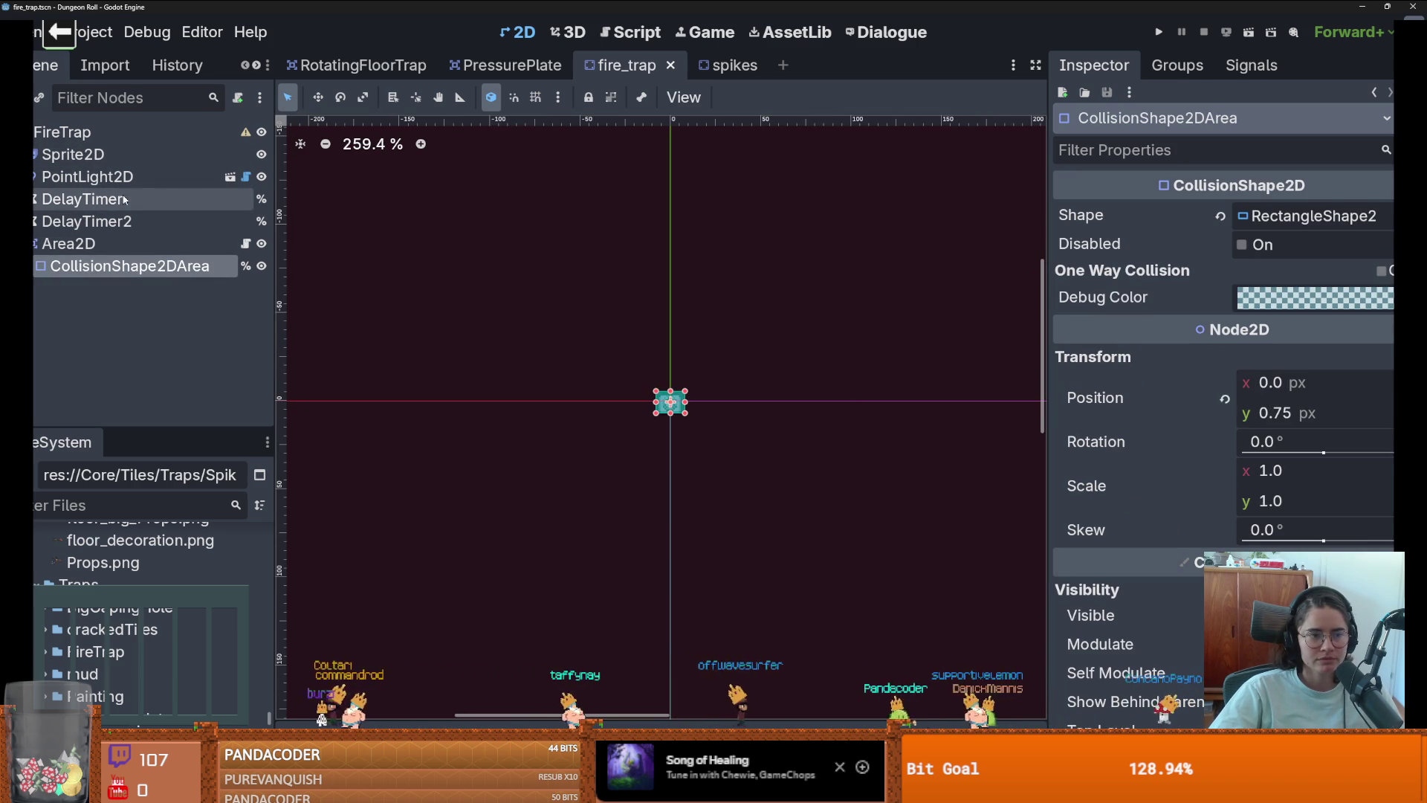
{"action": "left_click", "coordinate": [104, 154]}
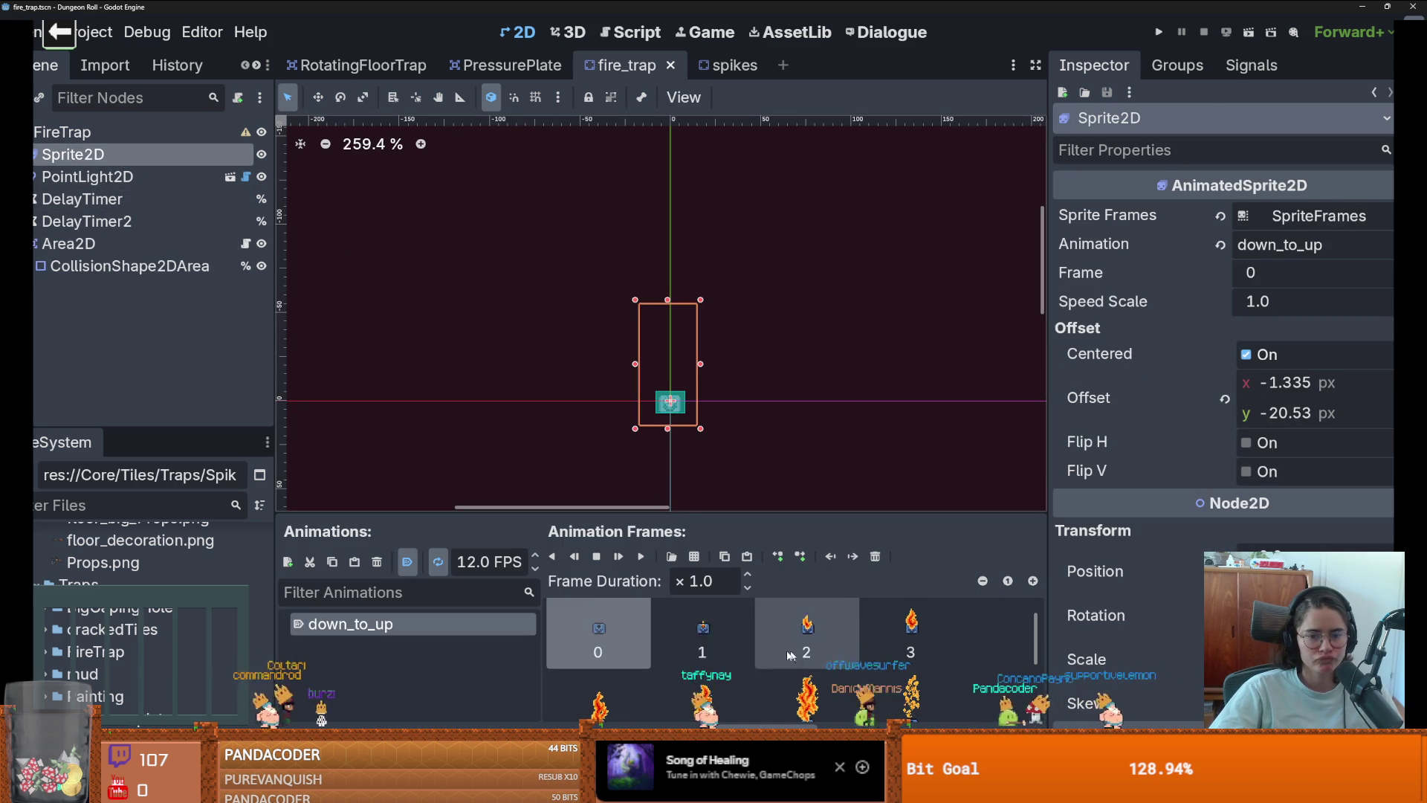
{"action": "scroll", "coordinate": [827, 641], "scroll_direction": "up", "scroll_amount": 1}
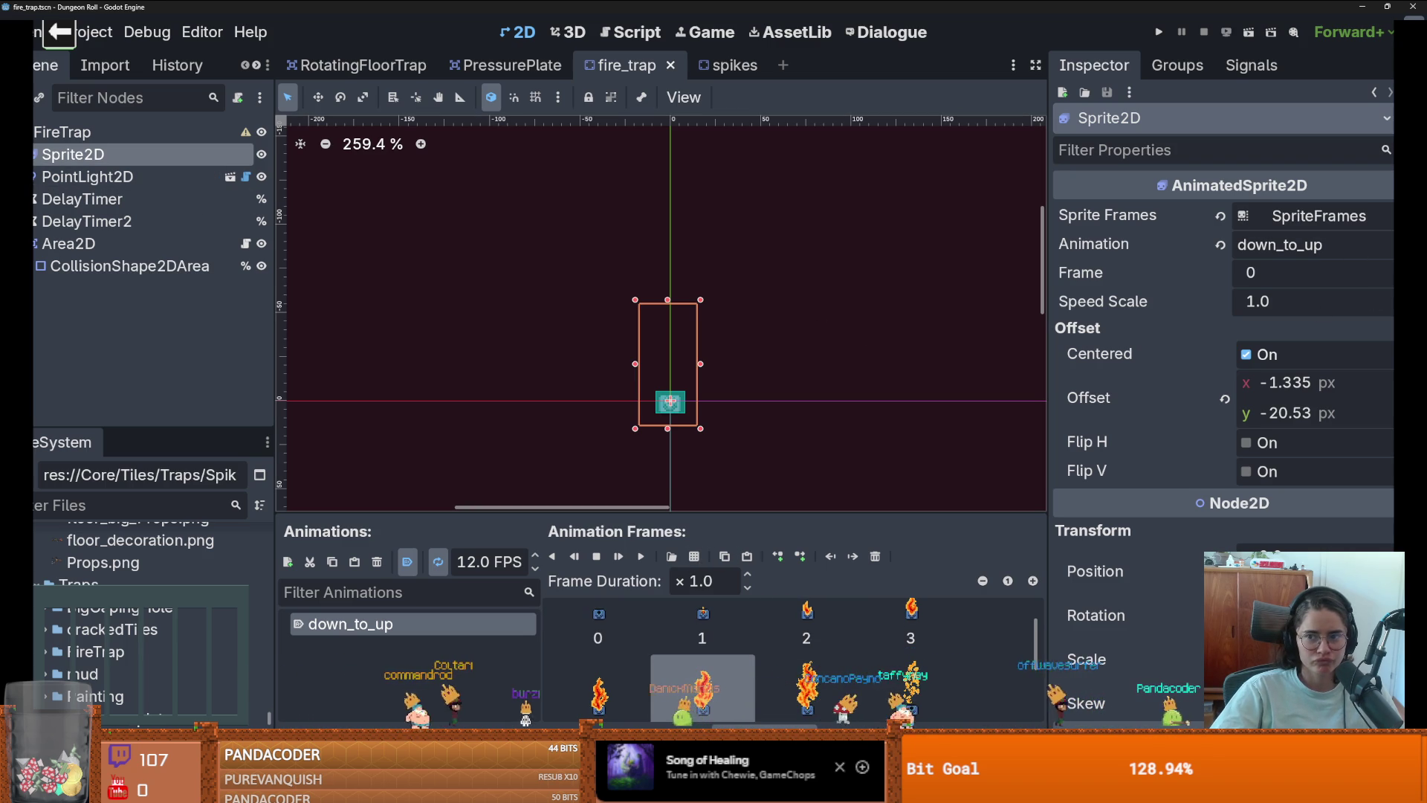
{"action": "mouse_move", "coordinate": [1264, 273]}
{"action": "left_mouse_down"}
{"action": "mouse_move", "coordinate": [1322, 273]}
{"action": "mouse_move", "coordinate": [1300, 272]}
{"action": "left_mouse_up"}
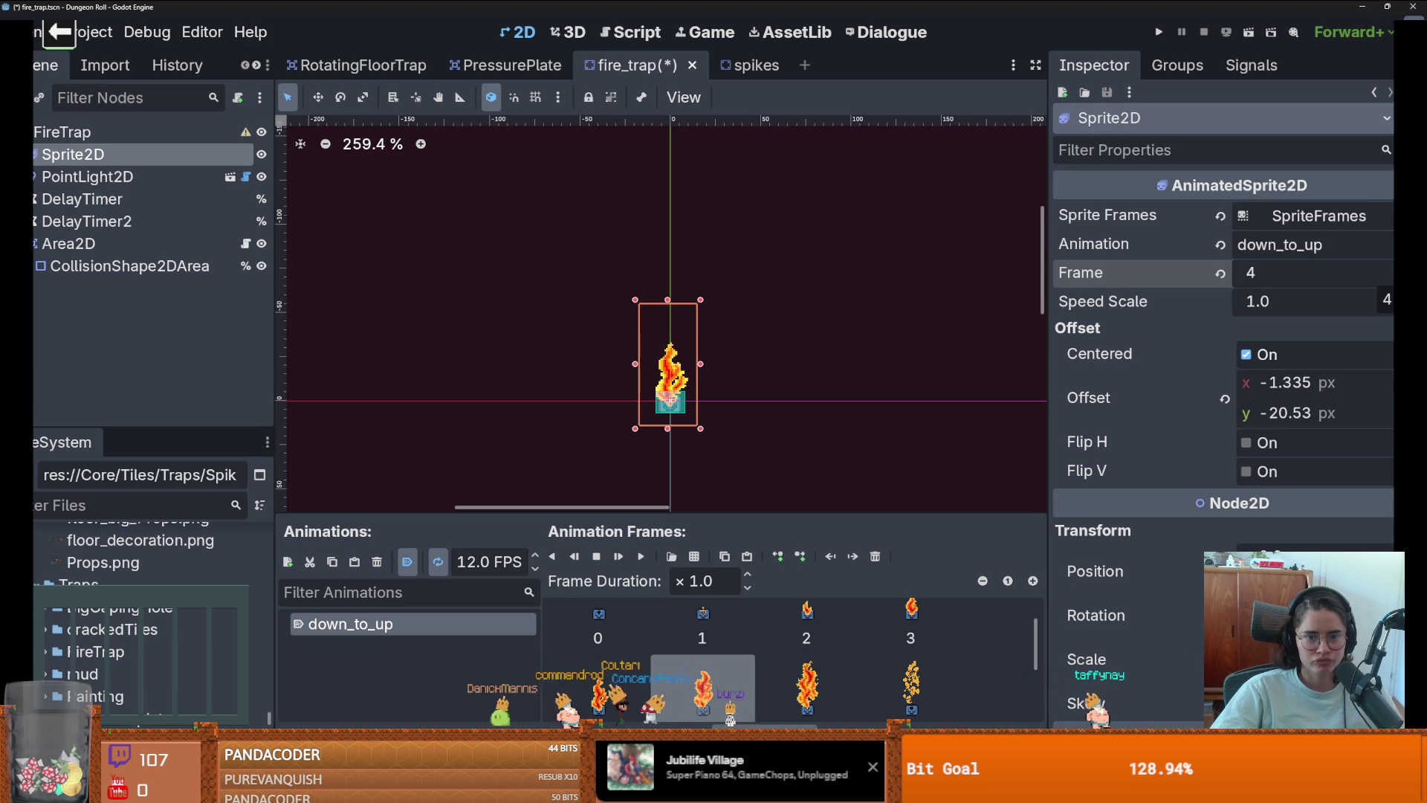
{"action": "mouse_move", "coordinate": [1300, 273]}
{"action": "left_mouse_down"}
{"action": "mouse_move", "coordinate": [1316, 273]}
{"action": "mouse_move", "coordinate": [1301, 272]}
{"action": "left_mouse_up"}
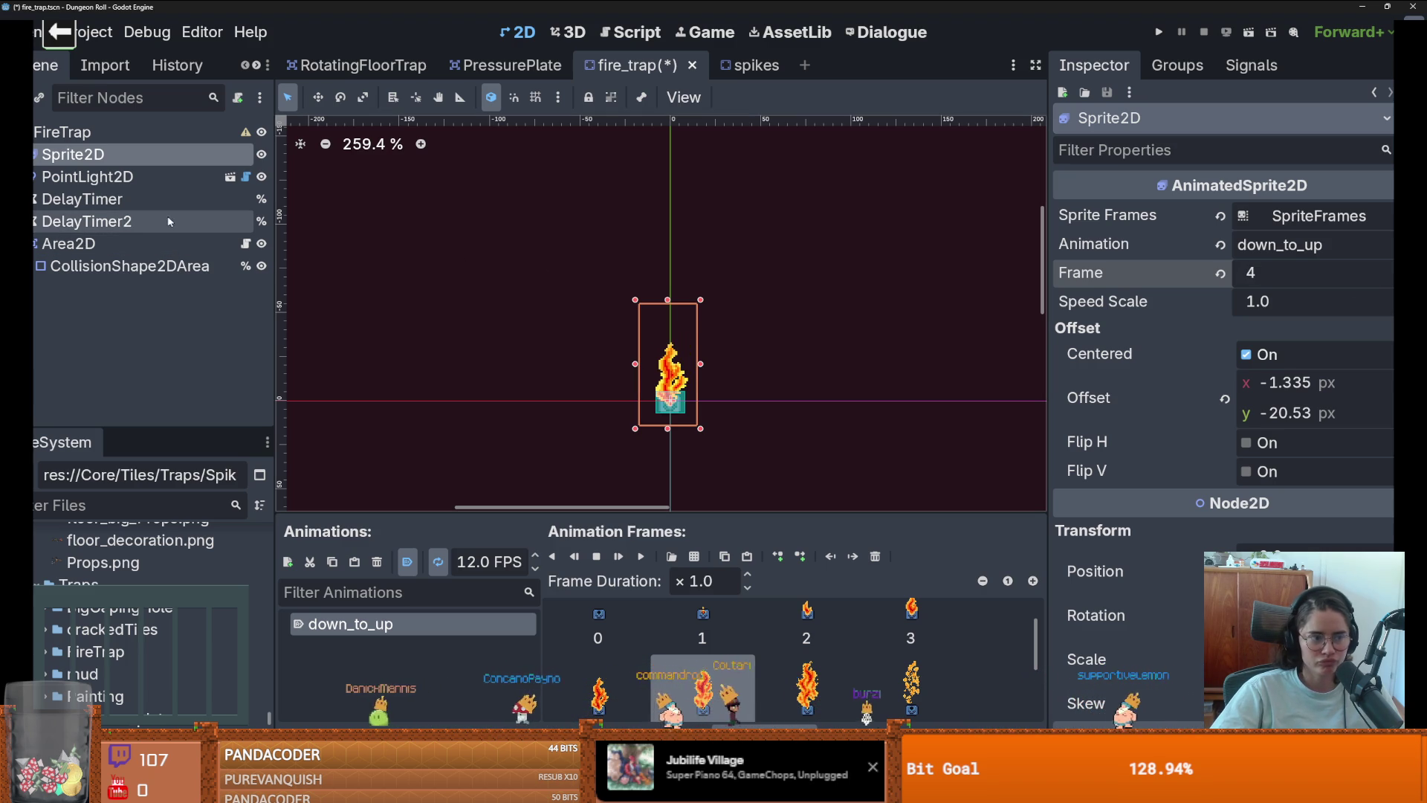
Drag CollisionShape2DArea up over the flame column and save.
{"action": "left_click", "coordinate": [149, 266]}
{"action": "scroll", "coordinate": [639, 399], "scroll_direction": "up", "scroll_amount": 2}
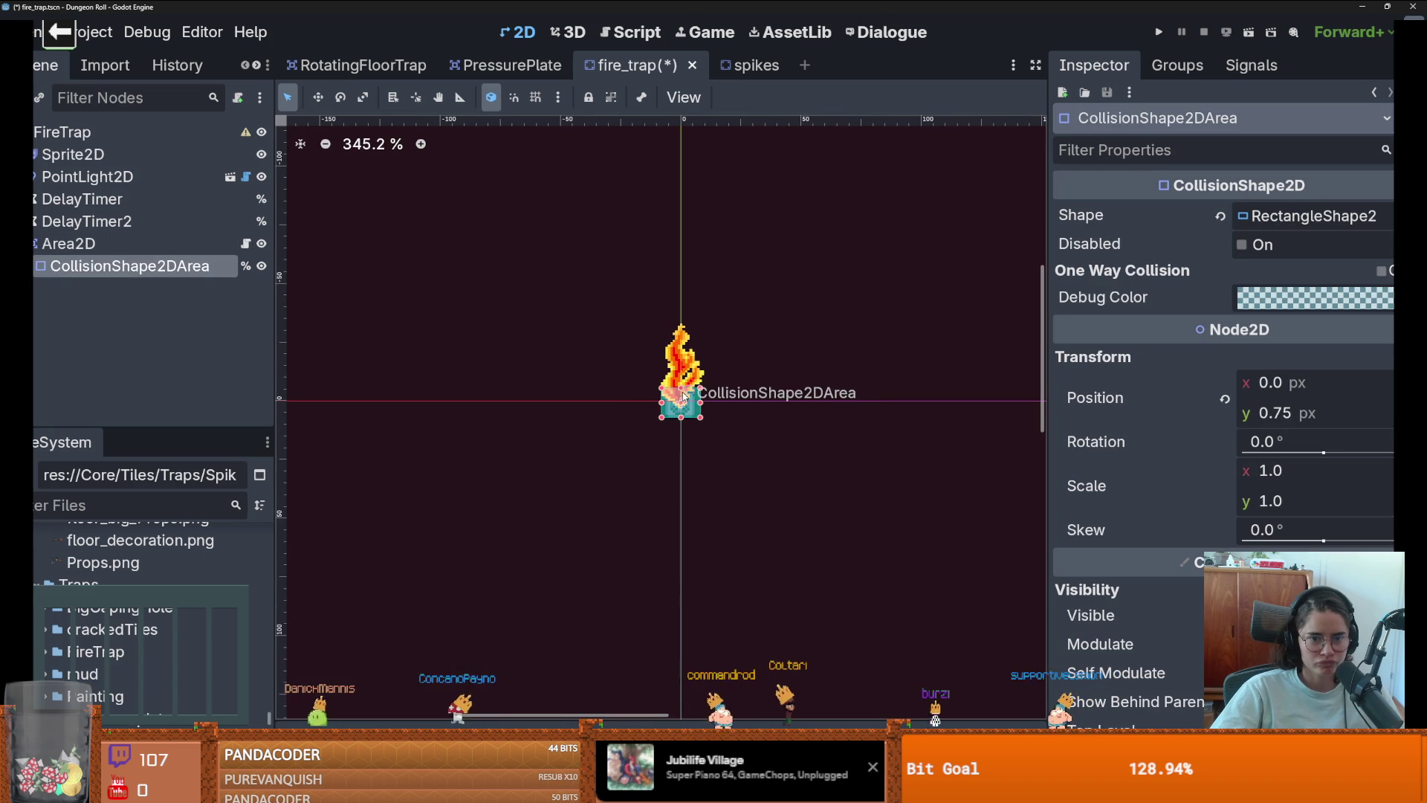
{"action": "left_click_drag", "start_coordinate": [683, 394], "coordinate": [677, 312]}
{"action": "key", "text": "ctrl+s"}
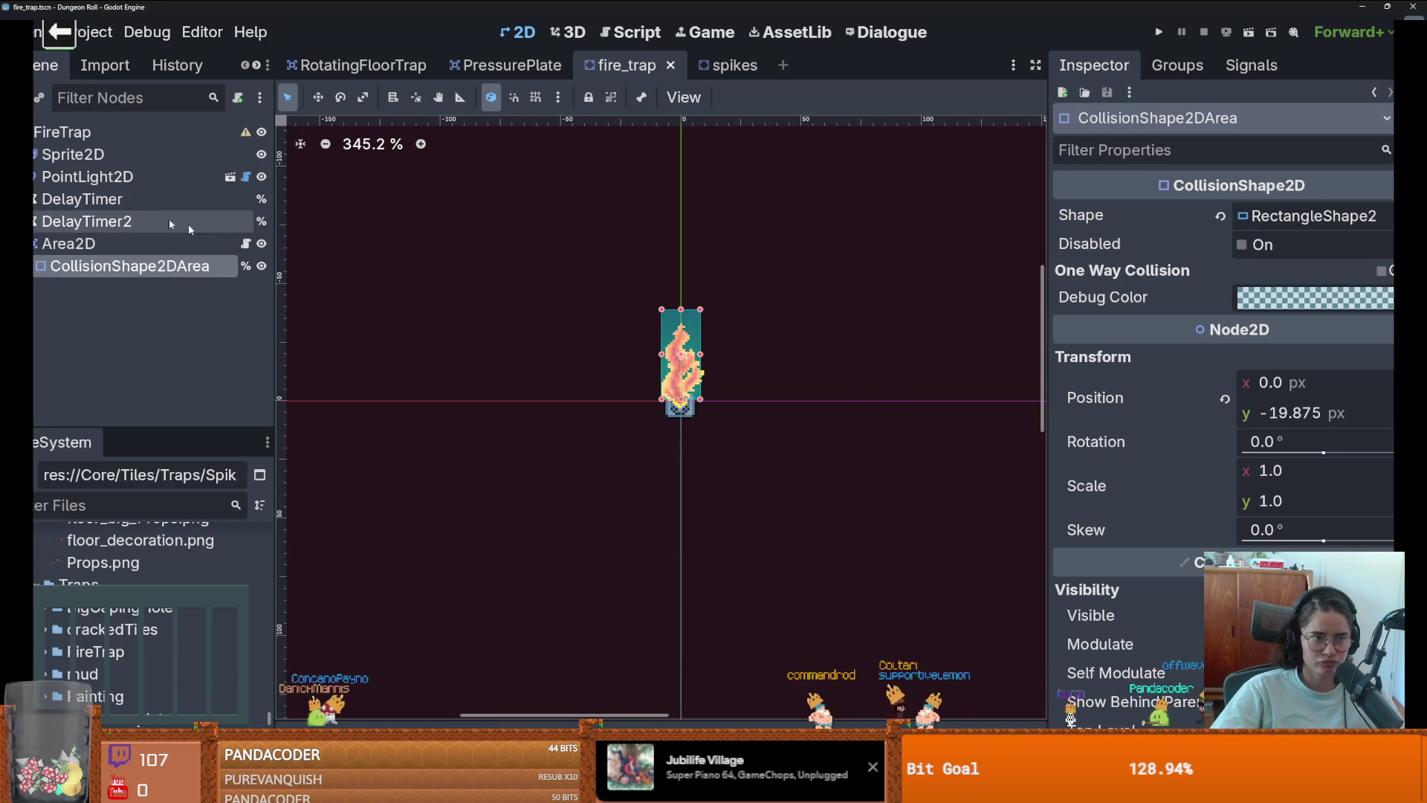
Recheck the flame against the collision area at frames 6 and 4, saving the scene.
{"action": "left_click", "coordinate": [153, 156]}
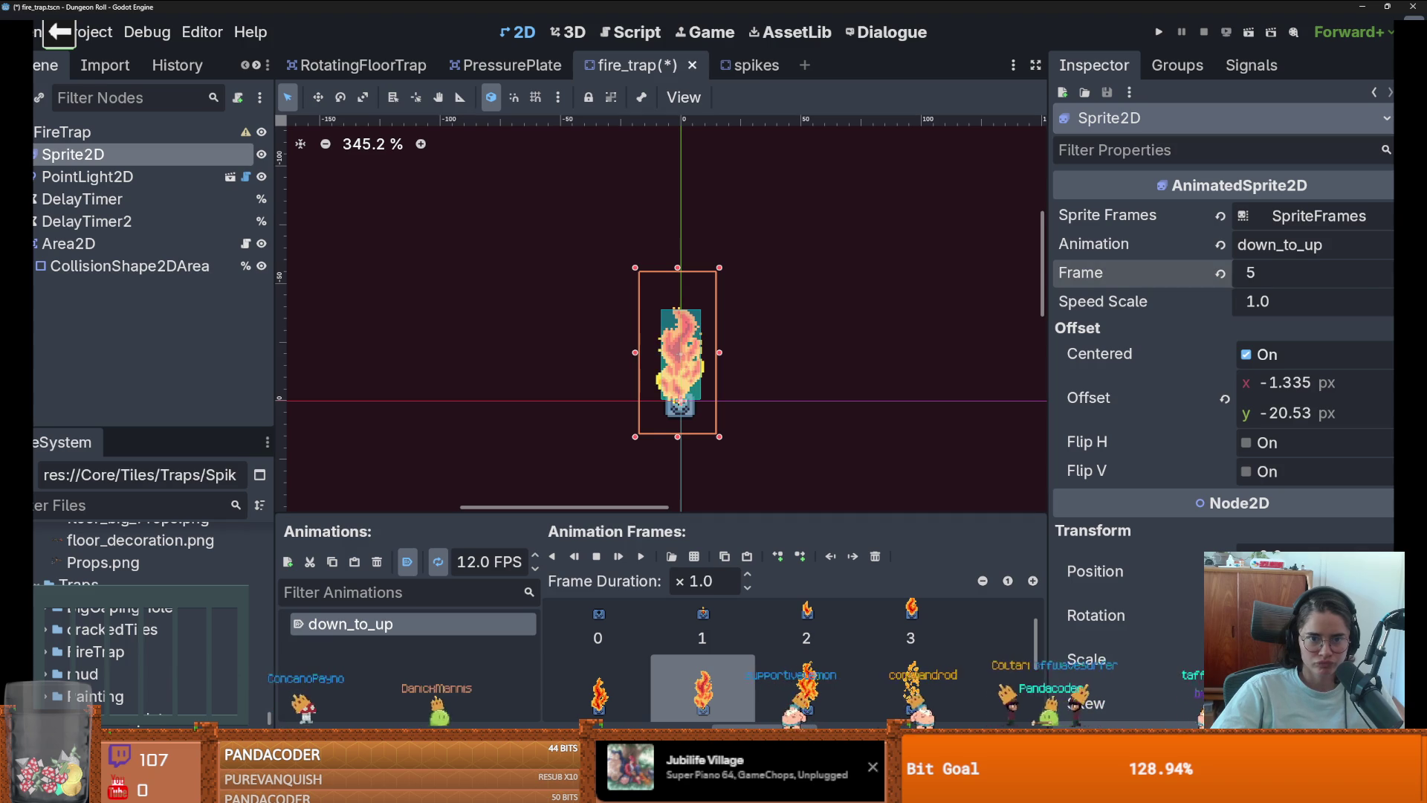
{"action": "left_click_drag", "start_coordinate": [1264, 273], "coordinate": [1279, 273]}
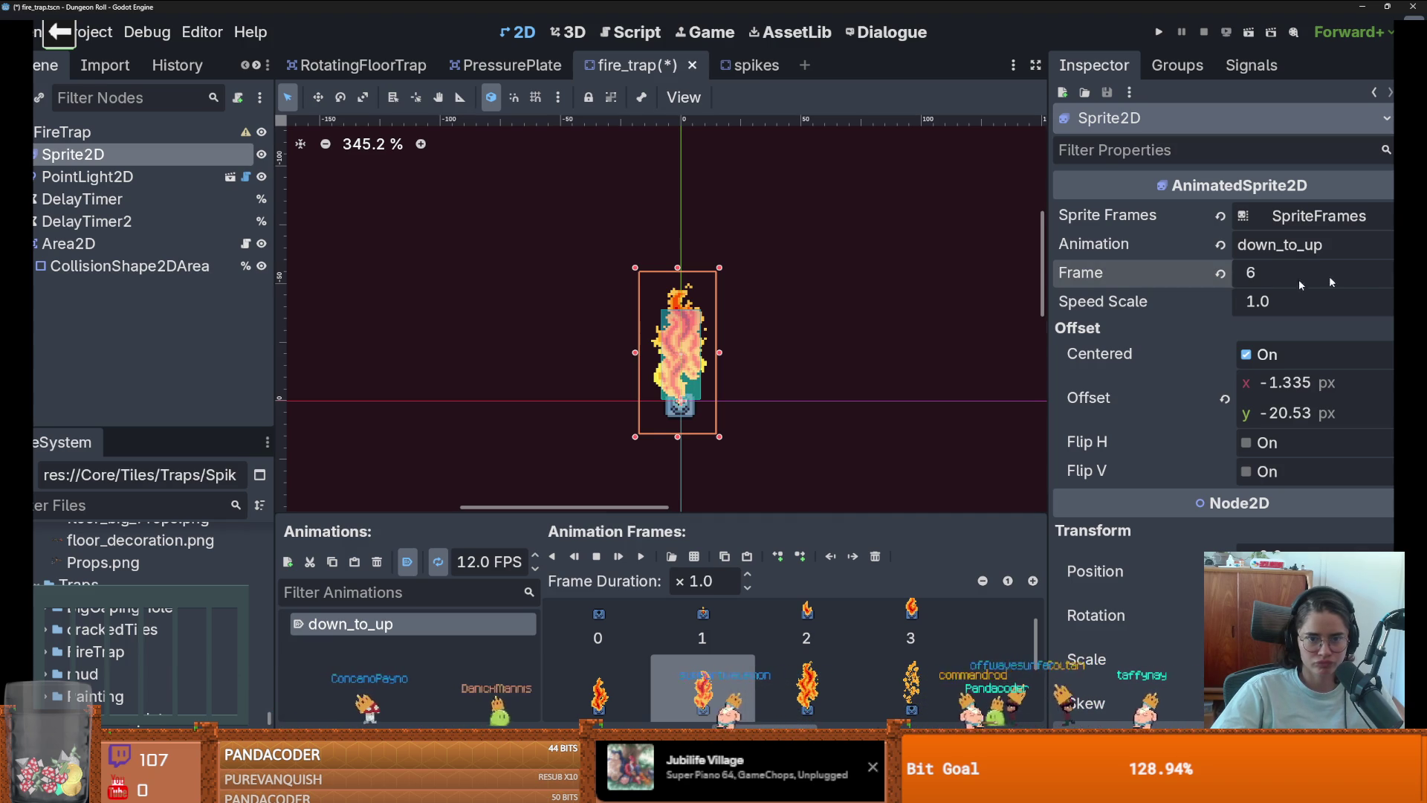
{"action": "scroll", "coordinate": [670, 329], "scroll_direction": "down", "scroll_amount": 3}
{"action": "key", "text": "ctrl+s"}
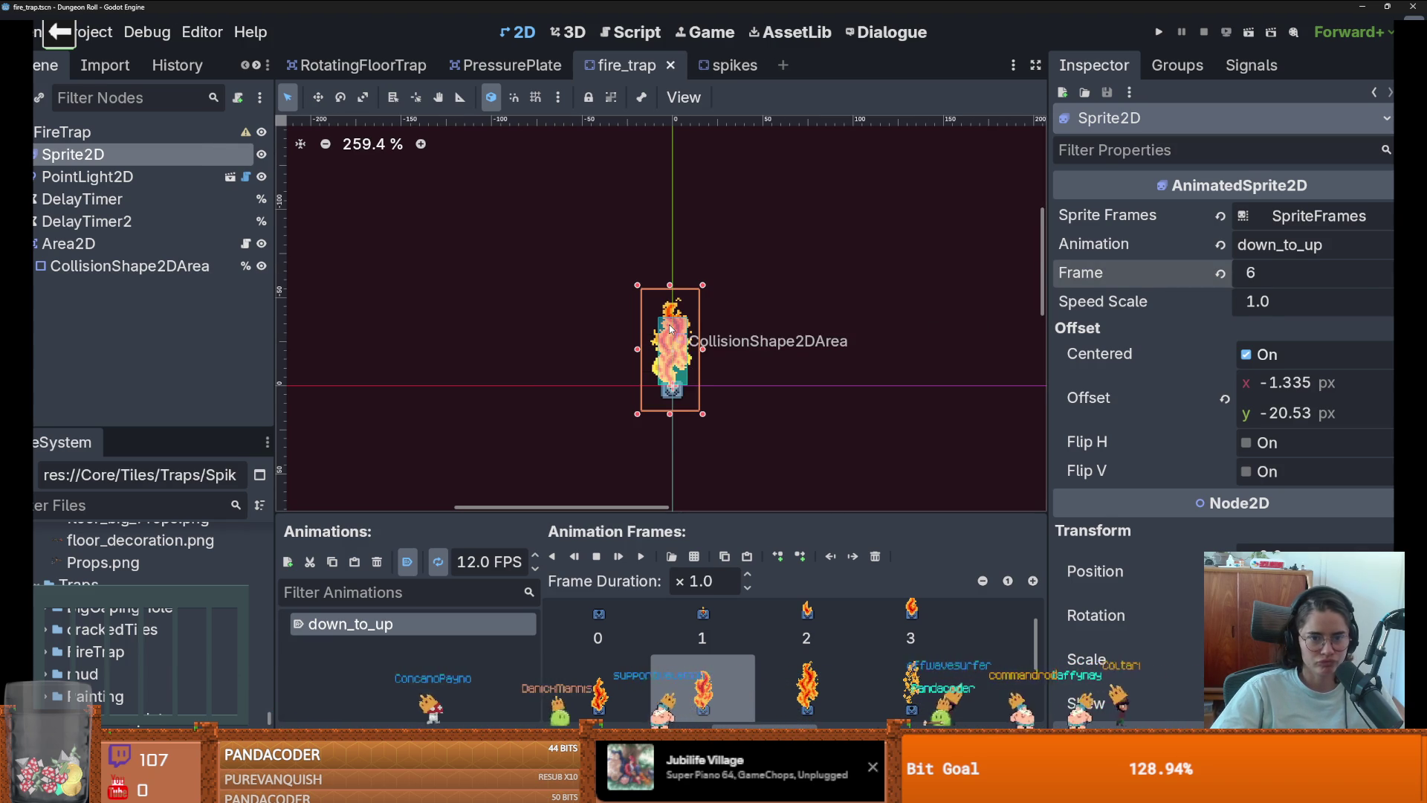
{"action": "left_click", "coordinate": [671, 329]}
{"action": "left_click", "coordinate": [158, 243]}
{"action": "key", "text": "Up"}
{"action": "key", "text": "Up"}
{"action": "key", "text": "Up"}
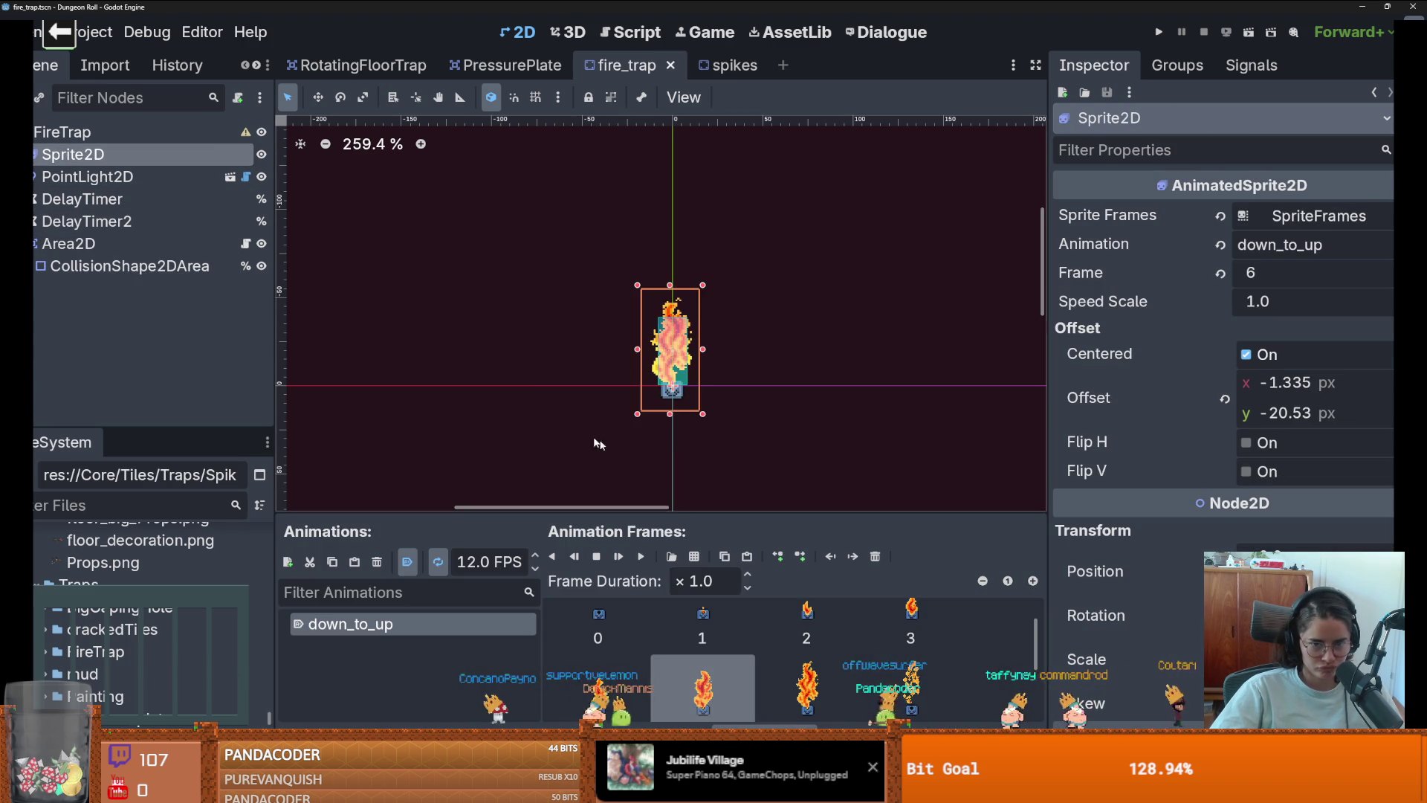
{"action": "left_click_drag", "start_coordinate": [1263, 272], "coordinate": [1248, 273]}
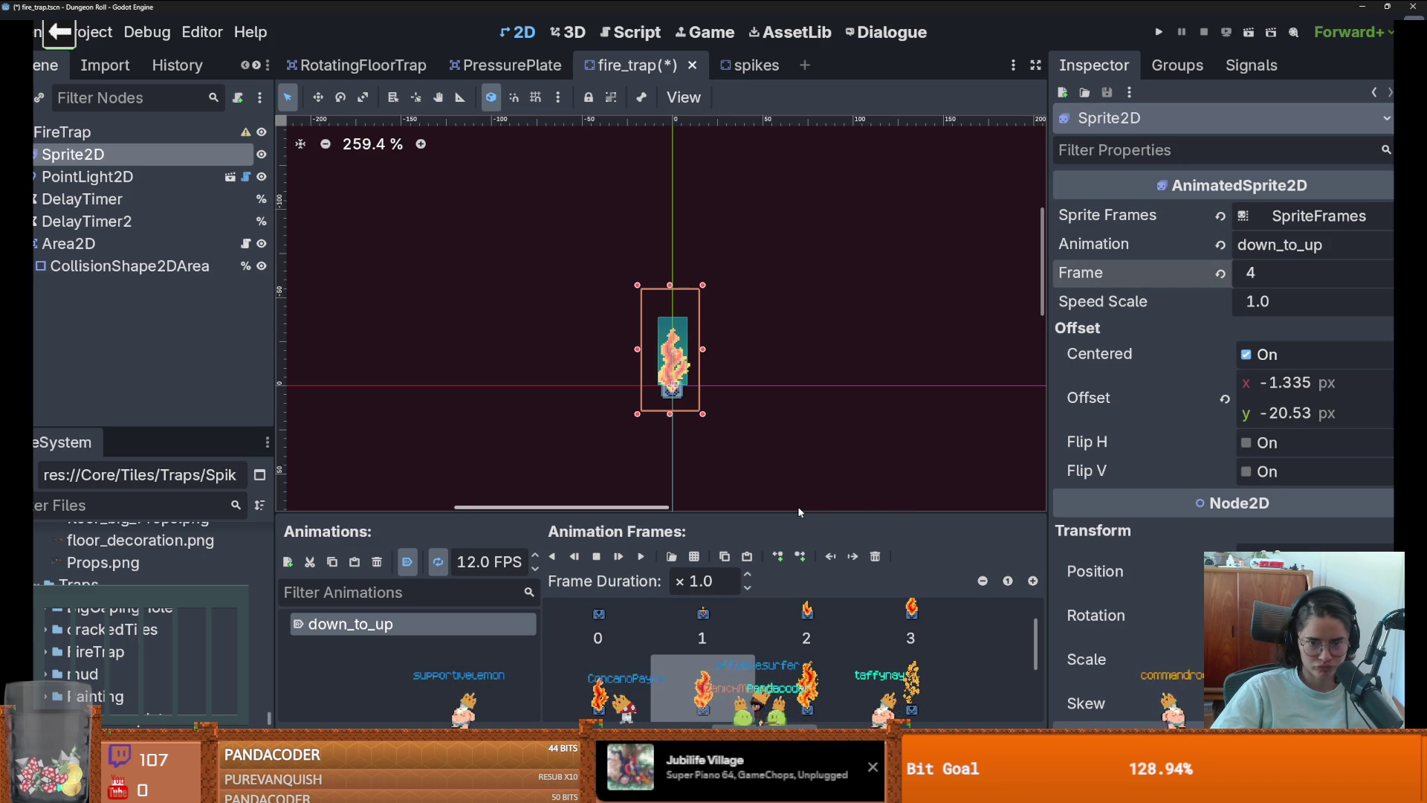
Set the Area2D's Danger Frame to 4 and save the scene.
{"action": "key", "text": "ctrl+s"}
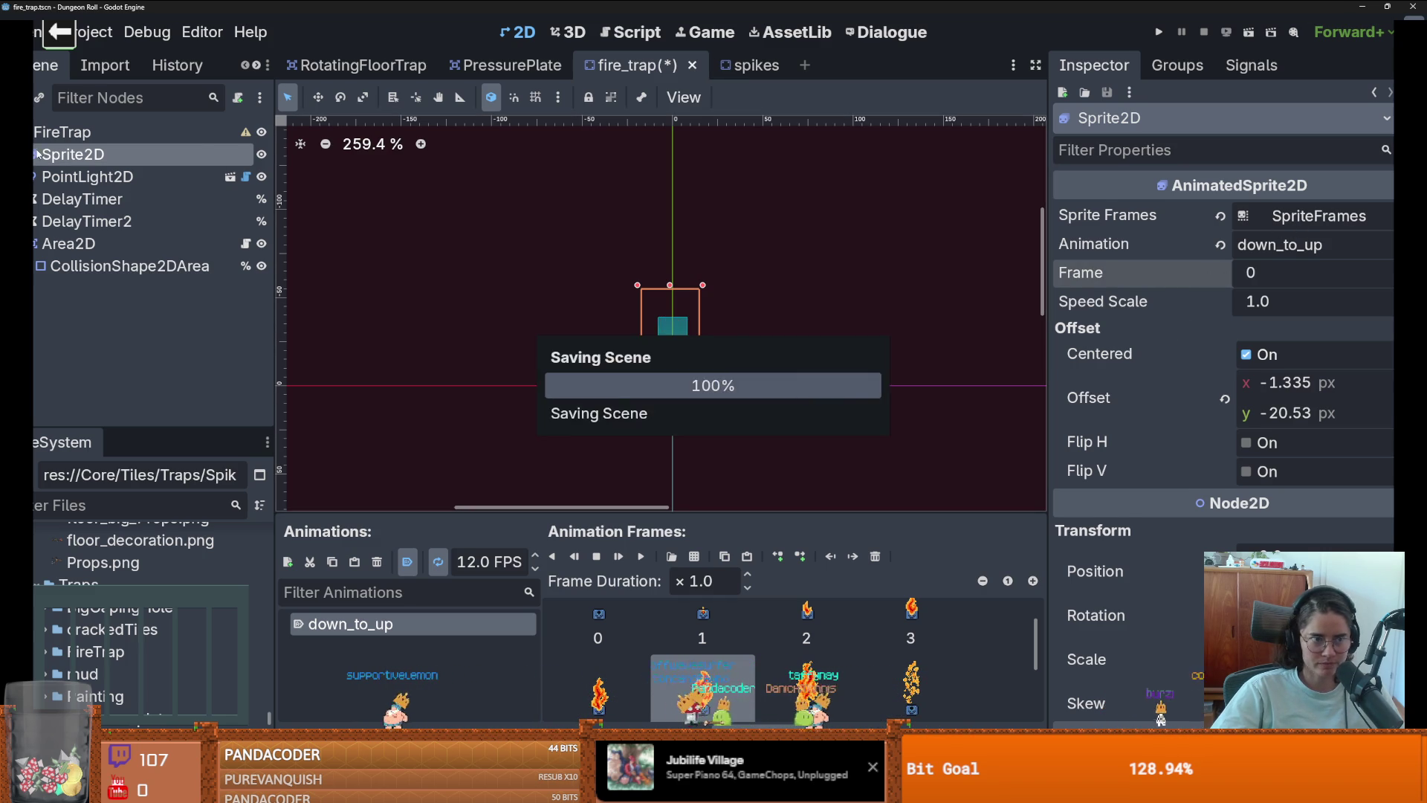
{"action": "left_click", "coordinate": [67, 132]}
{"action": "key", "text": "Down"}
{"action": "key", "text": "Down"}
{"action": "key", "text": "Down"}
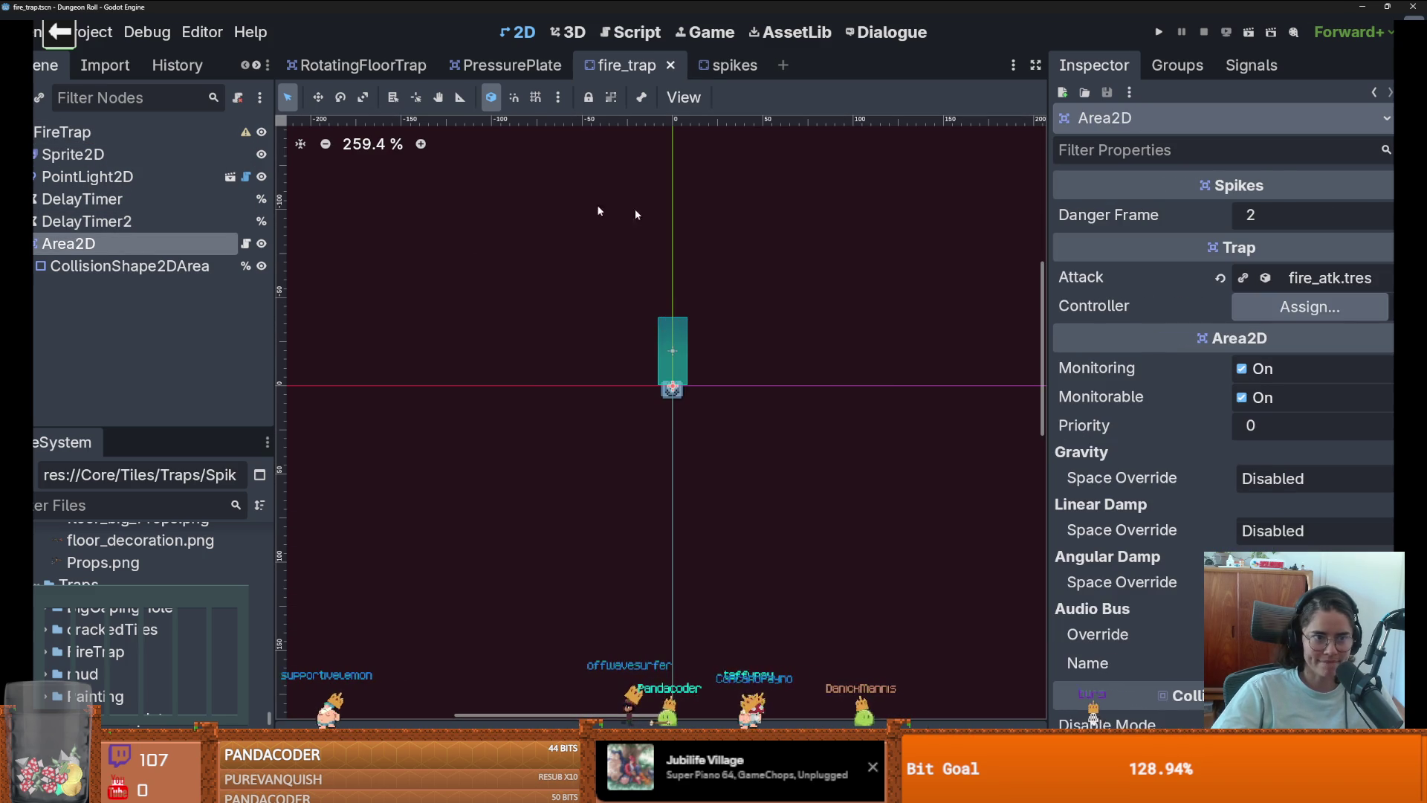
{"action": "scroll", "coordinate": [1308, 215], "scroll_direction": "up", "scroll_amount": 1}
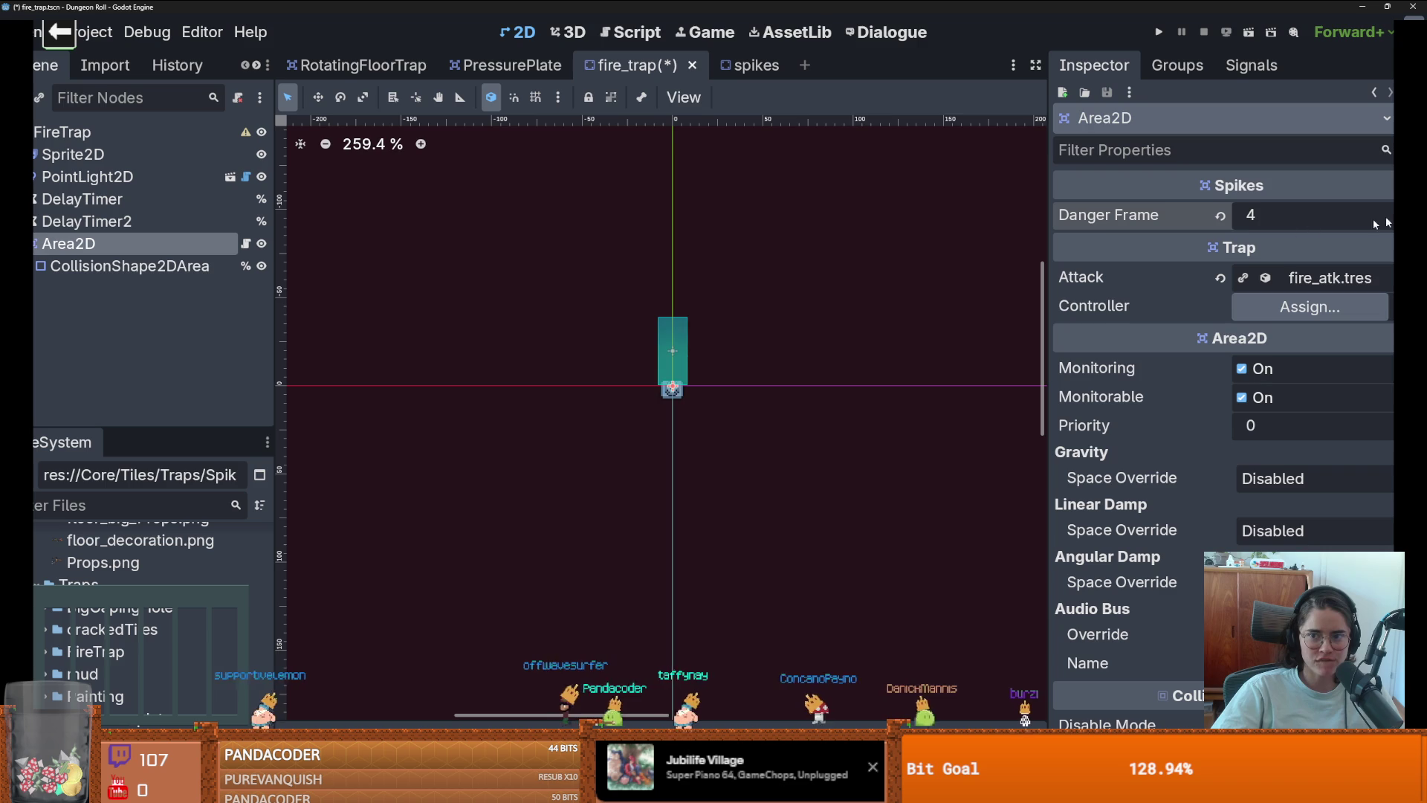
{"action": "key", "text": "ctrl+s"}
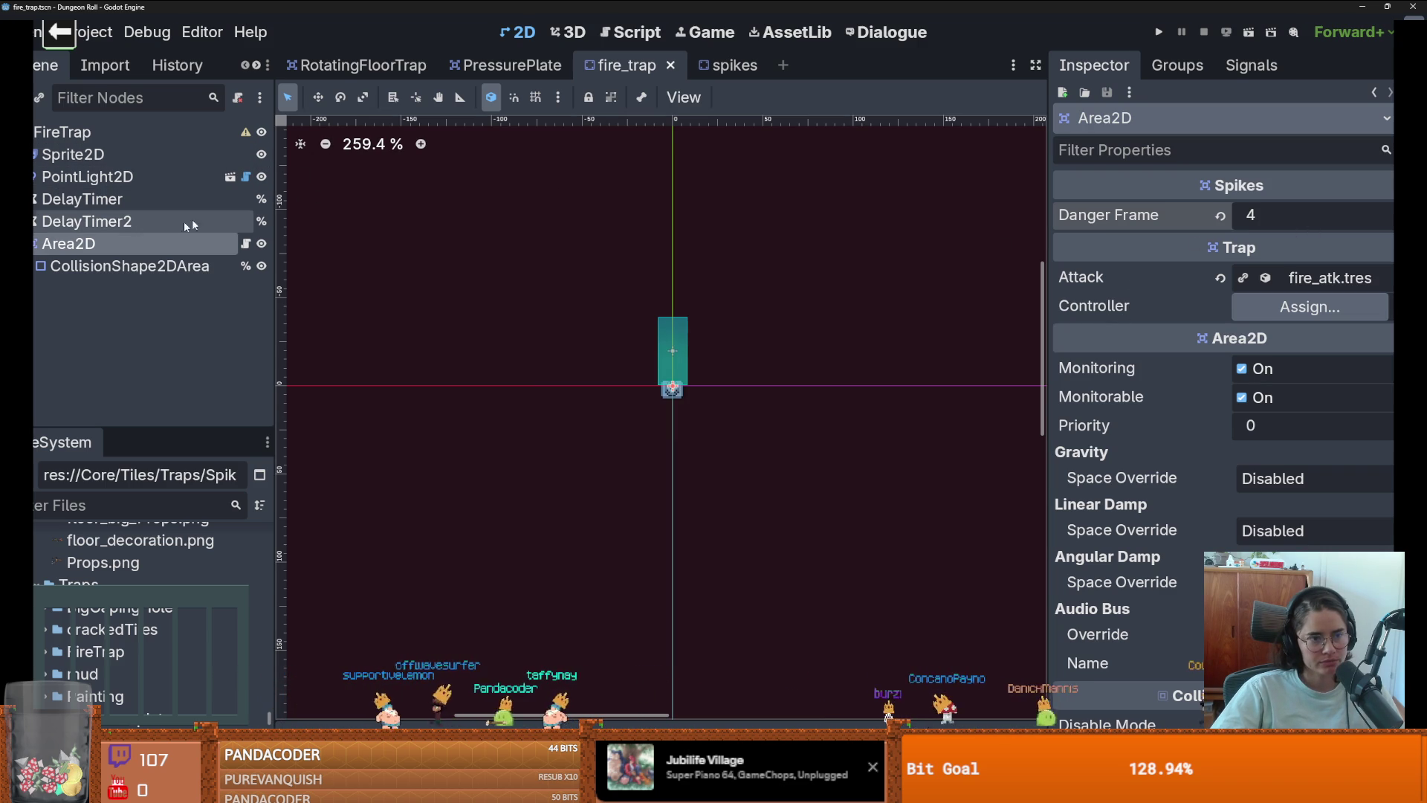
Inspect DelayTimer's wait time and its setup on line 15 of spikes.gd.
{"action": "left_click", "coordinate": [186, 199]}
{"action": "left_click", "coordinate": [1293, 242]}
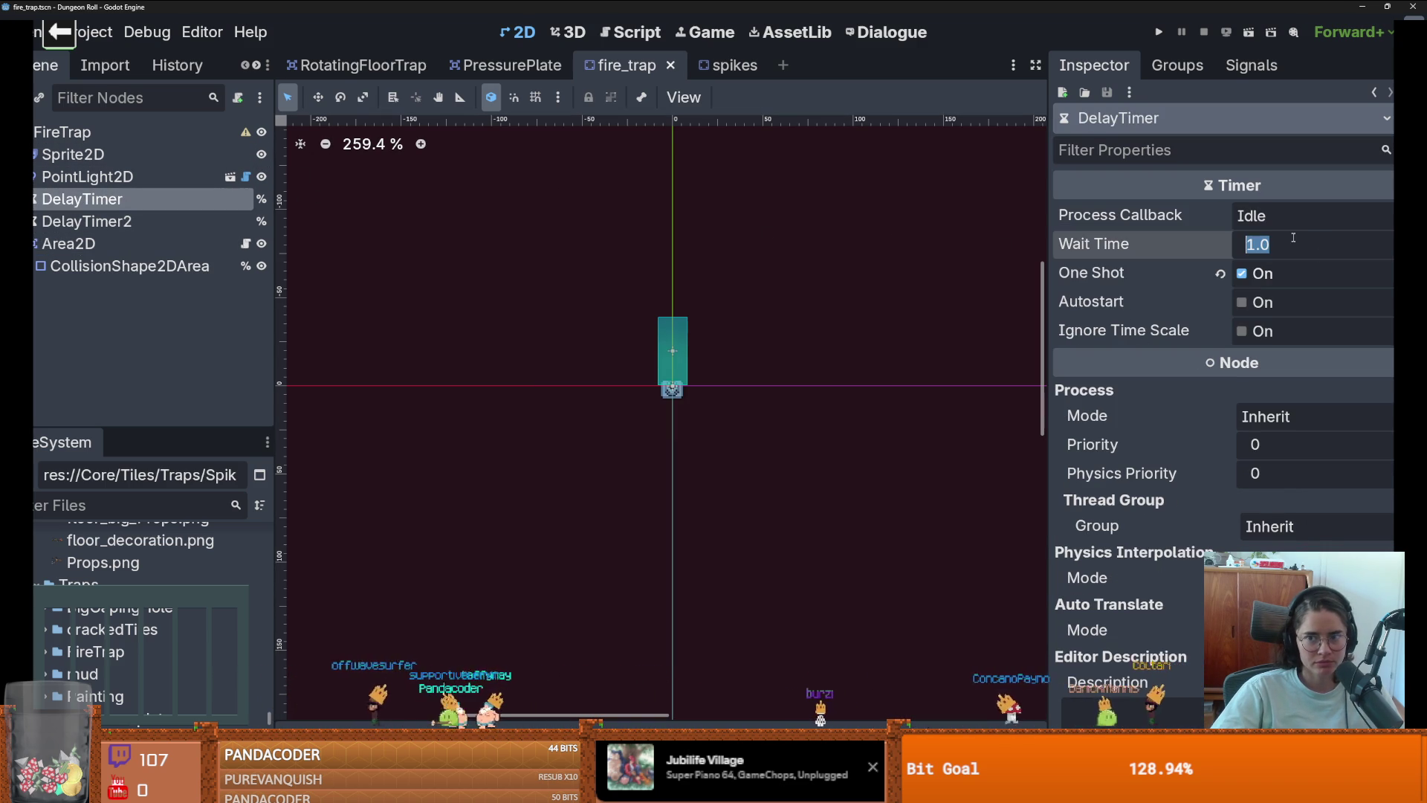
{"action": "left_click", "coordinate": [245, 243]}
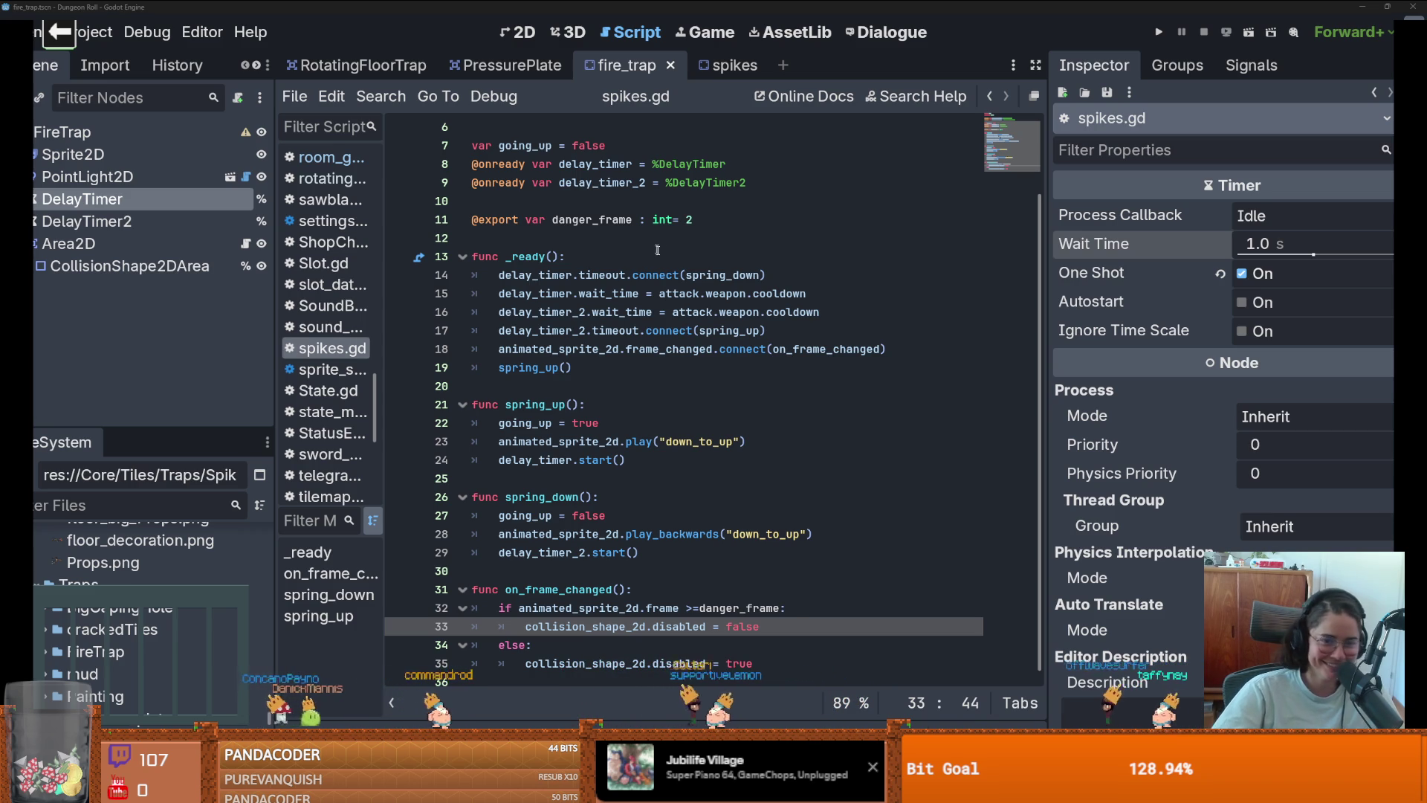
{"action": "left_click_drag", "start_coordinate": [565, 350], "coordinate": [554, 294]}
{"action": "left_click", "coordinate": [554, 294]}
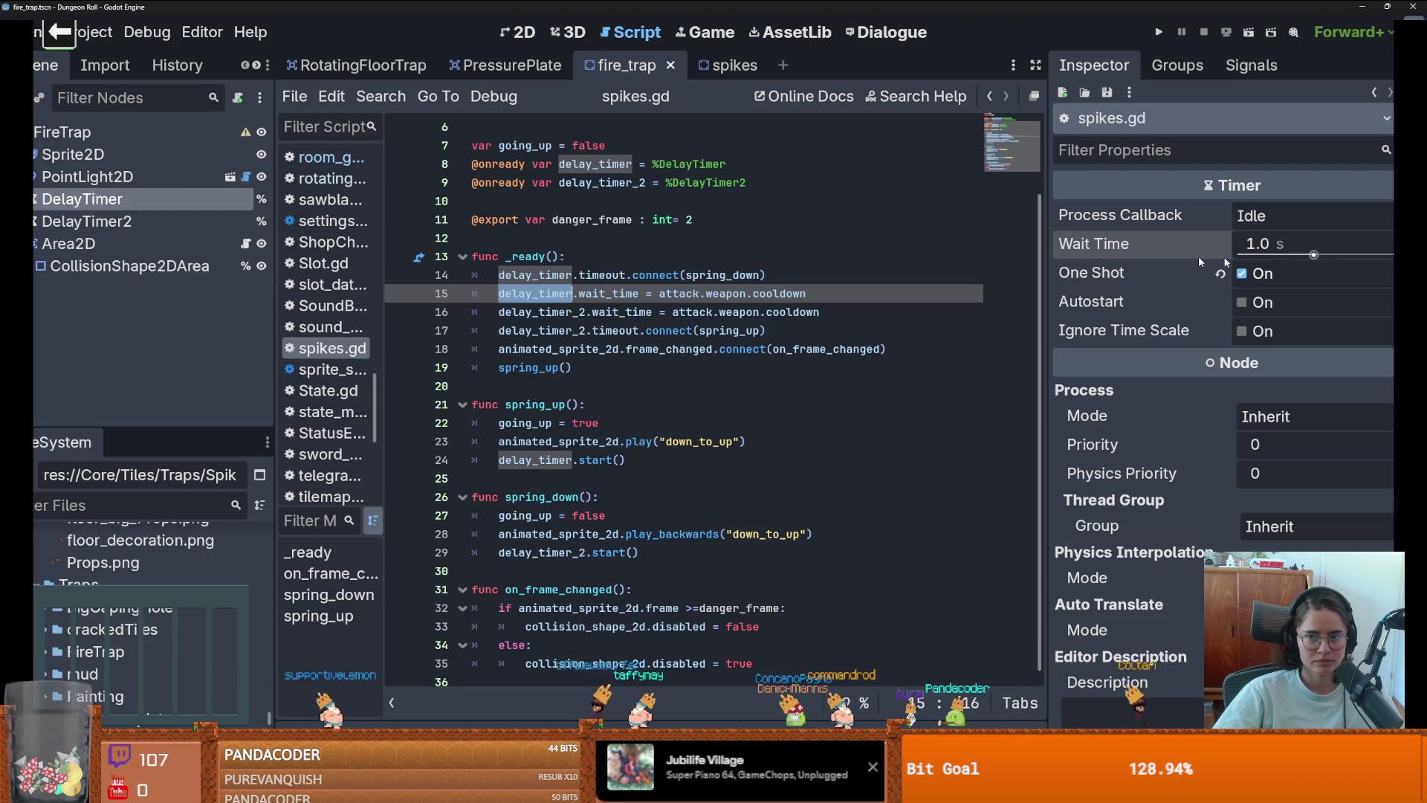
{"action": "left_click", "coordinate": [250, 225]}
Set DelayTimer2's Wait Time to 5 and save the scene.
{"action": "left_click", "coordinate": [1308, 239]}
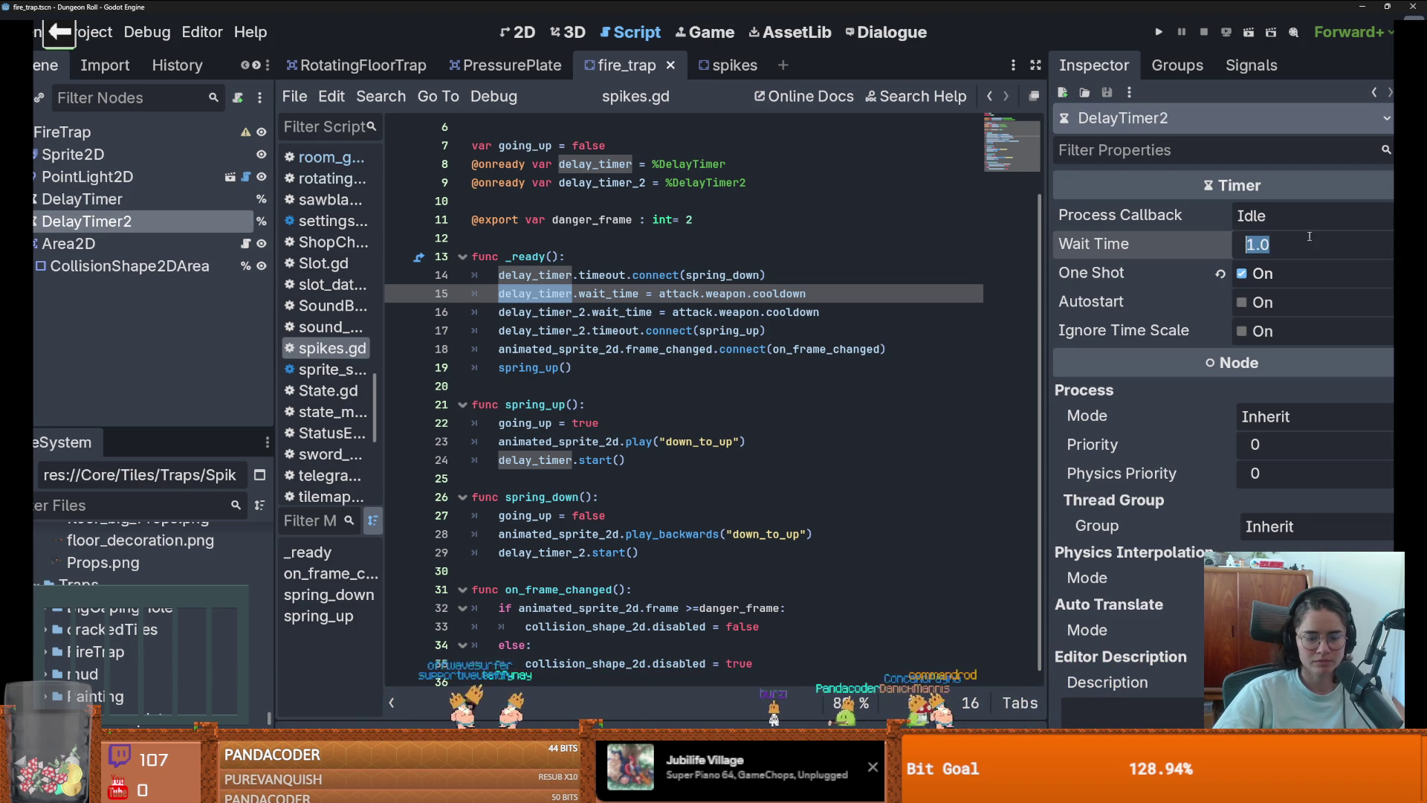
{"action": "type", "text": "5"}
{"action": "key", "text": "Return"}
{"action": "key", "text": "ctrl+s"}
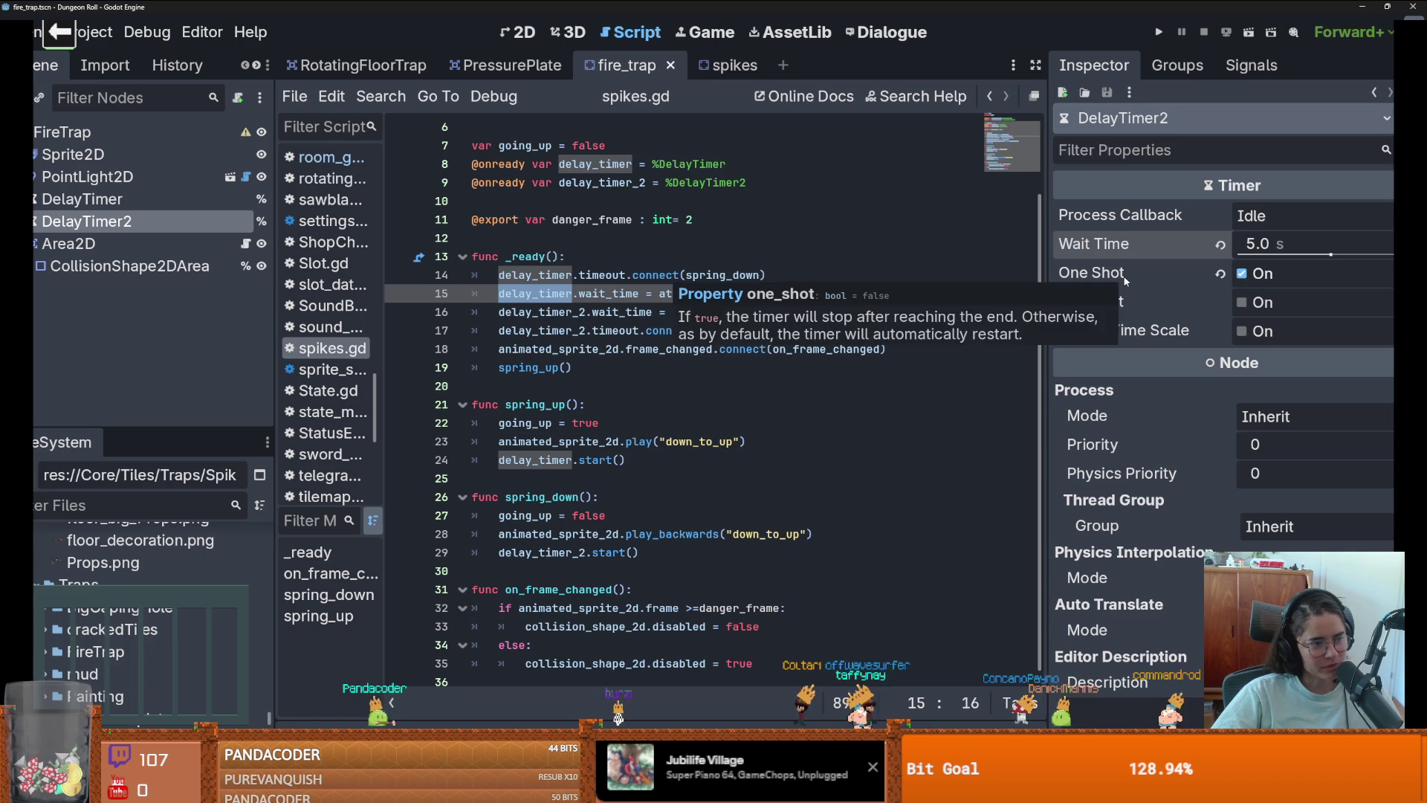
Review the timer lines 15–16 in spikes.gd, reselecting both delay timers and saving.
{"action": "left_click", "coordinate": [843, 274]}
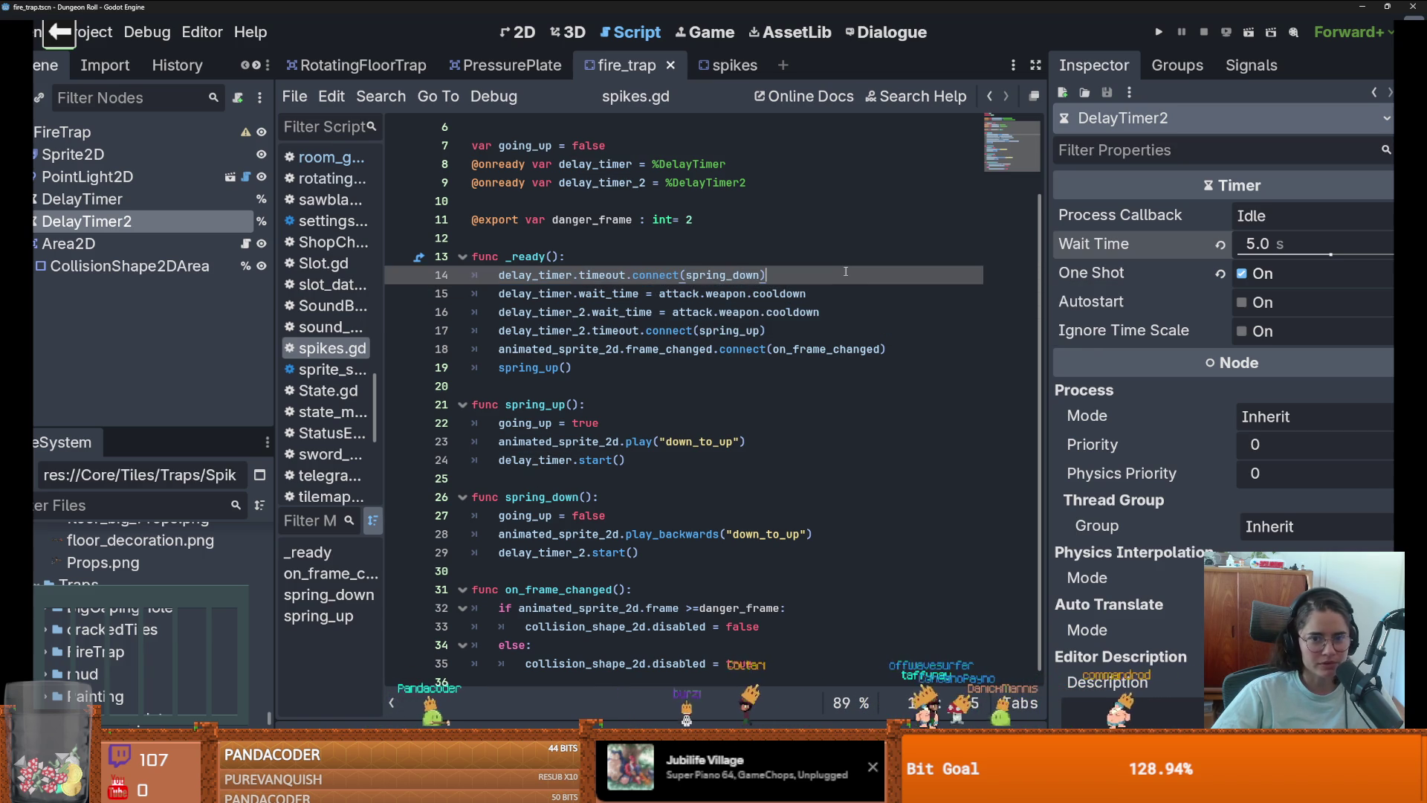
{"action": "key", "text": "ctrl+s"}
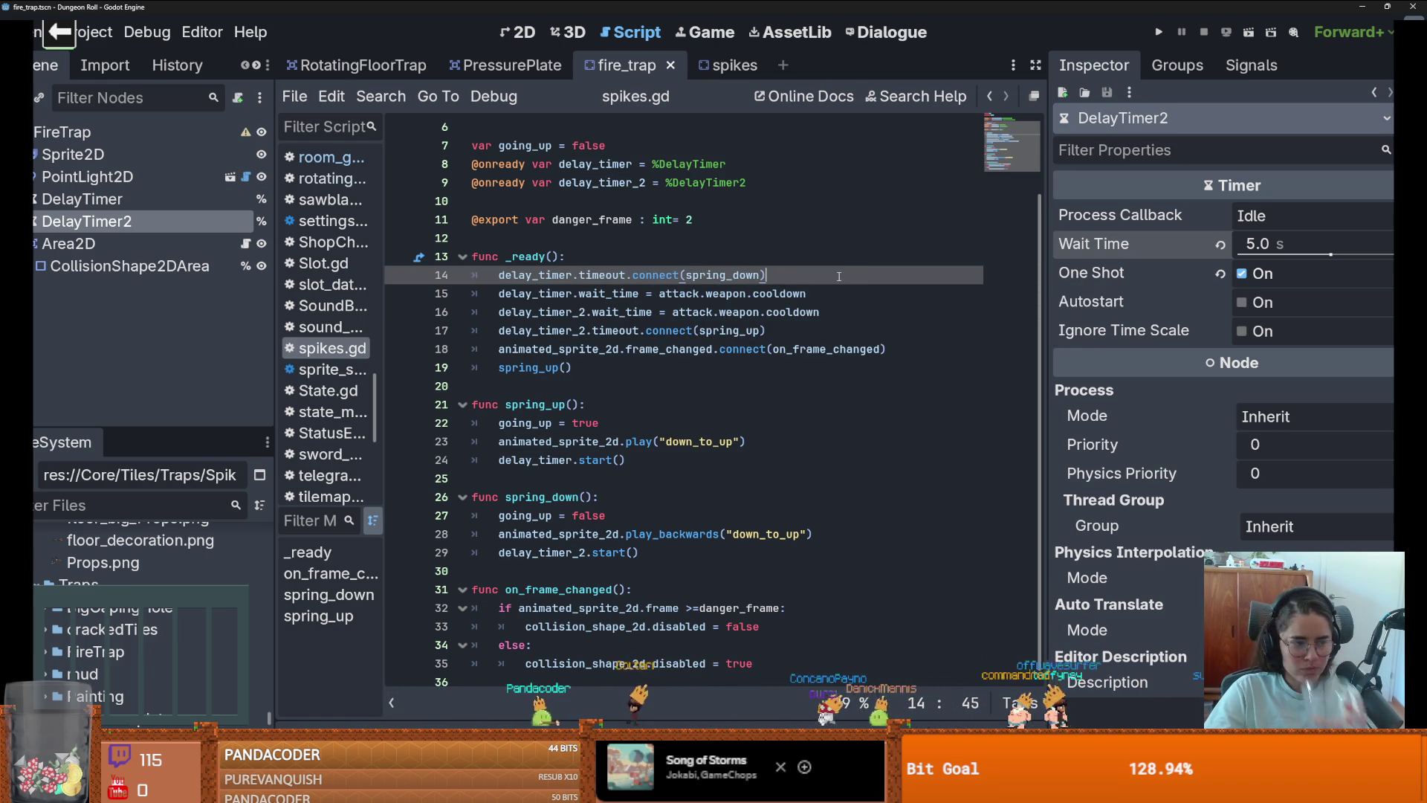
{"action": "left_click", "coordinate": [873, 297]}
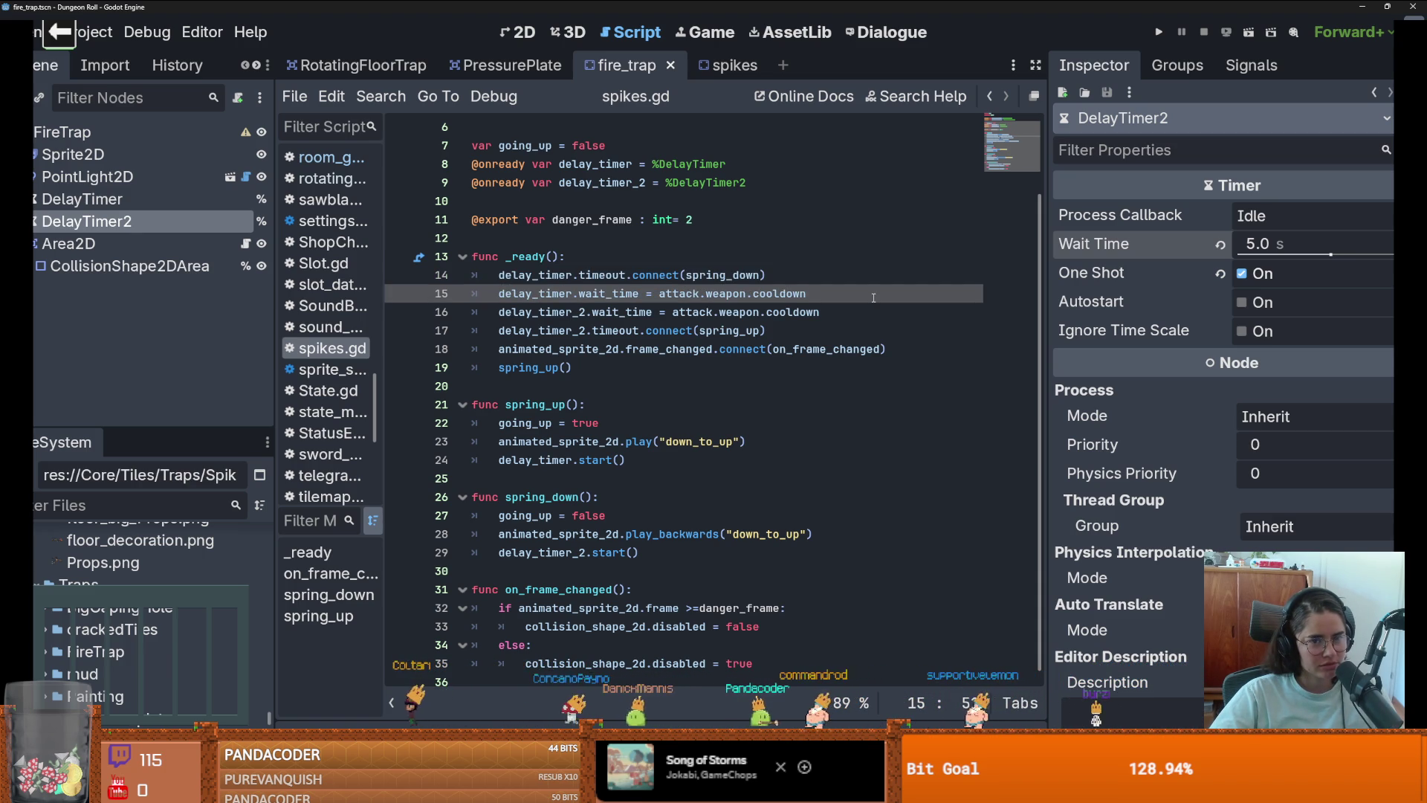
{"action": "key", "text": "ctrl+s"}
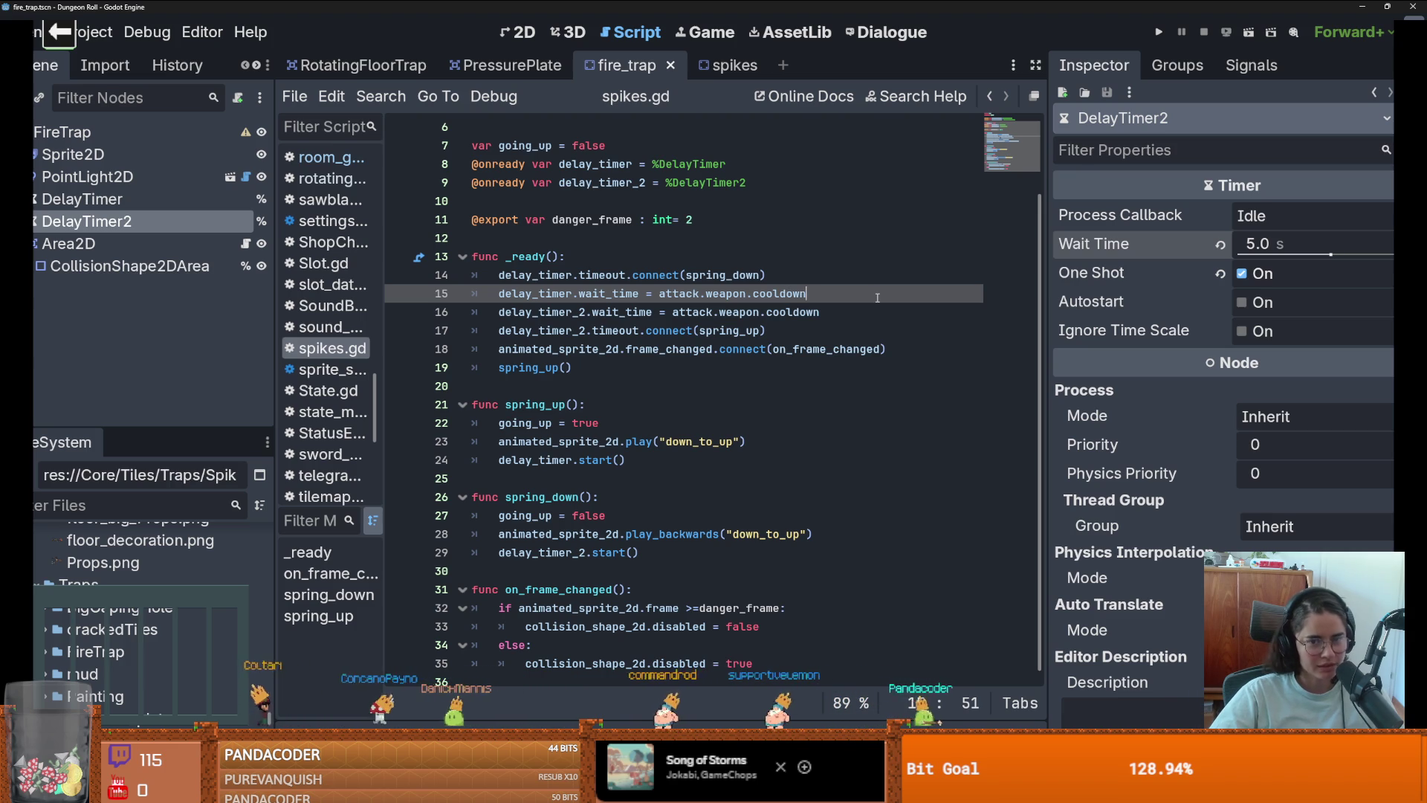
{"action": "key", "text": "ctrl+s"}
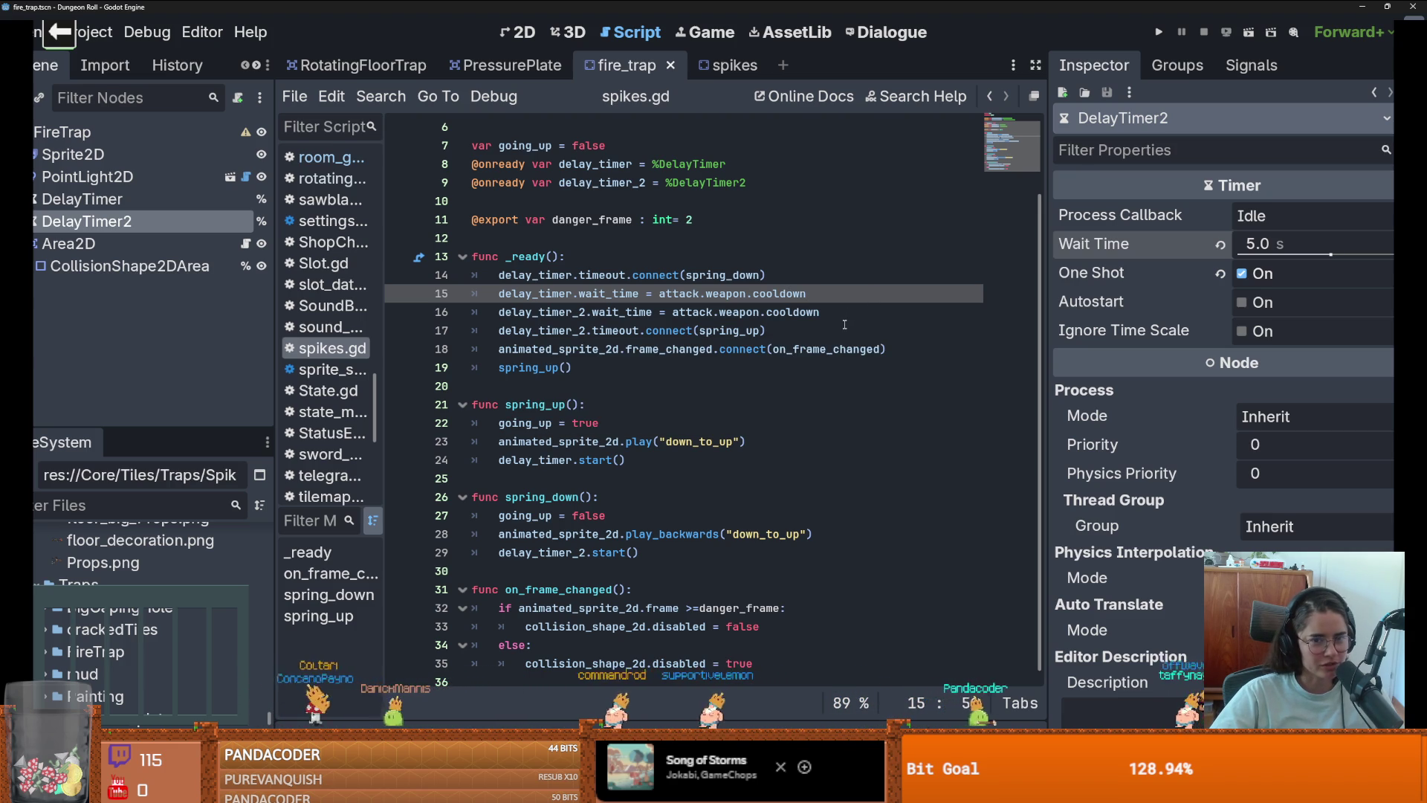
{"action": "left_click", "coordinate": [845, 315]}
{"action": "key", "text": "ctrl+s"}
{"action": "left_click", "coordinate": [193, 201]}
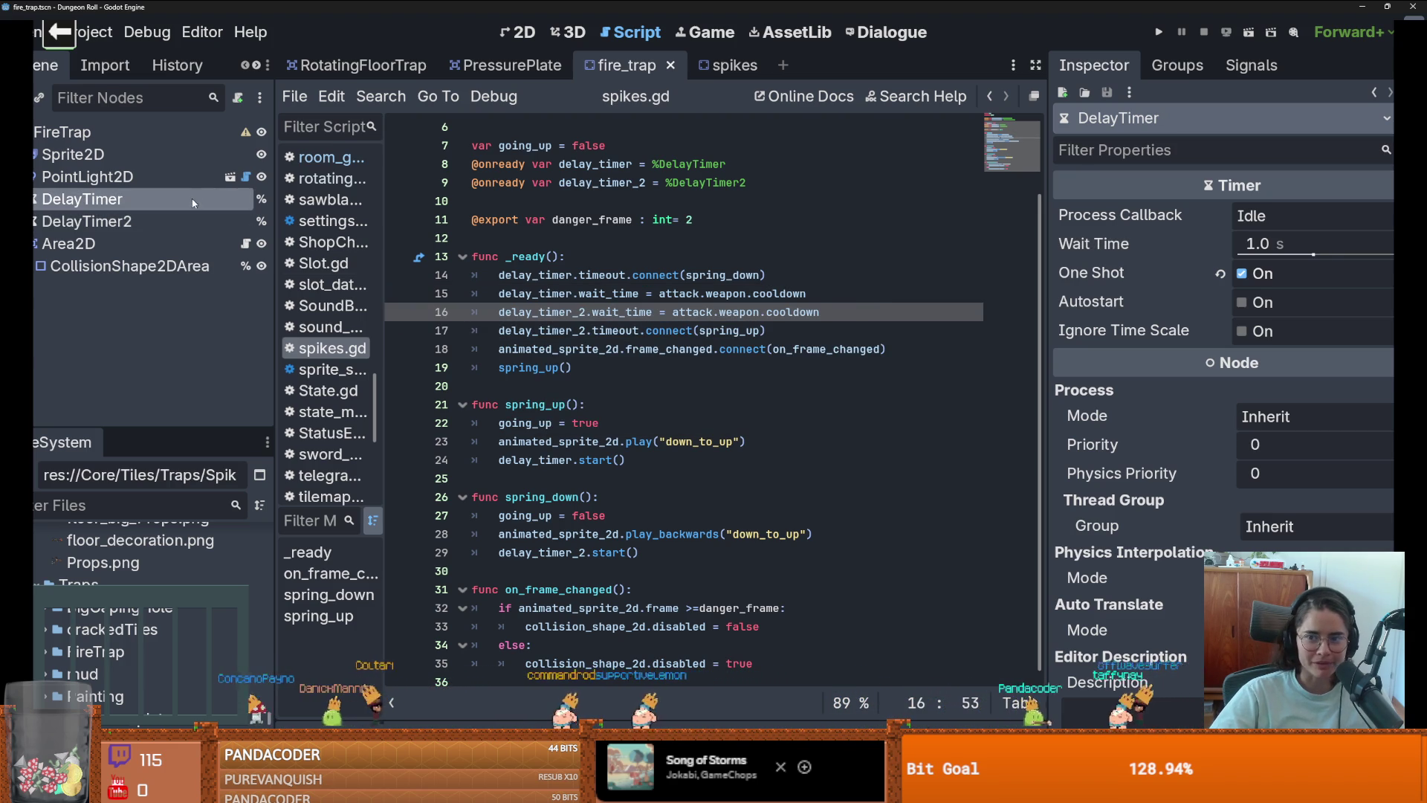
{"action": "left_click", "coordinate": [189, 217]}
{"action": "key", "text": "ctrl+s"}
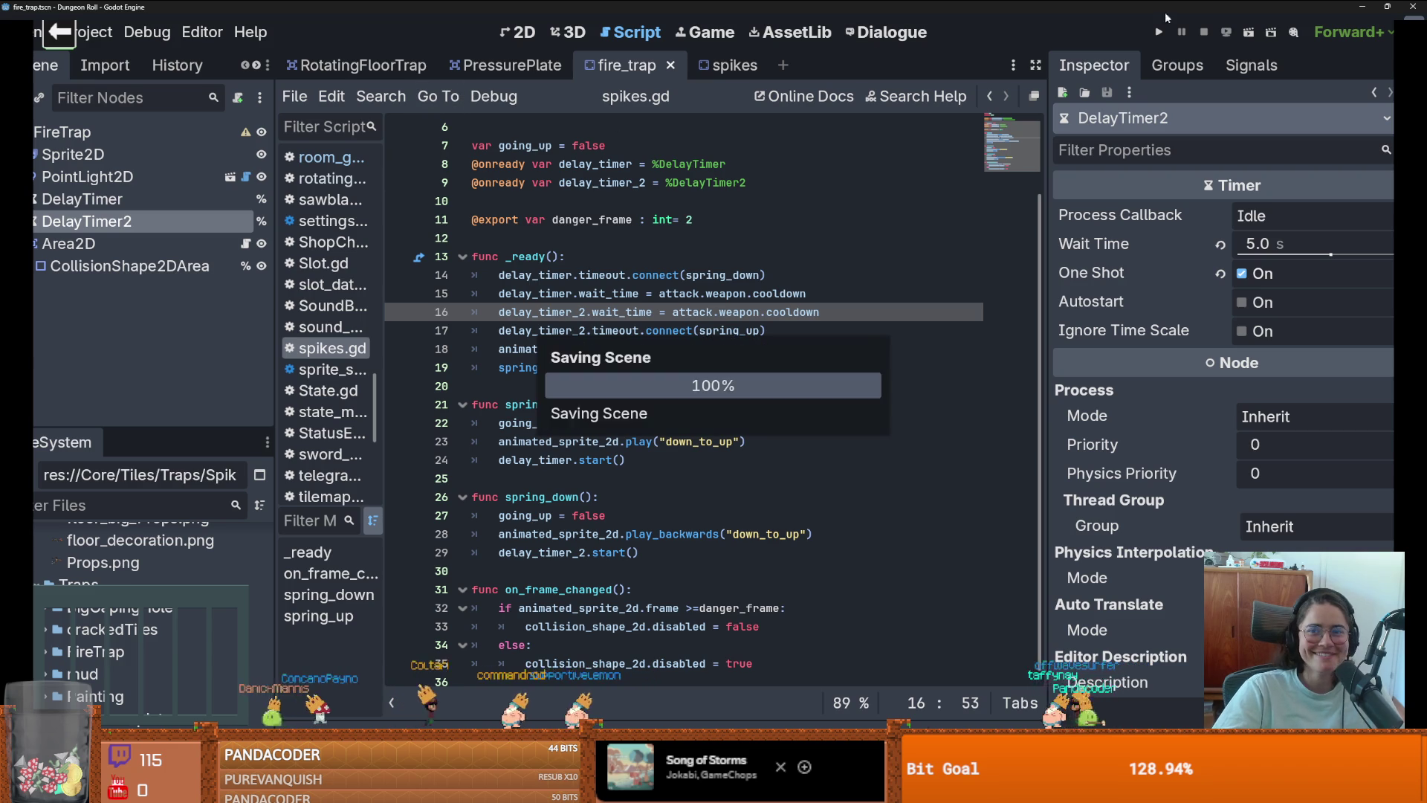
Step back through the script history to BinaryInteractable.gd.
{"action": "left_click", "coordinate": [989, 97]}
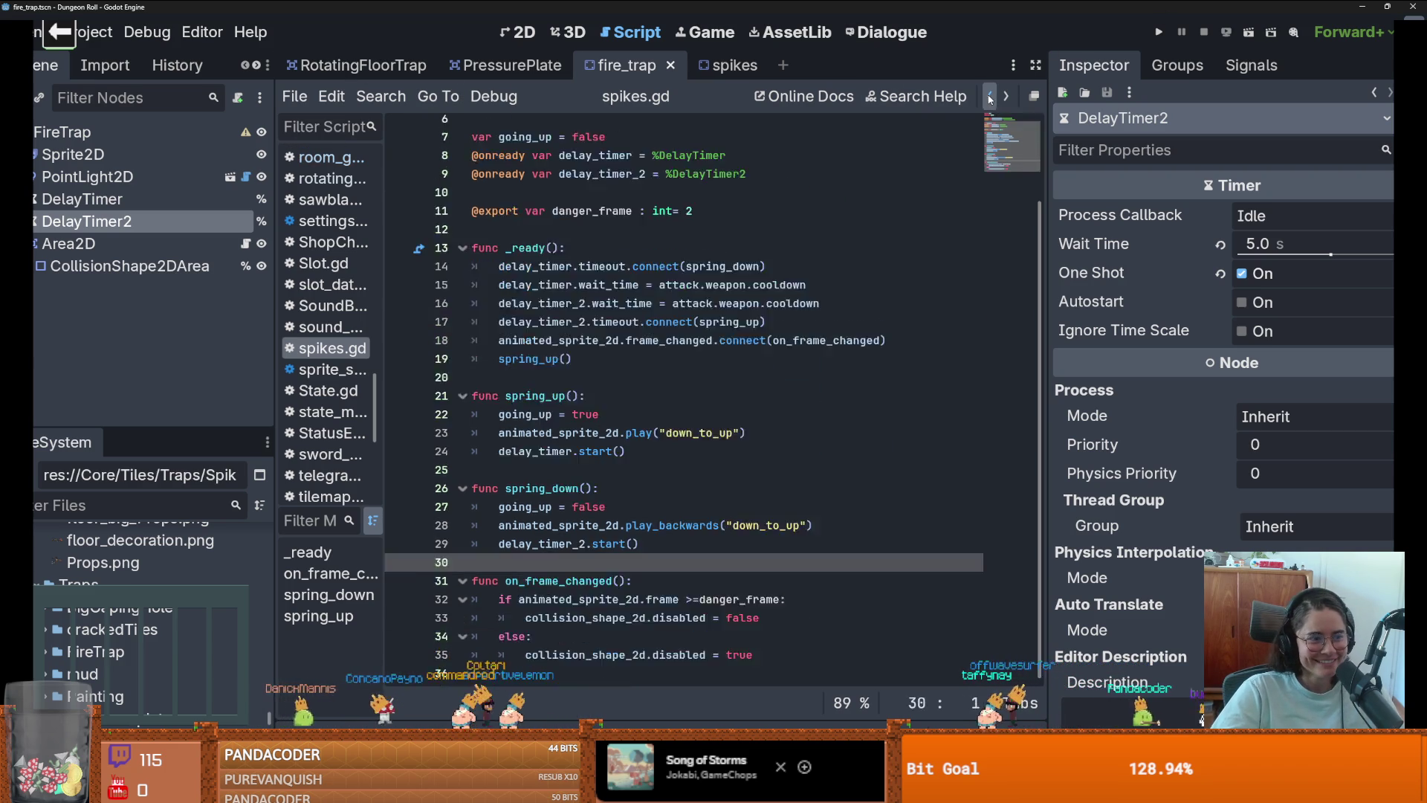
{"action": "left_click", "coordinate": [989, 97]}
{"action": "left_click", "coordinate": [989, 98]}
{"action": "left_click", "coordinate": [989, 97]}
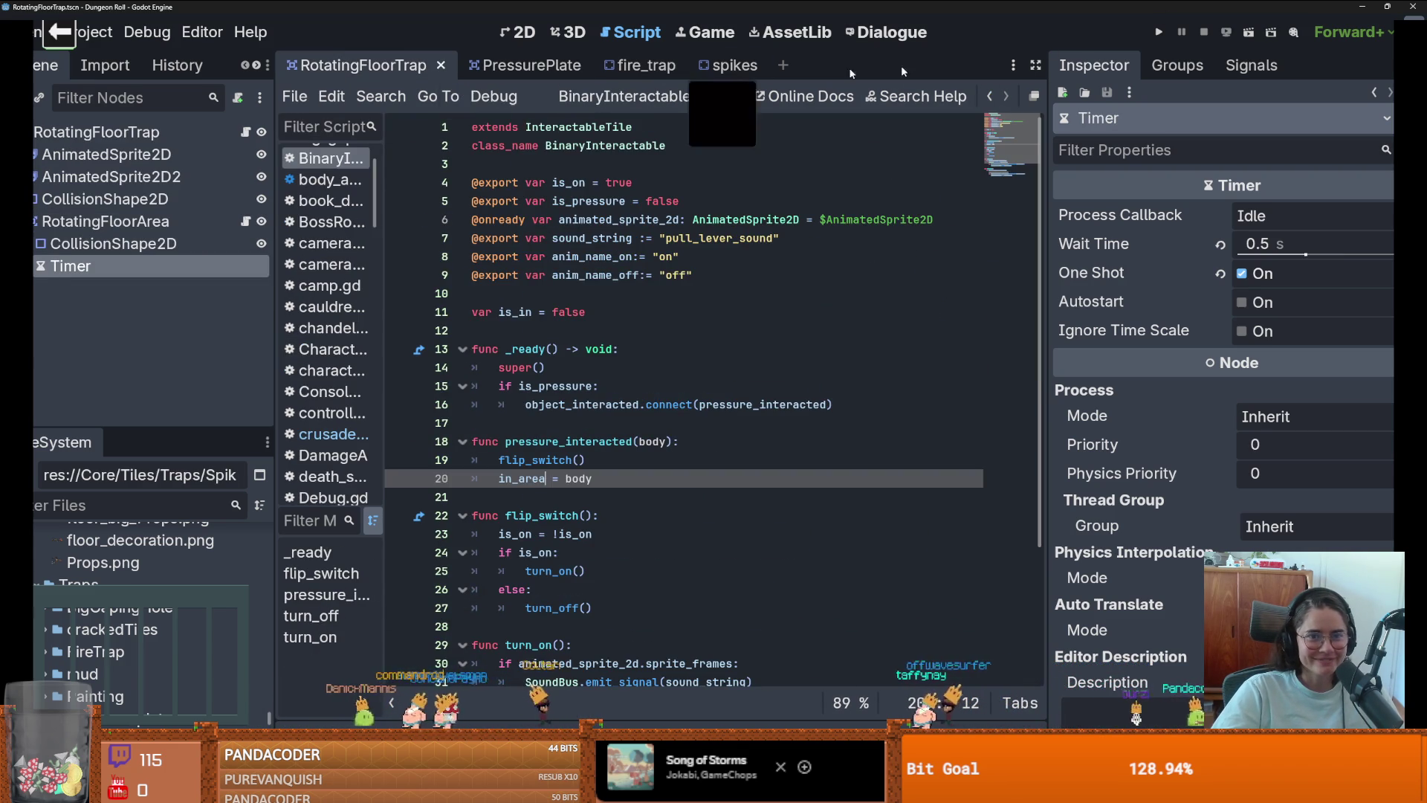
Filter FileSystem by 'root' and open root_room.tscn.
{"action": "scroll", "coordinate": [890, 66], "scroll_direction": "down", "scroll_amount": 3}
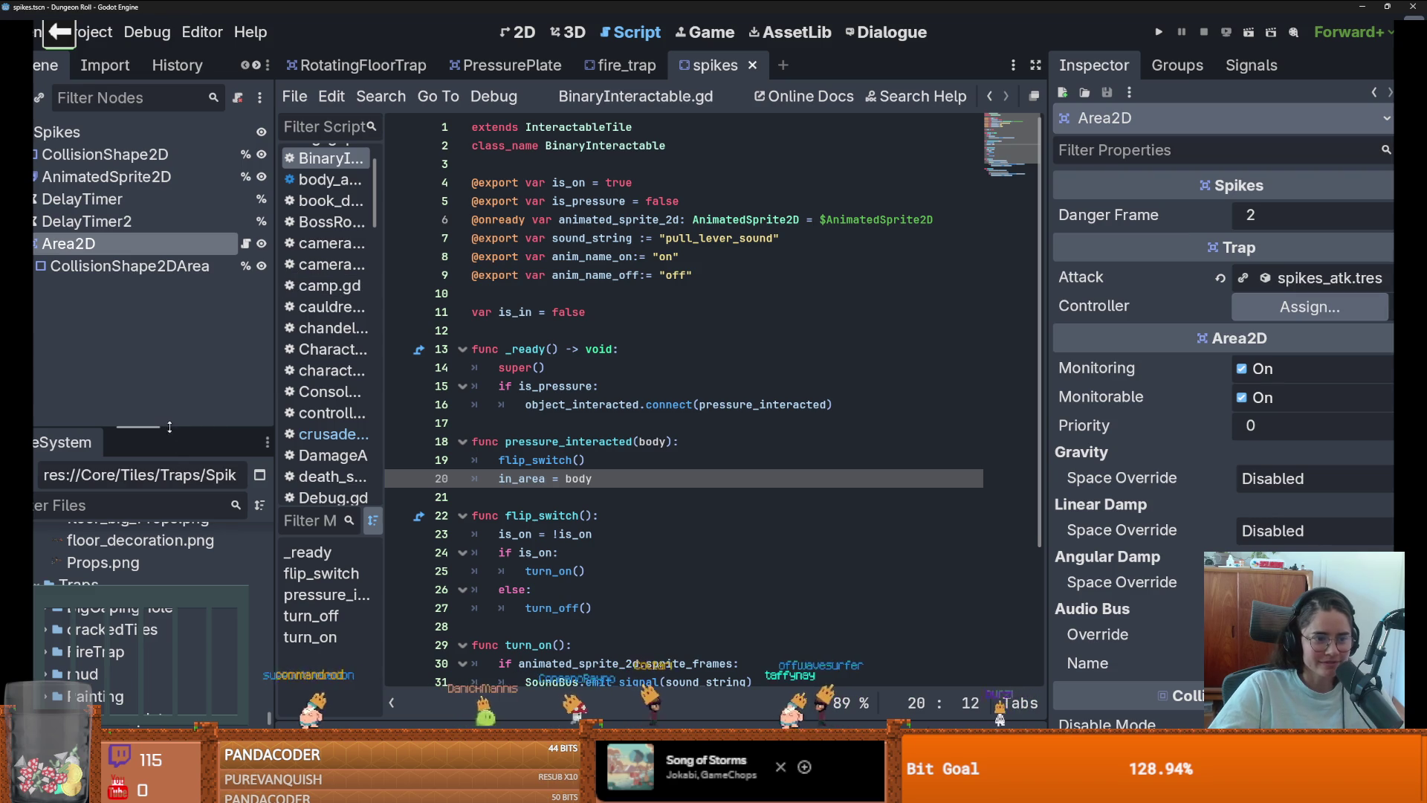
{"action": "left_click_drag", "start_coordinate": [149, 430], "coordinate": [148, 227]}
{"action": "left_click", "coordinate": [97, 306]}
{"action": "type", "text": "root"}
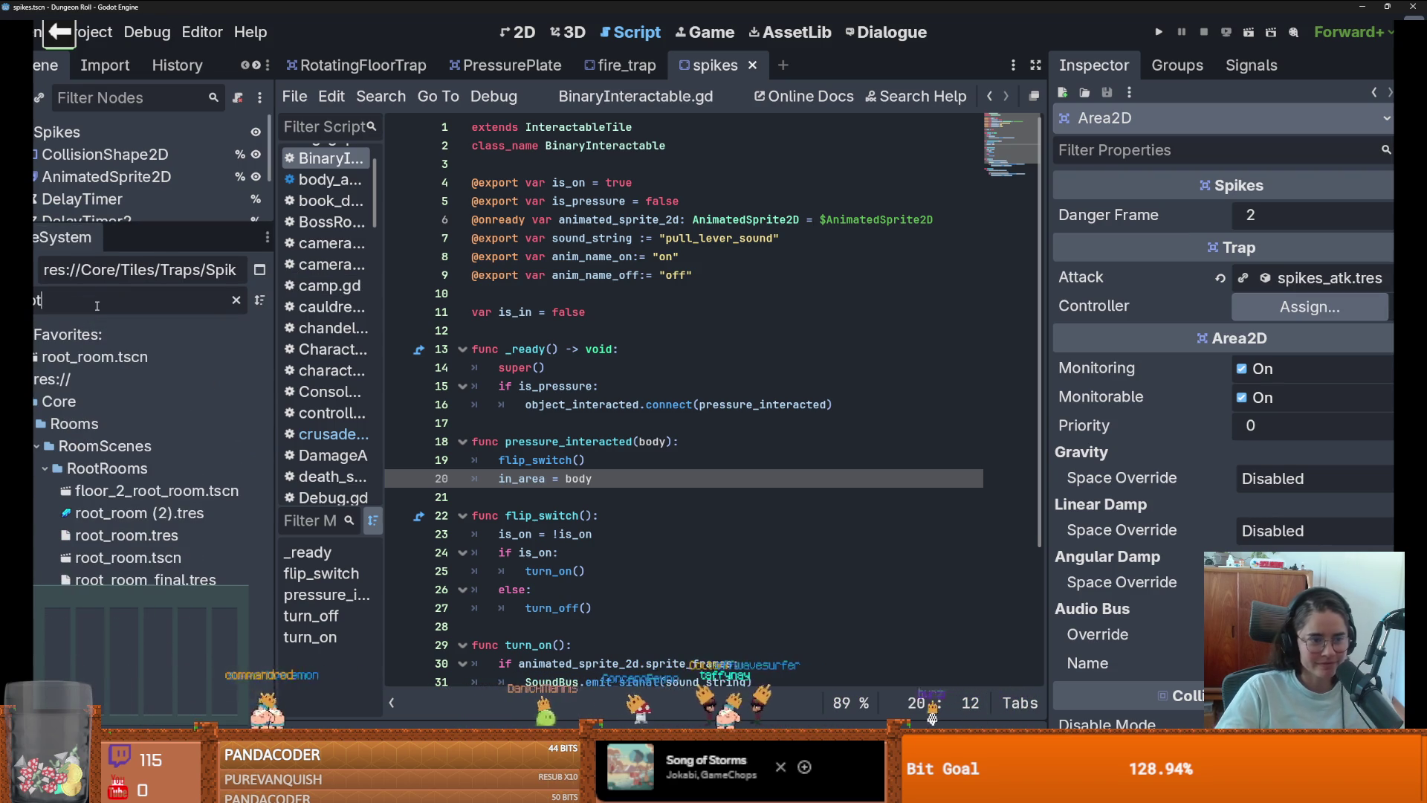
{"action": "double_click", "coordinate": [92, 358]}
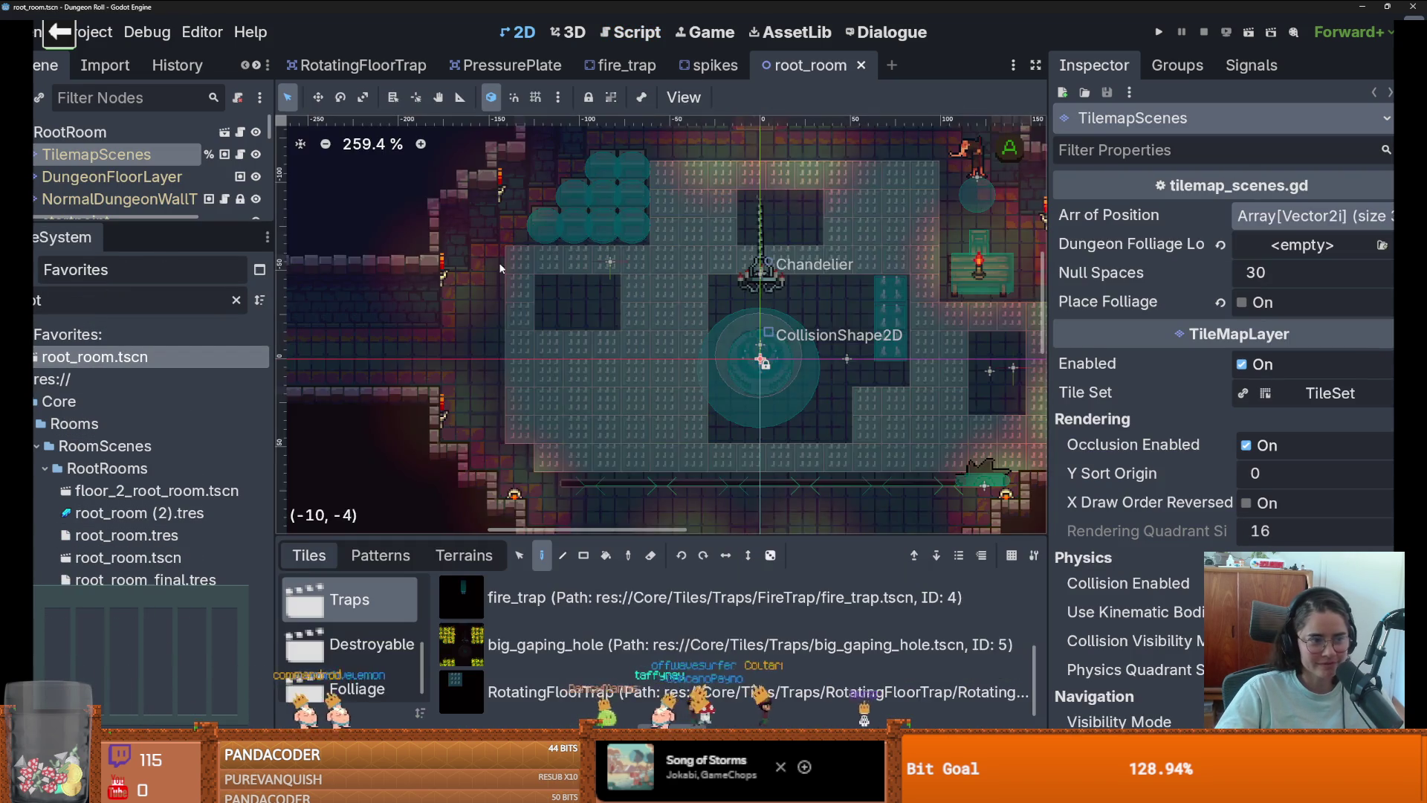
Paint RotatingFloorTrap tiles along a floor column, then pick the fire_trap tile.
{"action": "left_click", "coordinate": [579, 691]}
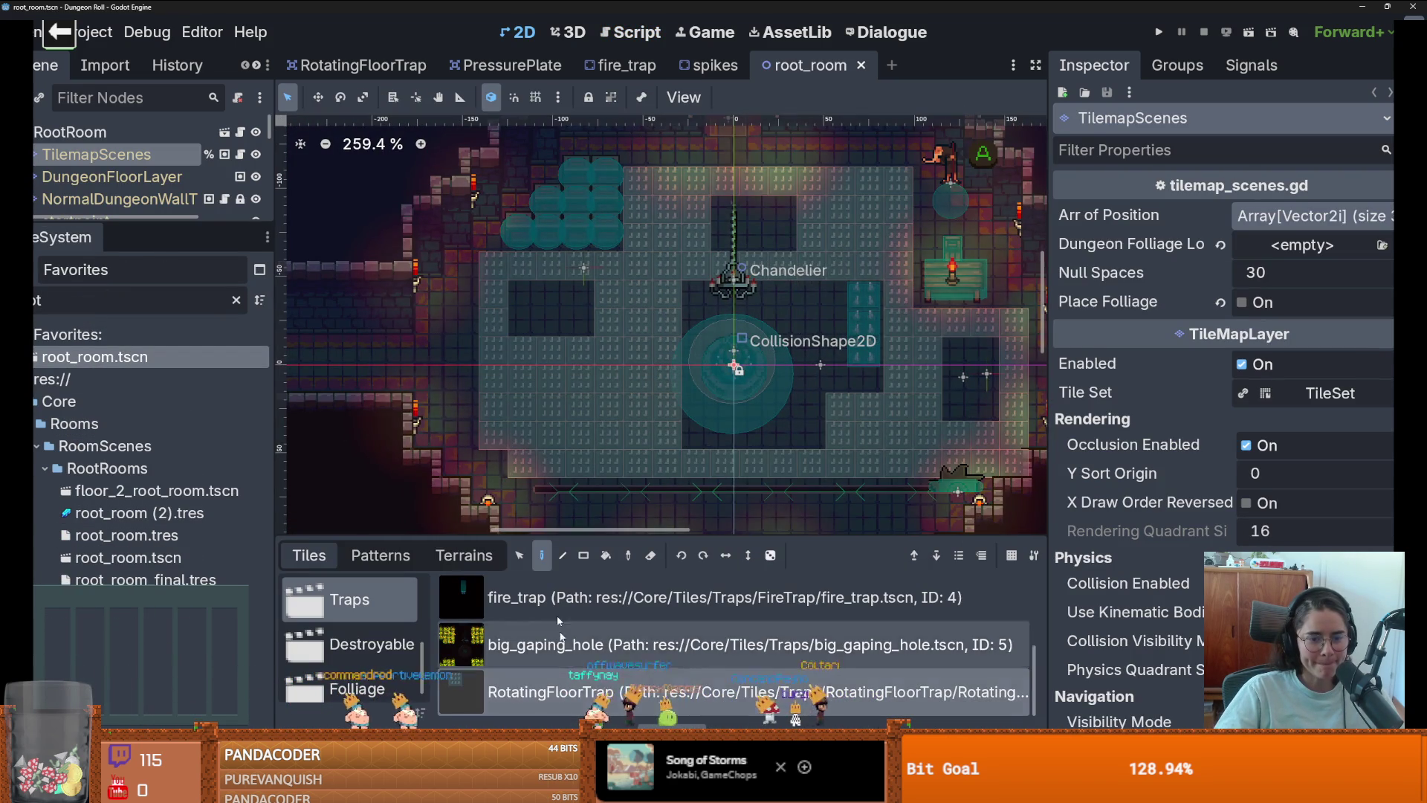
{"action": "left_click", "coordinate": [524, 460]}
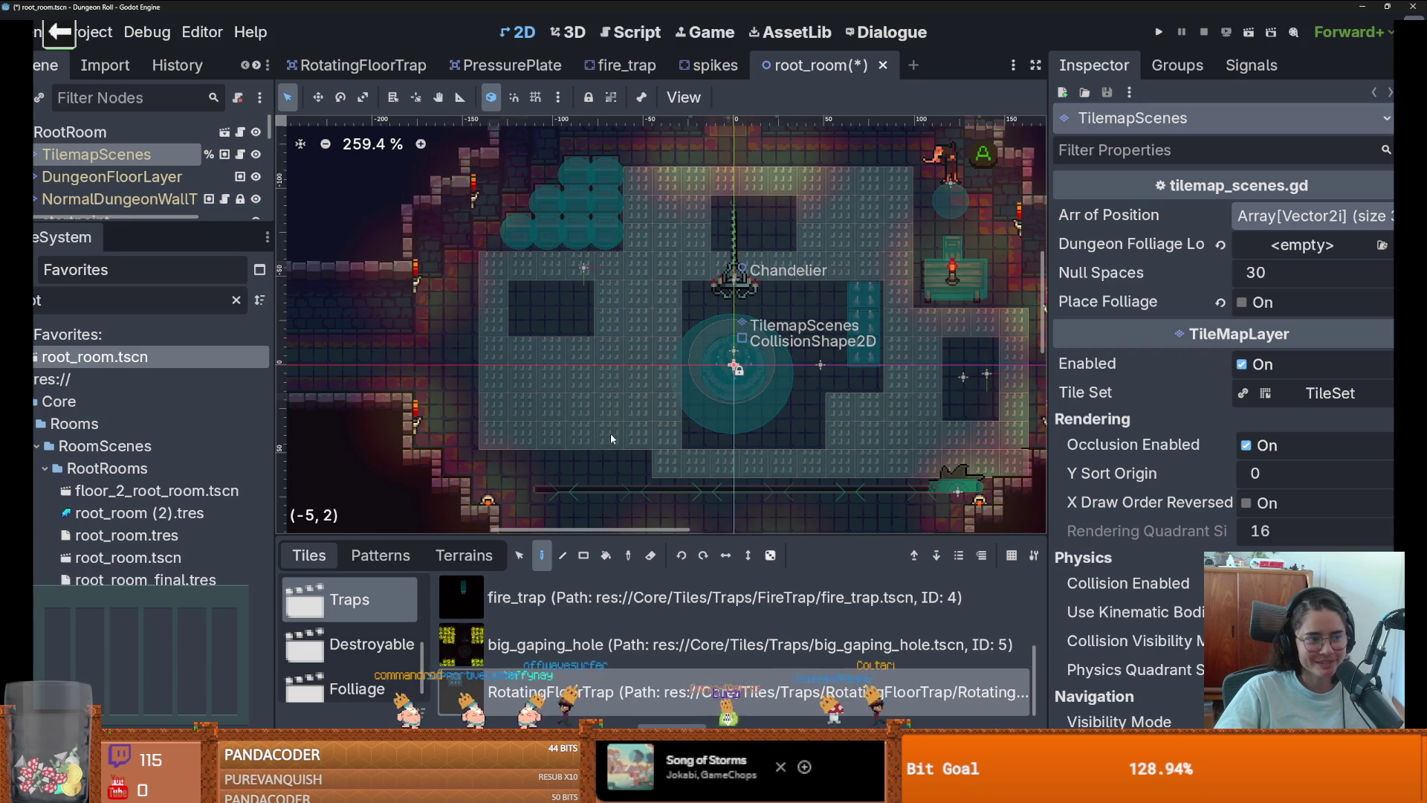
{"action": "mouse_move", "coordinate": [620, 432]}
{"action": "left_mouse_down"}
{"action": "mouse_move", "coordinate": [620, 266]}
{"action": "mouse_move", "coordinate": [492, 277]}
{"action": "mouse_move", "coordinate": [492, 417]}
{"action": "mouse_move", "coordinate": [524, 364]}
{"action": "mouse_move", "coordinate": [548, 408]}
{"action": "mouse_move", "coordinate": [609, 334]}
{"action": "mouse_move", "coordinate": [580, 424]}
{"action": "mouse_move", "coordinate": [635, 312]}
{"action": "mouse_move", "coordinate": [595, 438]}
{"action": "mouse_move", "coordinate": [869, 439]}
{"action": "mouse_move", "coordinate": [717, 465]}
{"action": "mouse_move", "coordinate": [992, 457]}
{"action": "mouse_move", "coordinate": [1025, 442]}
{"action": "mouse_move", "coordinate": [873, 439]}
{"action": "mouse_move", "coordinate": [869, 409]}
{"action": "mouse_move", "coordinate": [913, 369]}
{"action": "mouse_move", "coordinate": [901, 386]}
{"action": "mouse_move", "coordinate": [888, 183]}
{"action": "mouse_move", "coordinate": [695, 182]}
{"action": "mouse_move", "coordinate": [822, 260]}
{"action": "mouse_move", "coordinate": [865, 183]}
{"action": "mouse_move", "coordinate": [924, 317]}
{"action": "mouse_move", "coordinate": [1010, 394]}
{"action": "left_mouse_up"}
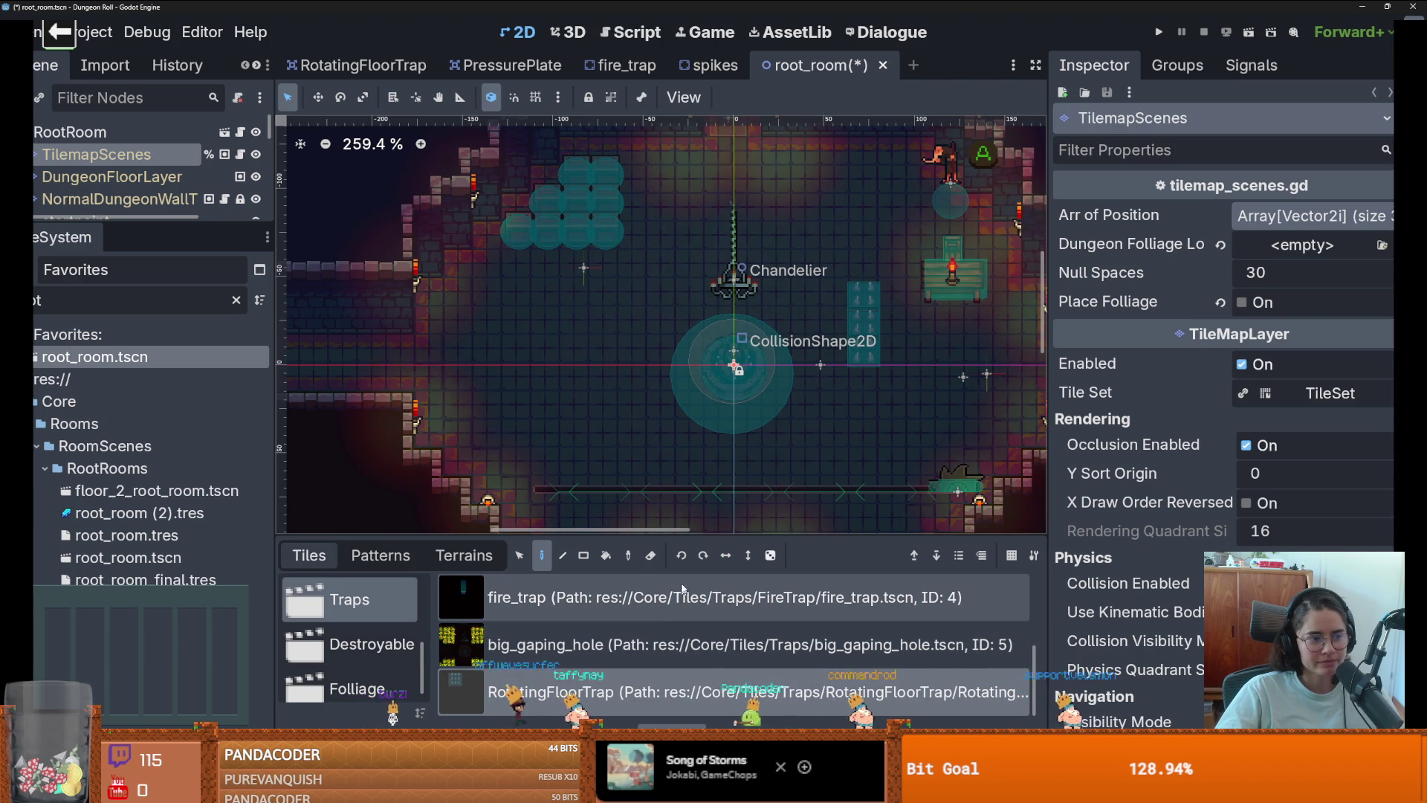
{"action": "left_click", "coordinate": [682, 595]}
{"action": "scroll", "coordinate": [682, 595], "scroll_direction": "up", "scroll_amount": 1}
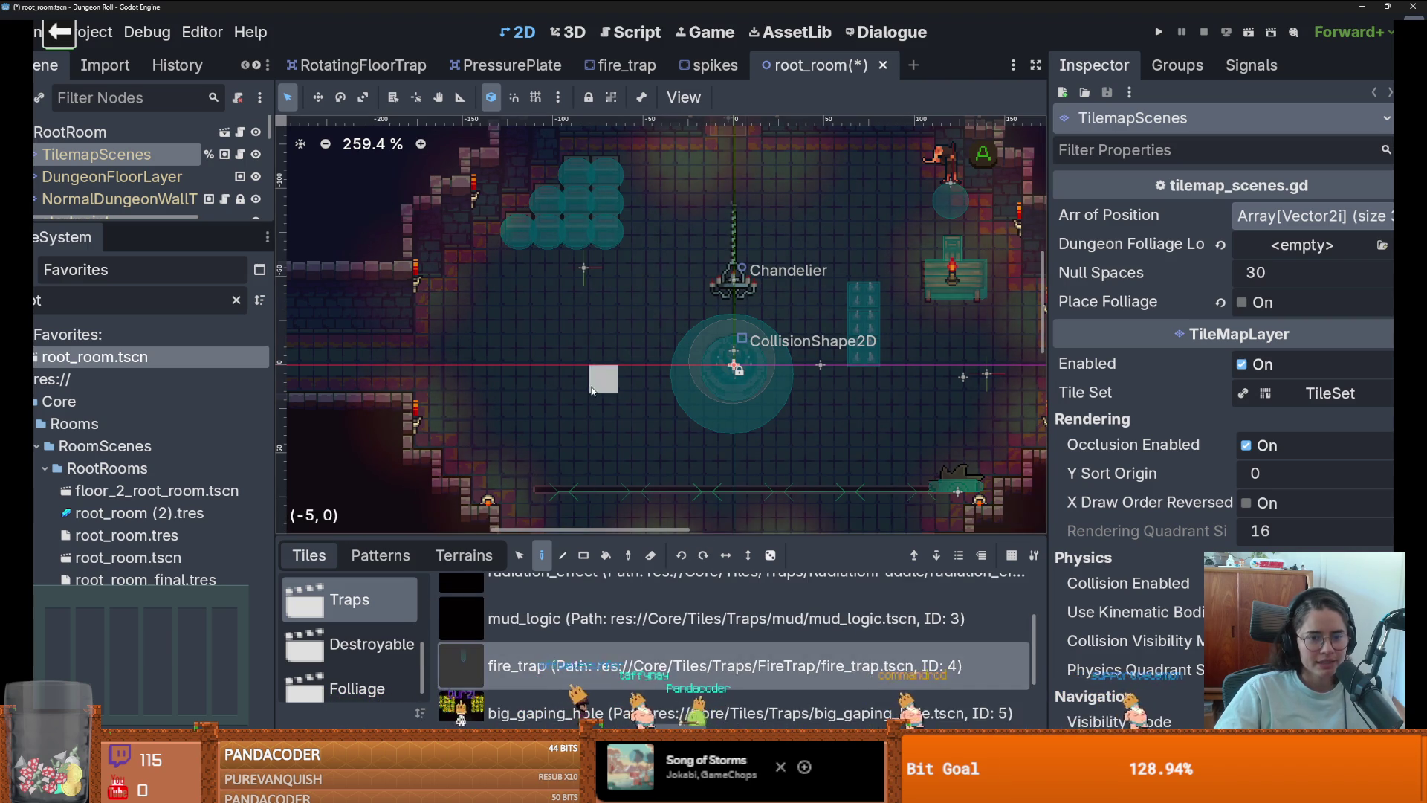
Paint a row of fire_trap tiles, play-test root_room twice, then select TilemapScenes.
{"action": "left_click_drag", "start_coordinate": [631, 424], "coordinate": [486, 424]}
{"action": "left_click", "coordinate": [1158, 34]}
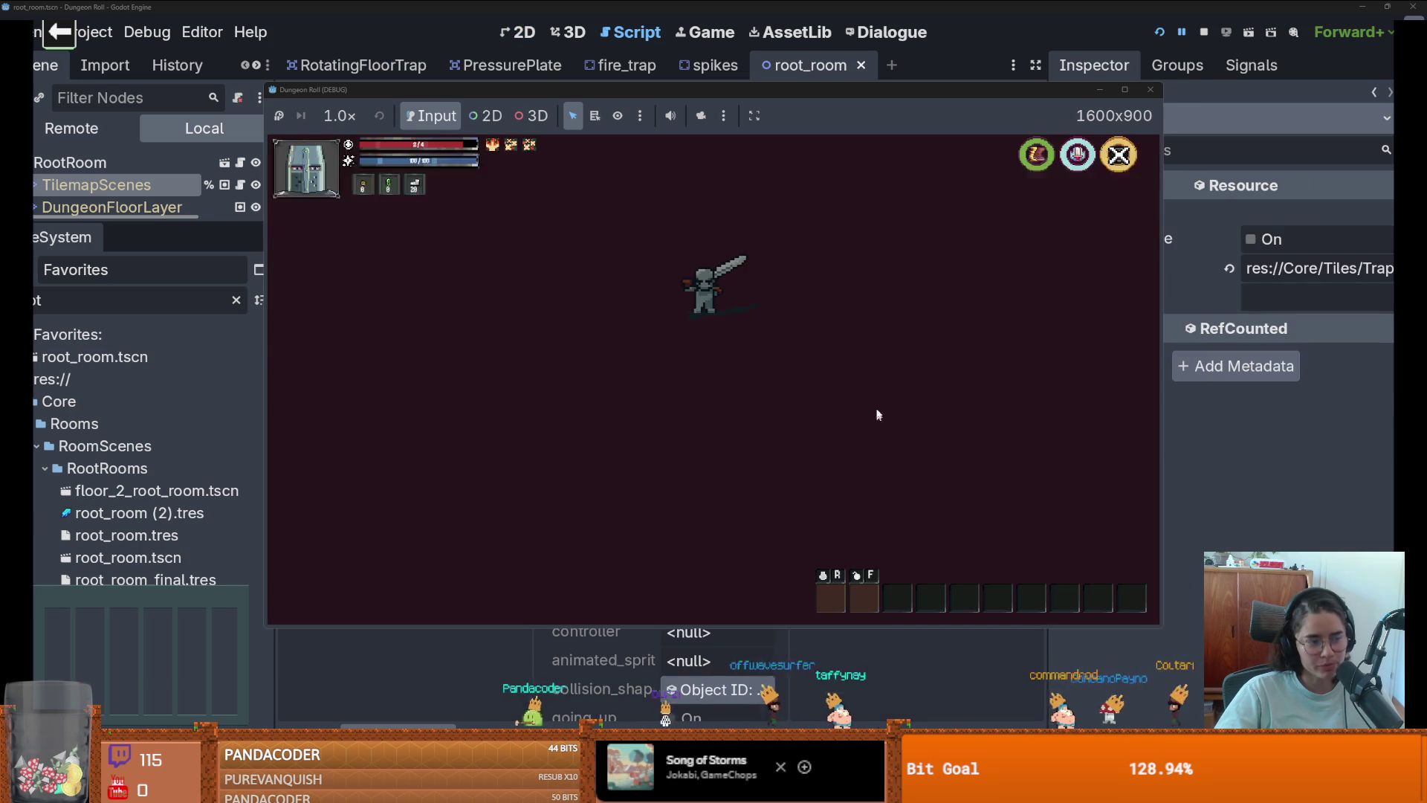
{"action": "left_click", "coordinate": [1149, 90]}
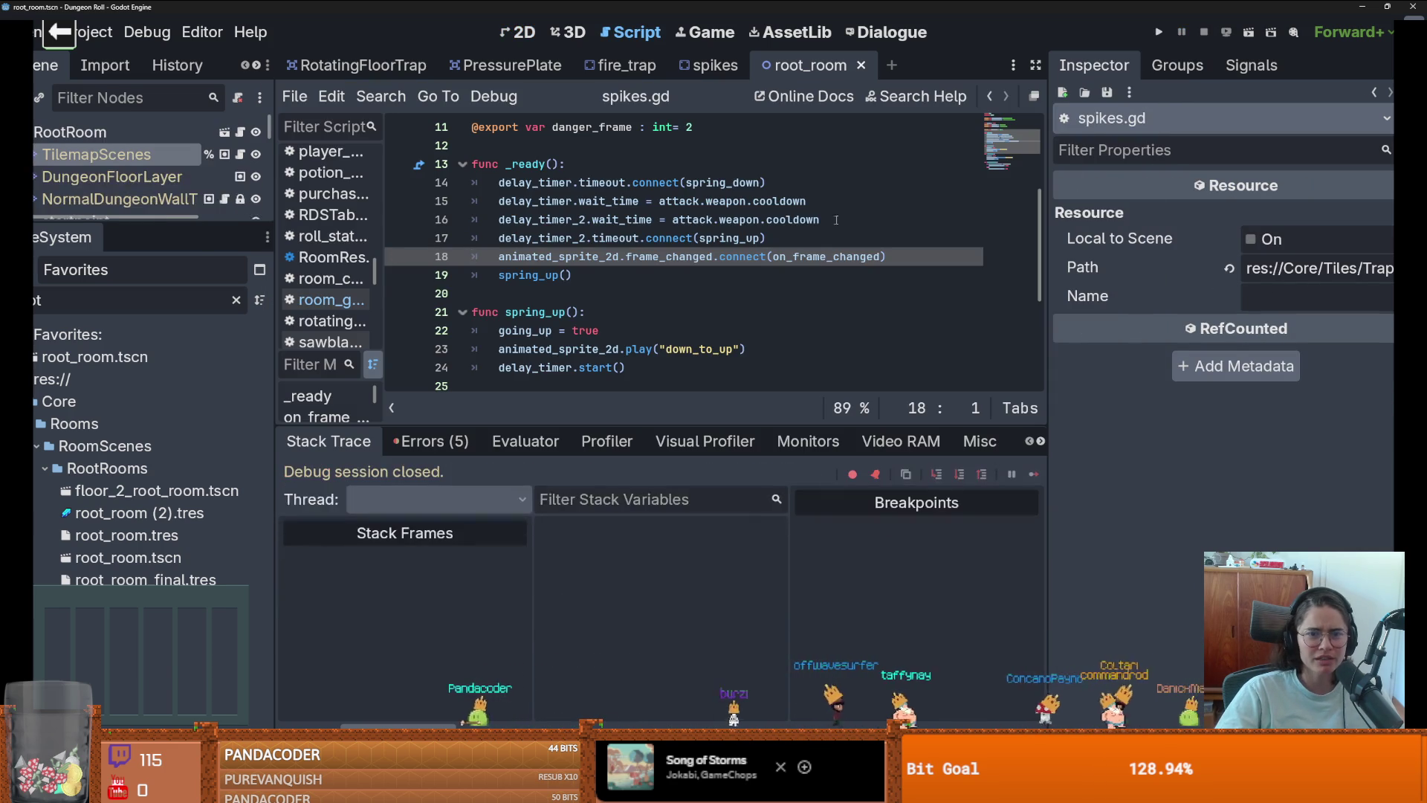
{"action": "left_click", "coordinate": [521, 32]}
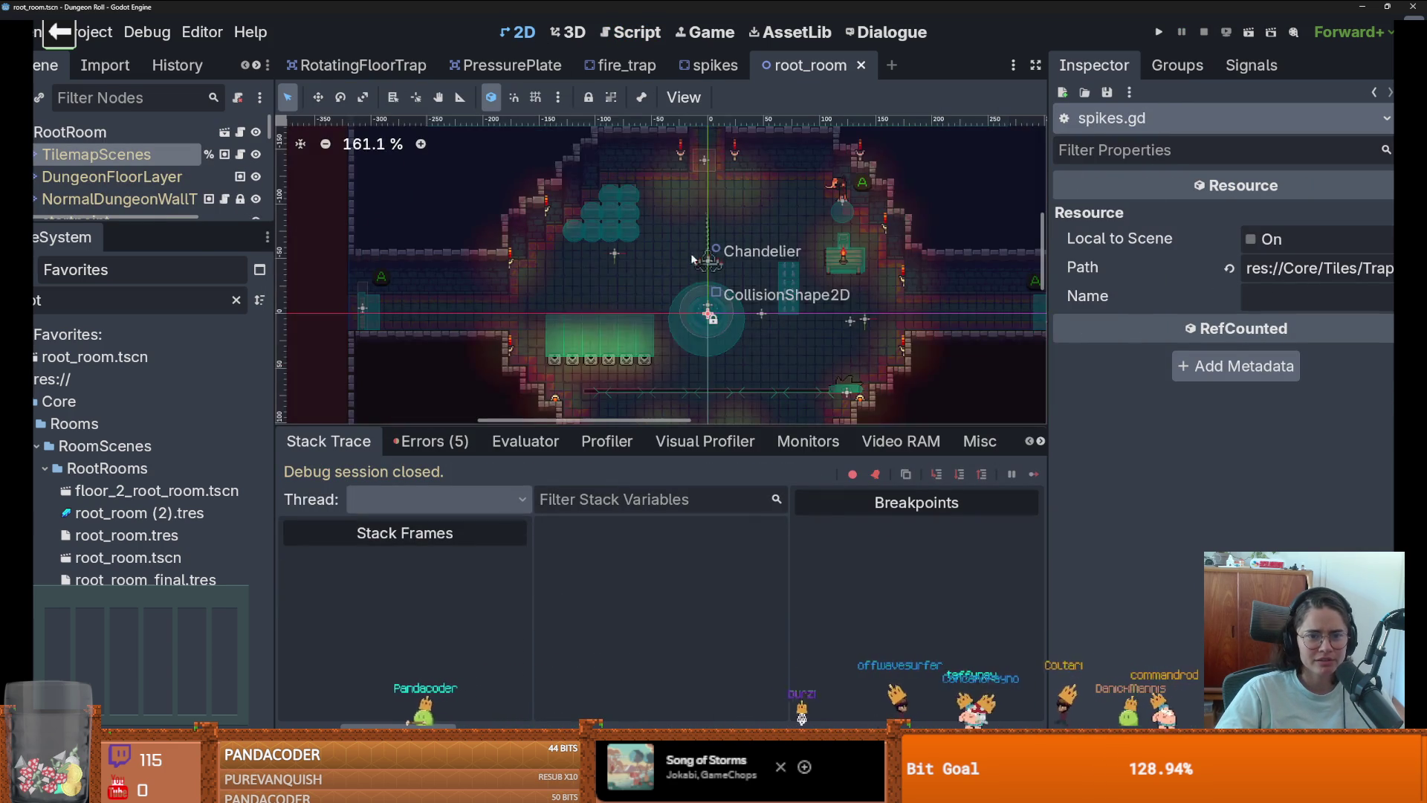
{"action": "left_click", "coordinate": [1158, 31]}
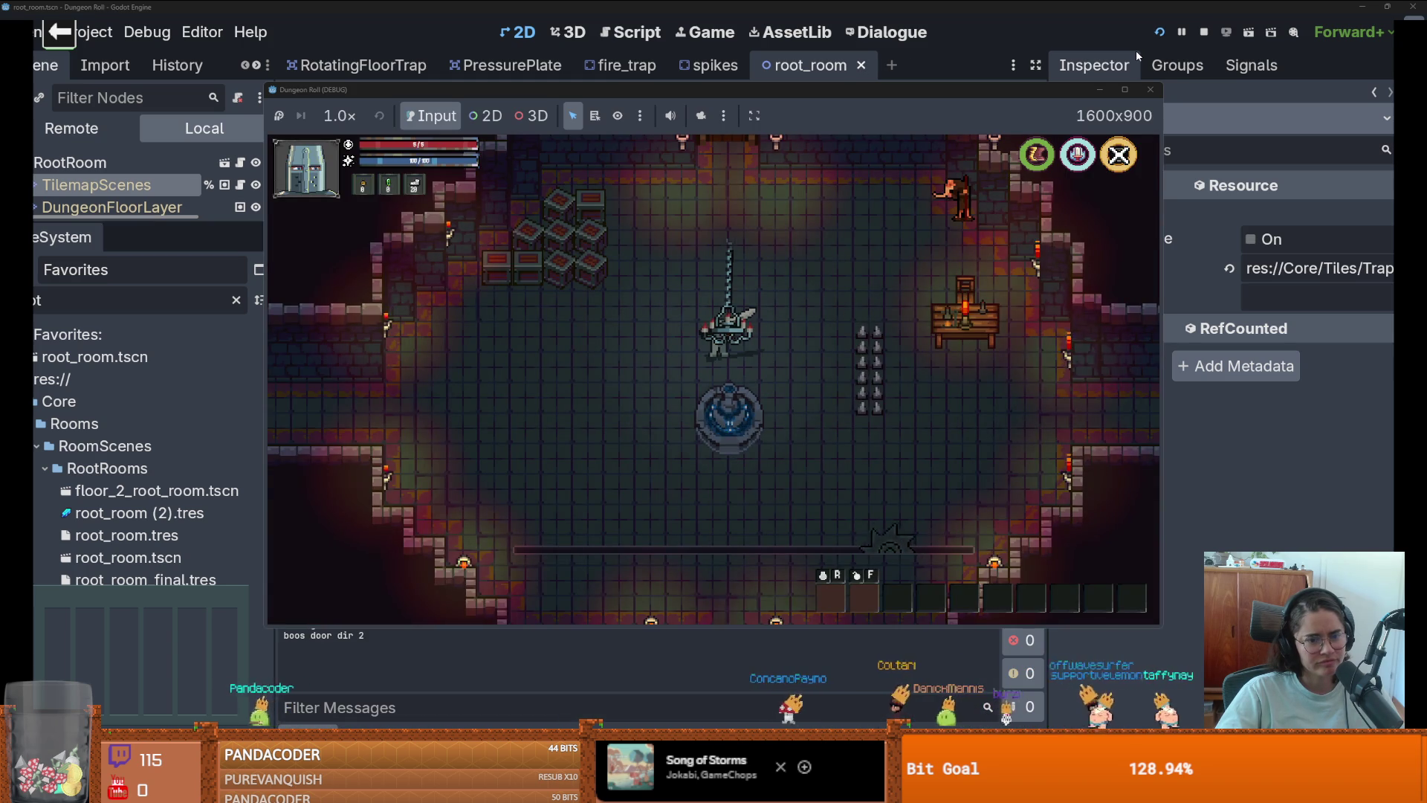
{"action": "left_click", "coordinate": [1198, 32]}
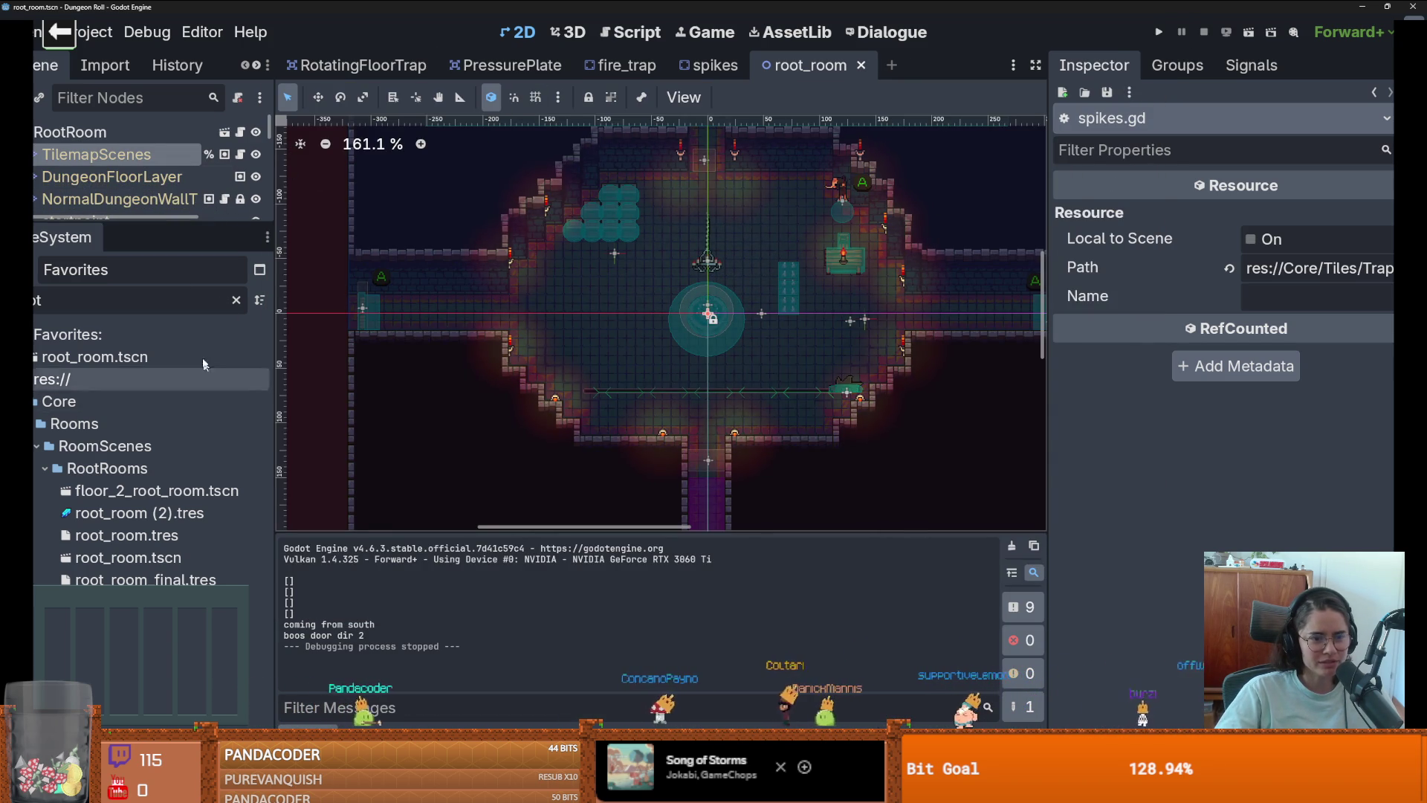
{"action": "left_click", "coordinate": [163, 157]}
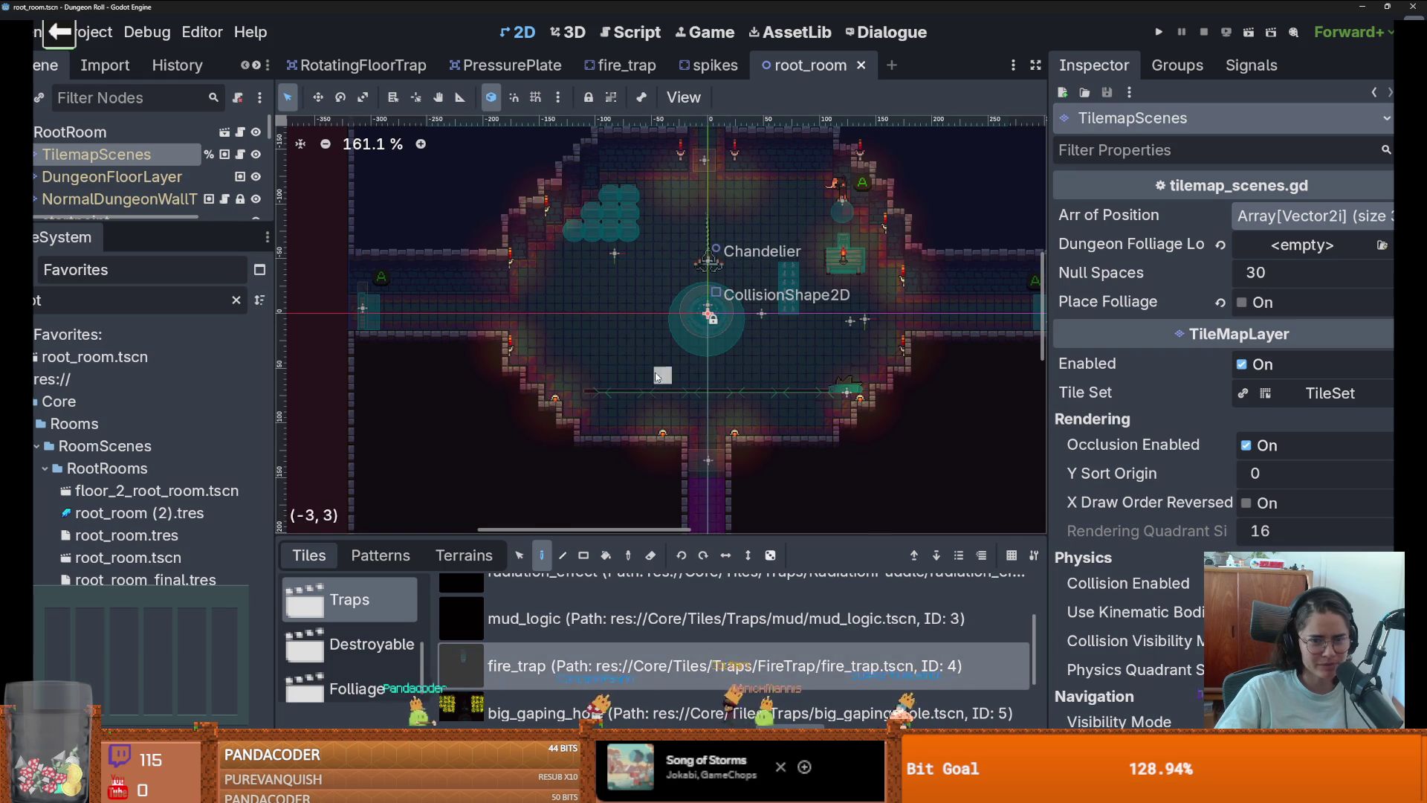
Run the game and inspect the timer setup lines 17–18 in spikes.gd.
{"action": "left_click", "coordinate": [1158, 32]}
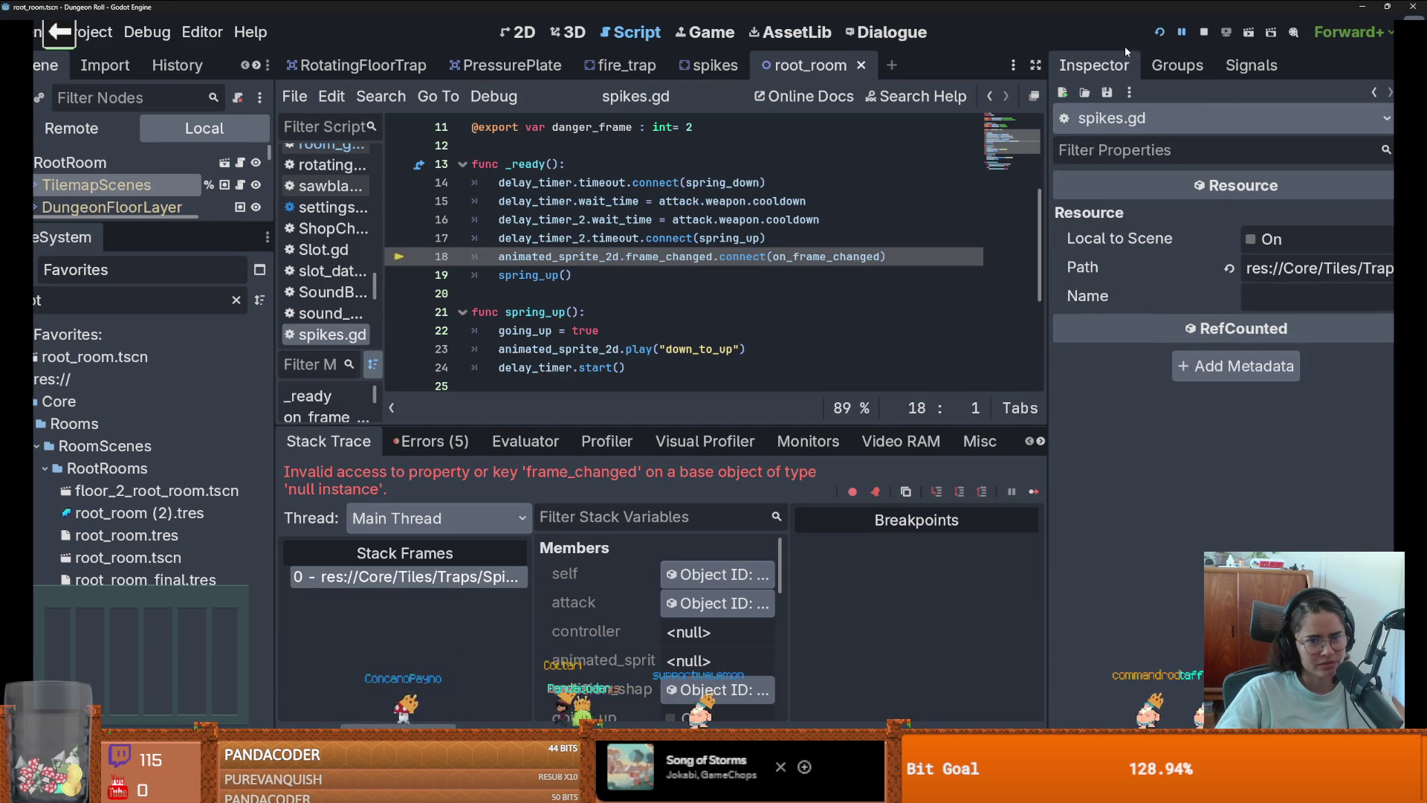
{"action": "left_click", "coordinate": [829, 221]}
{"action": "left_click", "coordinate": [828, 247]}
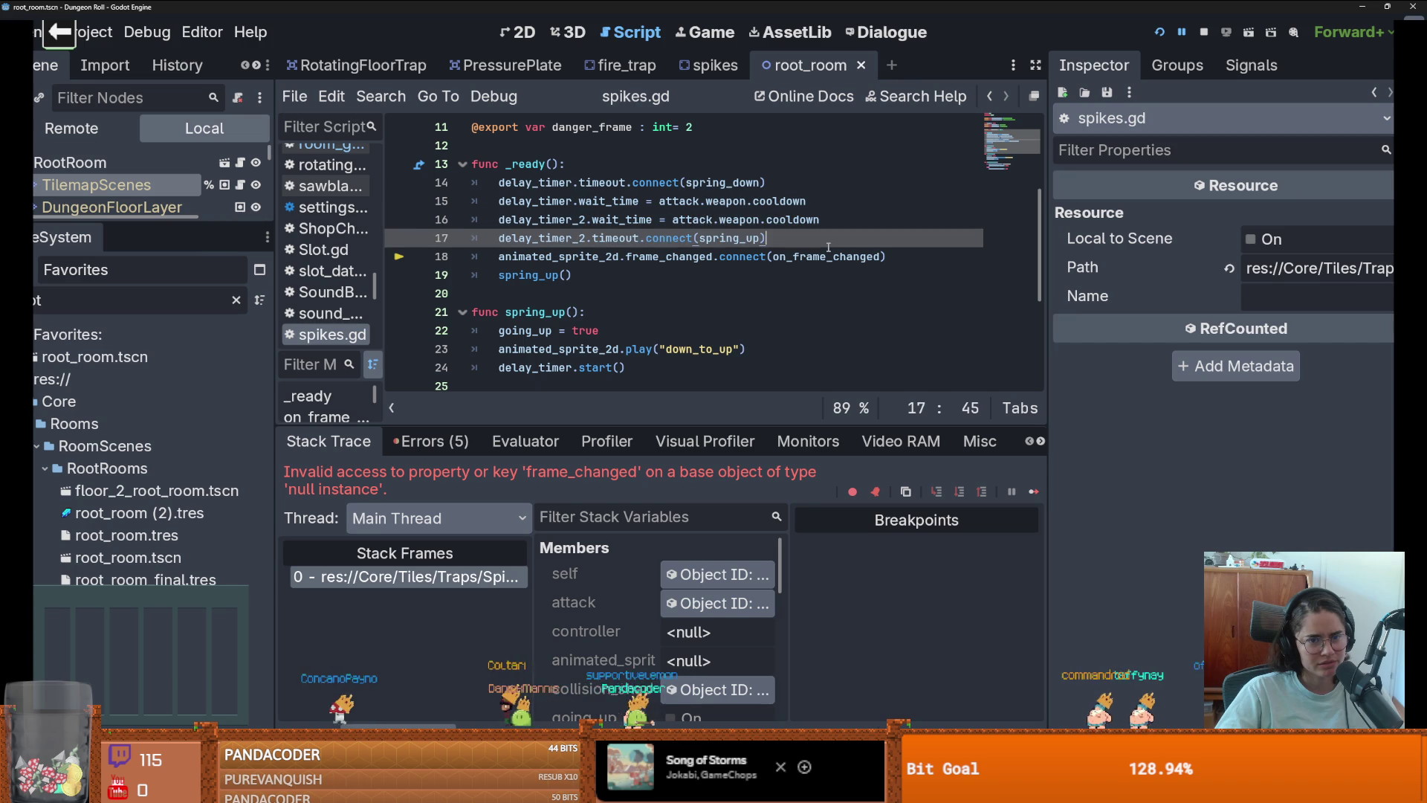
{"action": "left_click_drag", "start_coordinate": [180, 225], "coordinate": [181, 498]}
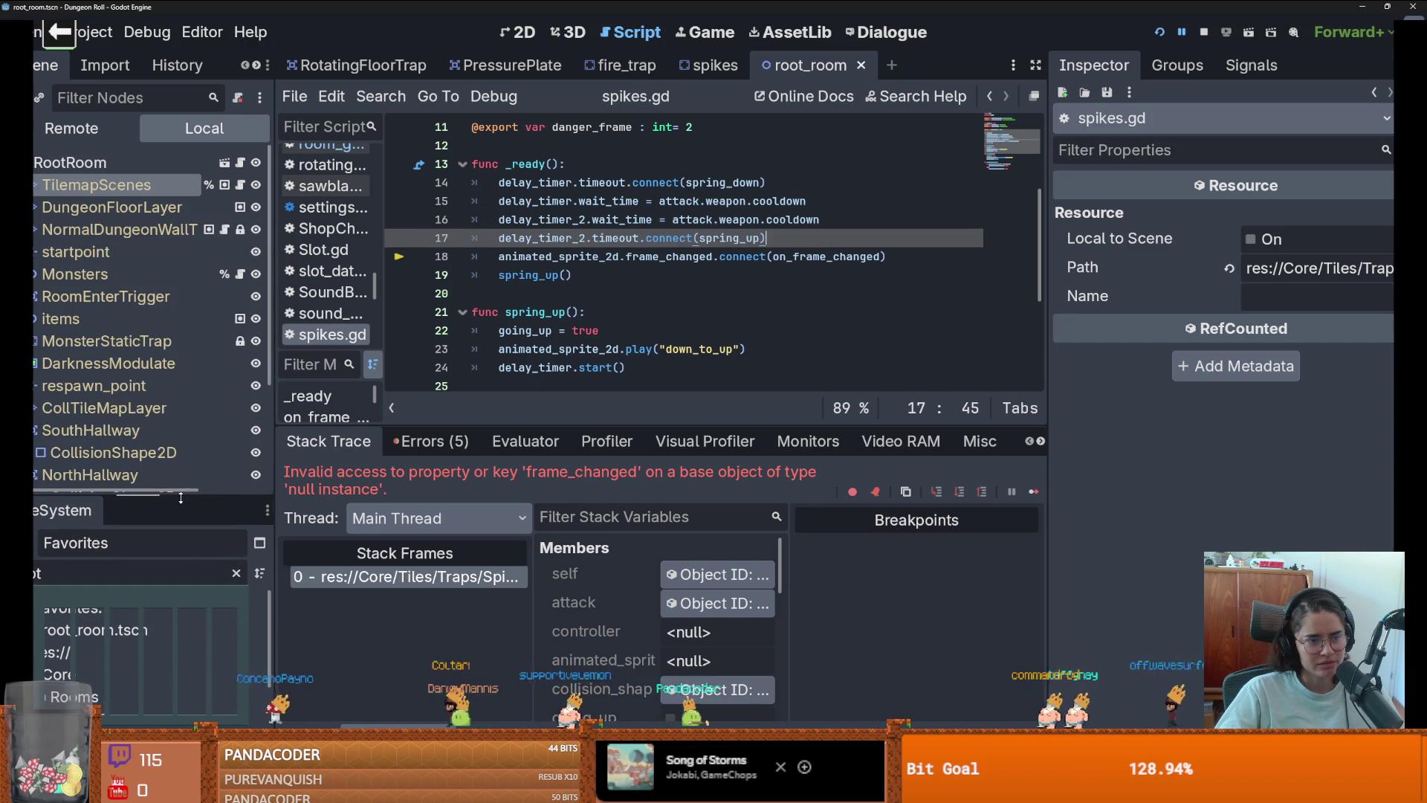
{"action": "mouse_move", "coordinate": [111, 452]}
{"action": "left_mouse_down"}
{"action": "mouse_move", "coordinate": [112, 476]}
{"action": "mouse_move", "coordinate": [111, 453]}
{"action": "left_mouse_up"}
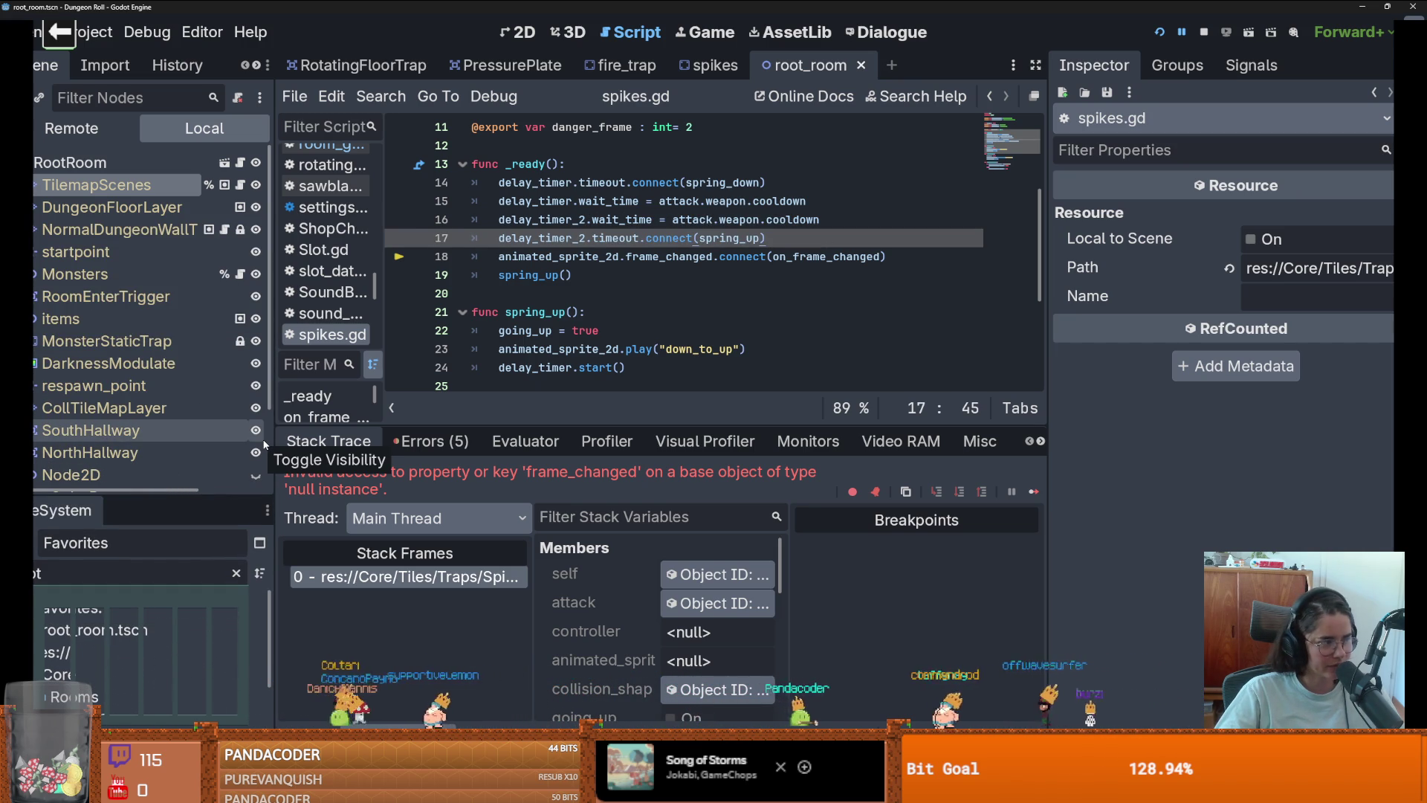
{"action": "scroll", "coordinate": [814, 152], "scroll_direction": "down", "scroll_amount": 2}
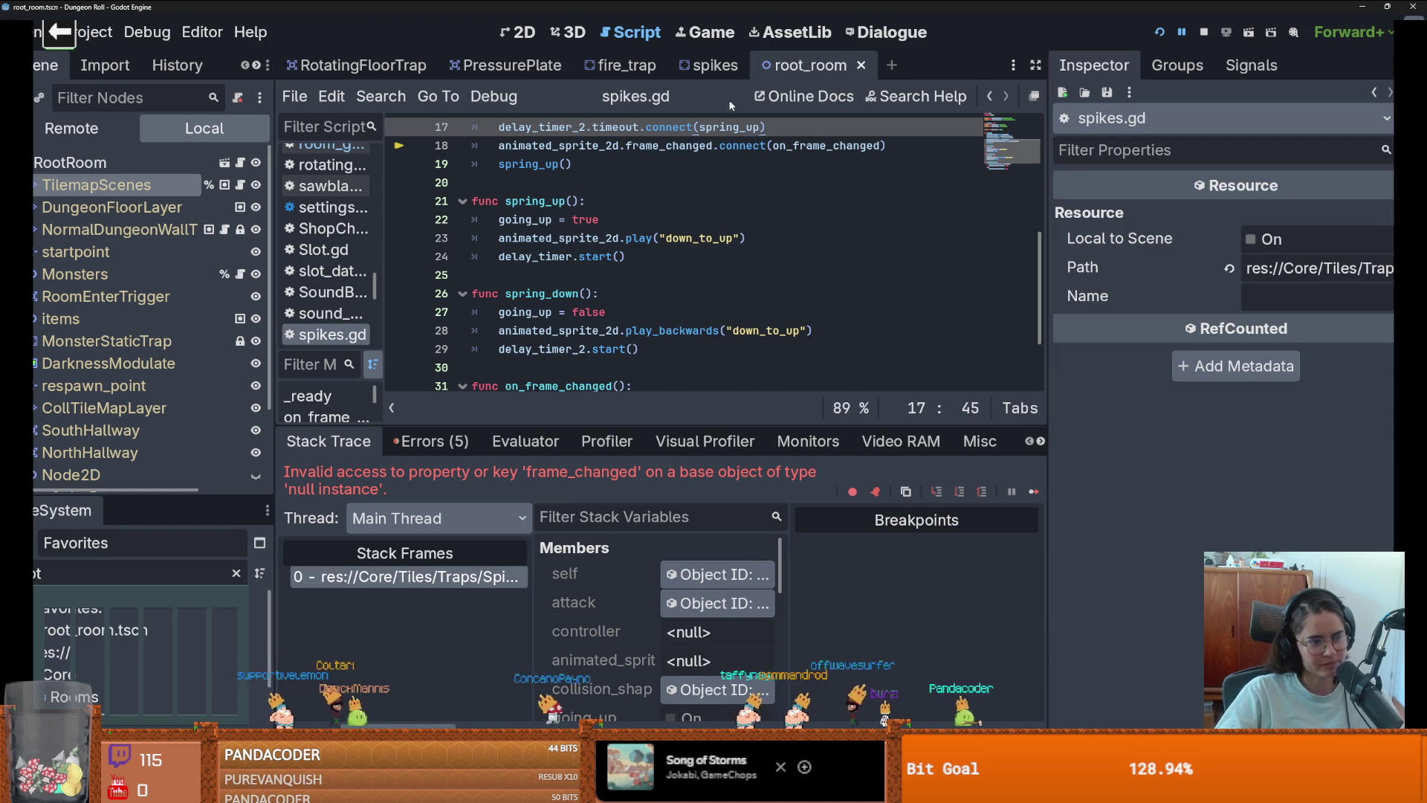
Save the script and jump from the Stack Frames entry to failing line 18.
{"action": "mouse_move", "coordinate": [706, 118]}
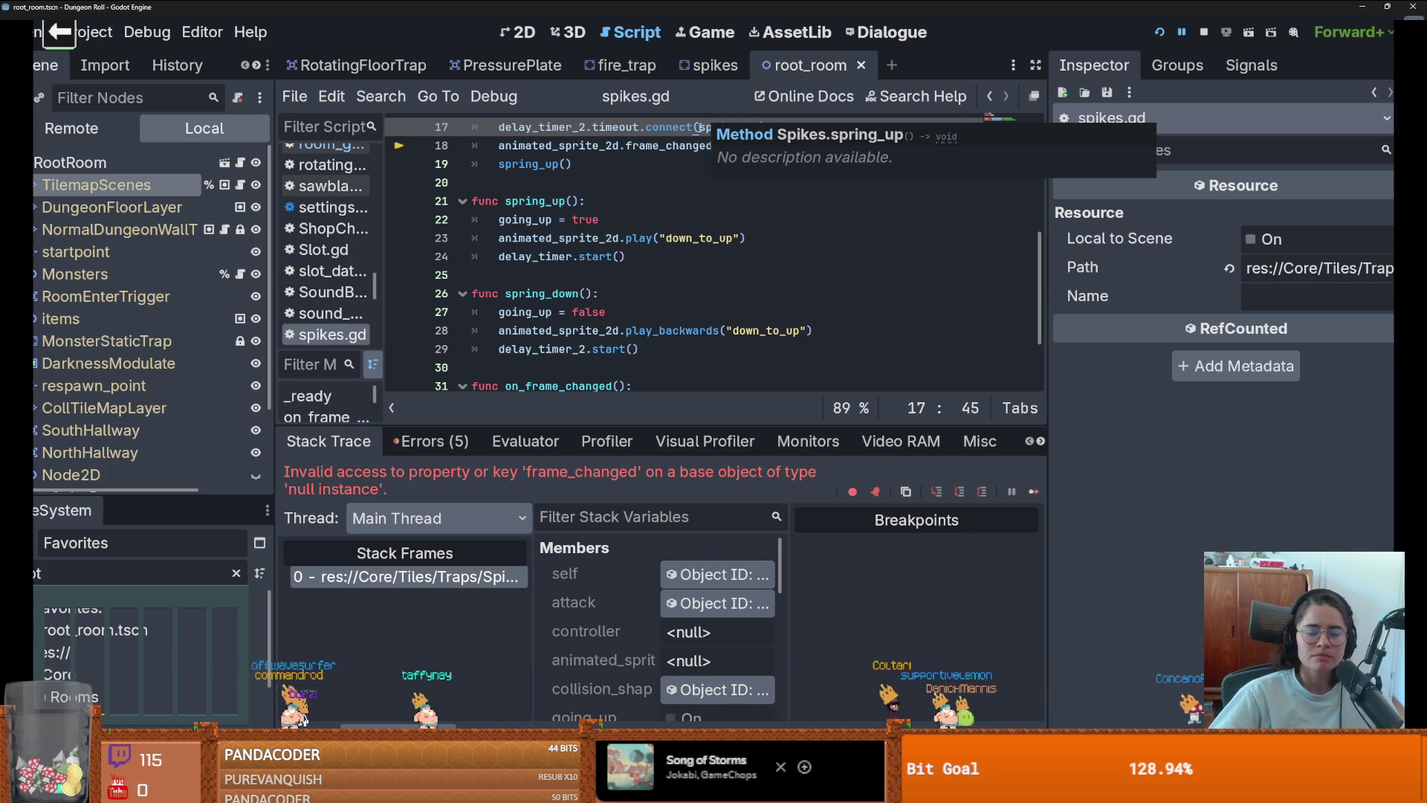
{"action": "scroll", "coordinate": [720, 214], "scroll_direction": "up", "scroll_amount": 1}
{"action": "left_click", "coordinate": [719, 213]}
{"action": "key", "text": "ctrl+s"}
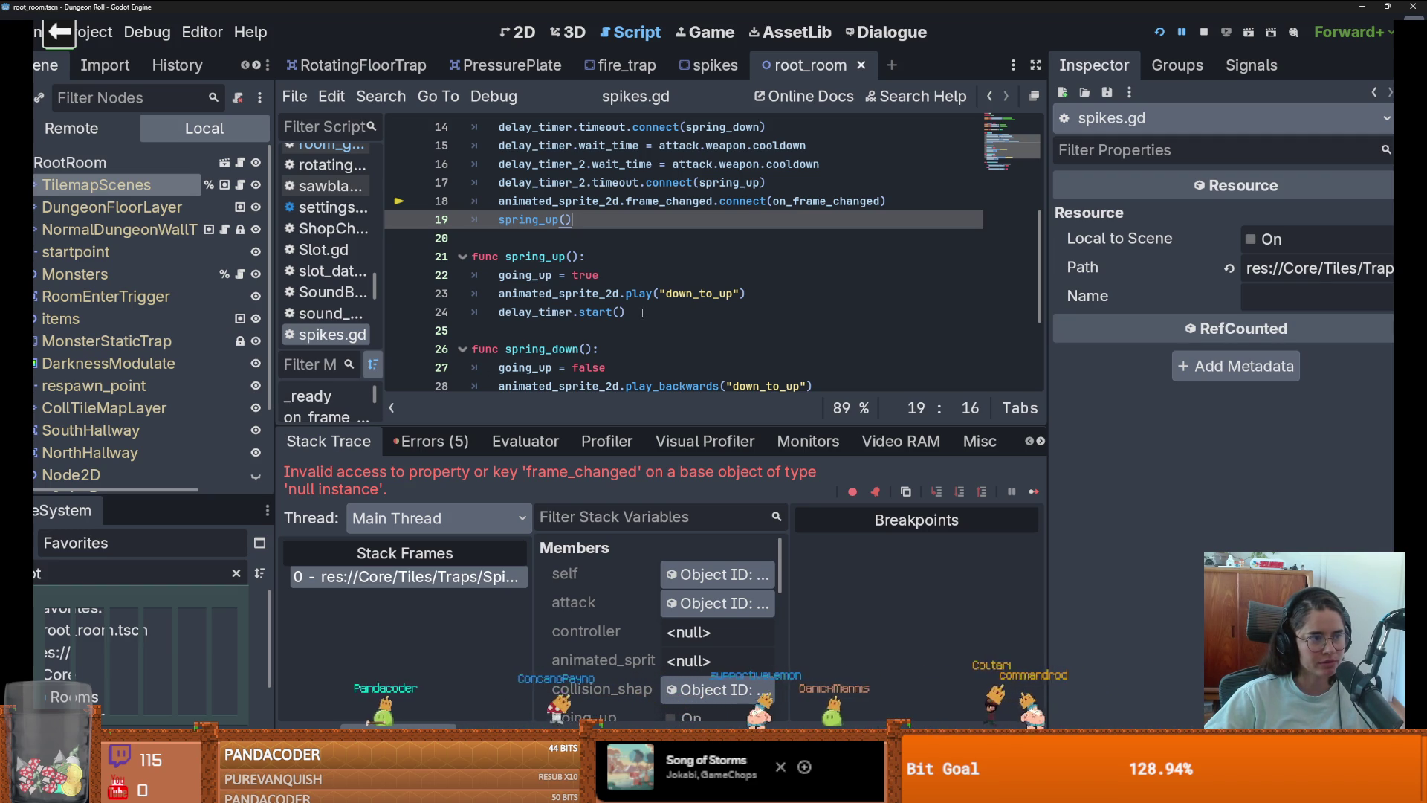
{"action": "left_click", "coordinate": [458, 587]}
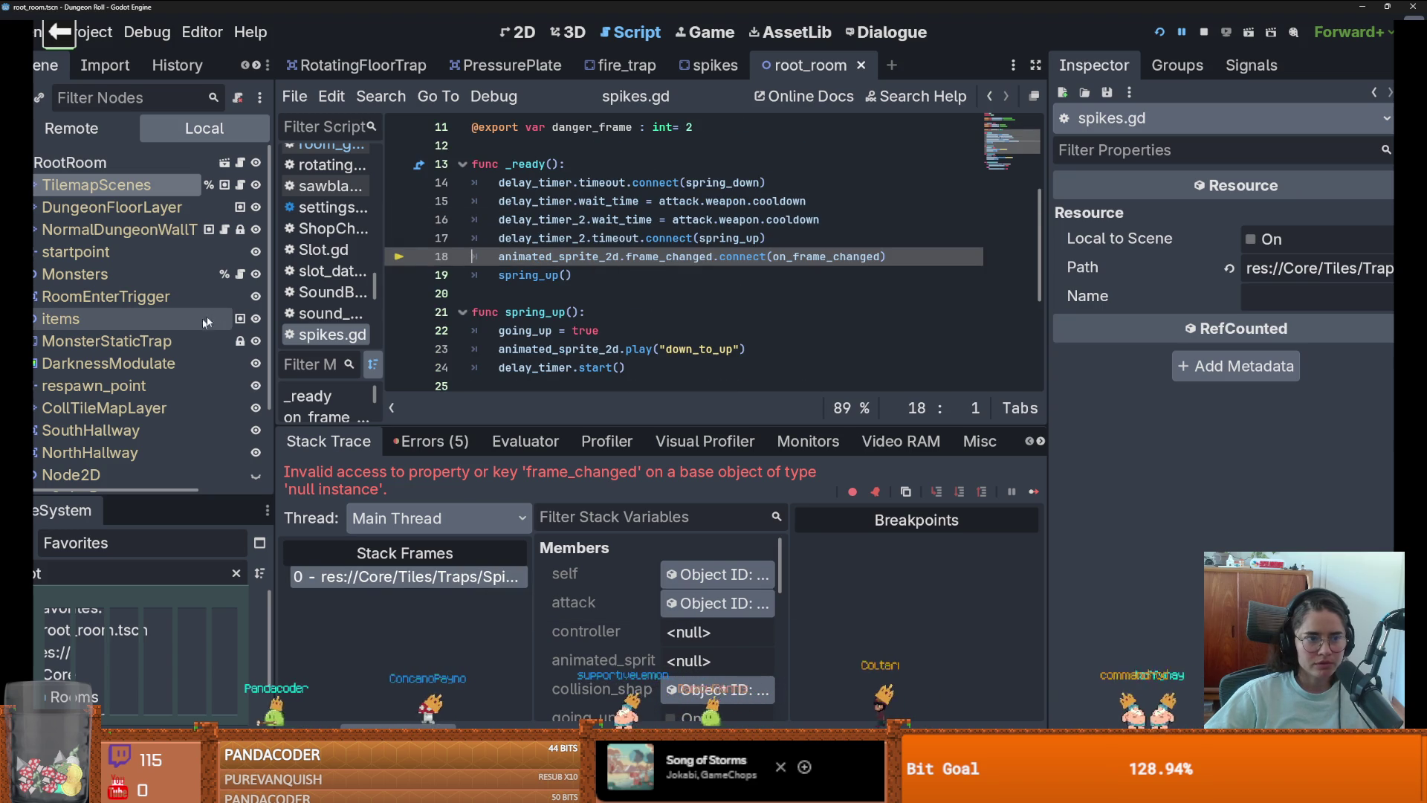
Compare the fire_trap and spikes scenes and open the Area2D's spikes.gd script.
{"action": "left_click", "coordinate": [628, 65]}
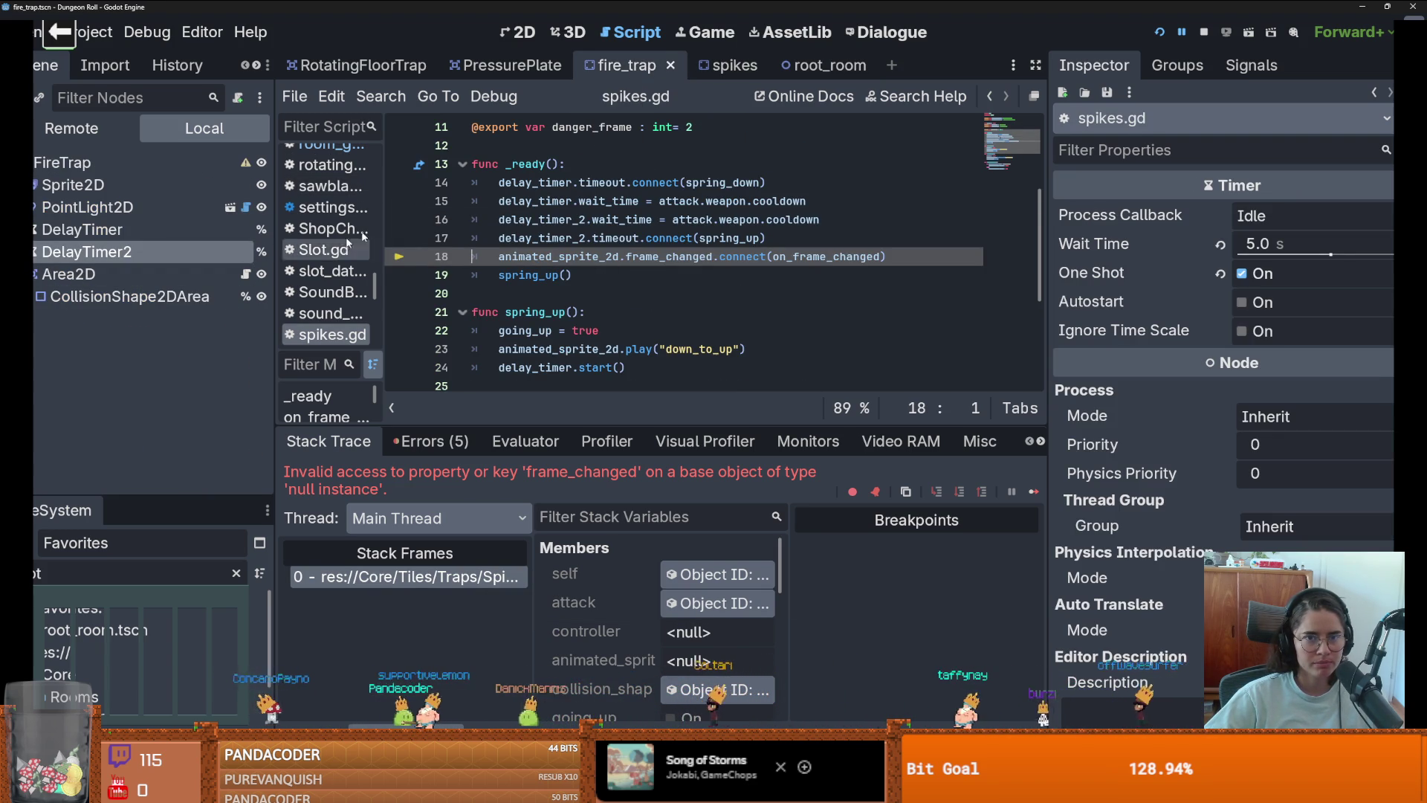
{"action": "left_click", "coordinate": [743, 65]}
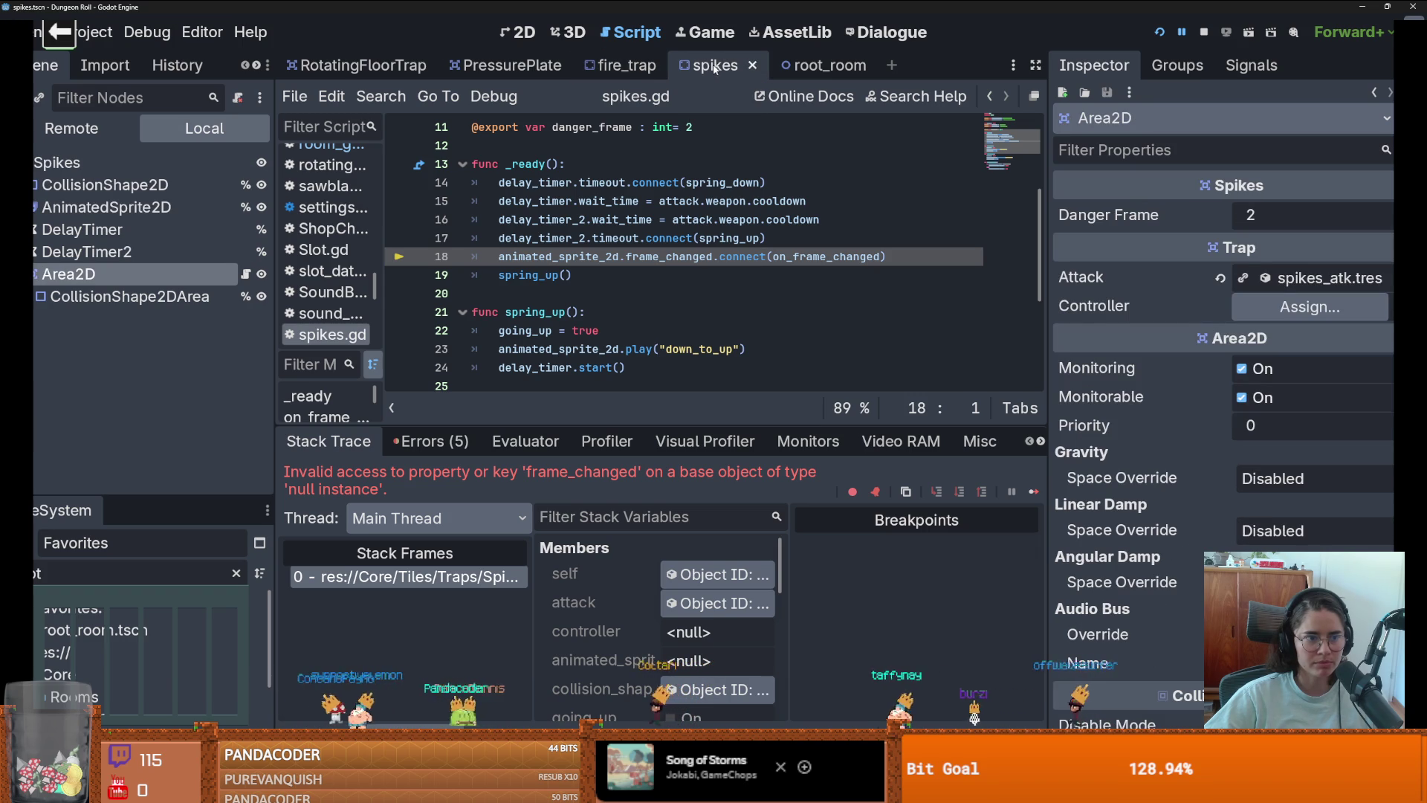
{"action": "left_click", "coordinate": [626, 66]}
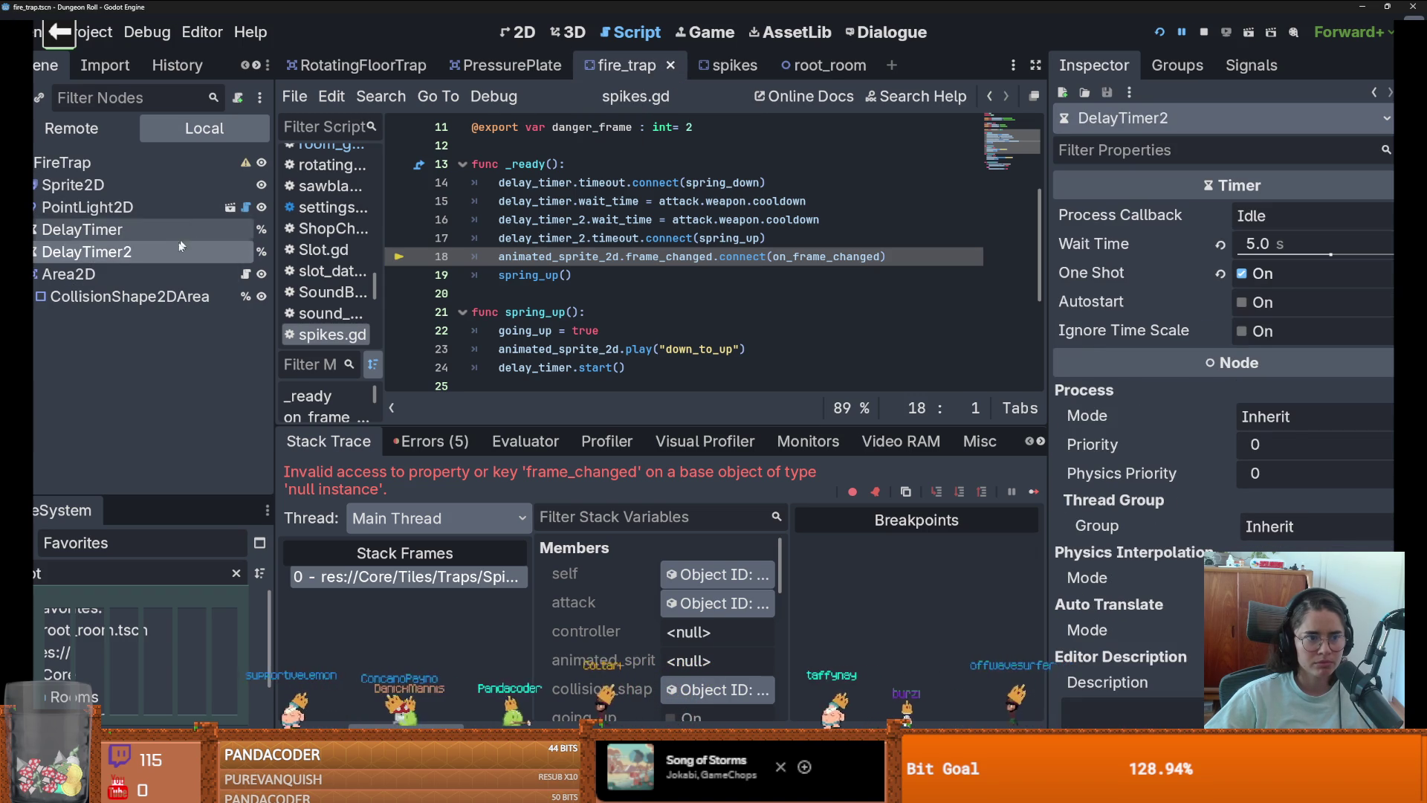
{"action": "left_click", "coordinate": [165, 275]}
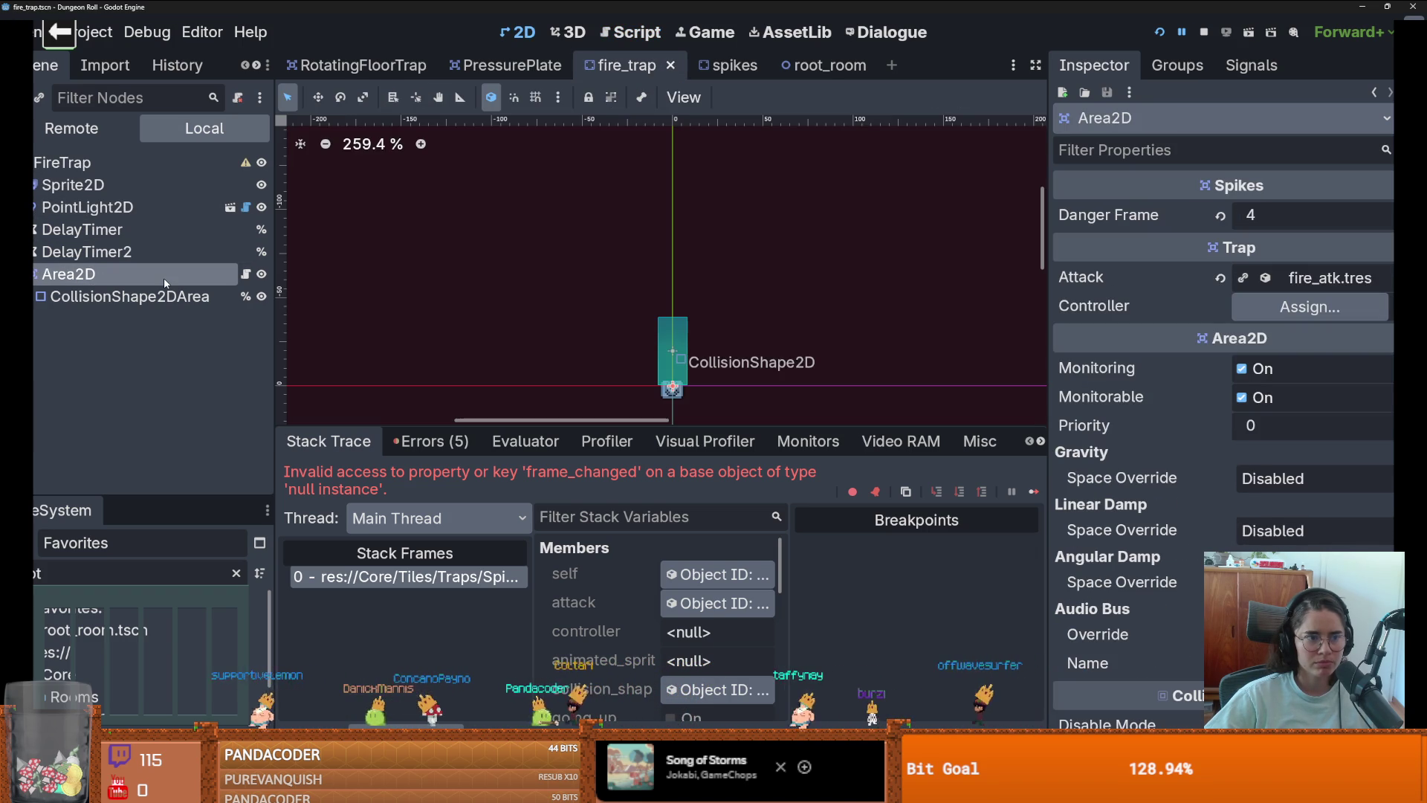
{"action": "left_click", "coordinate": [162, 185]}
{"action": "key", "text": "f"}
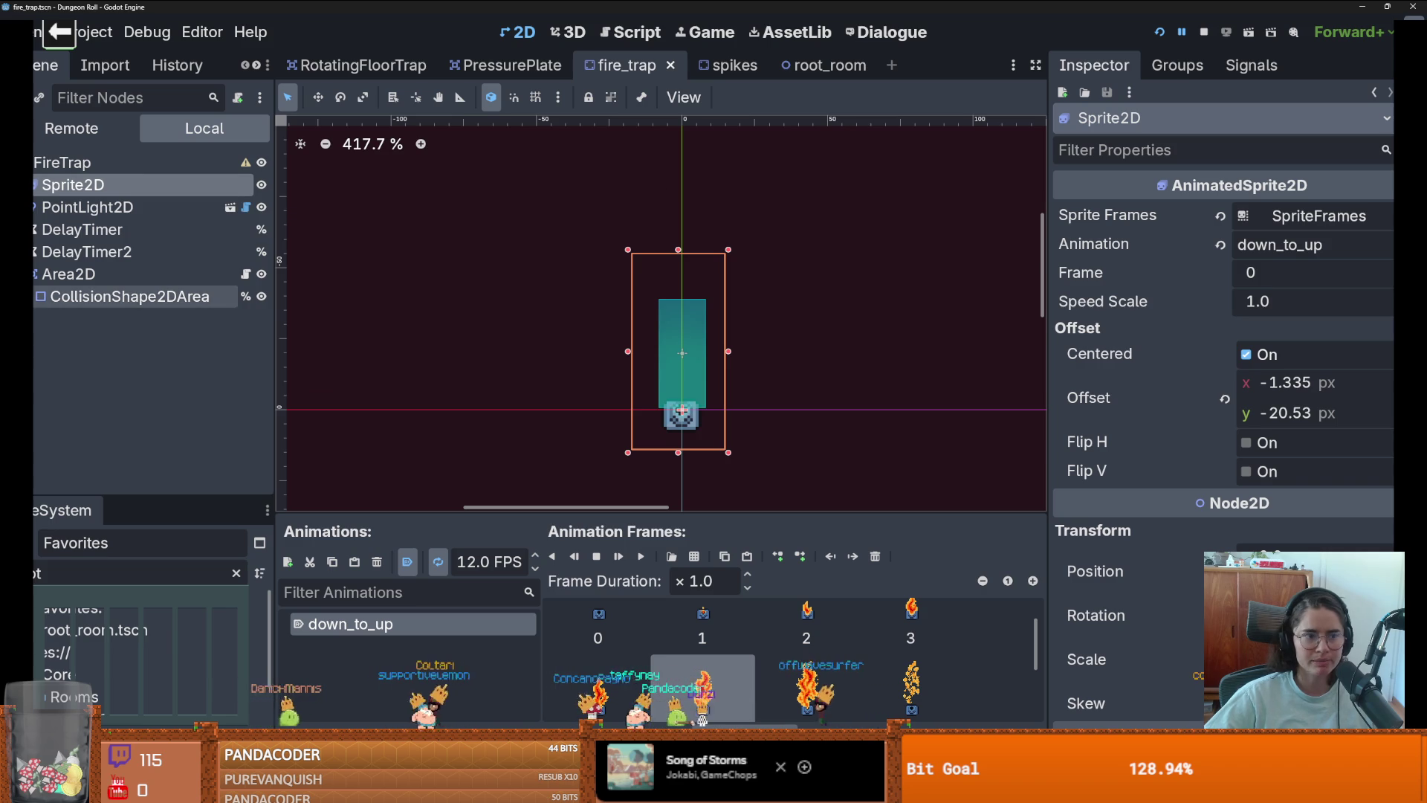
{"action": "left_click", "coordinate": [246, 273]}
{"action": "scroll", "coordinate": [637, 222], "scroll_direction": "up", "scroll_amount": 3}
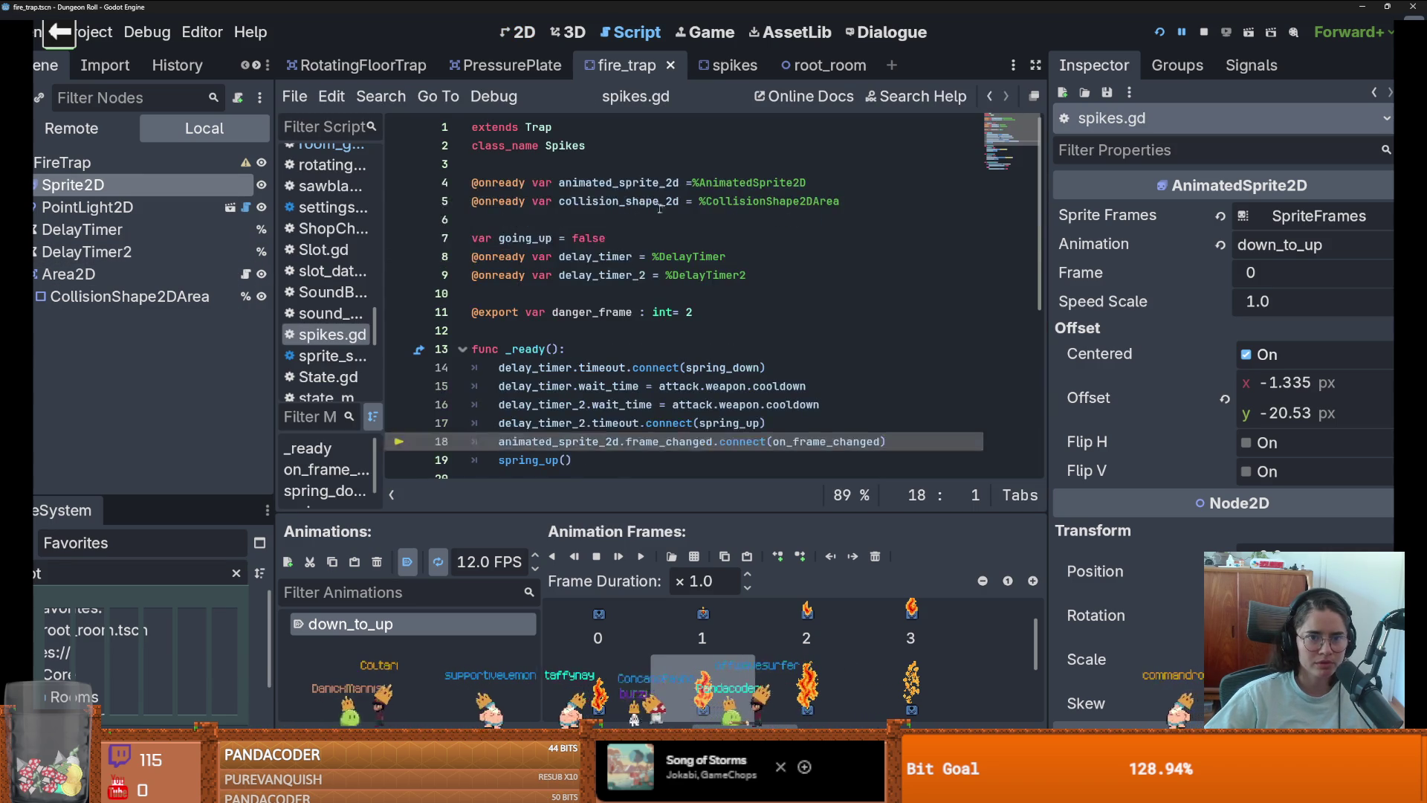
Rename the fire trap's Sprite2D node to animated_sprite_2d and save.
{"action": "double_click", "coordinate": [637, 183]}
{"action": "key", "text": "ctrl+c"}
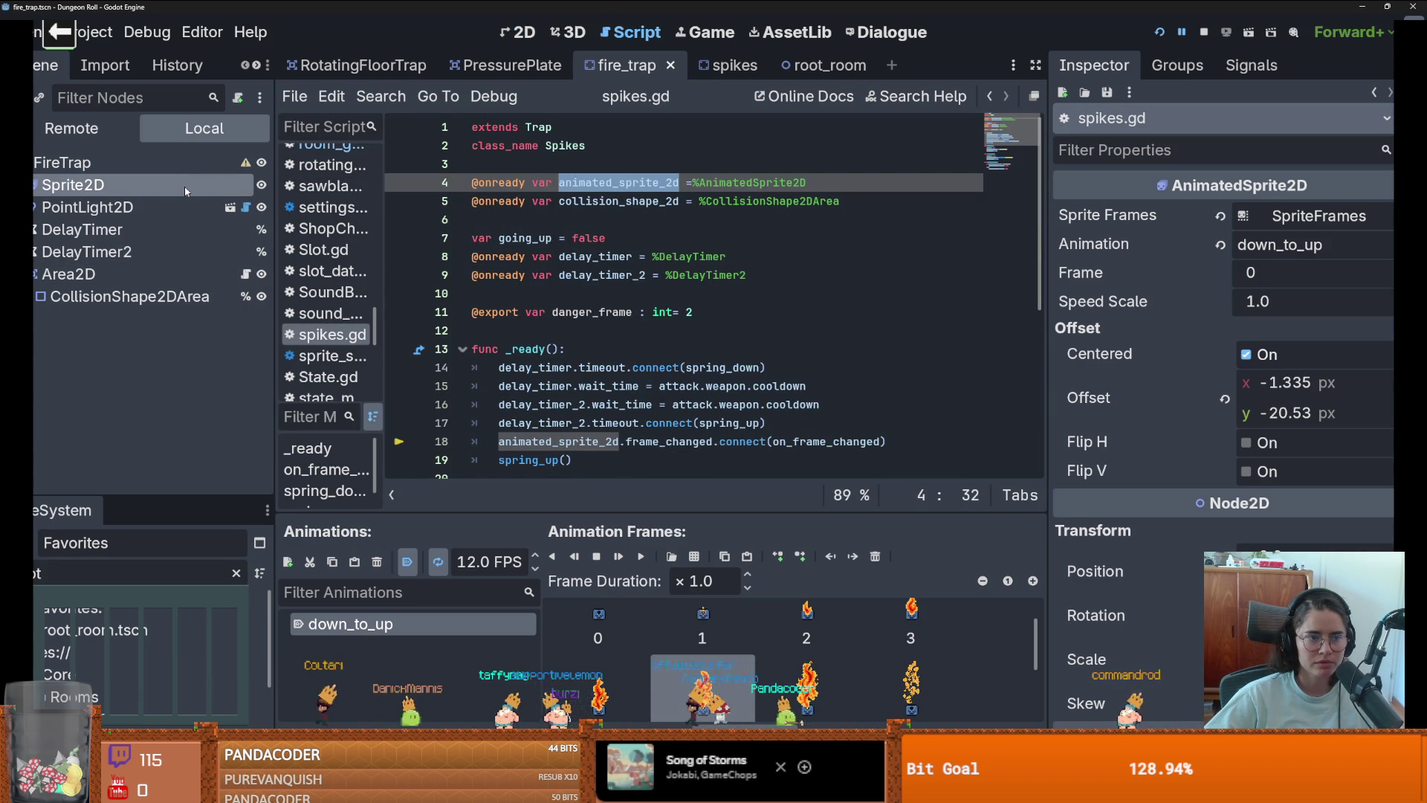
{"action": "double_click", "coordinate": [185, 191]}
{"action": "key", "text": "ctrl+v"}
{"action": "key", "text": "Return"}
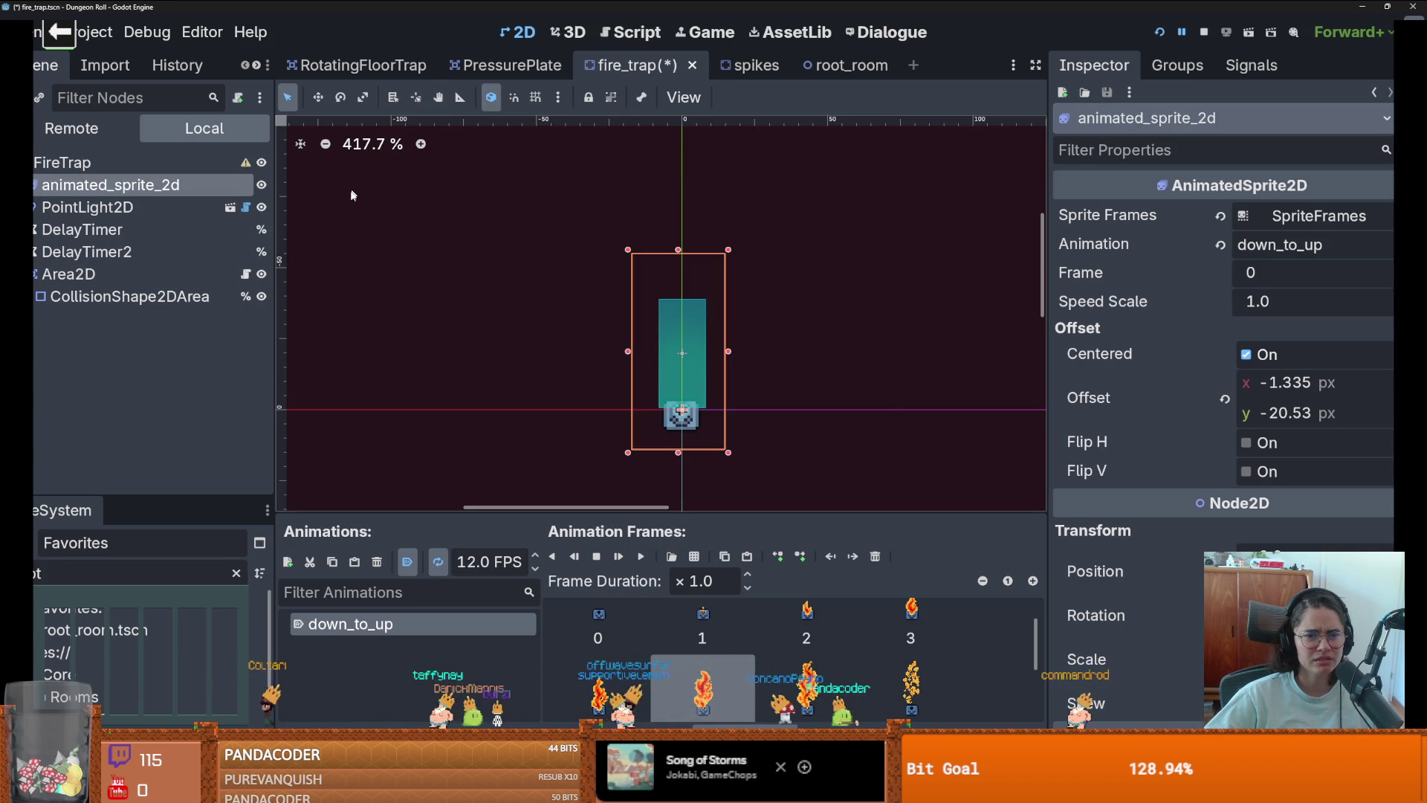
{"action": "key", "text": "ctrl+s"}
Select the node reference on line 4 of spikes.gd and compare with the spikes scene.
{"action": "left_click", "coordinate": [245, 273]}
{"action": "left_click_drag", "start_coordinate": [473, 164], "coordinate": [768, 182]}
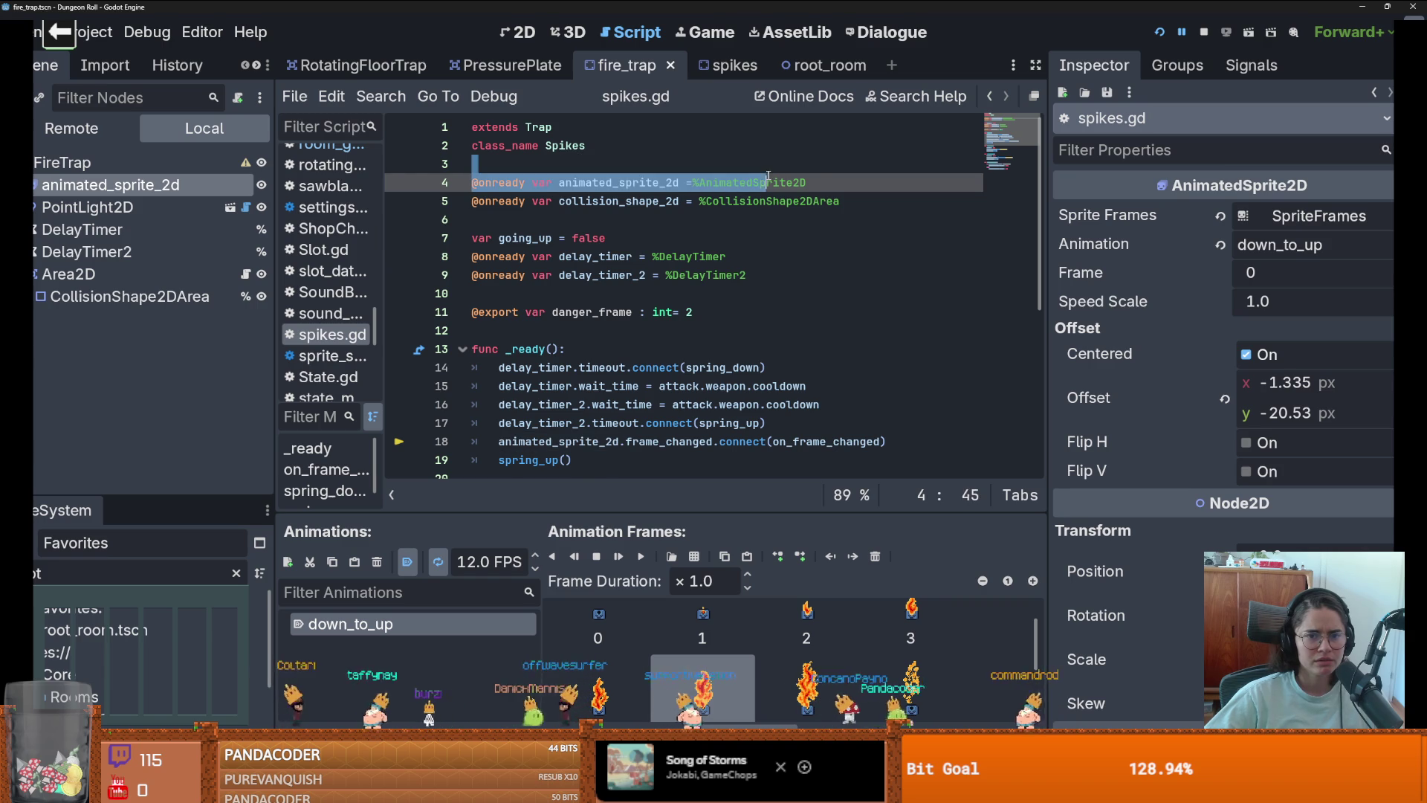
{"action": "left_click", "coordinate": [825, 182]}
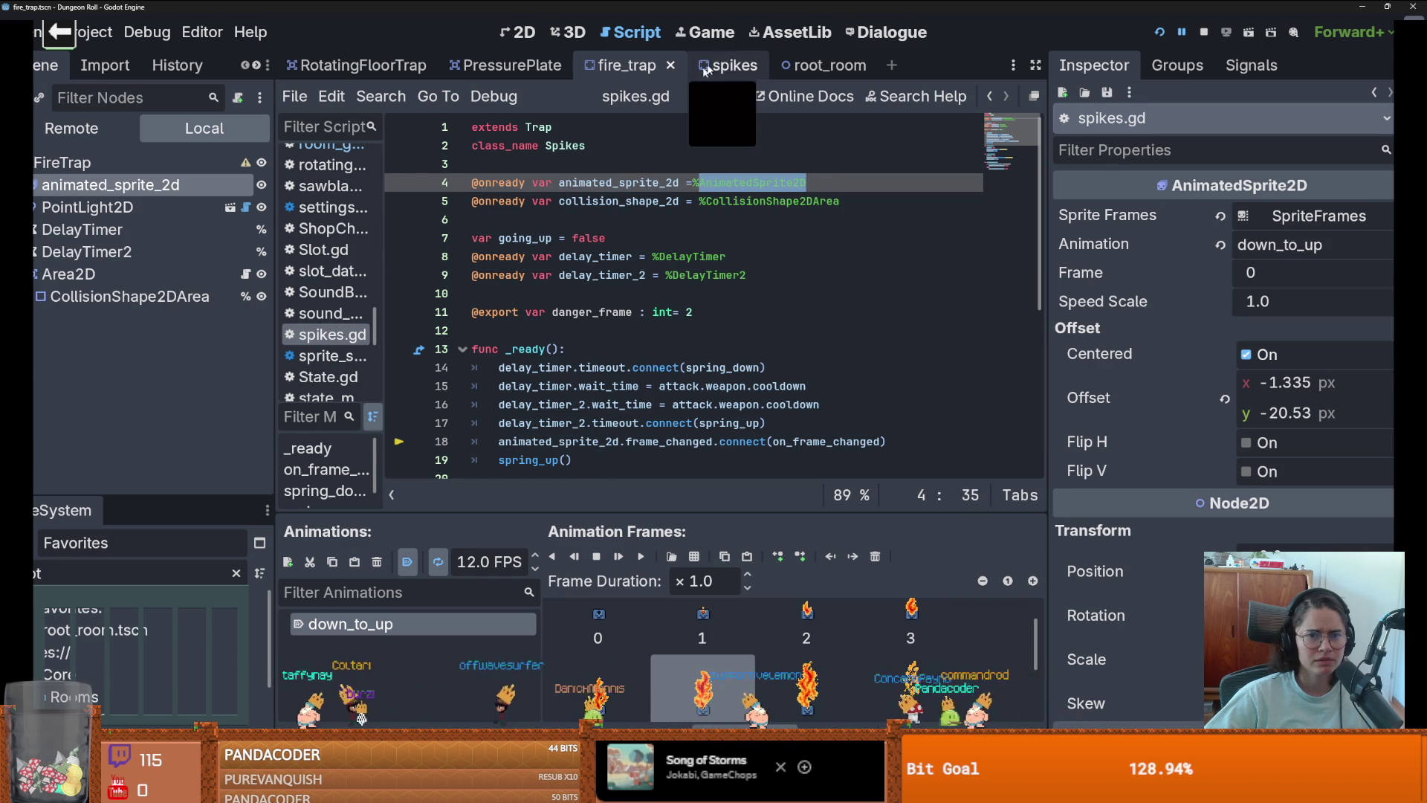
{"action": "left_click", "coordinate": [765, 67]}
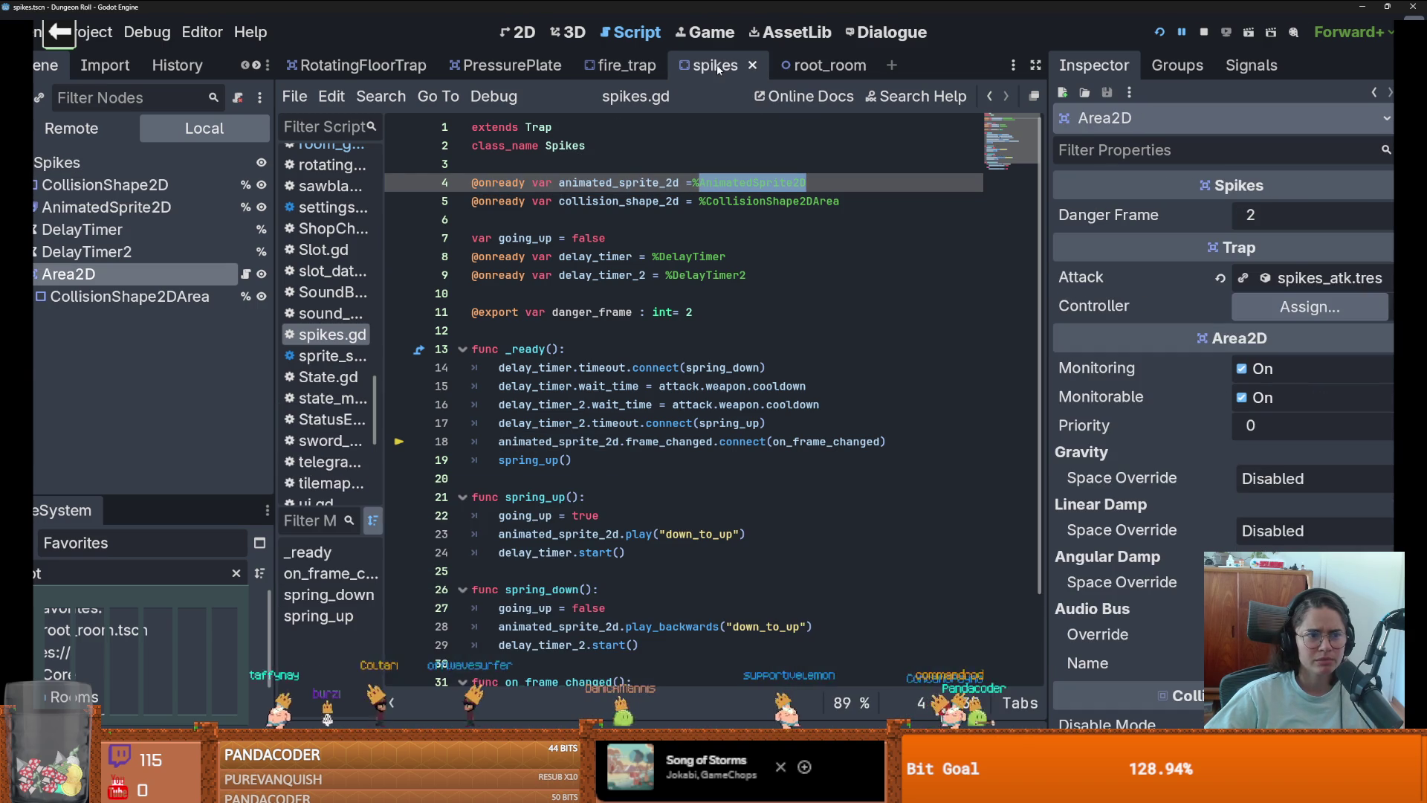
{"action": "left_click", "coordinate": [624, 65]}
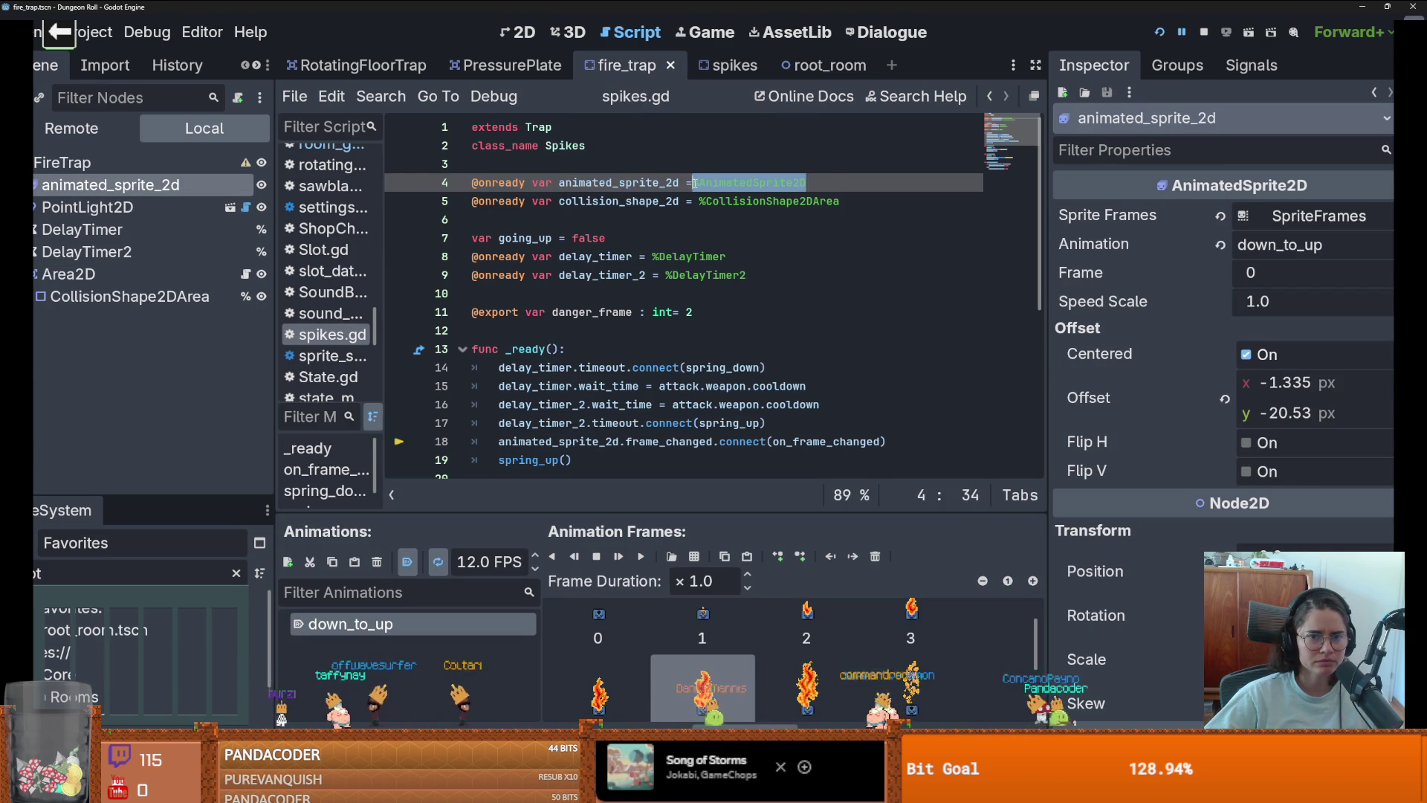
Delete and restore the %AnimatedSprite2D path on line 4, save, and switch to root_room.
{"action": "key", "text": "BackSpace"}
{"action": "key", "text": "BackSpace"}
{"action": "mouse_move", "coordinate": [185, 199]}
{"action": "left_mouse_down"}
{"action": "mouse_move", "coordinate": [706, 187]}
{"action": "mouse_move", "coordinate": [755, 193]}
{"action": "mouse_move", "coordinate": [759, 220]}
{"action": "left_mouse_up"}
{"action": "key", "text": "ctrl+z"}
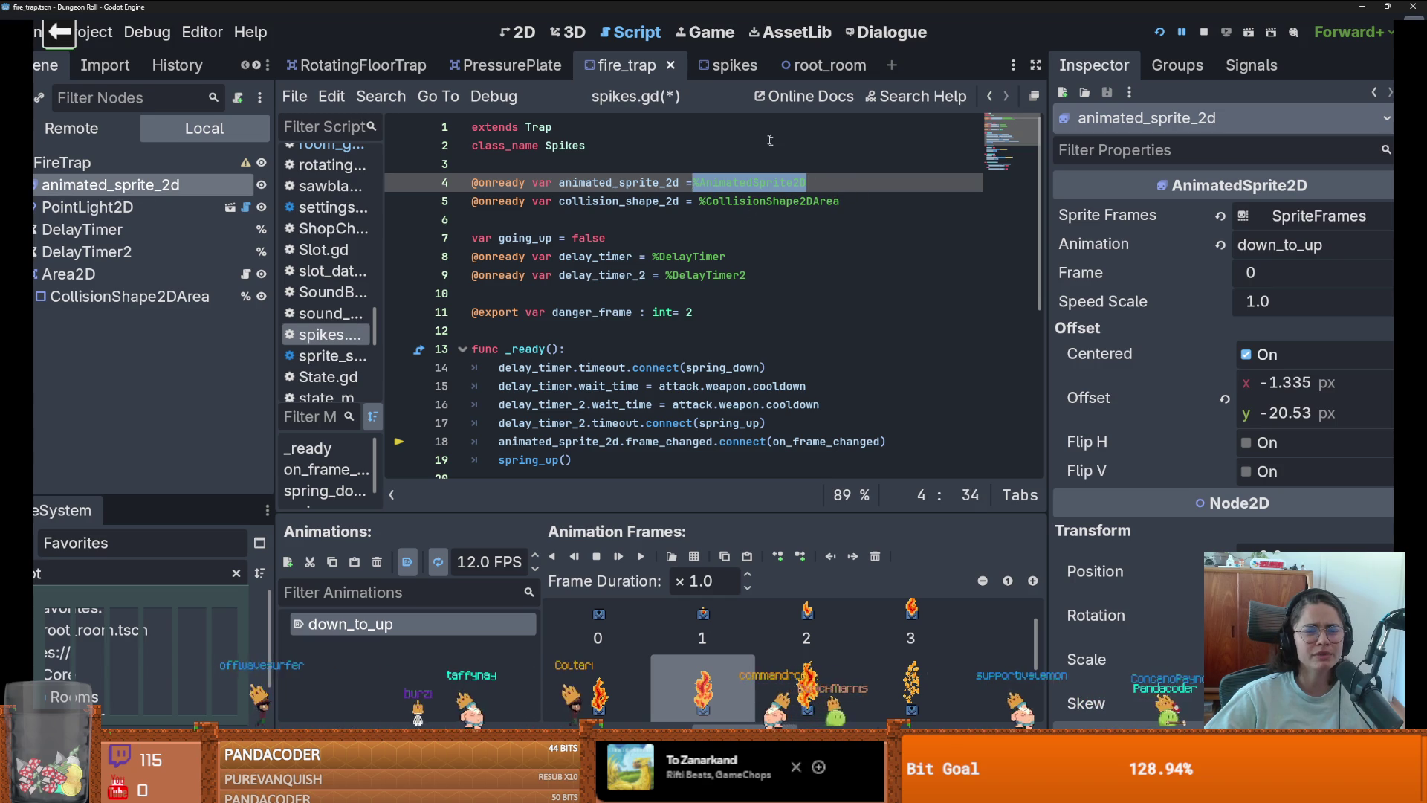
{"action": "key", "text": "ctrl+s"}
{"action": "left_click", "coordinate": [784, 65]}
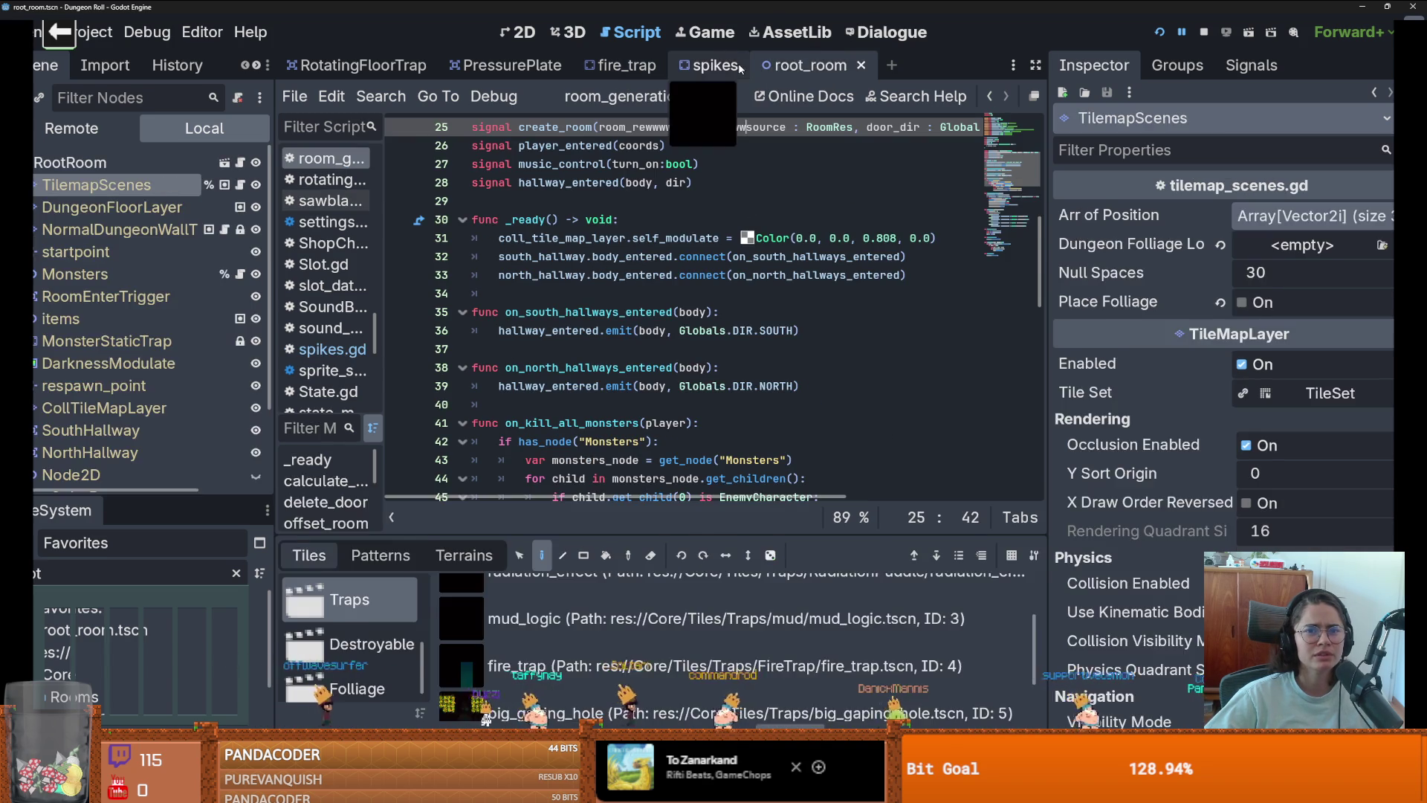
Delete the stray 'w' characters so line 25's create_room parameter reads room_resource, save, and reopen spikes.gd.
{"action": "left_click", "coordinate": [738, 67]}
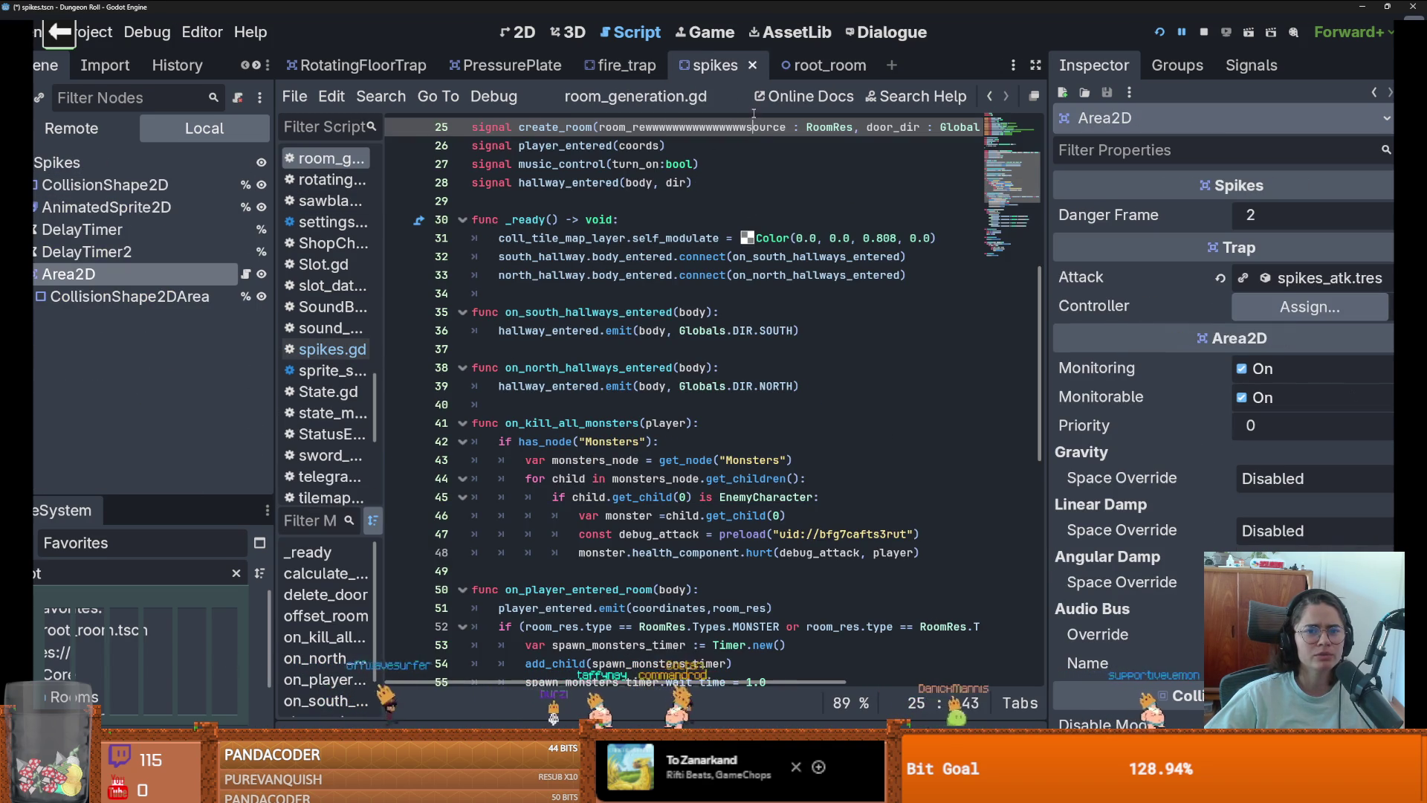
{"action": "scroll", "coordinate": [829, 369], "scroll_direction": "up", "scroll_amount": 3}
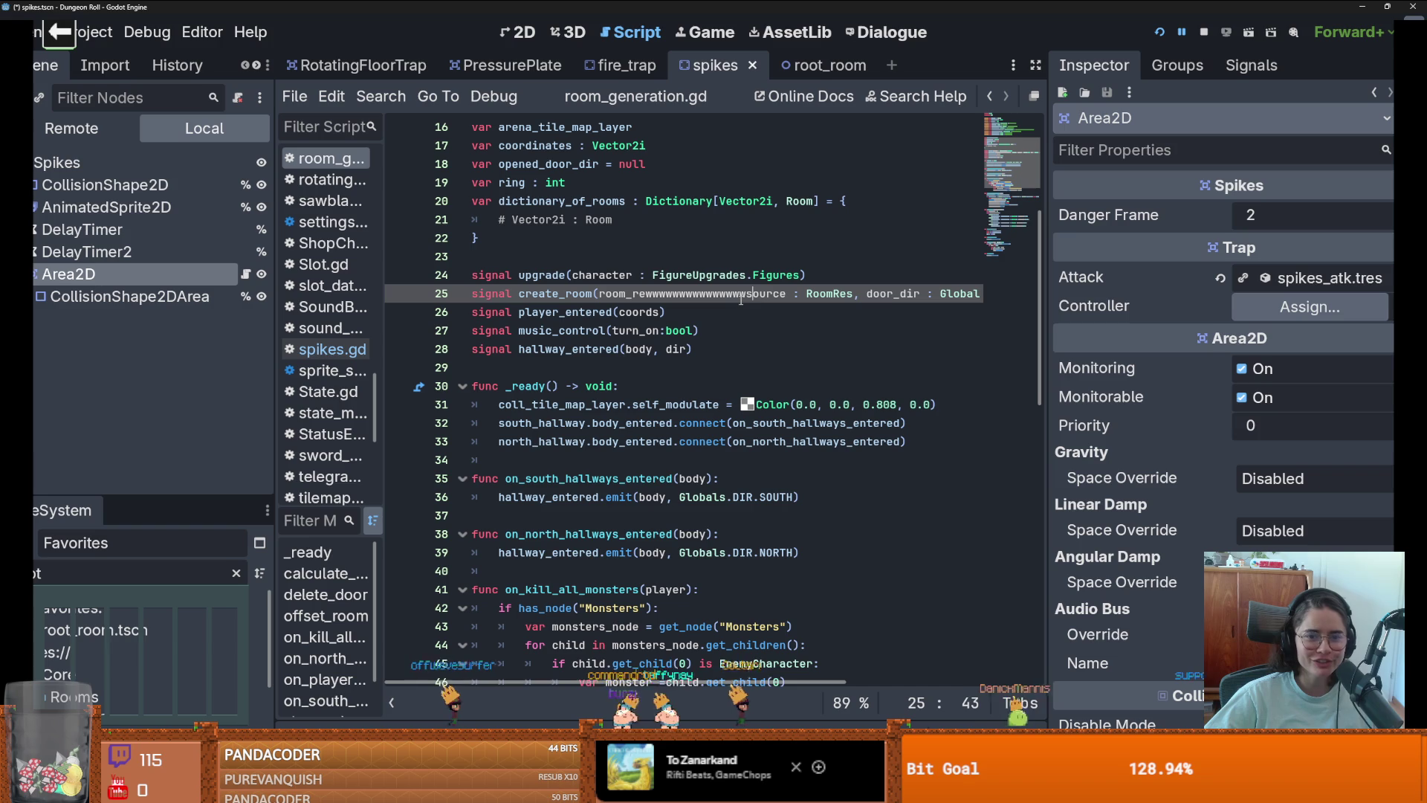
{"action": "left_click", "coordinate": [753, 295]}
{"action": "mouse_move", "coordinate": [787, 295]}
{"action": "left_mouse_down"}
{"action": "mouse_move", "coordinate": [992, 295]}
{"action": "mouse_move", "coordinate": [646, 295]}
{"action": "left_mouse_up"}
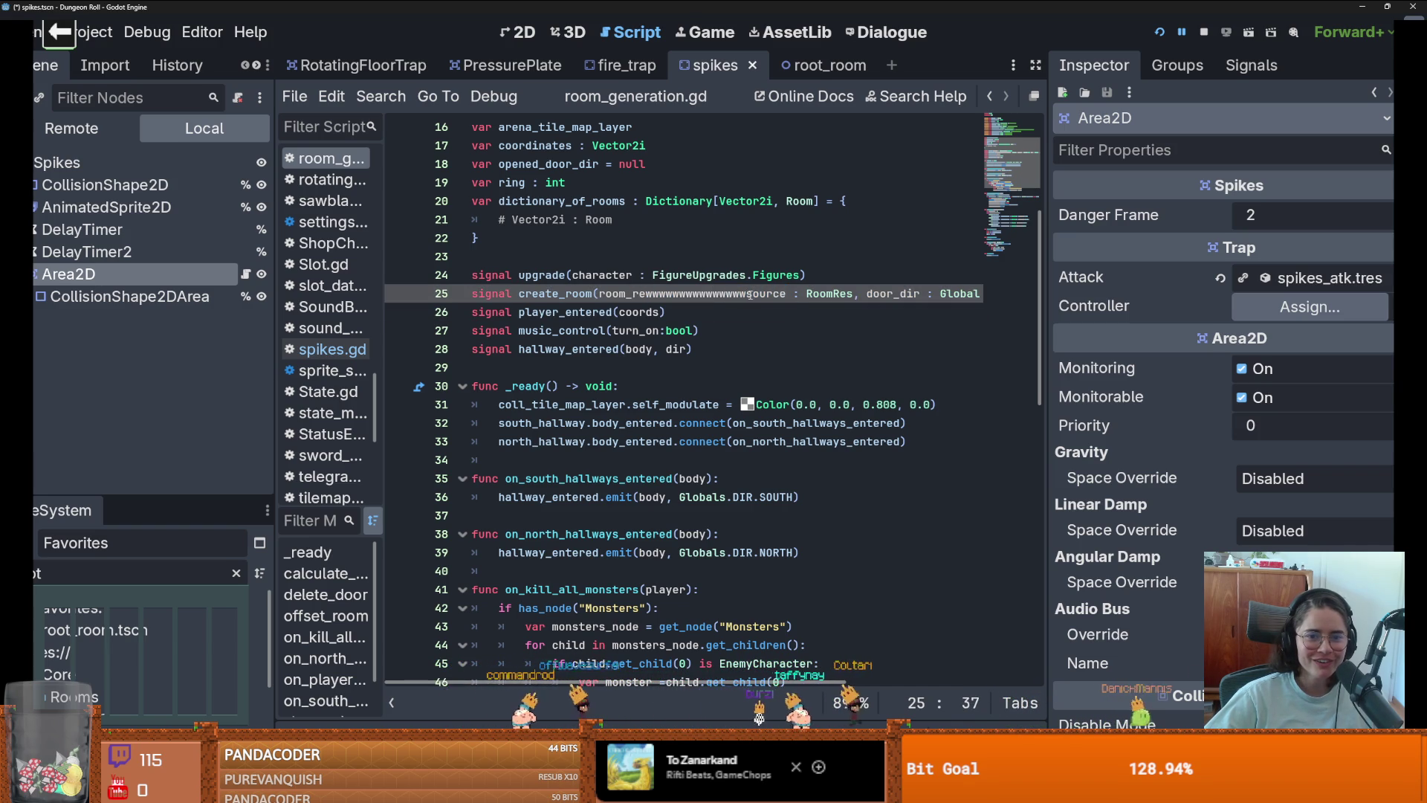
{"action": "left_click", "coordinate": [678, 294]}
{"action": "left_click_drag", "start_coordinate": [747, 295], "coordinate": [667, 294]}
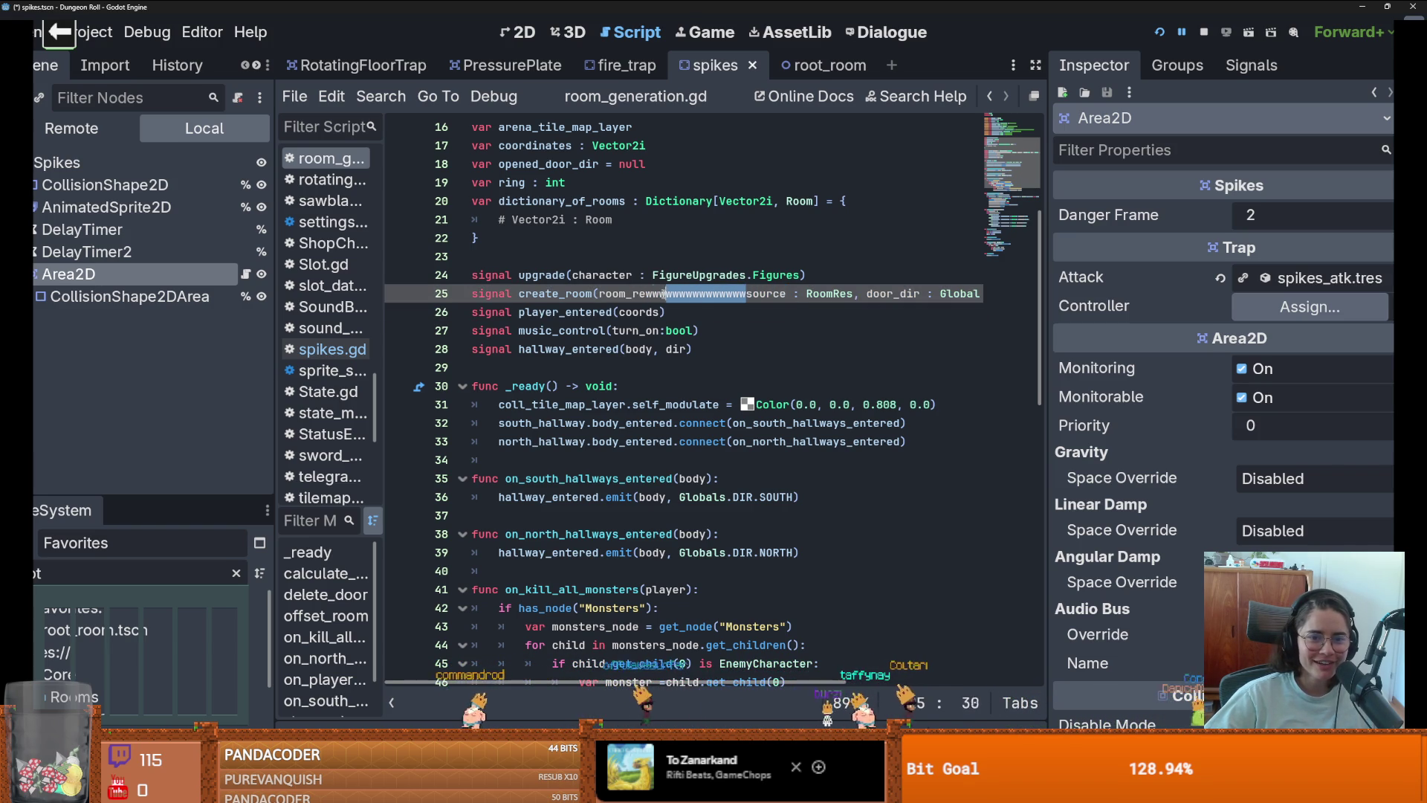
{"action": "key", "text": "BackSpace"}
{"action": "key", "text": "ctrl+s"}
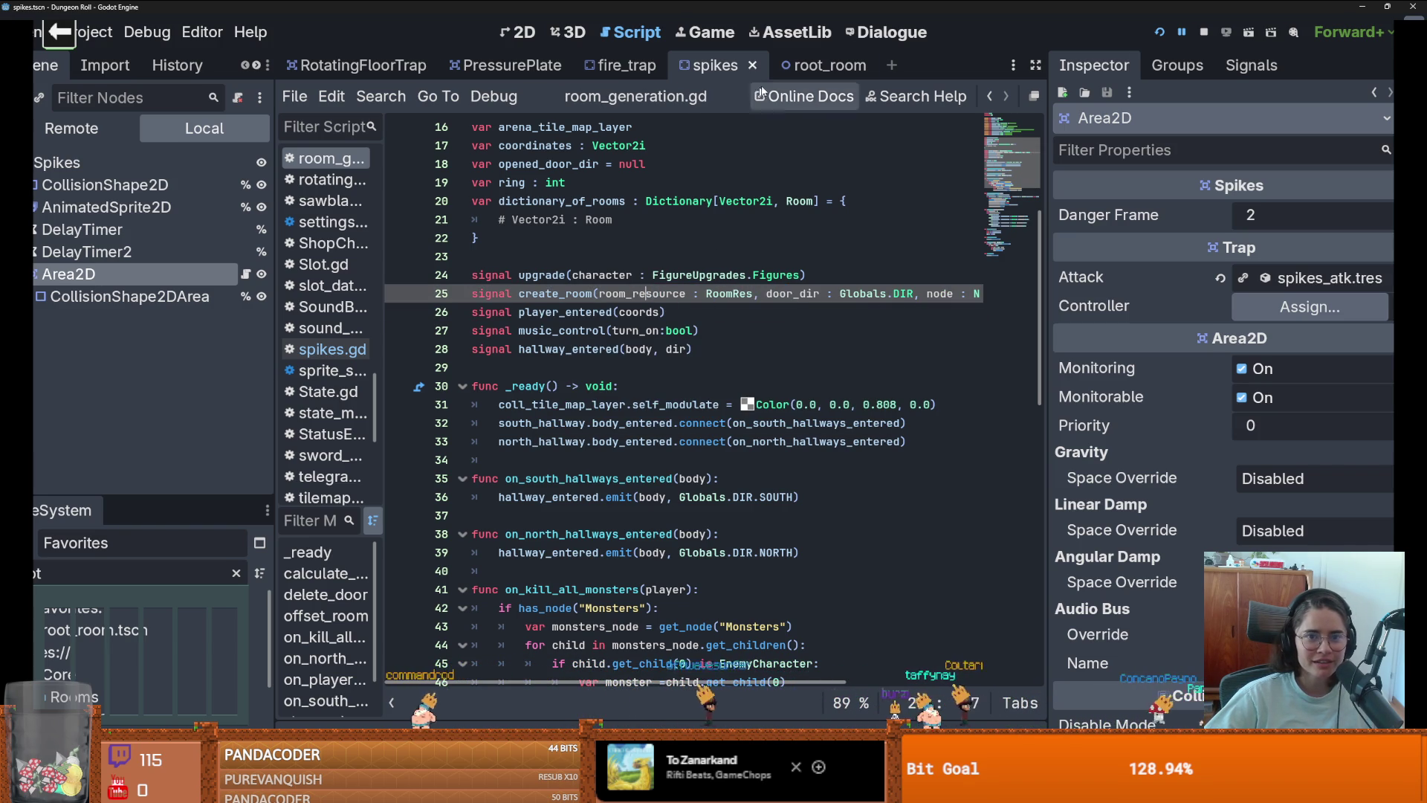
{"action": "left_click", "coordinate": [248, 273]}
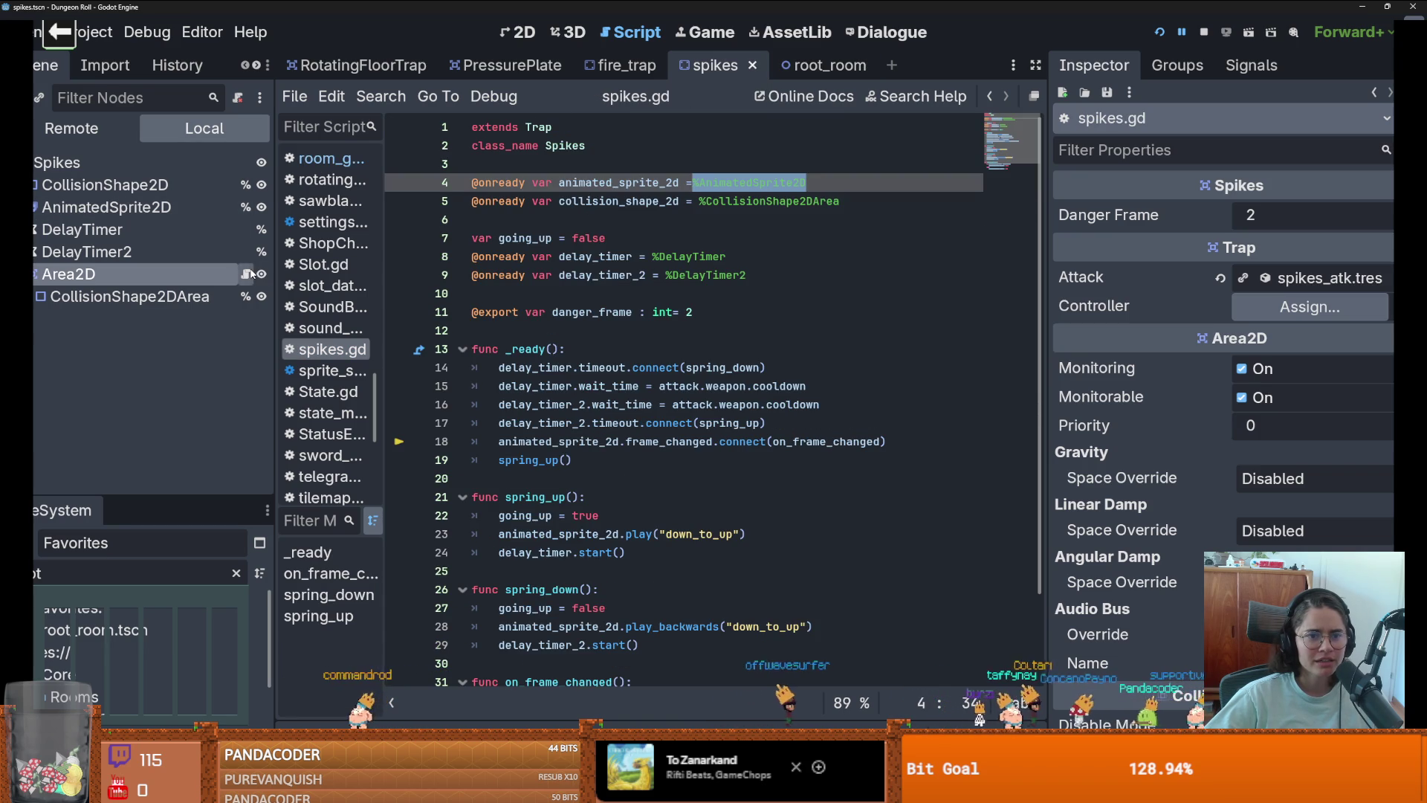
{"action": "triple_click", "coordinate": [585, 183]}
{"action": "double_click", "coordinate": [600, 186]}
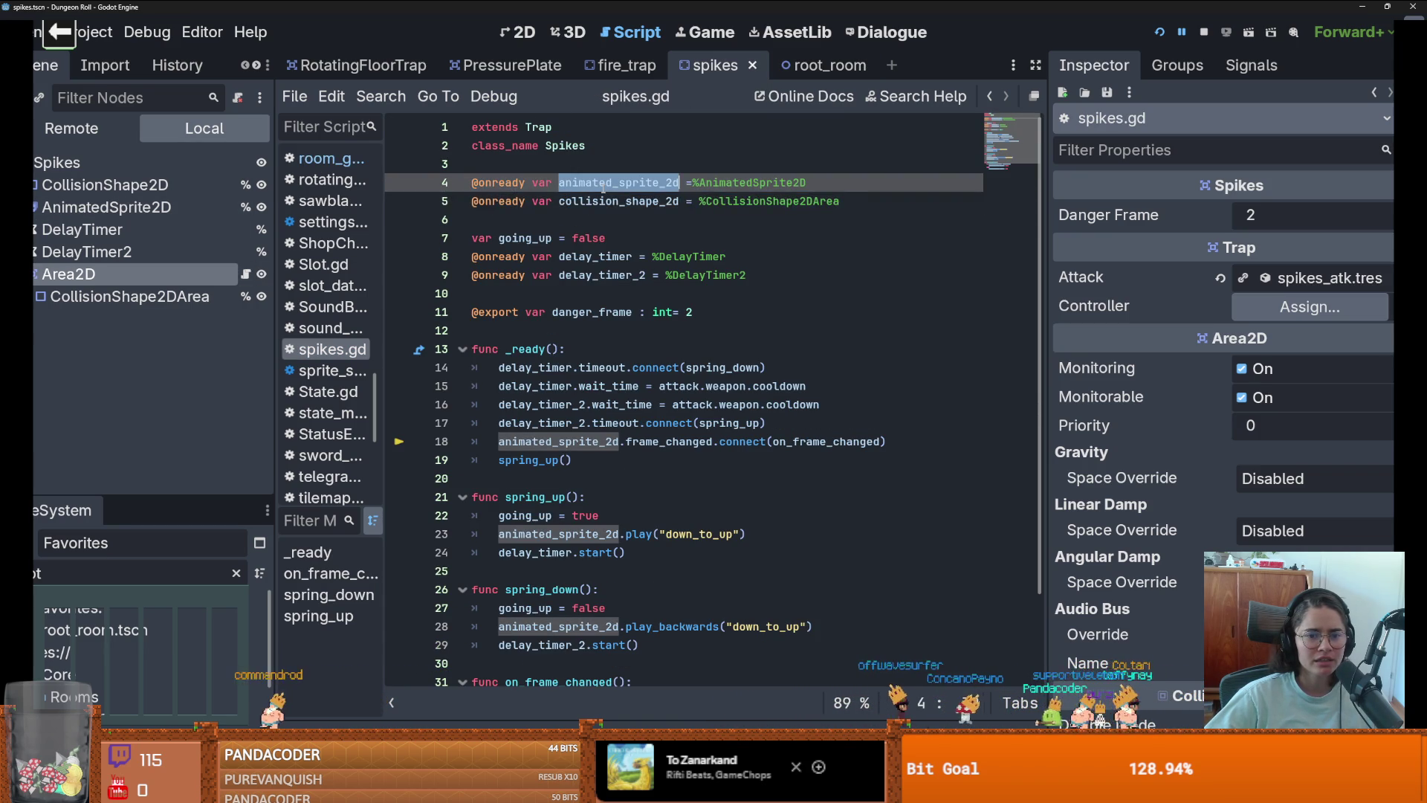
{"action": "scroll", "coordinate": [603, 188], "scroll_direction": "down", "scroll_amount": 2}
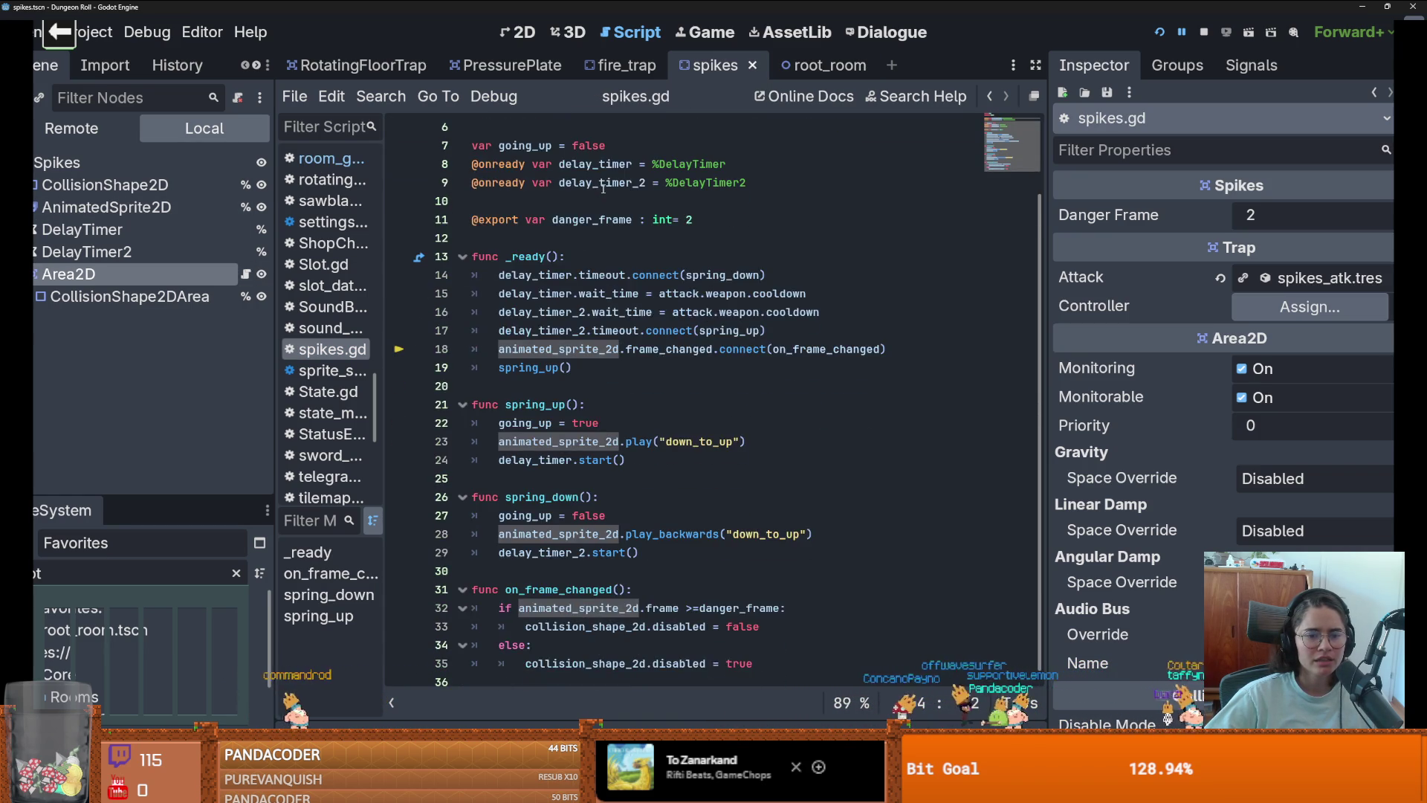
{"action": "scroll", "coordinate": [603, 188], "scroll_direction": "up", "scroll_amount": 2}
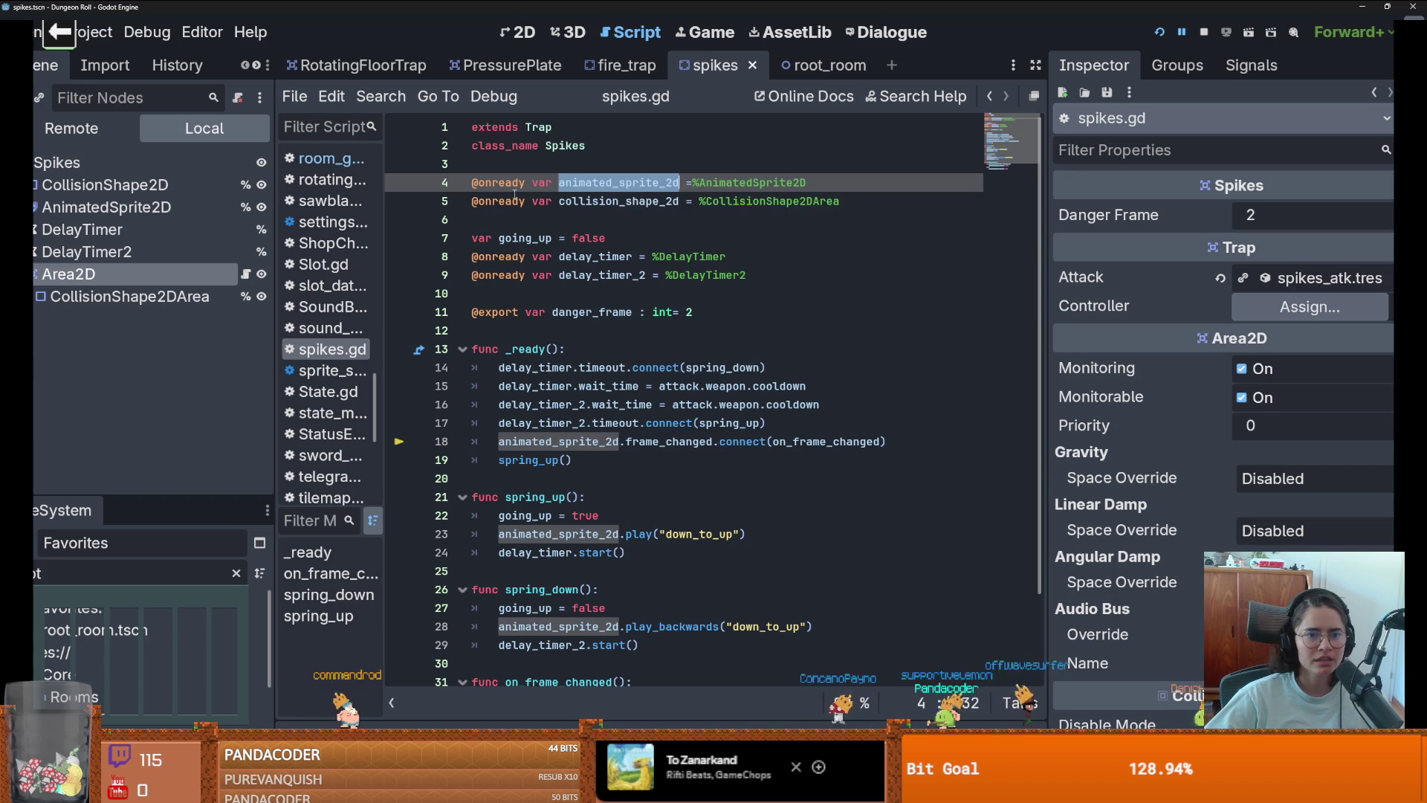
{"action": "left_click_drag", "start_coordinate": [525, 184], "coordinate": [471, 182]}
{"action": "type", "text": "@export"}
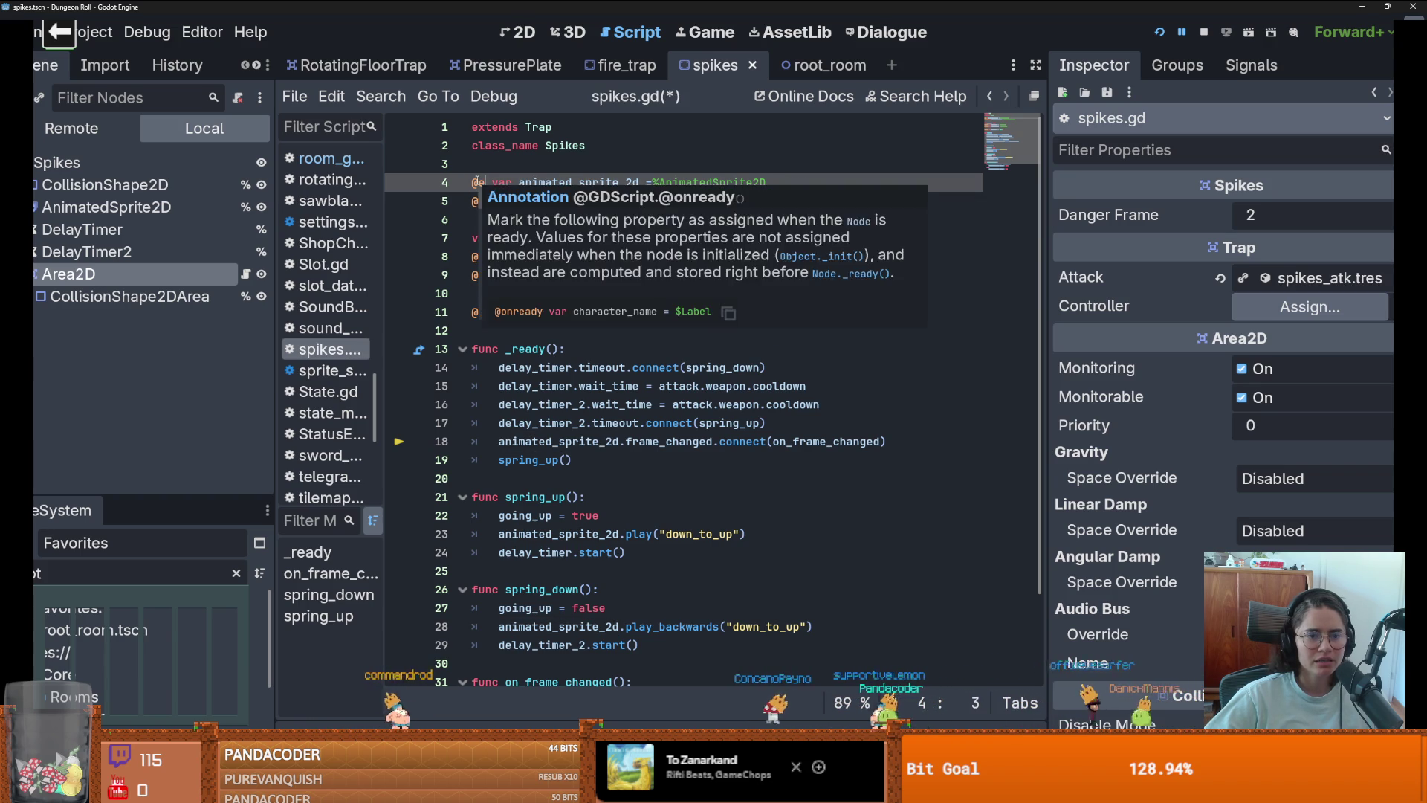
Select the Area2D node, save the spikes scene, and go back to the script.
{"action": "left_click", "coordinate": [211, 251]}
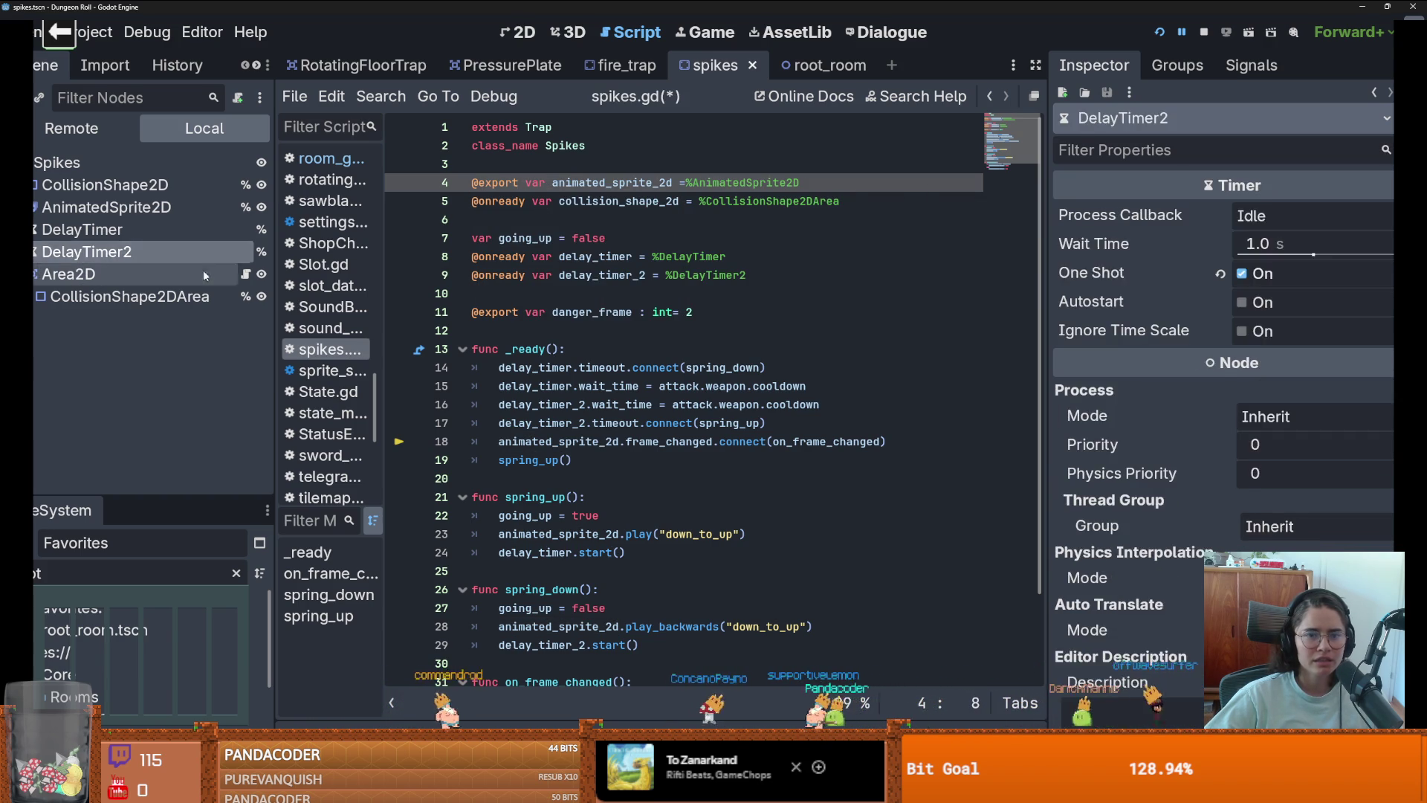
{"action": "left_click", "coordinate": [203, 269]}
{"action": "key", "text": "ctrl+s"}
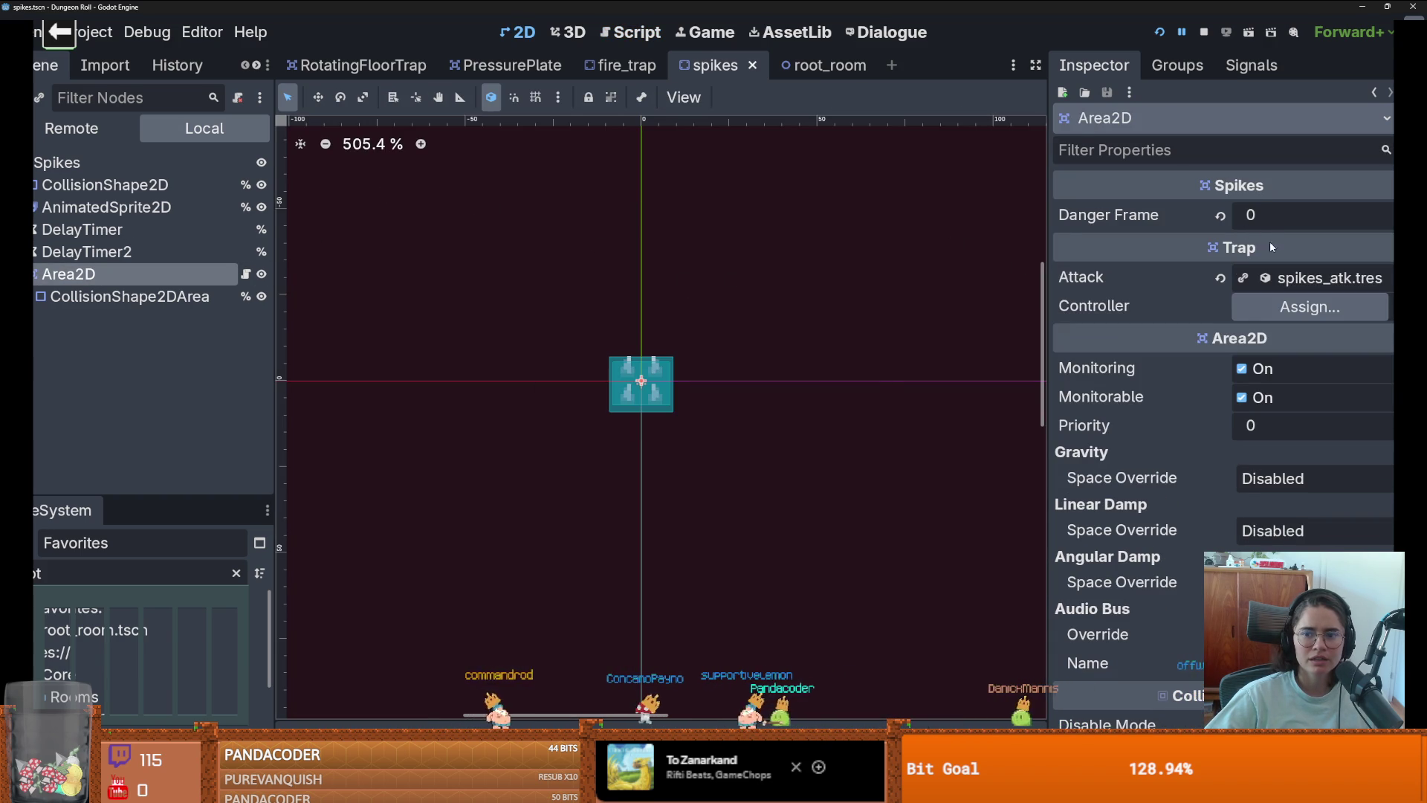
{"action": "left_click", "coordinate": [245, 274]}
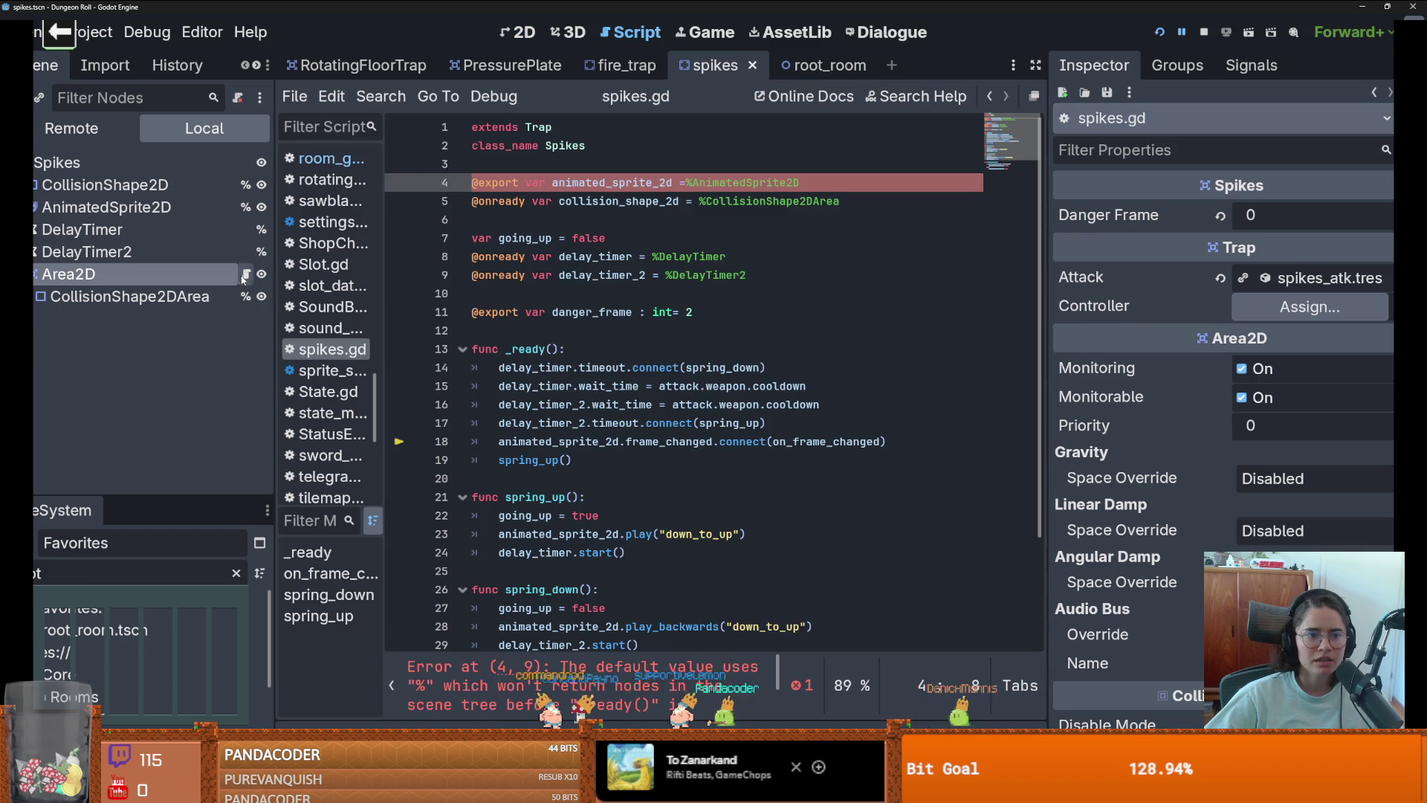
{"action": "left_click", "coordinate": [589, 298]}
Type animated_sprite_2d as AnimatedSprite2D, drop the node-path default, and save spikes.gd.
{"action": "left_click", "coordinate": [676, 182]}
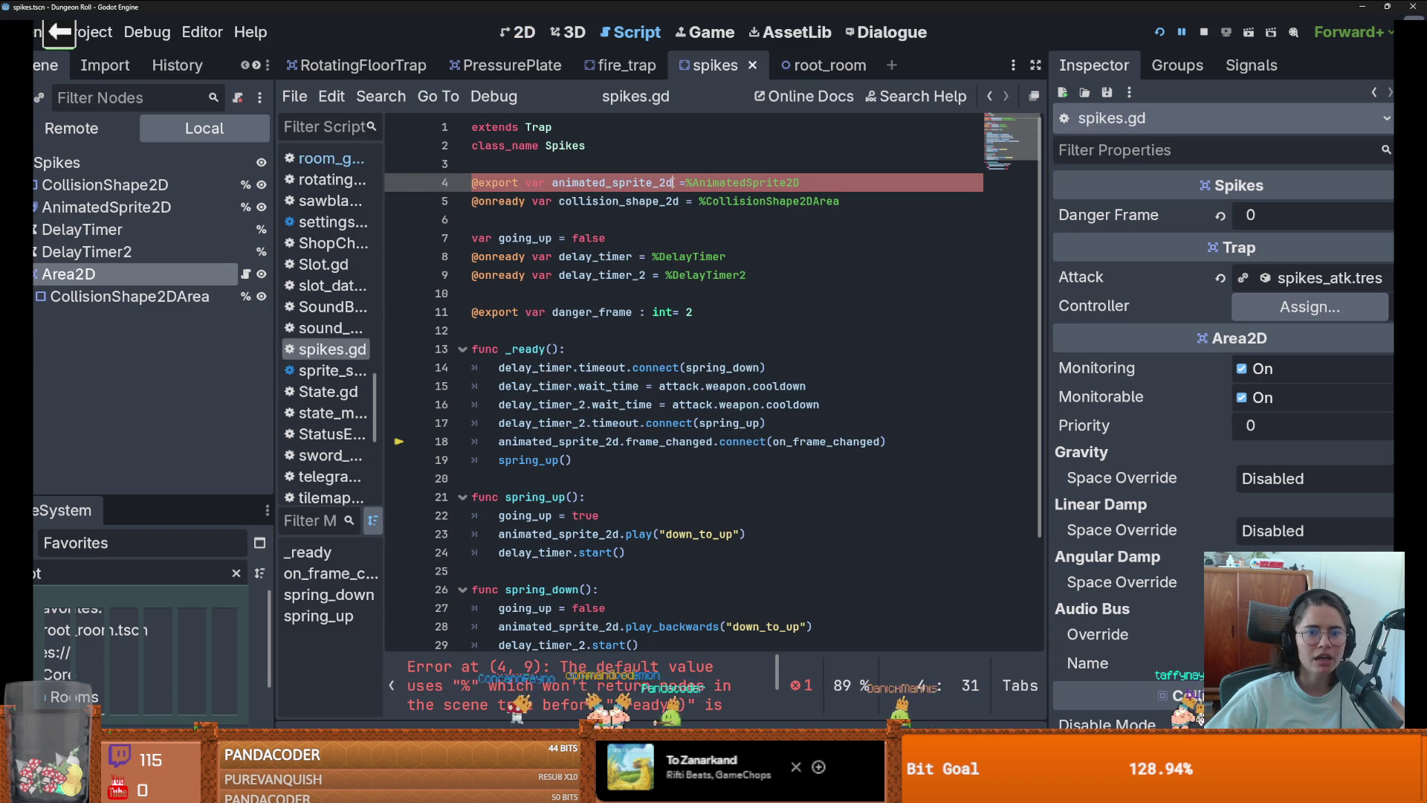
{"action": "type", "text": ":"}
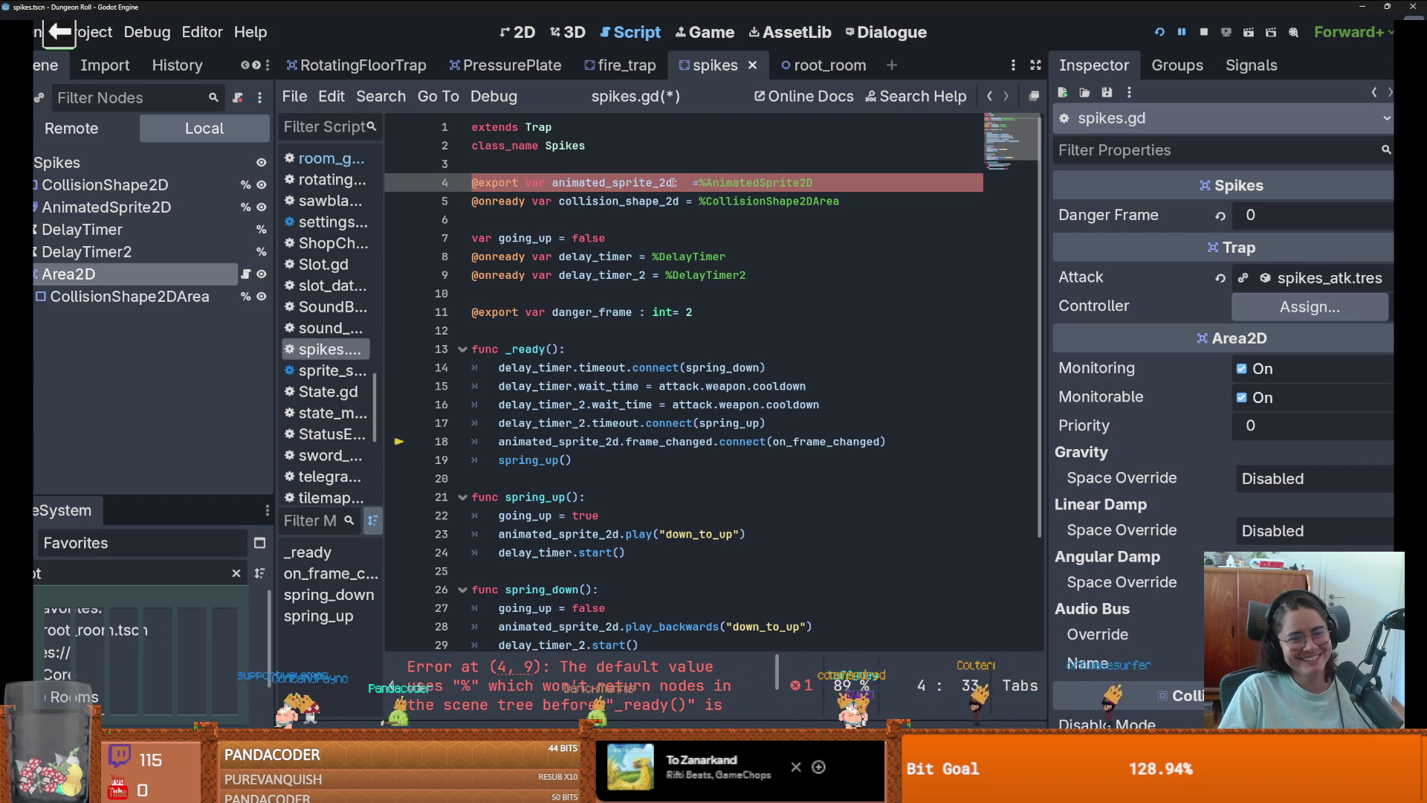
{"action": "type", "text": "An"}
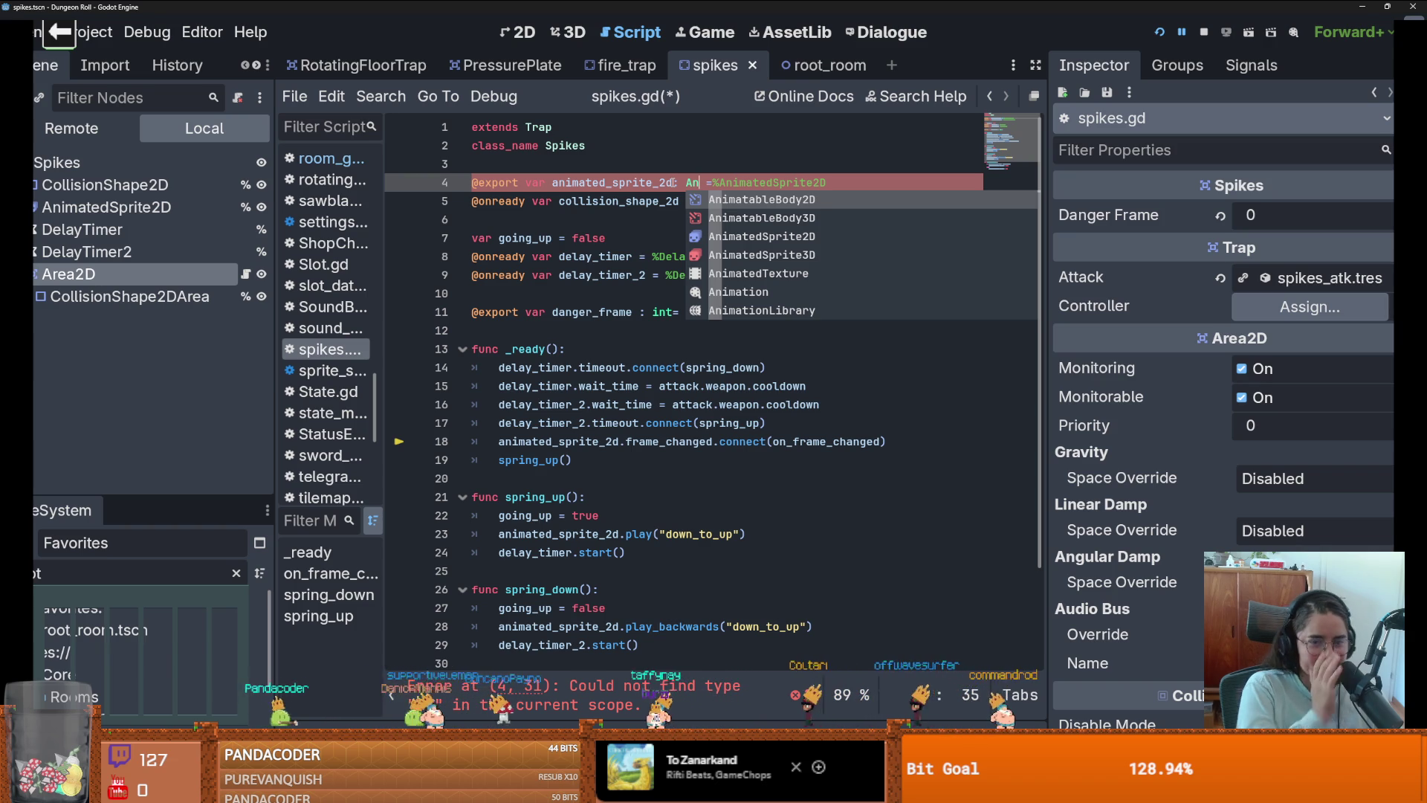
{"action": "key", "text": "Down"}
{"action": "key", "text": "Down"}
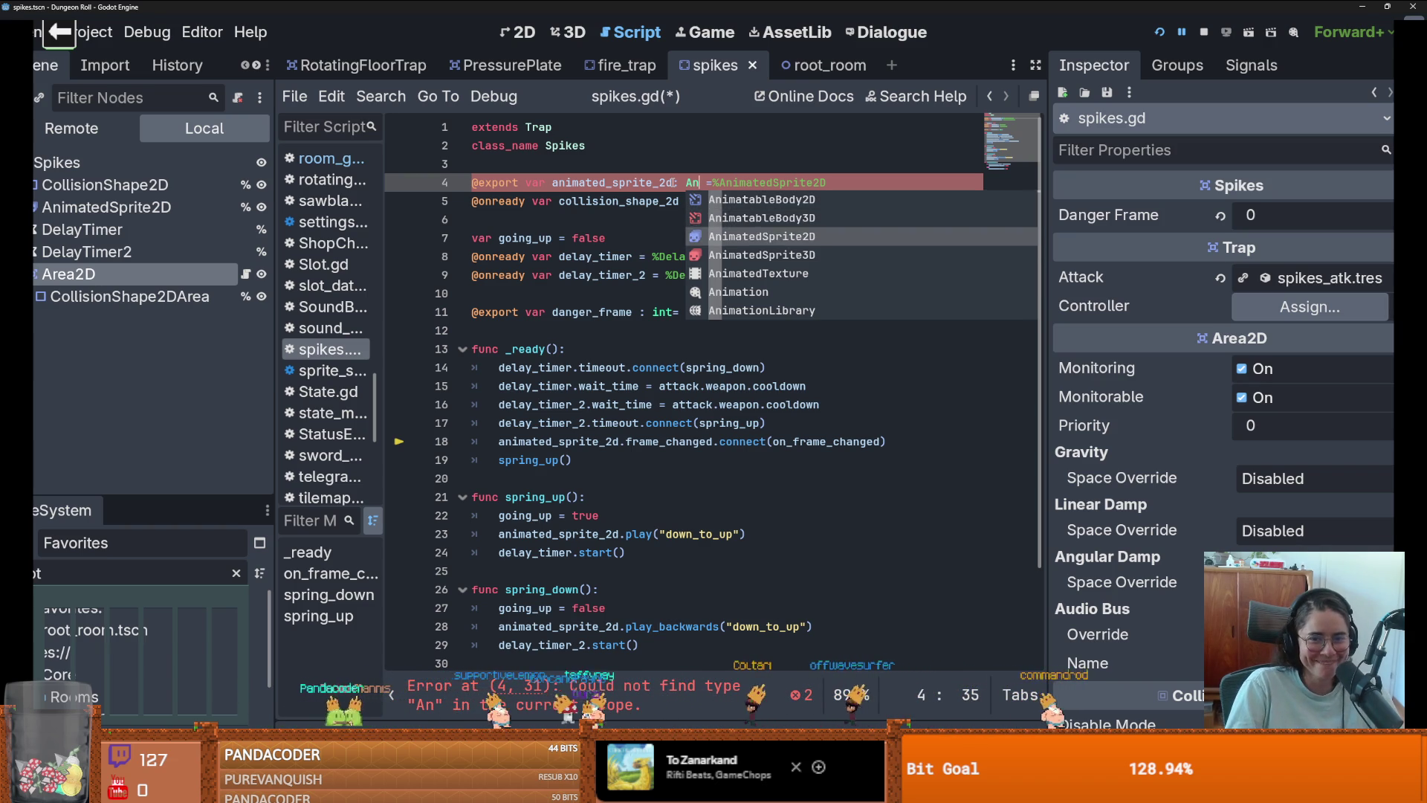
{"action": "key", "text": "Return"}
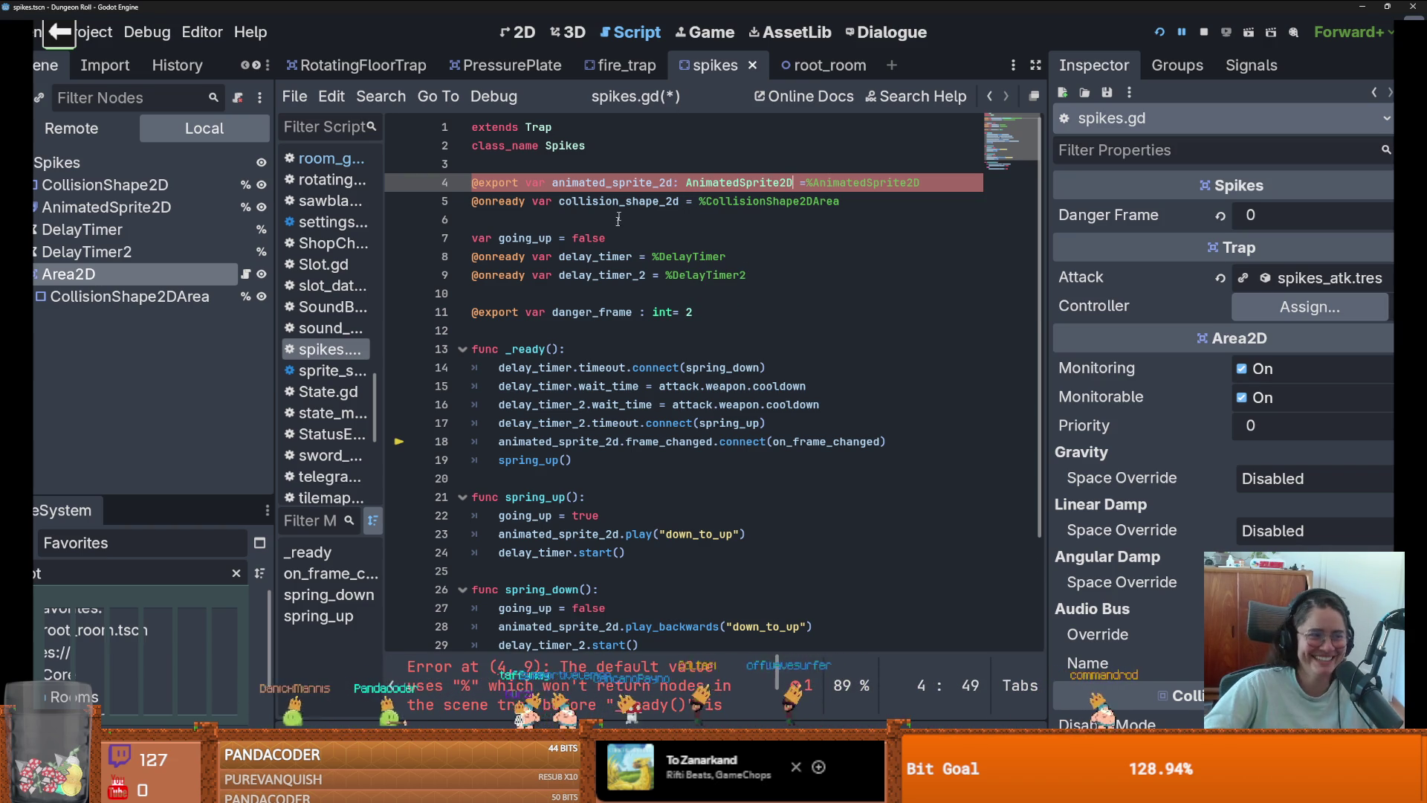
{"action": "left_click", "coordinate": [644, 257]}
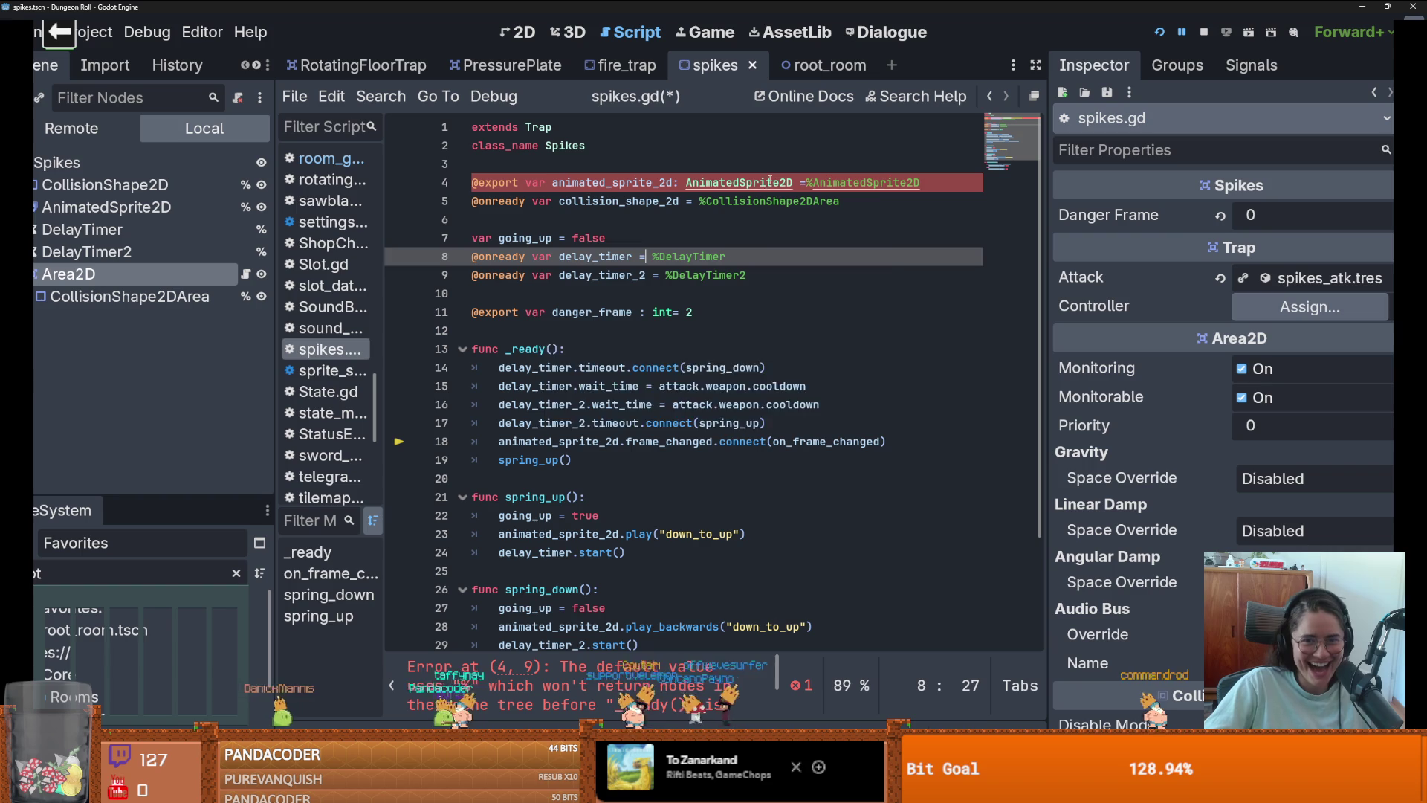
{"action": "key", "text": "ctrl+s"}
{"action": "left_click", "coordinate": [800, 182]}
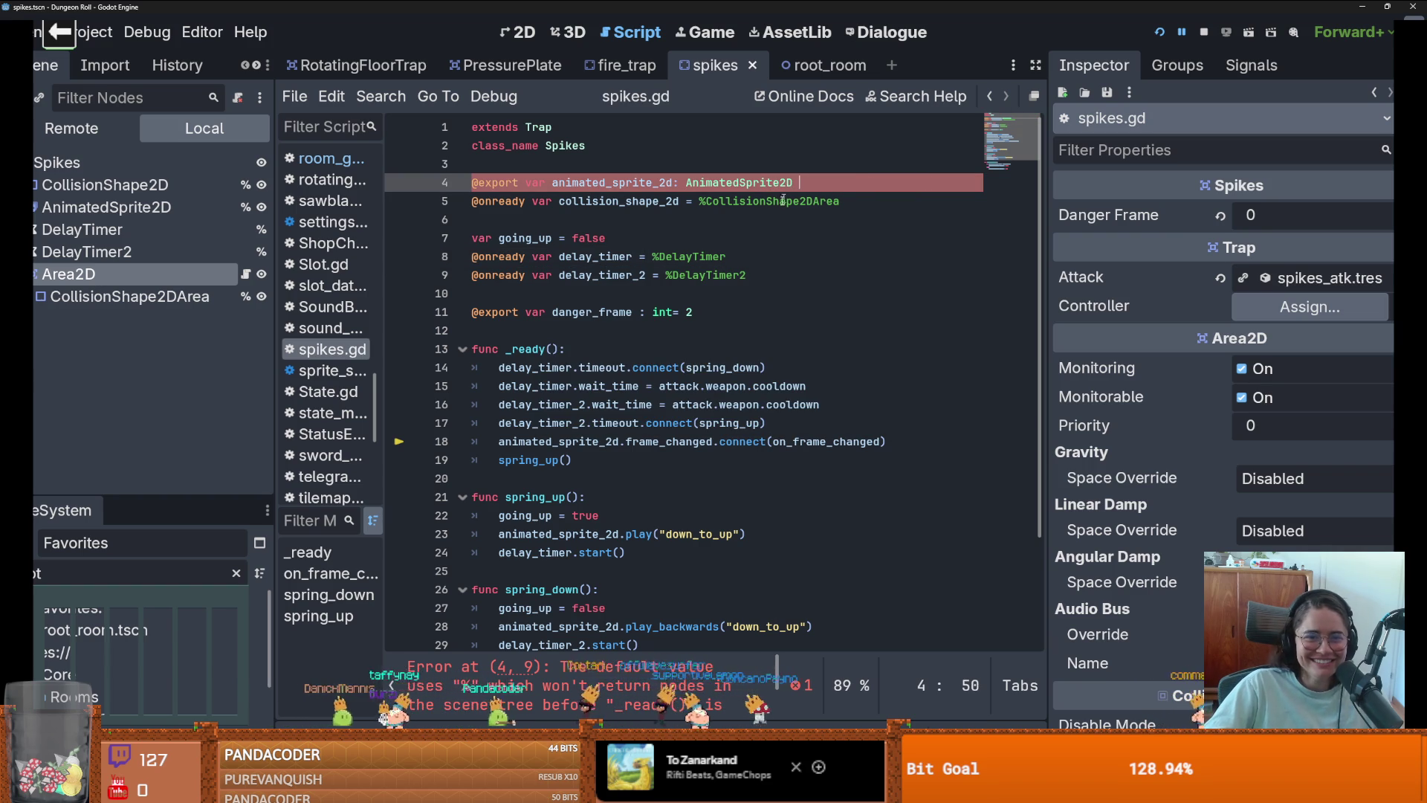
{"action": "key", "text": "ctrl+s"}
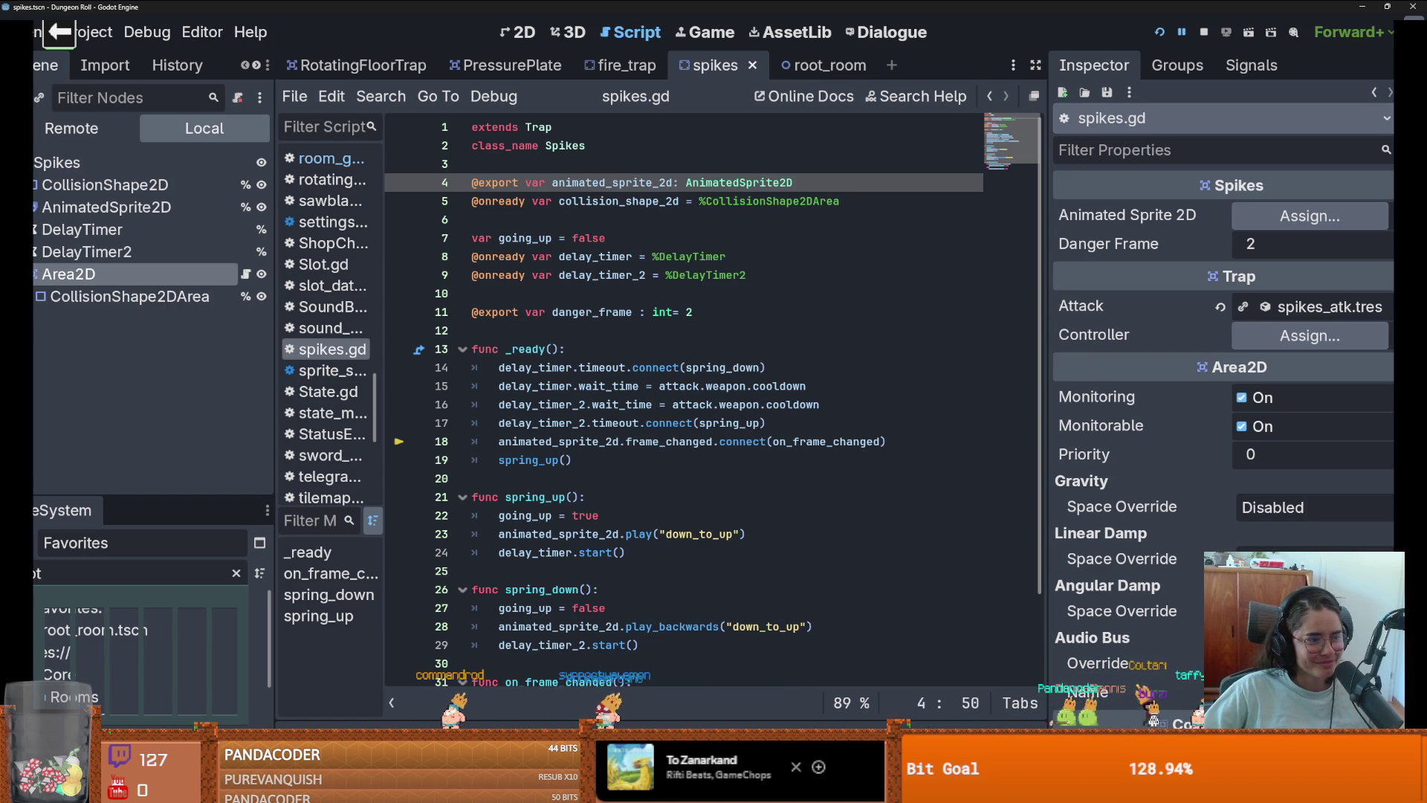
{"action": "left_click", "coordinate": [720, 404]}
{"action": "key", "text": "ctrl+s"}
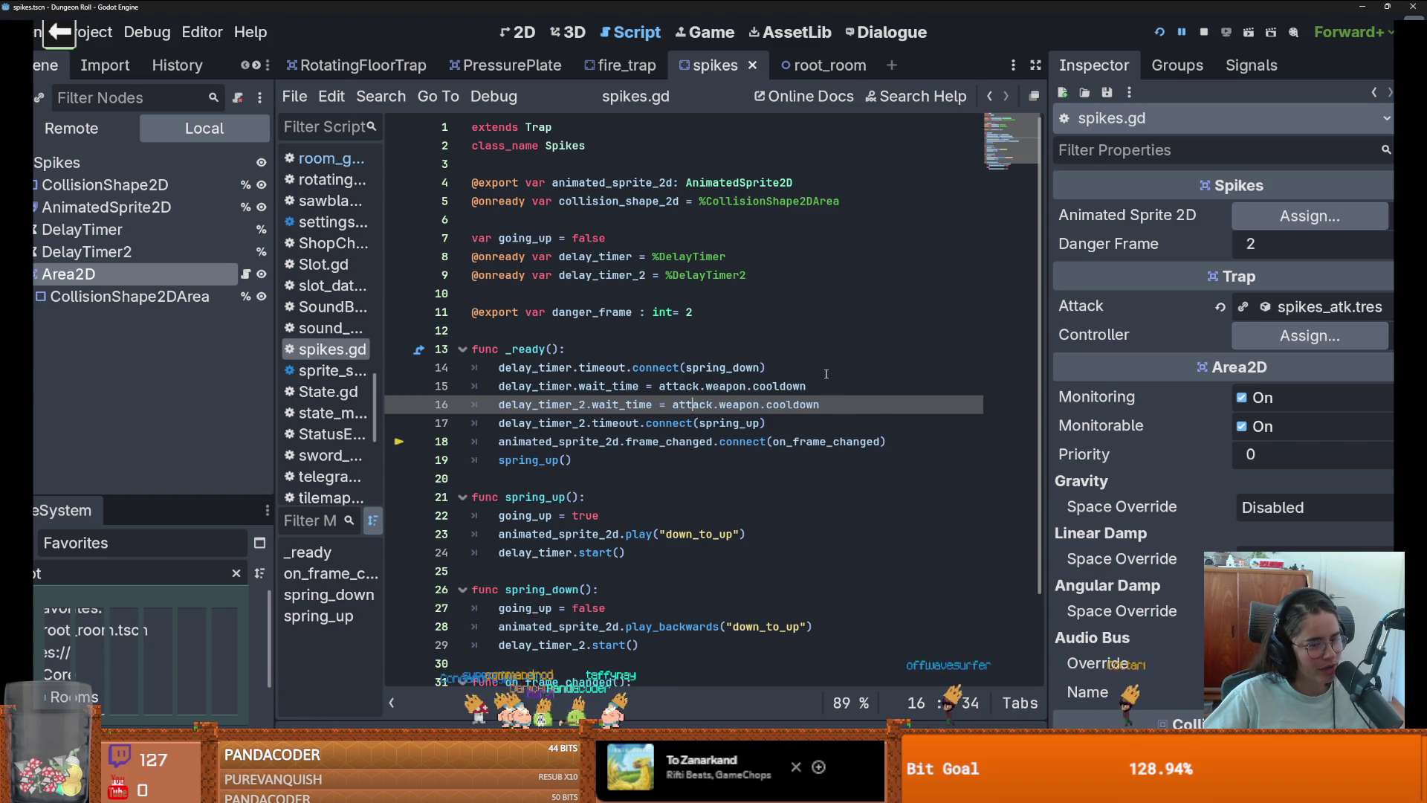
{"action": "mouse_move", "coordinate": [767, 438]}
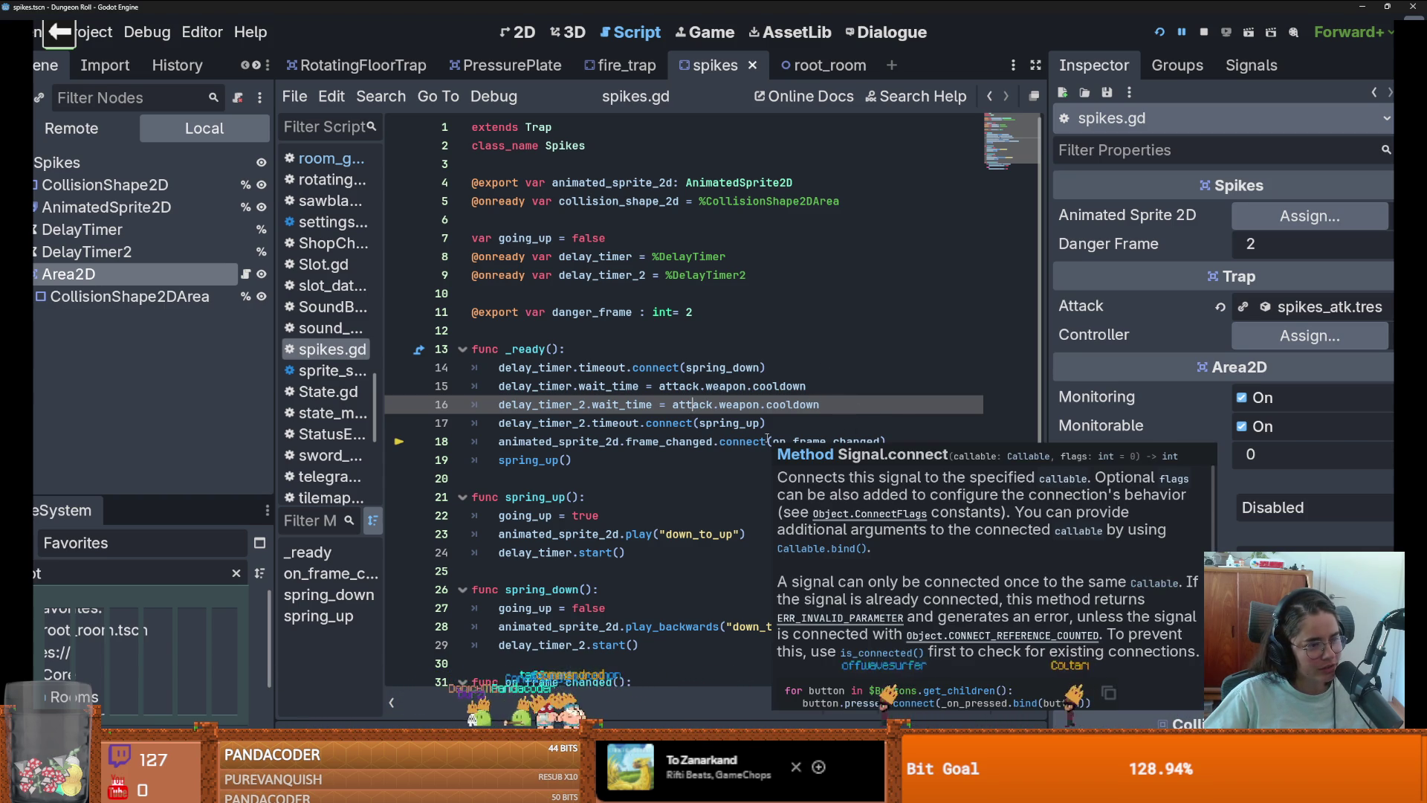
{"action": "mouse_move", "coordinate": [674, 407]}
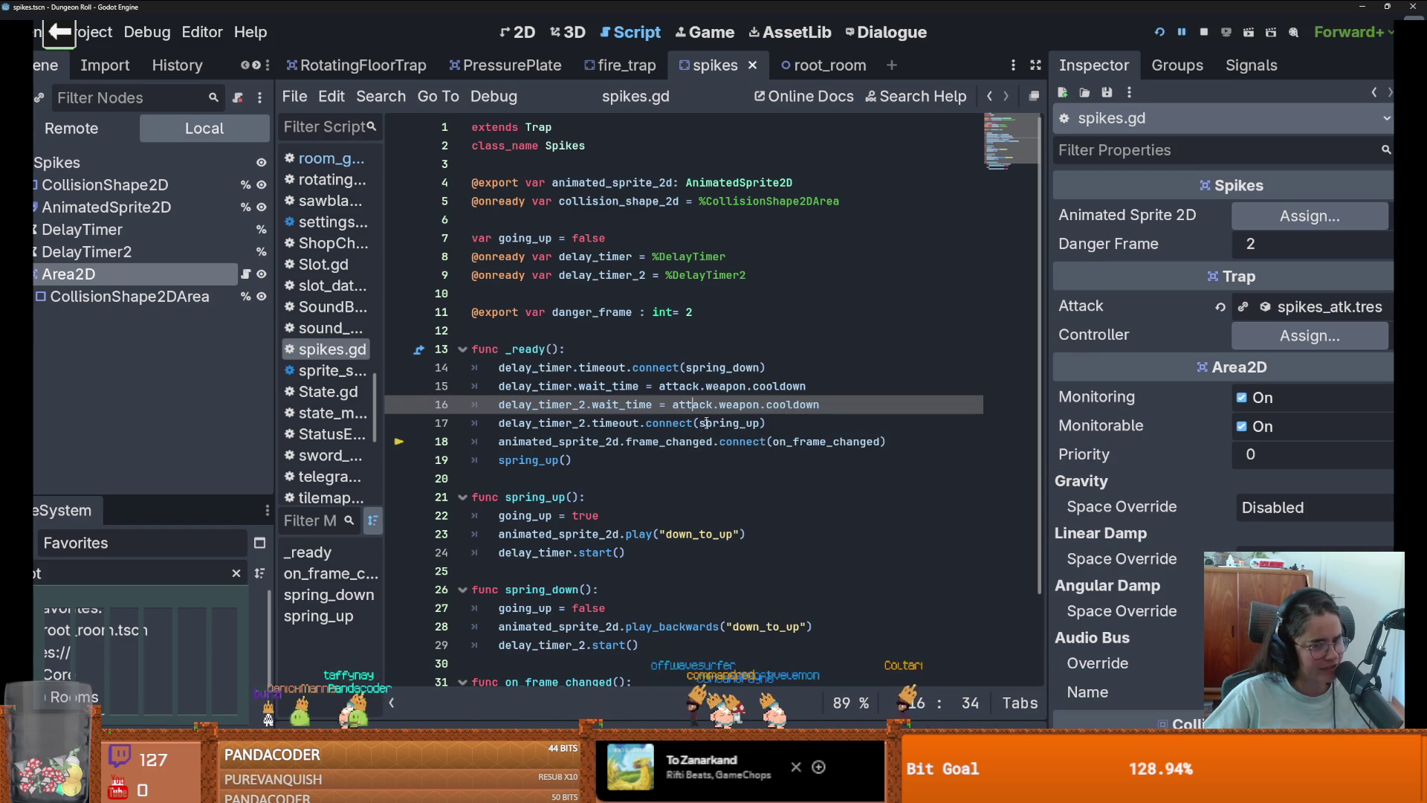
{"action": "left_click", "coordinate": [608, 348]}
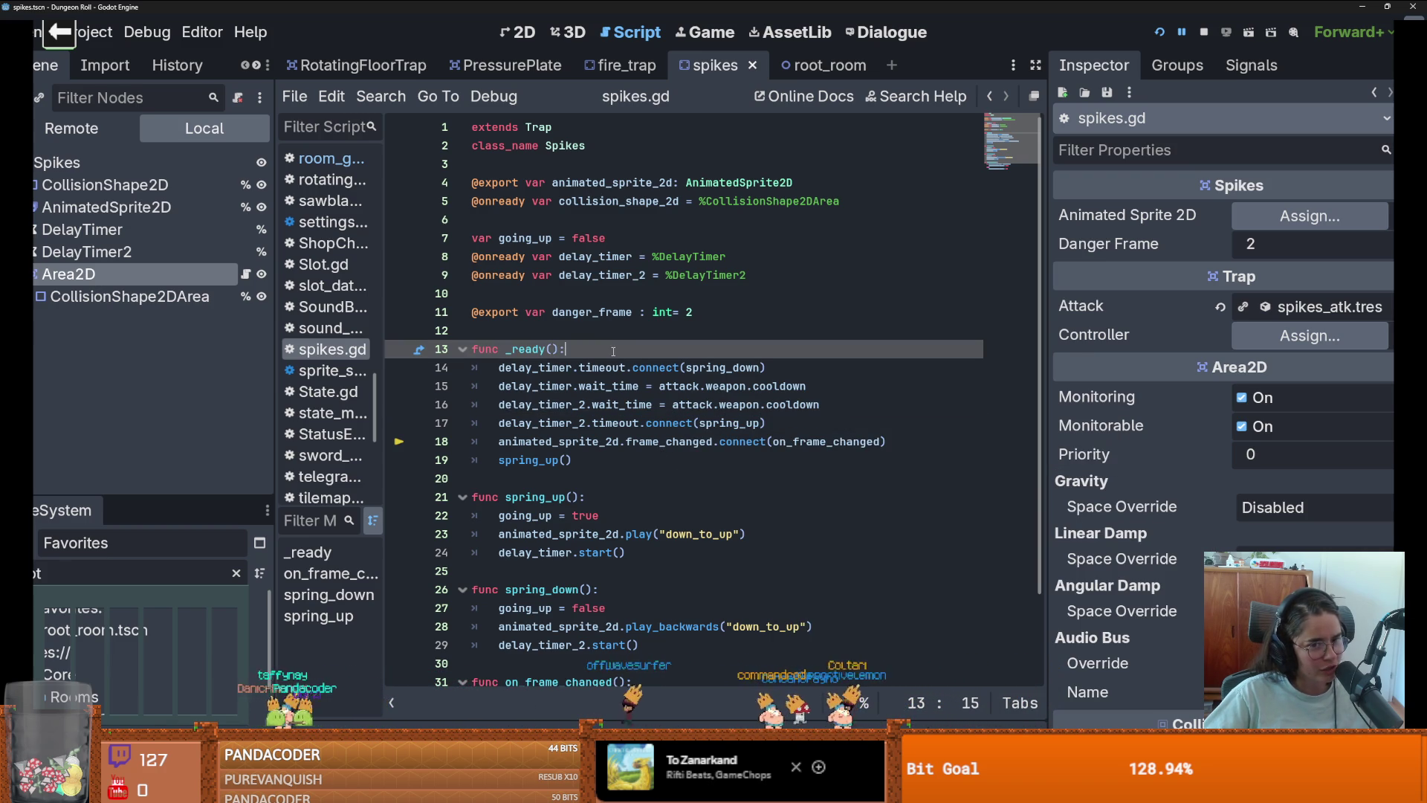
{"action": "left_click", "coordinate": [631, 325]}
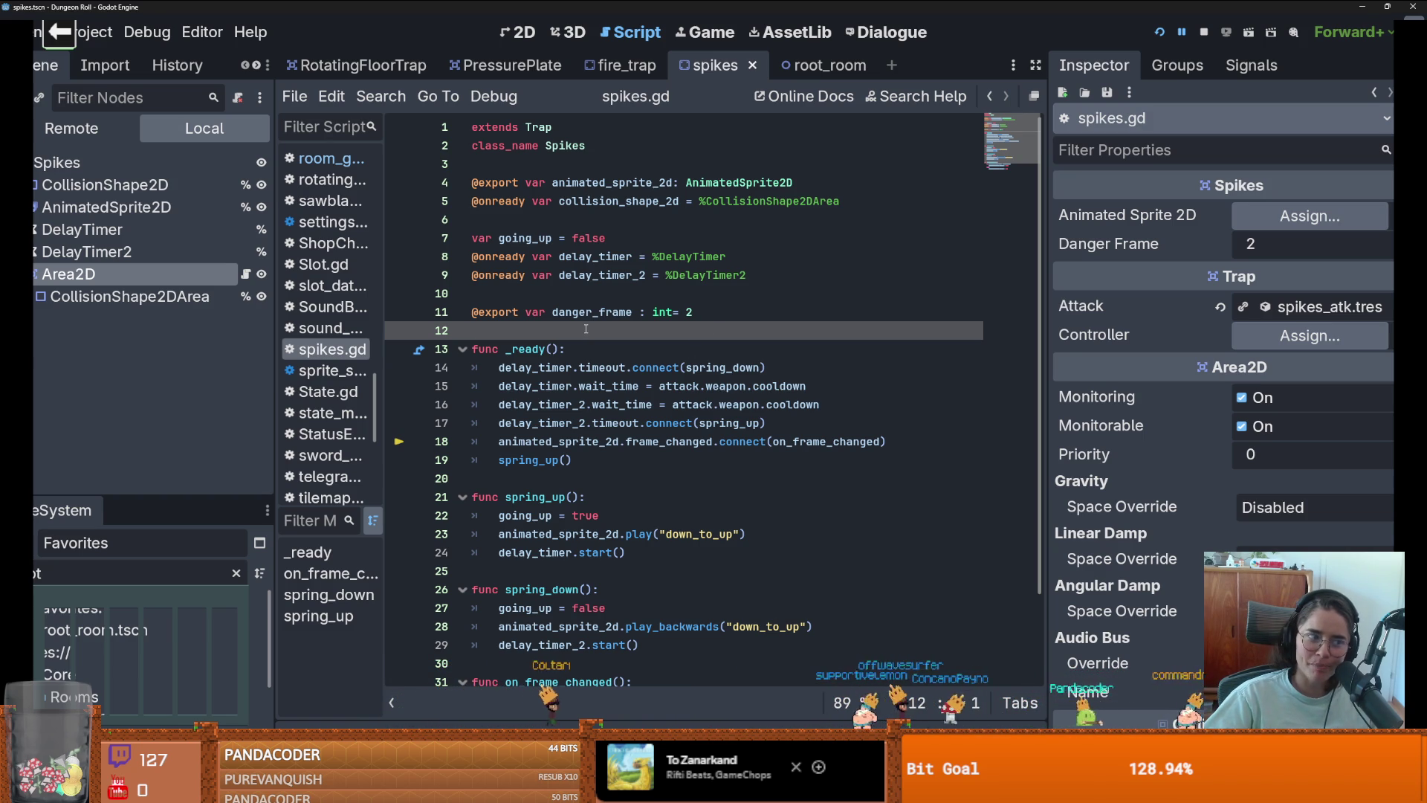
{"action": "scroll", "coordinate": [586, 330], "scroll_direction": "down", "scroll_amount": 2}
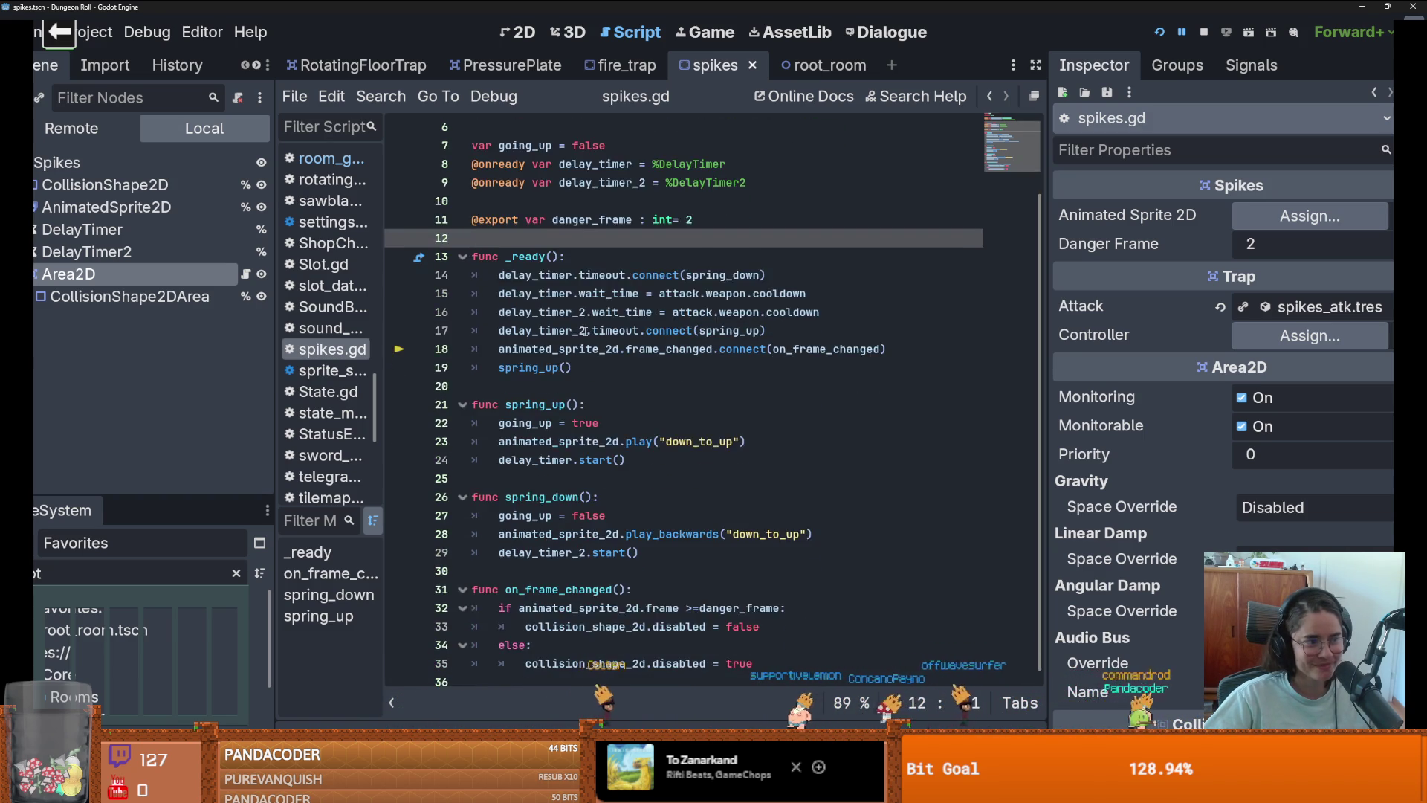
{"action": "scroll", "coordinate": [593, 338], "scroll_direction": "up", "scroll_amount": 1}
{"action": "scroll", "coordinate": [598, 346], "scroll_direction": "down", "scroll_amount": 1}
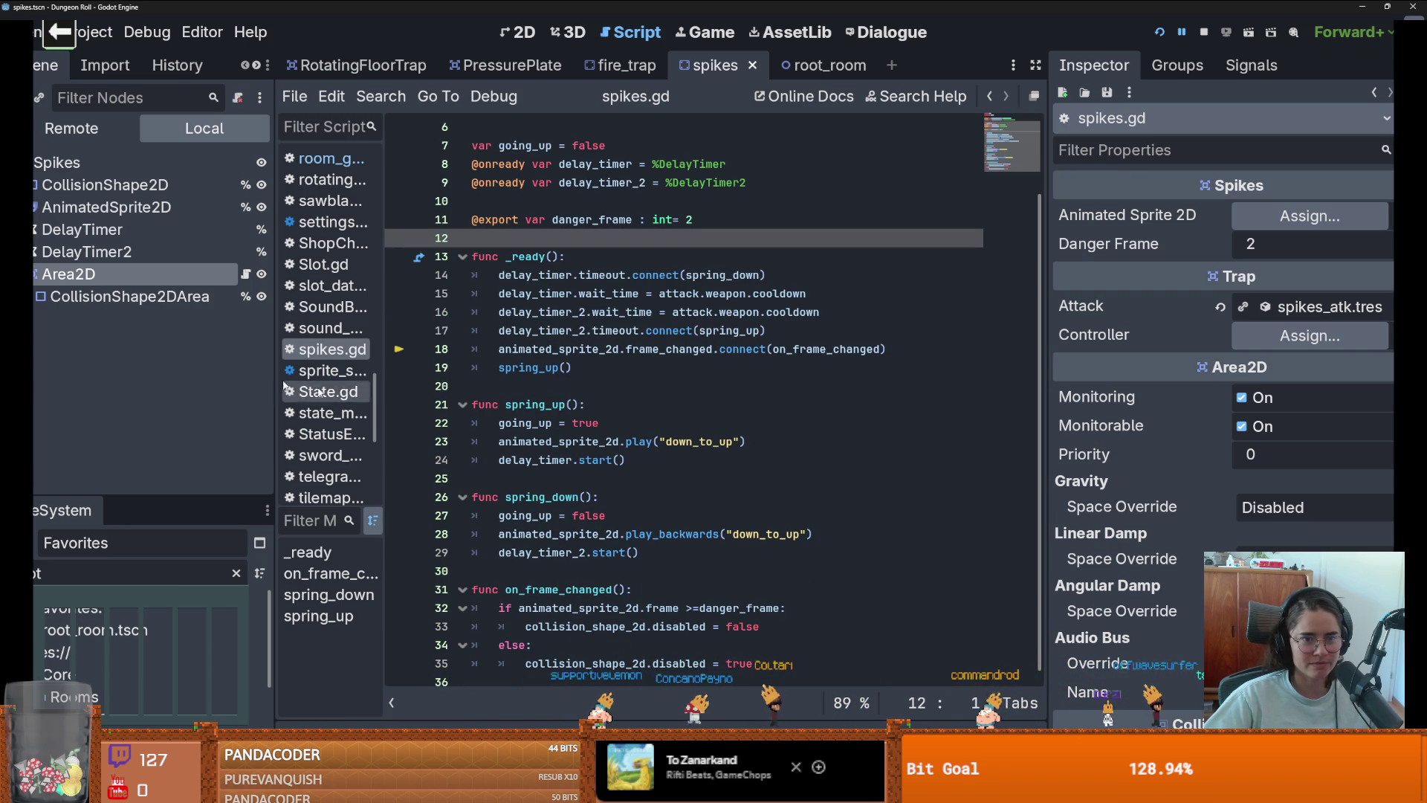
Assign AnimatedSprite2D to the spikes Area2D's Animated Sprite 2D property and save the scene.
{"action": "left_click", "coordinate": [111, 251]}
{"action": "double_click", "coordinate": [136, 272]}
{"action": "left_click", "coordinate": [1309, 216]}
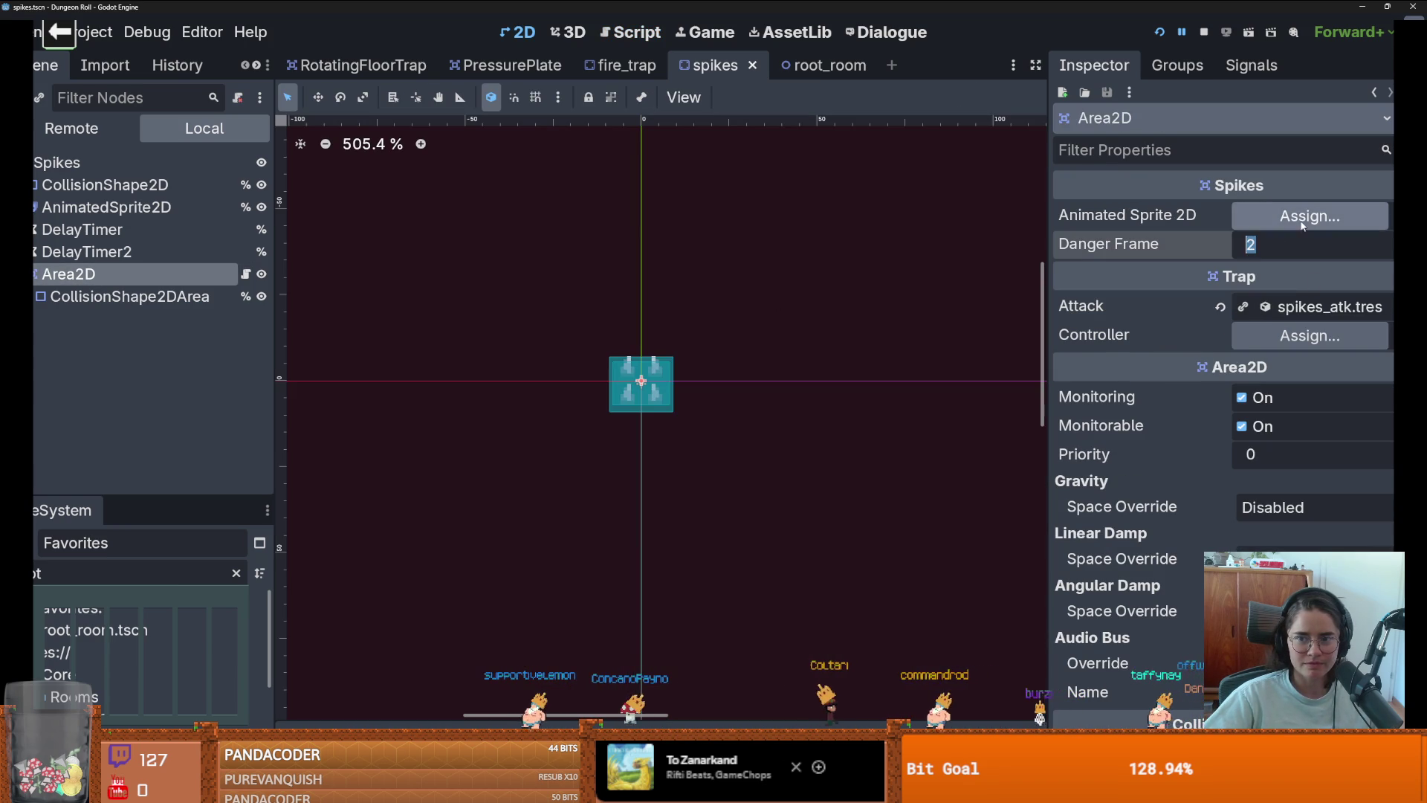
{"action": "double_click", "coordinate": [702, 264]}
{"action": "key", "text": "ctrl+s"}
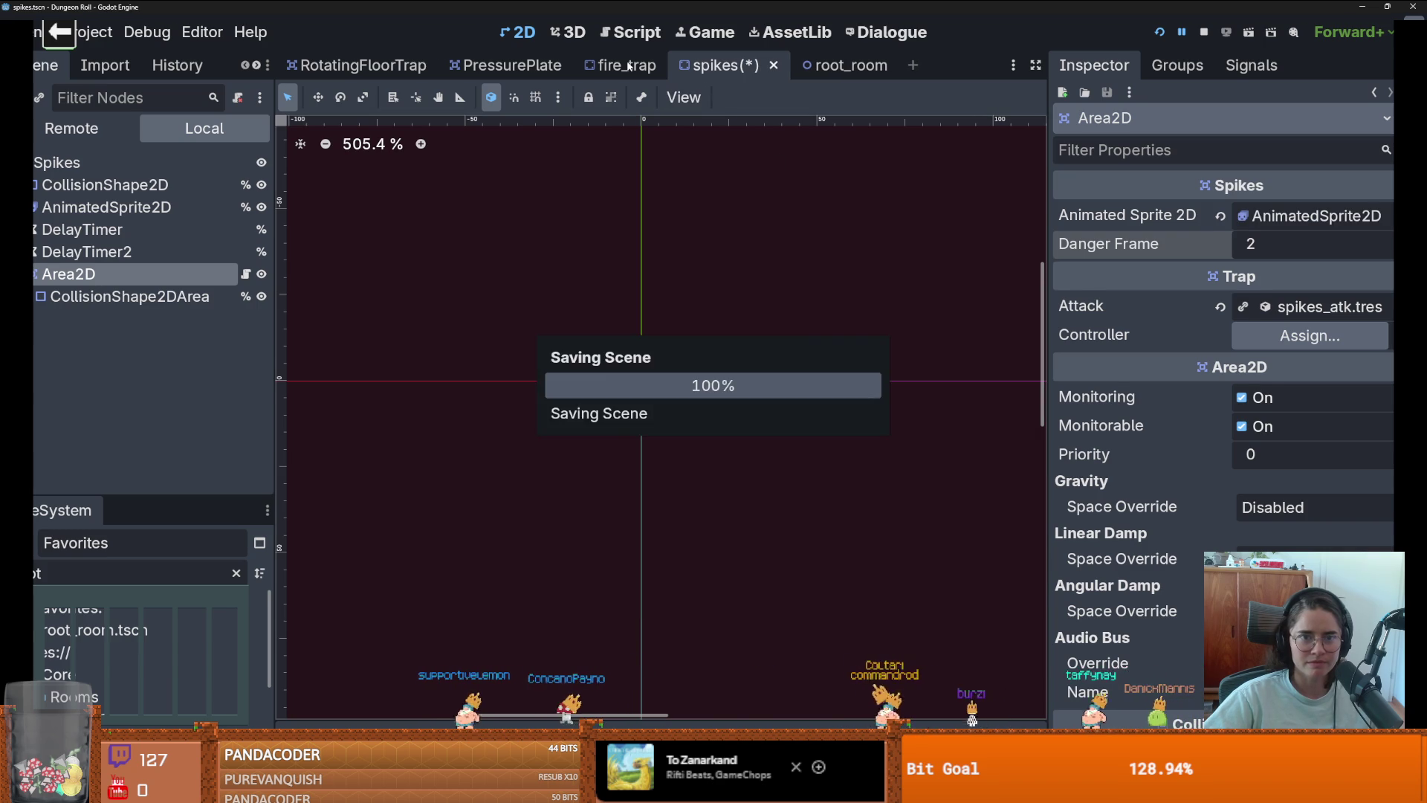
In fire_trap, set Animated Sprite 2D to animated_sprite_2d, save, and close the test game.
{"action": "left_click", "coordinate": [626, 64]}
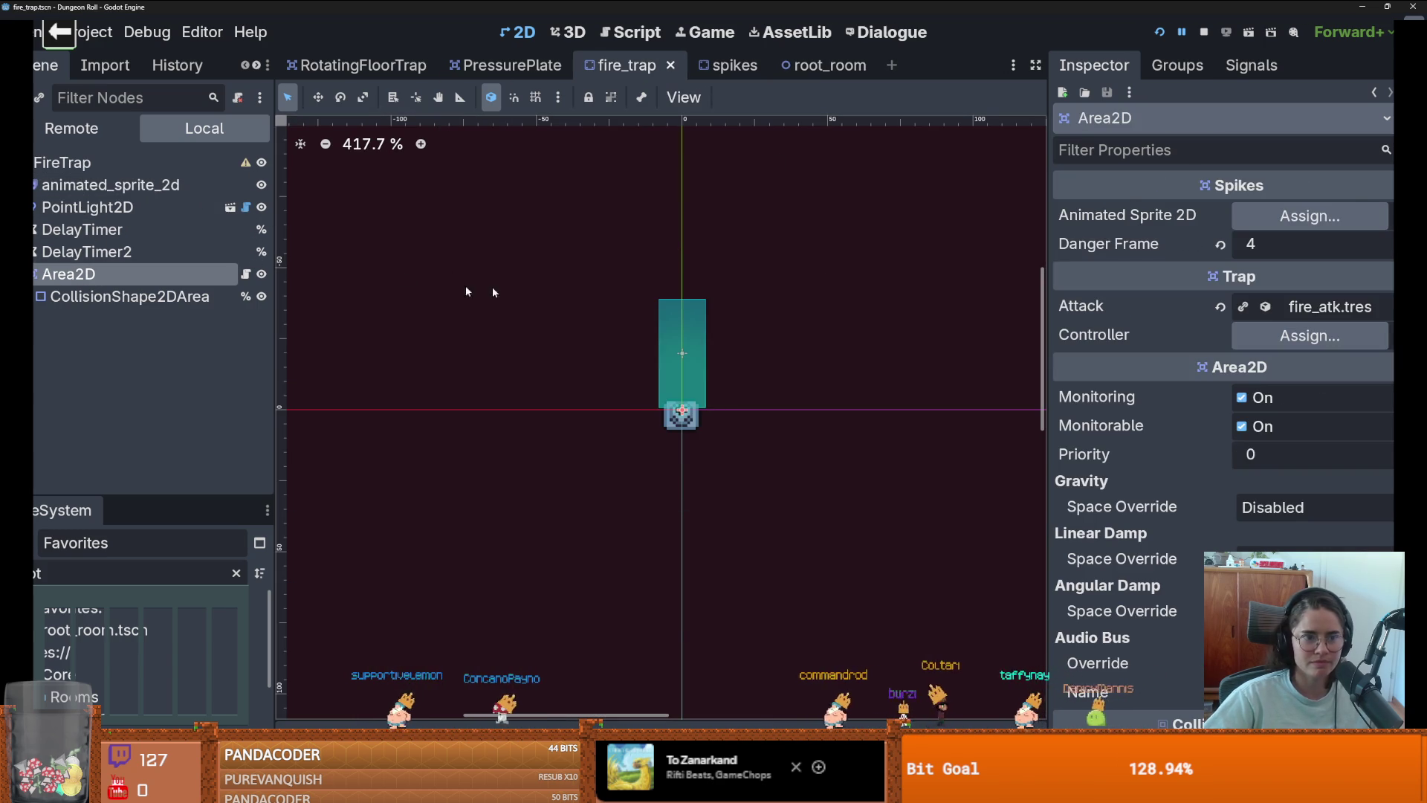
{"action": "left_click", "coordinate": [1309, 215]}
{"action": "double_click", "coordinate": [702, 264]}
{"action": "key", "text": "ctrl+s"}
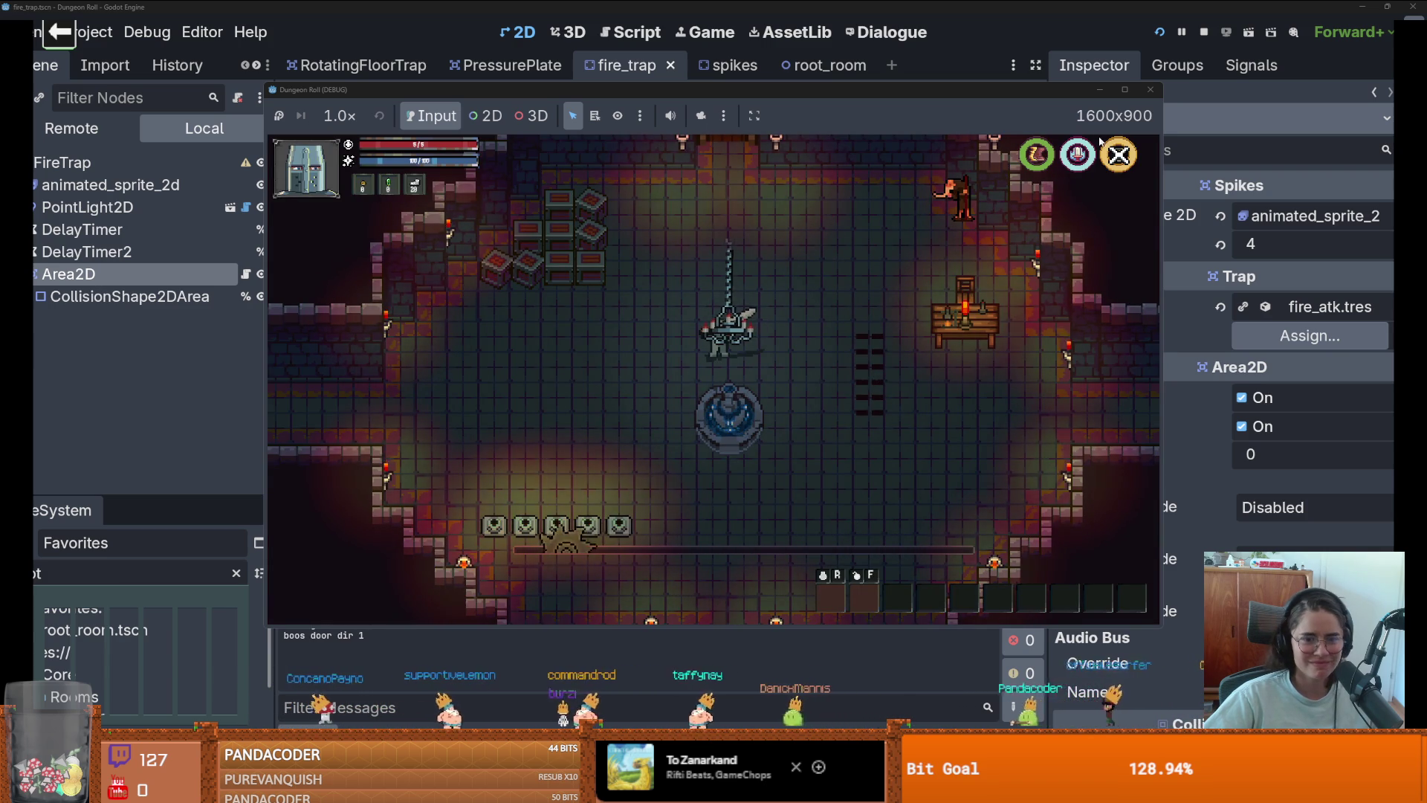
{"action": "left_click", "coordinate": [1117, 153]}
{"action": "left_click", "coordinate": [152, 222]}
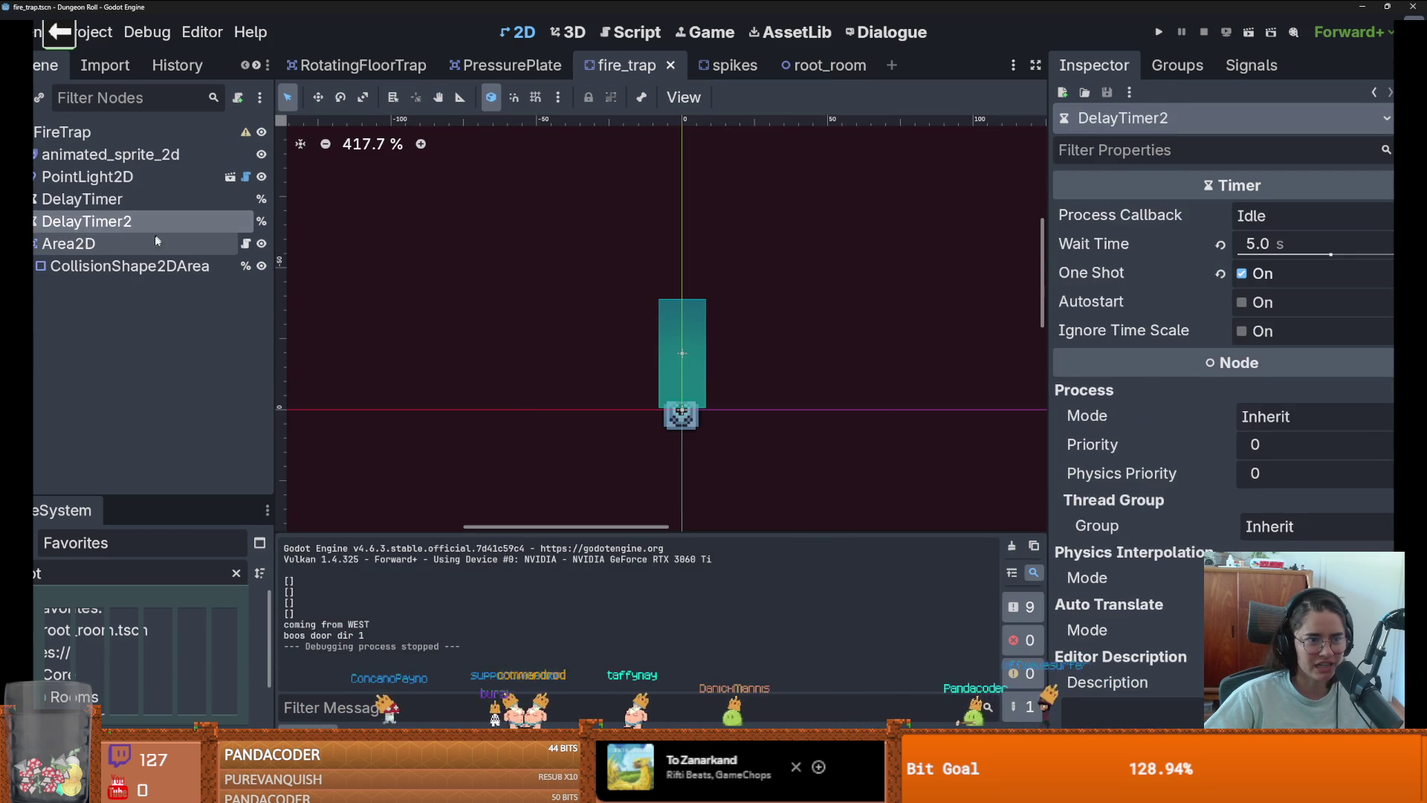
{"action": "left_click", "coordinate": [156, 243]}
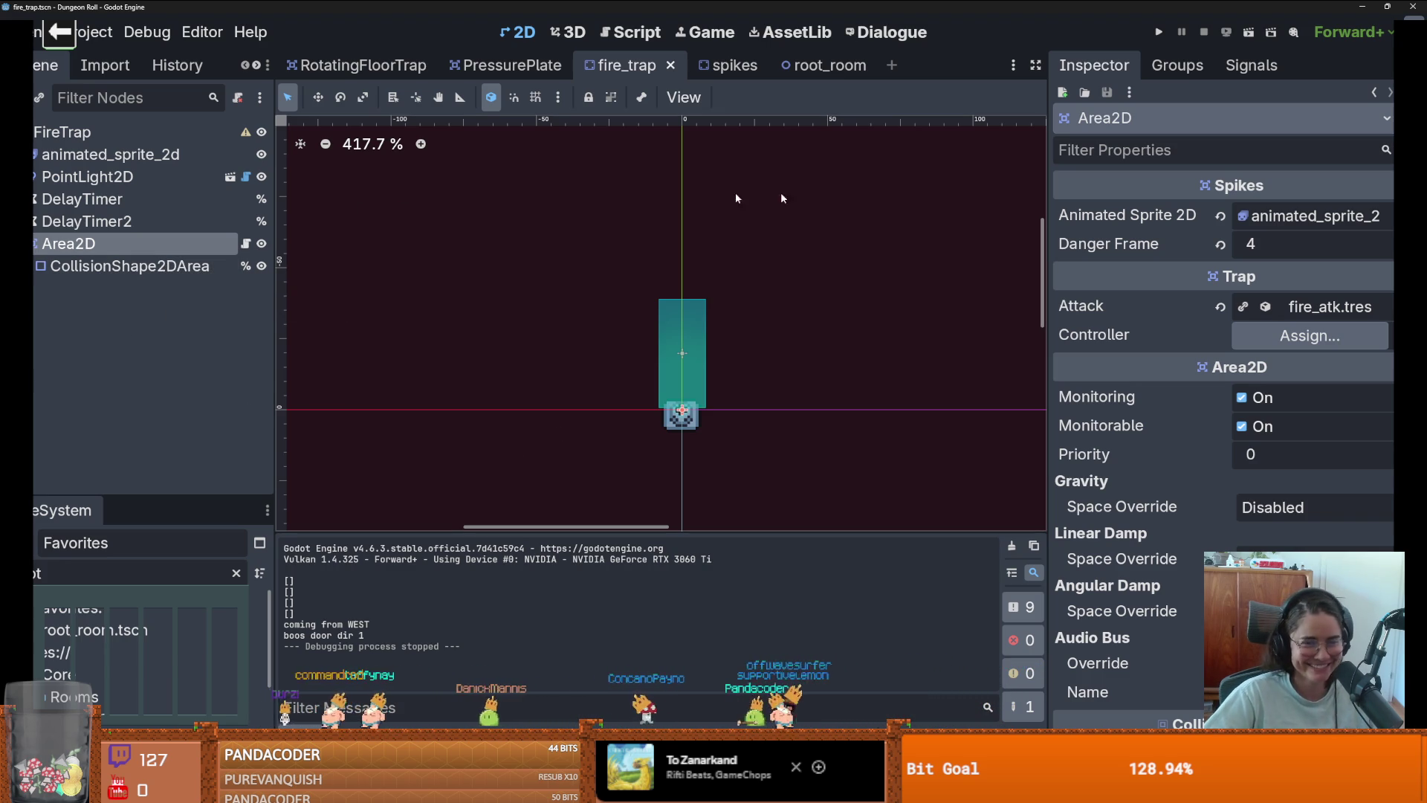
Set the fire trap DelayTimer's Wait Time to 5 seconds.
{"action": "left_click", "coordinate": [150, 203]}
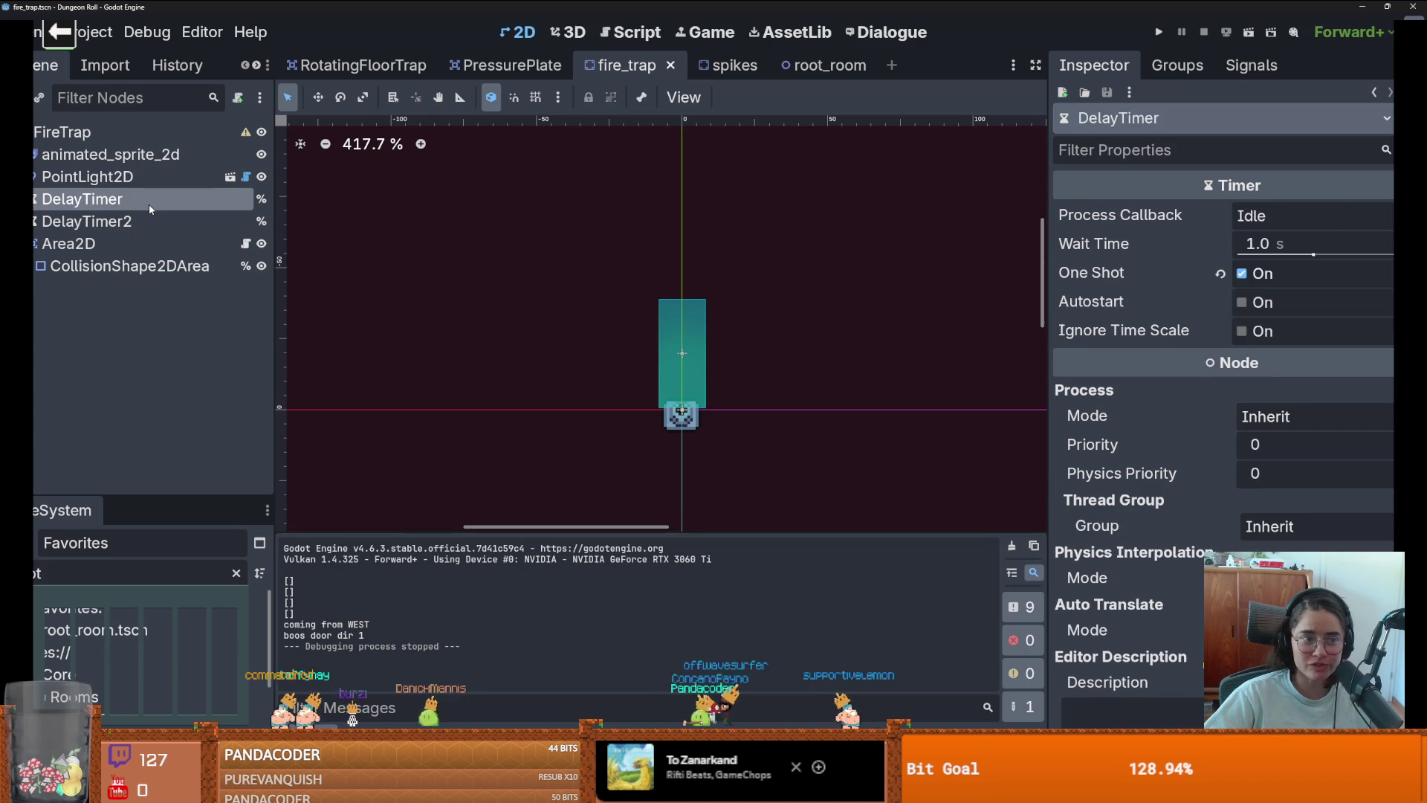
{"action": "left_click", "coordinate": [141, 221]}
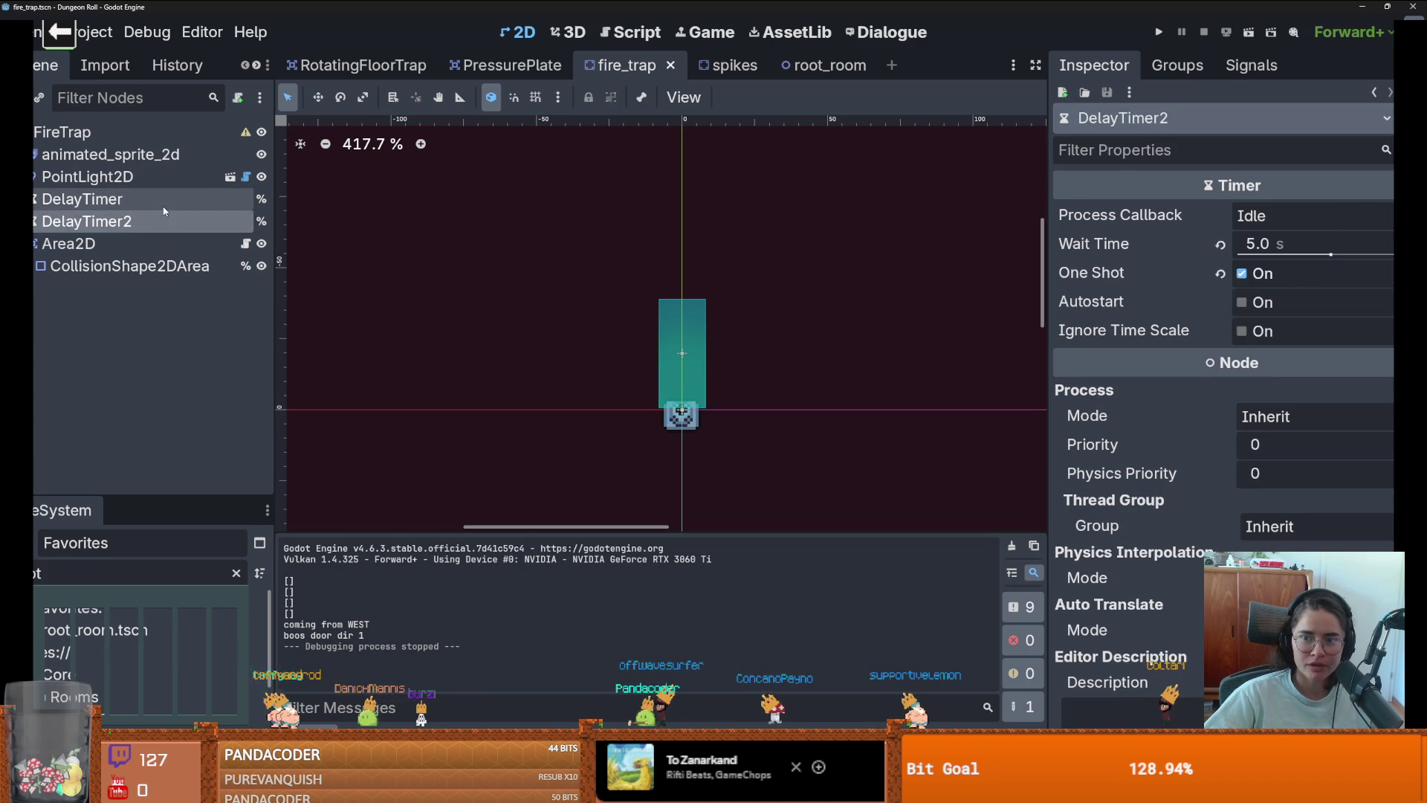
{"action": "left_click", "coordinate": [141, 200]}
{"action": "left_click", "coordinate": [1264, 244]}
{"action": "type", "text": "5"}
{"action": "key", "text": "Return"}
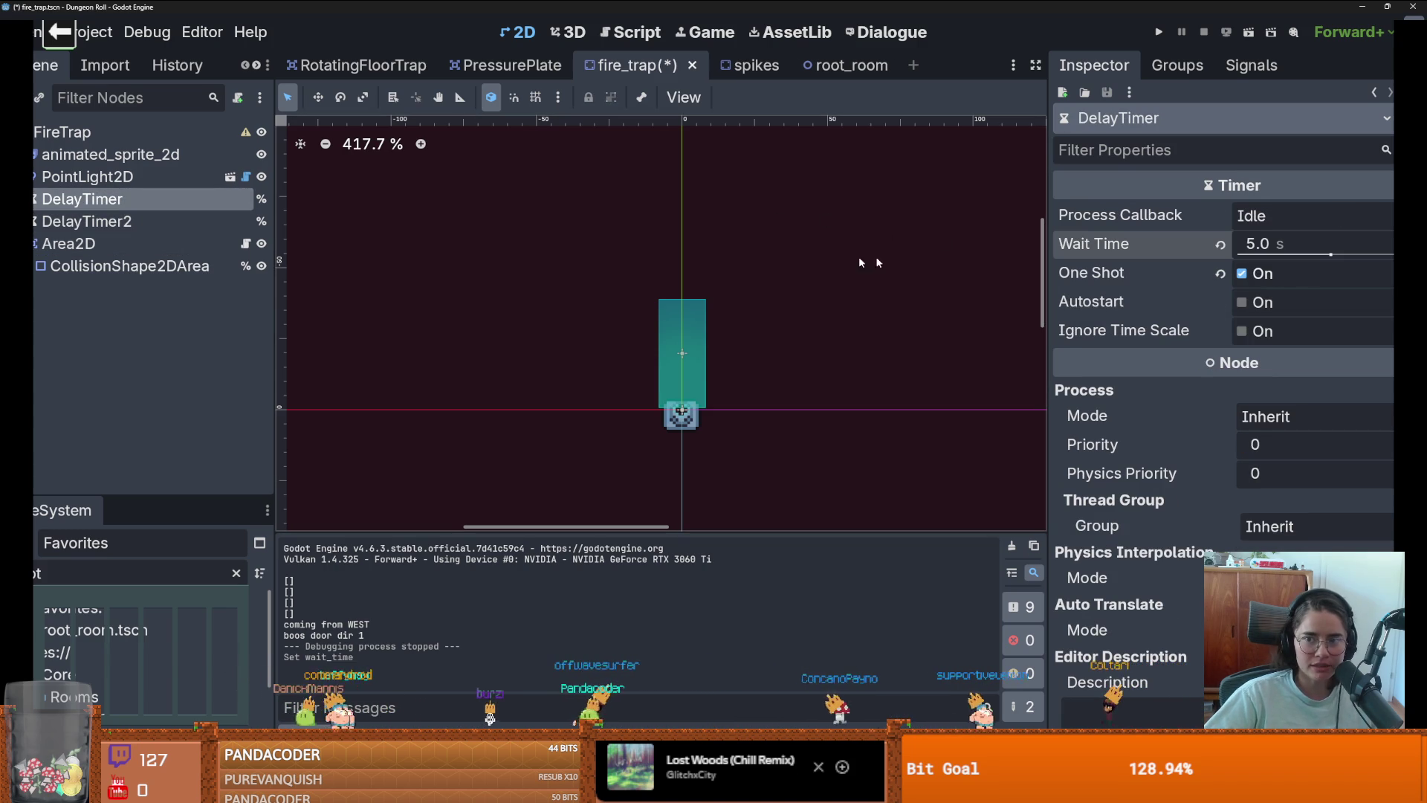
Test-run the game, stop it, and open the Area2D's spikes.gd script.
{"action": "left_click", "coordinate": [1158, 32]}
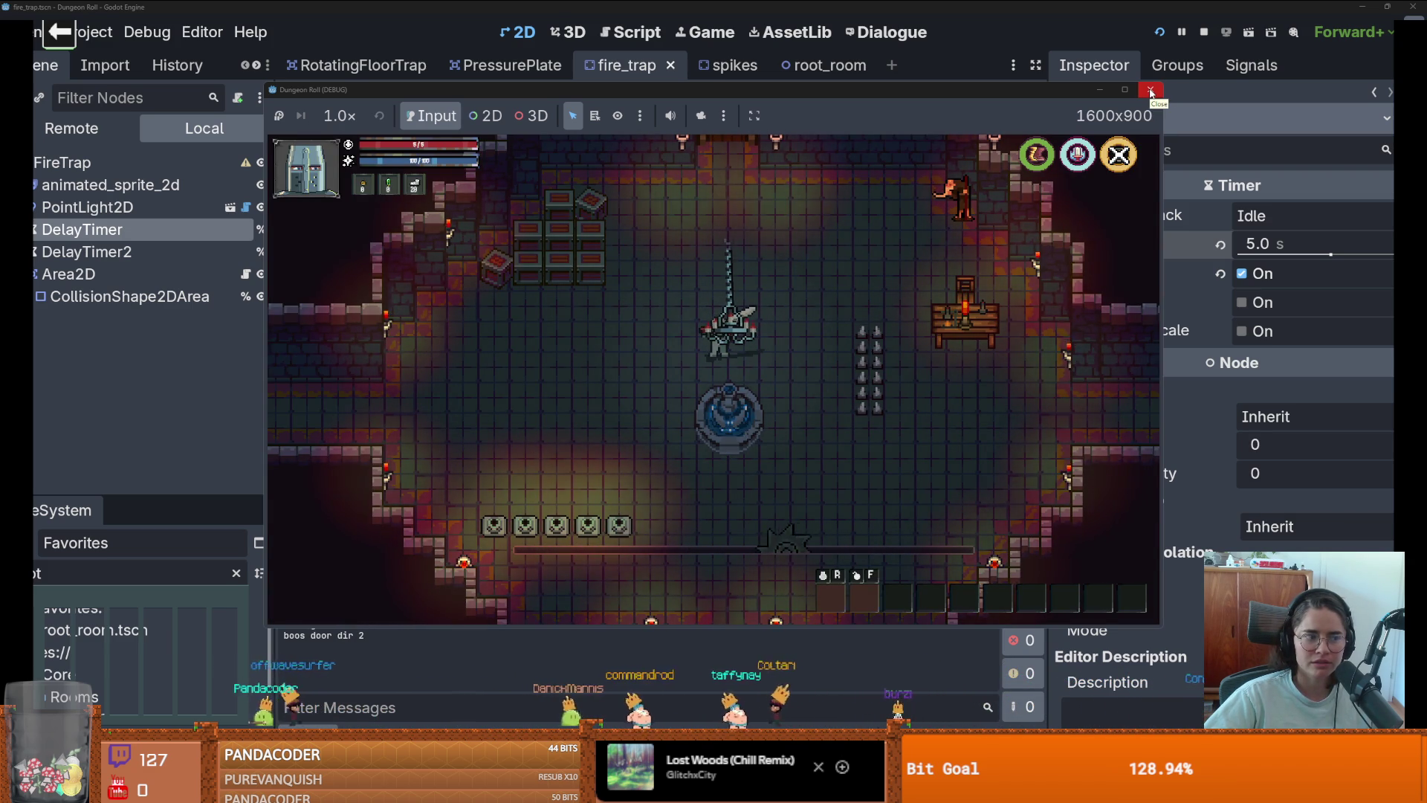
{"action": "left_click", "coordinate": [1150, 91]}
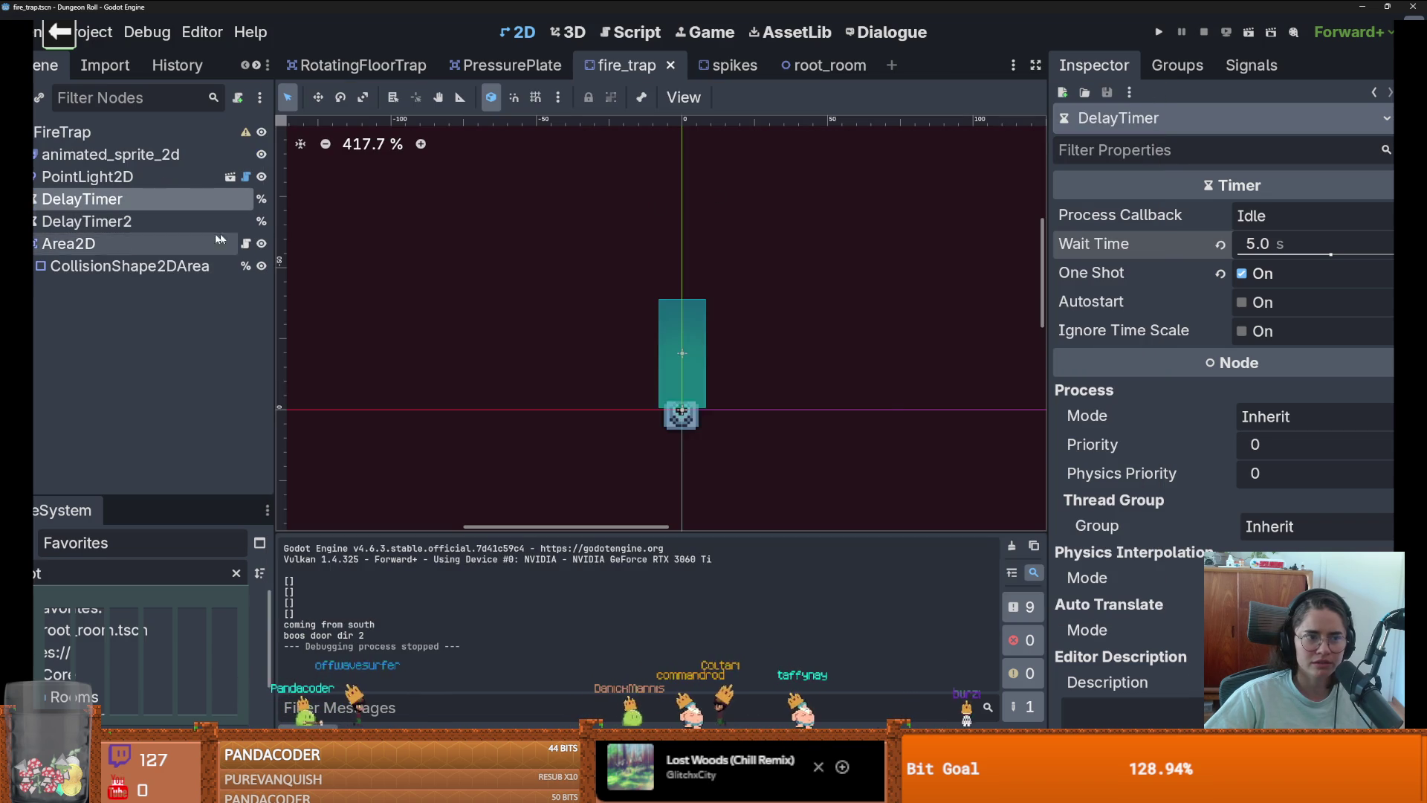
{"action": "left_click", "coordinate": [246, 243]}
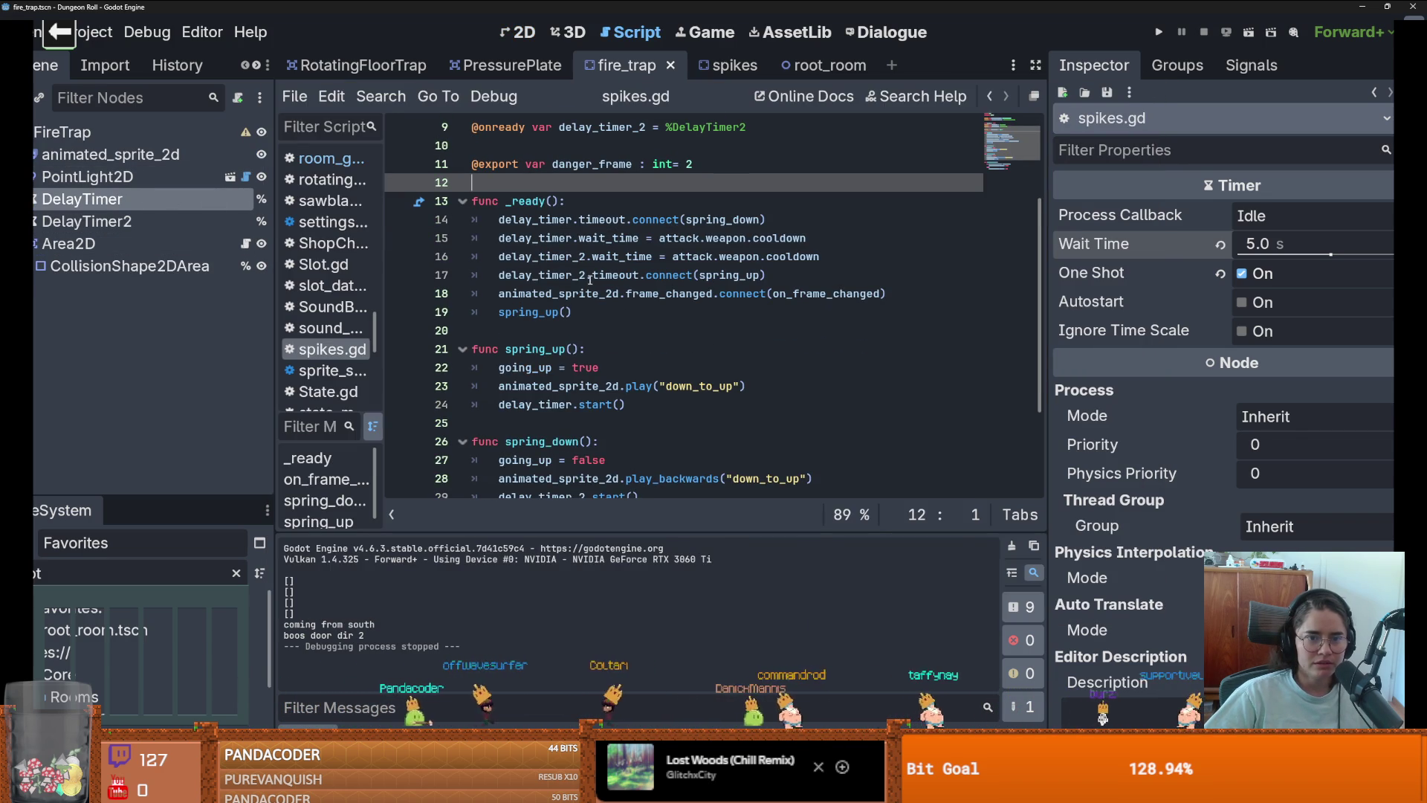
Change the DelayTimer's Wait Time to 10 seconds and save the fire_trap scene.
{"action": "left_click", "coordinate": [1343, 243]}
{"action": "type", "text": "10"}
{"action": "key", "text": "Return"}
{"action": "key", "text": "ctrl+s"}
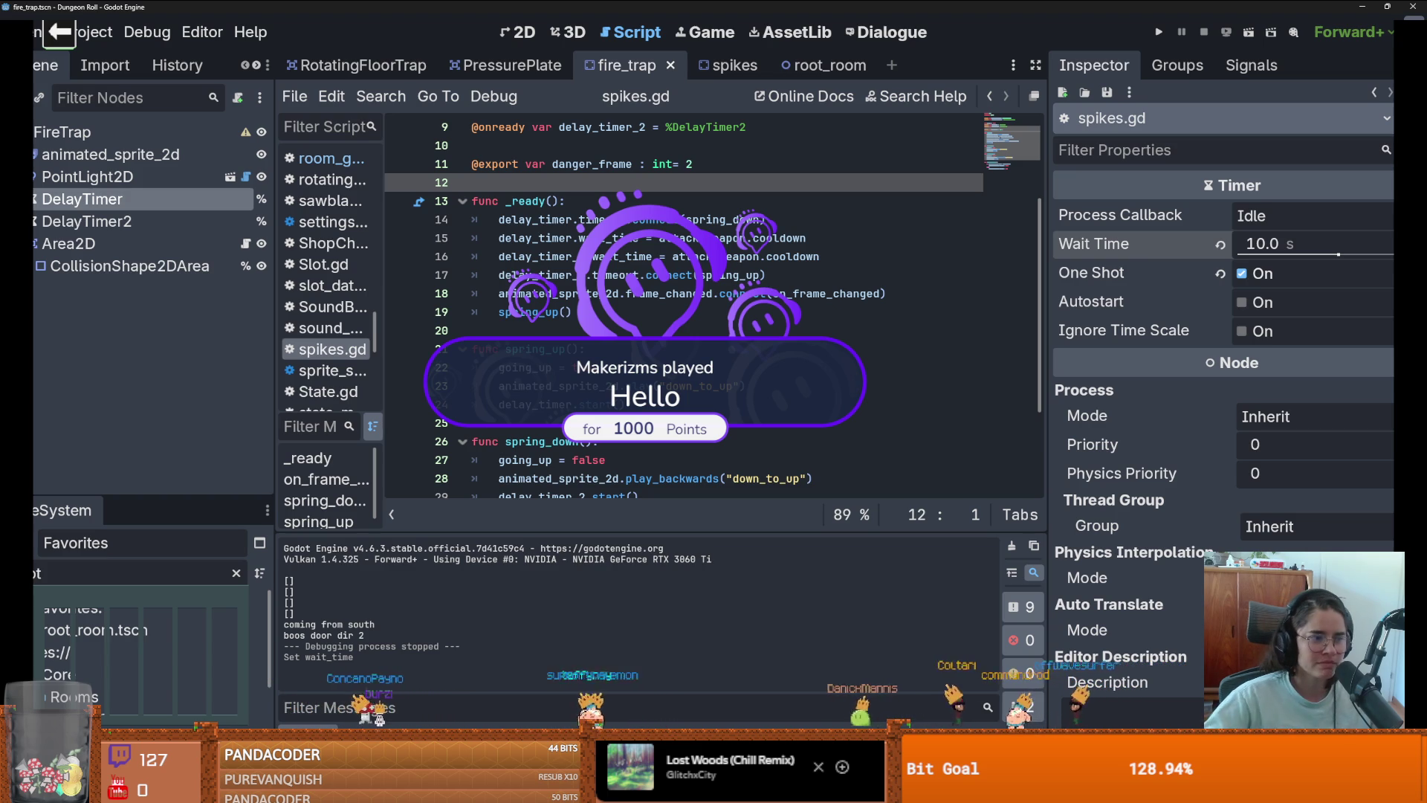
Look over the _ready() function in spikes.gd, saving again along the way.
{"action": "scroll", "coordinate": [821, 366], "scroll_direction": "down", "scroll_amount": 3}
{"action": "scroll", "coordinate": [821, 366], "scroll_direction": "up", "scroll_amount": 4}
{"action": "key", "text": "ctrl+s"}
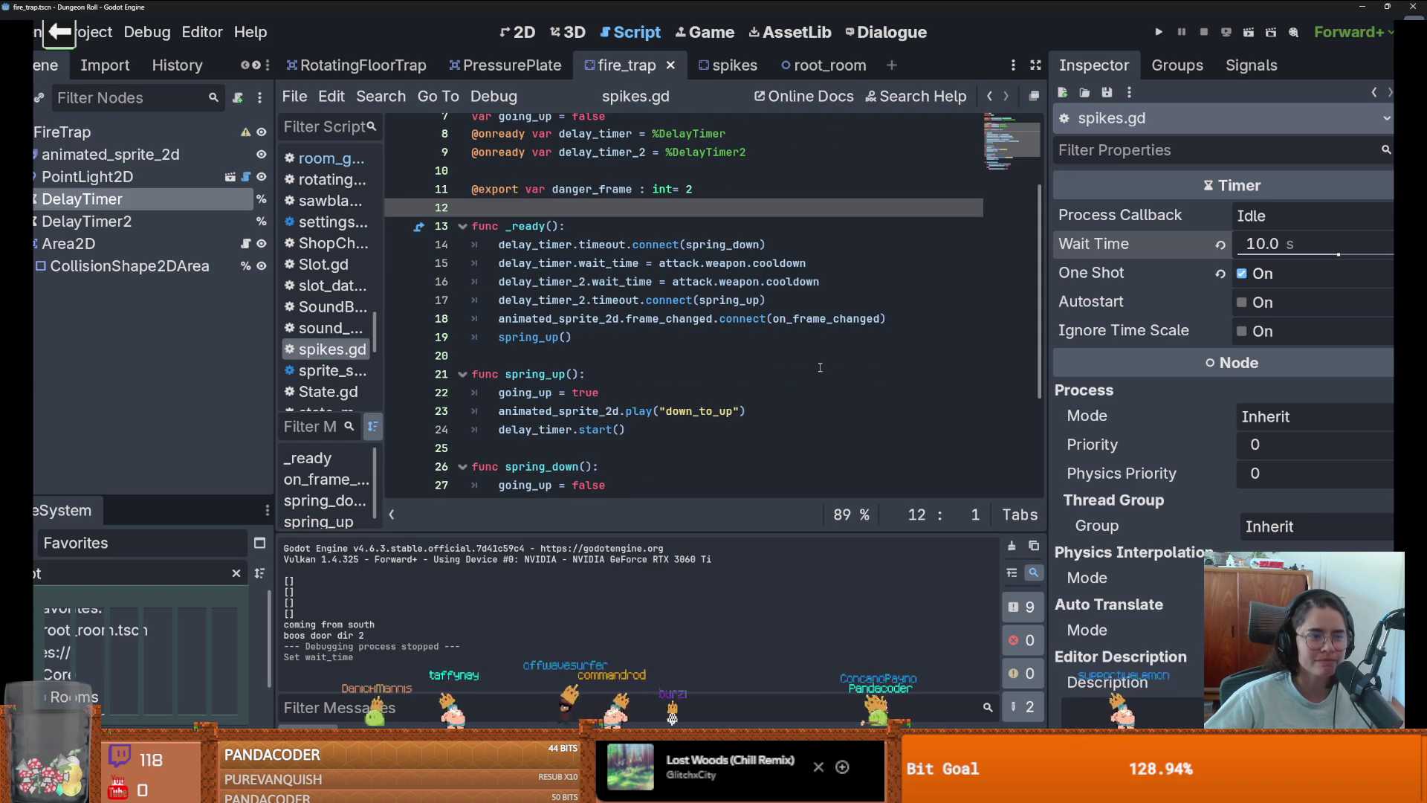
{"action": "key", "text": "ctrl+s"}
{"action": "scroll", "coordinate": [820, 367], "scroll_direction": "up", "scroll_amount": 3}
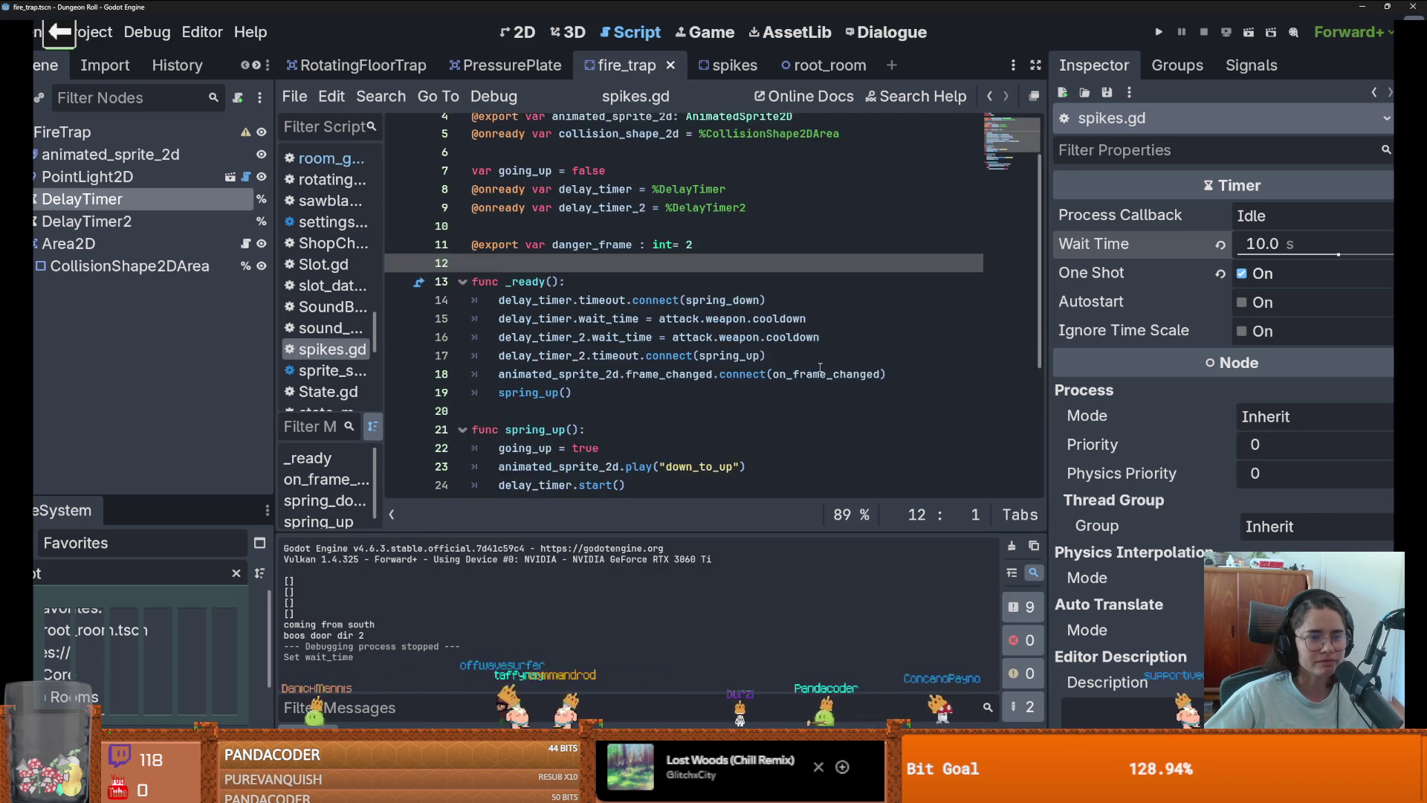
{"action": "left_click", "coordinate": [673, 348]}
{"action": "key", "text": "ctrl+s"}
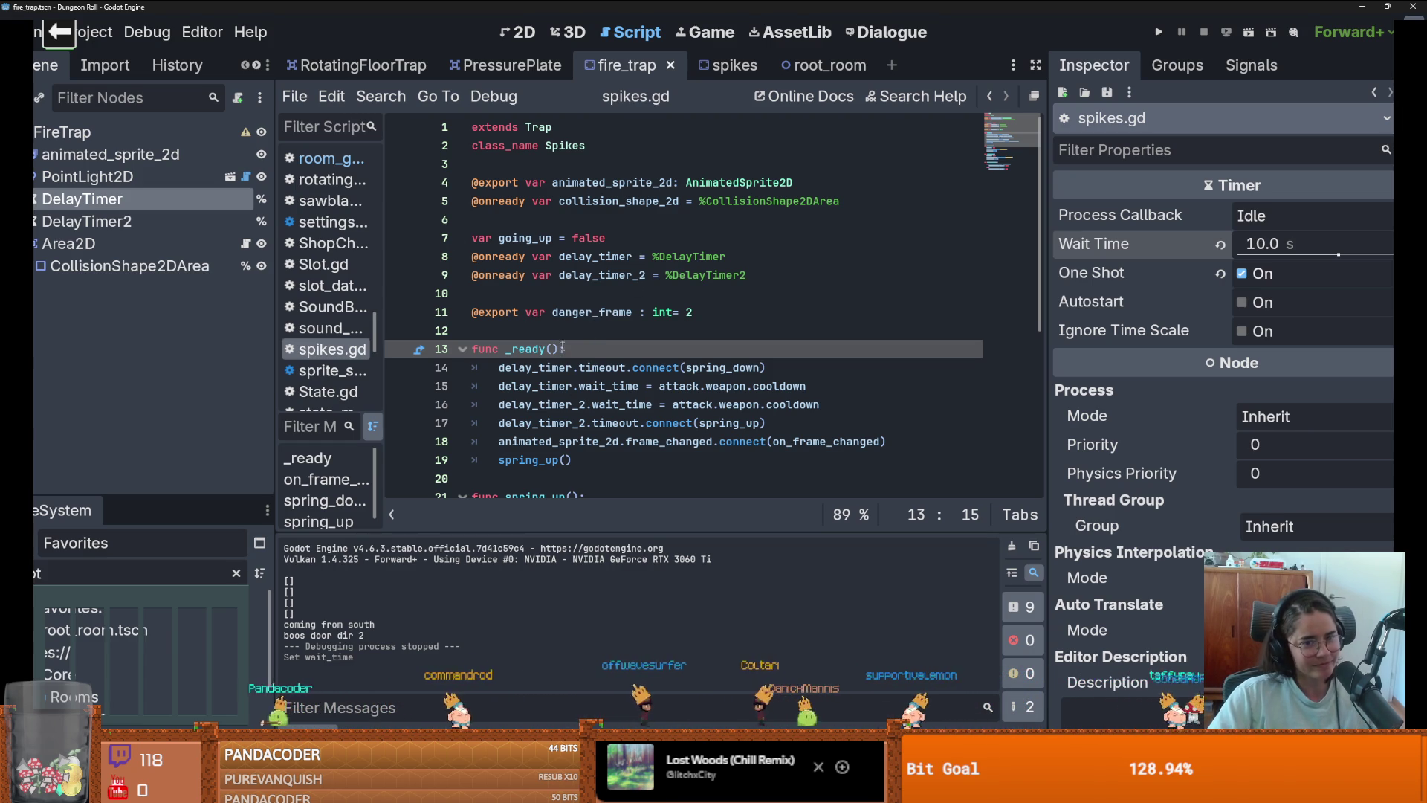
{"action": "left_click", "coordinate": [715, 335]}
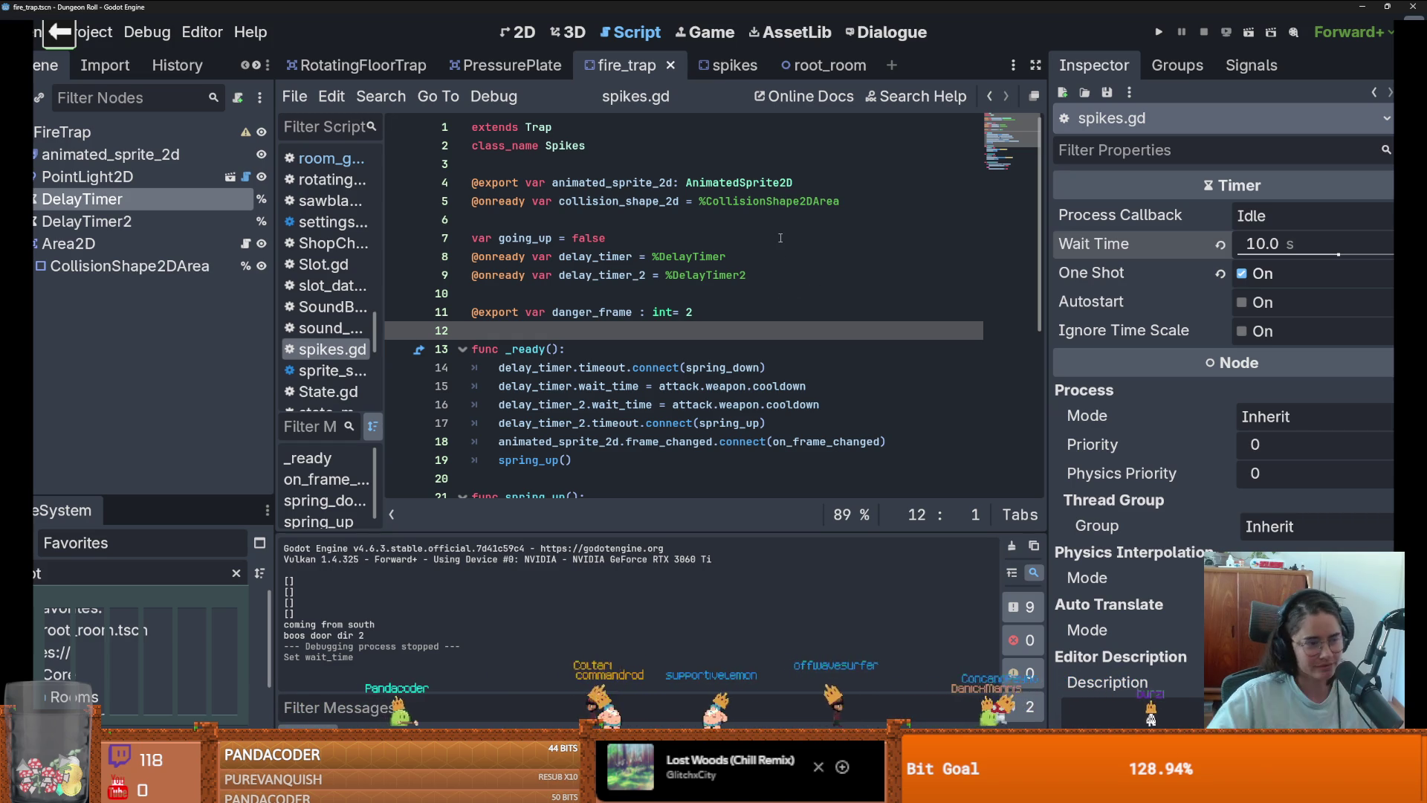
{"action": "scroll", "coordinate": [618, 330], "scroll_direction": "down", "scroll_amount": 2}
{"action": "key", "text": "ctrl+s"}
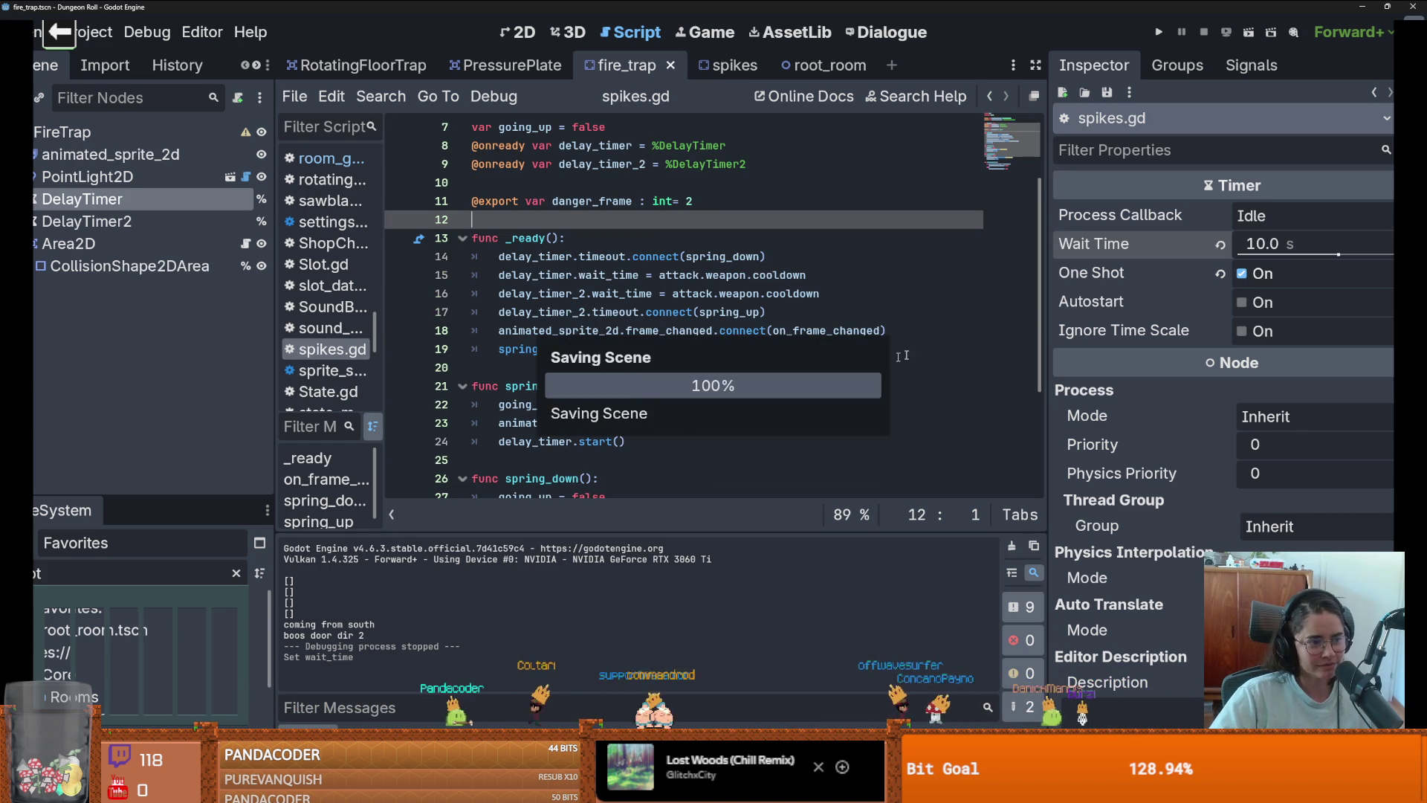
{"action": "left_click_drag", "start_coordinate": [1044, 297], "coordinate": [1232, 307]}
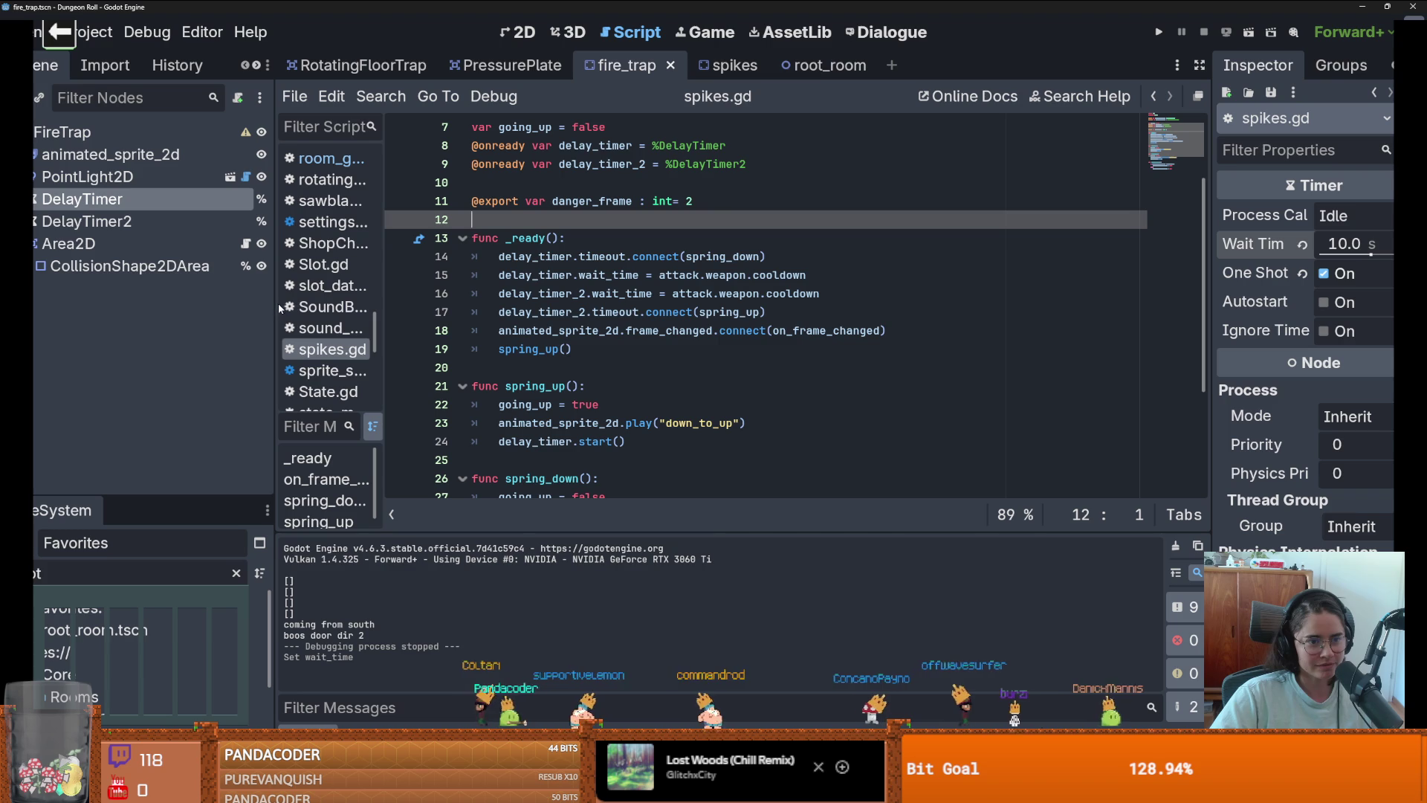
{"action": "left_click_drag", "start_coordinate": [276, 301], "coordinate": [159, 301]}
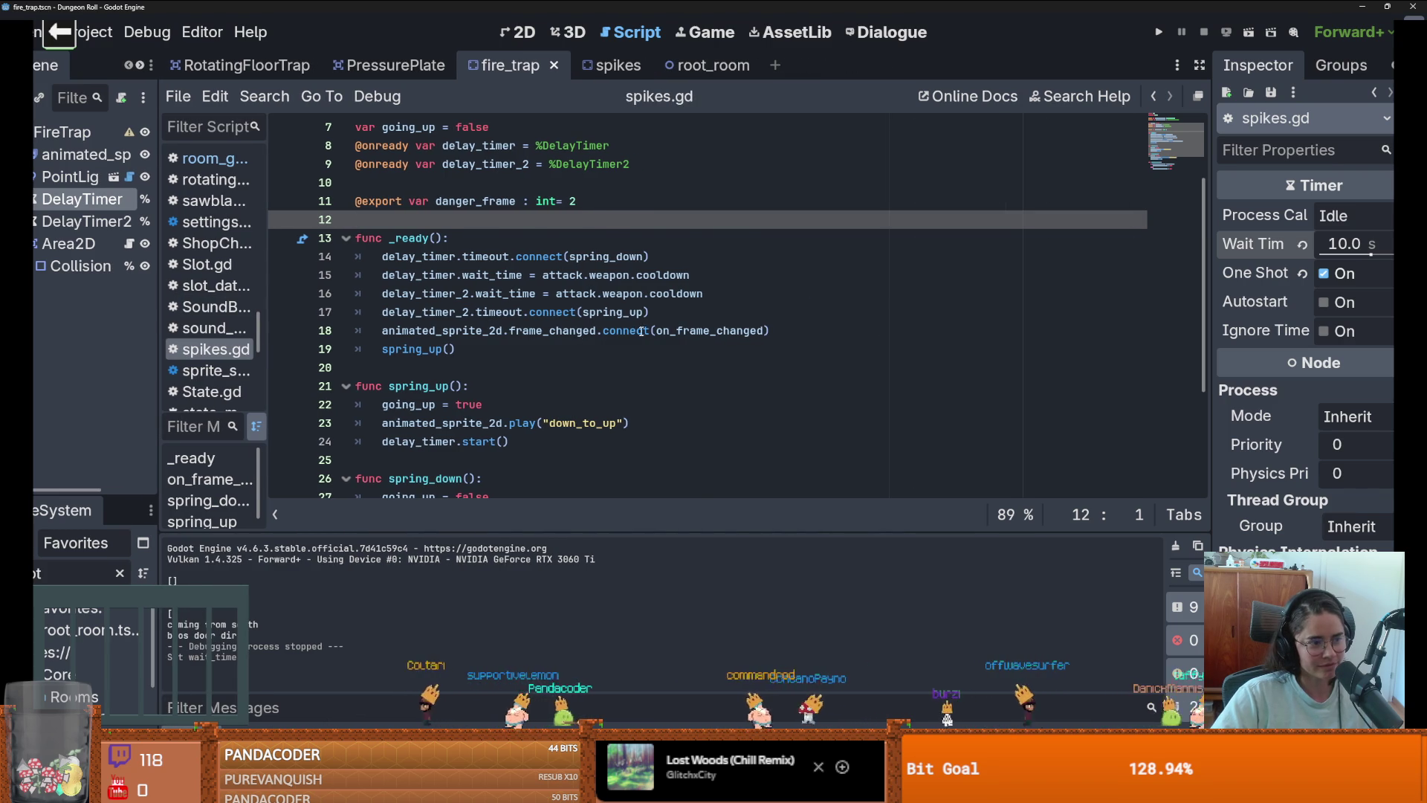
{"action": "scroll", "coordinate": [523, 350], "scroll_direction": "down", "scroll_amount": 3}
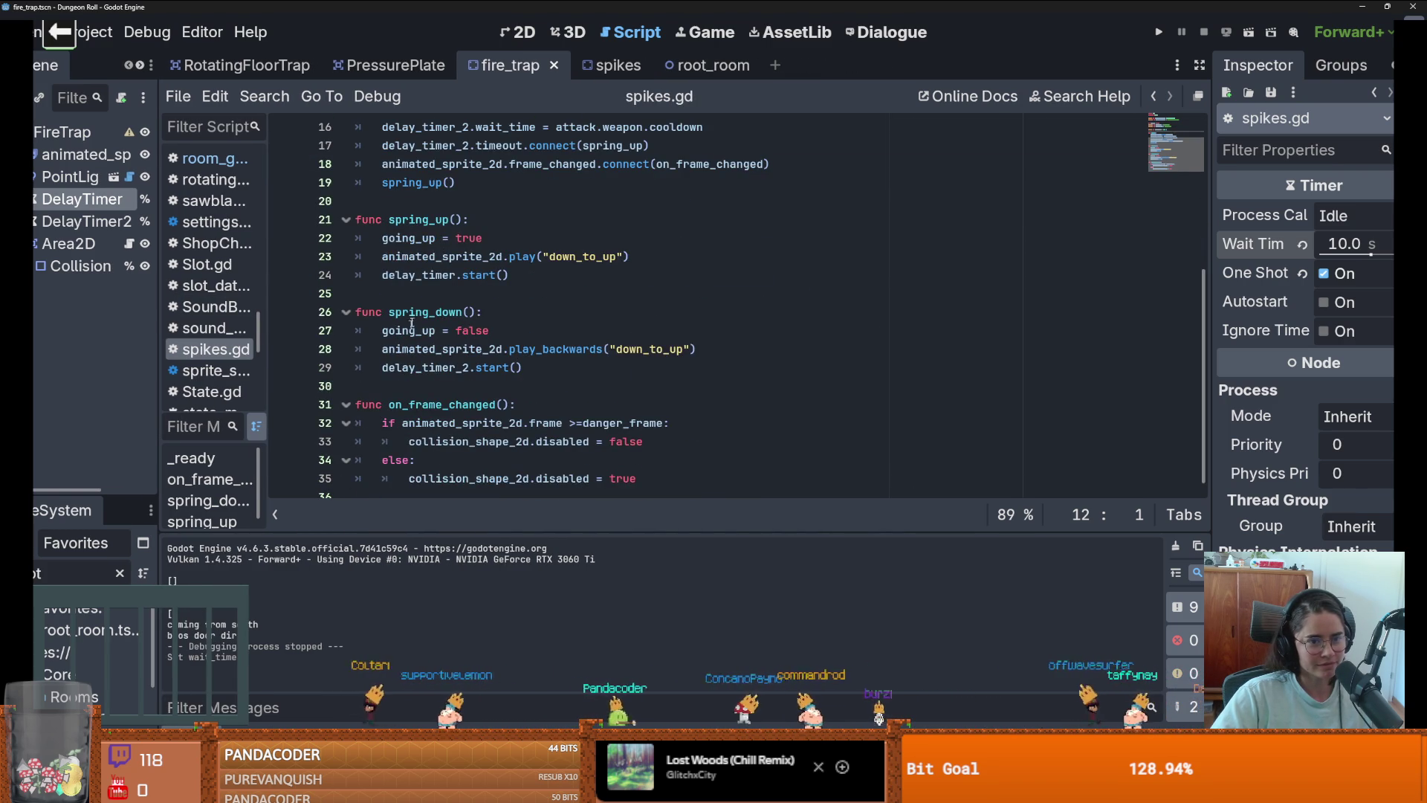
{"action": "scroll", "coordinate": [483, 308], "scroll_direction": "up", "scroll_amount": 2}
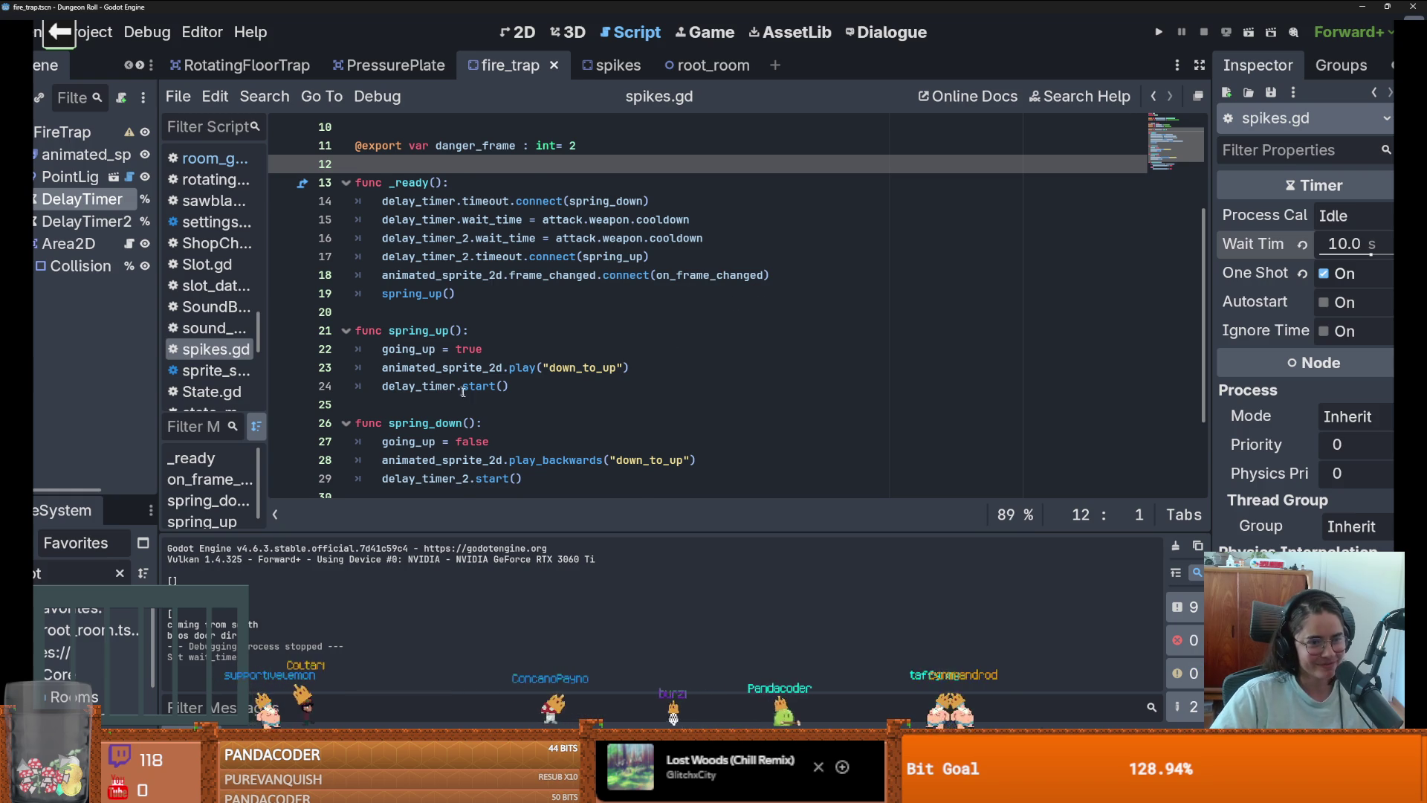
{"action": "scroll", "coordinate": [546, 447], "scroll_direction": "down", "scroll_amount": 2}
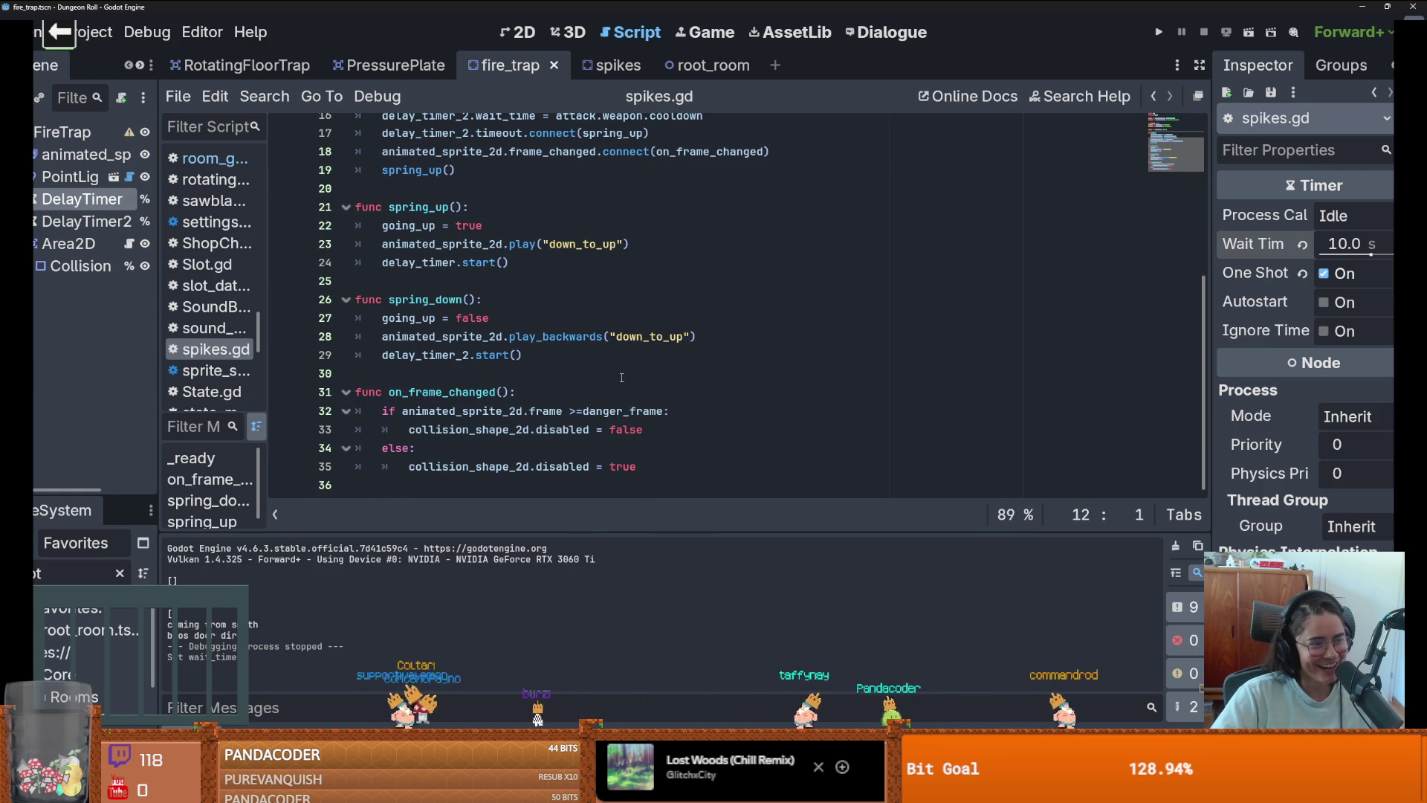
{"action": "scroll", "coordinate": [635, 338], "scroll_direction": "up", "scroll_amount": 1}
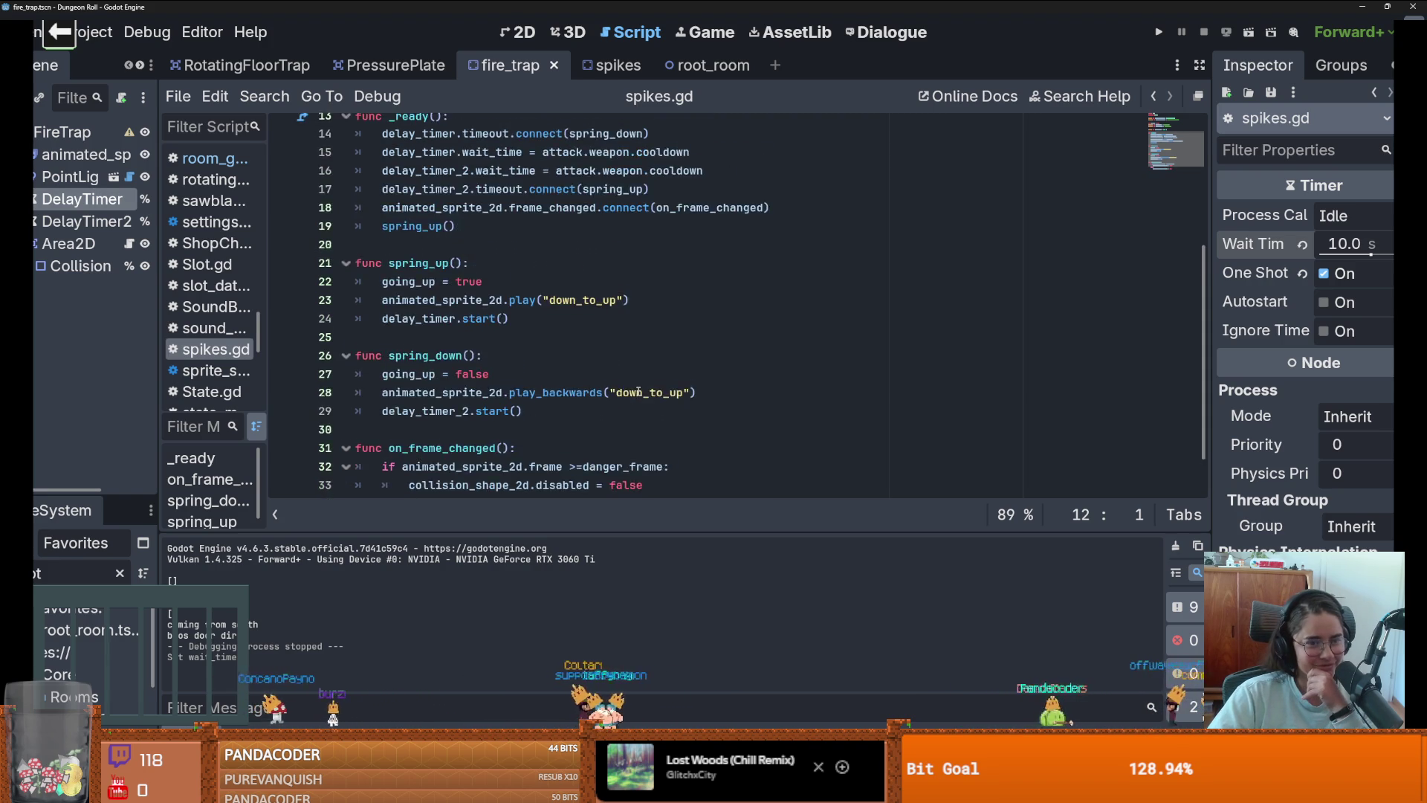
{"action": "scroll", "coordinate": [635, 357], "scroll_direction": "up", "scroll_amount": 3}
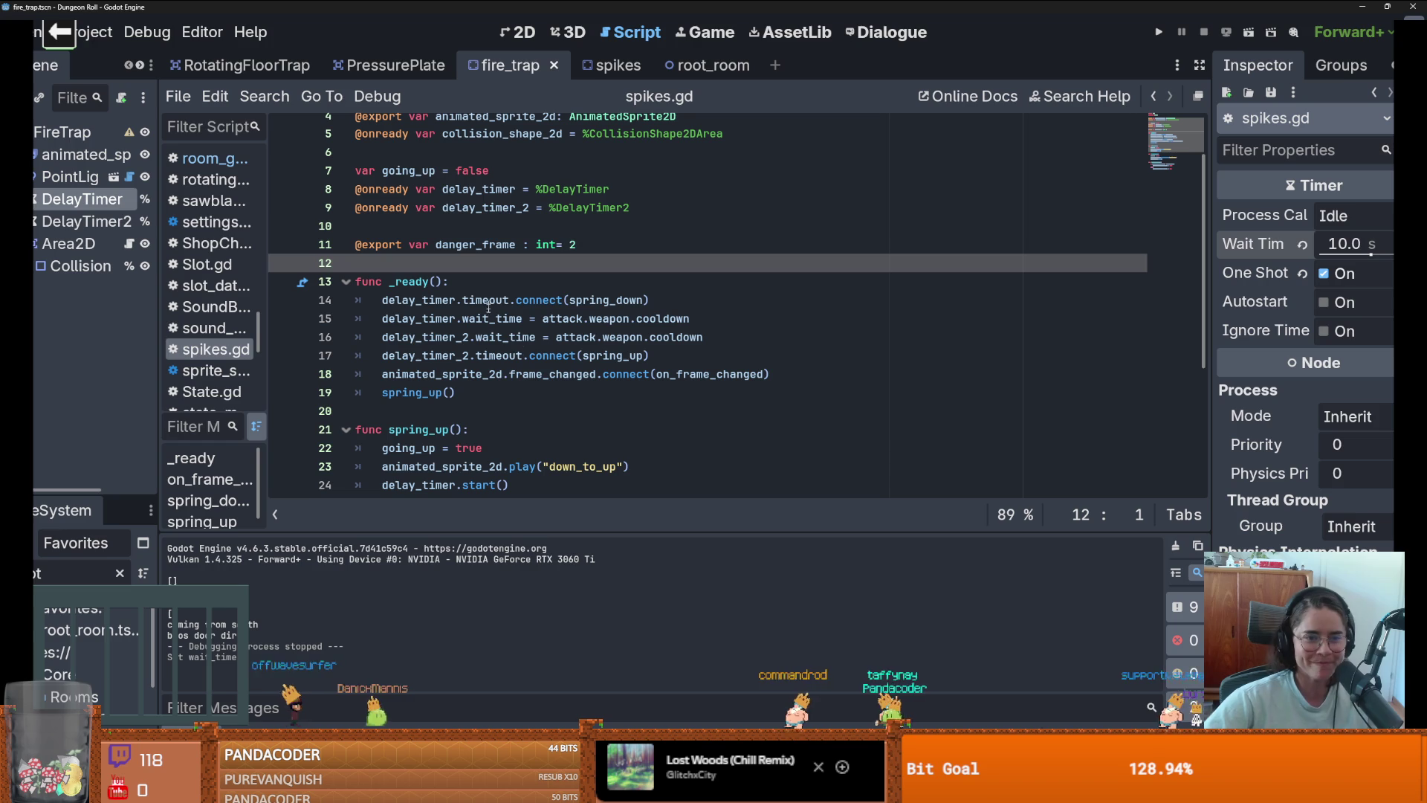
{"action": "left_click", "coordinate": [654, 305]}
{"action": "left_click", "coordinate": [550, 263]}
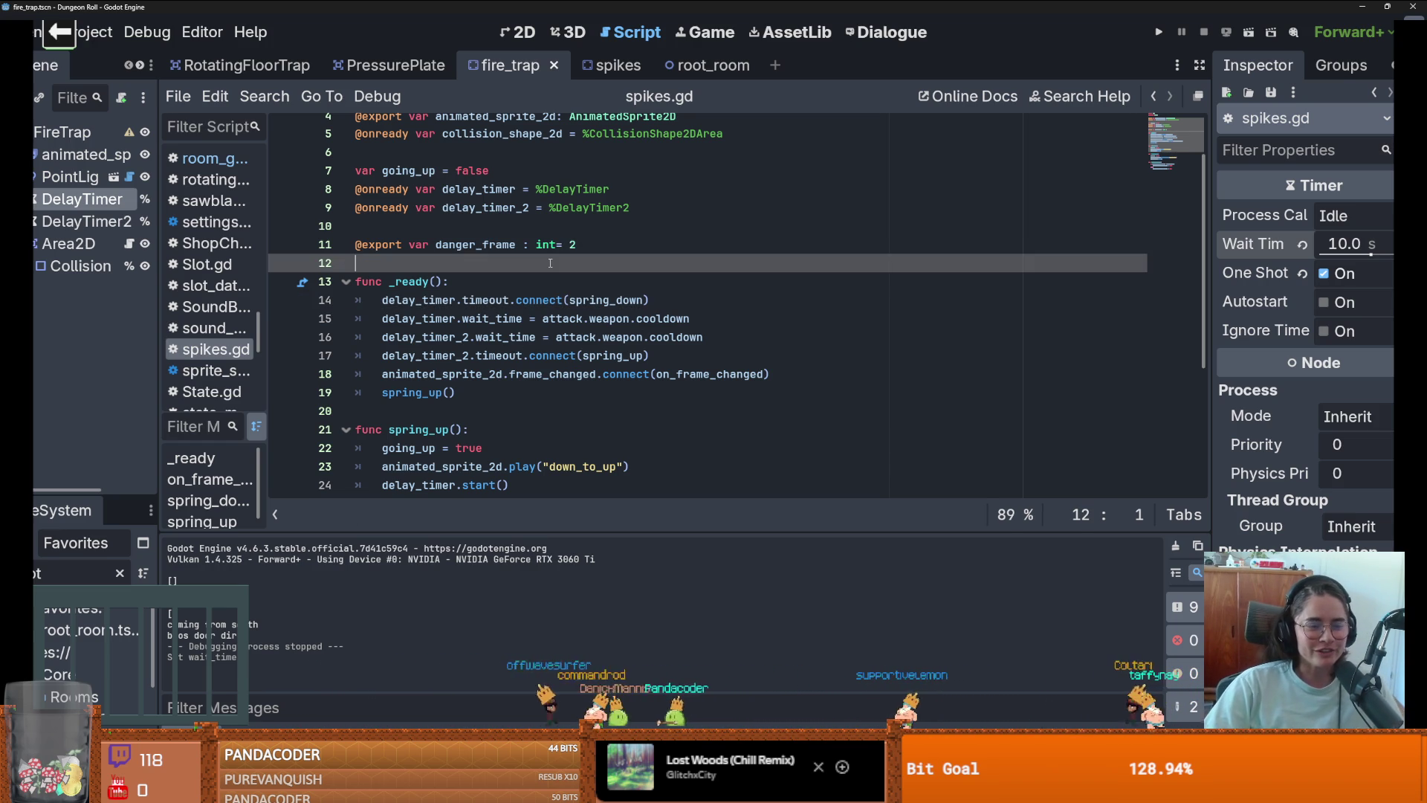
{"action": "key", "text": "ctrl+s"}
{"action": "scroll", "coordinate": [547, 275], "scroll_direction": "up", "scroll_amount": 1}
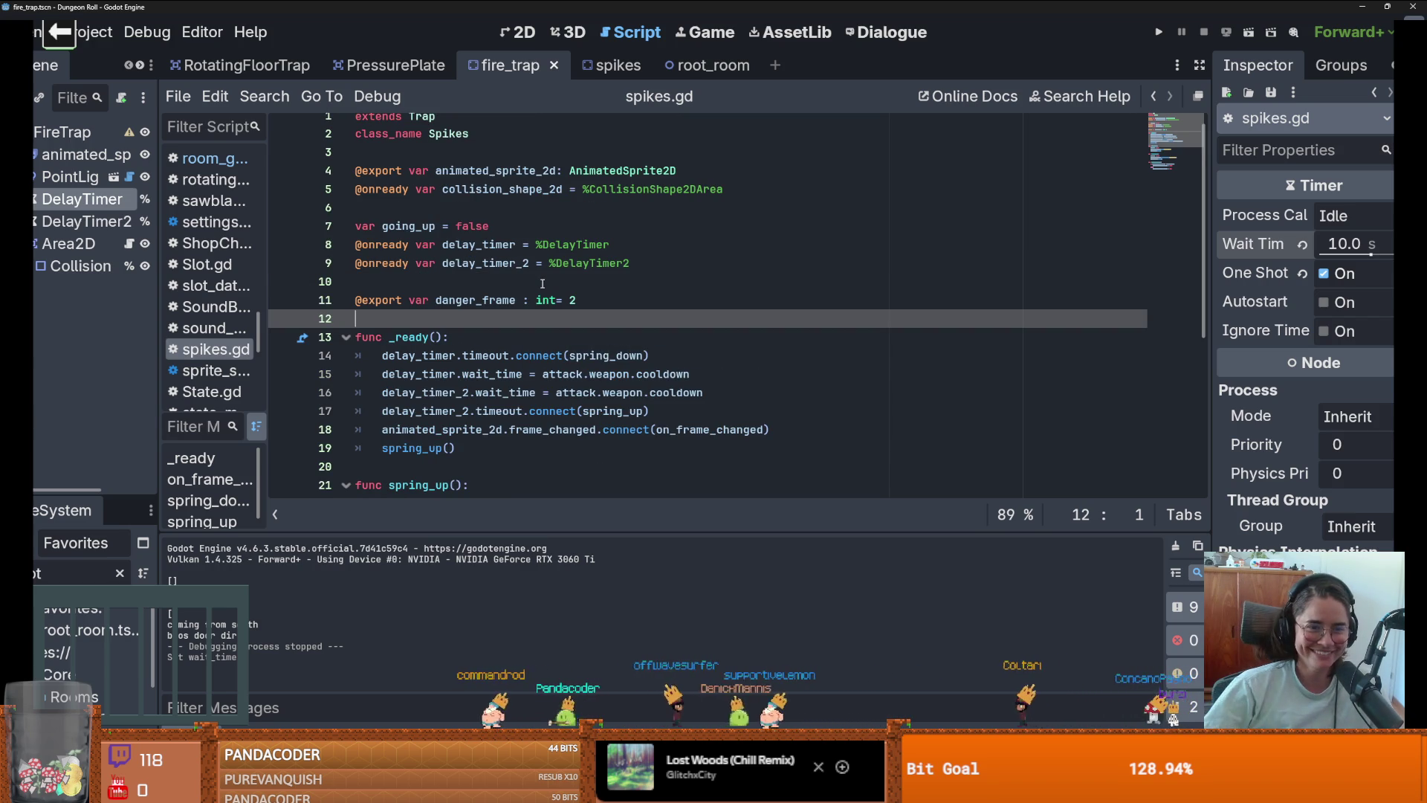
{"action": "left_click", "coordinate": [542, 283]}
{"action": "scroll", "coordinate": [466, 317], "scroll_direction": "down", "scroll_amount": 1}
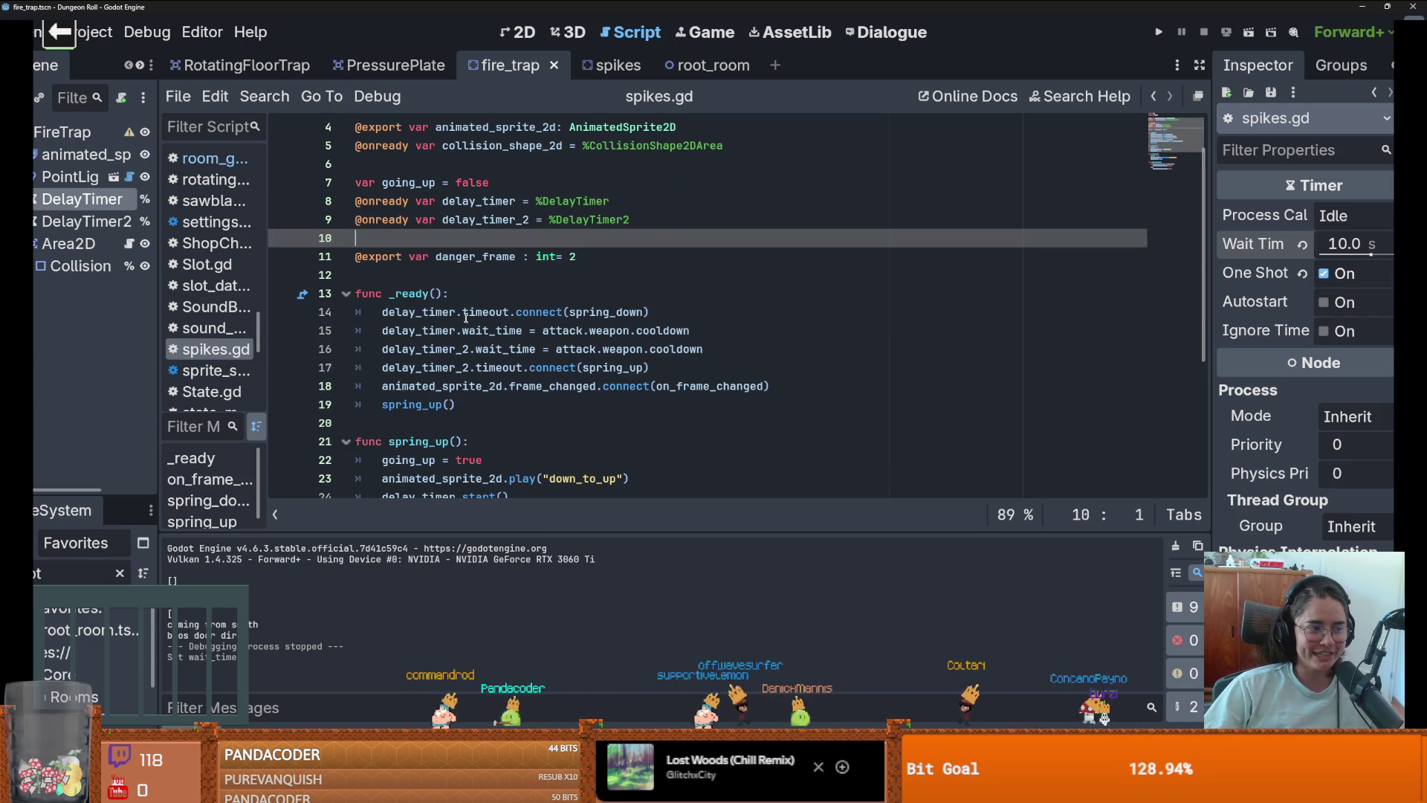
{"action": "left_click", "coordinate": [443, 278]}
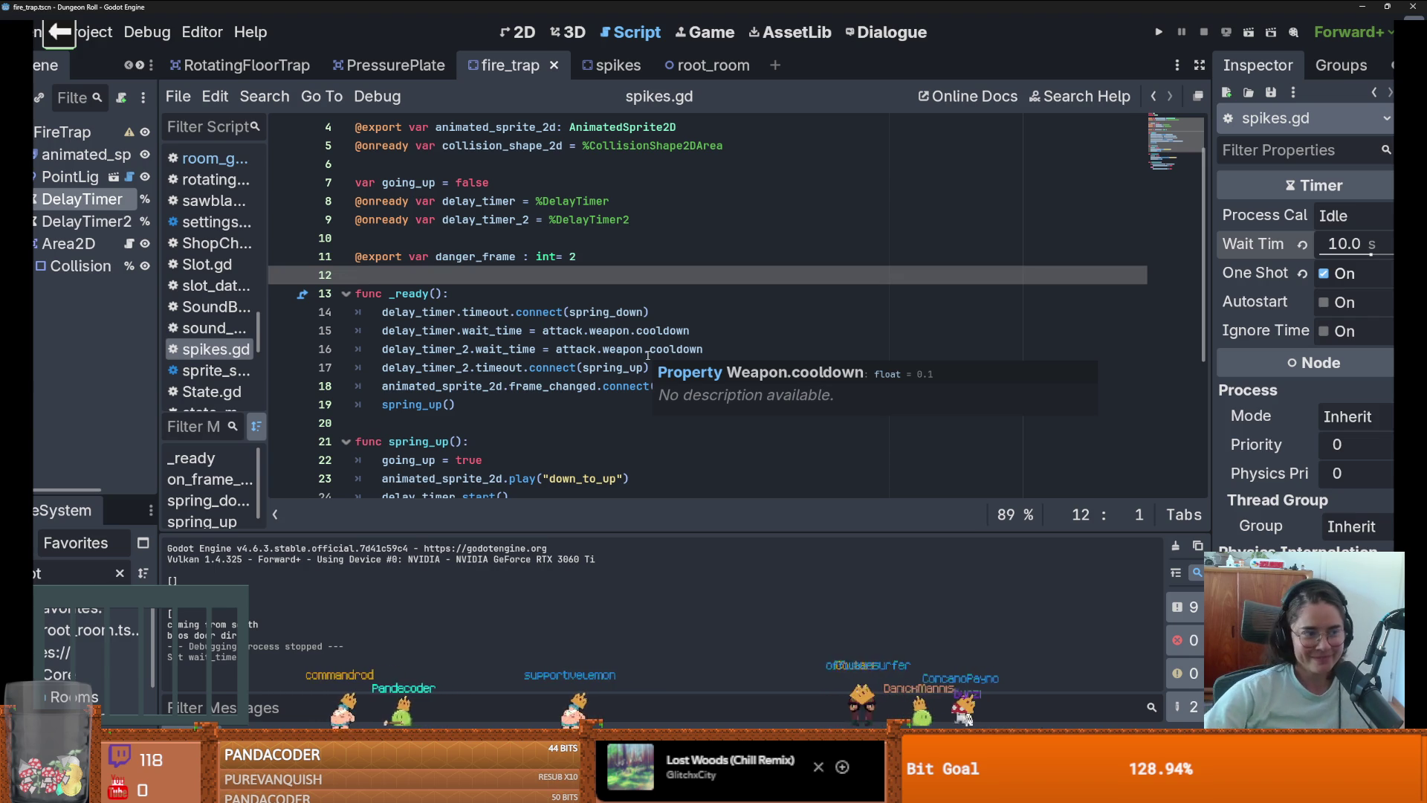
{"action": "scroll", "coordinate": [423, 356], "scroll_direction": "up", "scroll_amount": 1}
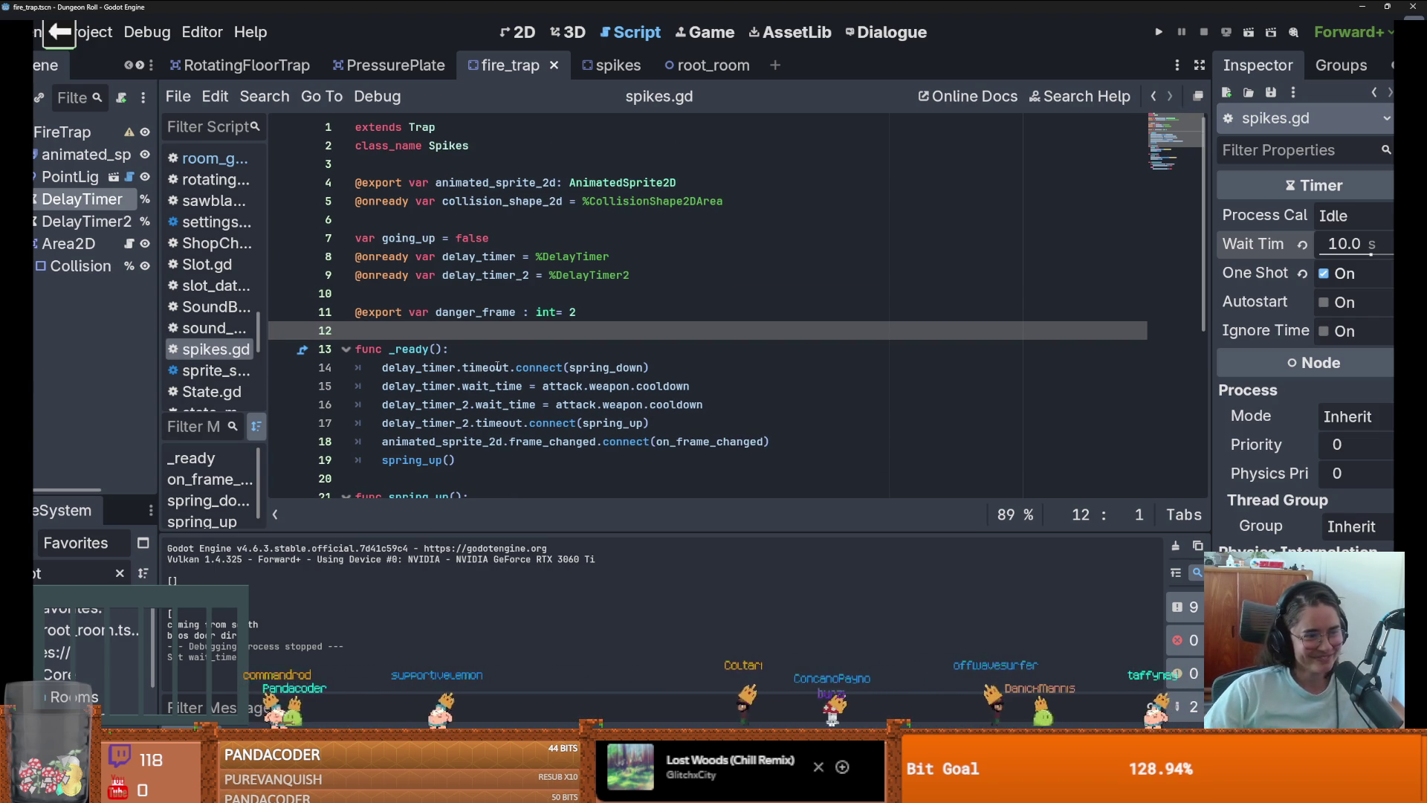
{"action": "mouse_move", "coordinate": [497, 368]}
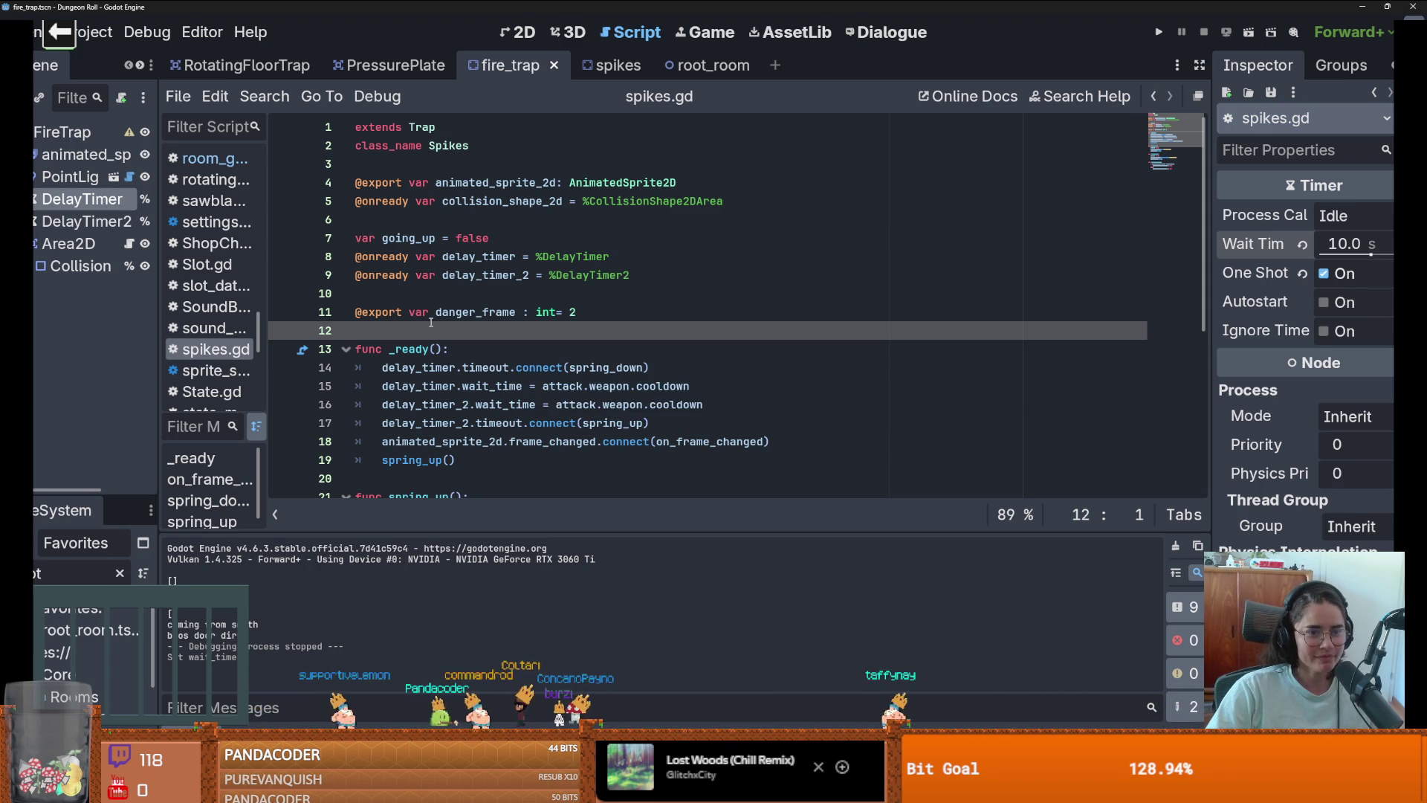
{"action": "key", "text": "ctrl+s"}
{"action": "scroll", "coordinate": [424, 394], "scroll_direction": "down", "scroll_amount": 2}
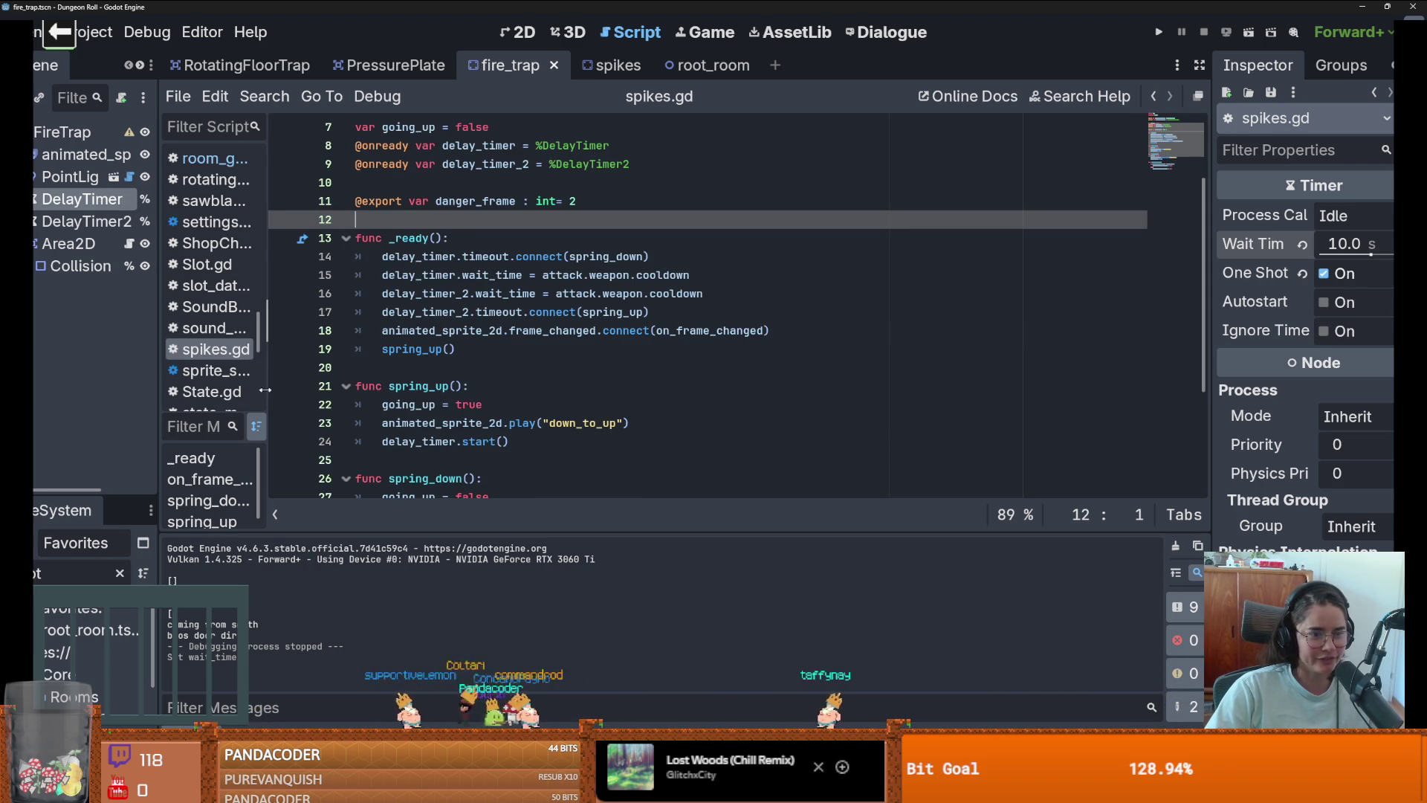
Widen the script list, delete empty line 10 in spikes.gd, and save the script.
{"action": "left_click_drag", "start_coordinate": [265, 386], "coordinate": [336, 383]}
{"action": "left_click_drag", "start_coordinate": [165, 370], "coordinate": [195, 370]}
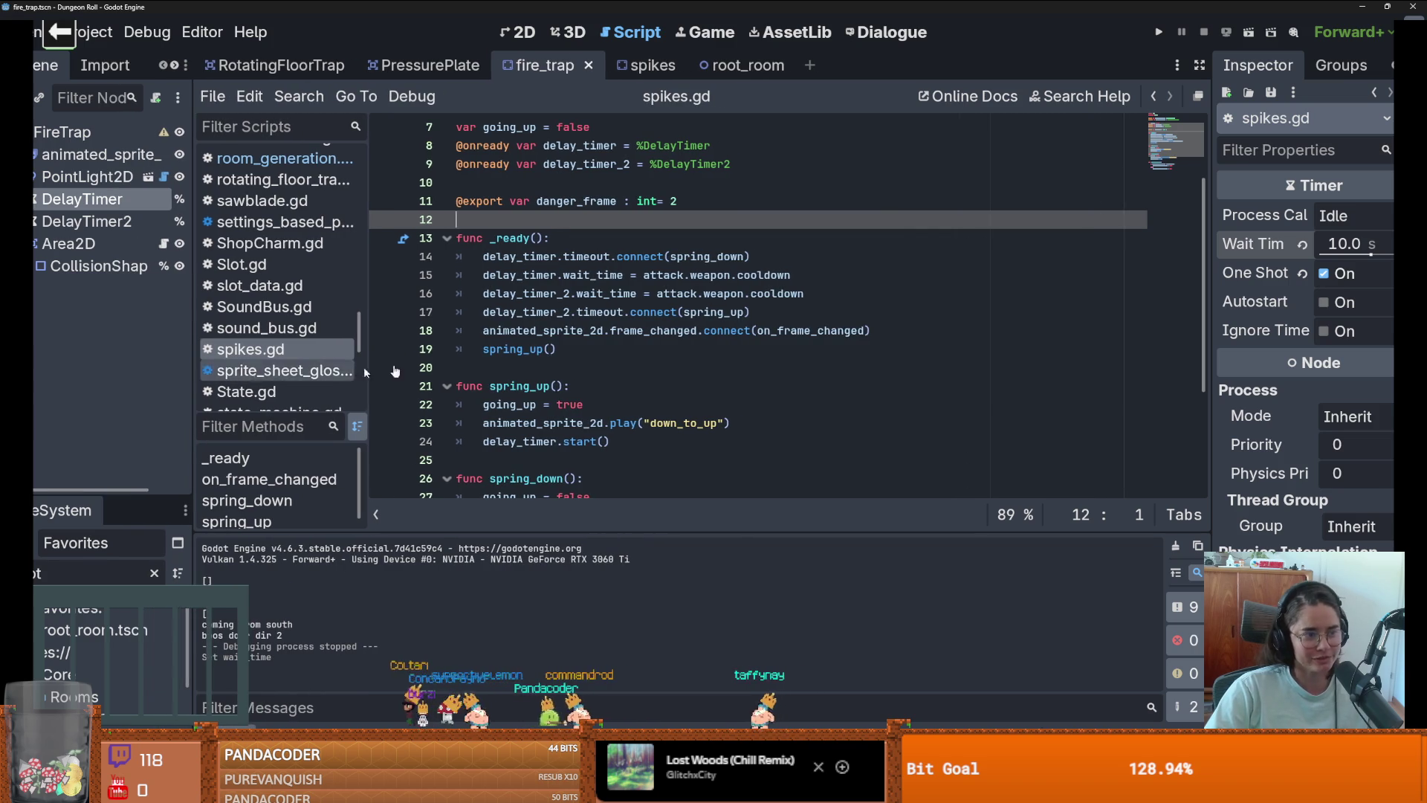
{"action": "scroll", "coordinate": [657, 377], "scroll_direction": "up", "scroll_amount": 2}
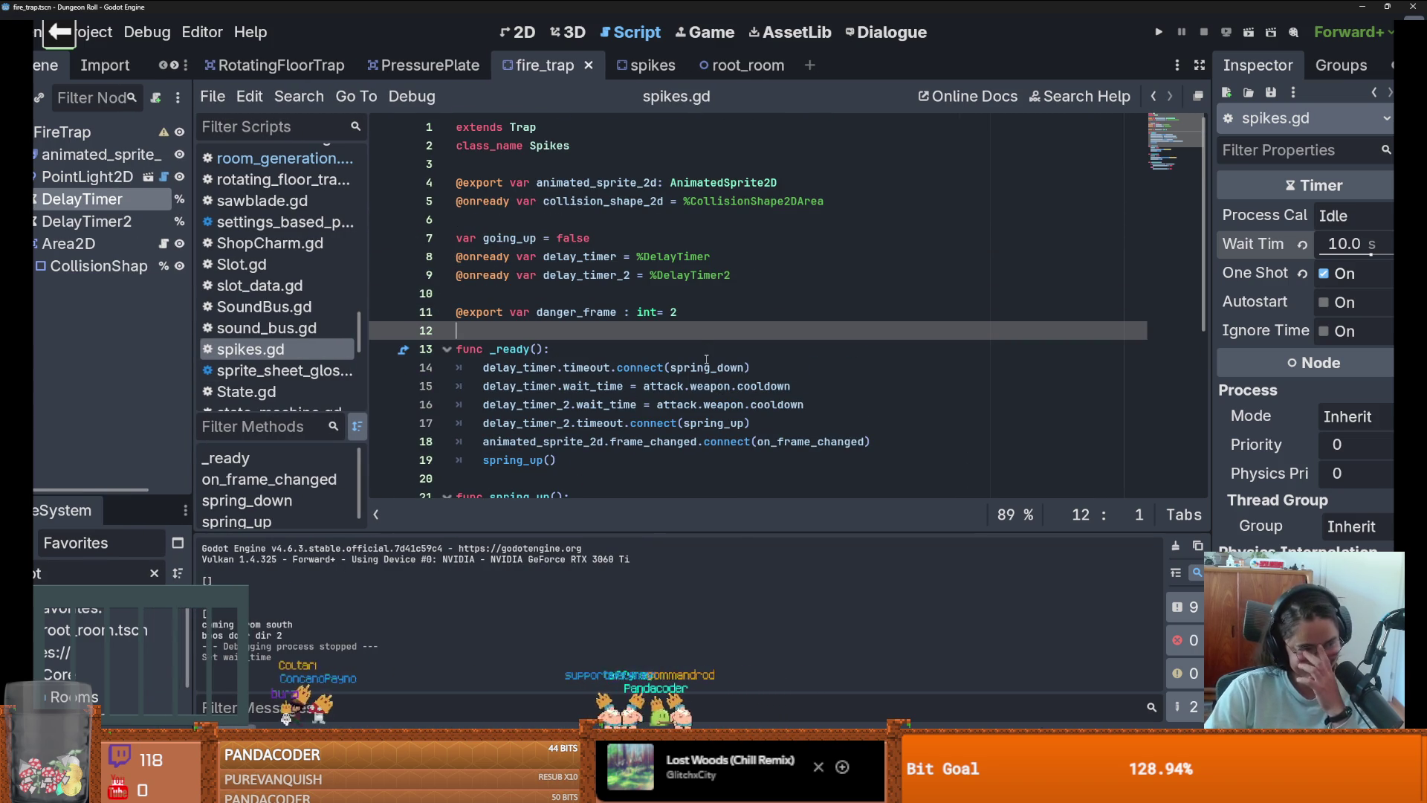
{"action": "left_click", "coordinate": [534, 296]}
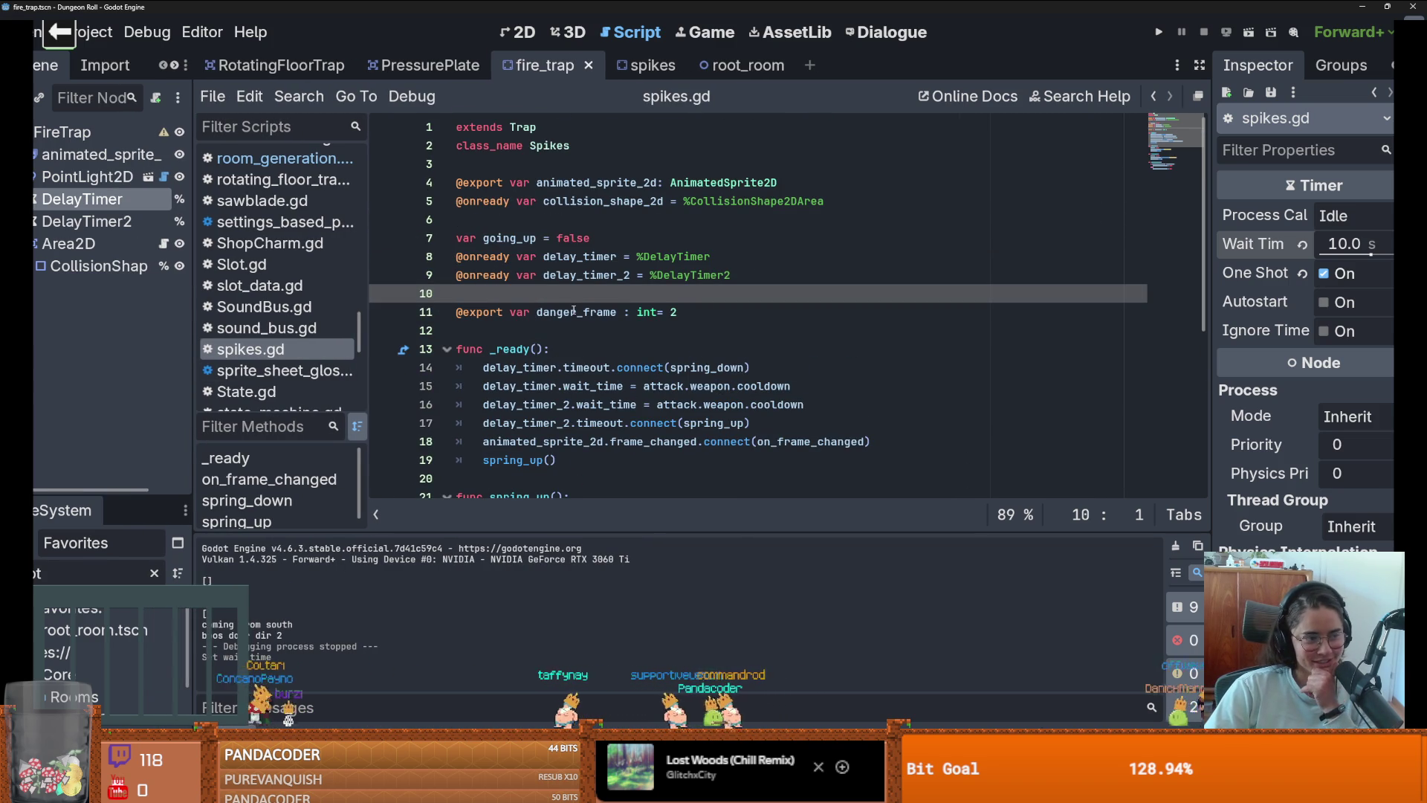
{"action": "key", "text": "BackSpace"}
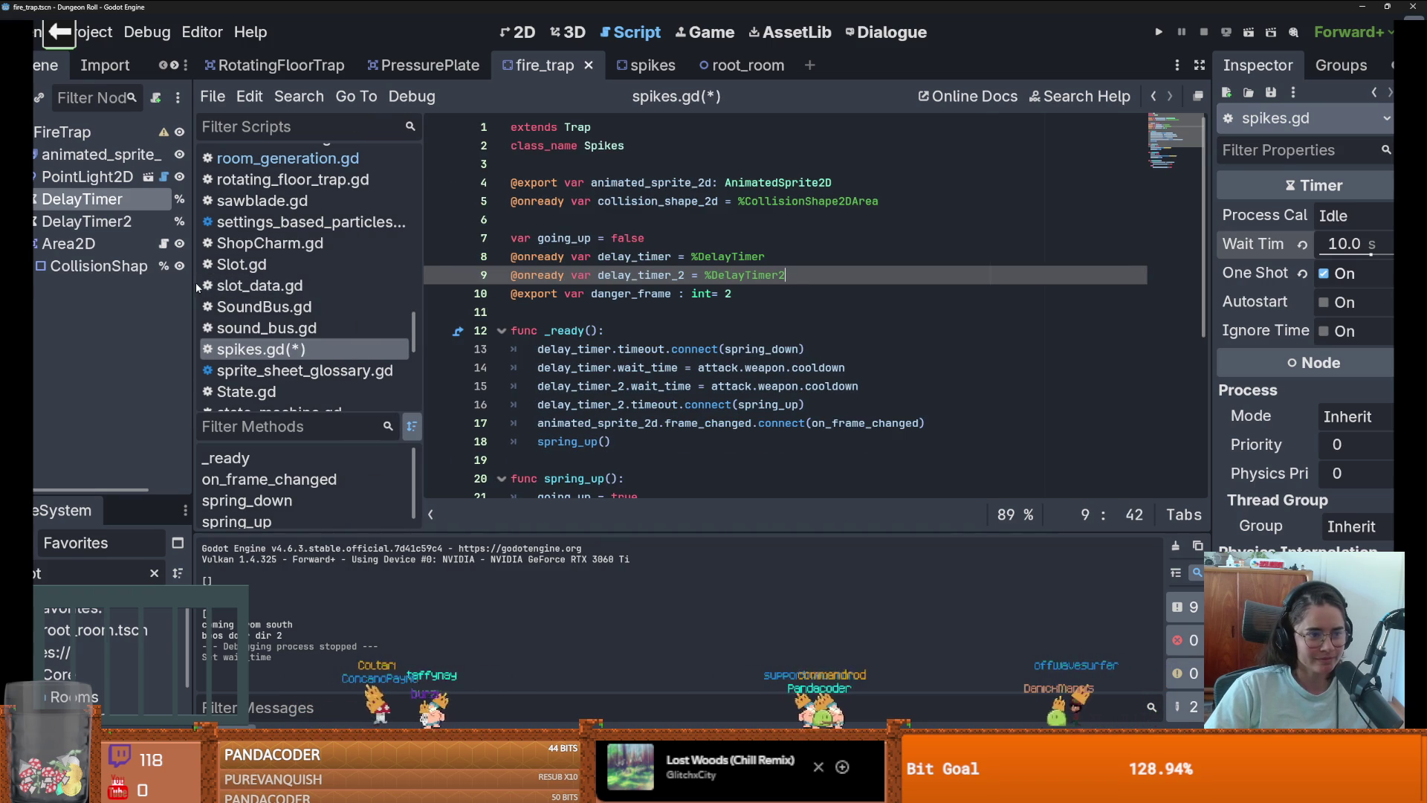
{"action": "left_click", "coordinate": [144, 242]}
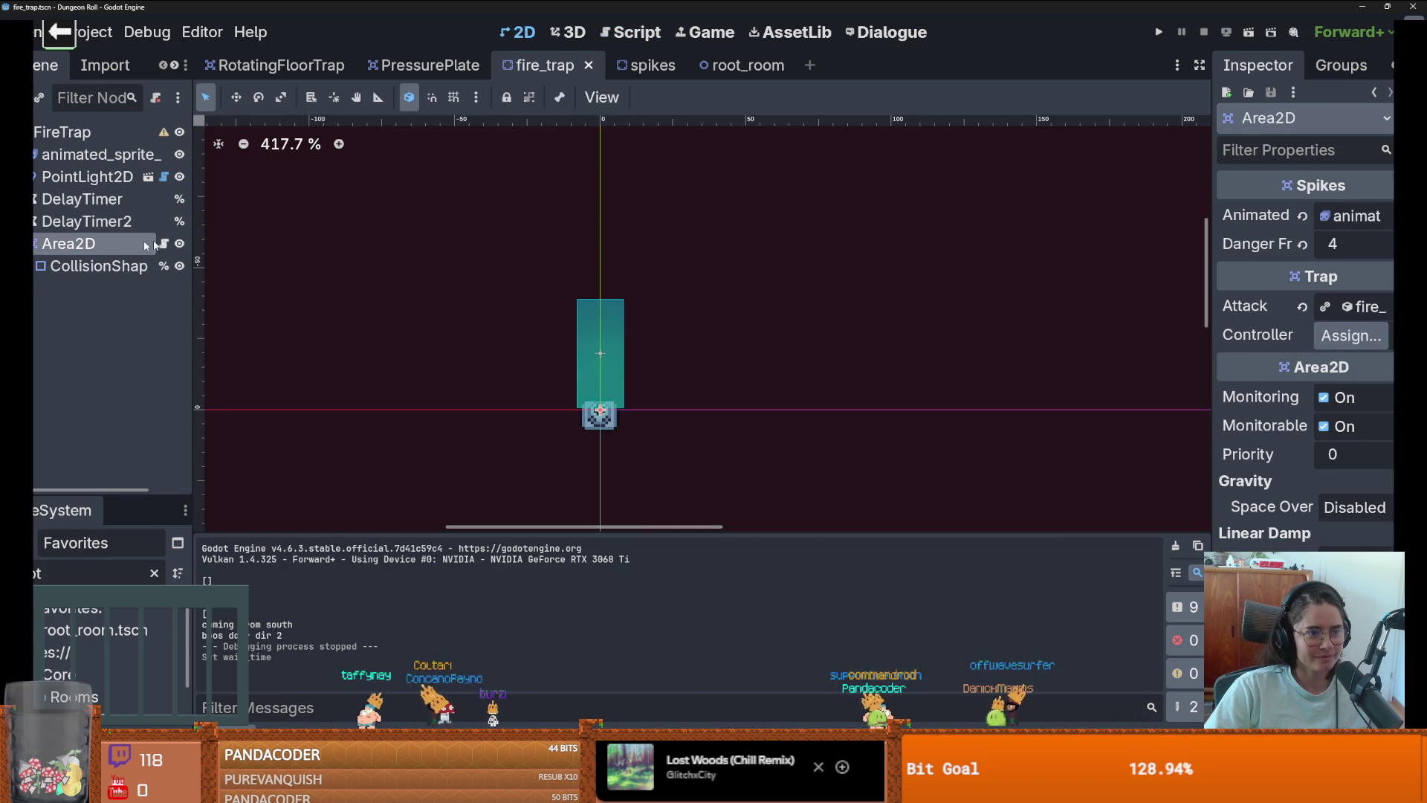
{"action": "left_click", "coordinate": [165, 243]}
{"action": "key", "text": "ctrl+s"}
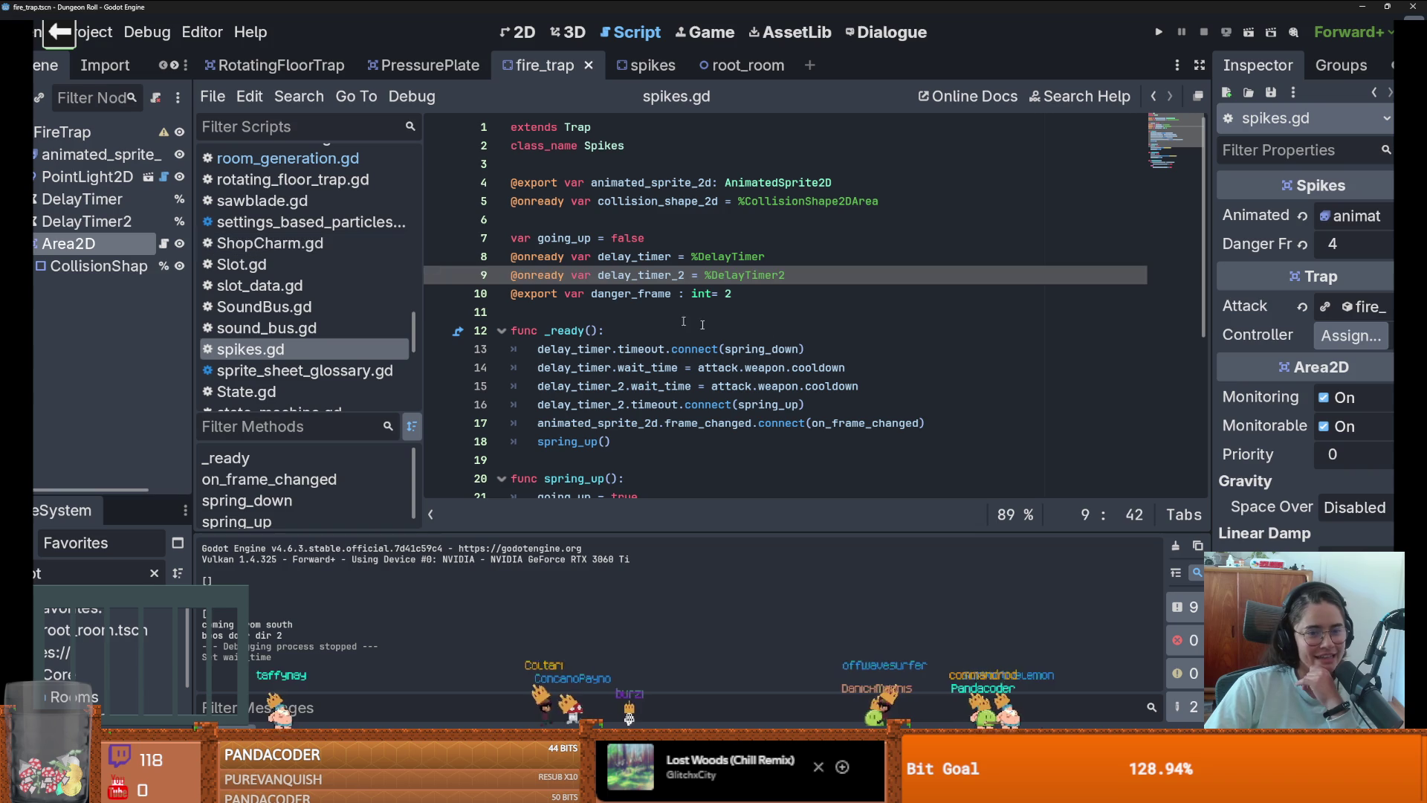
Review spring_up's delay_timer.start() call, then open the fire trap's animated_sprite_2d frames.
{"action": "left_click", "coordinate": [645, 310]}
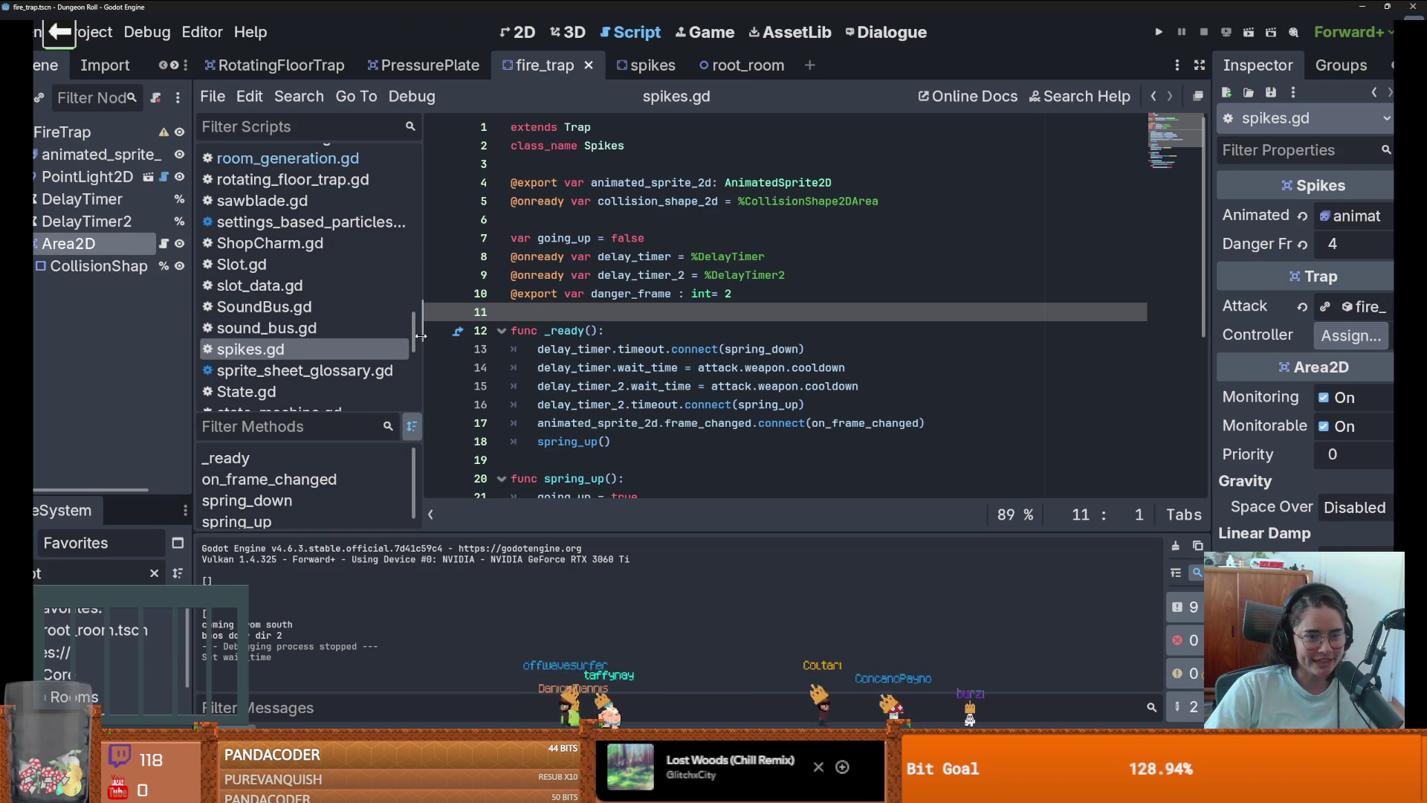
{"action": "mouse_move", "coordinate": [420, 338]}
{"action": "left_mouse_down"}
{"action": "mouse_move", "coordinate": [449, 338]}
{"action": "mouse_move", "coordinate": [408, 343]}
{"action": "left_mouse_up"}
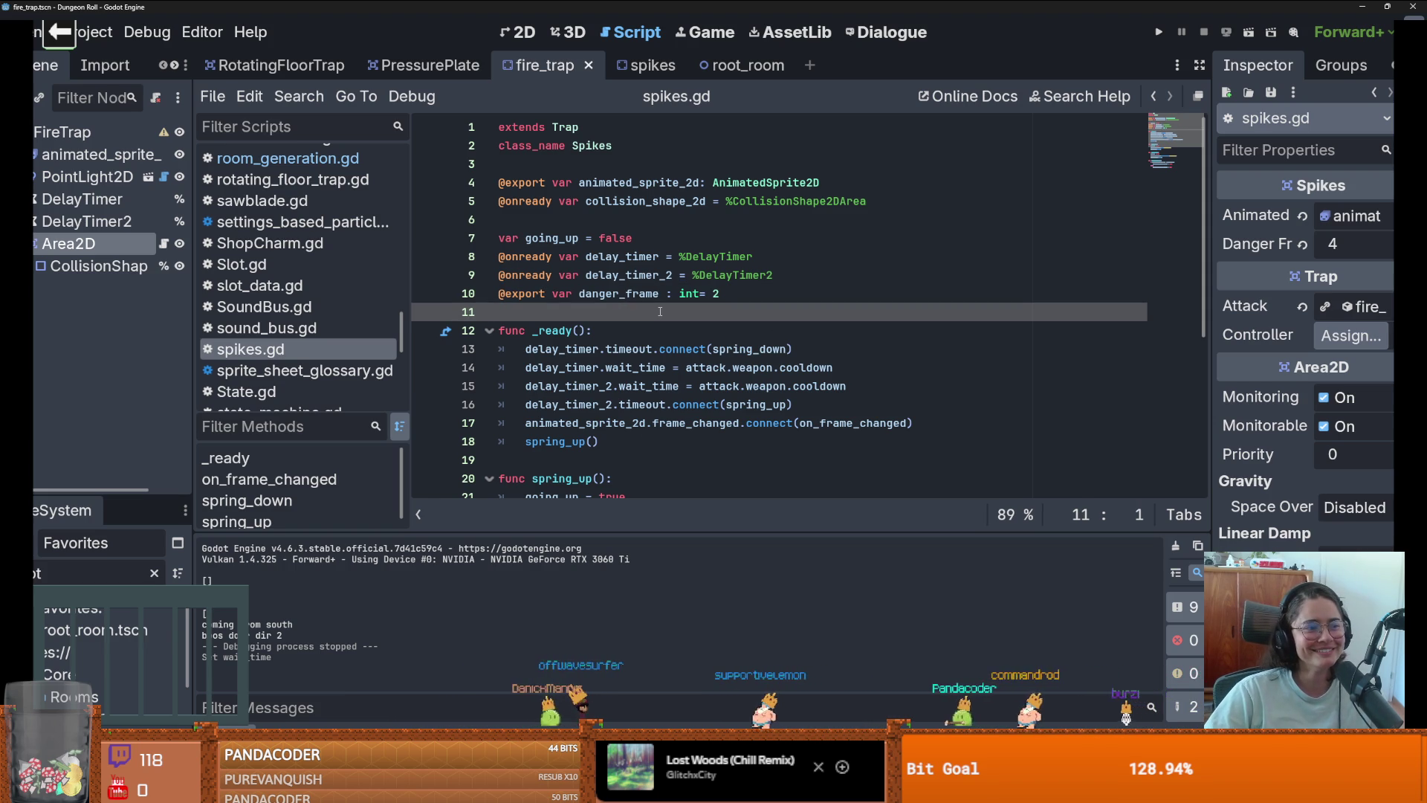
{"action": "scroll", "coordinate": [660, 311], "scroll_direction": "down", "scroll_amount": 2}
{"action": "scroll", "coordinate": [660, 311], "scroll_direction": "up", "scroll_amount": 2}
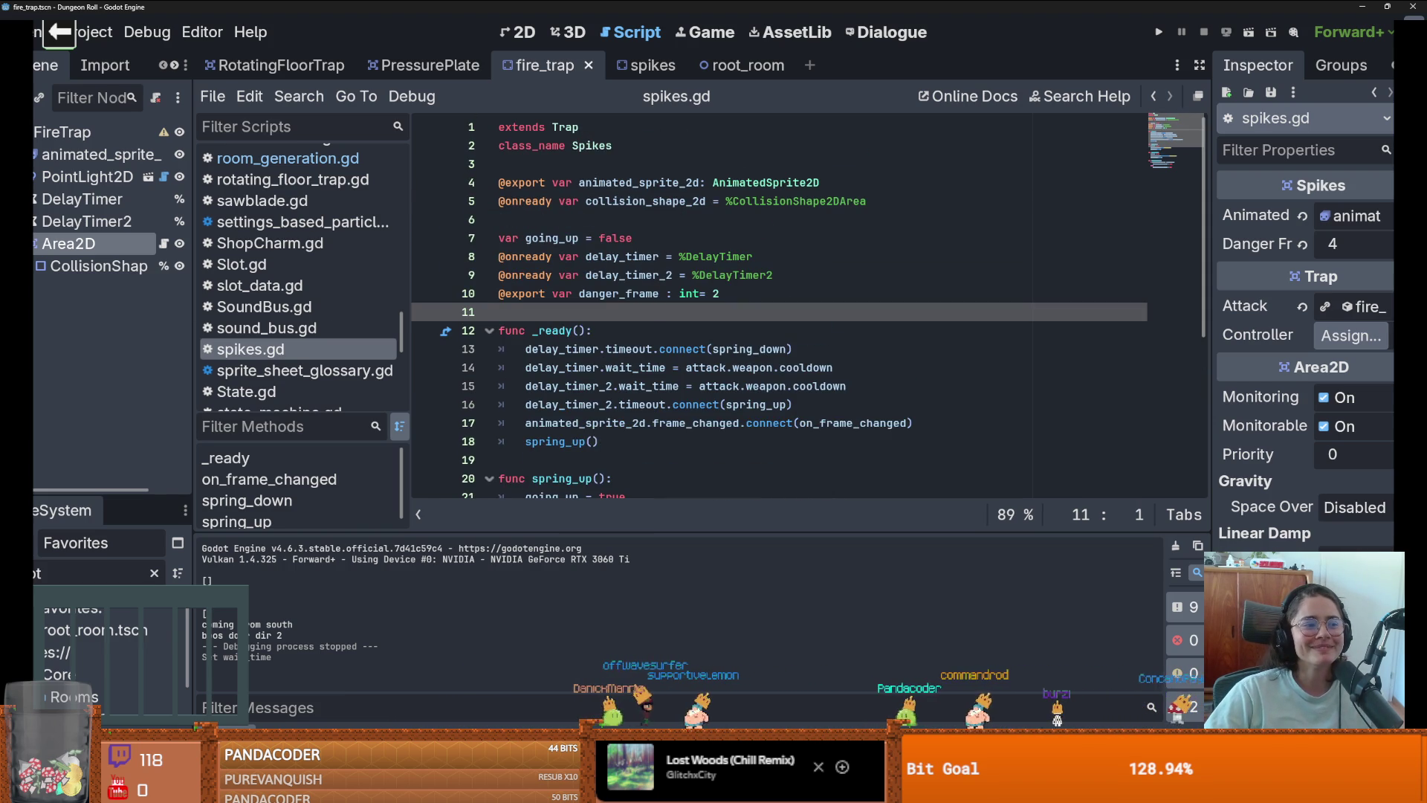
{"action": "scroll", "coordinate": [660, 311], "scroll_direction": "down", "scroll_amount": 4}
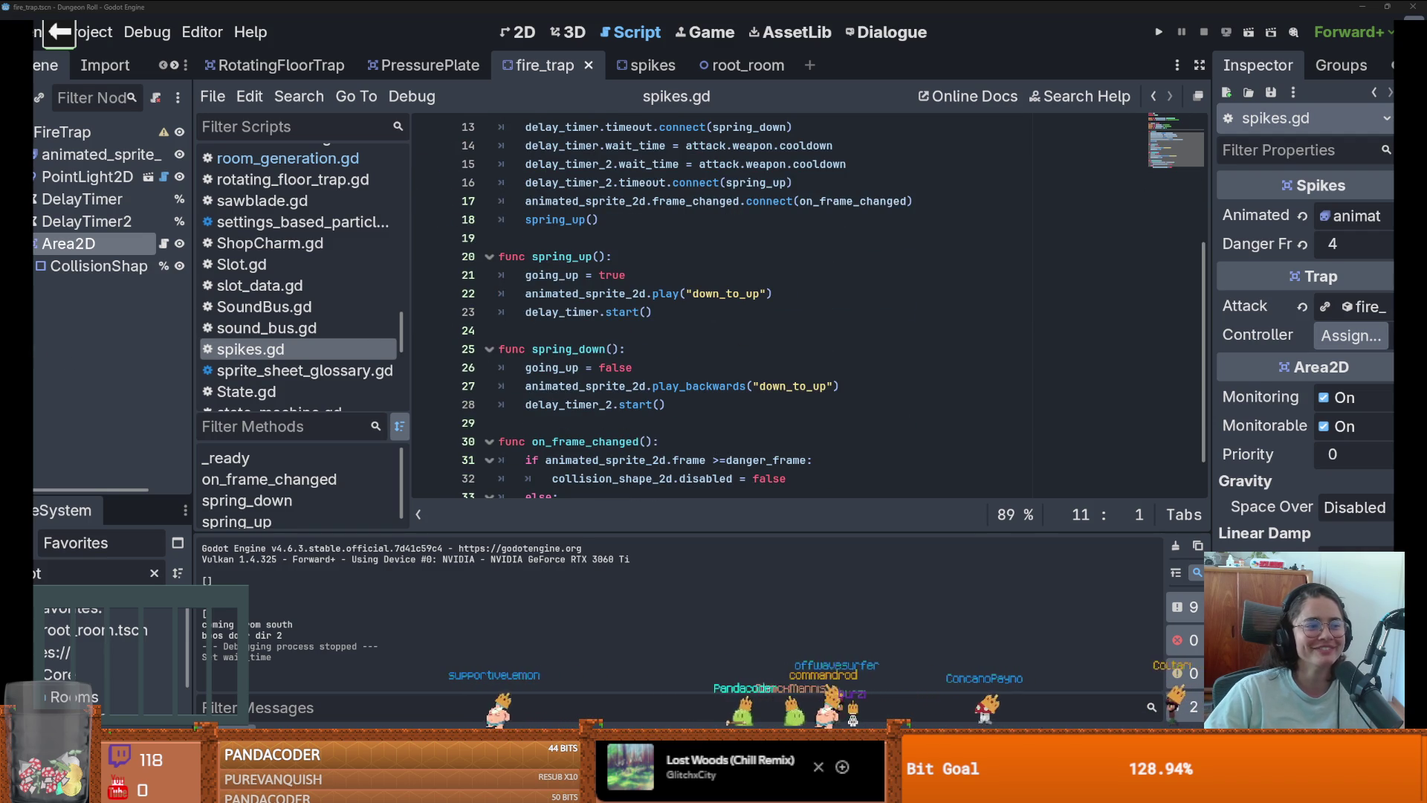
{"action": "left_click", "coordinate": [786, 311]}
{"action": "scroll", "coordinate": [786, 308], "scroll_direction": "down", "scroll_amount": 1}
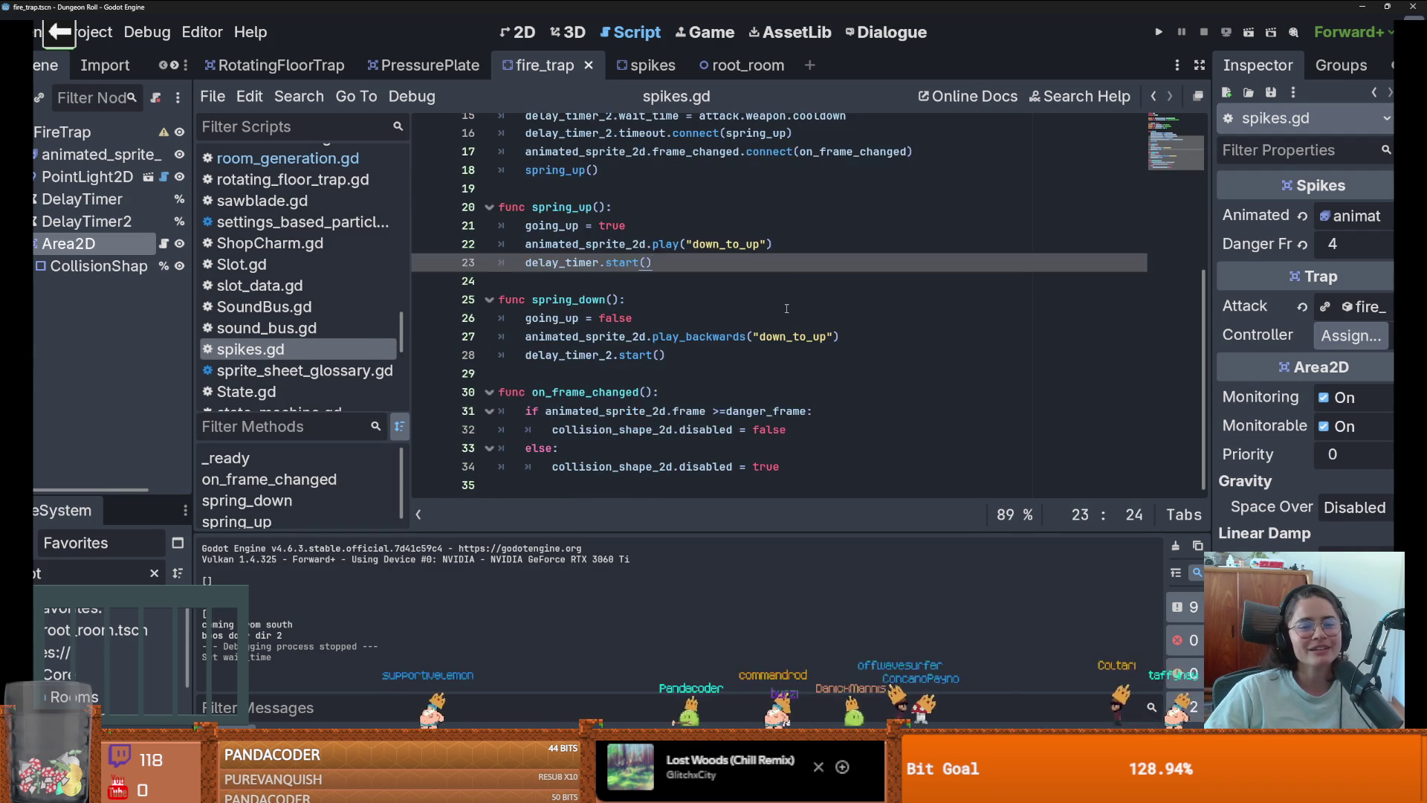
{"action": "scroll", "coordinate": [786, 308], "scroll_direction": "up", "scroll_amount": 4}
{"action": "scroll", "coordinate": [520, 317], "scroll_direction": "down", "scroll_amount": 3}
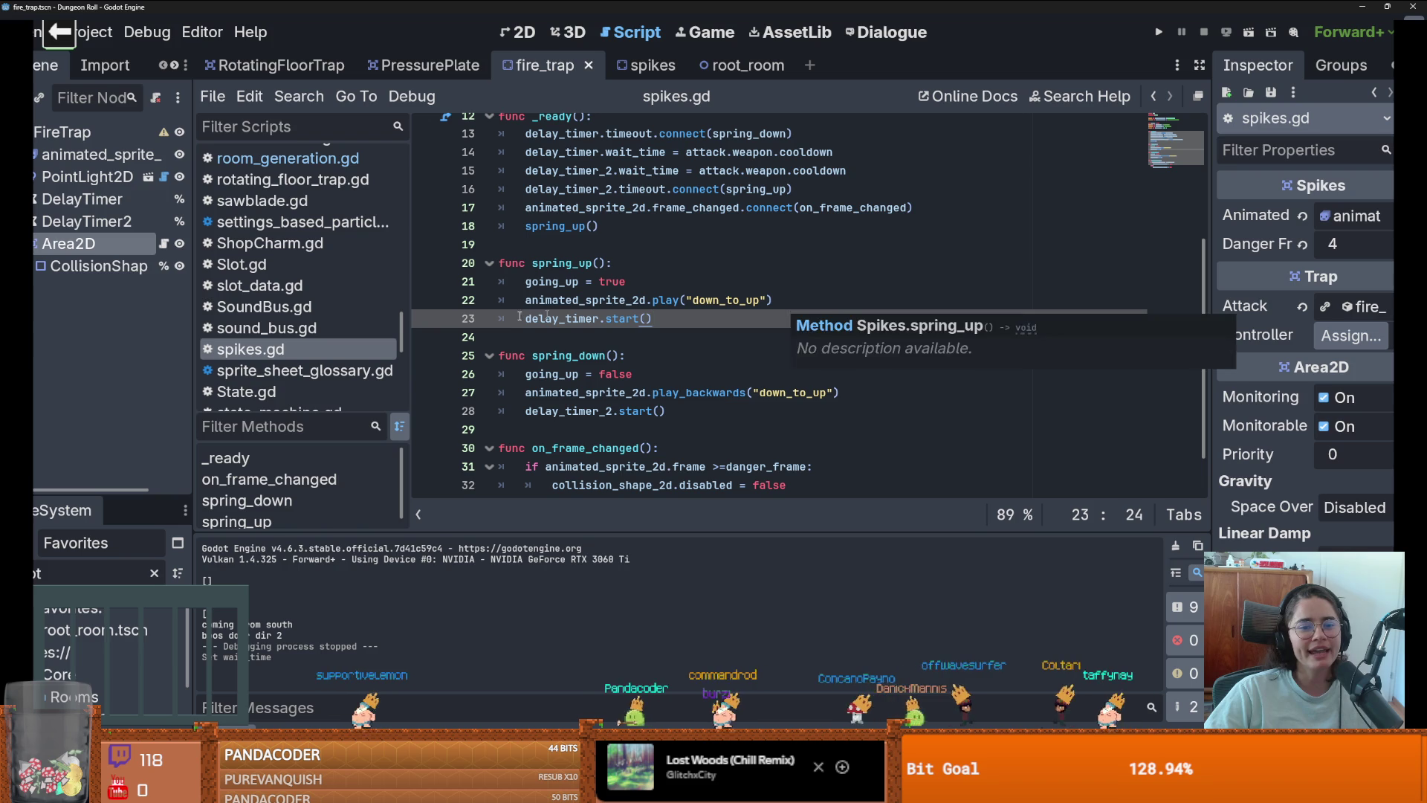
{"action": "left_click", "coordinate": [97, 154]}
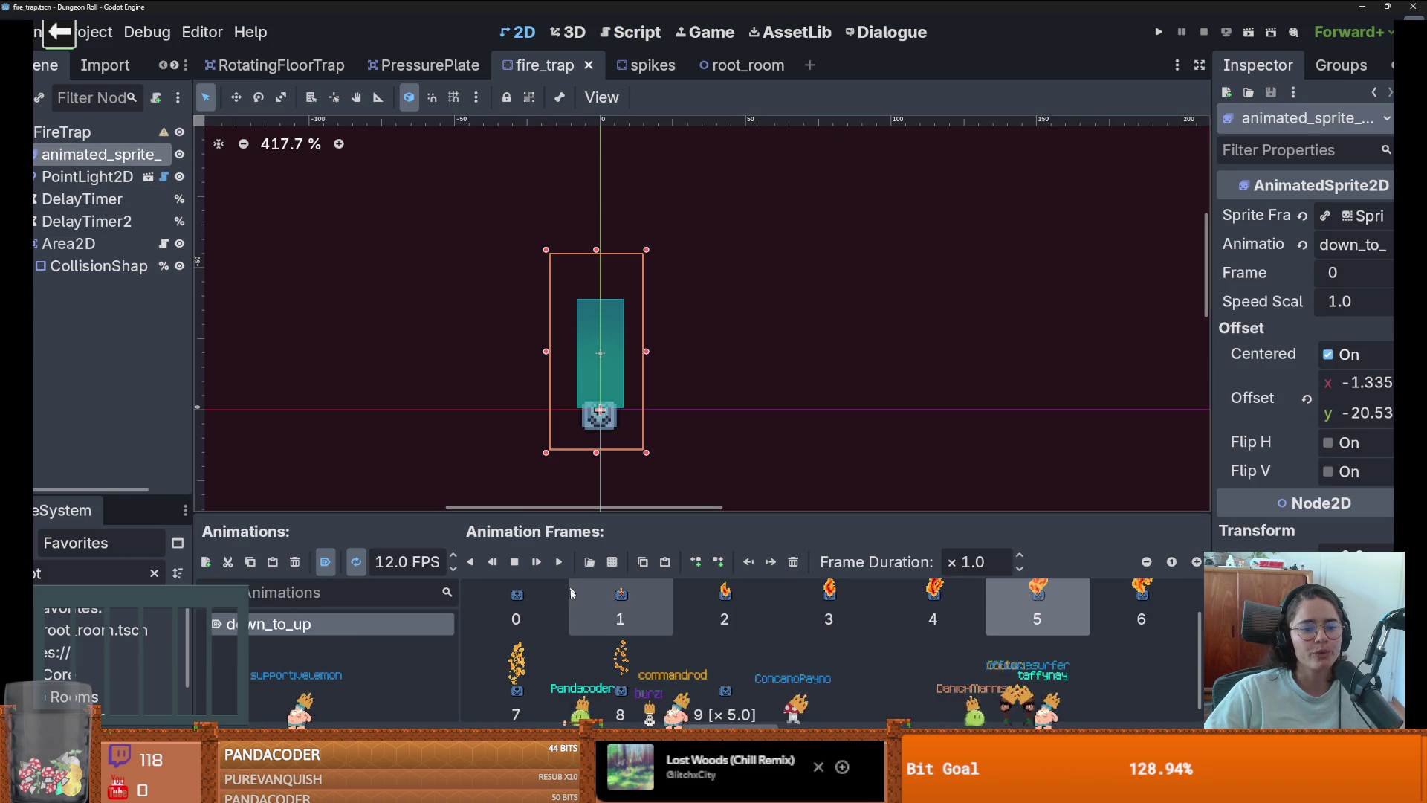
Enlarge the SpriteFrames panel and select frame 9 to show its ×5.0 duration.
{"action": "left_click_drag", "start_coordinate": [626, 509], "coordinate": [638, 442]}
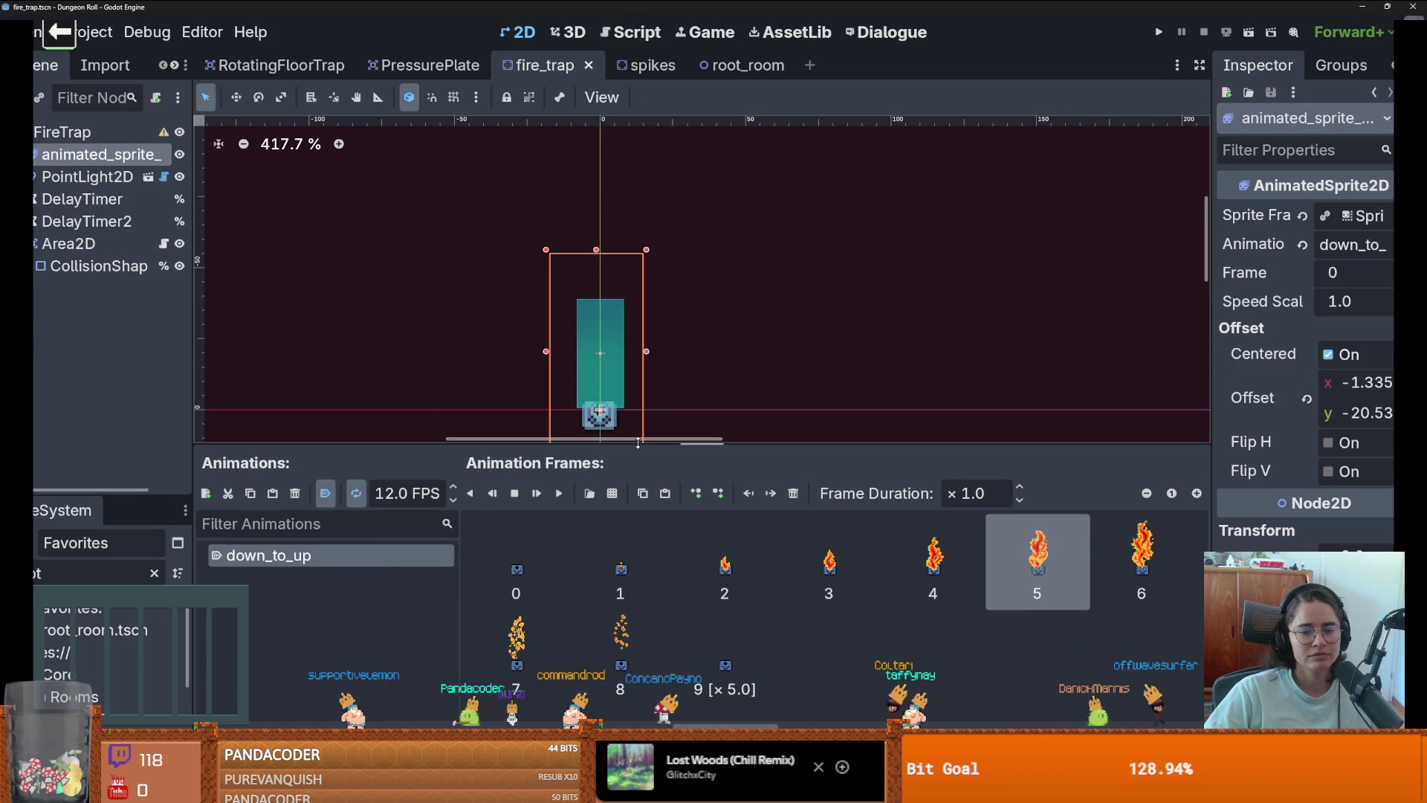
{"action": "left_click", "coordinate": [746, 645]}
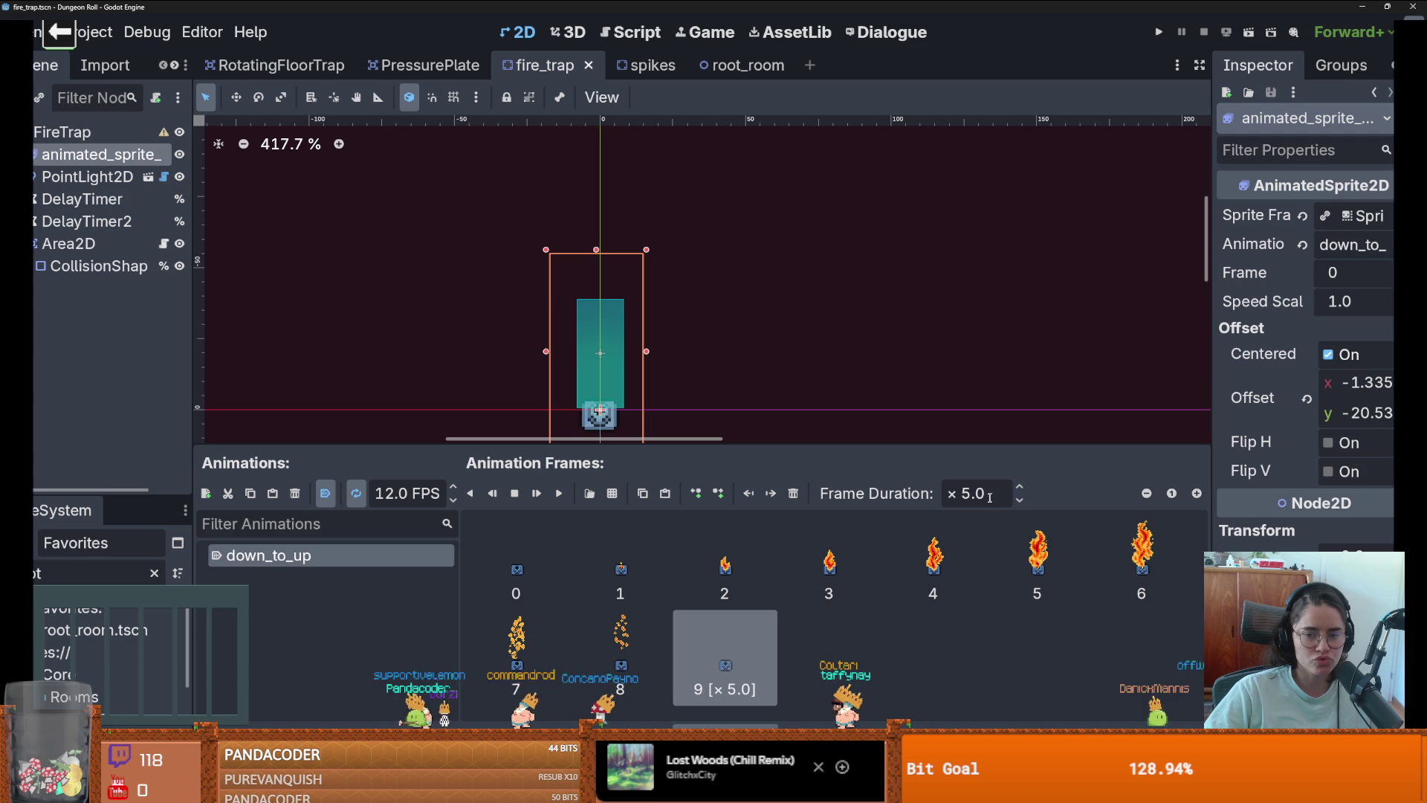